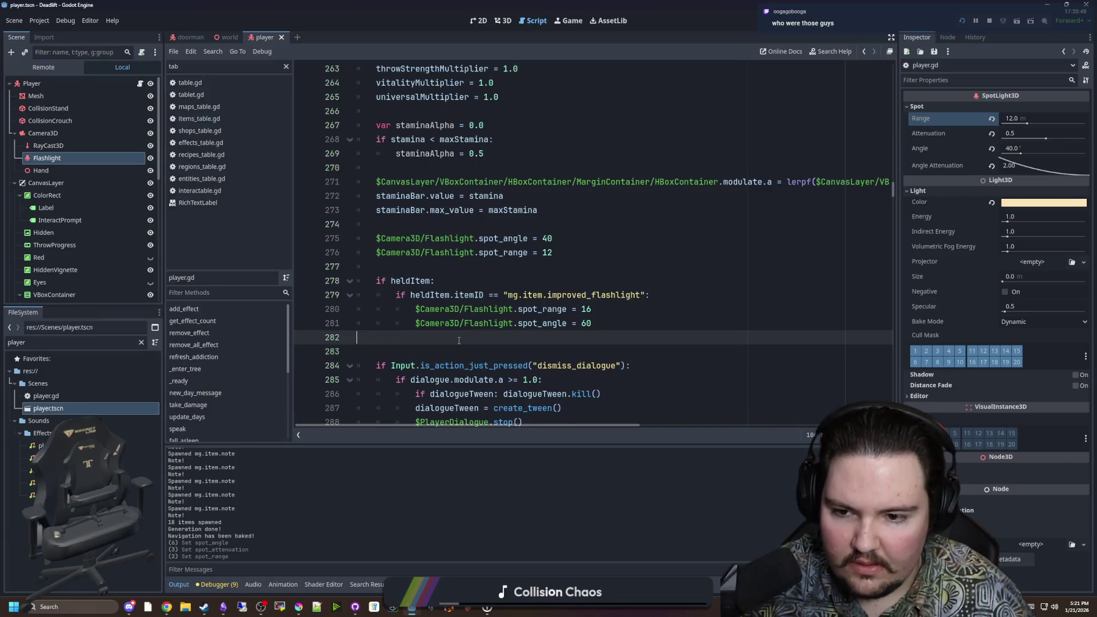
# Step: Add a $Camera3D/Flashlight.light_energy = 0.75 line below the spot_range line in player.gd
pyautogui.hotkey('ctrl', 's')
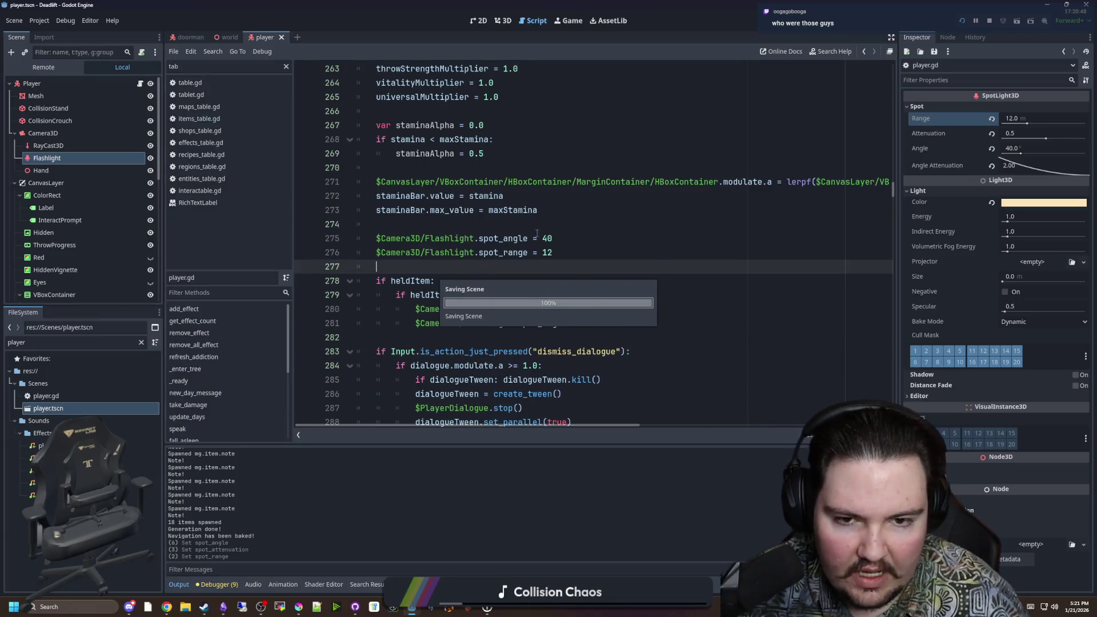
pyautogui.moveTo(478, 252); pyautogui.dragTo(376, 252)
pyautogui.hotkey('ctrl', 'c')
pyautogui.click(609, 252)
pyautogui.press('Return')
pyautogui.hotkey('ctrl', 'v')
pyautogui.write('.ener')
pyautogui.press('Return')
pyautogui.write('0.75')
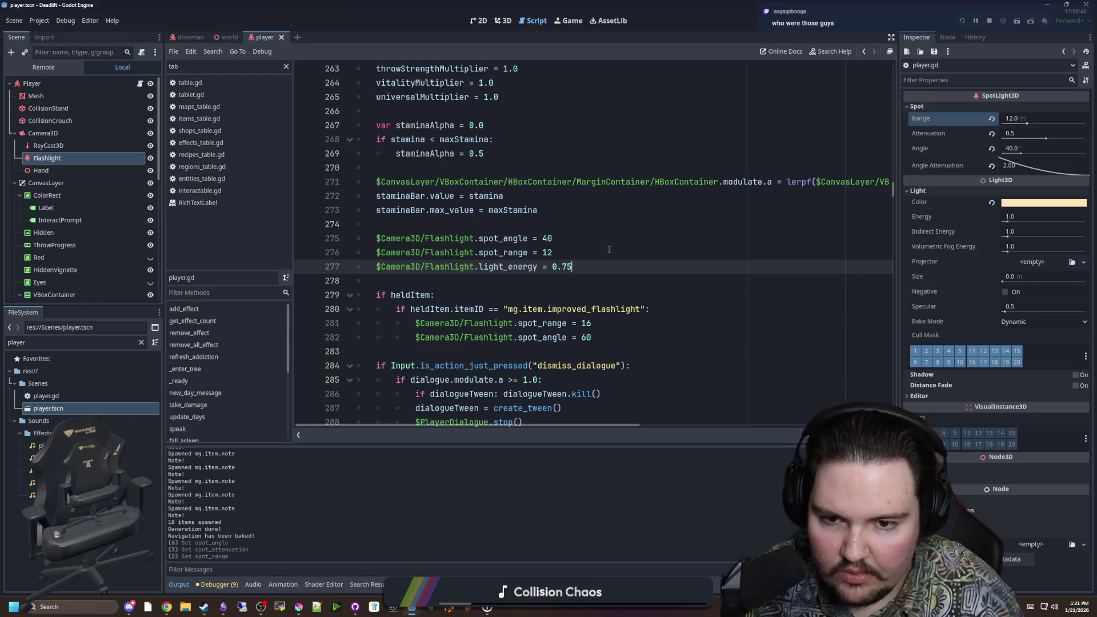
# Step: Copy the light_energy line into the improved-flashlight block, then save and run the game
pyautogui.keyDown('shift'); pyautogui.click(375, 269); pyautogui.keyUp('shift')
pyautogui.hotkey('ctrl', 'c')
pyautogui.click(601, 337)
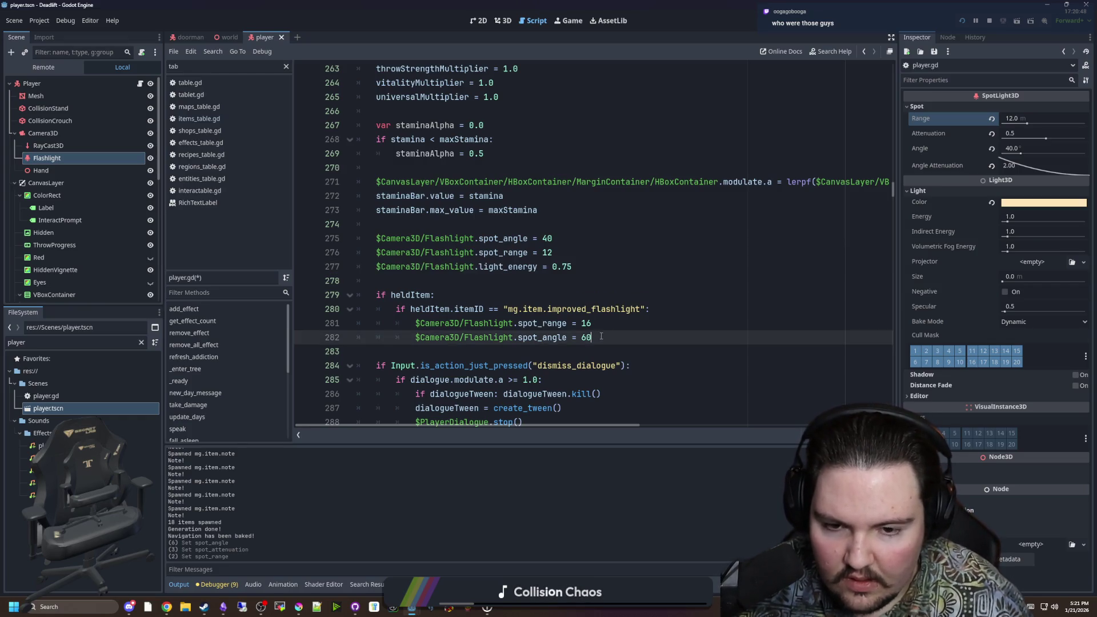
pyautogui.press('Return')
pyautogui.hotkey('ctrl', 'v')
pyautogui.click(601, 337)
pyautogui.hotkey('ctrl', 's')
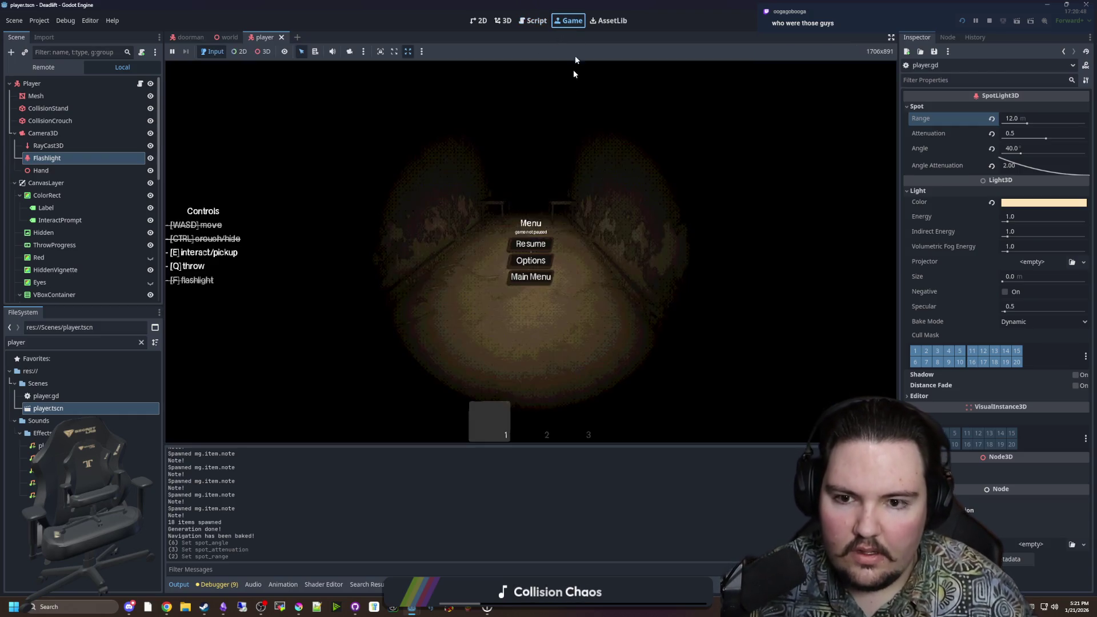
# Step: Resume the paused game, walk the player into the elevator, crouch and enable debug mode
pyautogui.click(562, 24)
pyautogui.click(526, 242)
pyautogui.press('w')
pyautogui.press('ctrl')
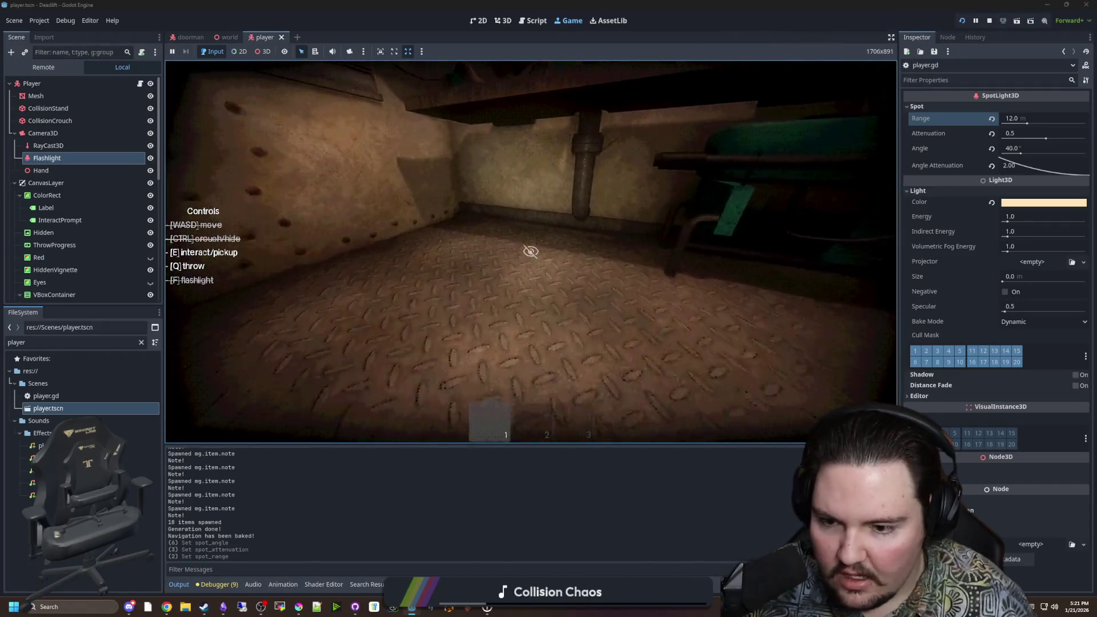
pyautogui.press('ctrl')
pyautogui.press('s')
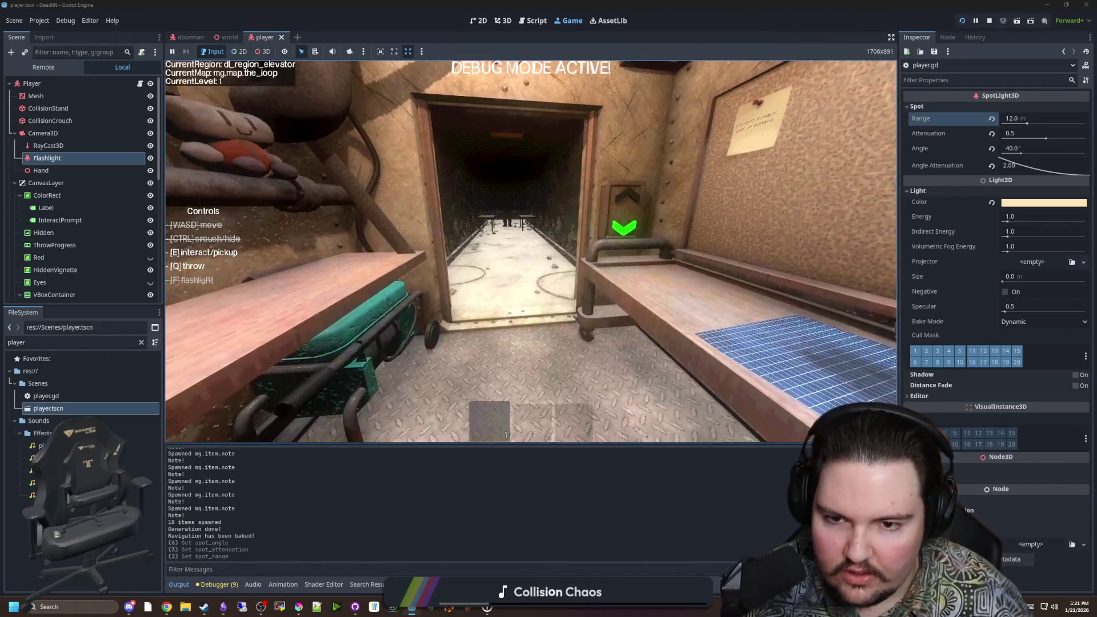
pyautogui.press('w')
pyautogui.press('F1')
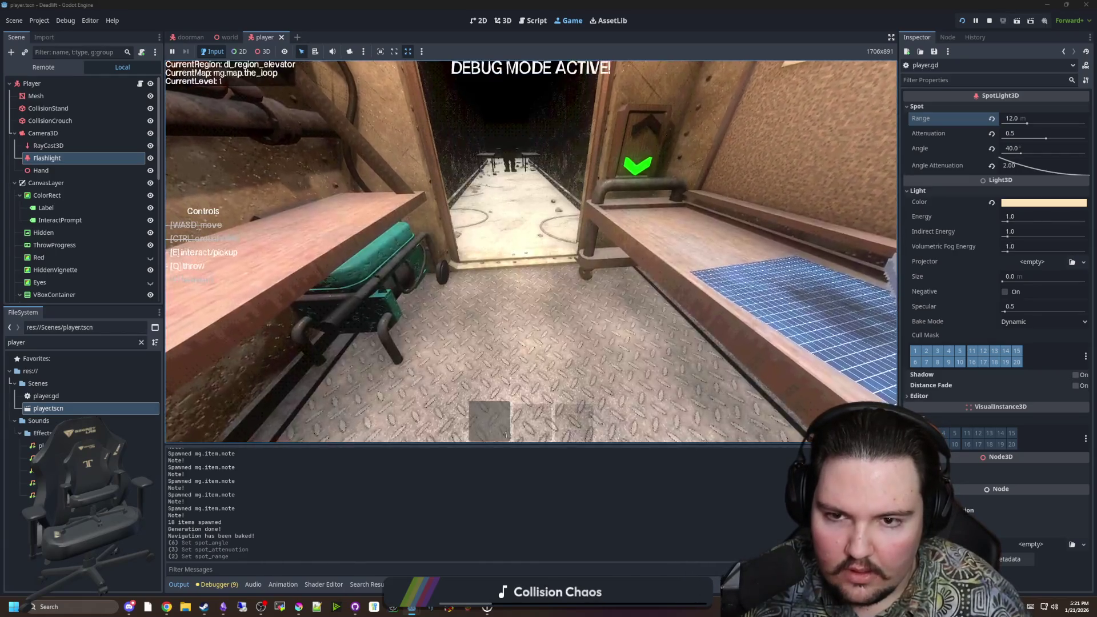
pyautogui.press('ctrl')
pyautogui.press('ctrl')
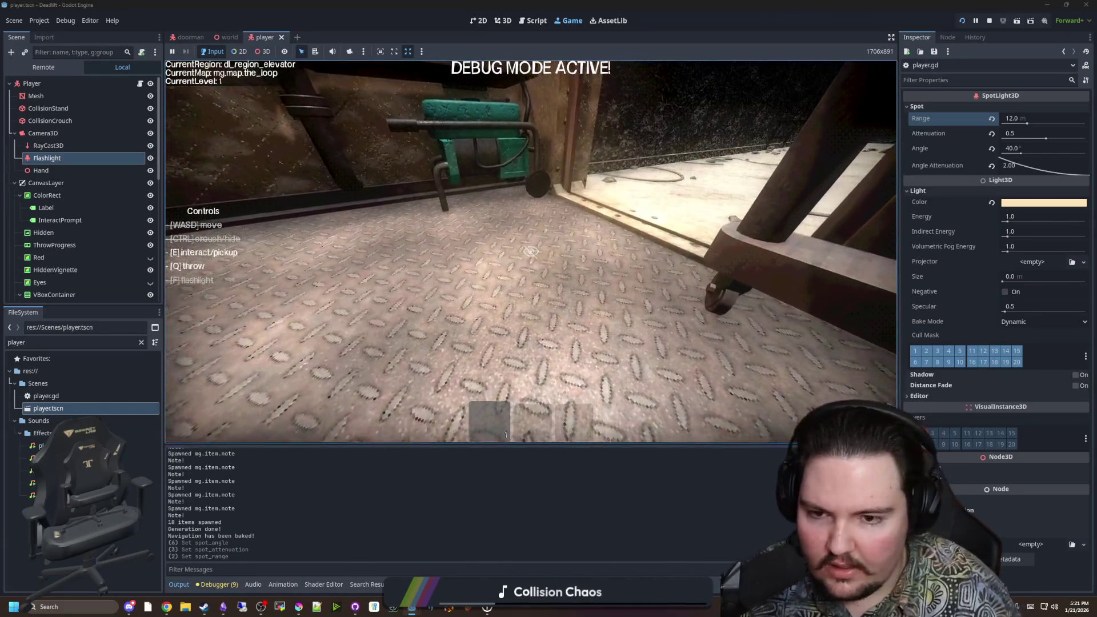
# Step: Give the player the improved flashlight with a /give command and switch it on
pyautogui.write('/give ')
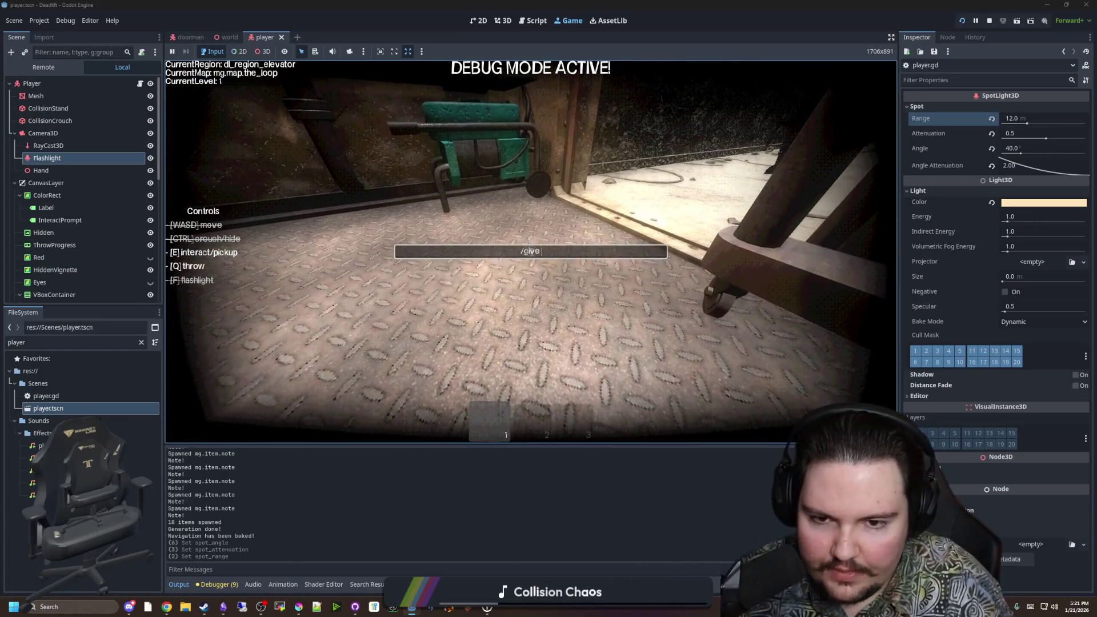
pyautogui.write('improved_flashligh')
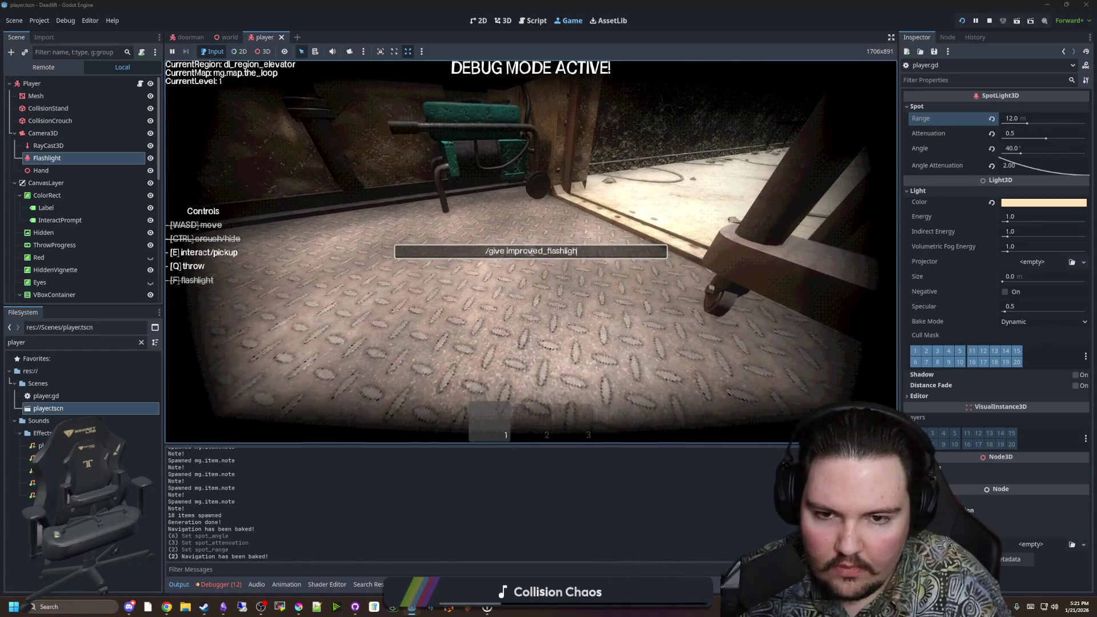
pyautogui.write('t')
pyautogui.press('Return')
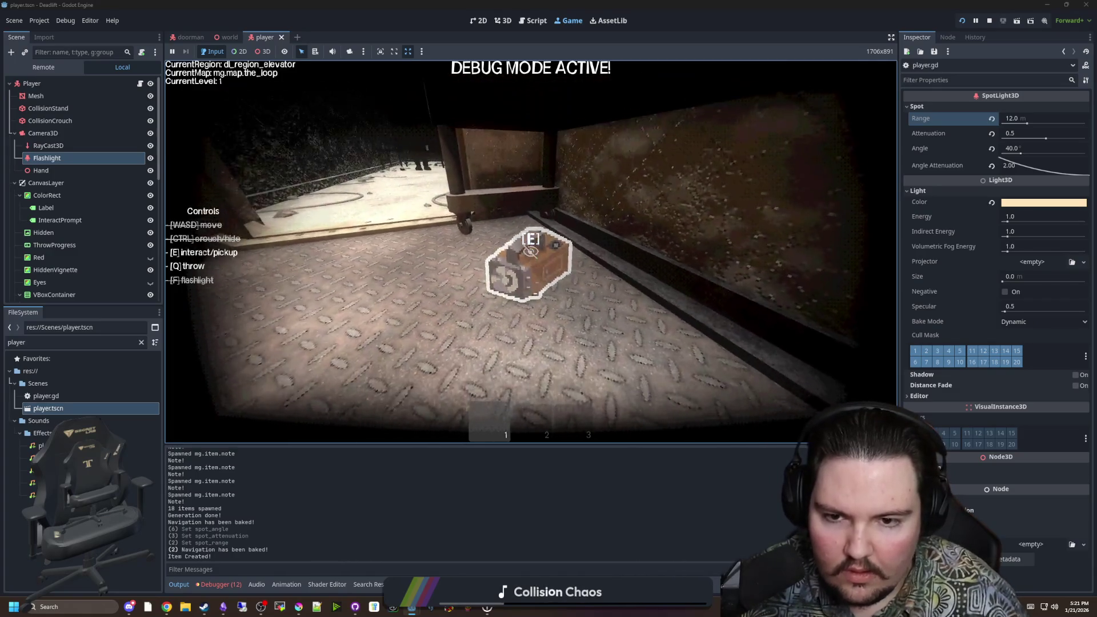
pyautogui.press('f')
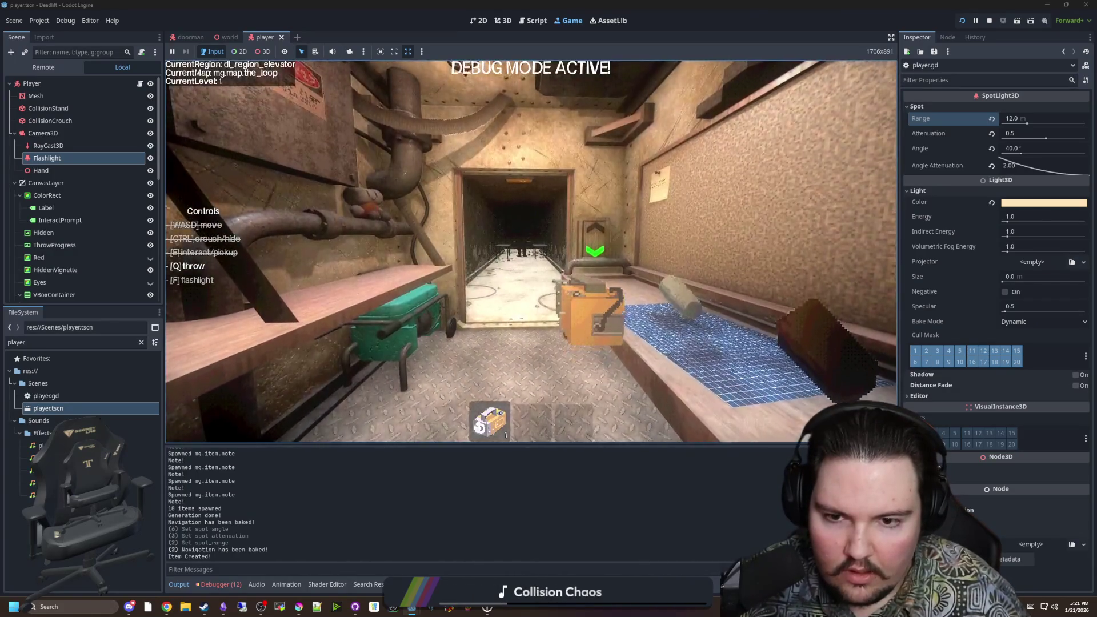
pyautogui.press('2')
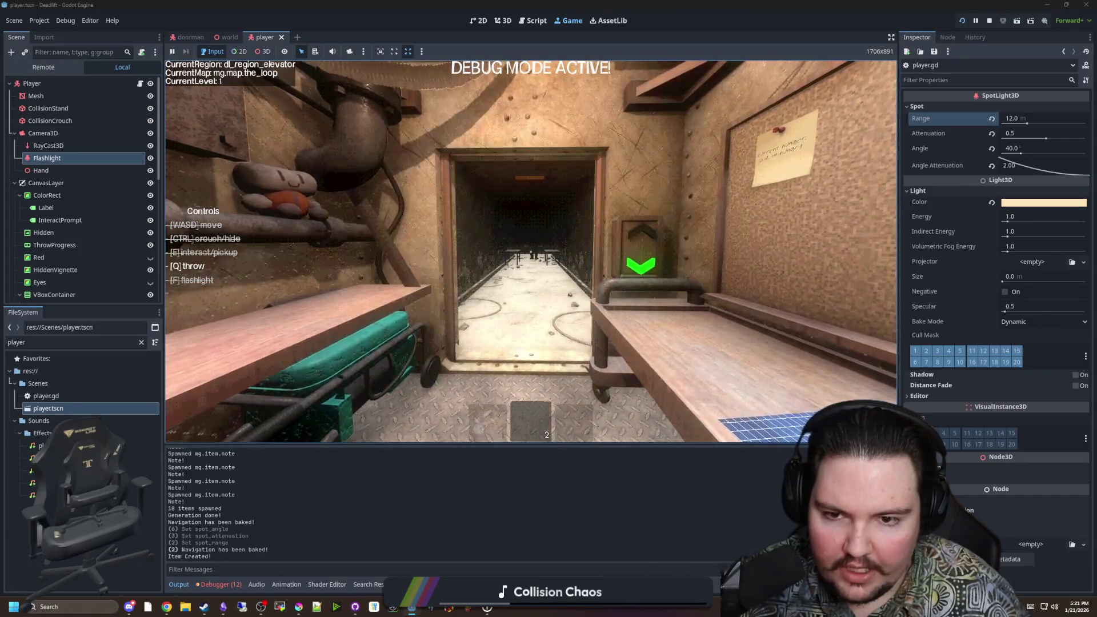
pyautogui.press('w')
pyautogui.press('1')
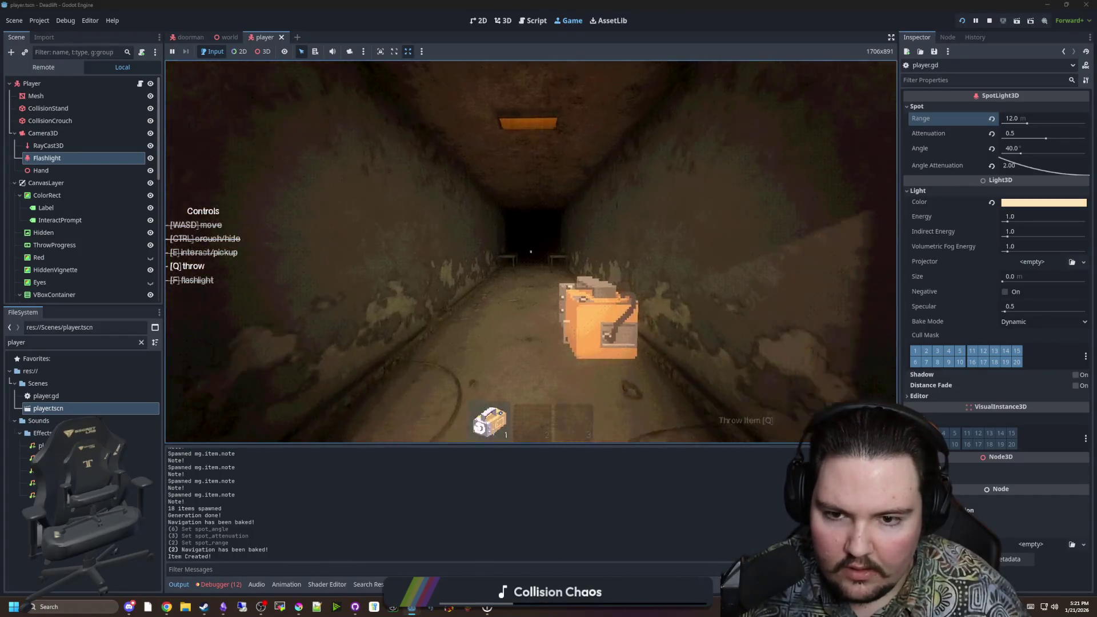
# Step: Explore the corridor, crouching and sprinting to compare the flashlight lighting
pyautogui.press('w')
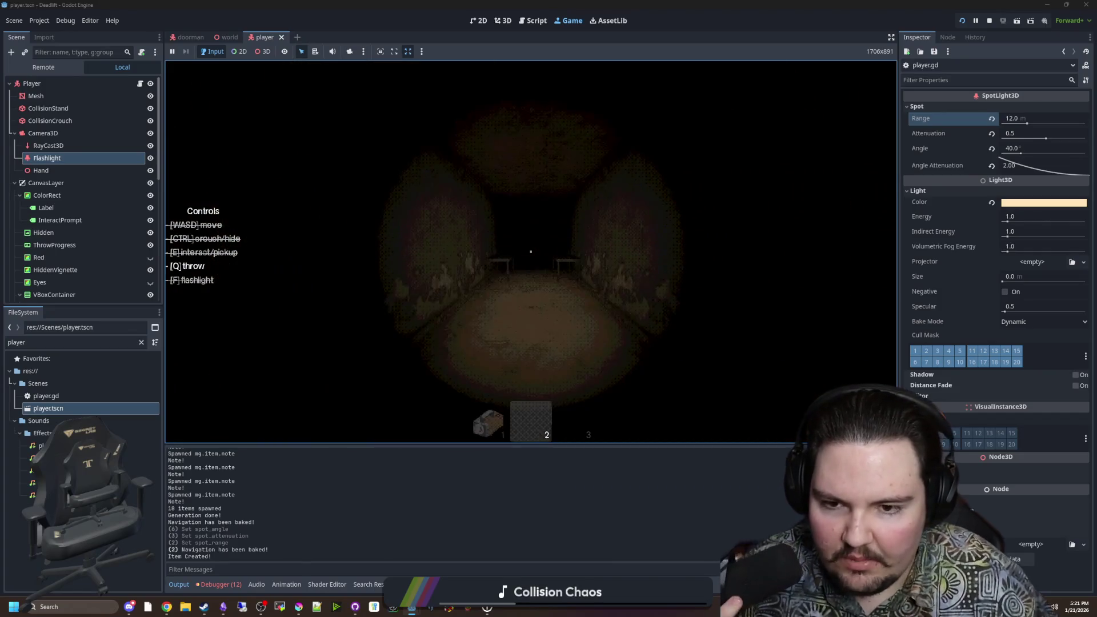
pyautogui.press('ctrl')
pyautogui.press('2')
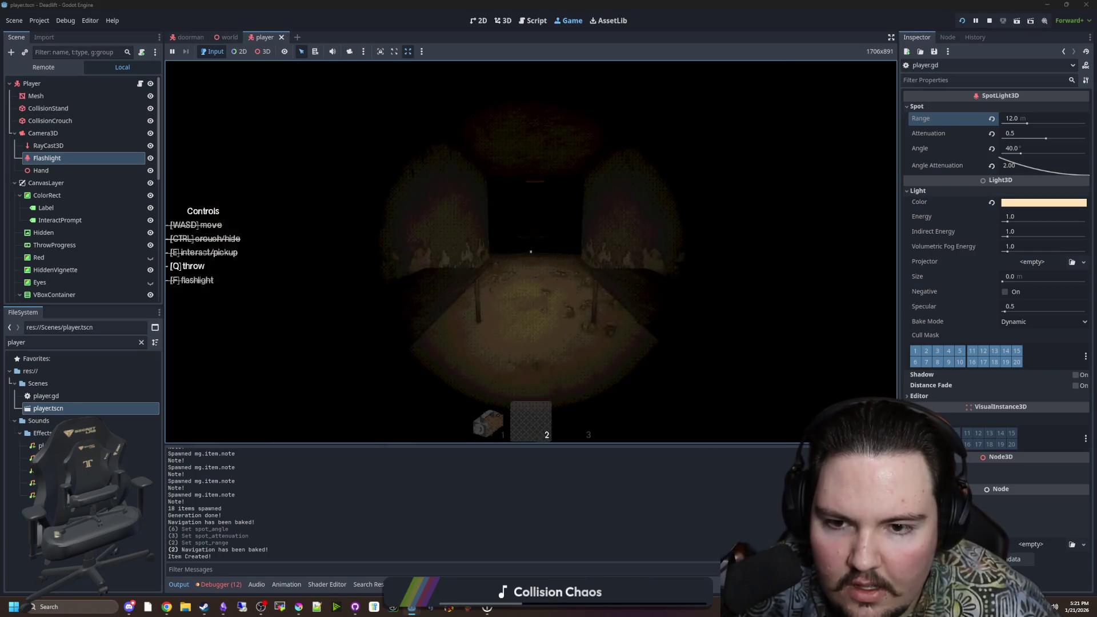
pyautogui.hotkey('shift', 'w')
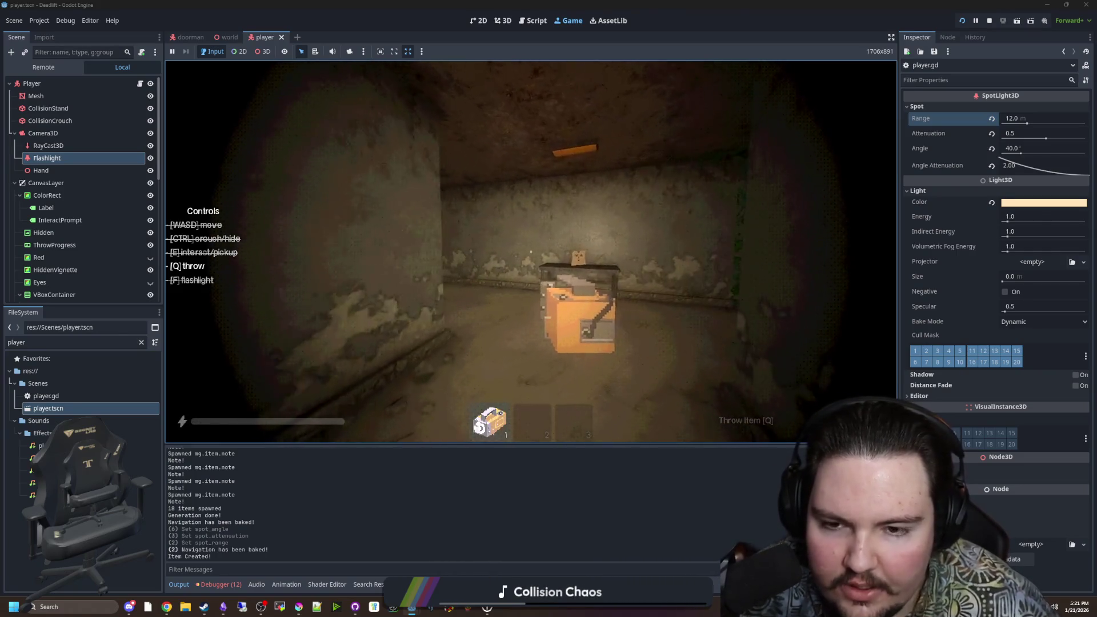
pyautogui.press('a')
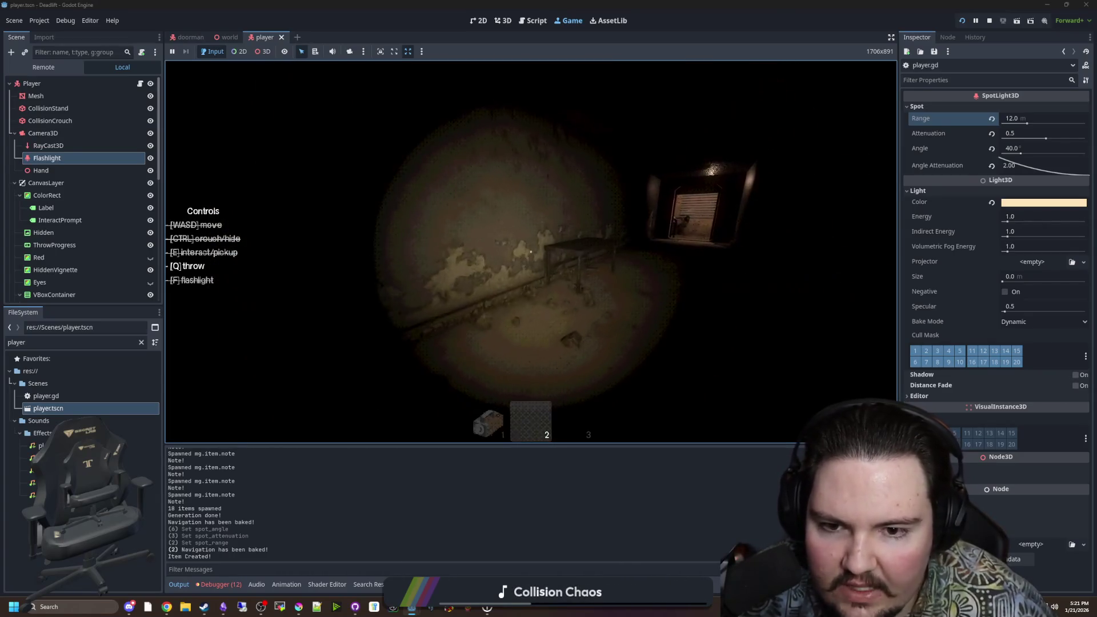
pyautogui.hotkey('shift', 'w')
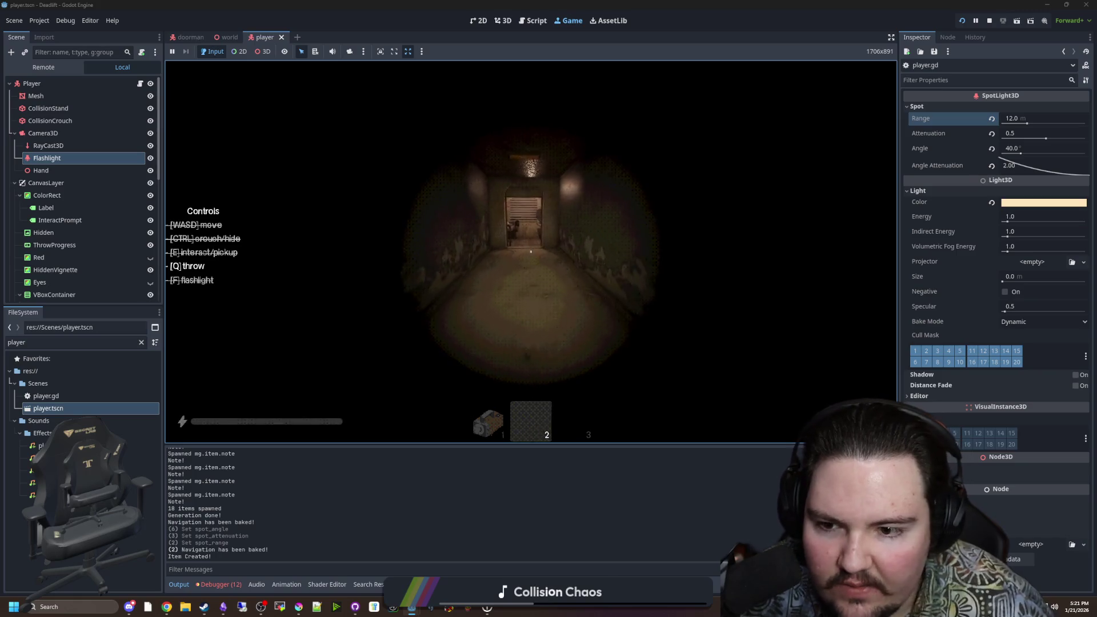
pyautogui.press('2')
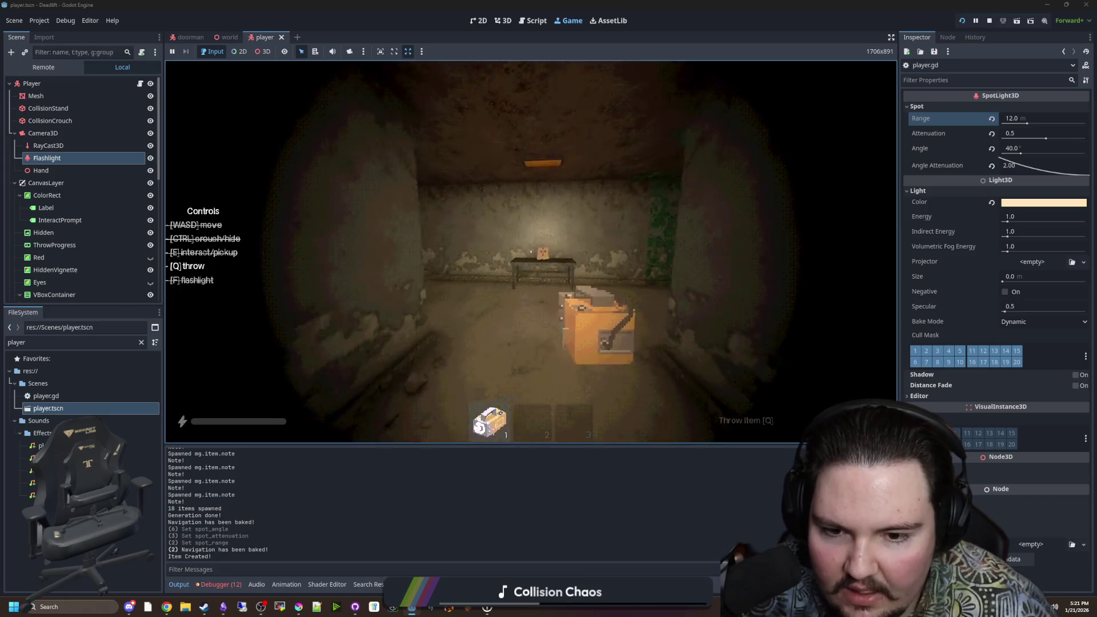
# Step: Turn back toward the table room, toggling between the empty slot and the improved flashlight
pyautogui.press('s')
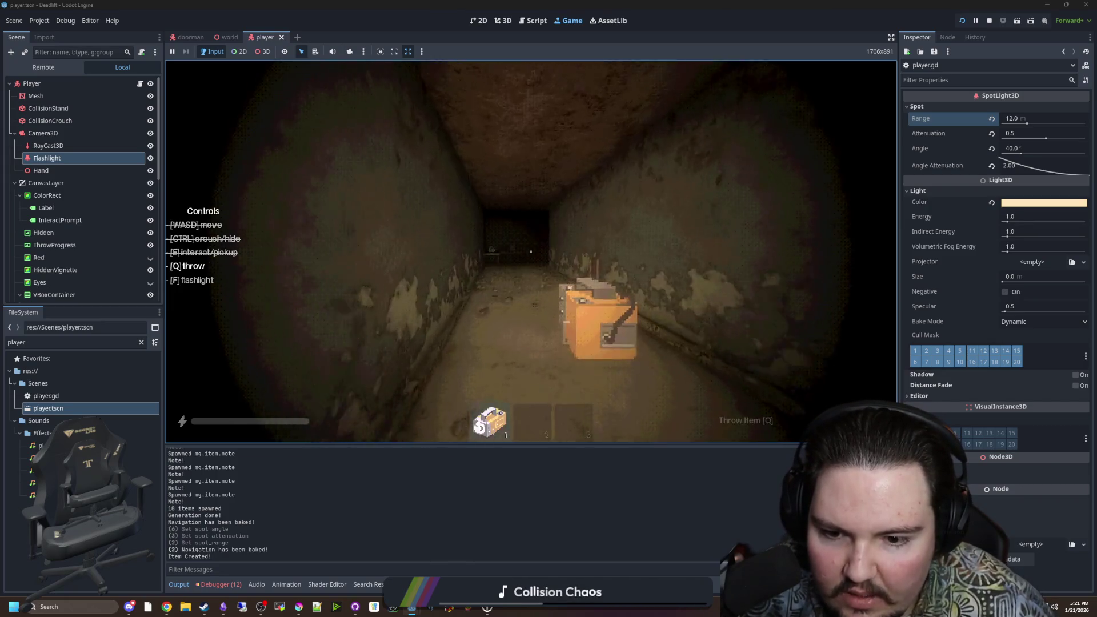
pyautogui.press('2')
pyautogui.press('1')
pyautogui.press('2')
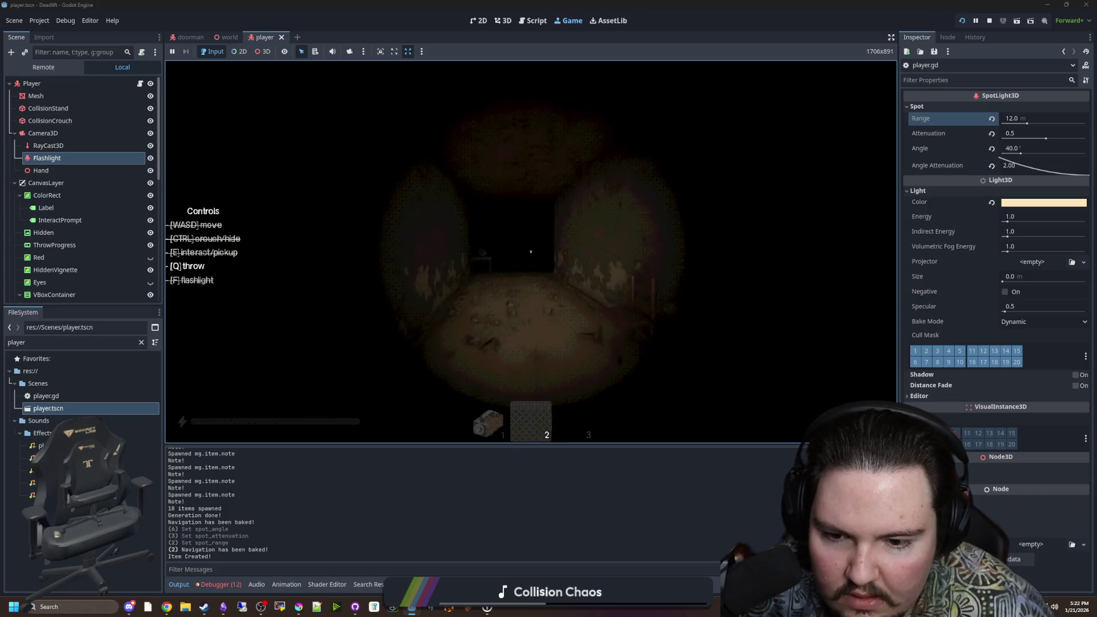
pyautogui.press('1')
pyautogui.press('w')
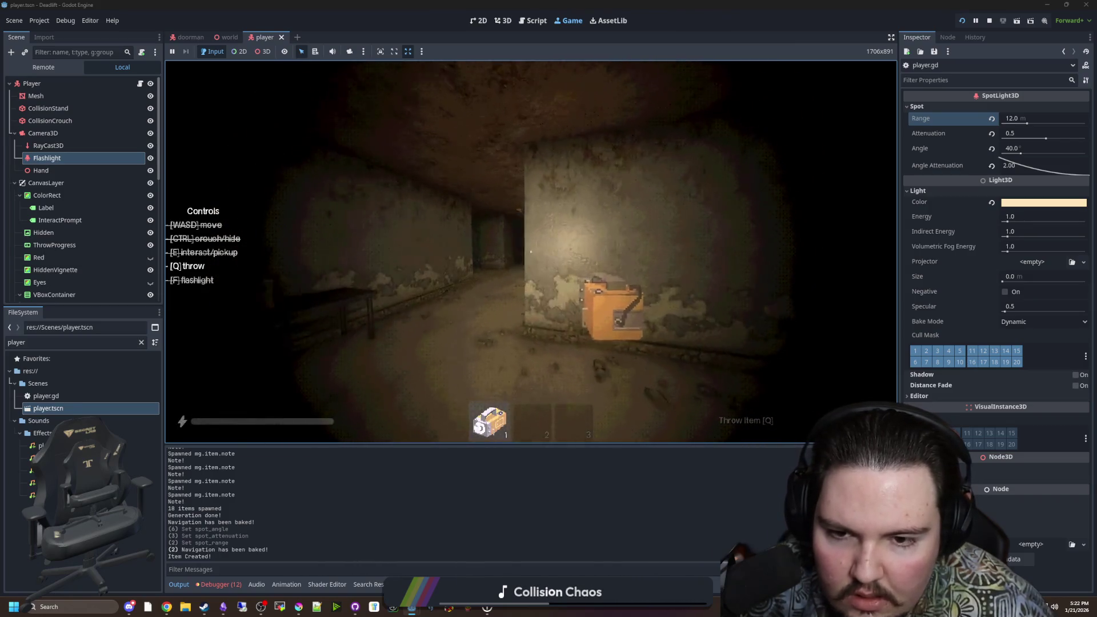
# Step: Walk through the mossy section and down the side corridor past the table
pyautogui.press('w')
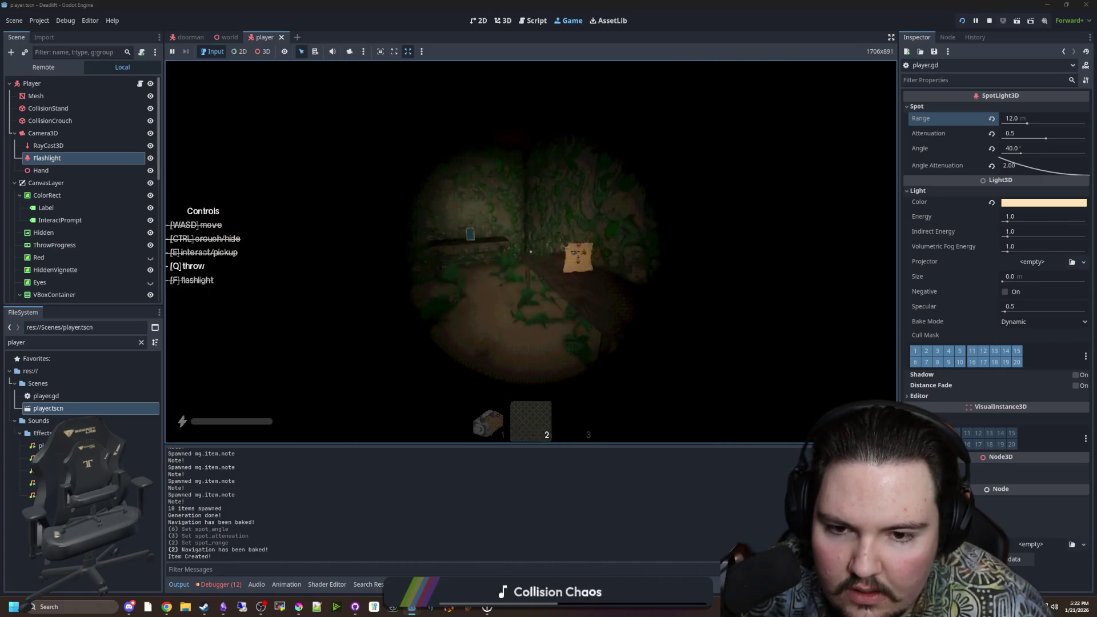
pyautogui.press('w')
pyautogui.press('1')
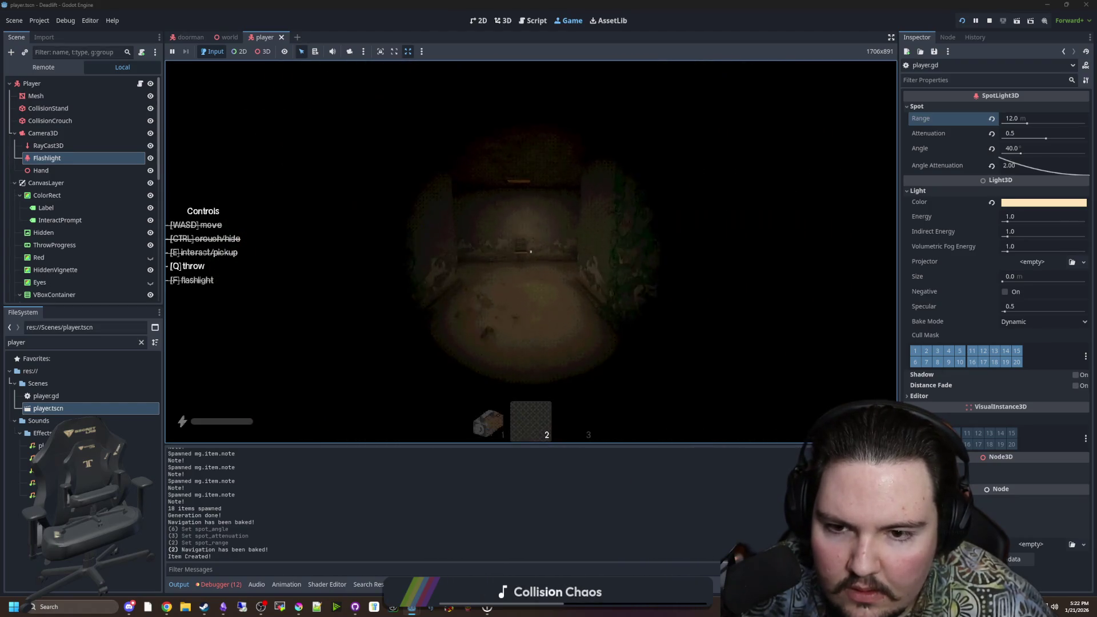
pyautogui.press('w')
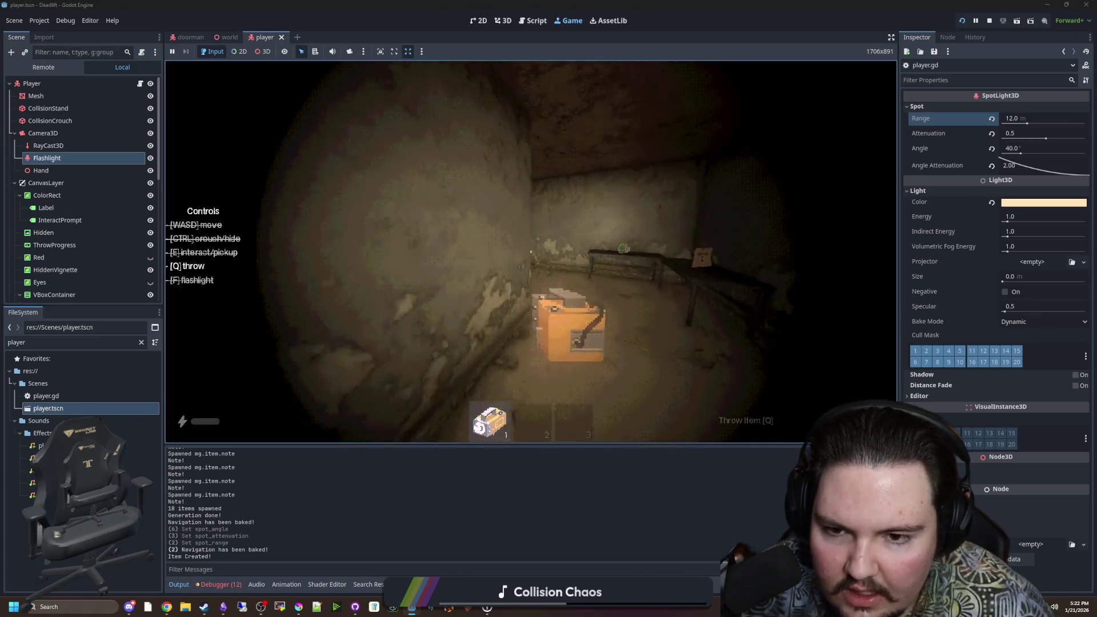
pyautogui.press('w')
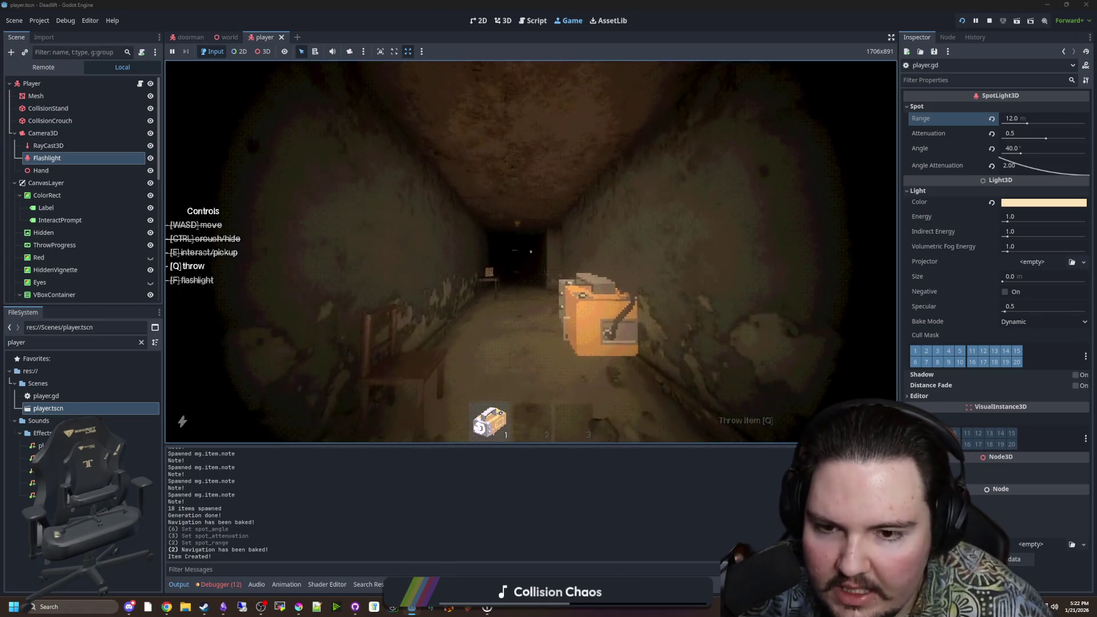
pyautogui.press('w')
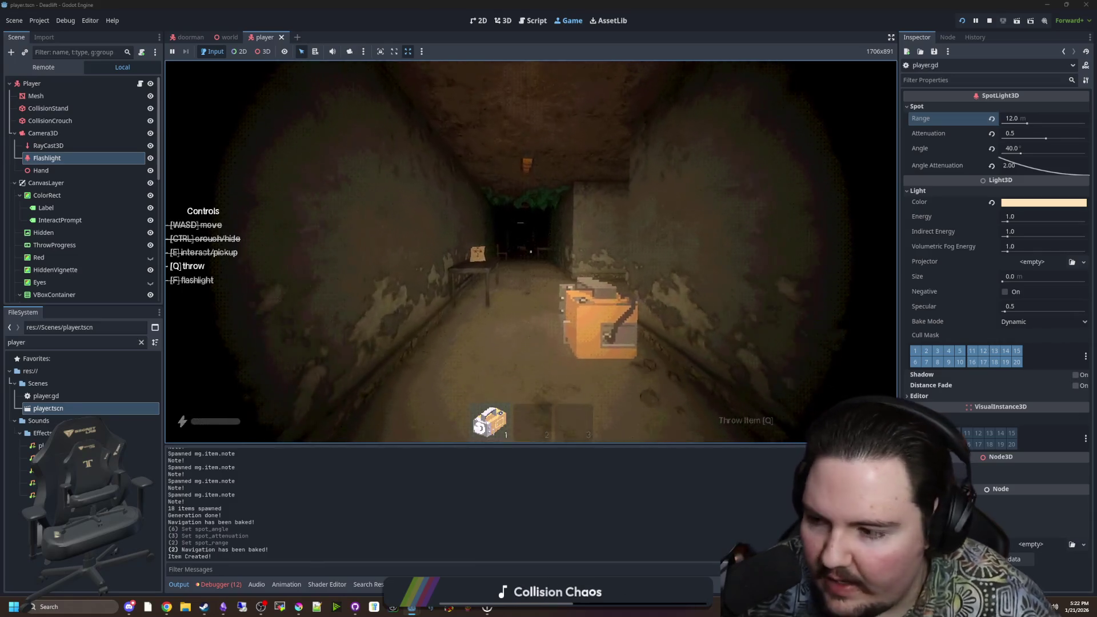
pyautogui.press('w')
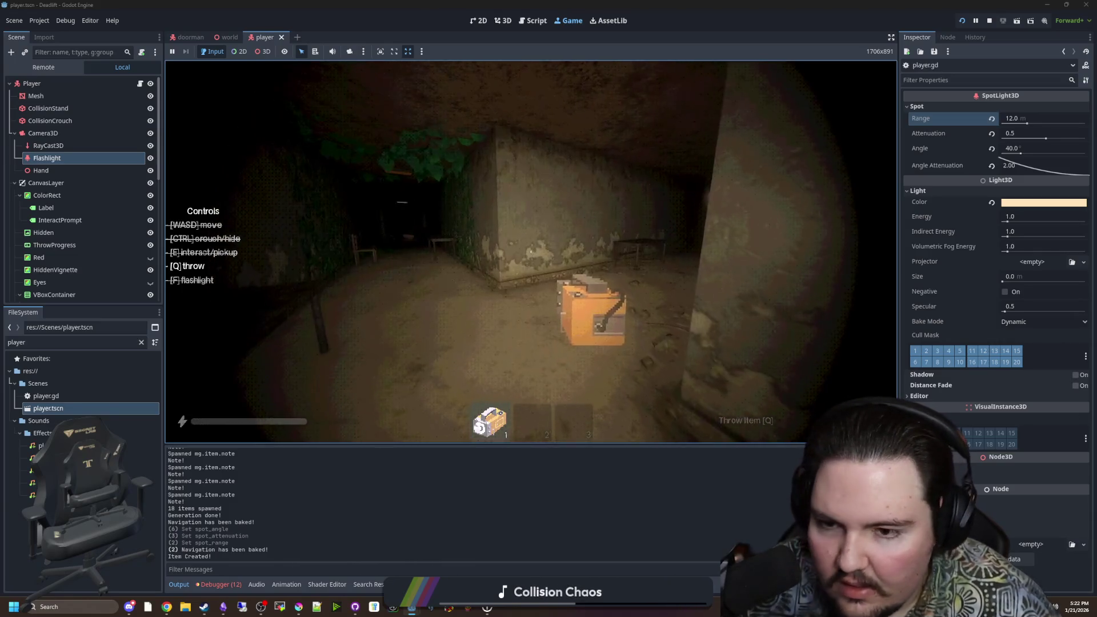
pyautogui.press('w')
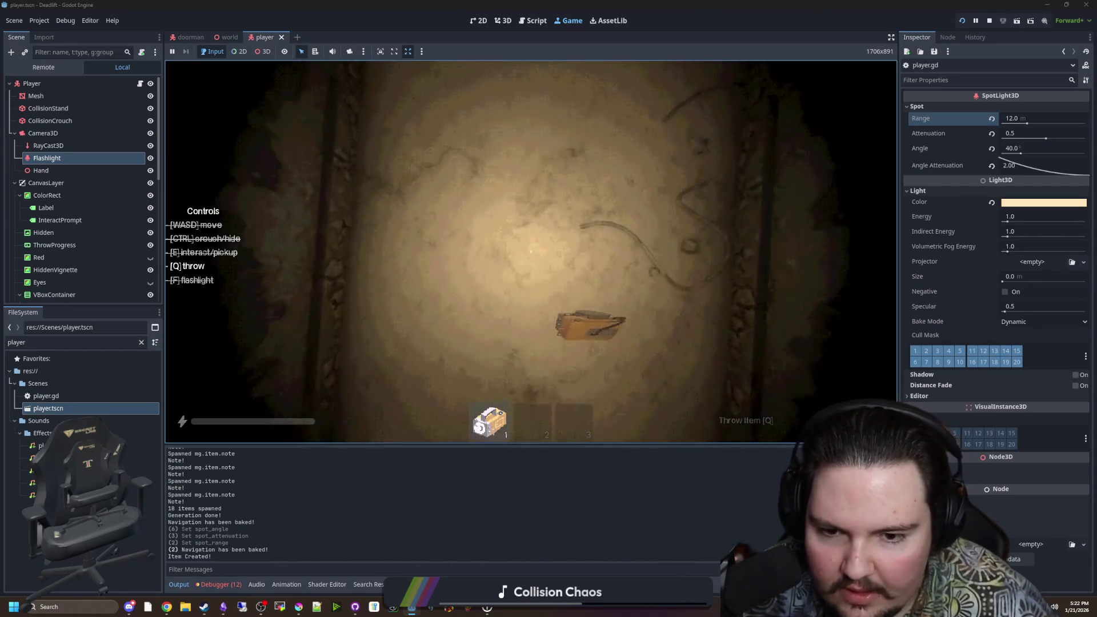
pyautogui.press('w')
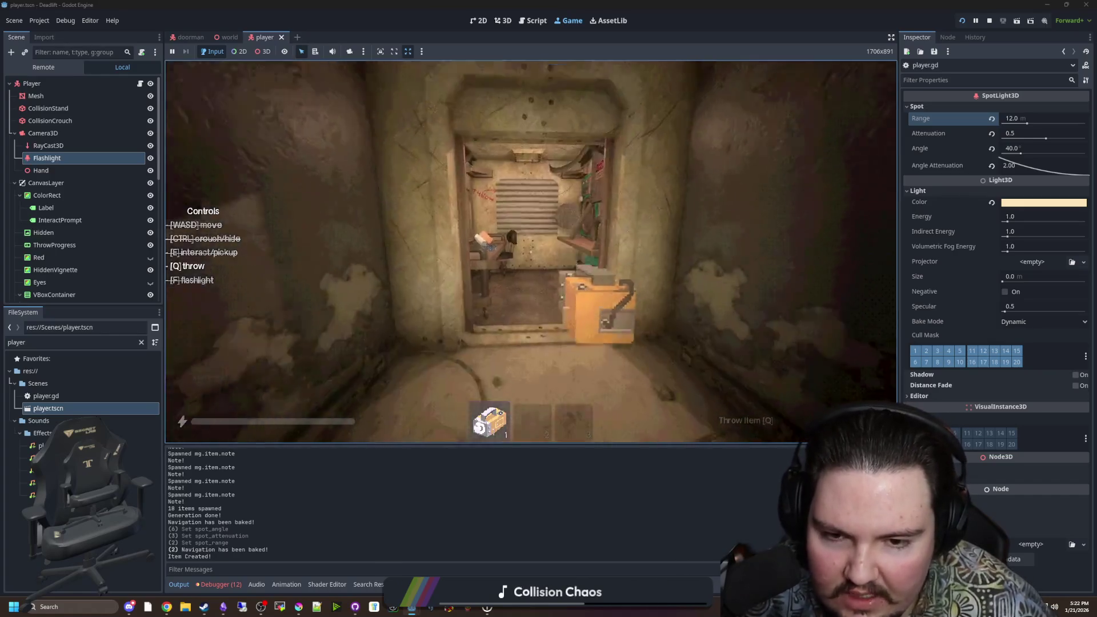
pyautogui.press('w')
pyautogui.press('w')
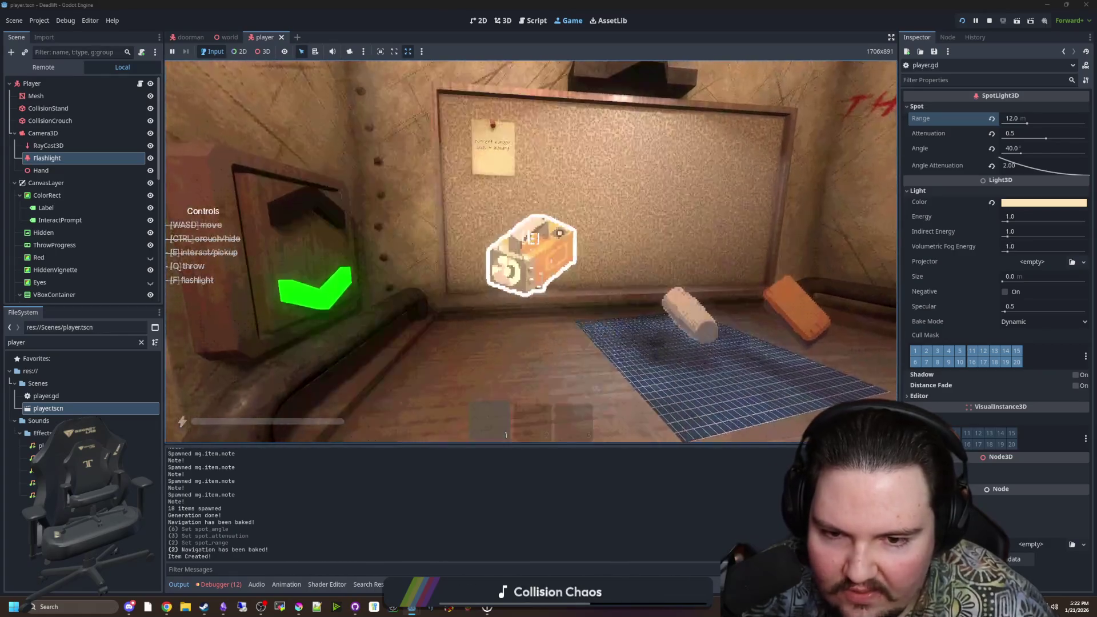
# Step: Drop the held box onto the table and pick it back up
pyautogui.press('s')
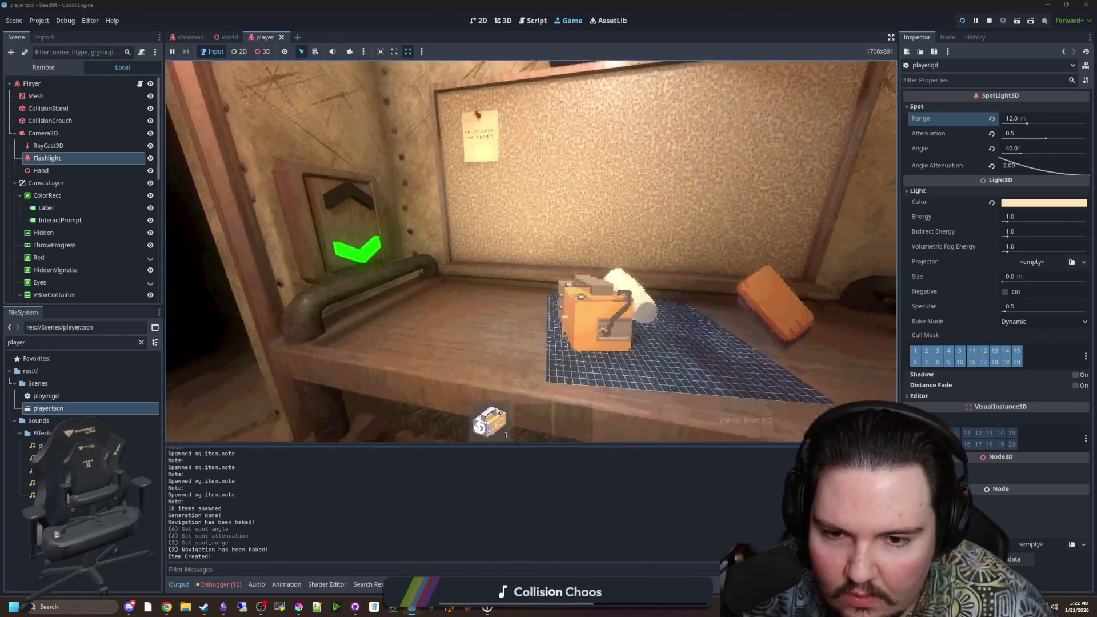
pyautogui.press('q')
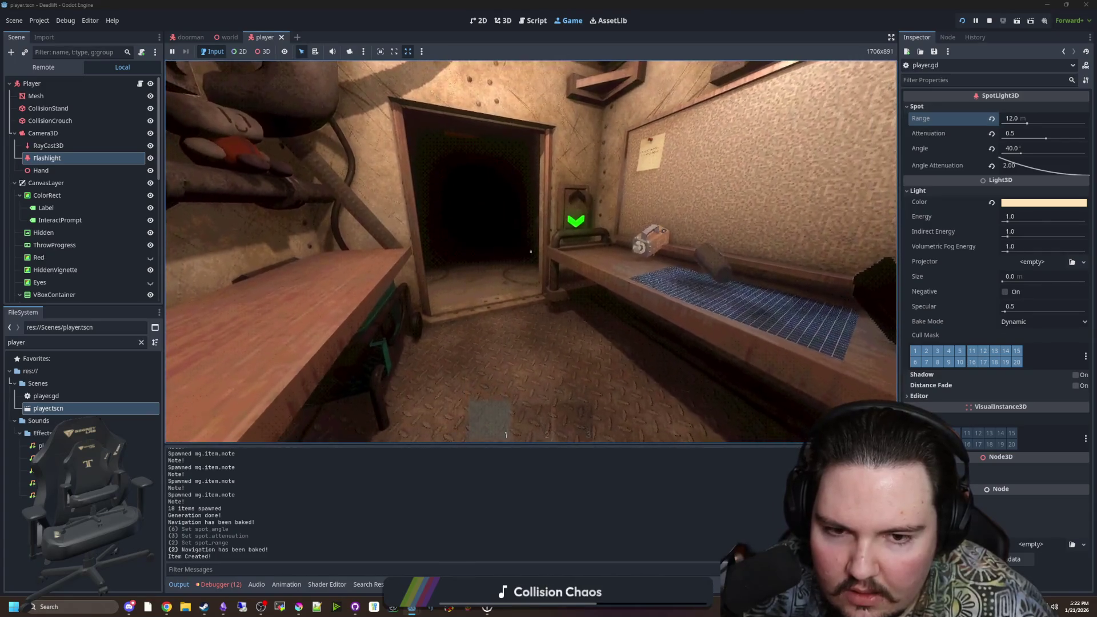
pyautogui.press('e')
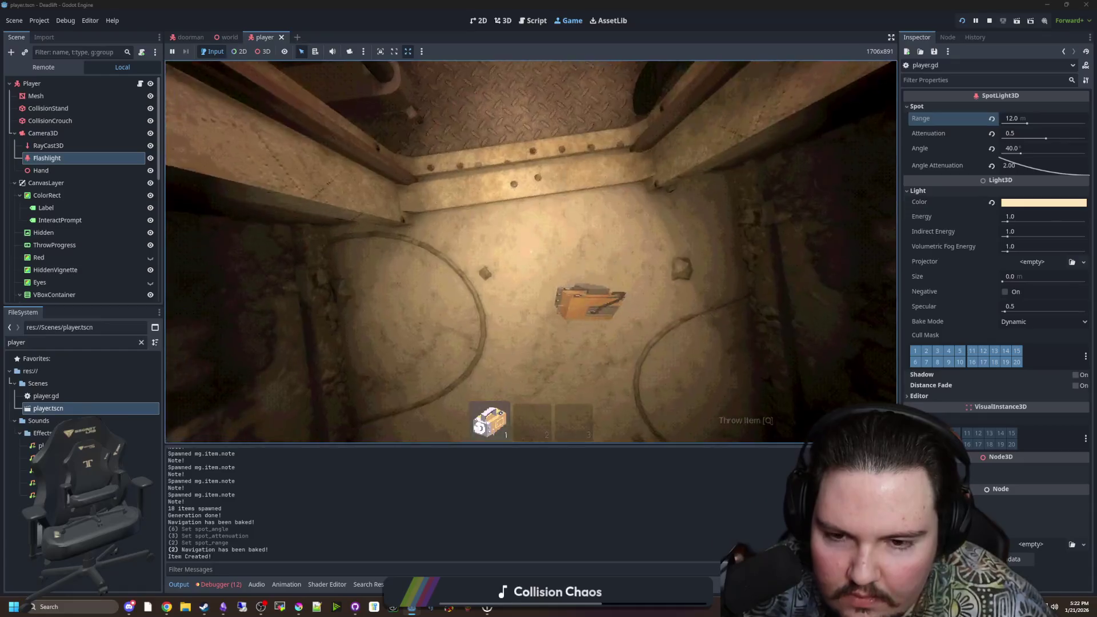
# Step: Walk back through the corridor, pause the game, and stop the test run
pyautogui.hotkey('shift', 'w')
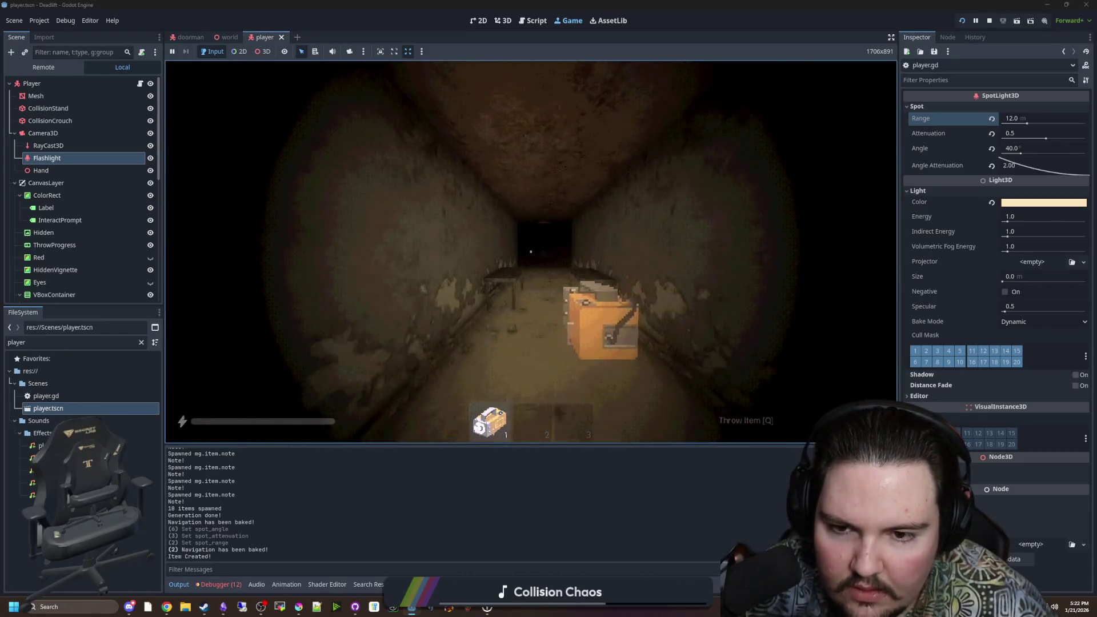
pyautogui.press('w')
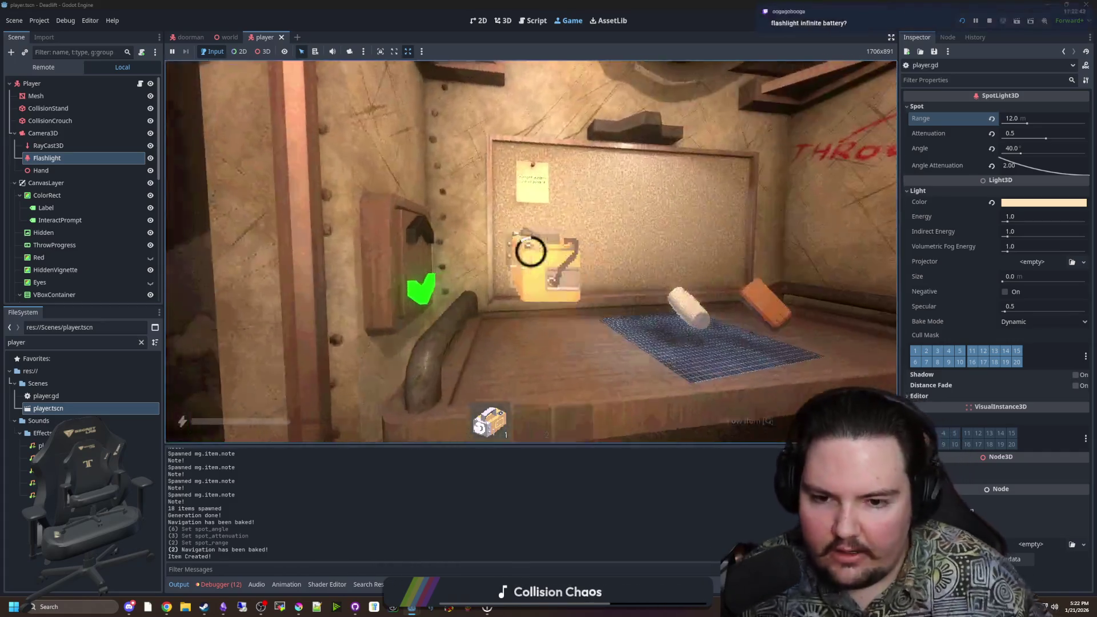
pyautogui.press('Escape')
pyautogui.click(989, 20)
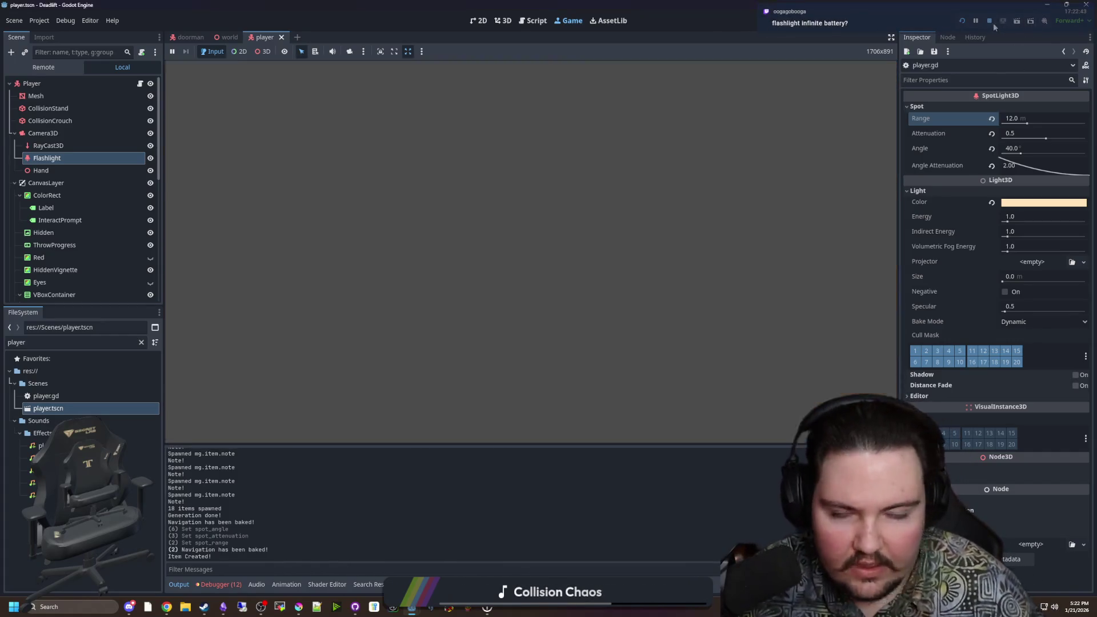
# Step: Save the player script after reviewing the stamina bar code around lines 271–284
pyautogui.click(611, 209)
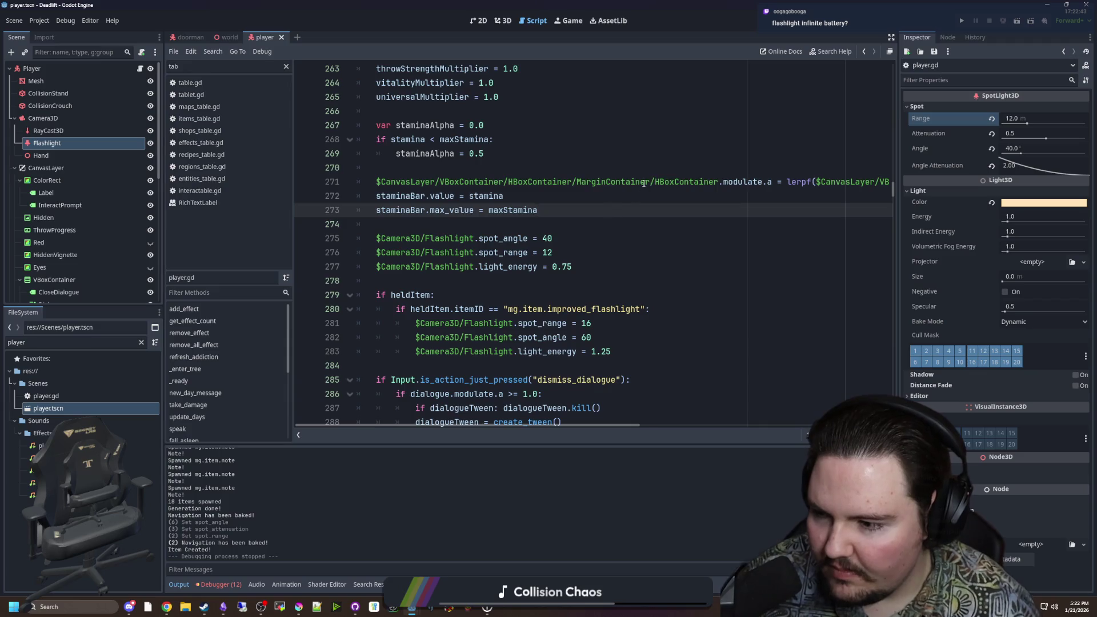
pyautogui.click(646, 182)
pyautogui.hotkey('ctrl', 's')
pyautogui.hotkey('ctrl', 's')
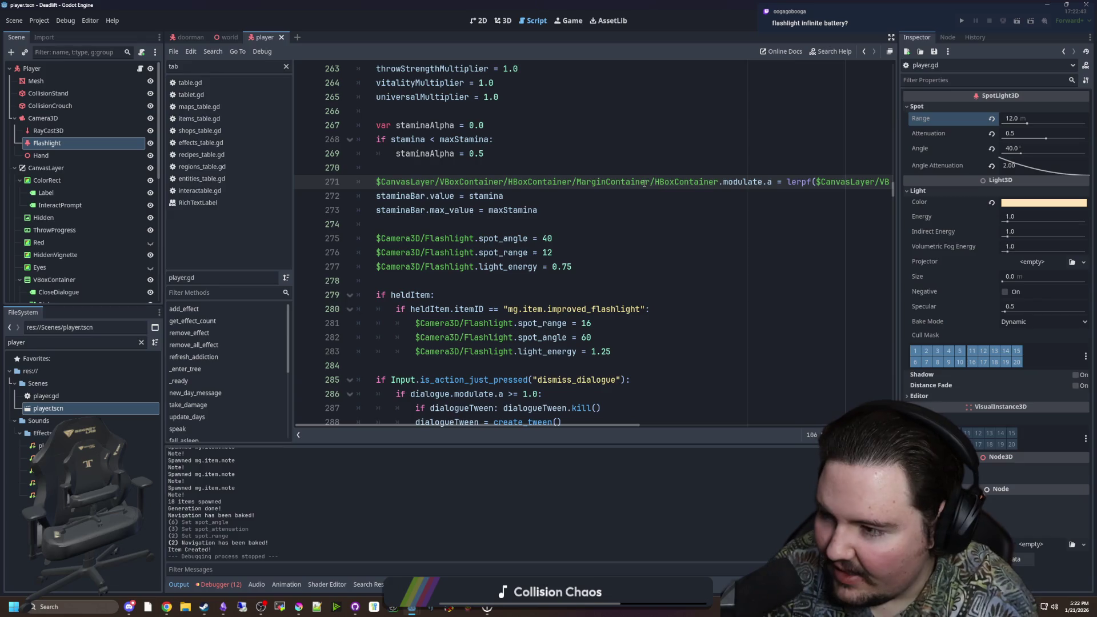
pyautogui.click(573, 220)
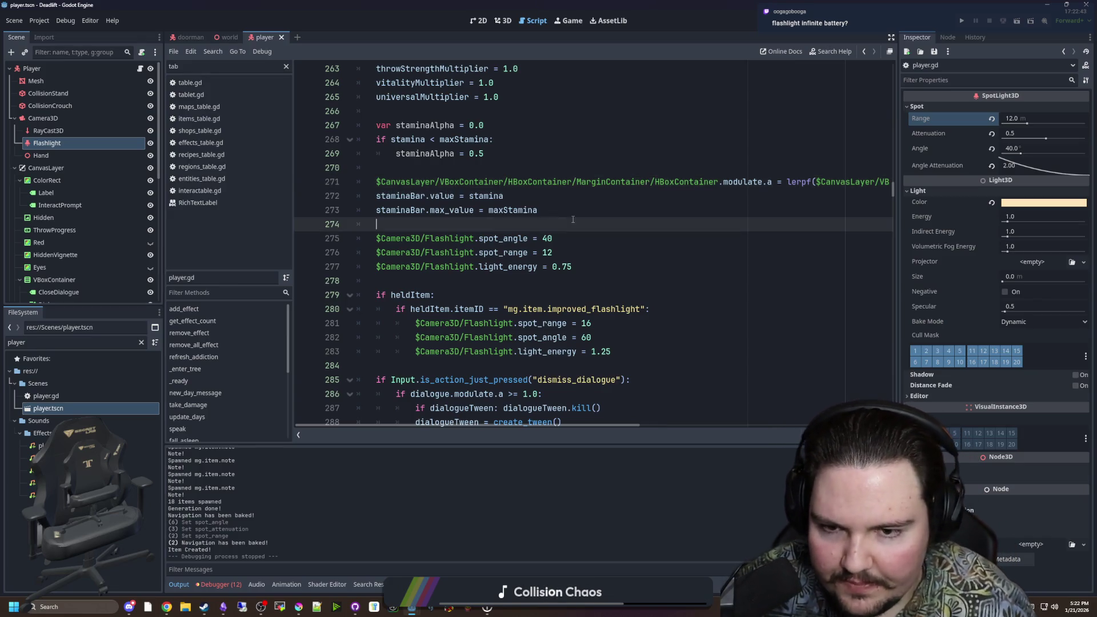
pyautogui.hotkey('ctrl', 's')
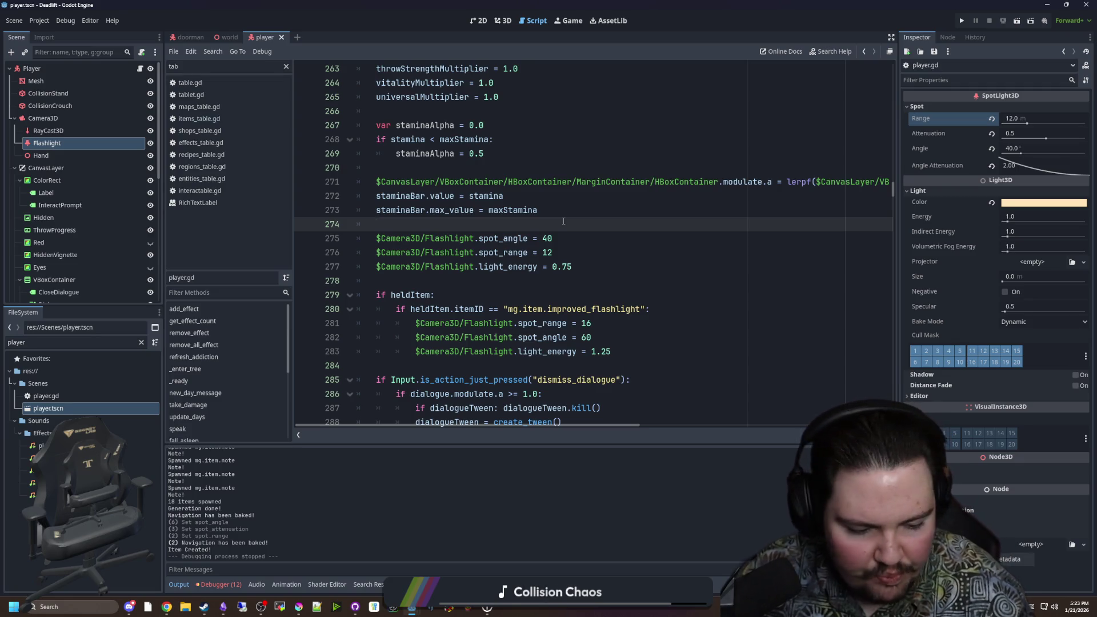
pyautogui.press('Down')
pyautogui.press('Up')
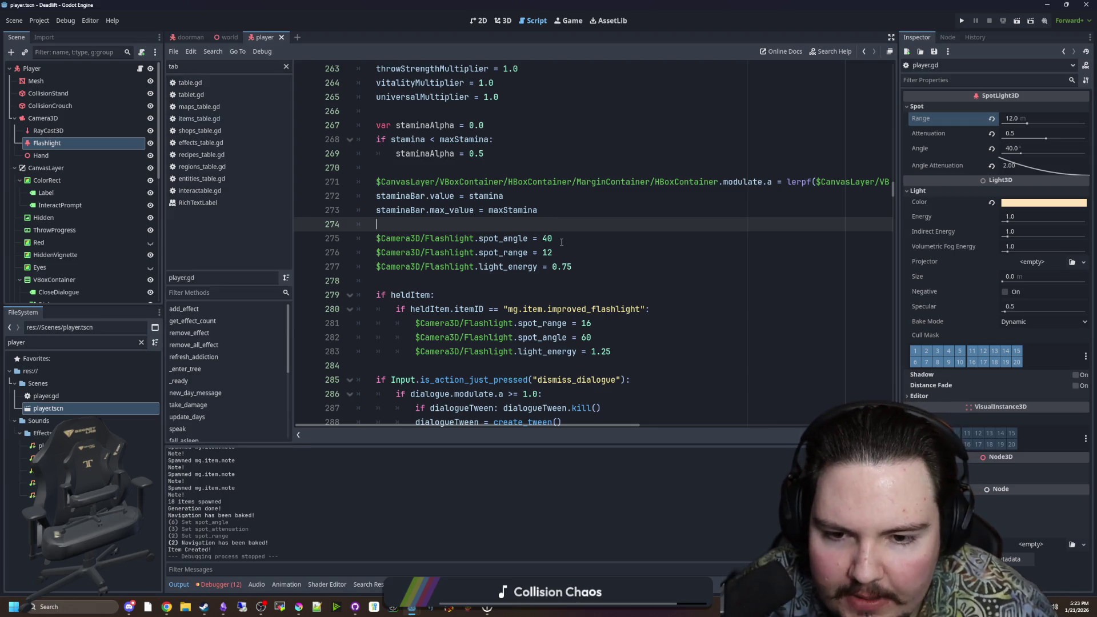
pyautogui.scroll(-1, 567, 321)
pyautogui.click(567, 323)
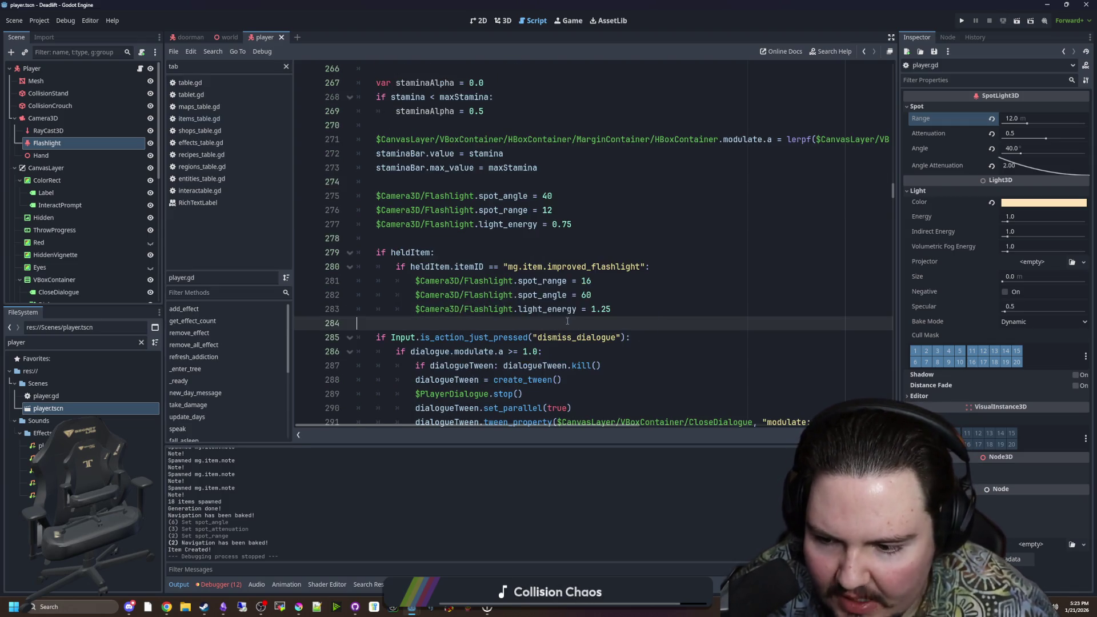
# Step: Filter the FileSystem by 'recipe' and open items_table.gd at the Improved Flashlight item
pyautogui.click(141, 341)
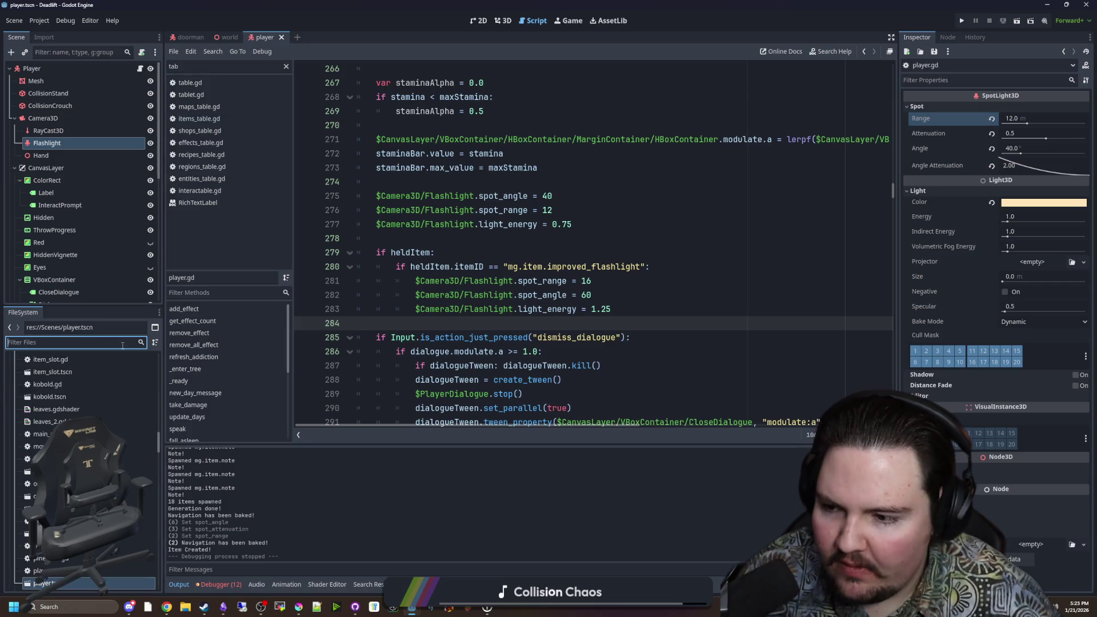
pyautogui.write('recipe')
pyautogui.click(55, 400)
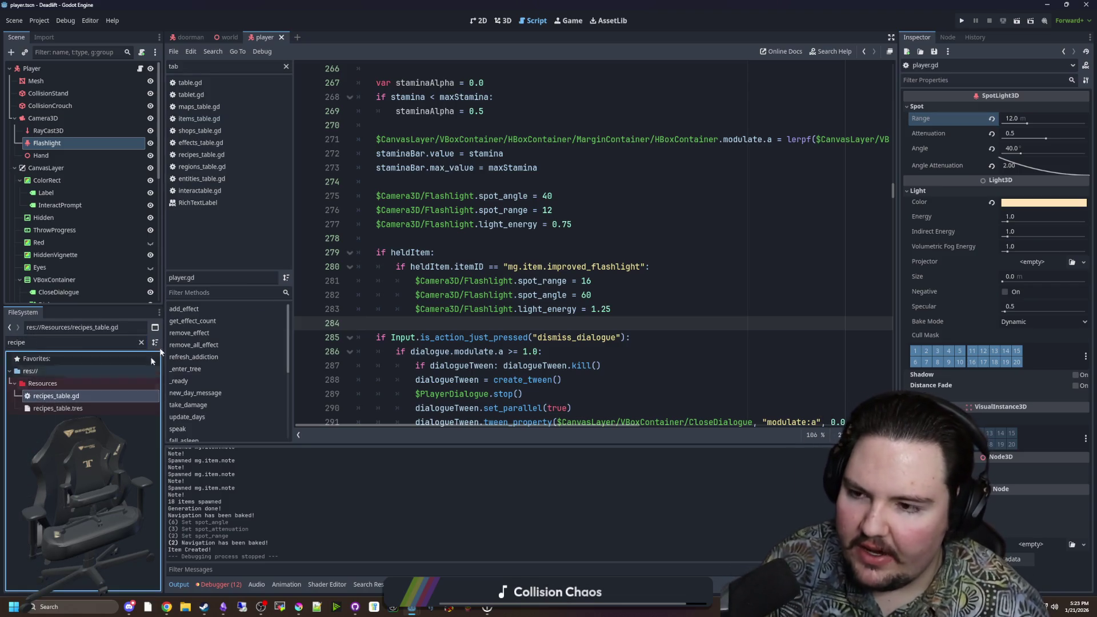
pyautogui.click(220, 119)
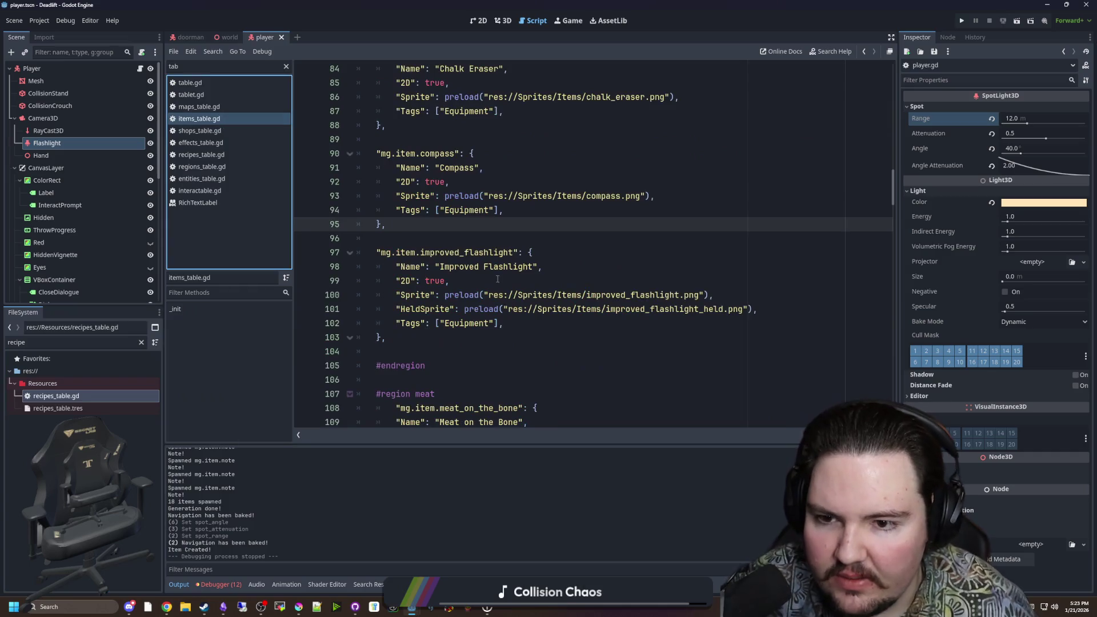
# Step: Duplicate the improved_flashlight item block (lines 97–103) directly below it
pyautogui.click(386, 337)
pyautogui.moveTo(386, 337); pyautogui.dragTo(377, 252)
pyautogui.hotkey('ctrl', 'c')
pyautogui.click(395, 336)
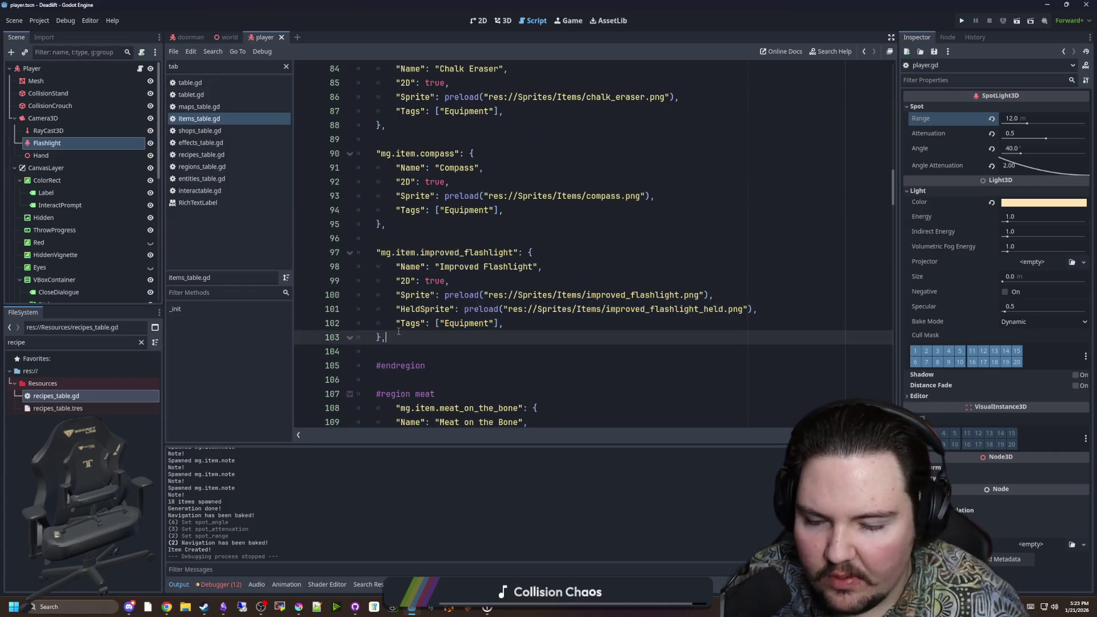
pyautogui.press('Return')
pyautogui.press('Return')
pyautogui.hotkey('ctrl', 'v')
pyautogui.moveTo(509, 338); pyautogui.dragTo(480, 337)
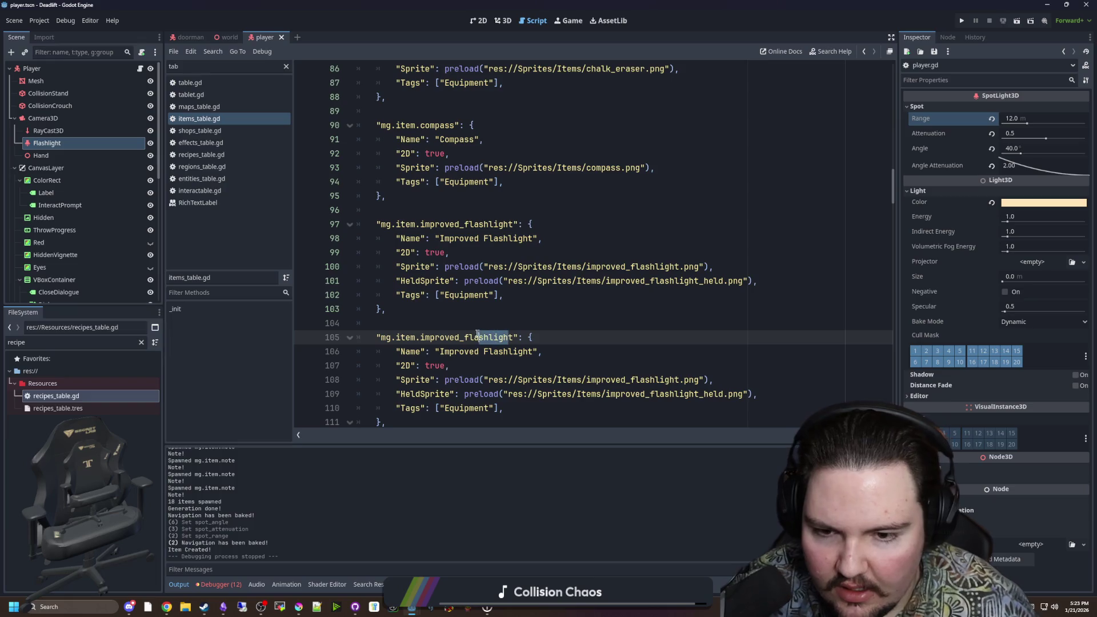
# Step: Rename the copied item's key to scrap_shield and its Name to 'Scrap Shield'
pyautogui.doubleClick(423, 337)
pyautogui.write('scr')
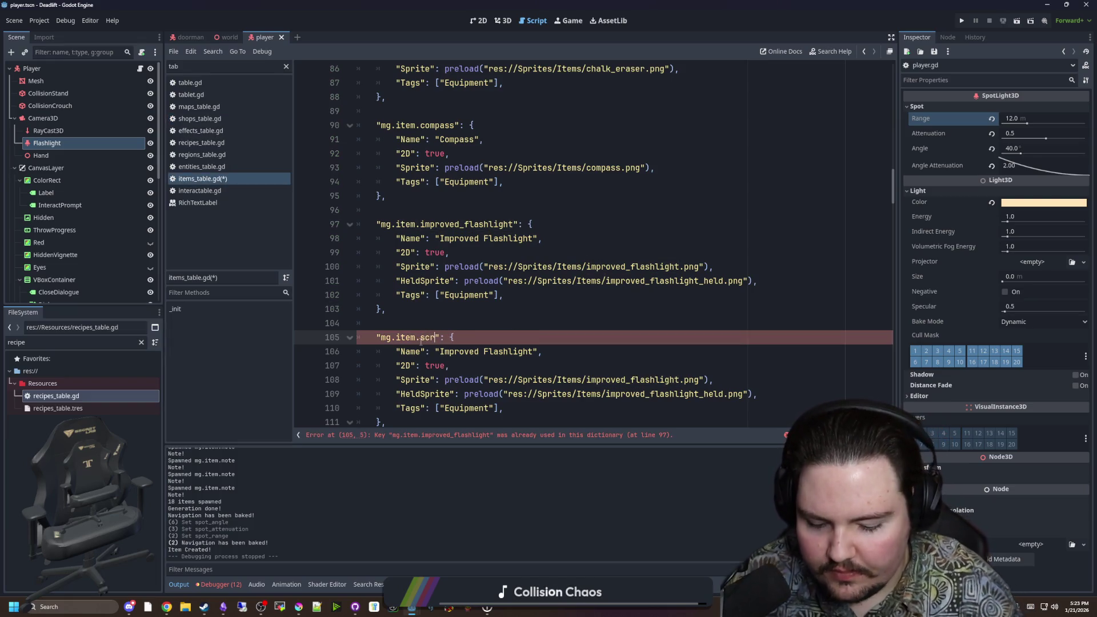
pyautogui.write('ap_shield')
pyautogui.doubleClick(507, 347)
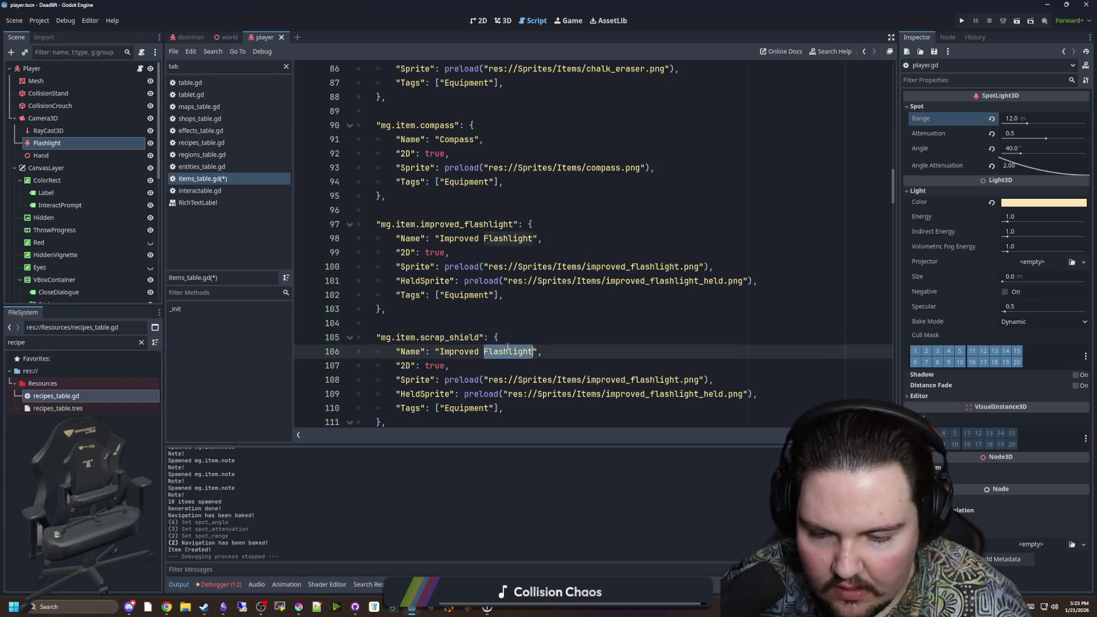
pyautogui.press('BackSpace')
pyautogui.press('BackSpace')
pyautogui.press('BackSpace')
pyautogui.write('Scrap Shield')
# Step: Remove the HeldSprite entry, set the sprite path to scrap_shield.png, and save
pyautogui.scroll(-1, 545, 330)
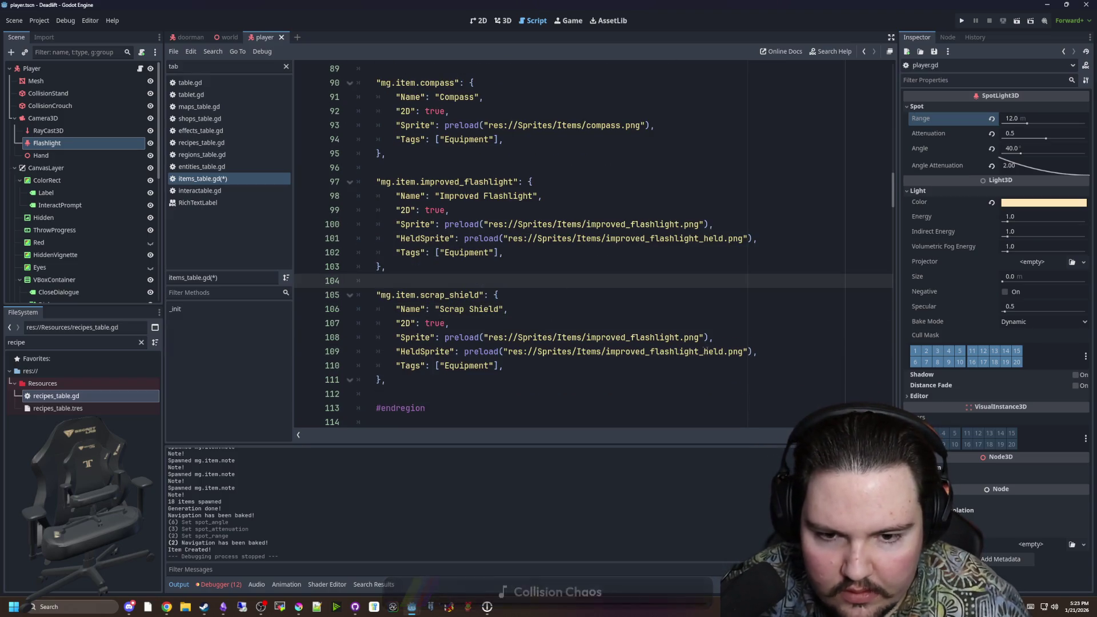
pyautogui.moveTo(757, 351); pyautogui.dragTo(350, 349)
pyautogui.press('BackSpace')
pyautogui.press('BackSpace')
pyautogui.press('Left')
pyautogui.press('Left')
pyautogui.press('Left')
pyautogui.hotkey('ctrl', 'shift', 'Left')
pyautogui.hotkey('ctrl', 'shift', 'Left')
pyautogui.hotkey('ctrl', 'shift', 'Left')
pyautogui.press('BackSpace')
pyautogui.write('scrap')
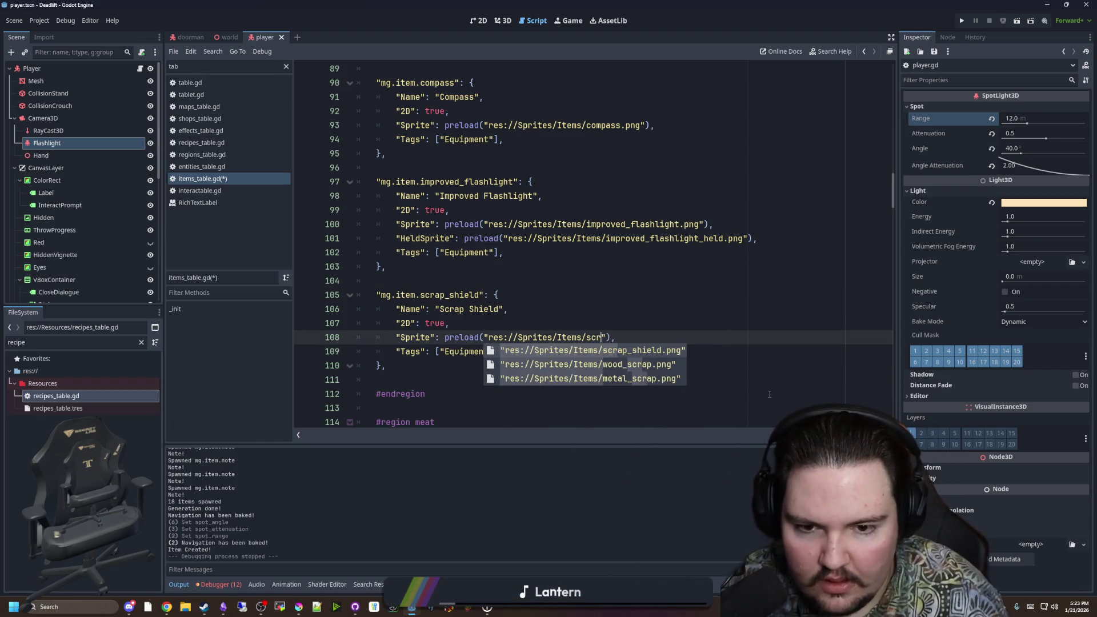
pyautogui.press('Return')
pyautogui.hotkey('ctrl', 's')
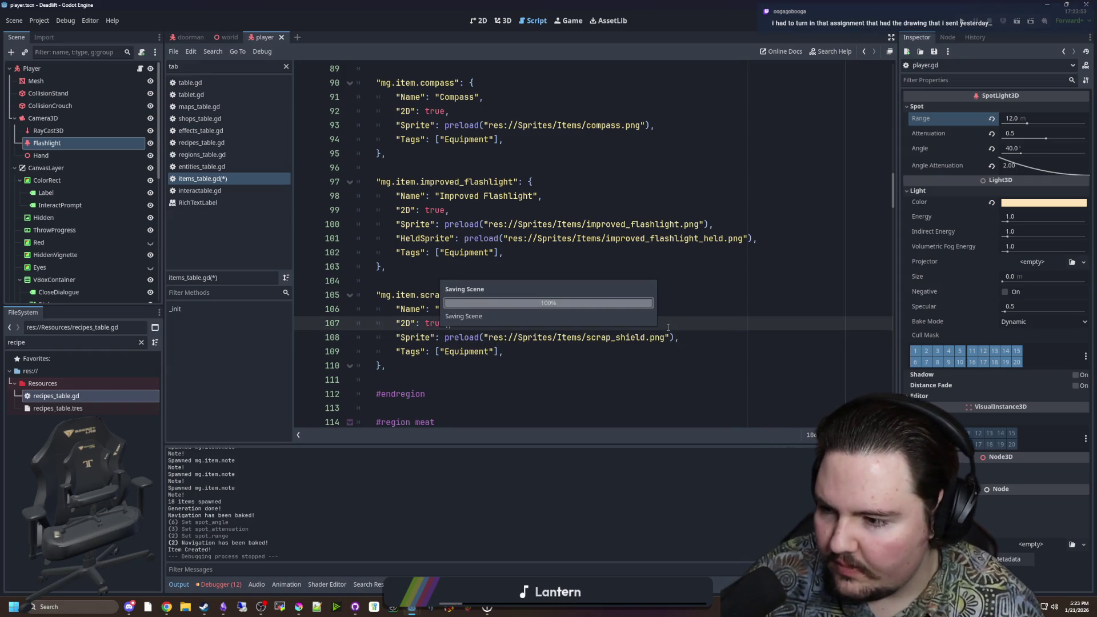
pyautogui.hotkey('ctrl', 's')
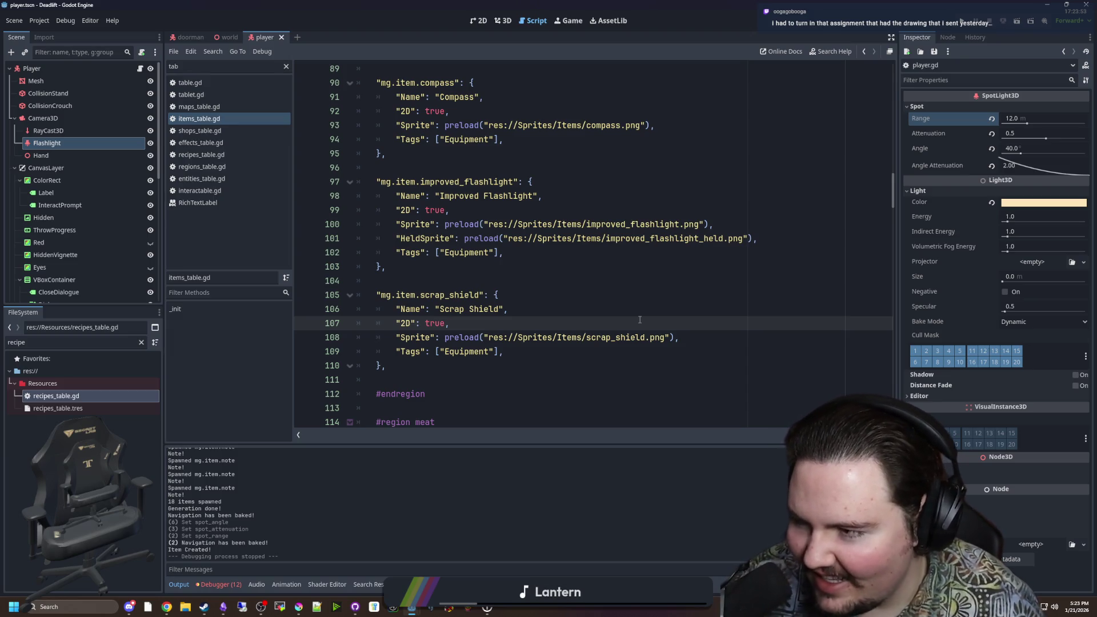
# Step: Inspect the scrap_shield.png texture from its sprite path
pyautogui.click(461, 272)
pyautogui.click(454, 323)
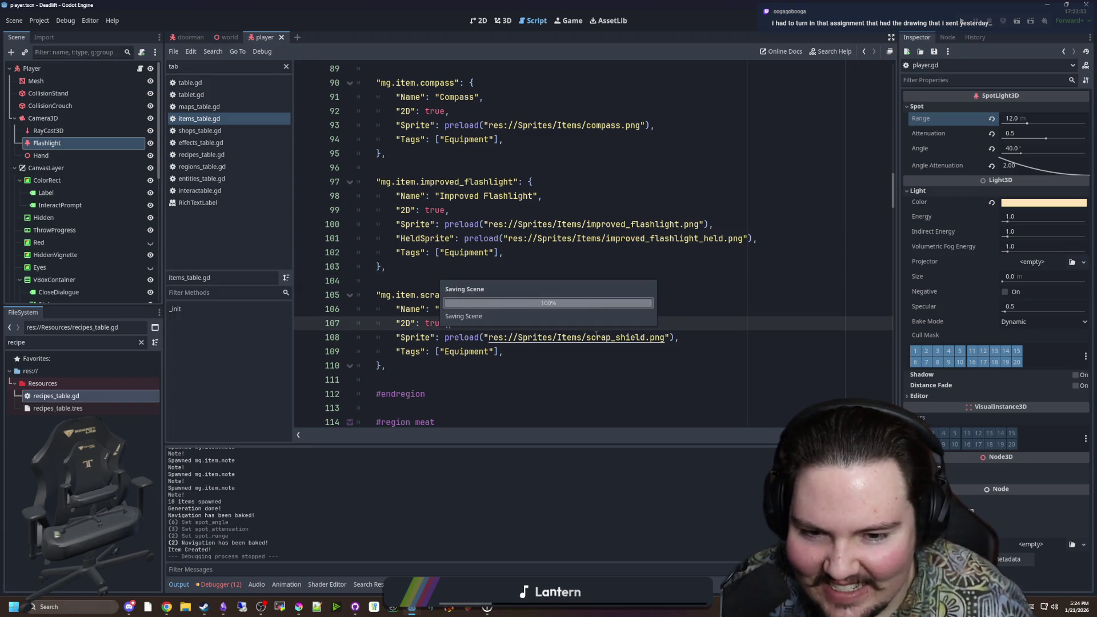
pyautogui.keyDown('ctrl'); pyautogui.click(632, 338); pyautogui.keyUp('ctrl')
pyautogui.press('Up')
pyautogui.press('Up')
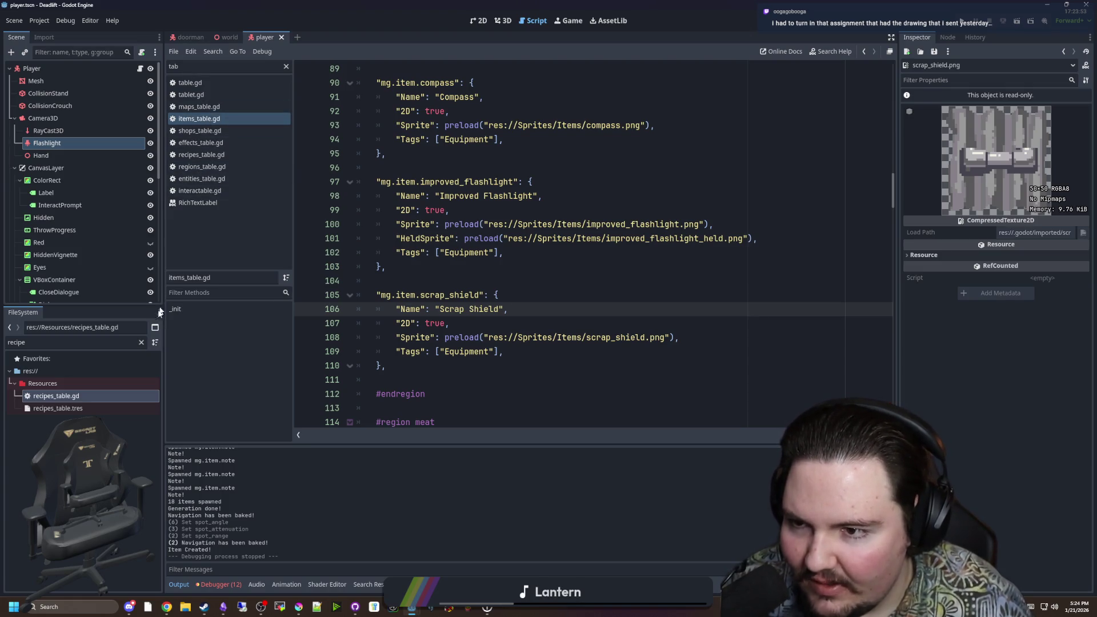
# Step: In recipes_table.gd, paste a copy of the dl_recipe_compass recipe after it
pyautogui.click(202, 155)
pyautogui.click(502, 289)
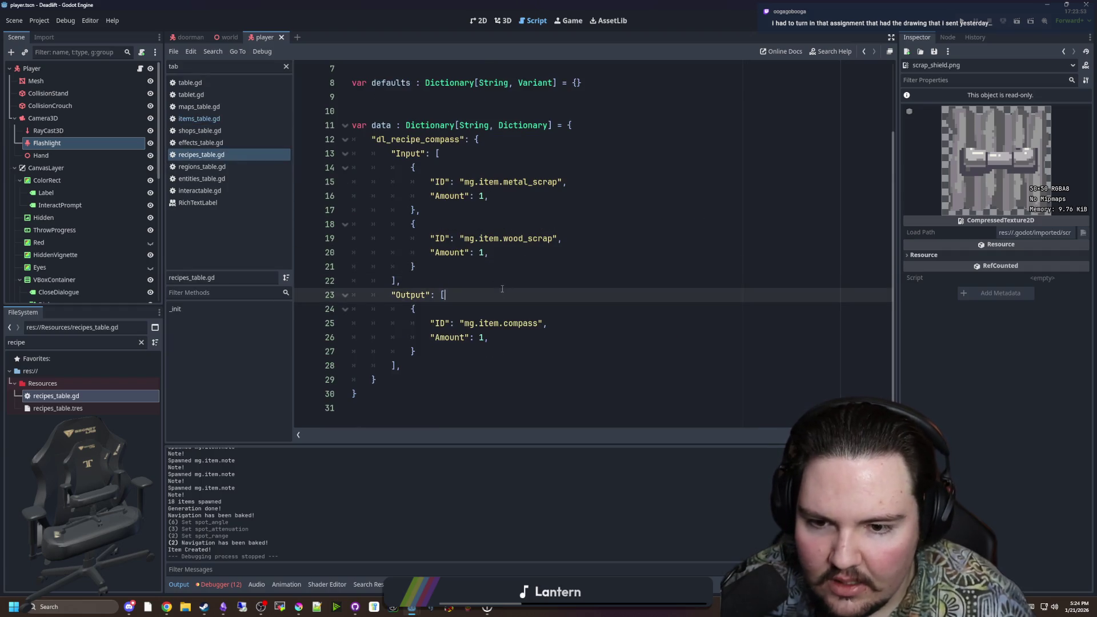
pyautogui.moveTo(377, 379)
pyautogui.mouseDown()
pyautogui.moveTo(366, 223)
pyautogui.moveTo(297, 141)
pyautogui.mouseUp()
pyautogui.hotkey('ctrl', 'c')
pyautogui.click(395, 386)
pyautogui.write(',')
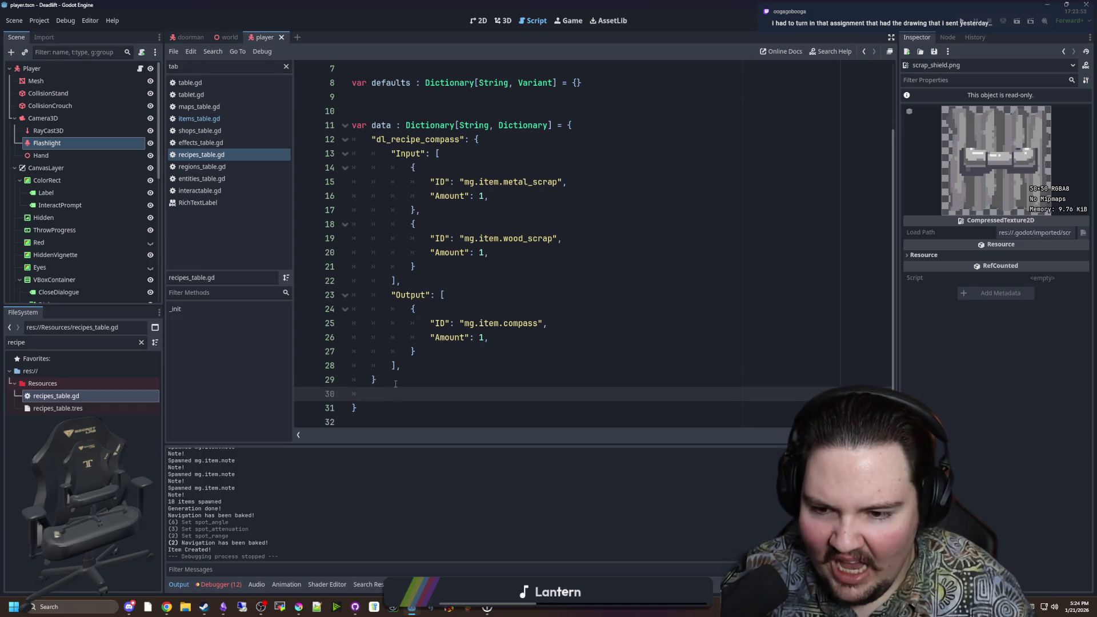
pyautogui.press('Return')
pyautogui.hotkey('ctrl', 'v')
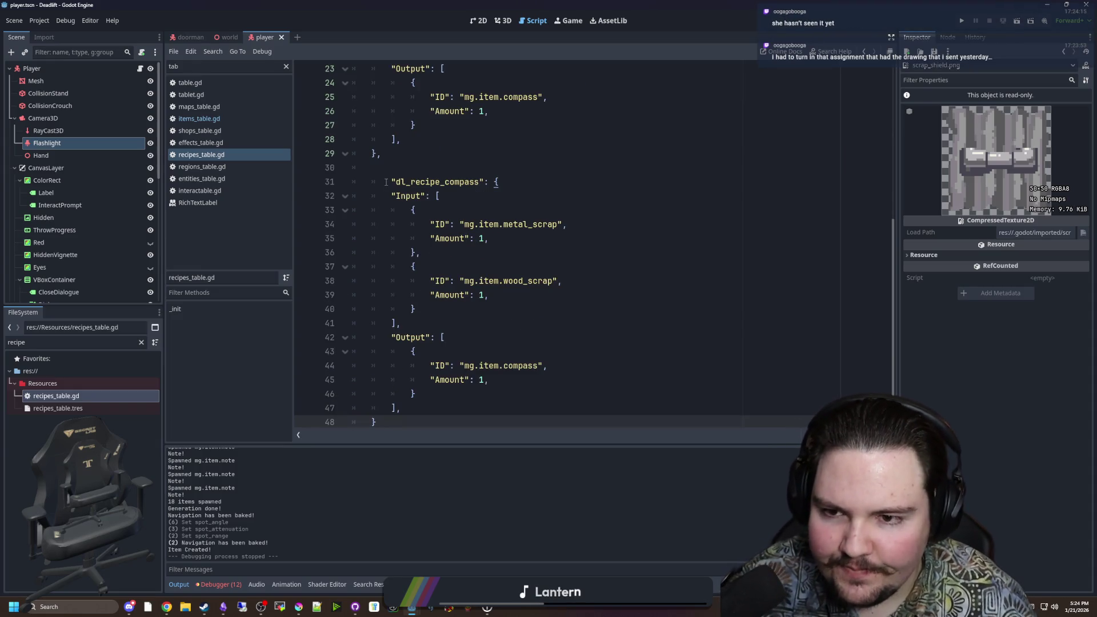
# Step: Rename the new recipe to dl_recipe_scrap_shield and set the metal_scrap Amount to 2
pyautogui.click(460, 181)
pyautogui.moveTo(460, 182); pyautogui.dragTo(425, 181)
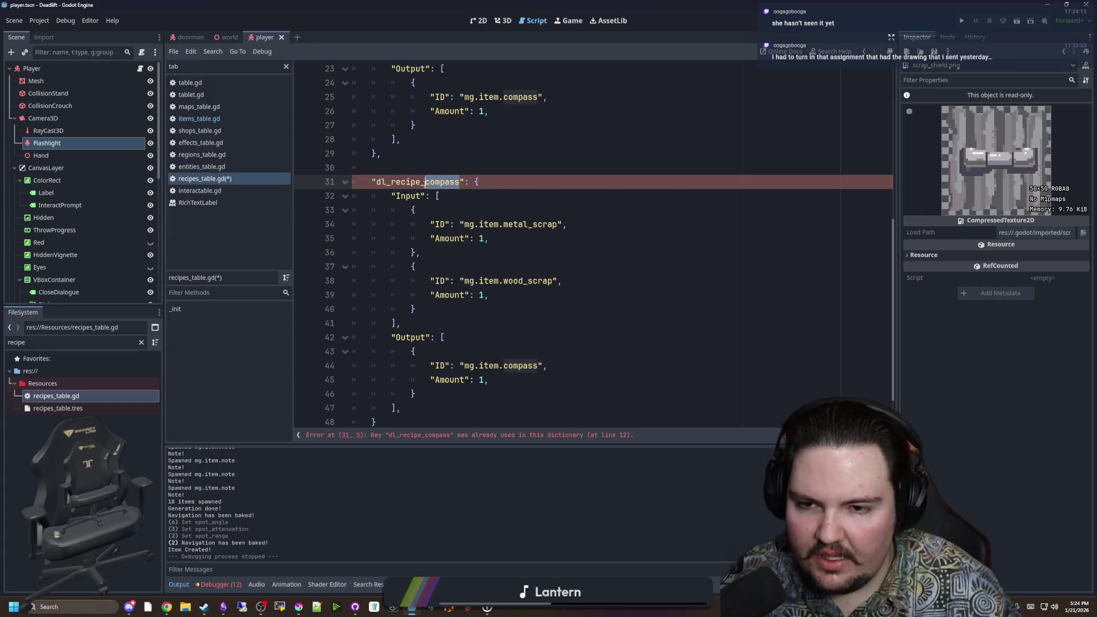
pyautogui.write('scrap_shi')
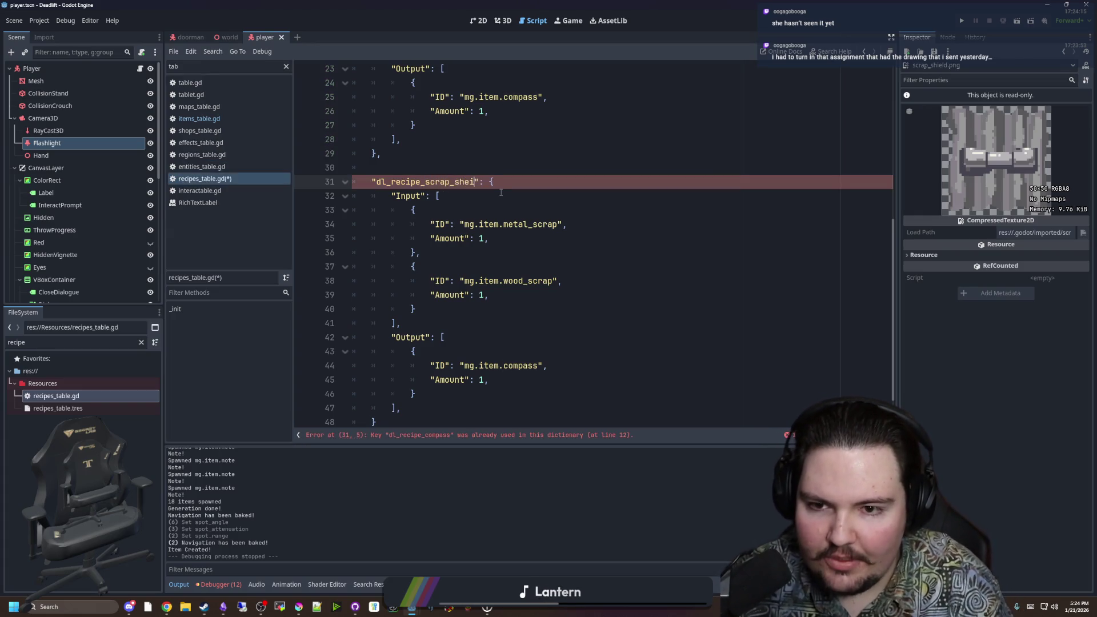
pyautogui.write('eld')
pyautogui.click(503, 254)
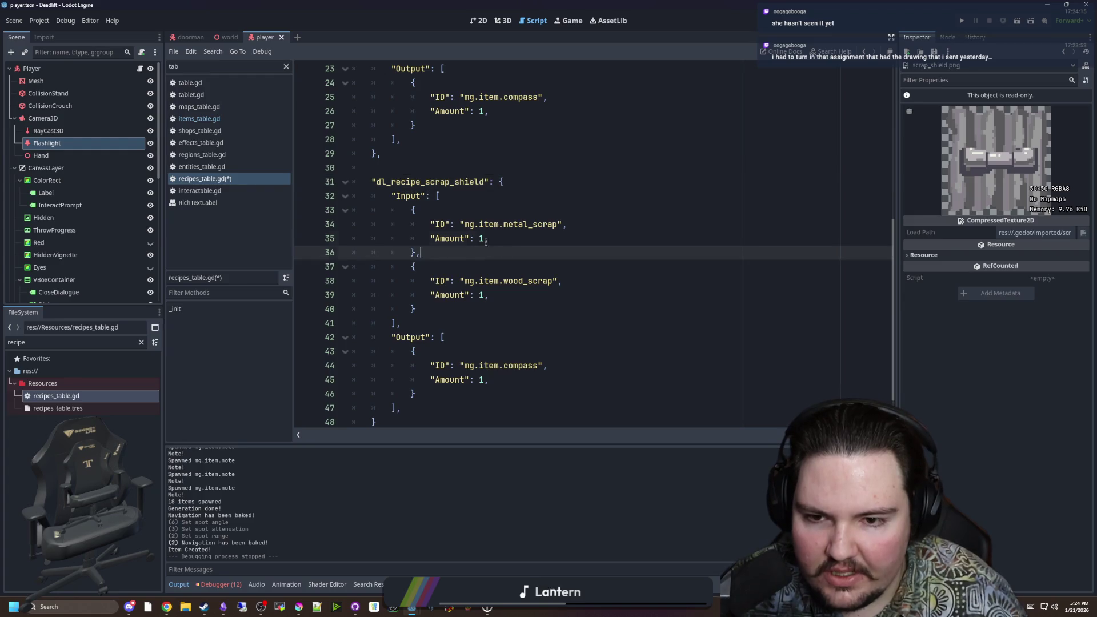
pyautogui.click(484, 238)
pyautogui.press('BackSpace')
pyautogui.write('2')
# Step: Delete the wood_scrap input and change the output item ID to scrap_shield
pyautogui.moveTo(427, 311); pyautogui.dragTo(423, 252)
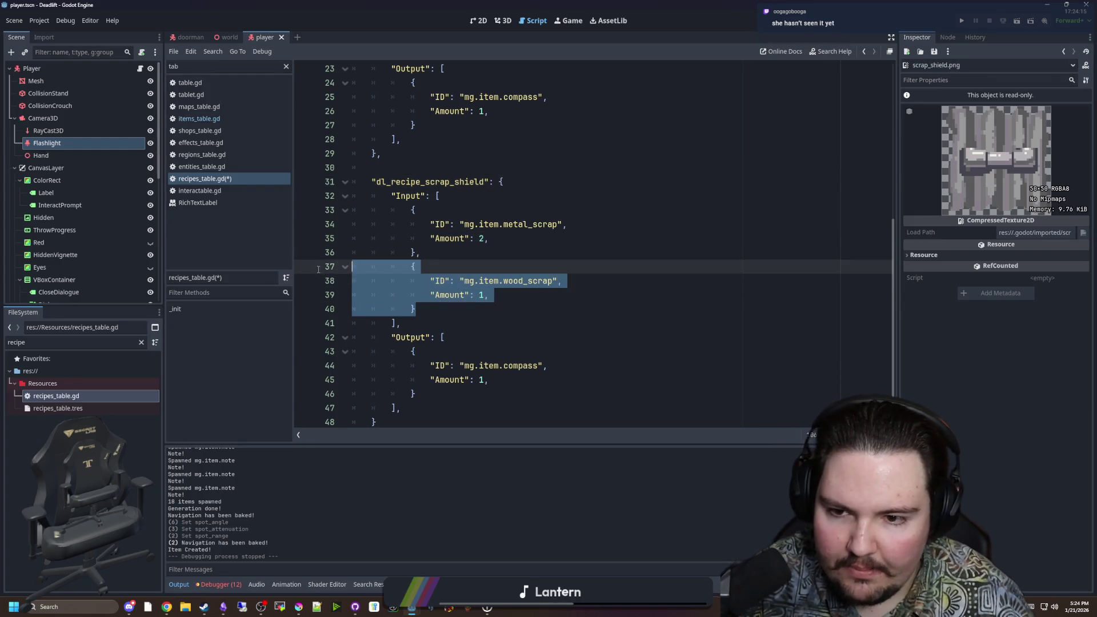
pyautogui.press('BackSpace')
pyautogui.click(500, 290)
pyautogui.doubleClick(527, 309)
pyautogui.write('scrap_shield')
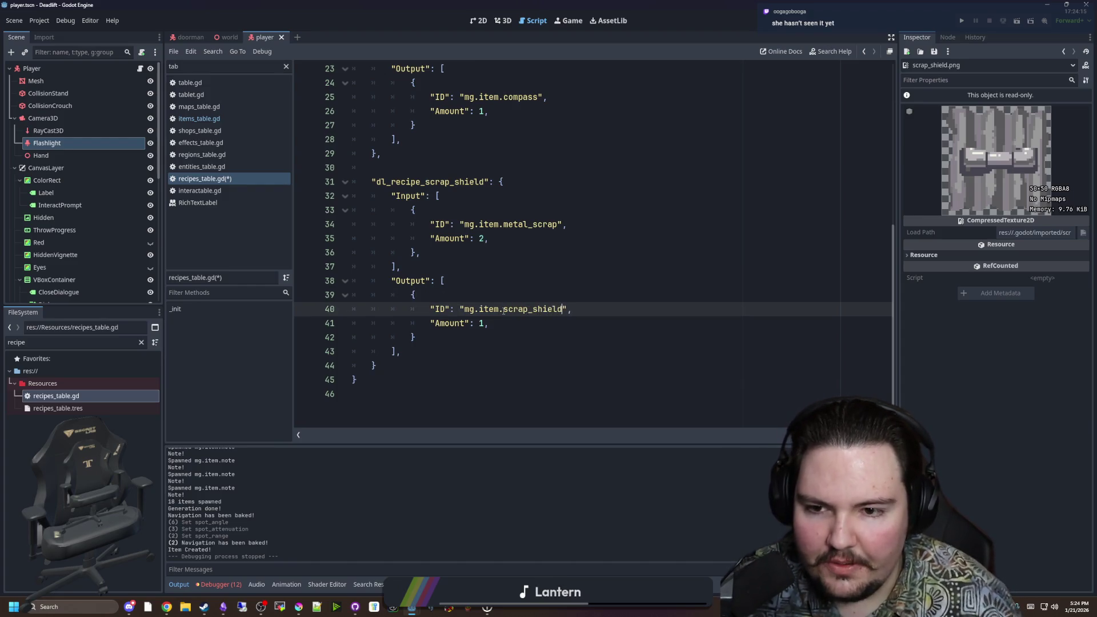
# Step: Copy the scrap_shield recipe block and paste a duplicate below it
pyautogui.moveTo(378, 365); pyautogui.dragTo(305, 188)
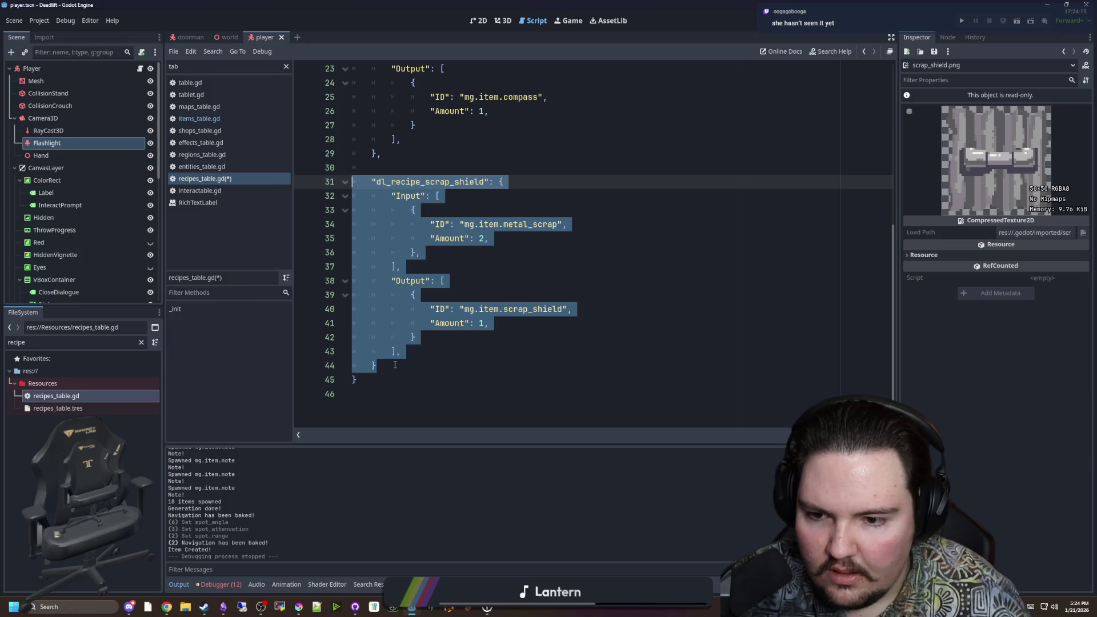
pyautogui.hotkey('ctrl', 'c')
pyautogui.press('Right')
pyautogui.press('Return')
pyautogui.press('Return')
pyautogui.hotkey('ctrl', 'v')
pyautogui.click(495, 240)
# Step: Rename the duplicated recipe key from scrap_shield to improved_flashlight
pyautogui.press('Home')
pyautogui.moveTo(483, 238); pyautogui.dragTo(427, 239)
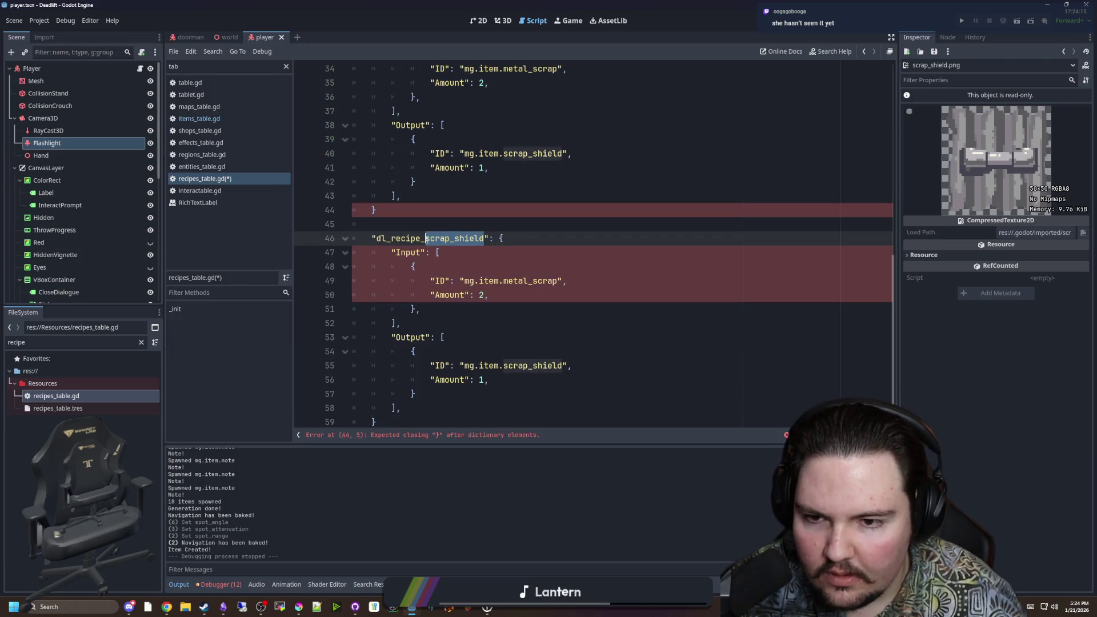
pyautogui.write('improved_flashligh')
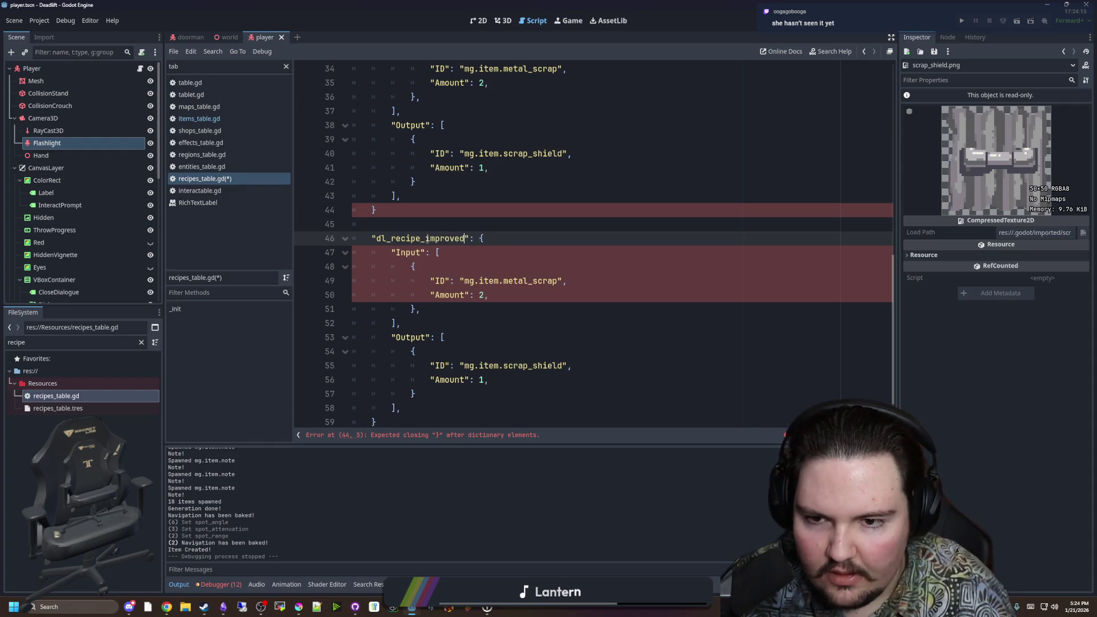
pyautogui.write('t')
# Step: Copy the metal_scrap input entry as a second input with amount 1, renaming its ID to electronic
pyautogui.click(425, 210)
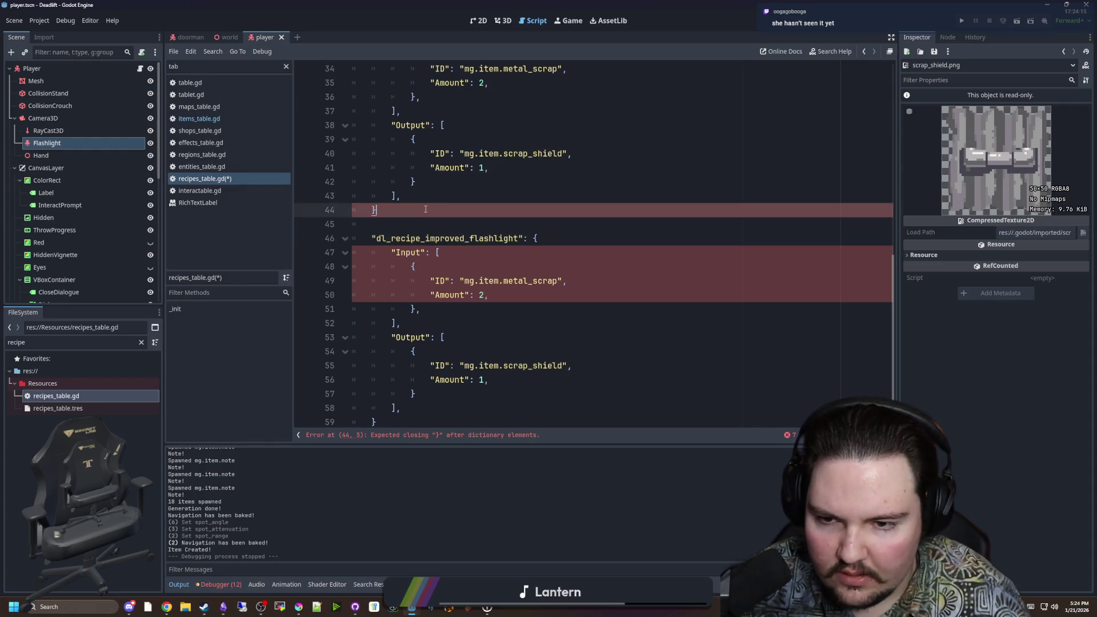
pyautogui.write(',')
pyautogui.click(488, 268)
pyautogui.scroll(-1, 553, 244)
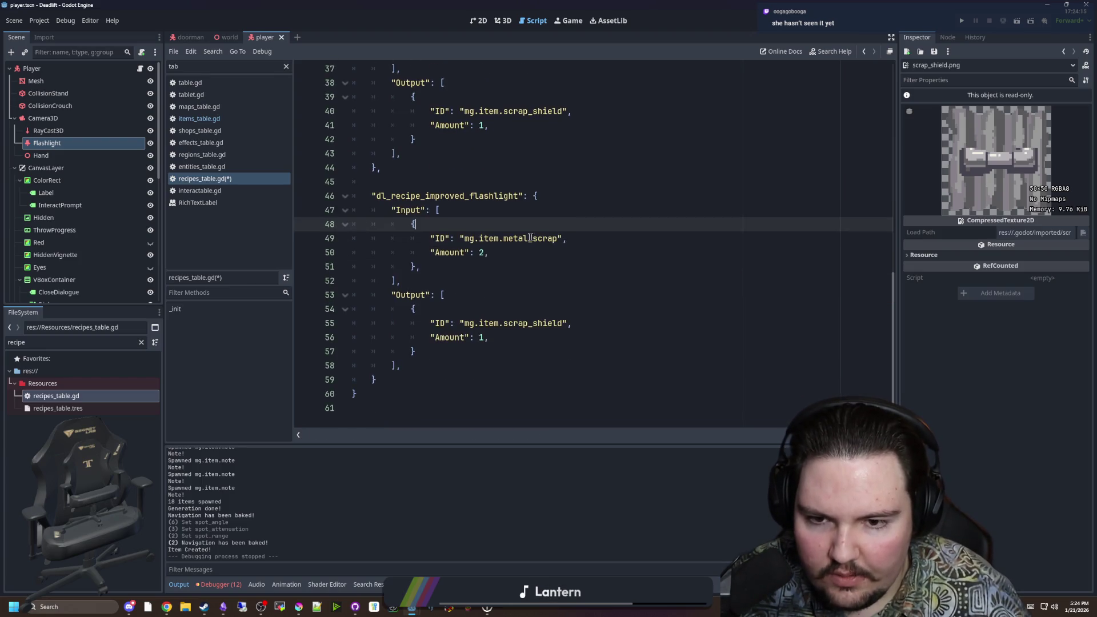
pyautogui.click(485, 251)
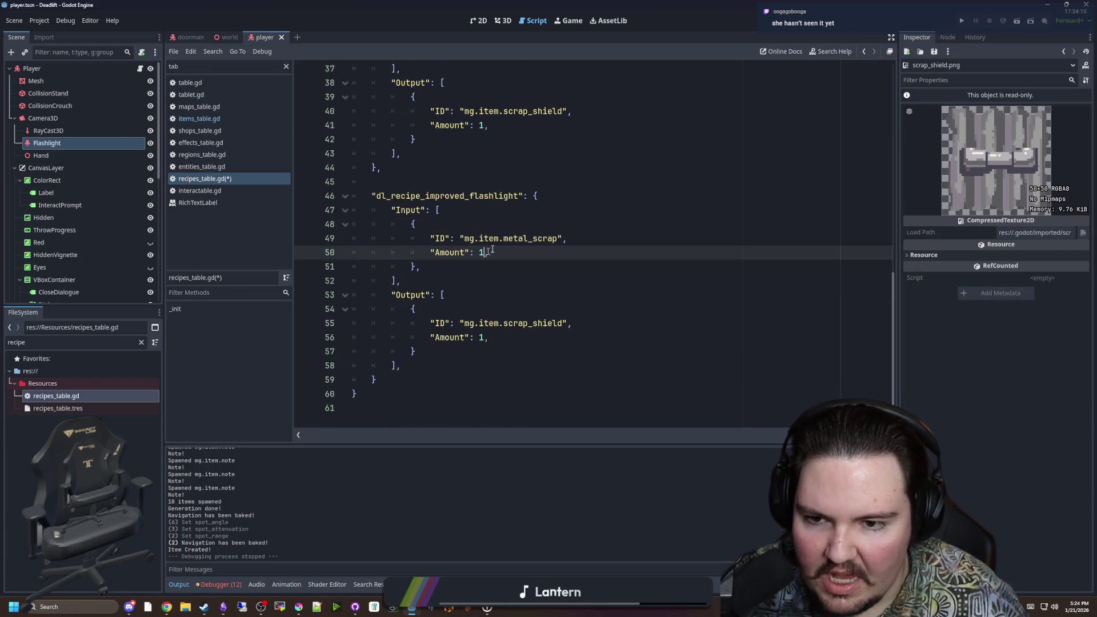
pyautogui.click(450, 266)
pyautogui.hotkey('shift', 'Up')
pyautogui.hotkey('shift', 'Up')
pyautogui.hotkey('shift', 'Up')
pyautogui.click(450, 266)
pyautogui.press('Return')
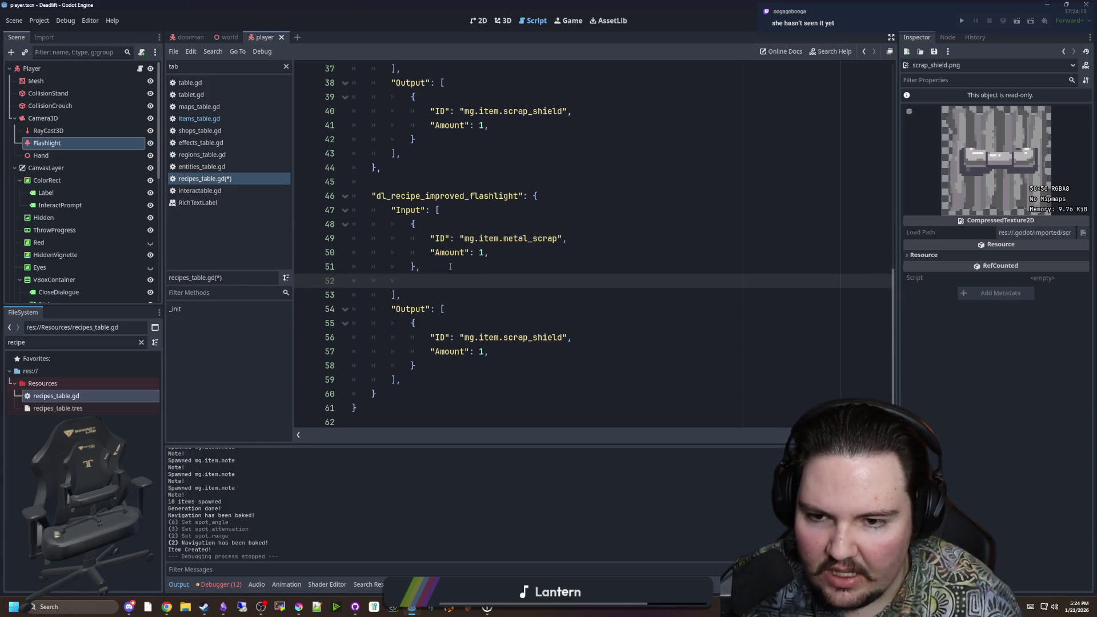
pyautogui.hotkey('ctrl', 'v')
pyautogui.press('Up')
pyautogui.press('Up')
pyautogui.press('Up')
pyautogui.press('Home')
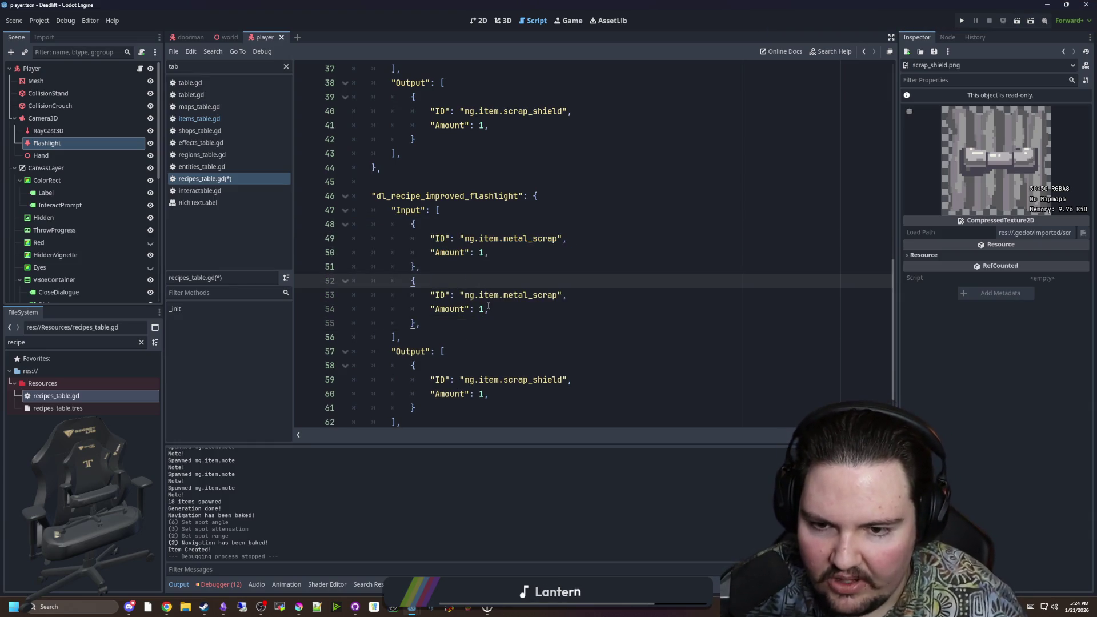
pyautogui.moveTo(555, 295); pyautogui.dragTo(503, 296)
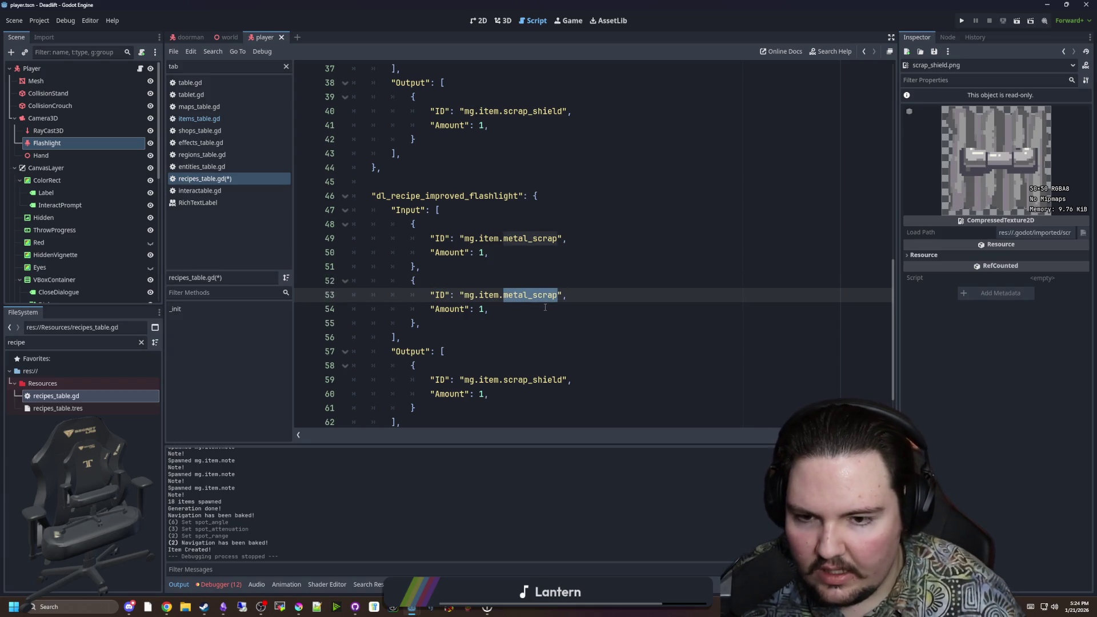
pyautogui.write('electronic')
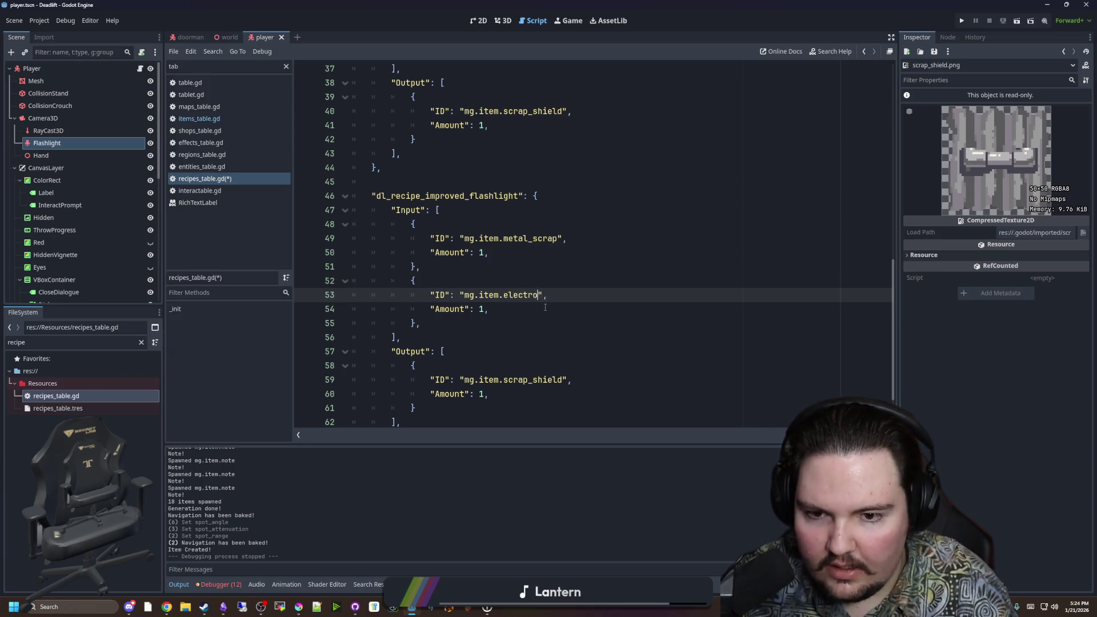
pyautogui.click(499, 312)
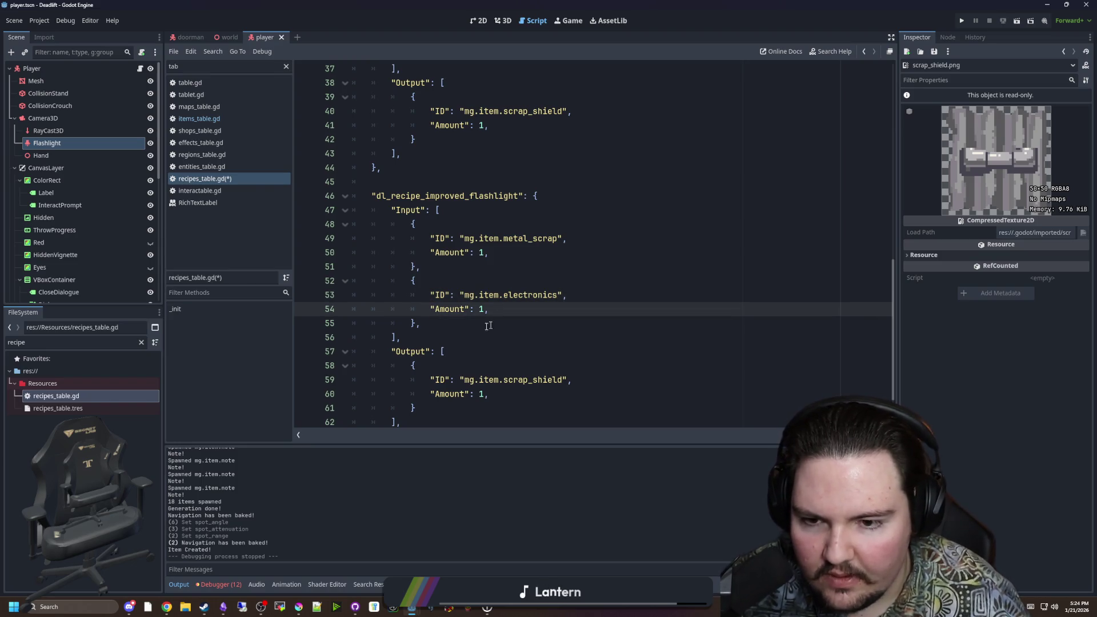
# Step: Change the output item ID from scrap_shield to improved_flashlight
pyautogui.scroll(-2, 493, 324)
pyautogui.moveTo(561, 324); pyautogui.dragTo(500, 324)
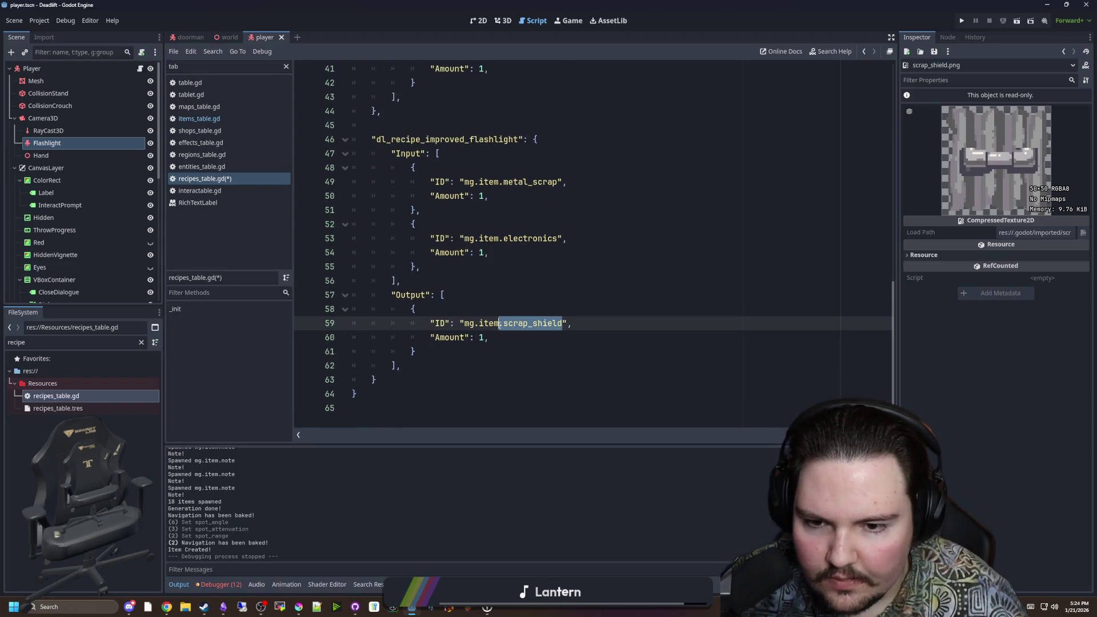
pyautogui.write('improved_flashlight')
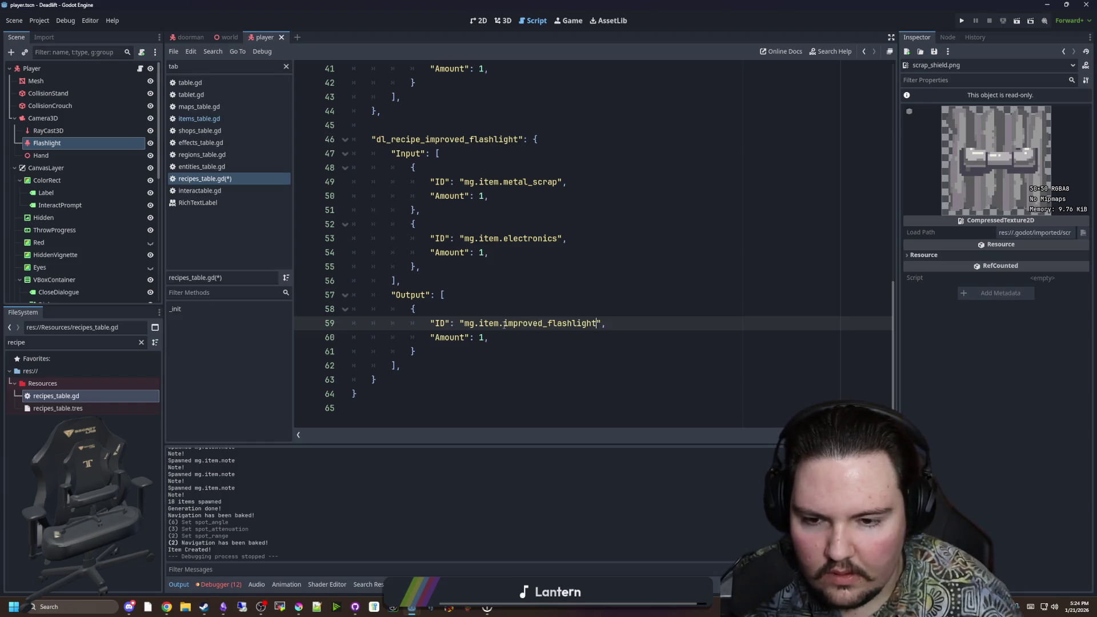
pyautogui.click(481, 309)
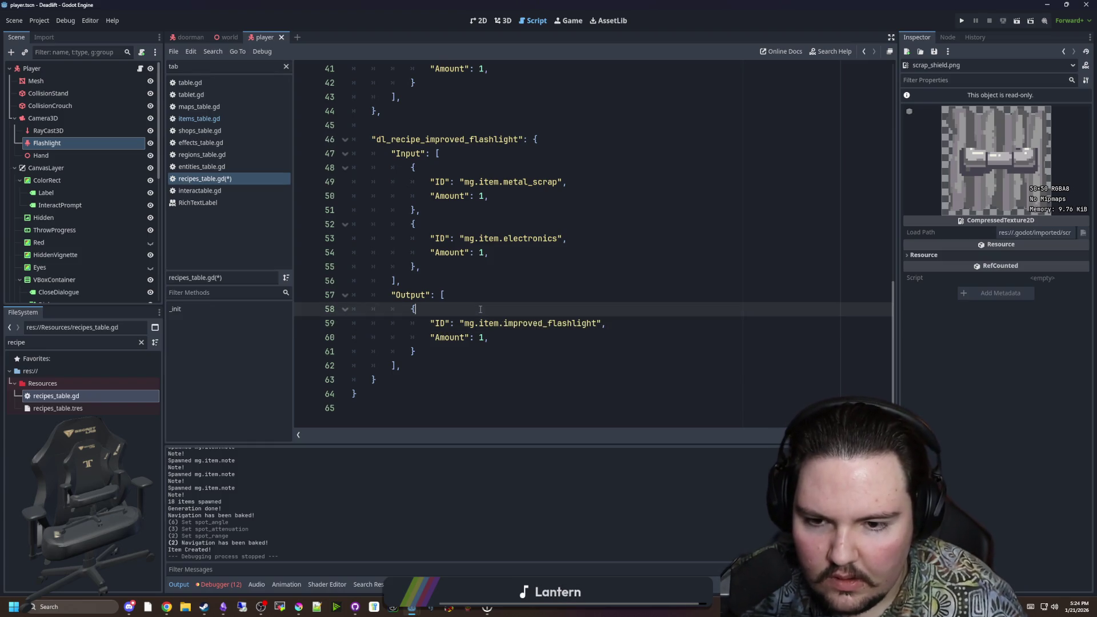
pyautogui.scroll(1, 484, 324)
pyautogui.scroll(-1, 437, 337)
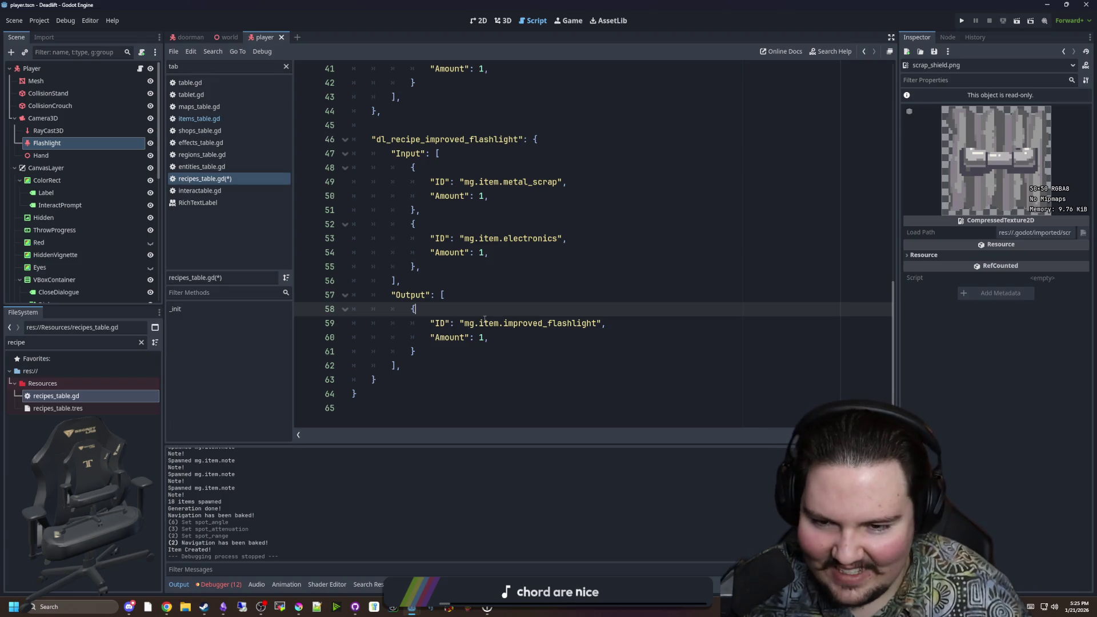
pyautogui.scroll(5, 485, 323)
pyautogui.click(439, 336)
pyautogui.scroll(-3, 440, 332)
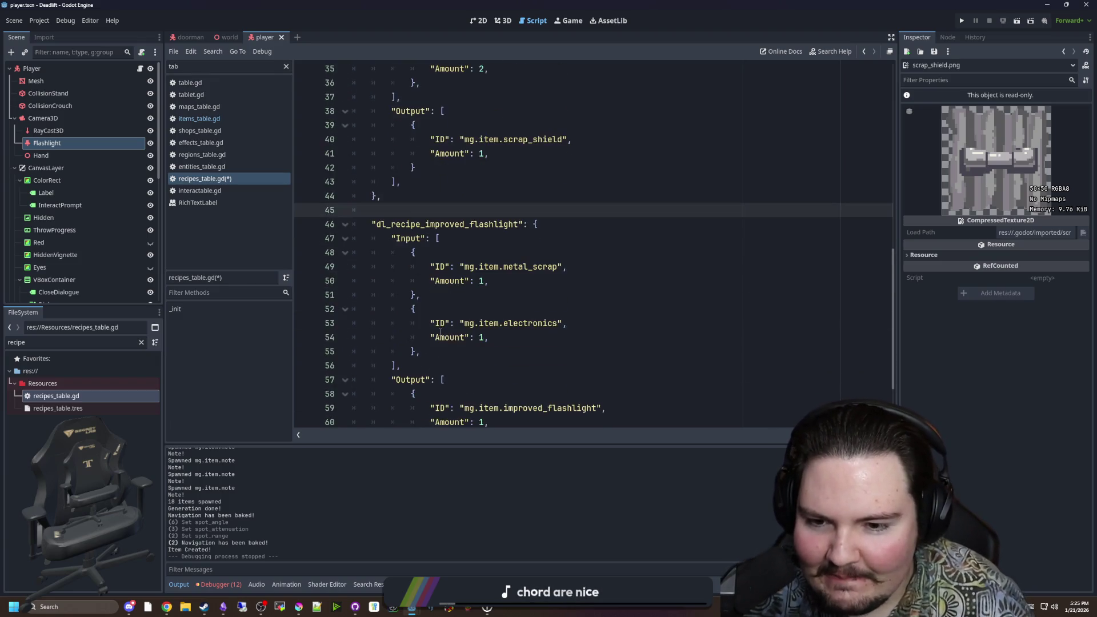
# Step: Change the flashlight recipe's first input from metal_scrap to plastic_scrap
pyautogui.doubleClick(547, 267)
pyautogui.write('plastic')
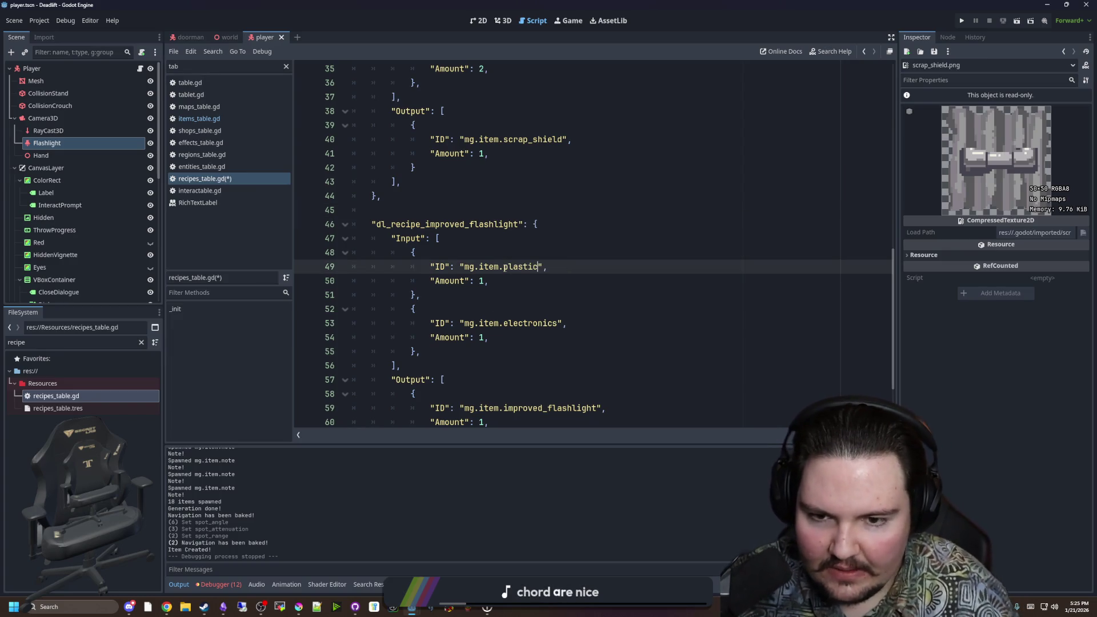
pyautogui.click(508, 238)
pyautogui.scroll(-2, 508, 234)
pyautogui.scroll(5, 508, 233)
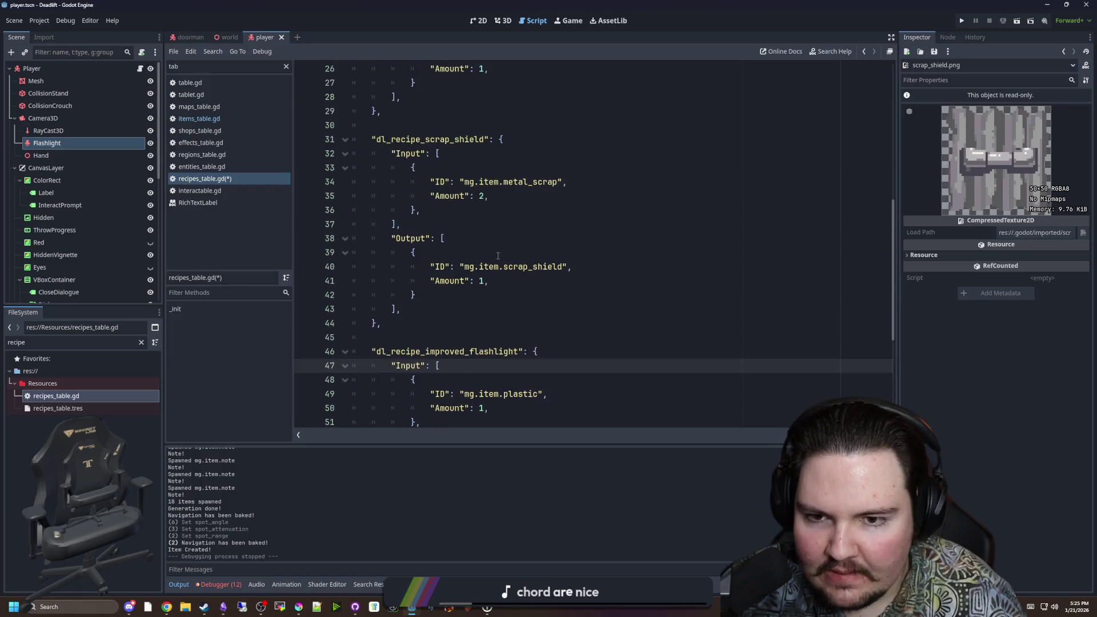
pyautogui.scroll(4, 498, 255)
pyautogui.scroll(3, 497, 255)
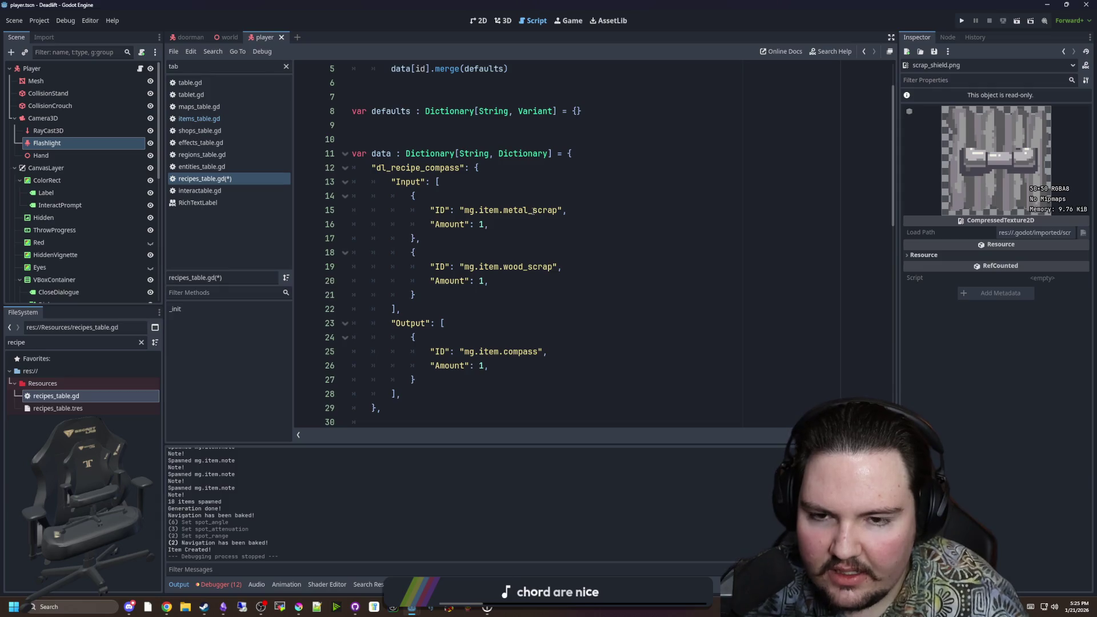
pyautogui.scroll(-6, 519, 275)
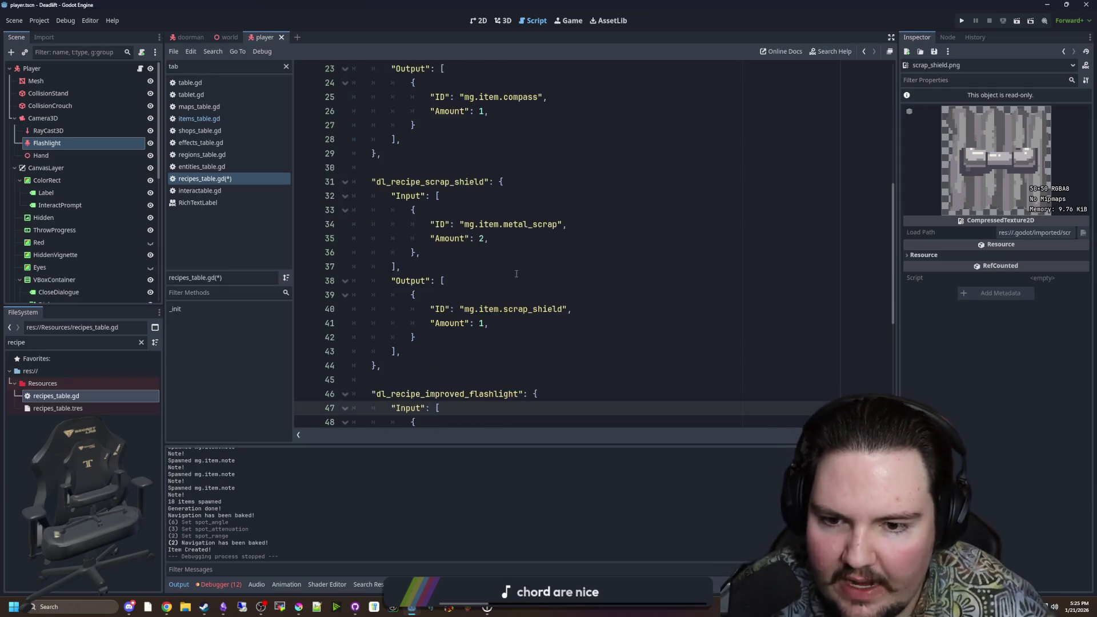
pyautogui.scroll(-5, 553, 270)
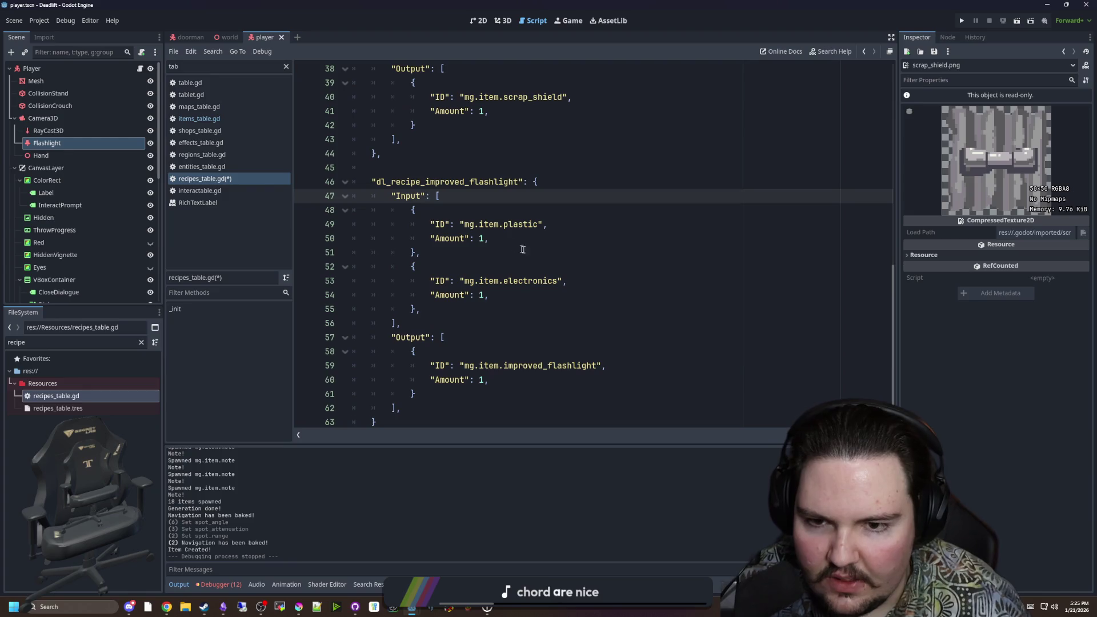
pyautogui.click(537, 226)
pyautogui.write('crap')
# Step: Rename the second input from electronic to electronic_scrap
pyautogui.click(559, 280)
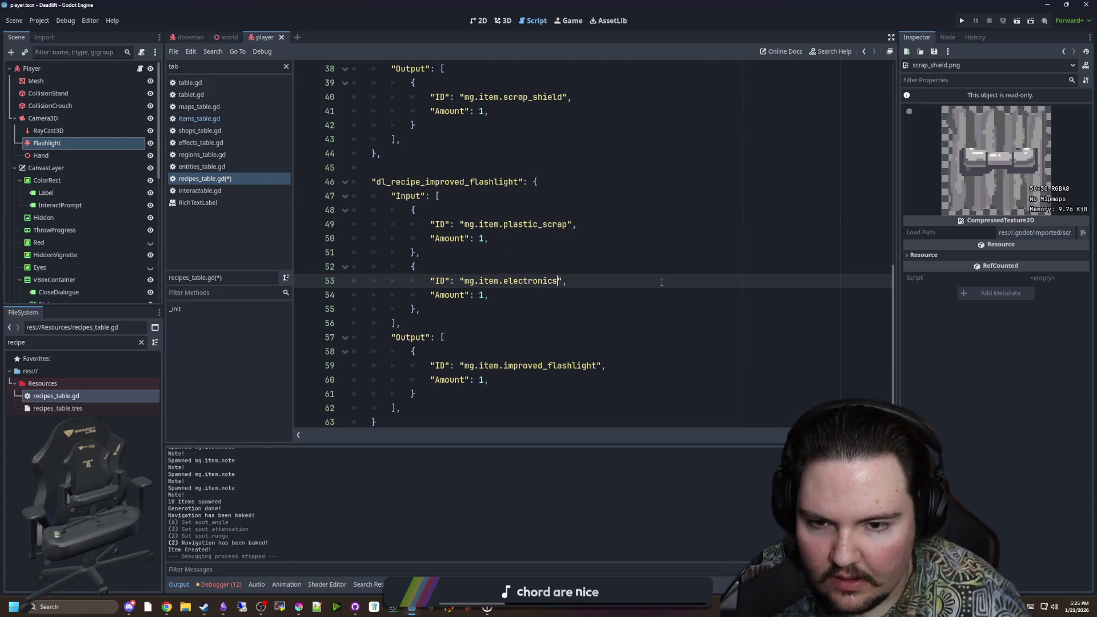
pyautogui.write('_scrap')
pyautogui.scroll(-1, 661, 283)
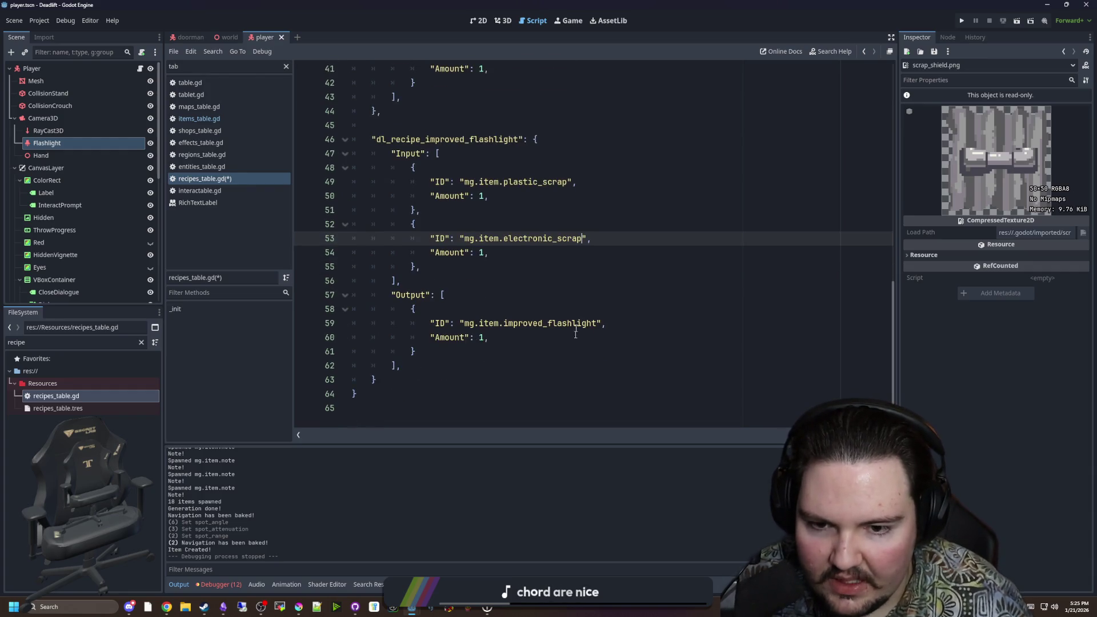
pyautogui.click(480, 297)
pyautogui.click(478, 271)
# Step: Save recipes_table.gd and the scene with Ctrl+S
pyautogui.hotkey('ctrl', 's')
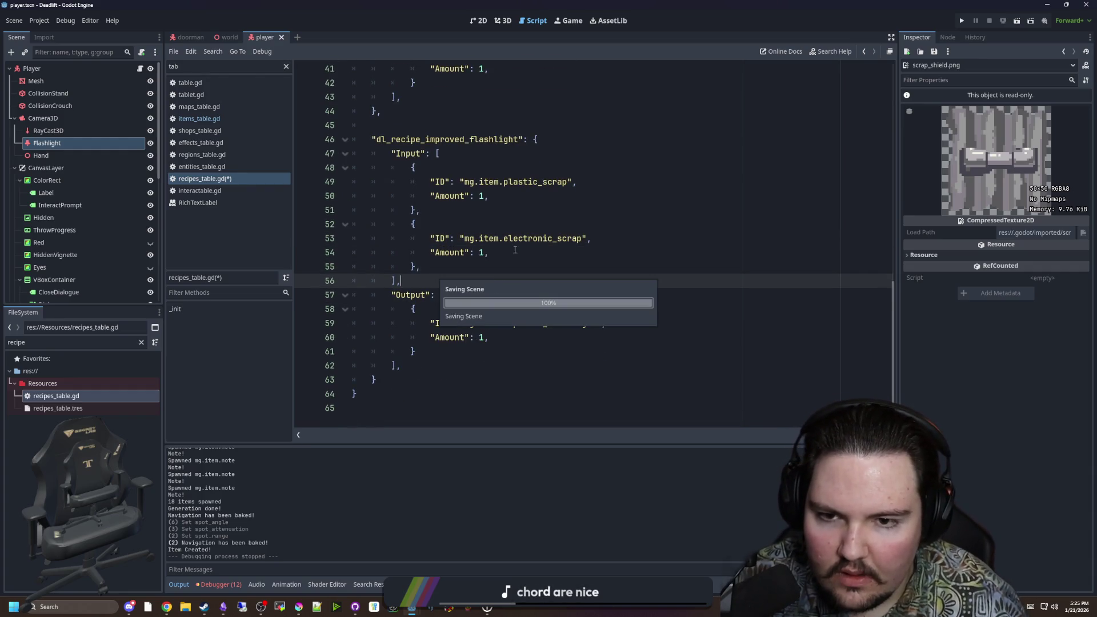
pyautogui.click(503, 211)
pyautogui.hotkey('ctrl', 's')
pyautogui.scroll(4, 523, 231)
pyautogui.hotkey('ctrl', 's')
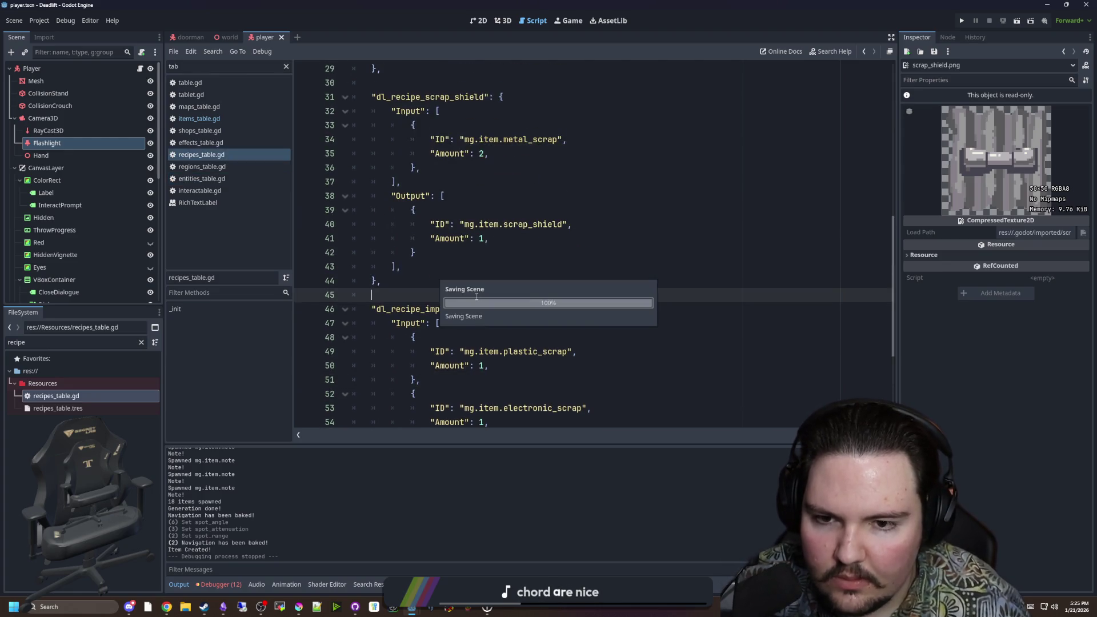
pyautogui.scroll(3, 477, 297)
pyautogui.scroll(-2, 476, 296)
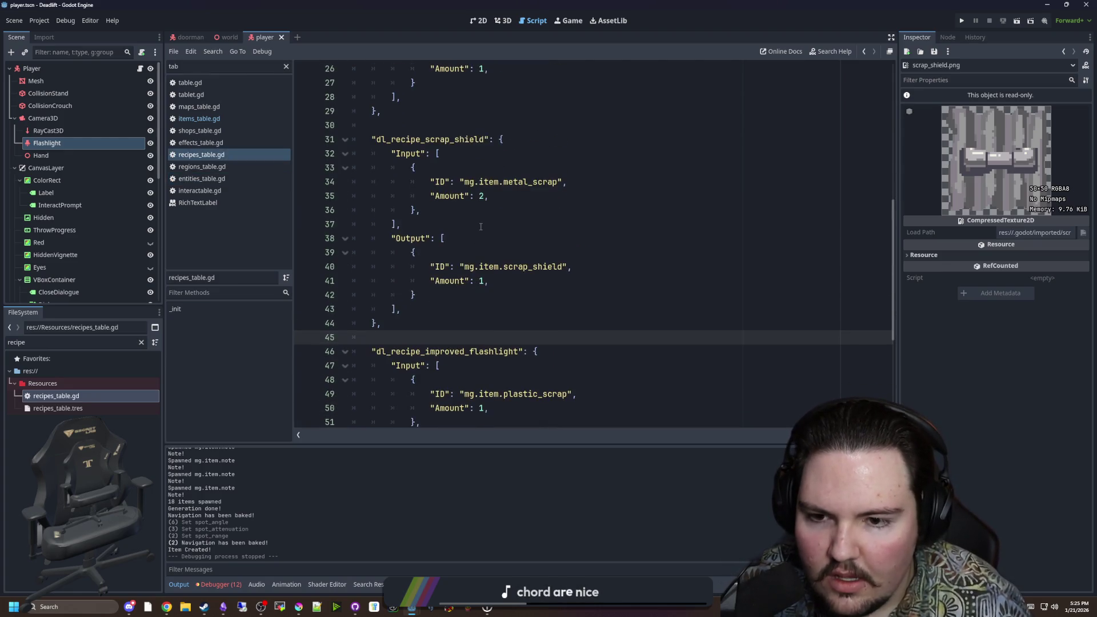
pyautogui.moveTo(403, 309); pyautogui.dragTo(372, 139)
pyautogui.click(480, 269)
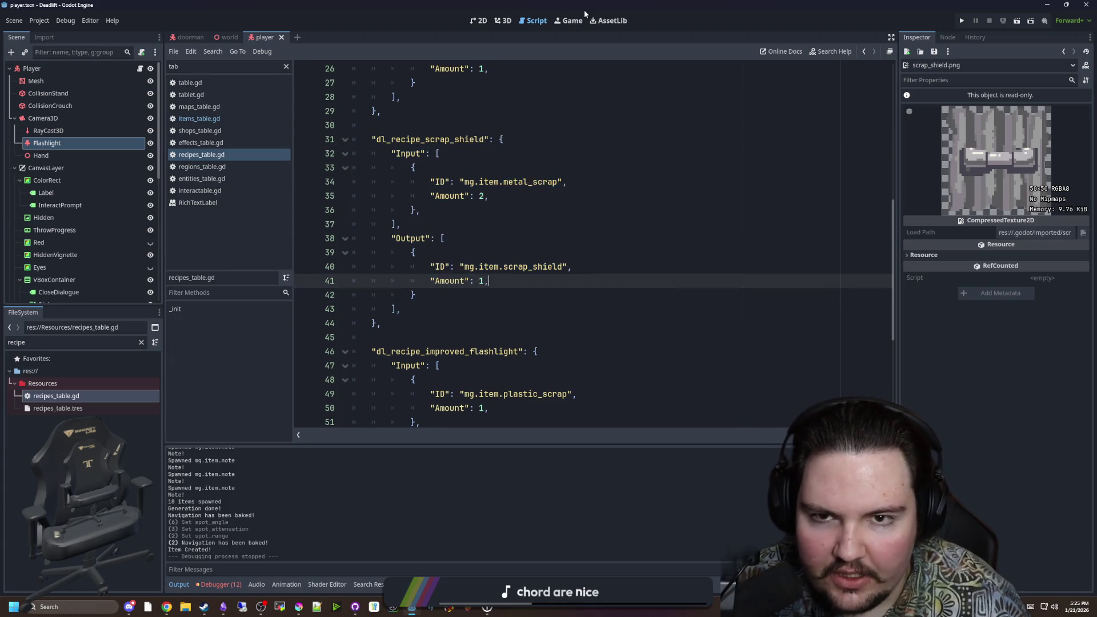
pyautogui.scroll(5, 575, 195)
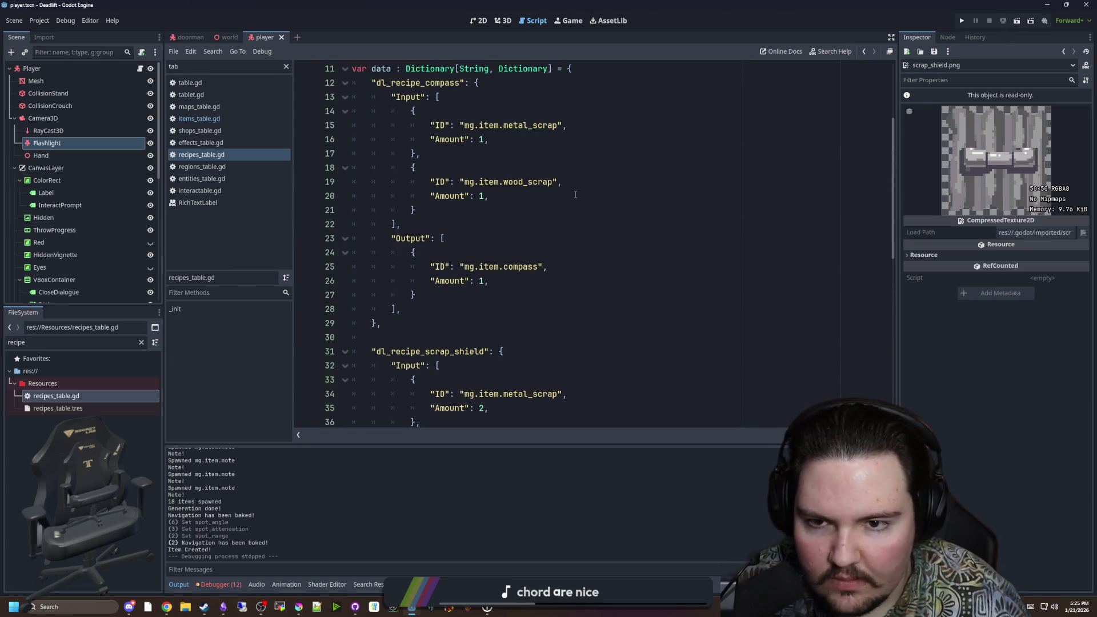
# Step: Run the project and click Play in the game's main menu
pyautogui.click(962, 19)
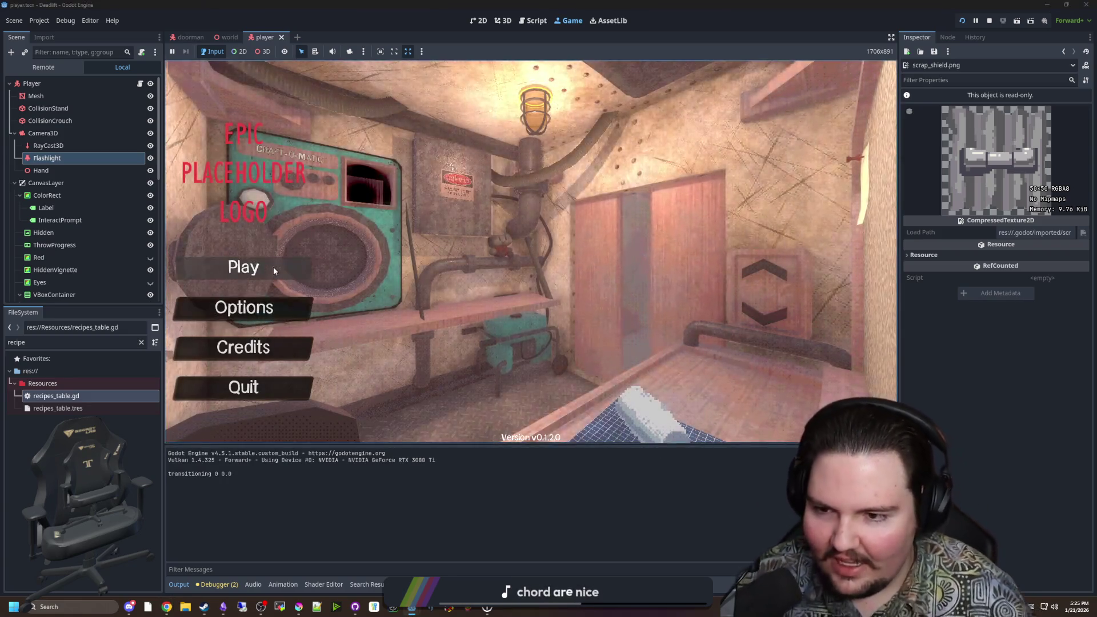
pyautogui.click(274, 266)
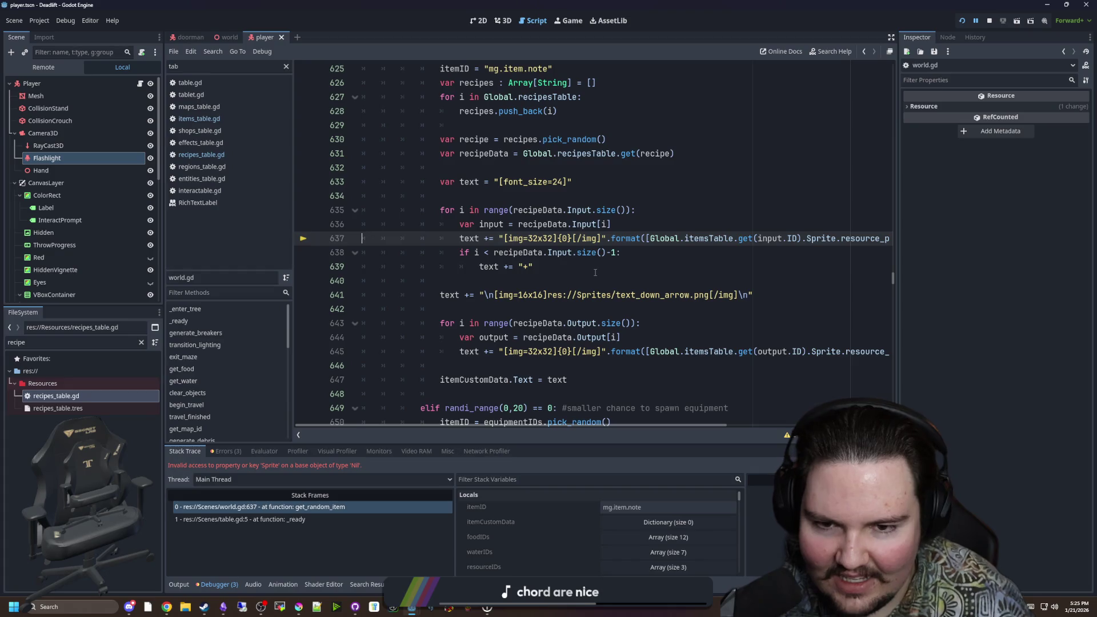
# Step: Stop the crashed debug session
pyautogui.click(595, 273)
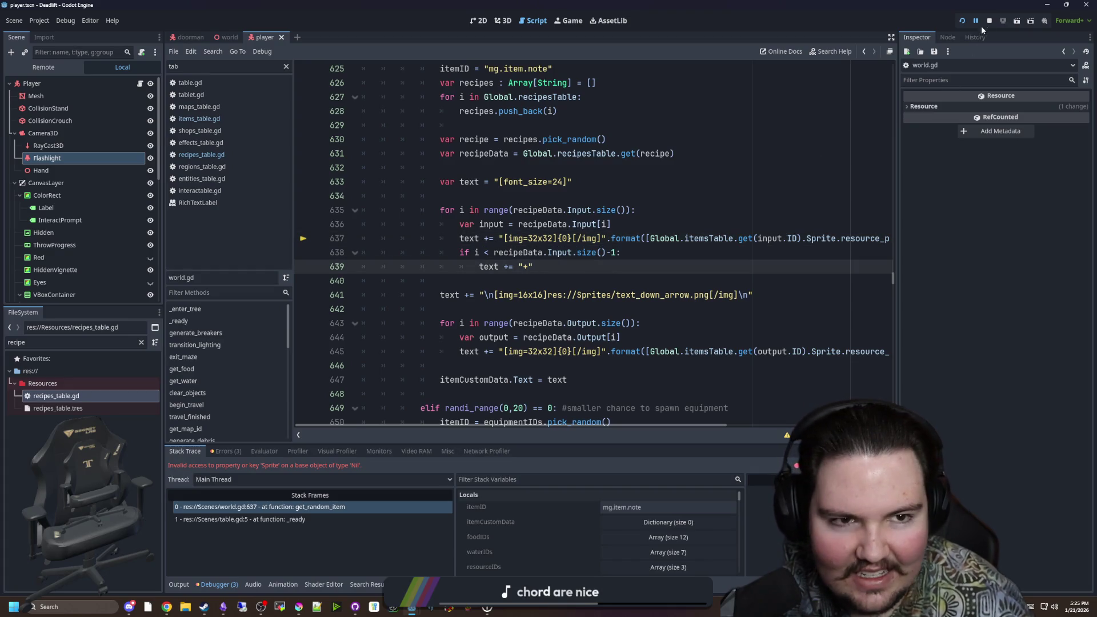
pyautogui.press('F8')
pyautogui.click(523, 285)
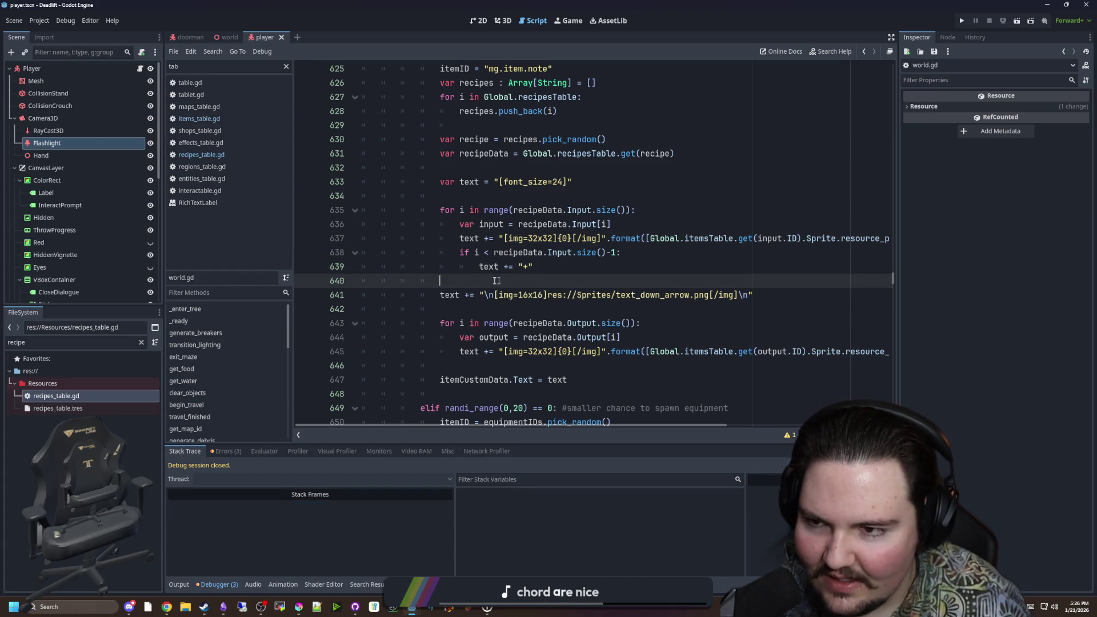
# Step: Open items_table.gd at the improved flashlight entry, then switch to Krita
pyautogui.click(226, 119)
pyautogui.click(543, 181)
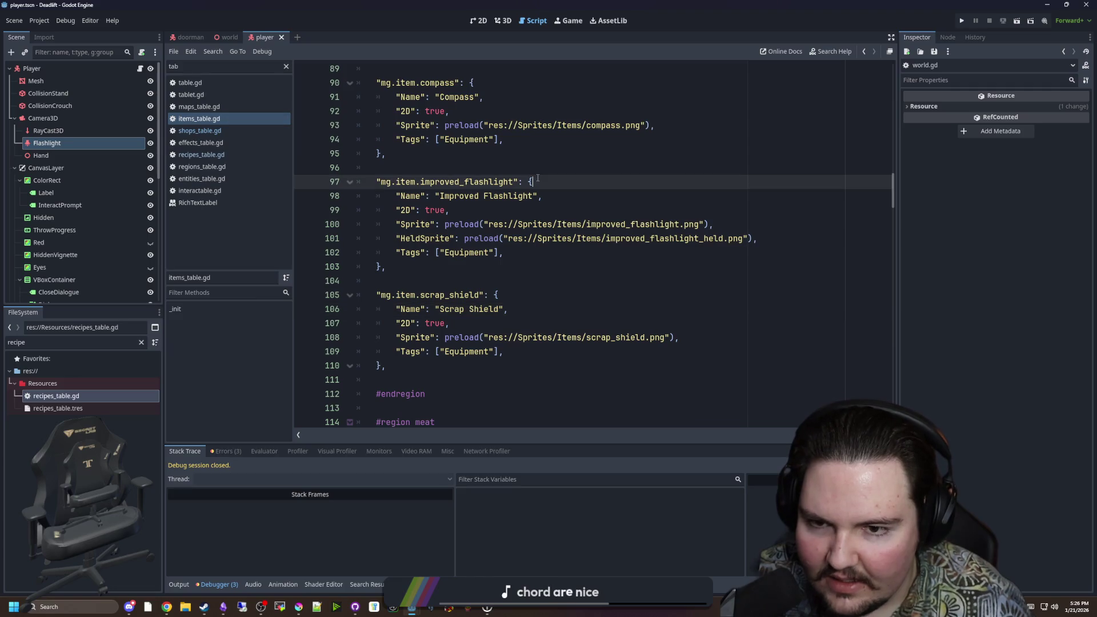
pyautogui.click(561, 166)
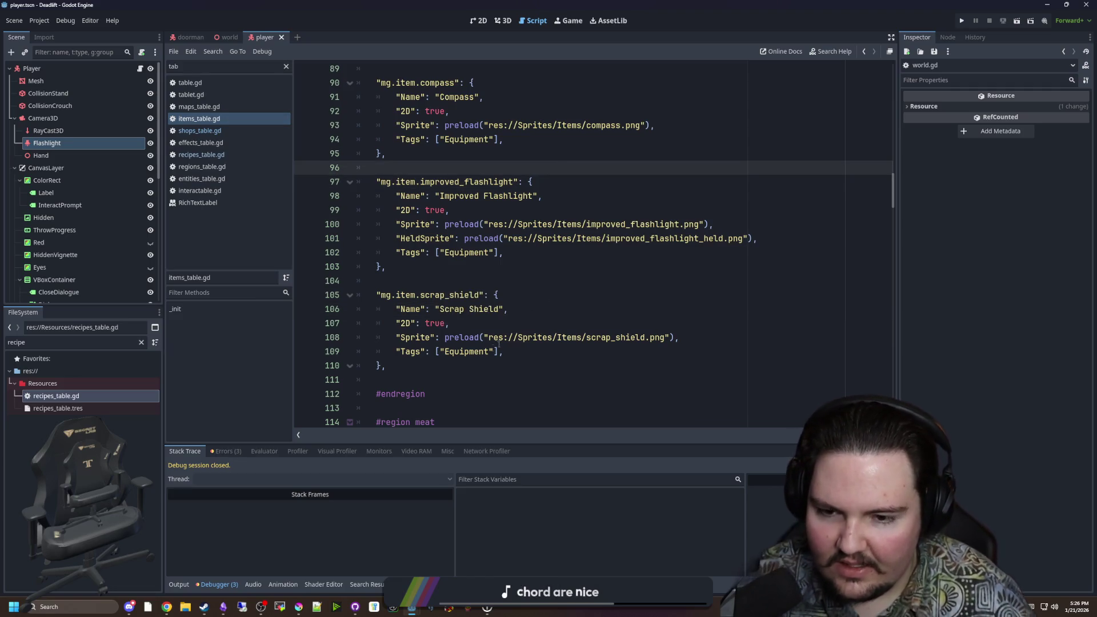
pyautogui.scroll(-2, 457, 320)
pyautogui.click(298, 606)
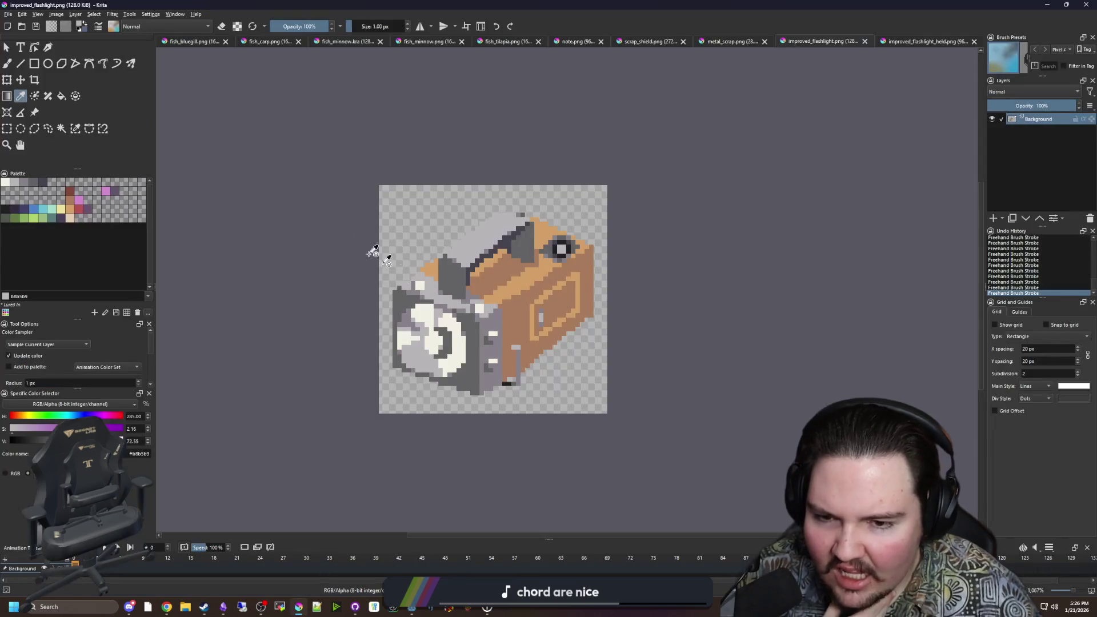
# Step: Create a new 50×50 document
pyautogui.click(8, 14)
pyautogui.click(12, 24)
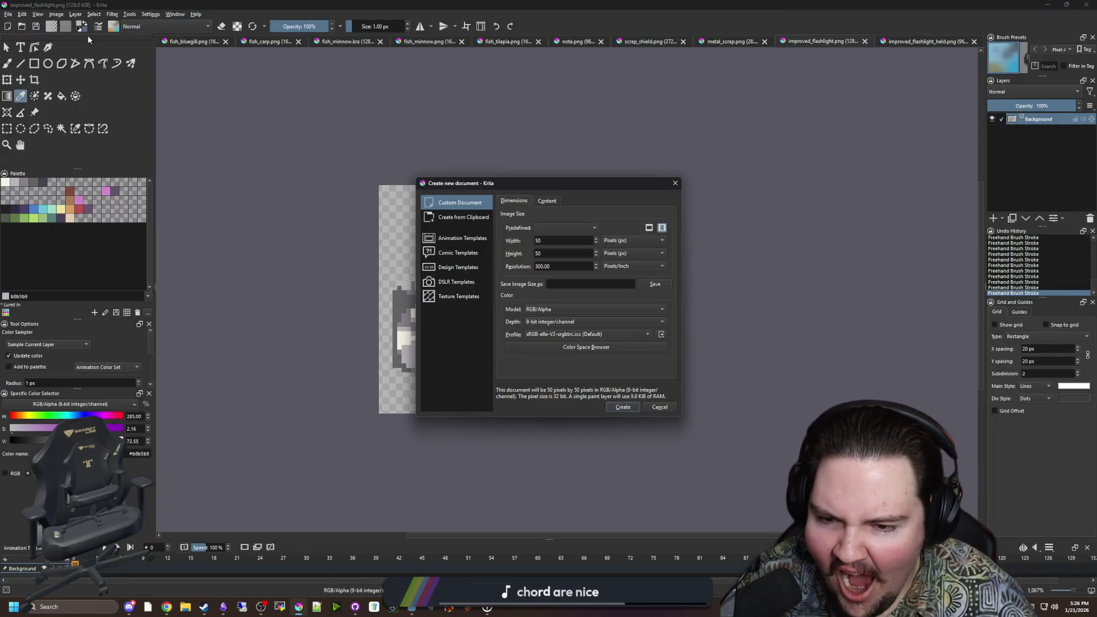
pyautogui.click(622, 407)
# Step: Select the whole white canvas and delete it to transparency
pyautogui.click(7, 129)
pyautogui.press('-')
pyautogui.press('-')
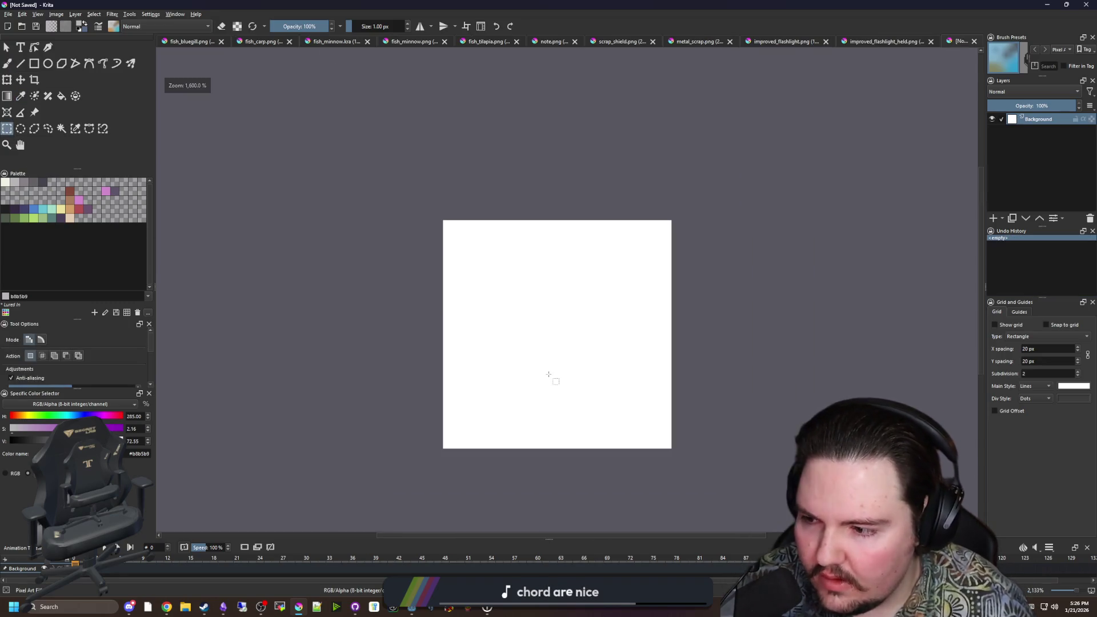
pyautogui.moveTo(367, 196); pyautogui.dragTo(805, 476)
pyautogui.press('Delete')
pyautogui.hotkey('ctrl', 'shift', 'a')
pyautogui.press('+')
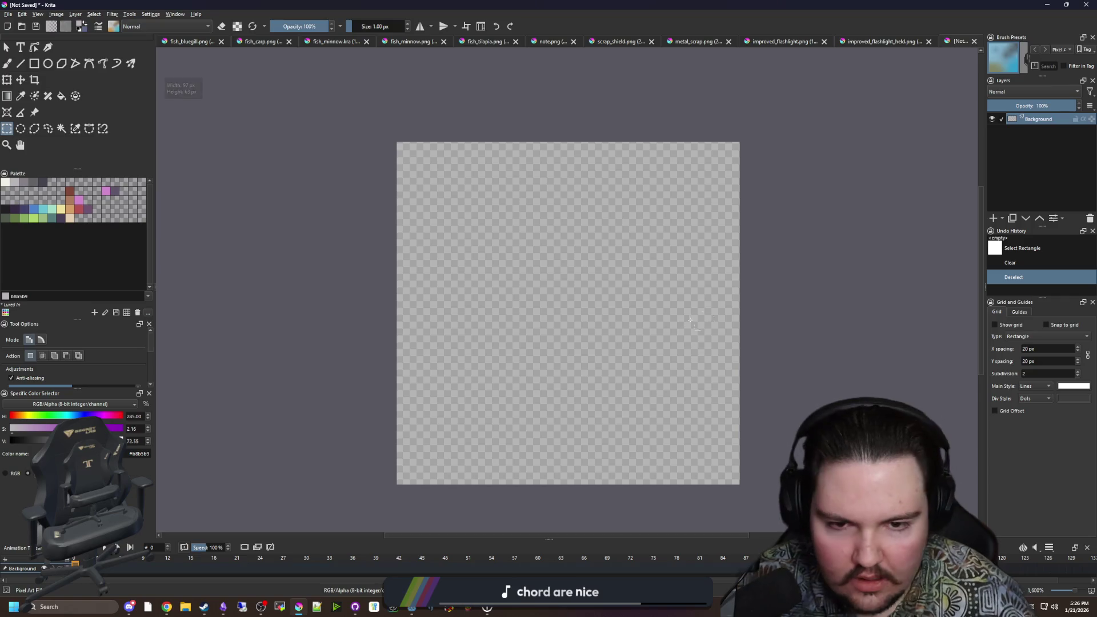
# Step: Draw a green blob outline with the freehand brush and flood-fill it green
pyautogui.hotkey('alt', 'Tab')
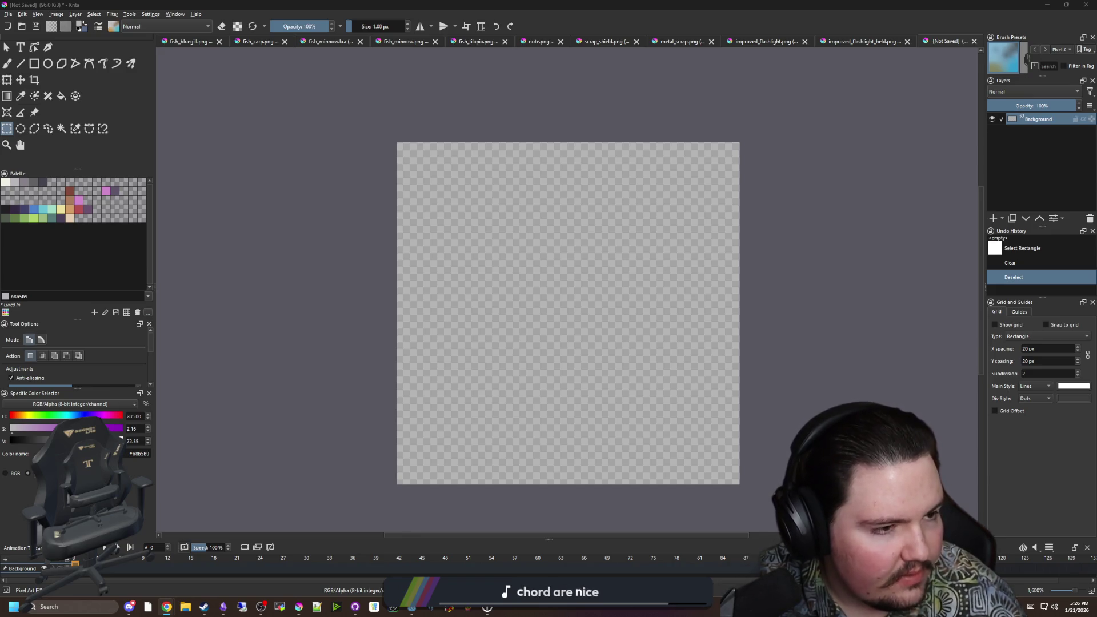
pyautogui.moveTo(462, 359); pyautogui.dragTo(370, 341)
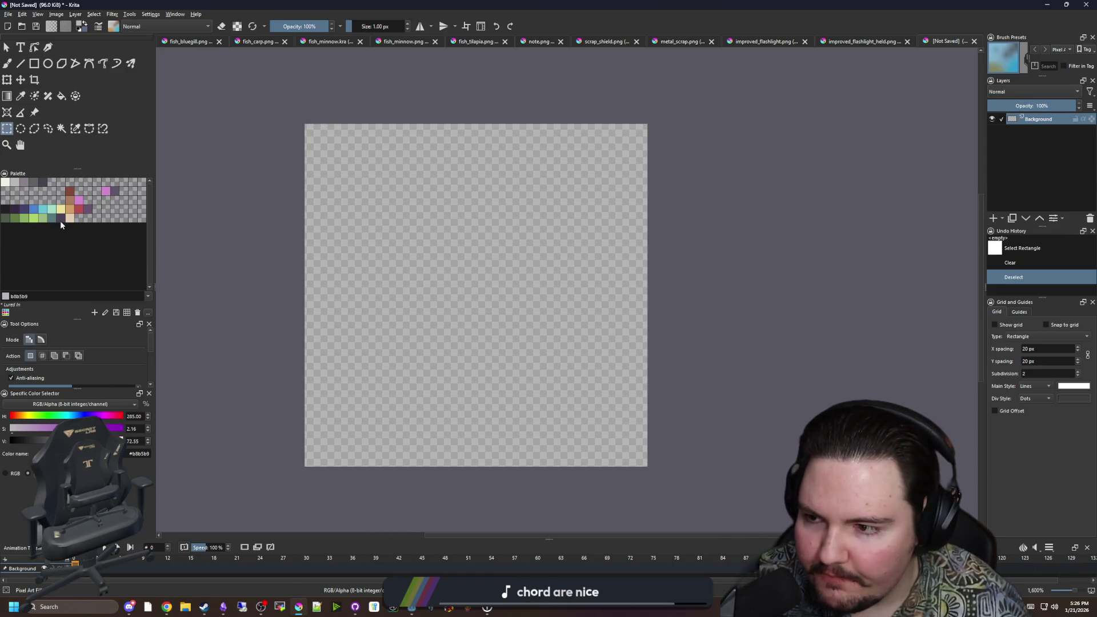
pyautogui.click(28, 217)
pyautogui.press('b')
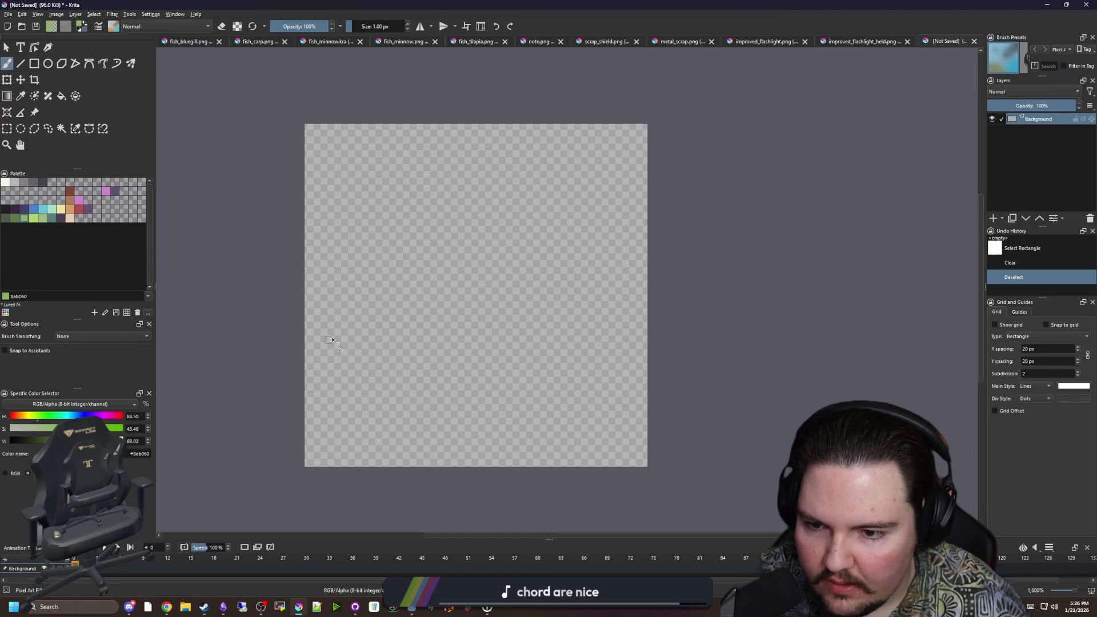
pyautogui.moveTo(316, 341)
pyautogui.mouseDown()
pyautogui.moveTo(369, 275)
pyautogui.moveTo(416, 249)
pyautogui.moveTo(565, 325)
pyautogui.moveTo(498, 398)
pyautogui.moveTo(380, 377)
pyautogui.moveTo(319, 341)
pyautogui.mouseUp()
pyautogui.press('f')
pyautogui.click(461, 324)
# Step: Extend and touch up the blob's bottom edge, then pick the off-white swatch
pyautogui.press('b')
pyautogui.scroll(1, 489, 417)
pyautogui.moveTo(474, 426)
pyautogui.mouseDown()
pyautogui.moveTo(488, 439)
pyautogui.moveTo(568, 344)
pyautogui.mouseUp()
pyautogui.moveTo(477, 427); pyautogui.dragTo(472, 421)
pyautogui.scroll(-1, 457, 337)
pyautogui.scroll(2, 478, 345)
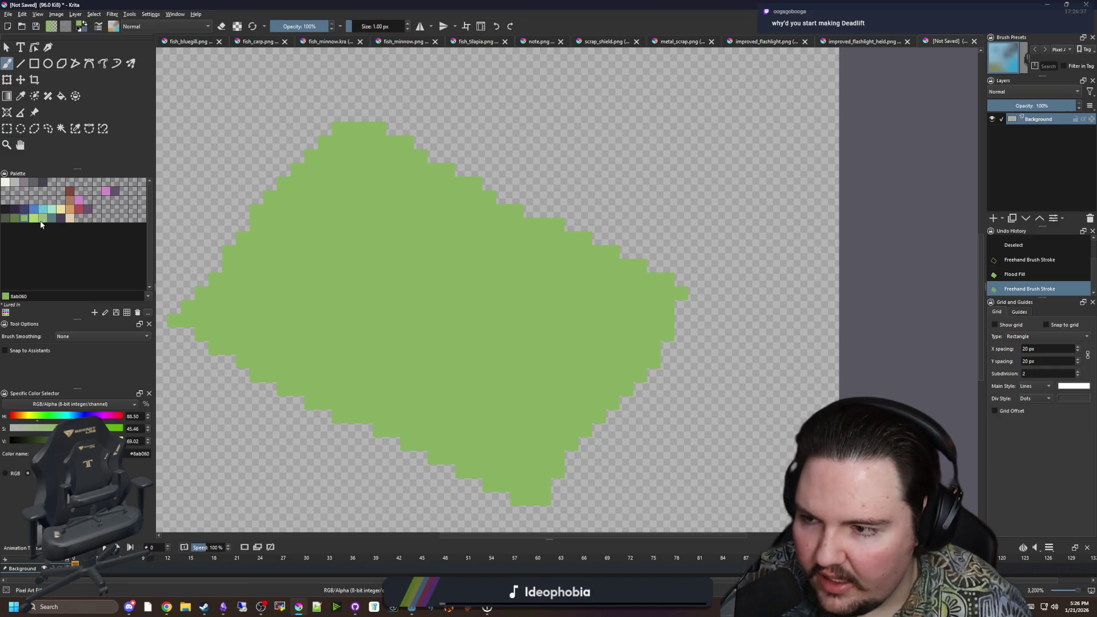
pyautogui.click(7, 182)
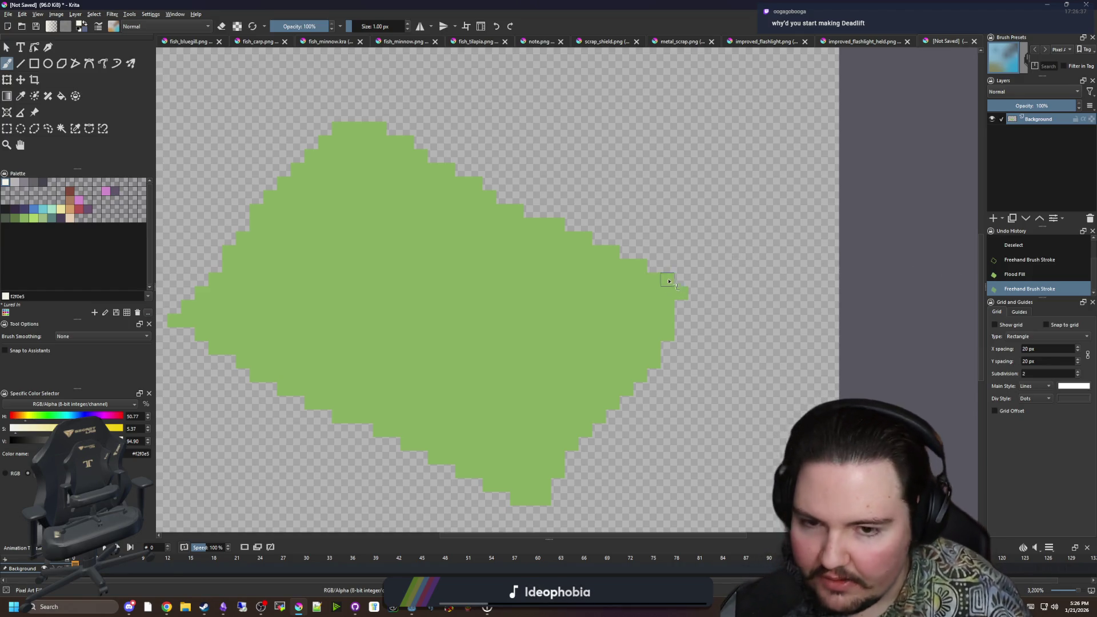
pyautogui.hotkey('alt', 'Tab')
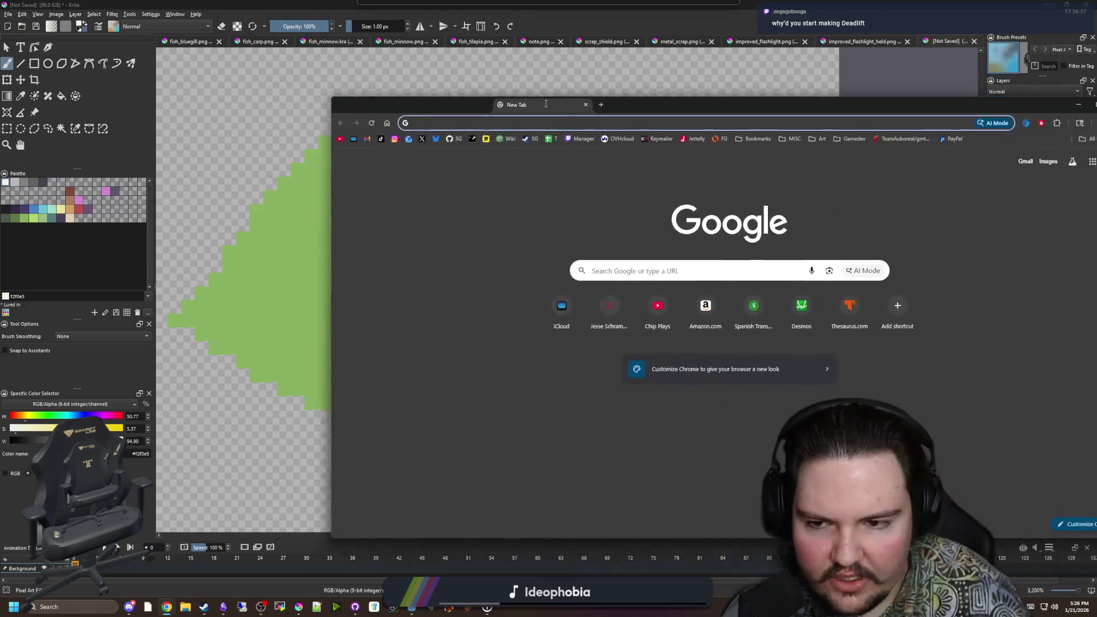
# Step: Go to YouTube and open the Big Boy Games channel's videos
pyautogui.write('you')
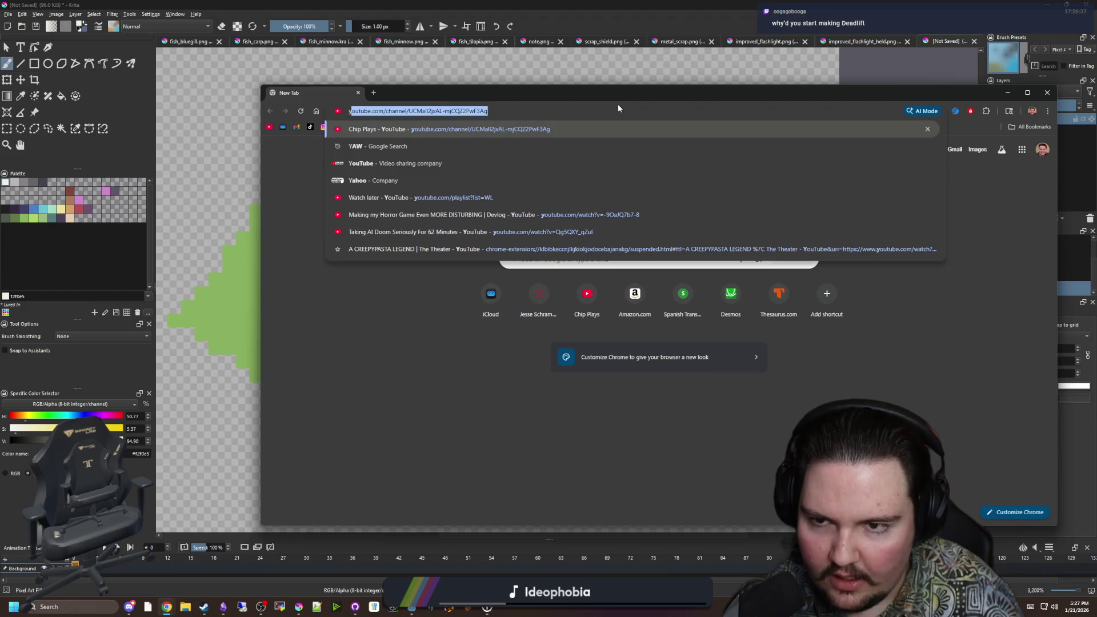
pyautogui.press('Return')
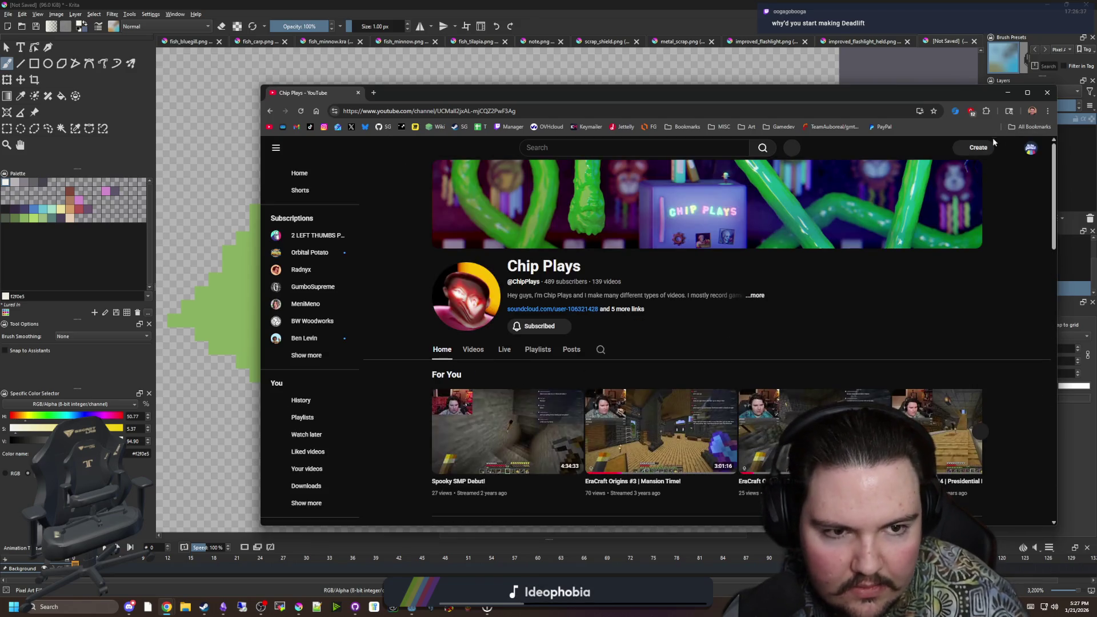
pyautogui.click(1029, 149)
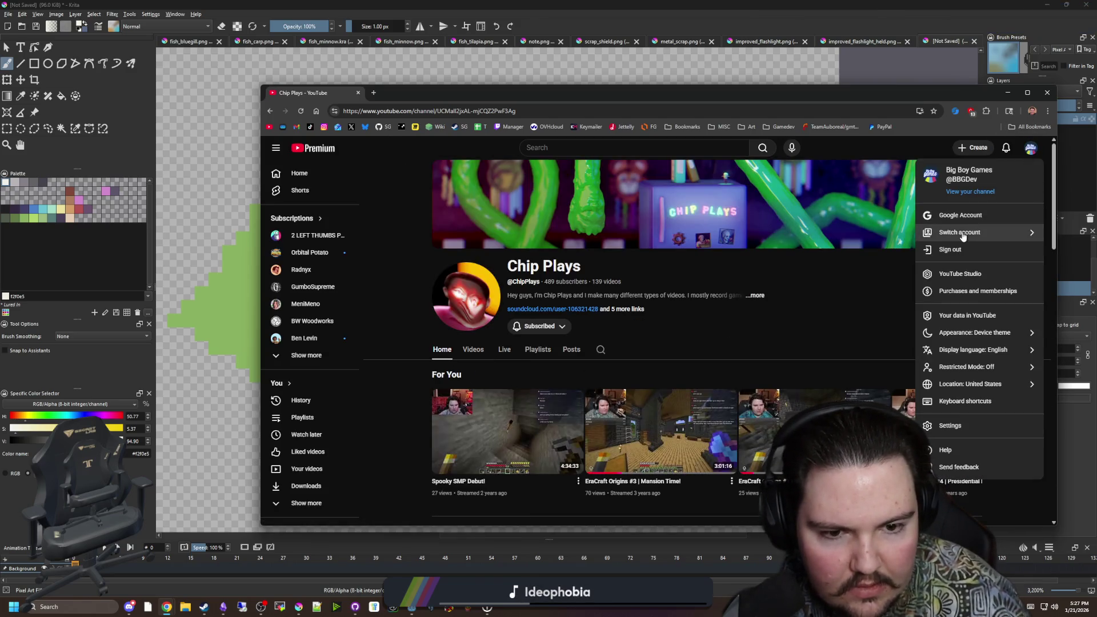
pyautogui.click(969, 191)
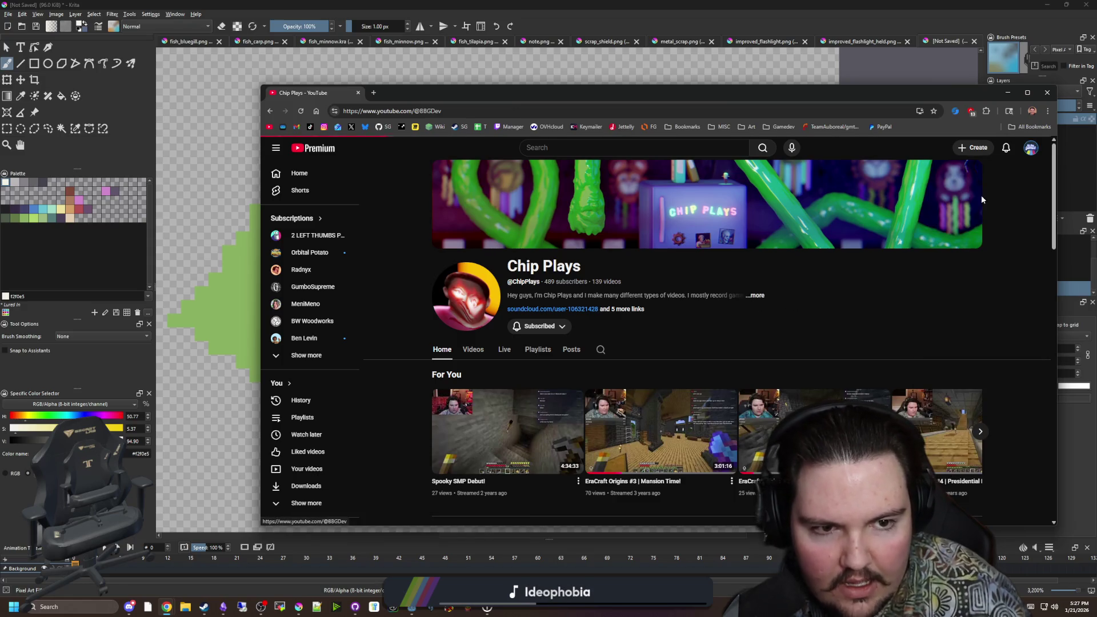
pyautogui.scroll(-2, 479, 358)
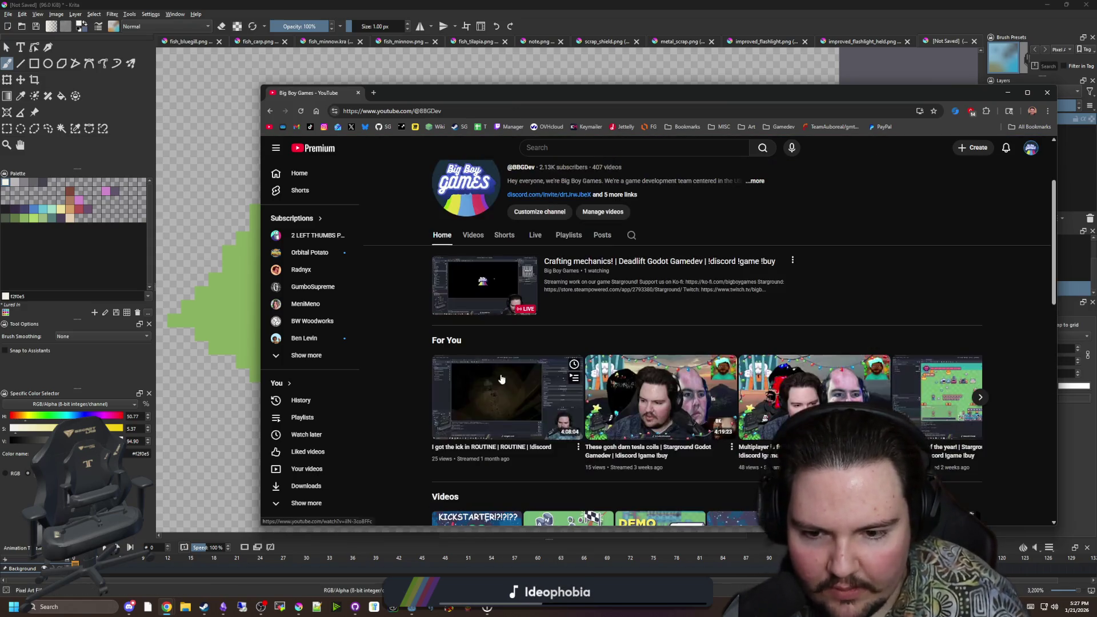
pyautogui.click(485, 237)
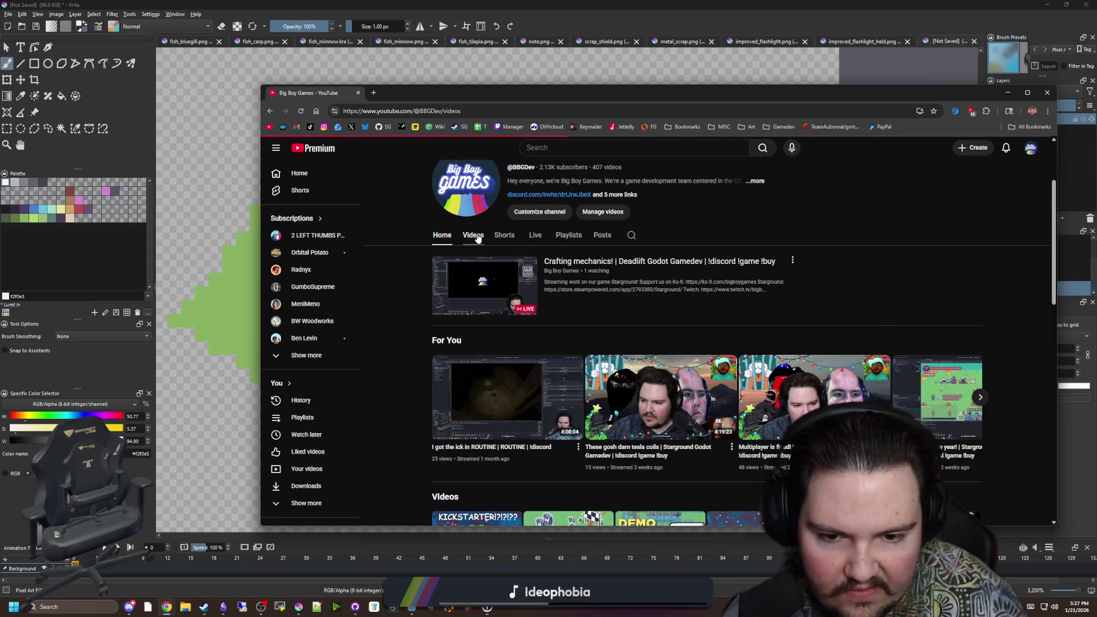
# Step: Play the 'Adding a Submarine and Objectives' video from 2:15
pyautogui.scroll(-5, 544, 347)
pyautogui.scroll(-10, 544, 348)
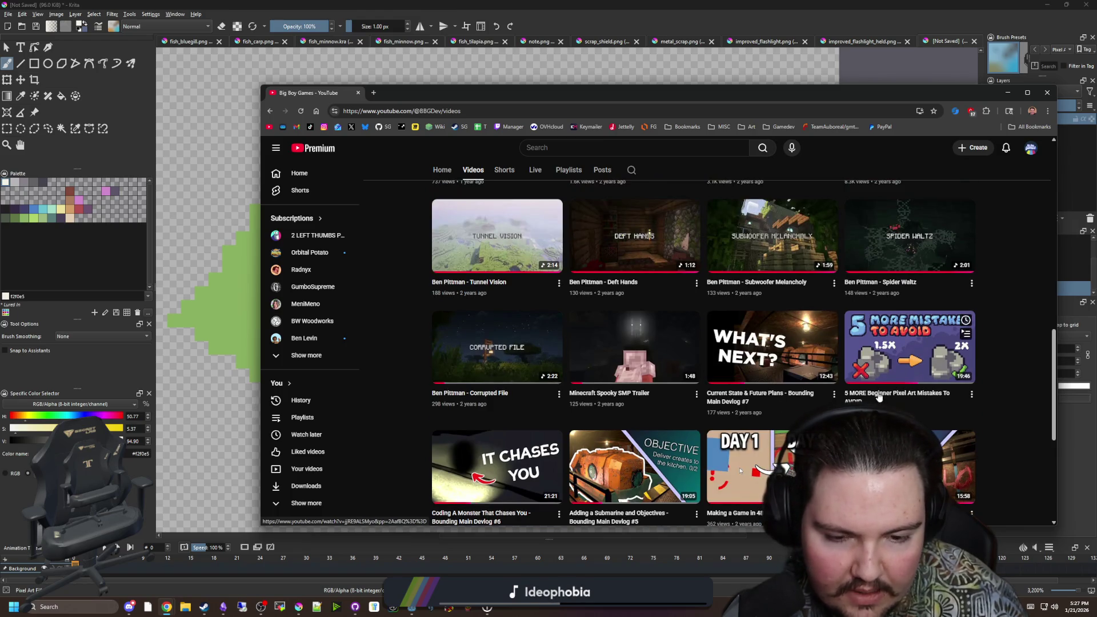
pyautogui.scroll(-1, 507, 432)
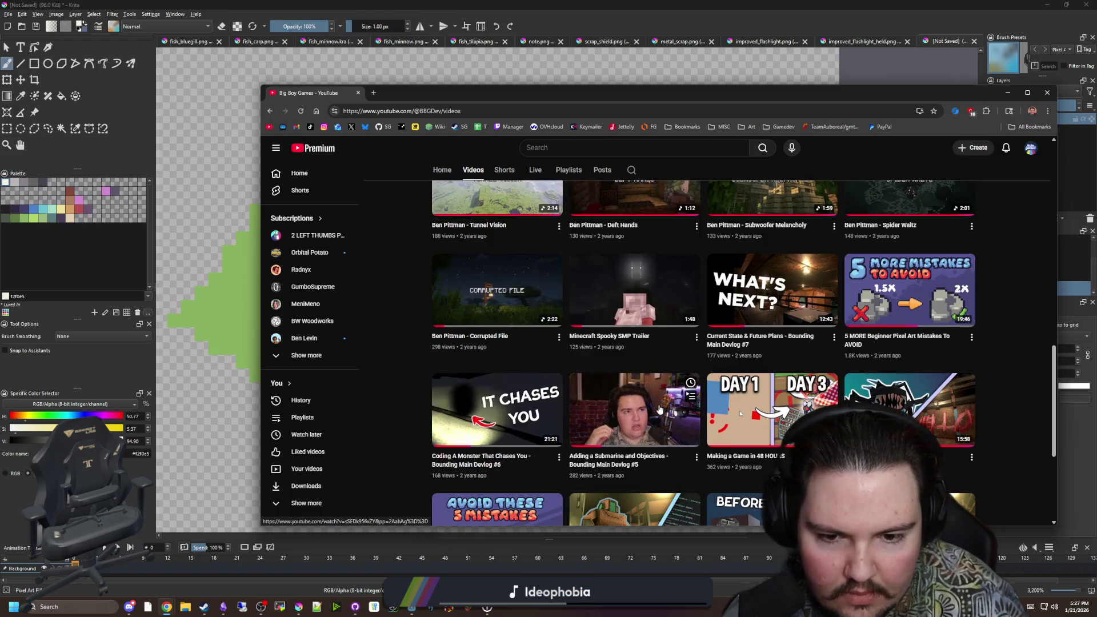
pyautogui.click(628, 412)
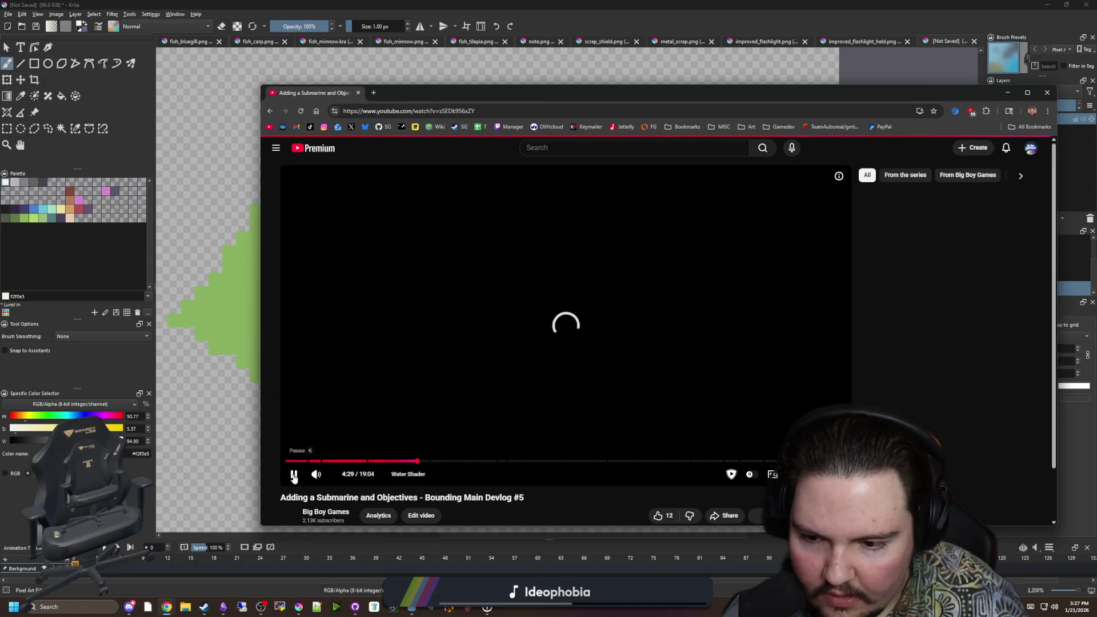
pyautogui.moveTo(341, 461); pyautogui.dragTo(354, 462)
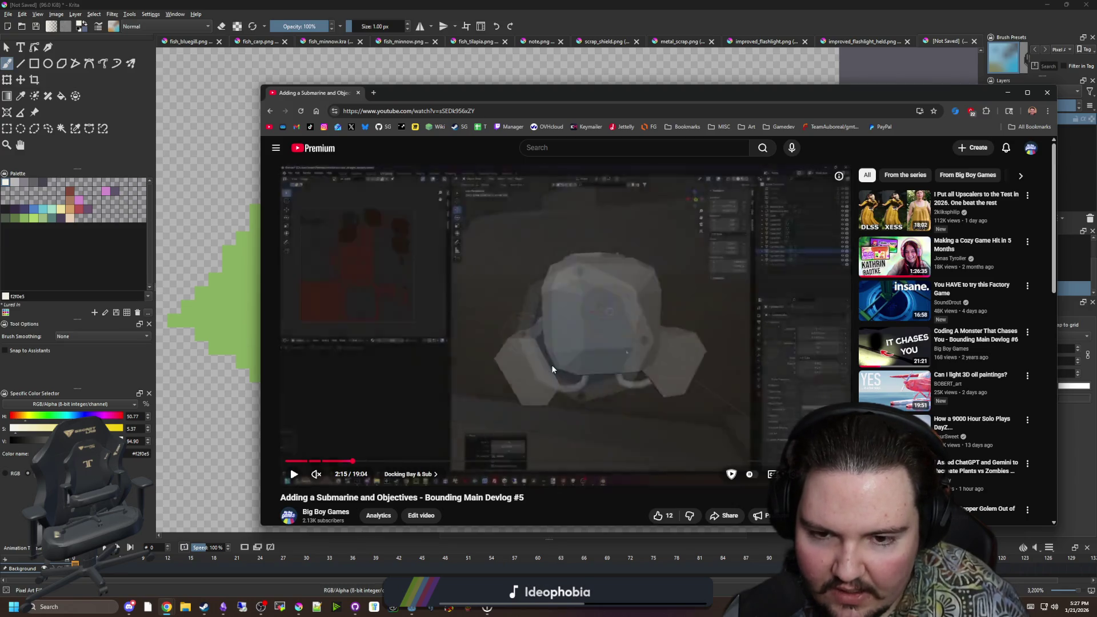
pyautogui.click(567, 372)
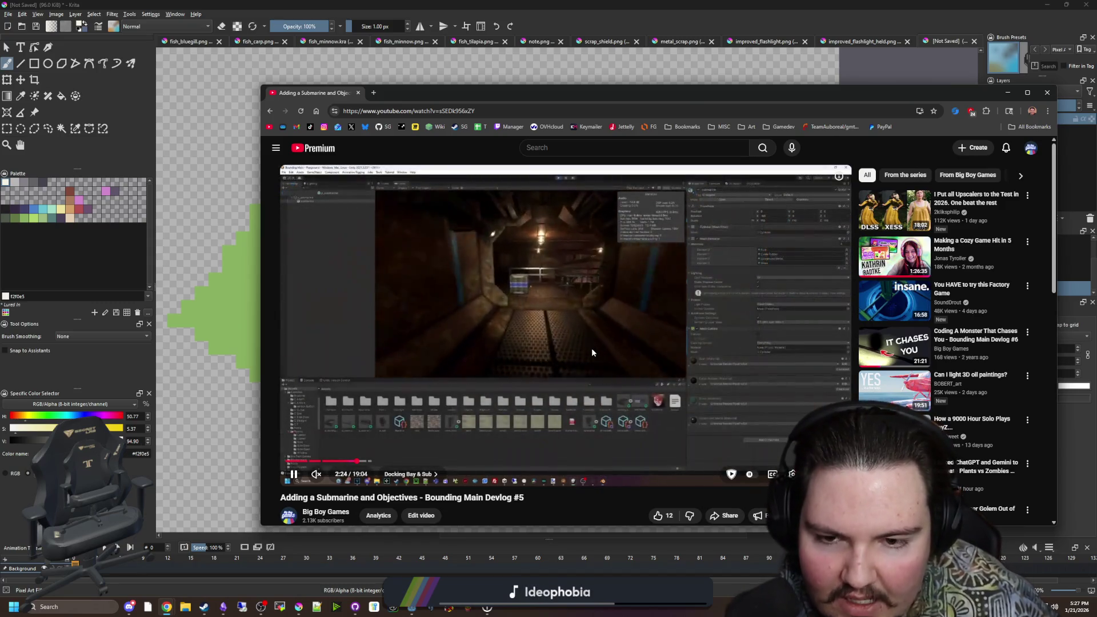
# Step: Watch full screen from about 2:24, pause, exit full screen, and move the browser aside
pyautogui.doubleClick(498, 374)
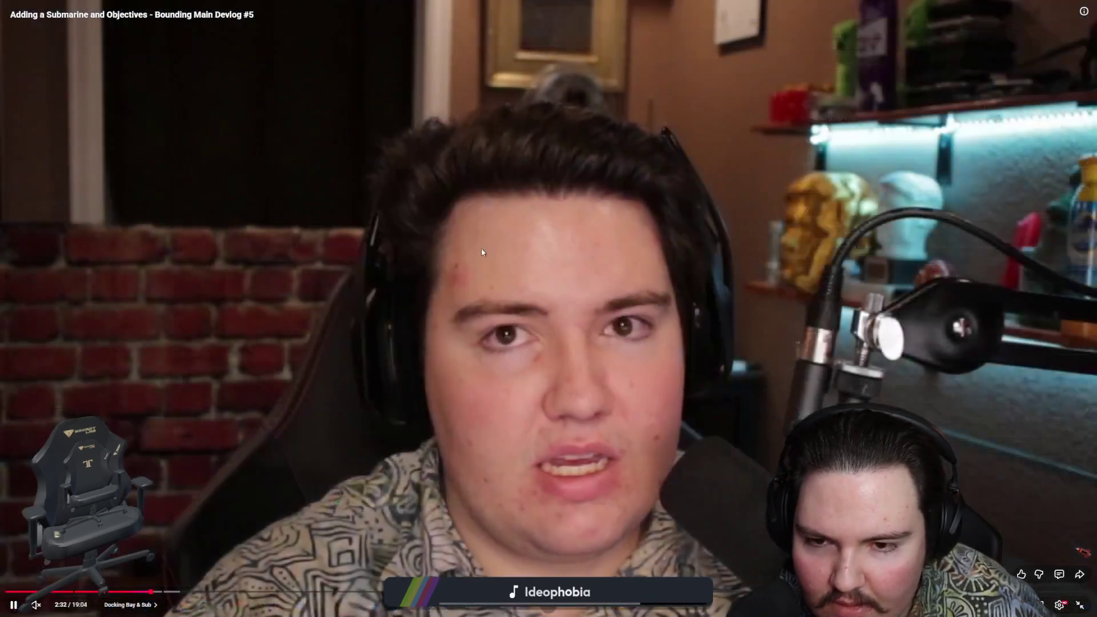
pyautogui.press('space')
pyautogui.click(144, 593)
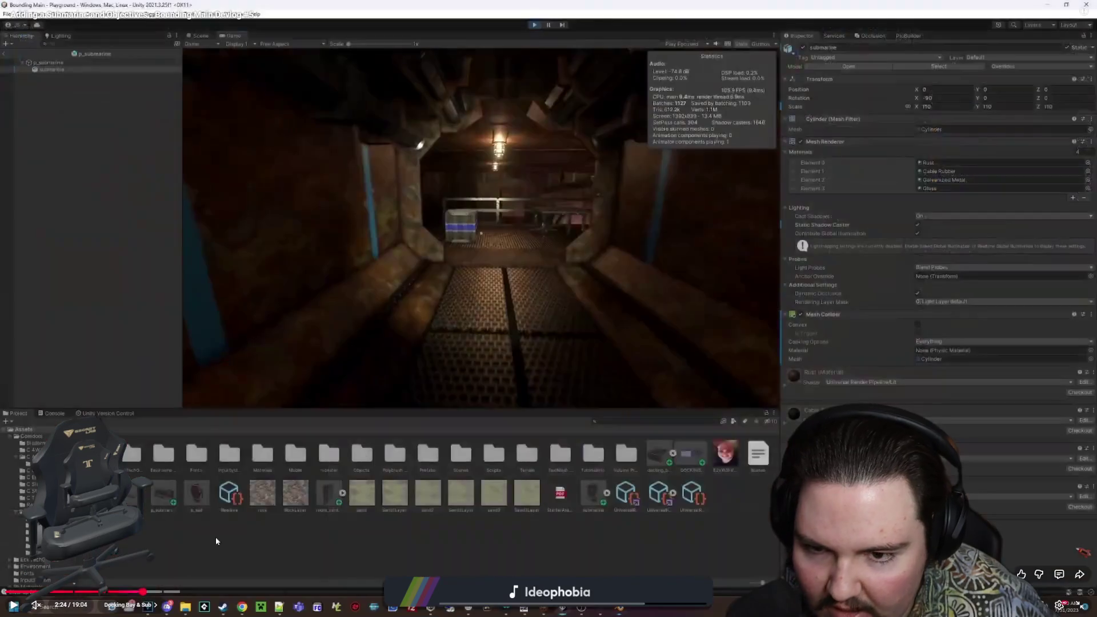
pyautogui.press('space')
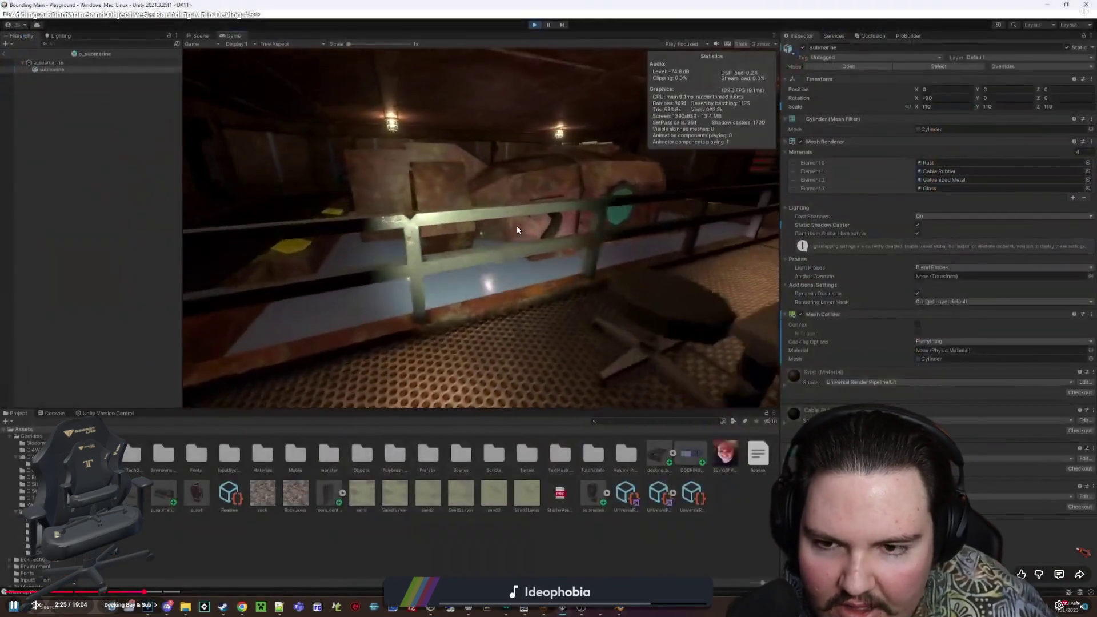
pyautogui.press('space')
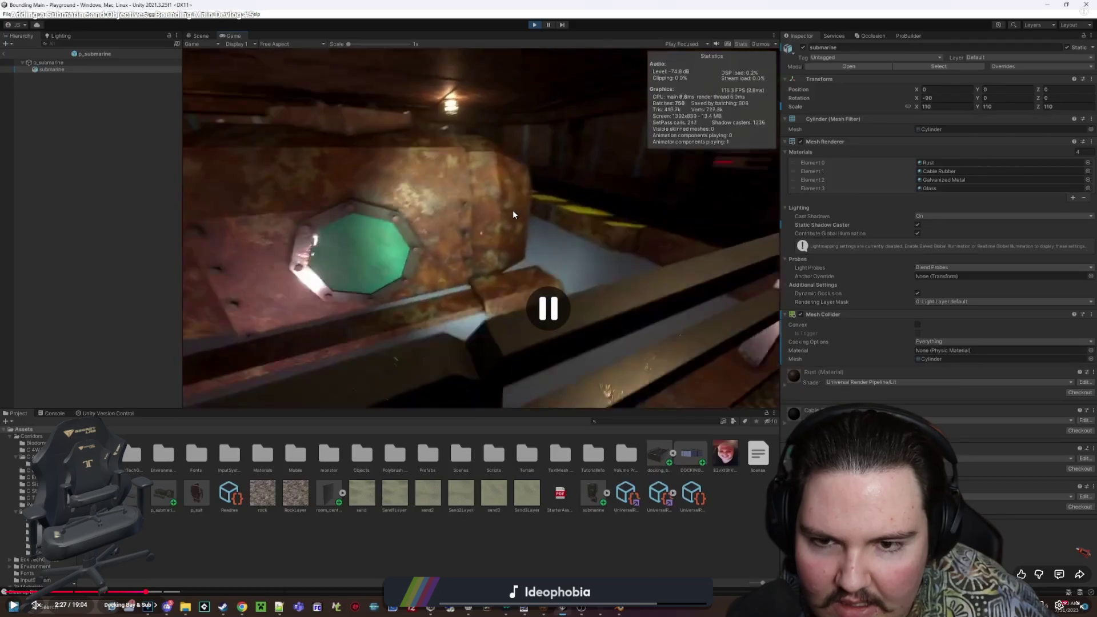
pyautogui.press('Escape')
pyautogui.moveTo(533, 91)
pyautogui.mouseDown()
pyautogui.moveTo(527, 141)
pyautogui.moveTo(673, 448)
pyautogui.mouseUp()
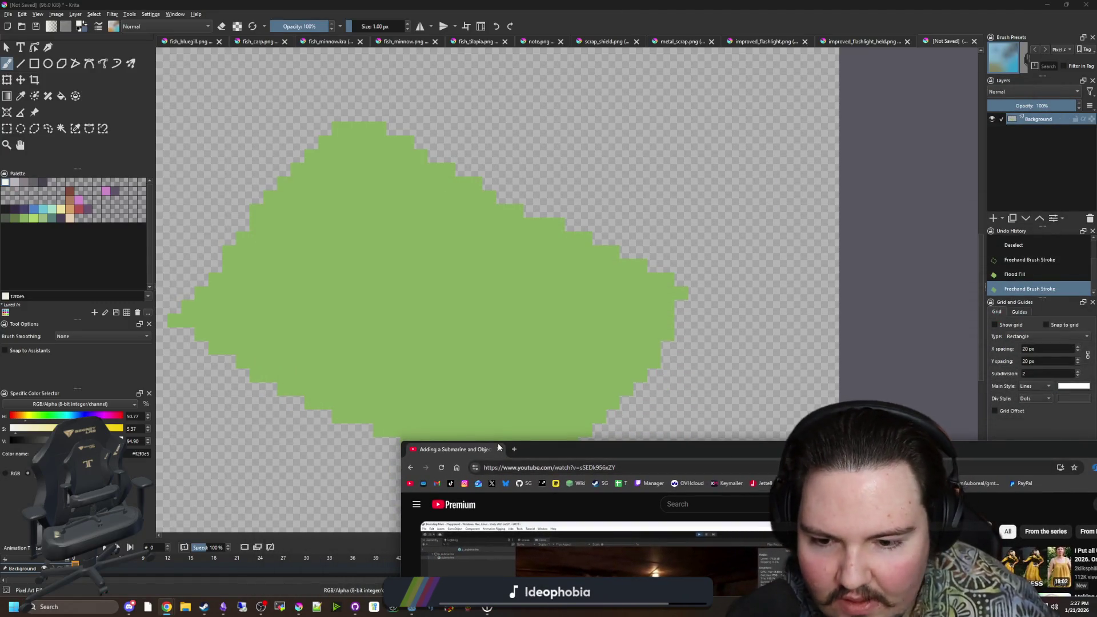
# Step: Repaint stray pixels at the blob's bottom tip and left edge
pyautogui.click(482, 337)
pyautogui.scroll(-5, 482, 338)
pyautogui.scroll(2, 481, 337)
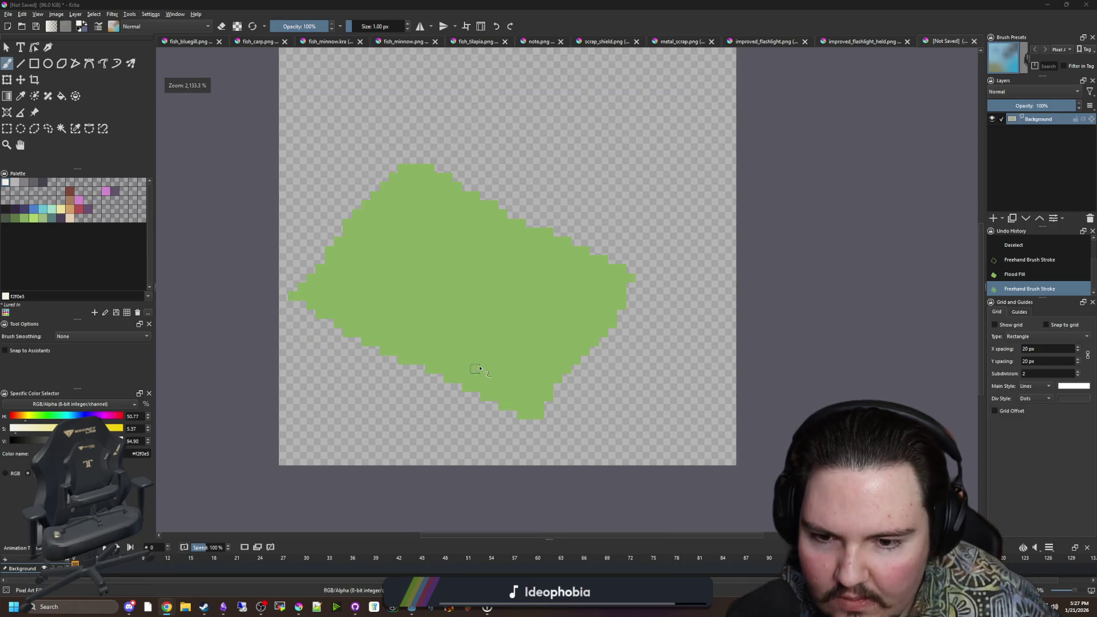
pyautogui.scroll(2, 533, 421)
pyautogui.click(559, 407)
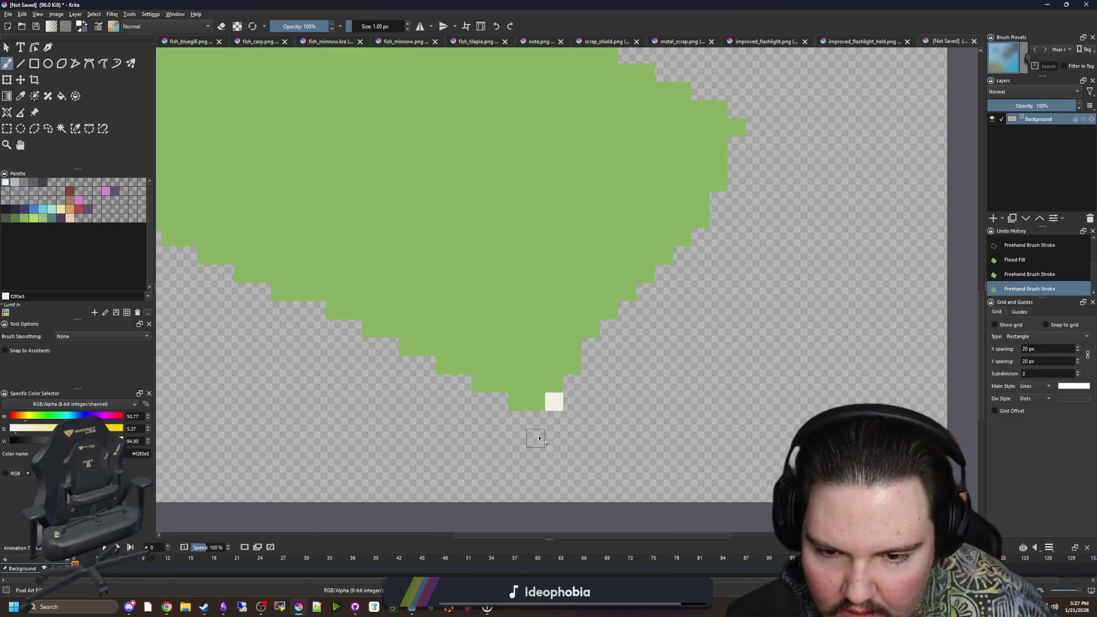
pyautogui.click(556, 404)
pyautogui.scroll(-3, 555, 405)
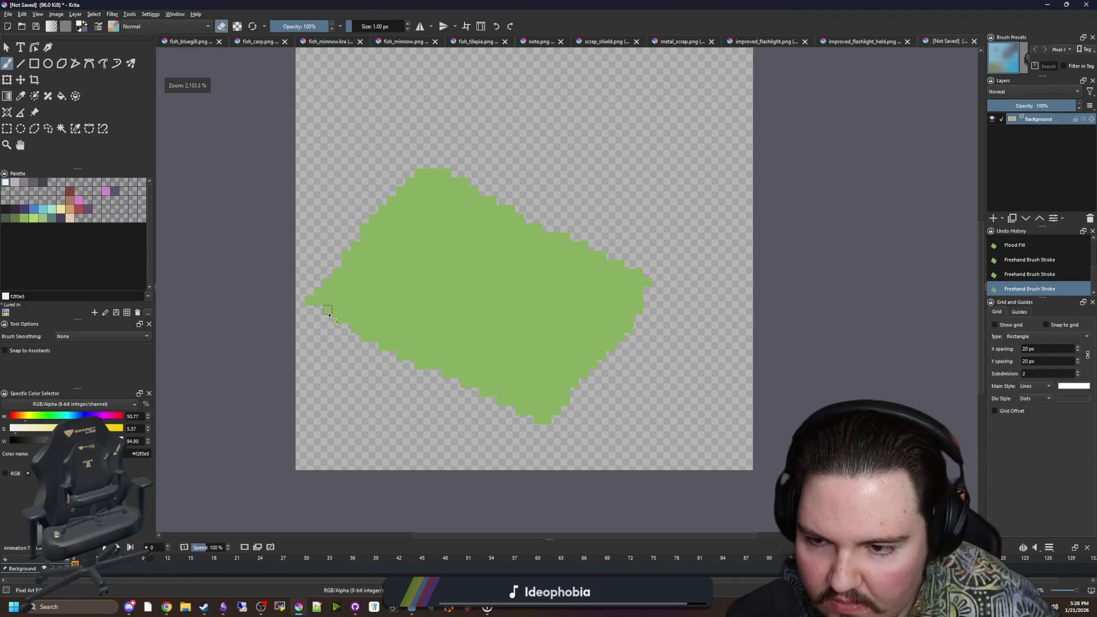
pyautogui.scroll(2, 337, 318)
pyautogui.click(289, 287)
pyautogui.scroll(-2, 309, 340)
# Step: Nudge the green shape one pixel left with the Move tool
pyautogui.click(20, 80)
pyautogui.press('Left')
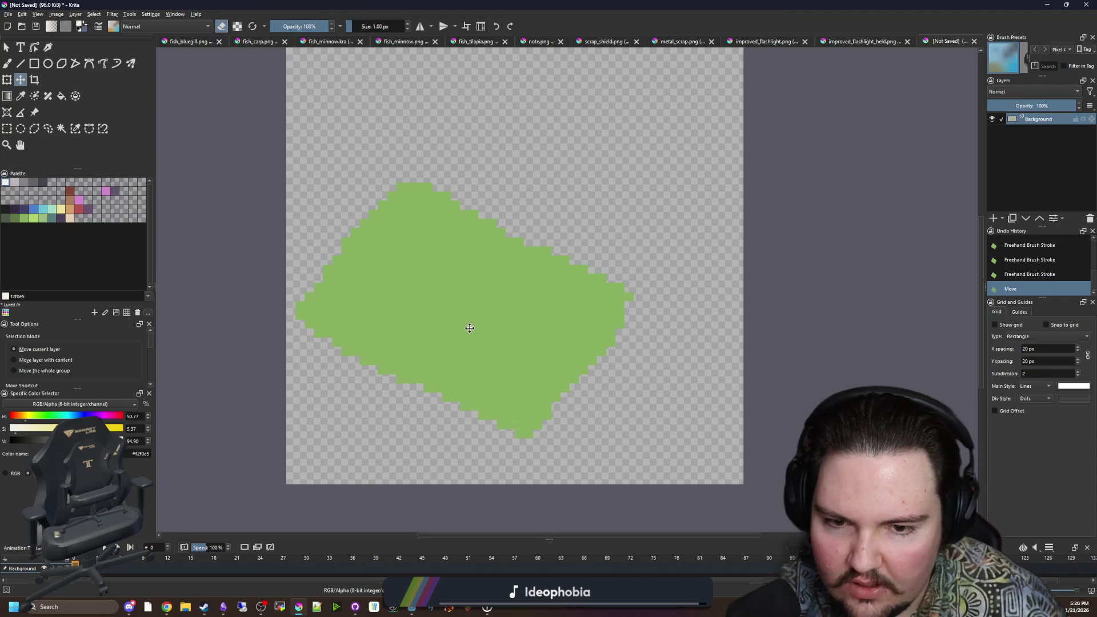
pyautogui.scroll(1, 600, 308)
# Step: Add two green pixels below the blob's right tip
pyautogui.press('b')
pyautogui.keyDown('ctrl'); pyautogui.click(641, 303); pyautogui.keyUp('ctrl')
pyautogui.click(642, 304)
pyautogui.click(639, 313)
pyautogui.scroll(-2, 514, 360)
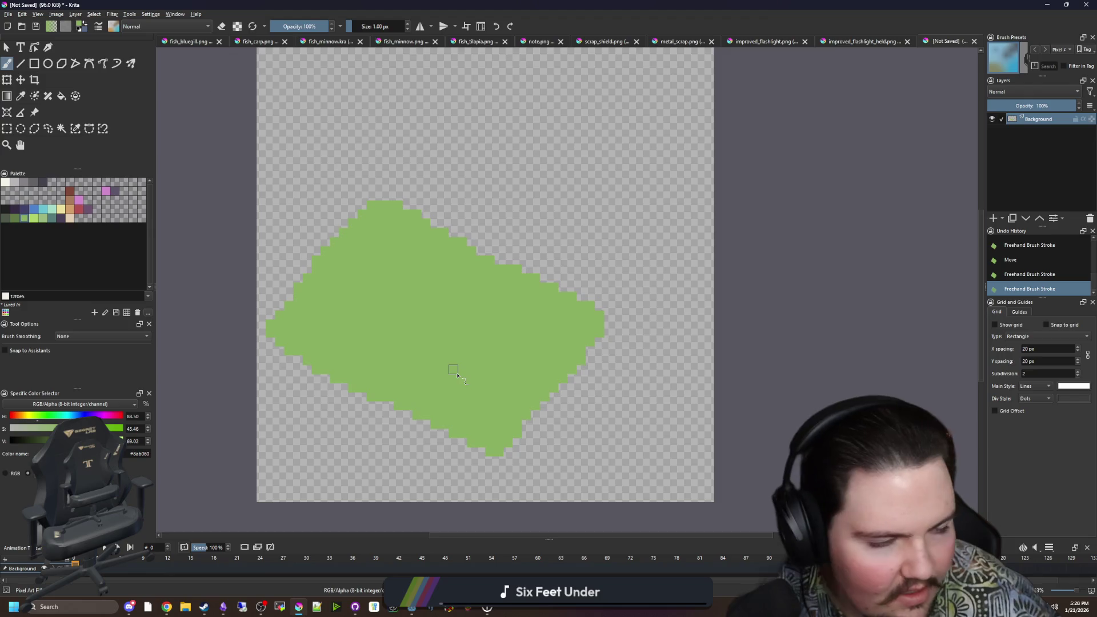
pyautogui.scroll(3, 395, 355)
# Step: Draw a cream diagonal pixel line across the blob's left part
pyautogui.moveTo(232, 310); pyautogui.dragTo(288, 302)
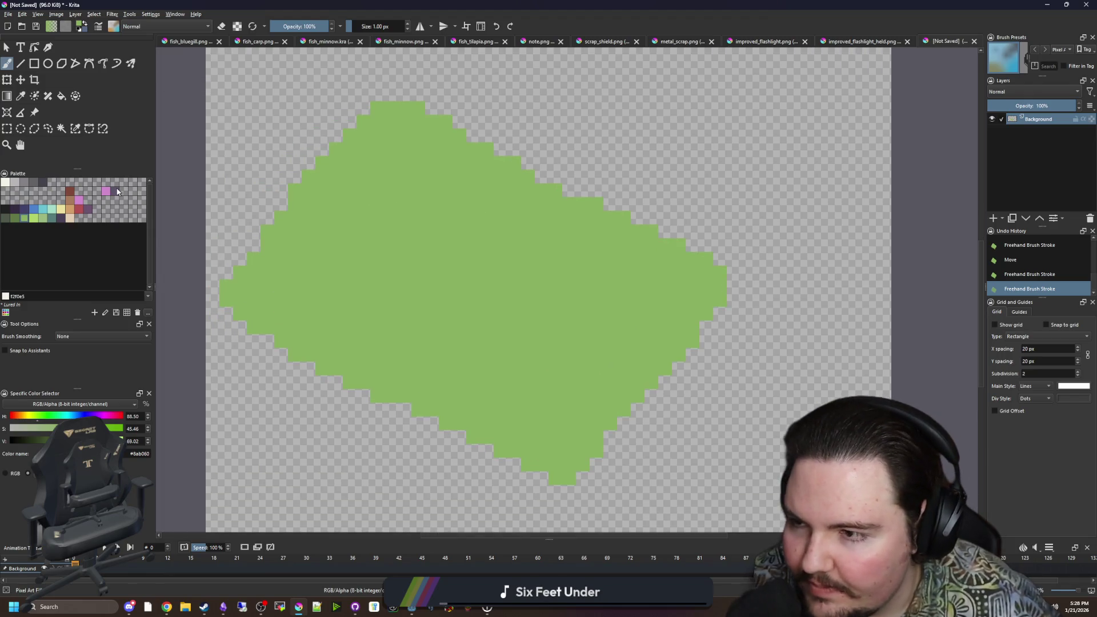
pyautogui.click(7, 183)
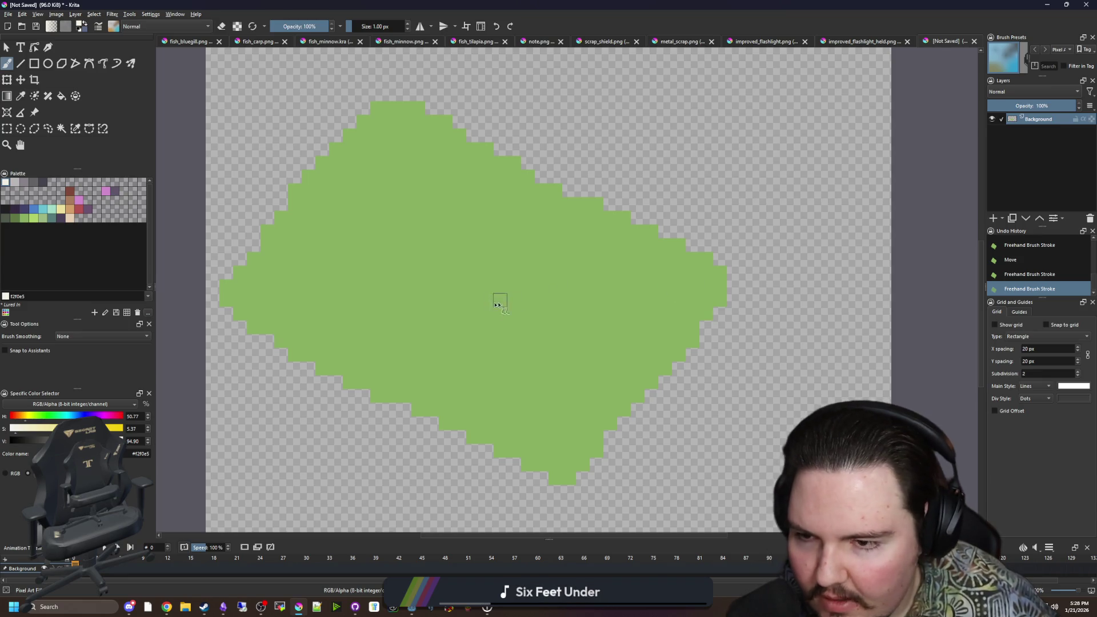
pyautogui.hscroll(-2, 502, 306)
pyautogui.moveTo(328, 261)
pyautogui.mouseDown()
pyautogui.moveTo(428, 301)
pyautogui.moveTo(486, 343)
pyautogui.moveTo(396, 312)
pyautogui.moveTo(328, 257)
pyautogui.moveTo(489, 345)
pyautogui.moveTo(399, 315)
pyautogui.mouseUp()
# Step: Undo the misplaced diagonal stroke, then thicken, extend and gap-fill the cream strip
pyautogui.hotkey('ctrl', 'z')
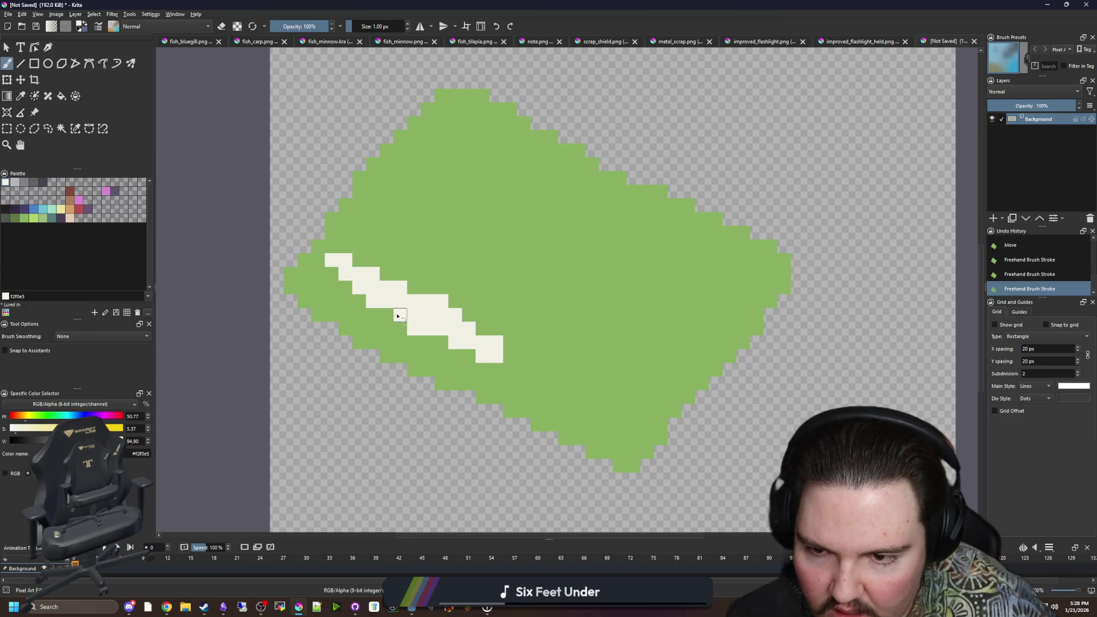
pyautogui.click(416, 291)
pyautogui.moveTo(483, 327); pyautogui.dragTo(496, 328)
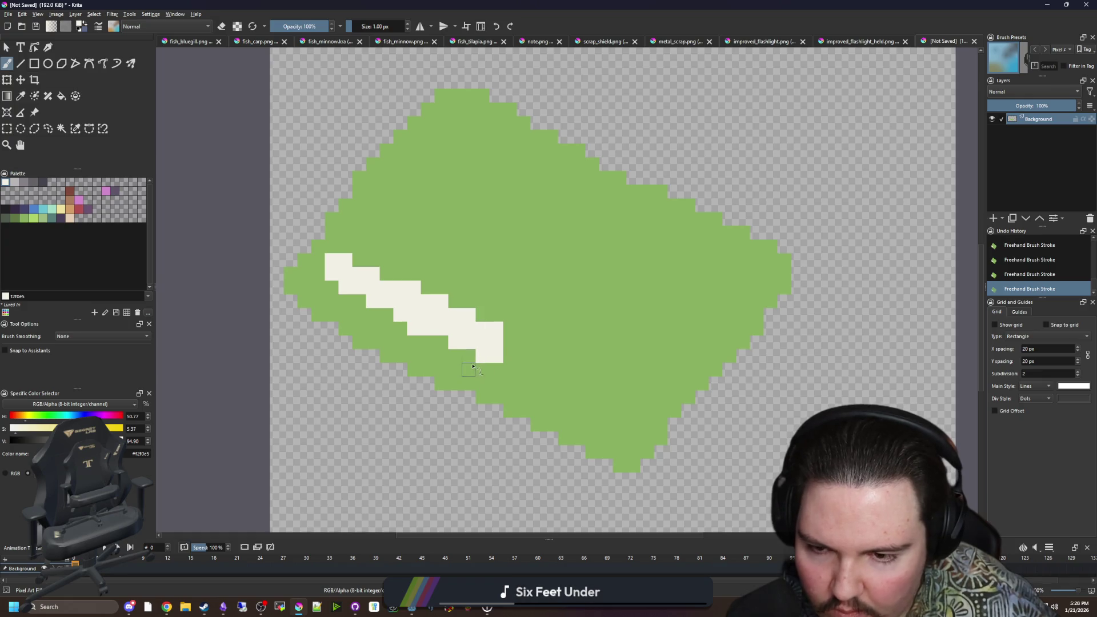
pyautogui.click(333, 291)
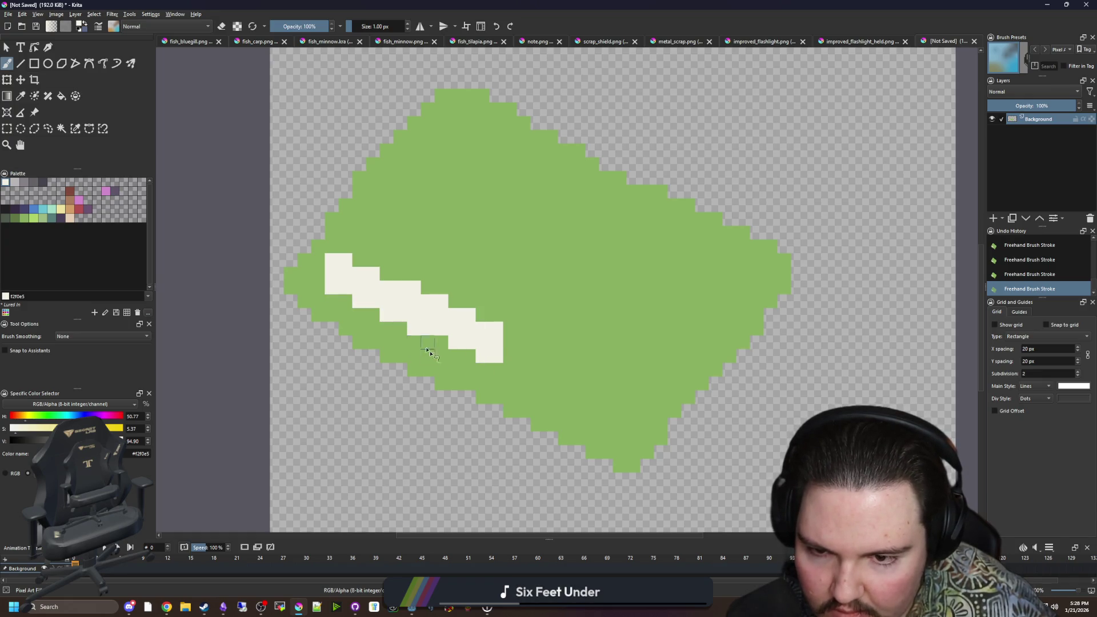
pyautogui.scroll(1, 420, 345)
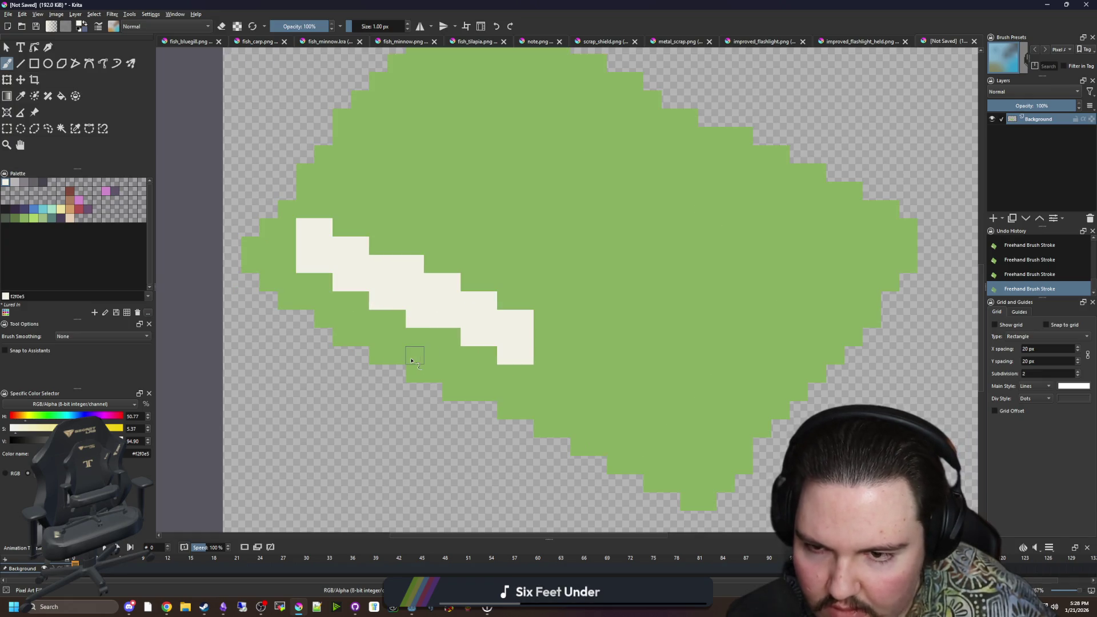
# Step: Select the cream strip with Contiguous Select and move it up one pixel
pyautogui.click(60, 129)
pyautogui.click(441, 298)
pyautogui.press('t')
pyautogui.moveTo(504, 320); pyautogui.dragTo(502, 294)
pyautogui.press('p')
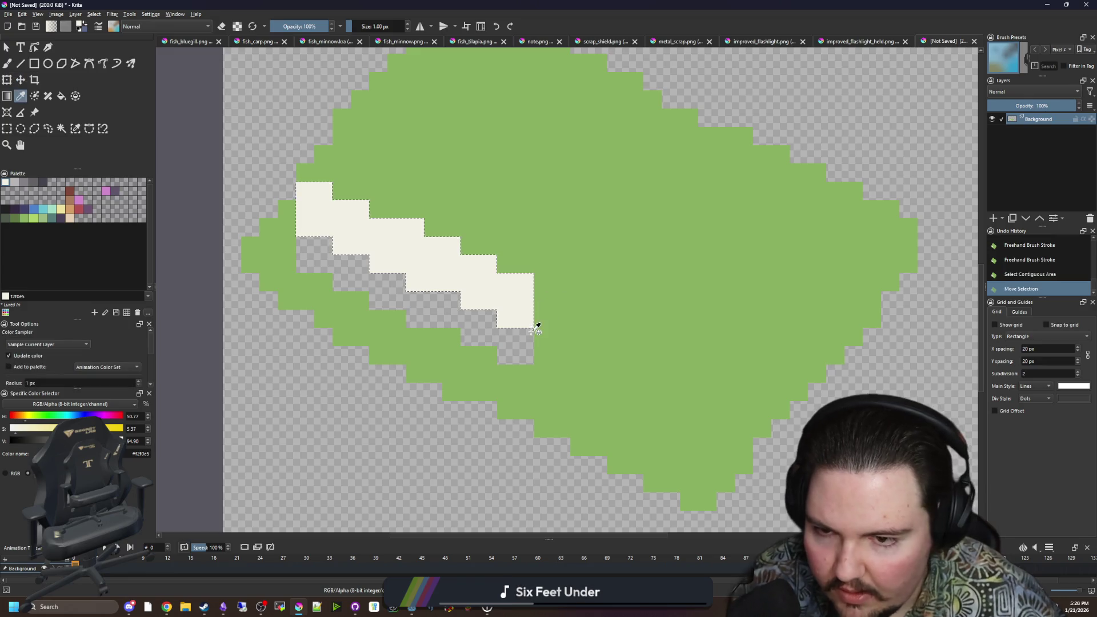
pyautogui.hotkey('ctrl', 'shift', 'a')
# Step: Fill light grey beneath the cream strip and paint dark grey cells at its right end
pyautogui.click(14, 182)
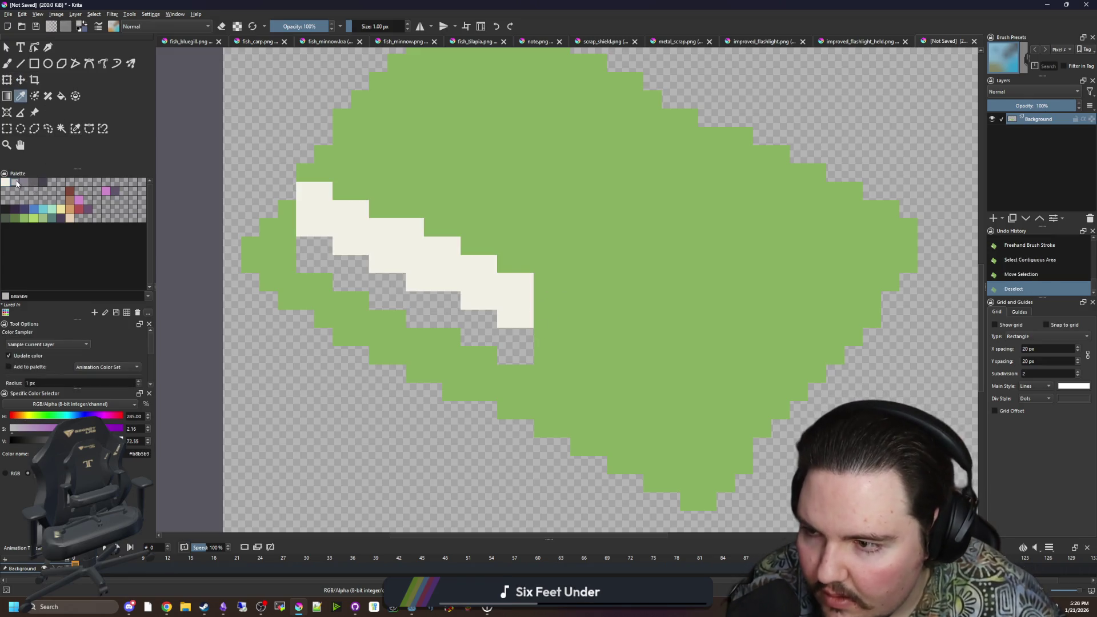
pyautogui.press('f')
pyautogui.click(396, 301)
pyautogui.press('b')
pyautogui.moveTo(540, 340); pyautogui.dragTo(541, 306)
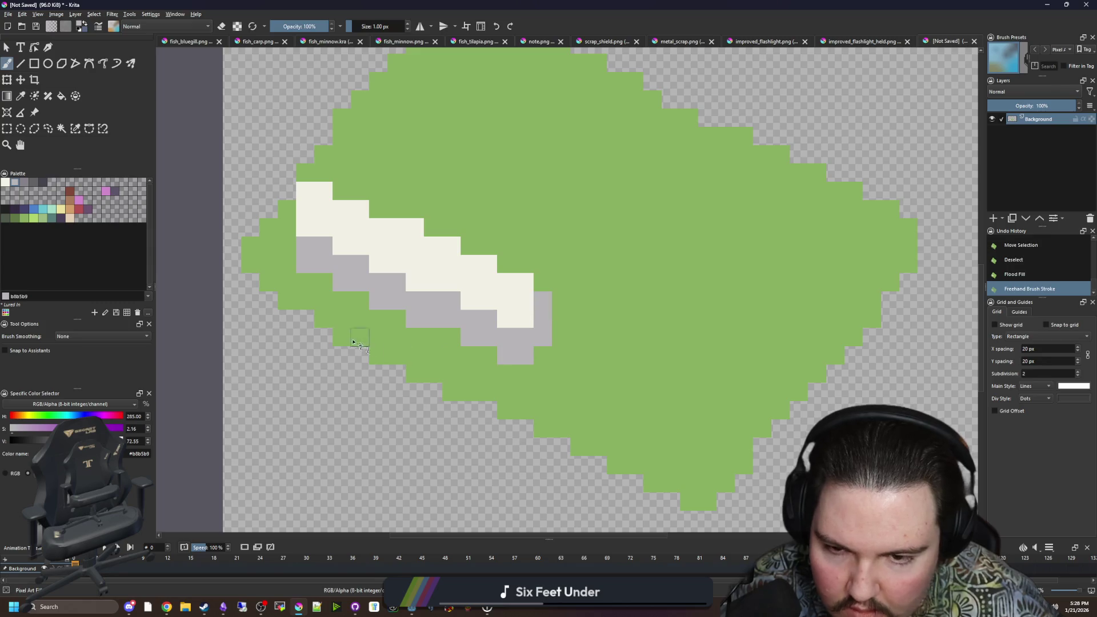
pyautogui.click(34, 182)
pyautogui.moveTo(524, 360); pyautogui.dragTo(543, 297)
# Step: Paint the strip's leftmost cream cells light green
pyautogui.scroll(-5, 416, 374)
pyautogui.scroll(-3, 416, 374)
pyautogui.scroll(8, 343, 310)
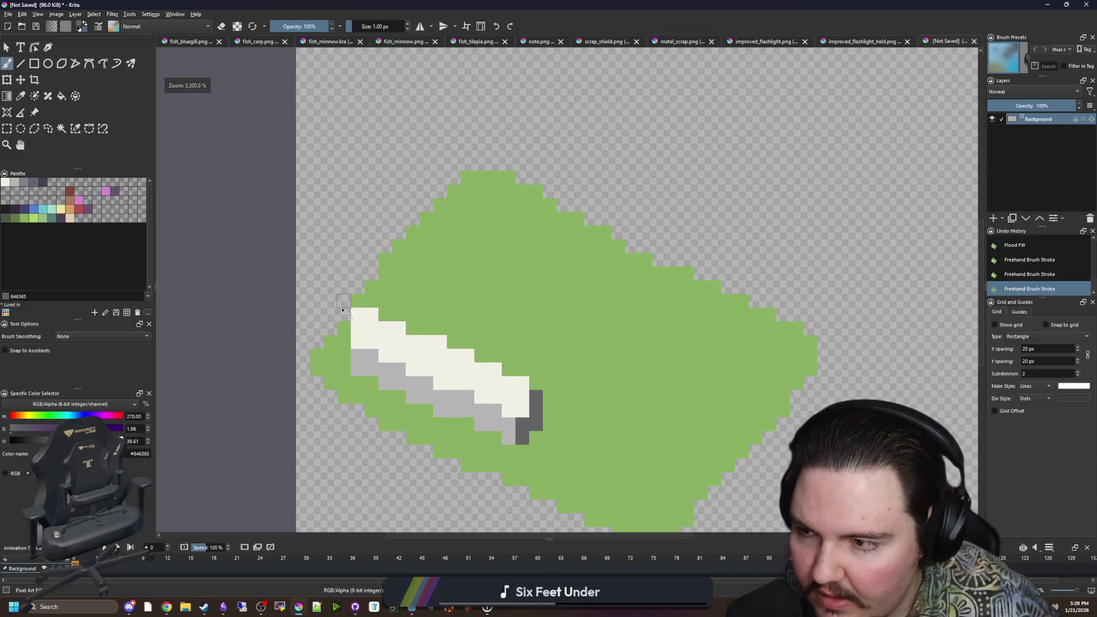
pyautogui.scroll(1, 343, 310)
pyautogui.keyDown('ctrl'); pyautogui.click(490, 262); pyautogui.keyUp('ctrl')
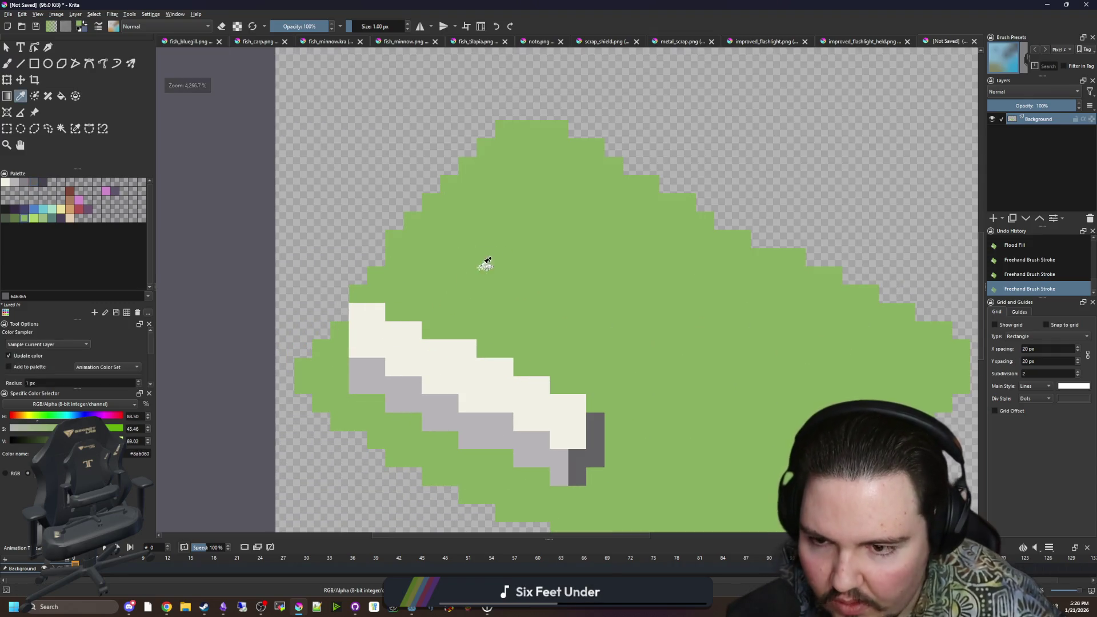
pyautogui.moveTo(362, 309); pyautogui.dragTo(360, 330)
# Step: Repaint three cream cells on the diagonal and choose dark green
pyautogui.scroll(1, 483, 271)
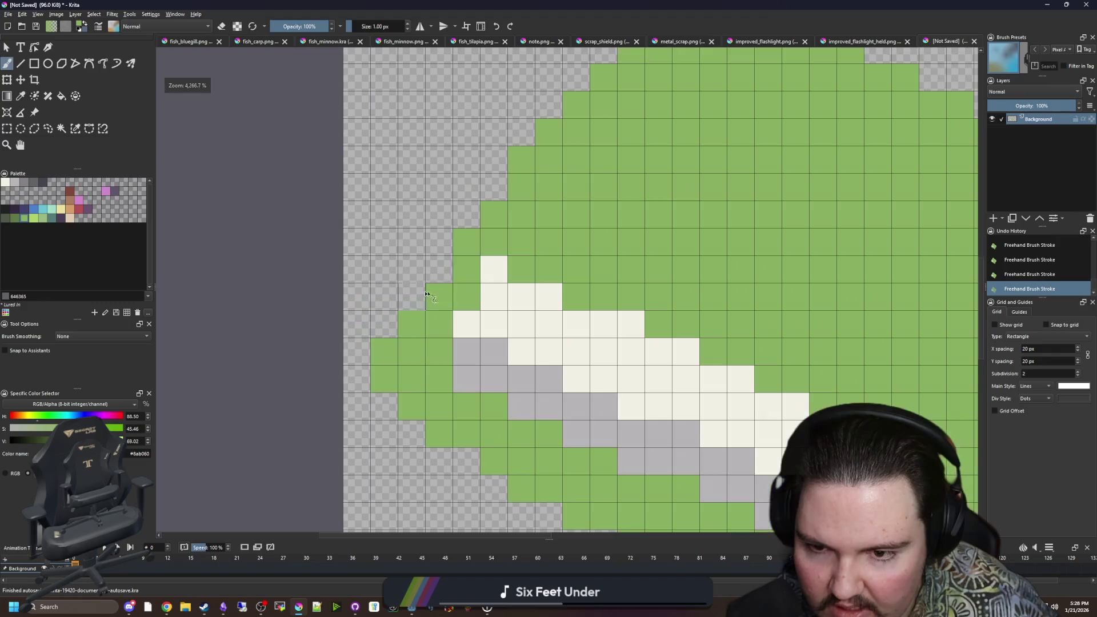
pyautogui.scroll(-2, 400, 276)
pyautogui.scroll(3, 456, 320)
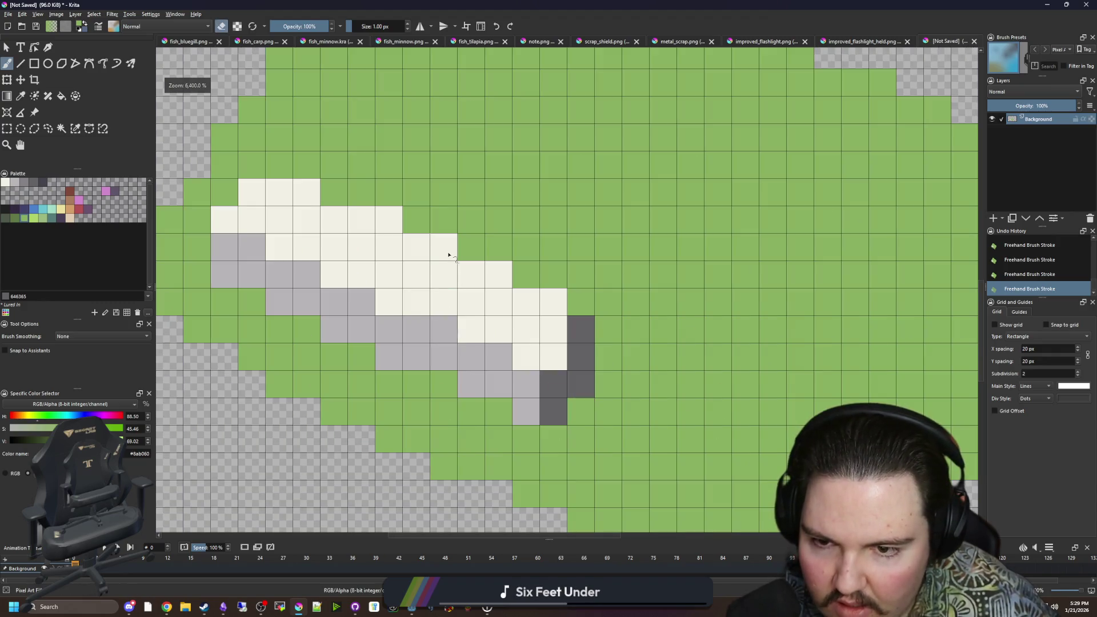
pyautogui.press('e')
pyautogui.moveTo(498, 275); pyautogui.dragTo(390, 221)
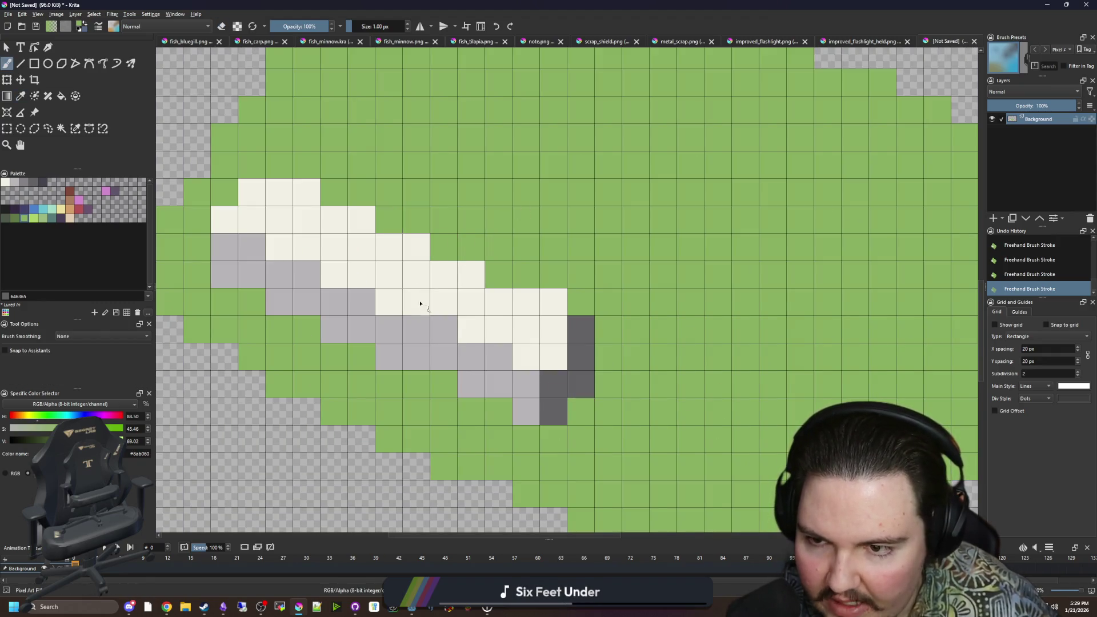
pyautogui.scroll(-3, 416, 294)
pyautogui.scroll(2, 449, 375)
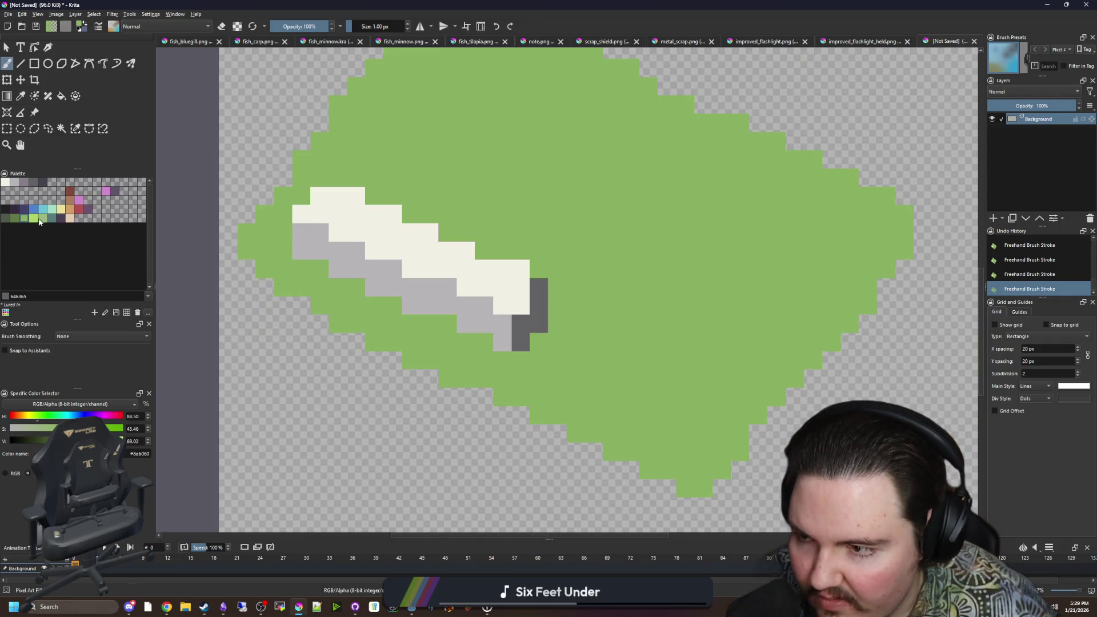
pyautogui.click(15, 219)
# Step: Outline the strip's underside in dark green and flood the region below it dark green
pyautogui.moveTo(503, 360); pyautogui.dragTo(447, 378)
pyautogui.moveTo(288, 240); pyautogui.dragTo(266, 251)
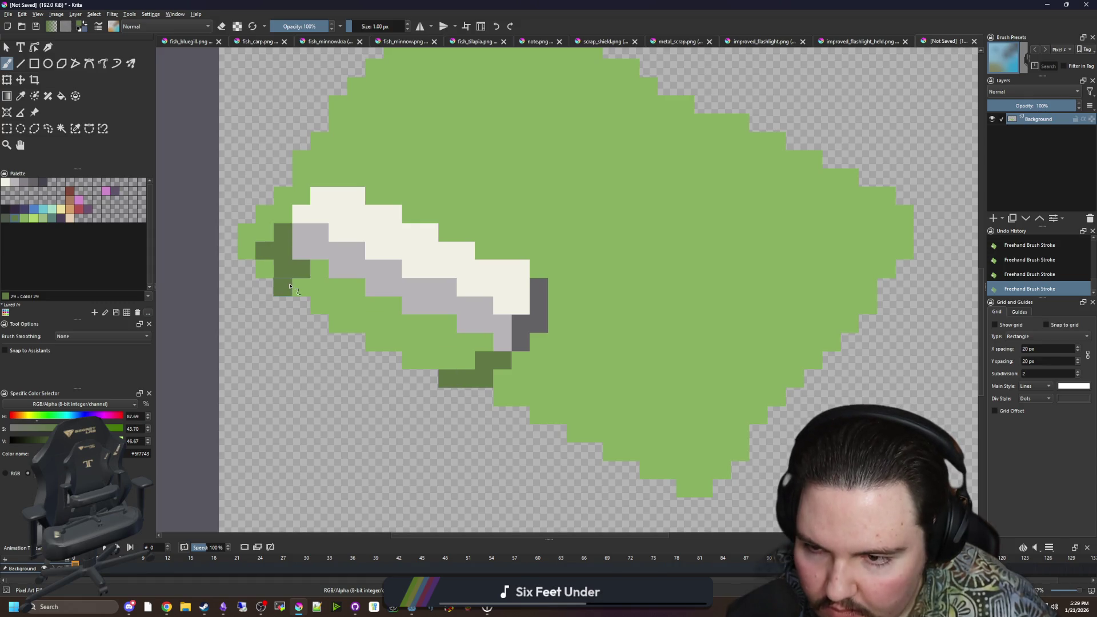
pyautogui.moveTo(301, 287); pyautogui.dragTo(320, 269)
pyautogui.press('f')
pyautogui.click(423, 365)
pyautogui.scroll(-5, 594, 380)
pyautogui.scroll(5, 568, 342)
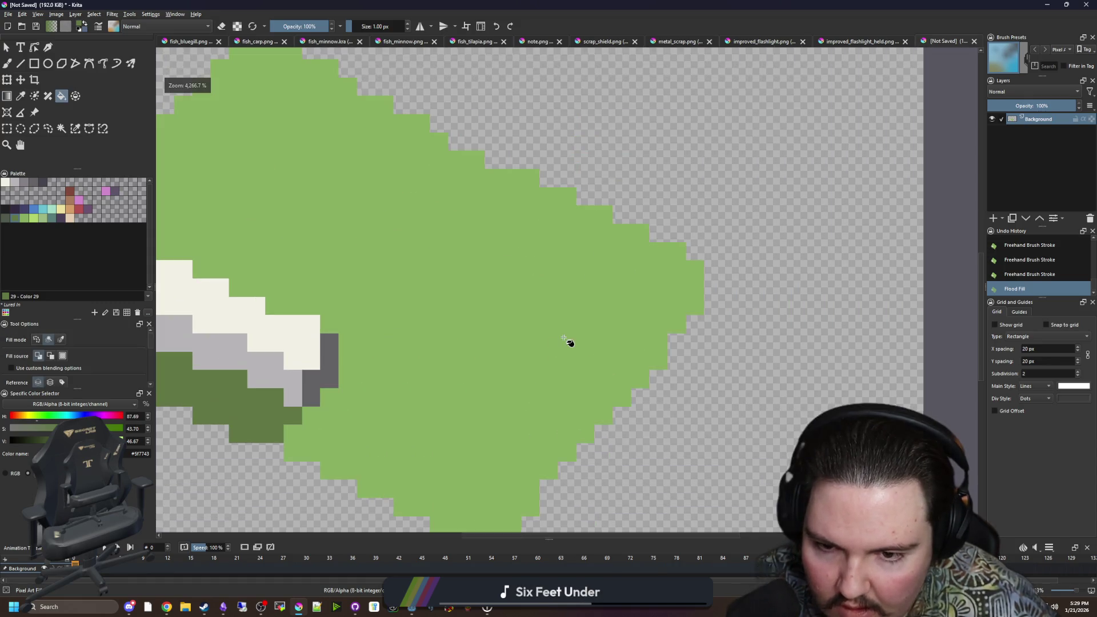
pyautogui.scroll(-1, 533, 352)
pyautogui.scroll(1, 320, 388)
# Step: Repaint the lower dark green cells back to light green
pyautogui.press('b')
pyautogui.keyDown('ctrl'); pyautogui.click(530, 382); pyautogui.keyUp('ctrl')
pyautogui.moveTo(492, 398); pyautogui.dragTo(451, 398)
pyautogui.moveTo(451, 380)
pyautogui.mouseDown()
pyautogui.moveTo(340, 343)
pyautogui.moveTo(286, 286)
pyautogui.mouseUp()
pyautogui.scroll(-3, 428, 343)
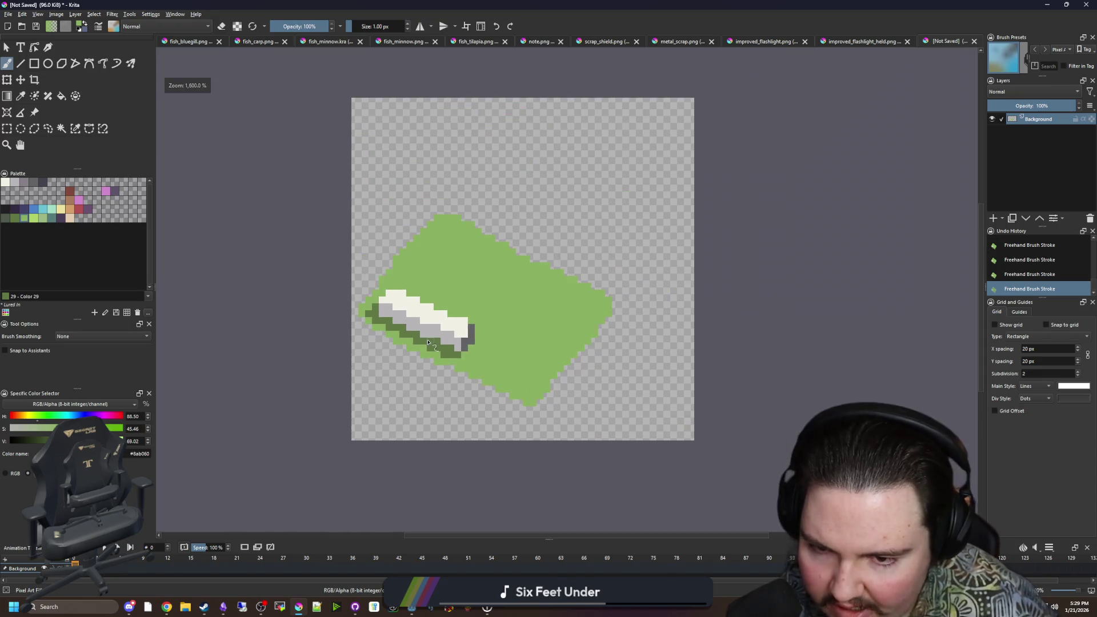
pyautogui.scroll(2, 377, 334)
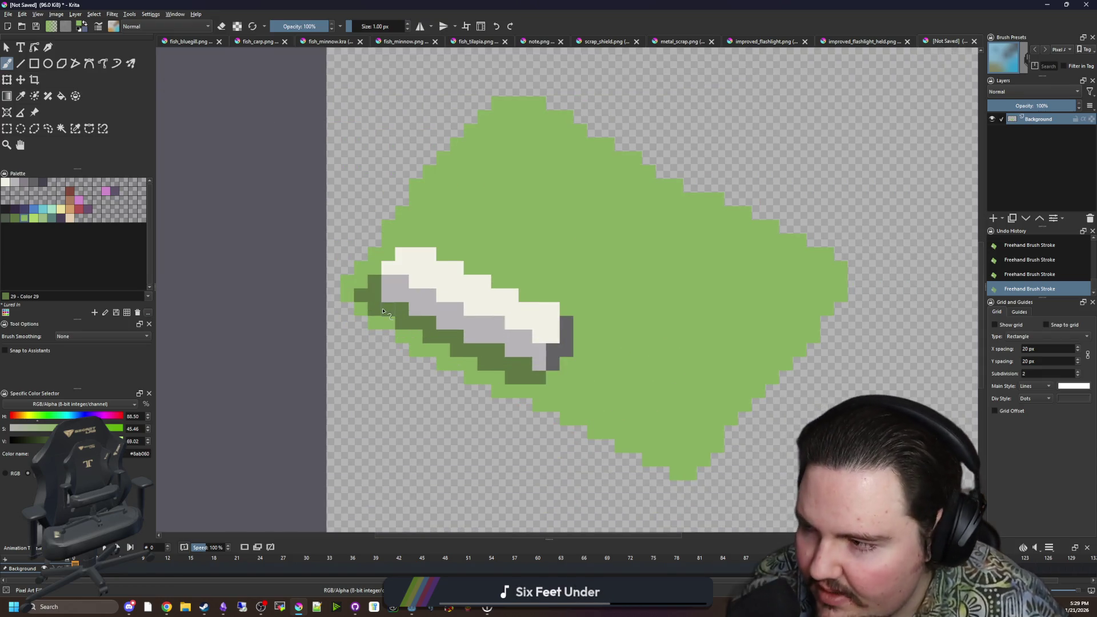
pyautogui.scroll(-1, 399, 314)
pyautogui.scroll(2, 308, 315)
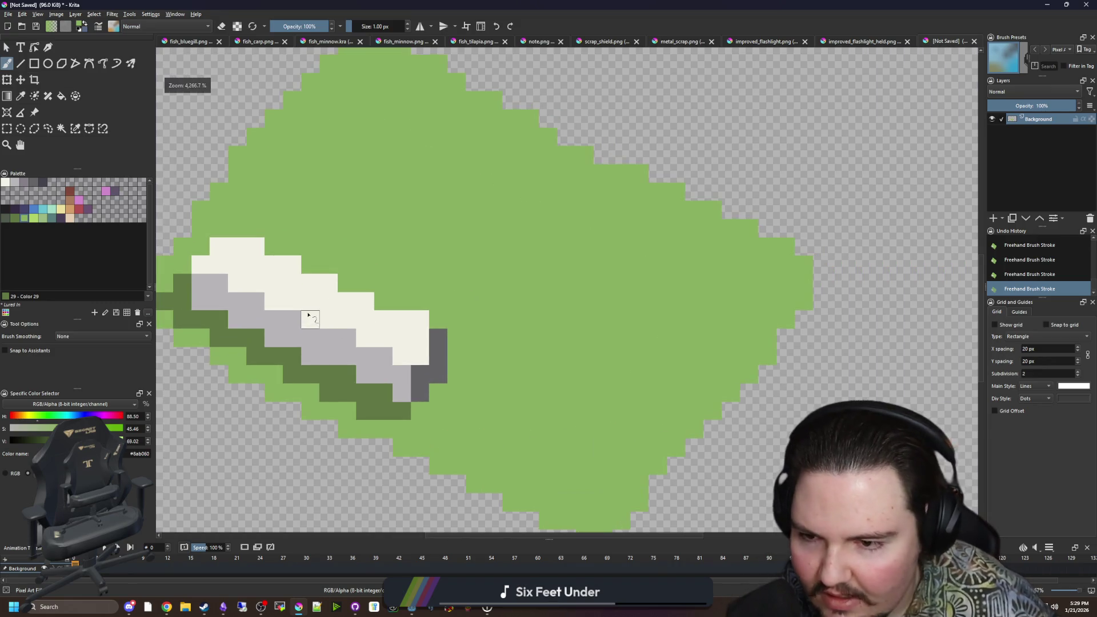
pyautogui.scroll(-2, 423, 369)
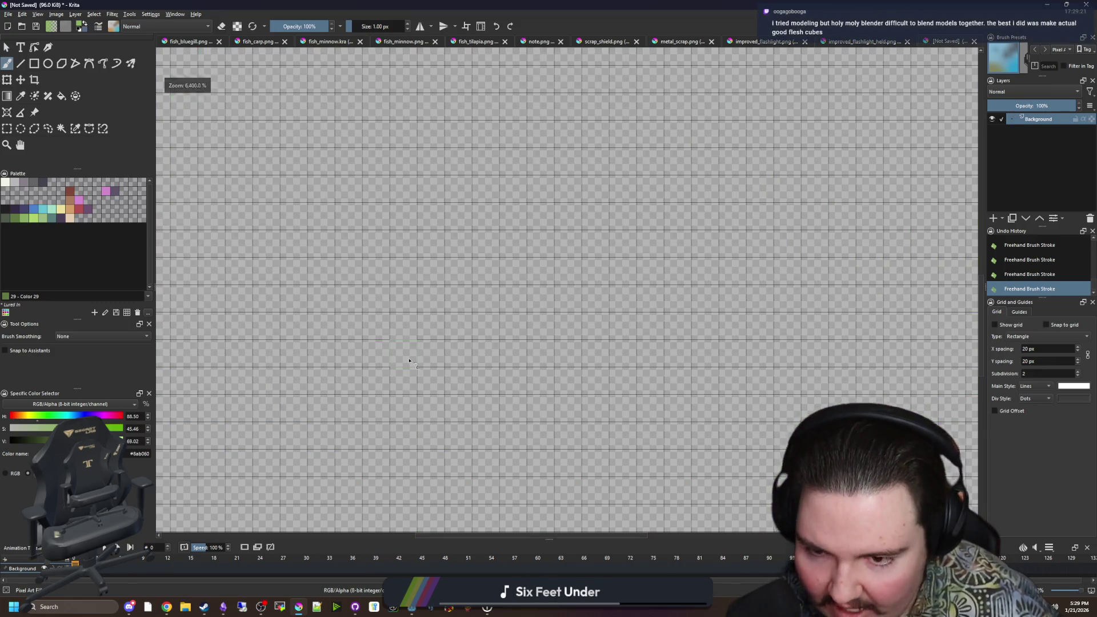
pyautogui.scroll(2, 403, 346)
# Step: Sample the strip's light grey and paint grey pixels over the white strip
pyautogui.press('p')
pyautogui.scroll(1, 517, 403)
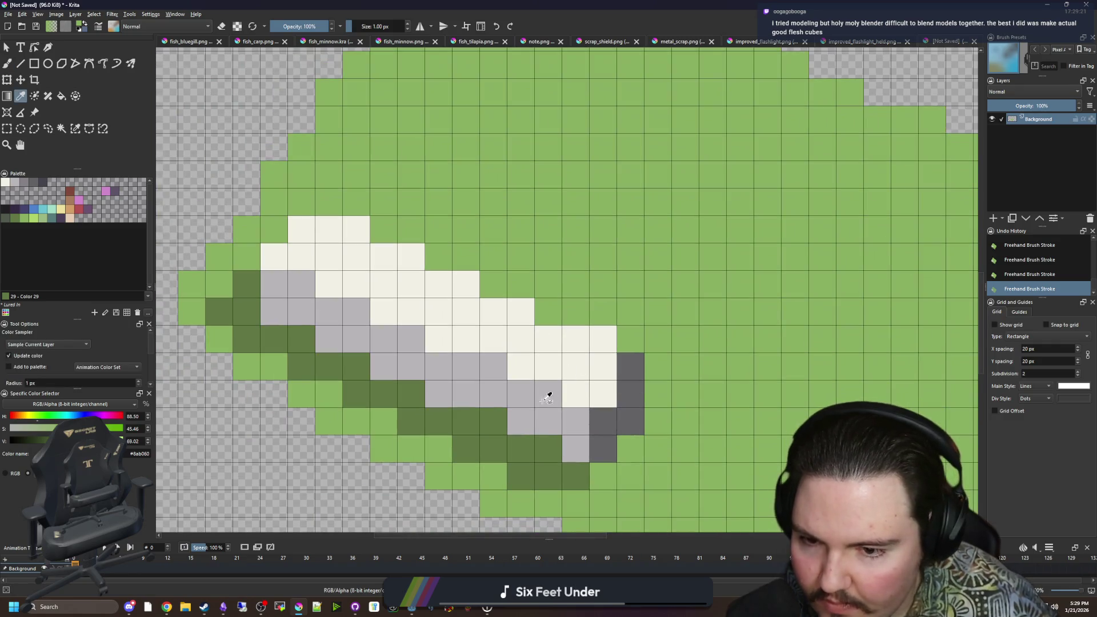
pyautogui.click(555, 386)
pyautogui.press('b')
pyautogui.moveTo(575, 365)
pyautogui.mouseDown()
pyautogui.moveTo(350, 255)
pyautogui.moveTo(328, 256)
pyautogui.mouseUp()
pyautogui.scroll(-5, 382, 345)
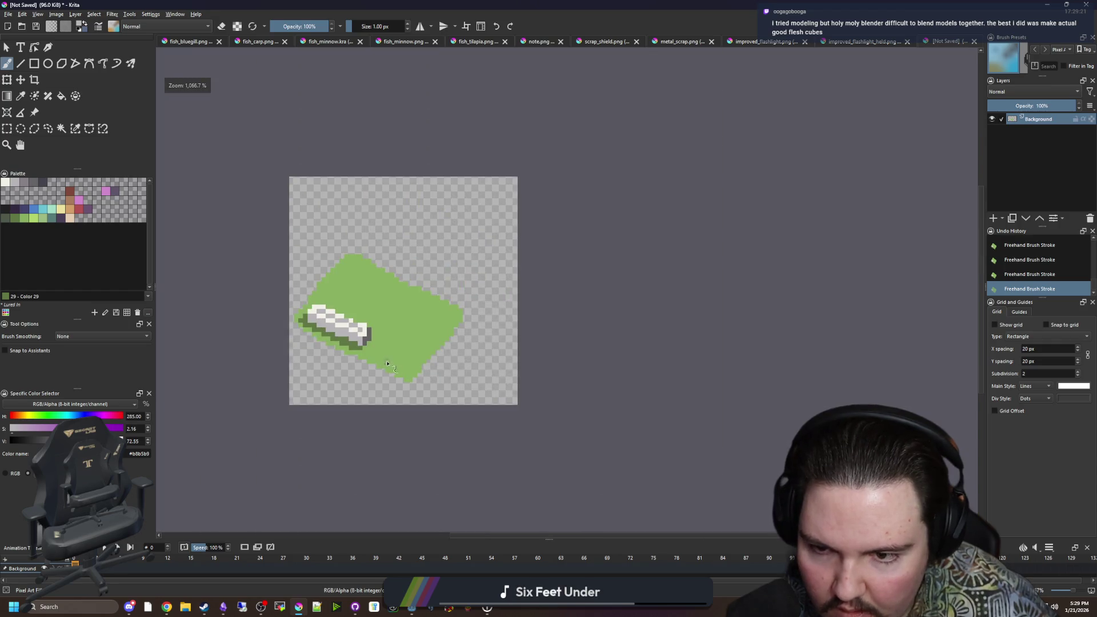
pyautogui.scroll(3, 383, 345)
pyautogui.scroll(2, 477, 382)
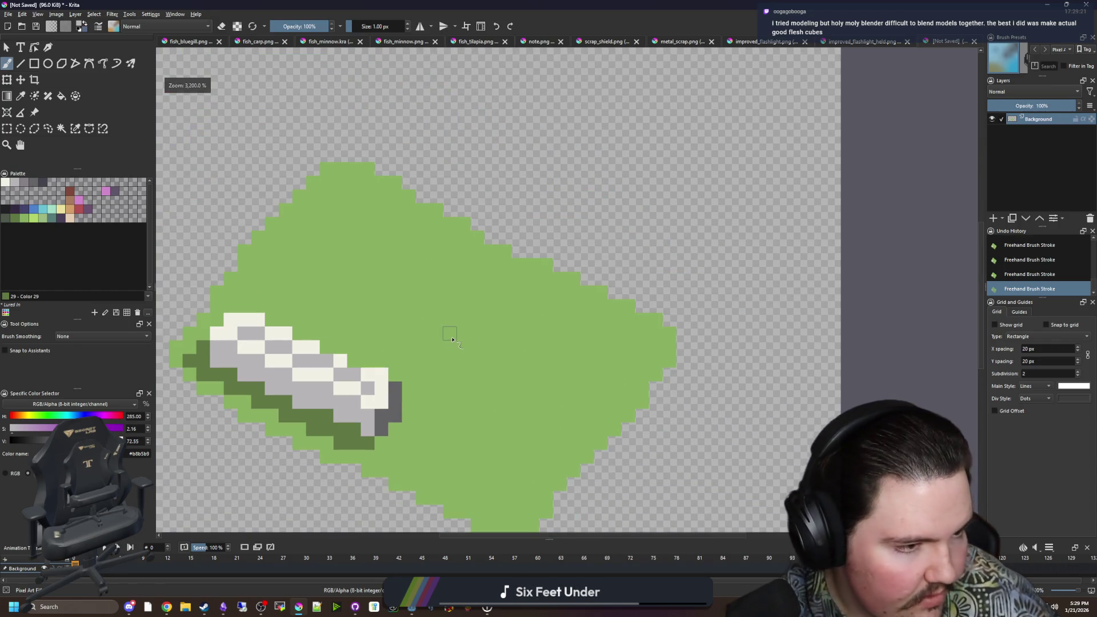
# Step: Paint a dark grey #45444f ring shape on the green board
pyautogui.click(43, 182)
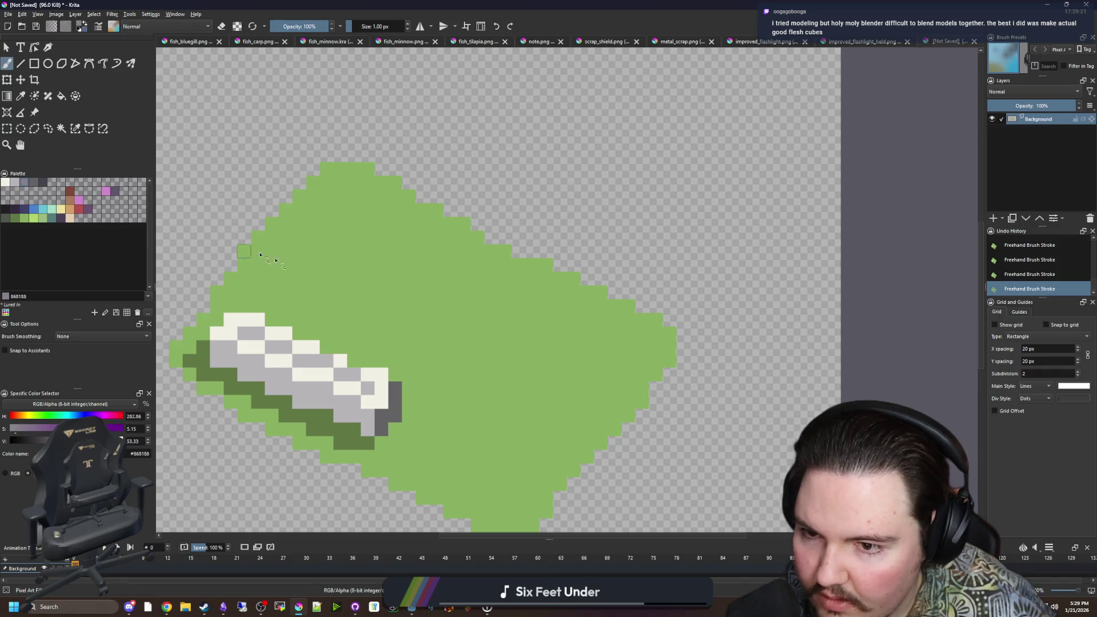
pyautogui.scroll(1, 343, 278)
pyautogui.moveTo(331, 269)
pyautogui.mouseDown()
pyautogui.moveTo(386, 220)
pyautogui.moveTo(445, 249)
pyautogui.moveTo(397, 311)
pyautogui.moveTo(325, 284)
pyautogui.moveTo(421, 263)
pyautogui.moveTo(364, 273)
pyautogui.moveTo(420, 309)
pyautogui.moveTo(389, 336)
pyautogui.moveTo(406, 336)
pyautogui.mouseUp()
pyautogui.click(383, 334)
# Step: Trim the dark shape's edges with the board's green, undoing a tan attempt
pyautogui.scroll(-1, 380, 325)
pyautogui.scroll(1, 380, 325)
pyautogui.keyDown('ctrl'); pyautogui.click(374, 326); pyautogui.keyUp('ctrl')
pyautogui.moveTo(424, 226); pyautogui.dragTo(381, 208)
pyautogui.scroll(-1, 381, 207)
pyautogui.scroll(1, 331, 198)
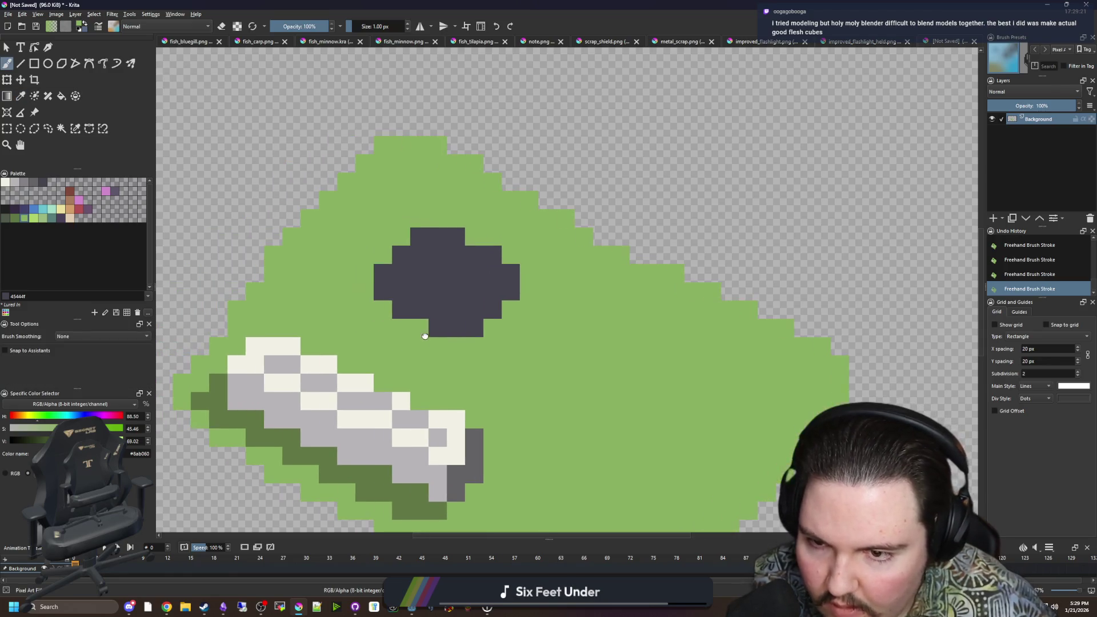
pyautogui.click(71, 217)
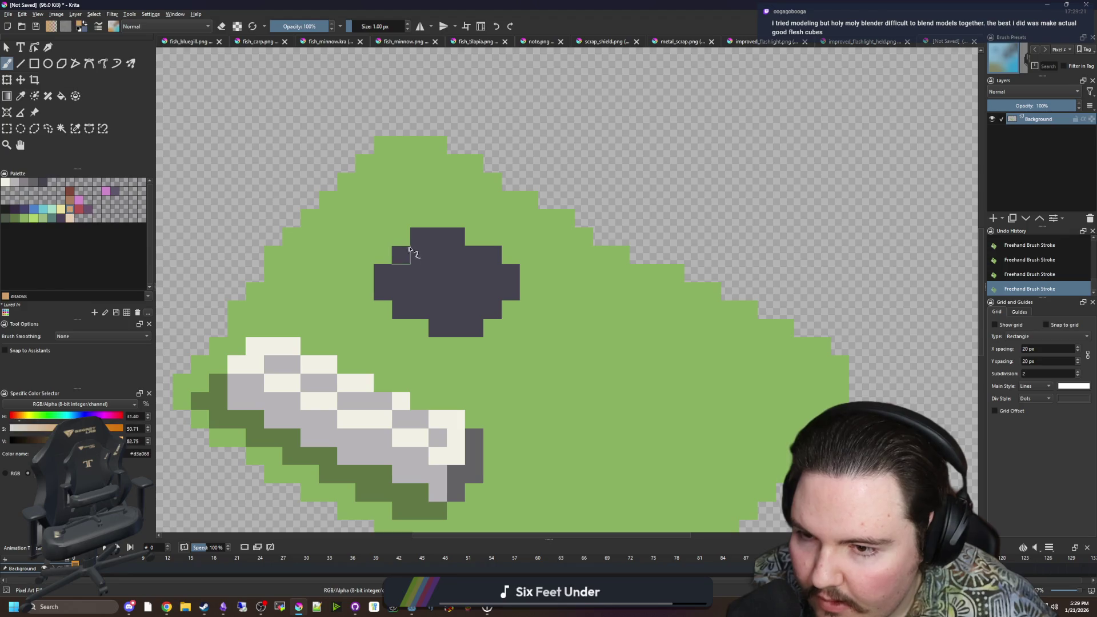
pyautogui.hotkey('ctrl', 'z')
pyautogui.hotkey('ctrl', 'z')
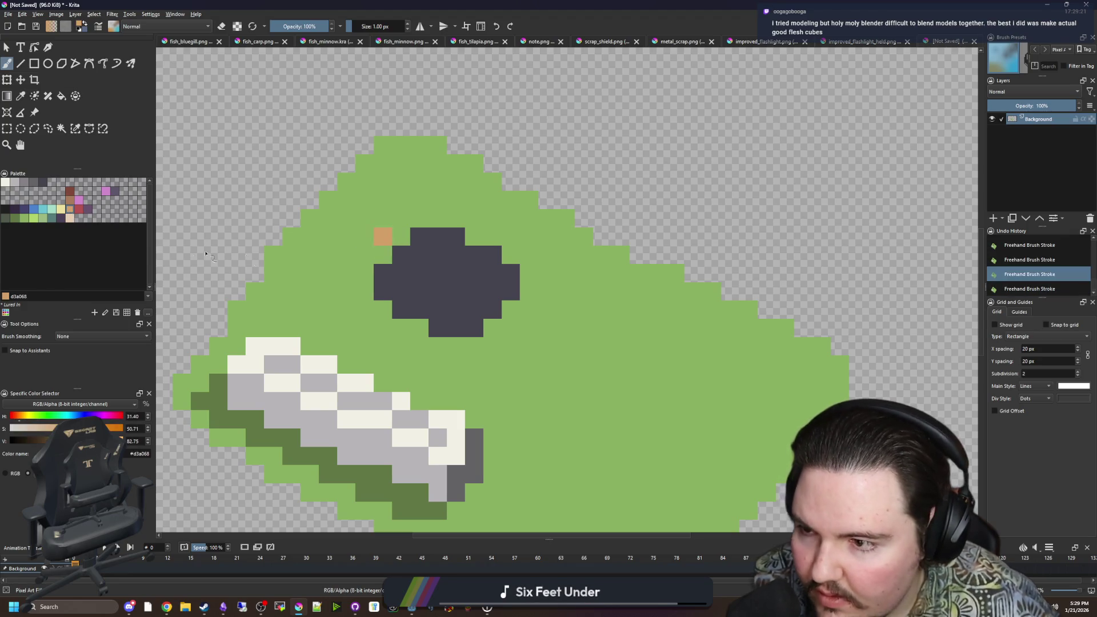
# Step: Place pale-yellow #ede19e diamond dot patterns left and right of the dark spot
pyautogui.click(60, 209)
pyautogui.click(401, 218)
pyautogui.click(383, 200)
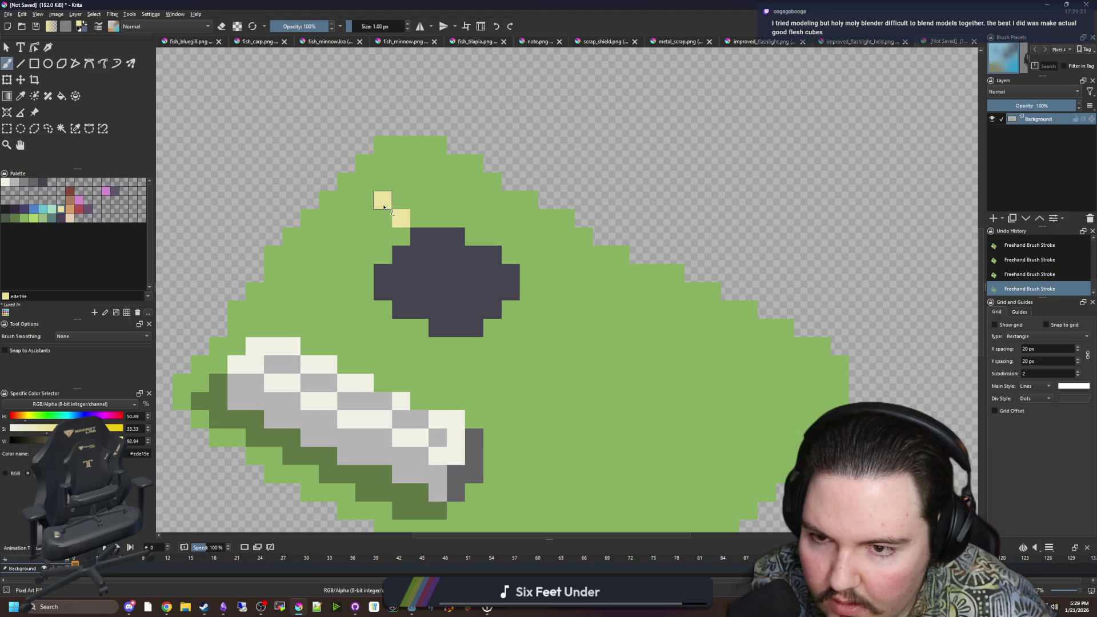
pyautogui.click(383, 237)
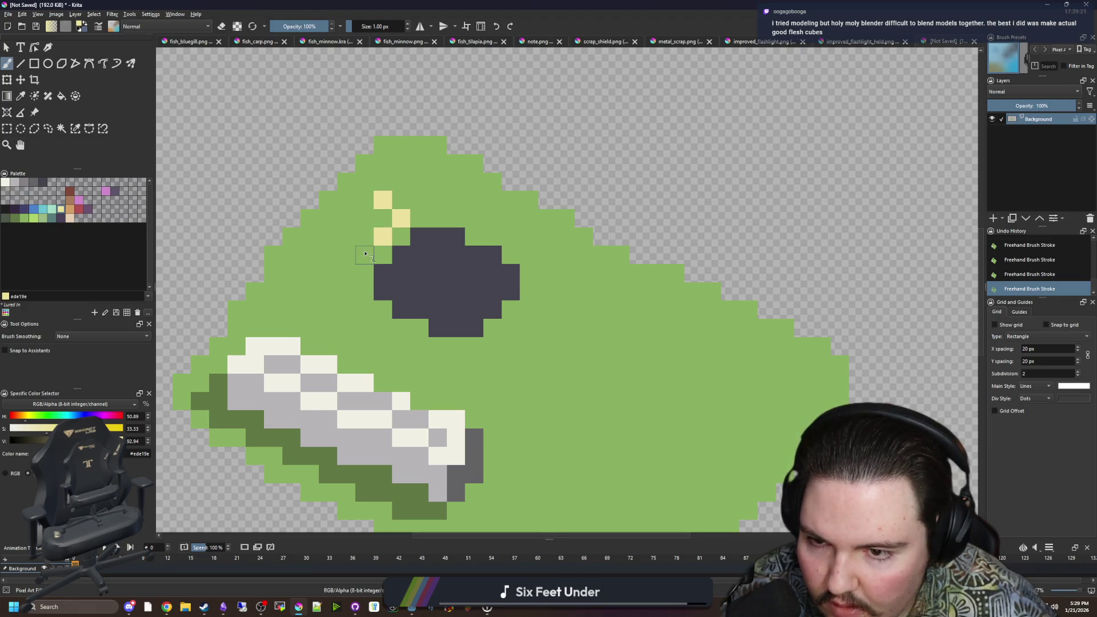
pyautogui.click(365, 255)
pyautogui.click(346, 237)
pyautogui.click(365, 218)
pyautogui.click(493, 347)
pyautogui.click(510, 365)
pyautogui.click(511, 328)
pyautogui.click(529, 346)
pyautogui.click(529, 310)
pyautogui.click(547, 328)
# Step: Add pale-yellow pixels to the trace line on the lower board
pyautogui.moveTo(403, 362)
pyautogui.mouseDown()
pyautogui.moveTo(544, 345)
pyautogui.moveTo(416, 293)
pyautogui.moveTo(457, 315)
pyautogui.moveTo(473, 354)
pyautogui.mouseUp()
pyautogui.click(435, 278)
pyautogui.click(418, 296)
pyautogui.moveTo(545, 257)
pyautogui.mouseDown()
pyautogui.moveTo(357, 385)
pyautogui.moveTo(460, 303)
pyautogui.moveTo(403, 322)
pyautogui.mouseUp()
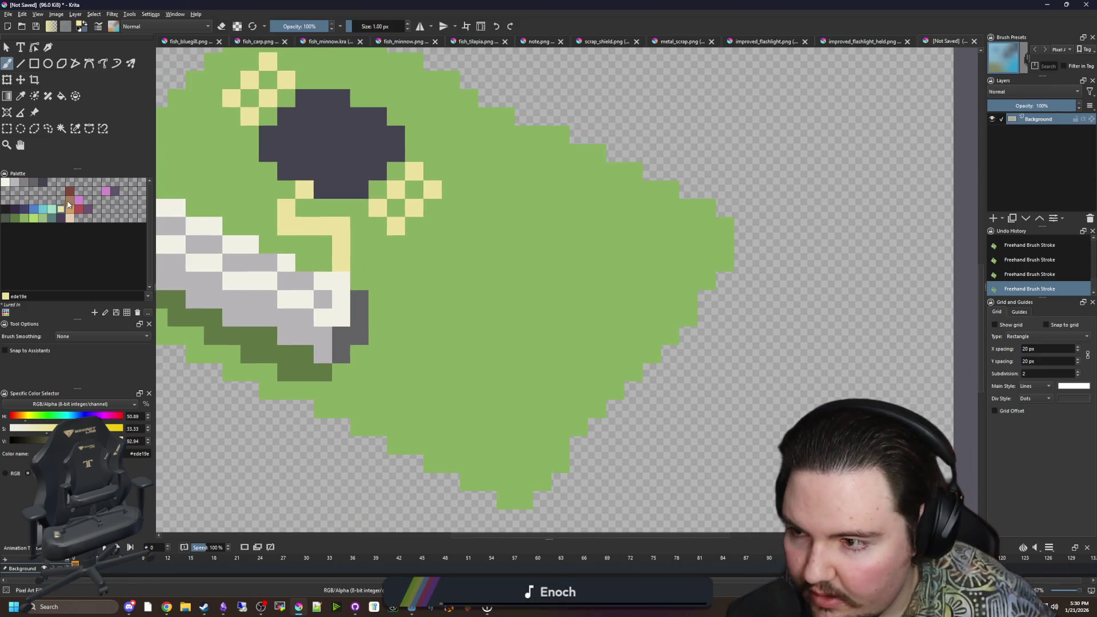
# Step: Paint three parallel dark grey diagonal stripes across the board and add Paint Layer 1
pyautogui.click(43, 183)
pyautogui.moveTo(404, 369); pyautogui.dragTo(575, 174)
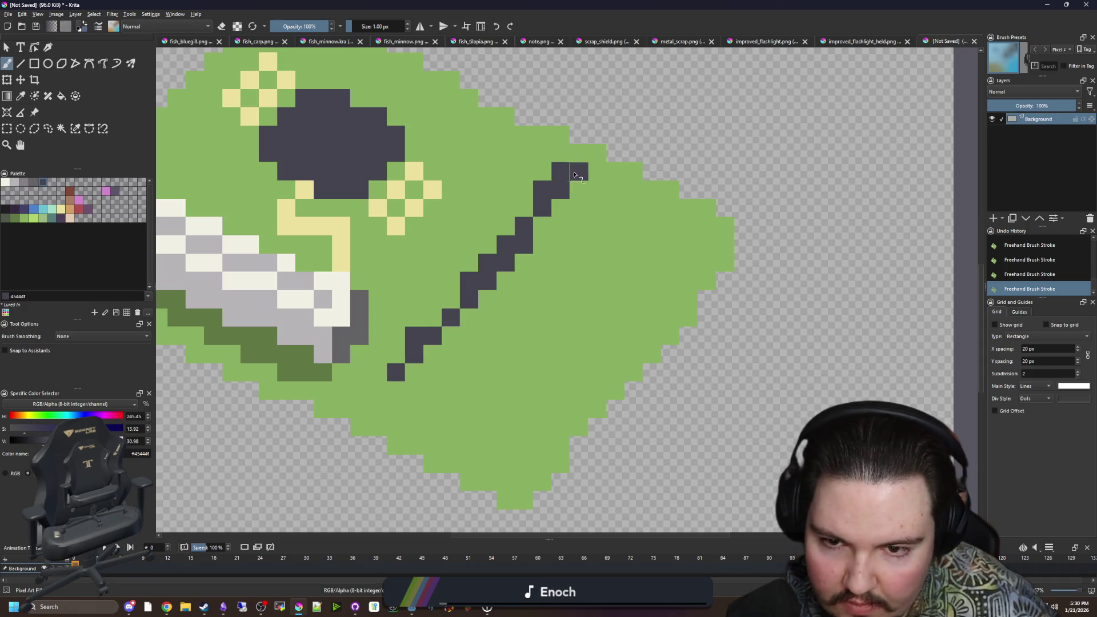
pyautogui.moveTo(450, 395); pyautogui.dragTo(633, 207)
pyautogui.moveTo(506, 428); pyautogui.dragTo(663, 255)
pyautogui.scroll(-10, 540, 333)
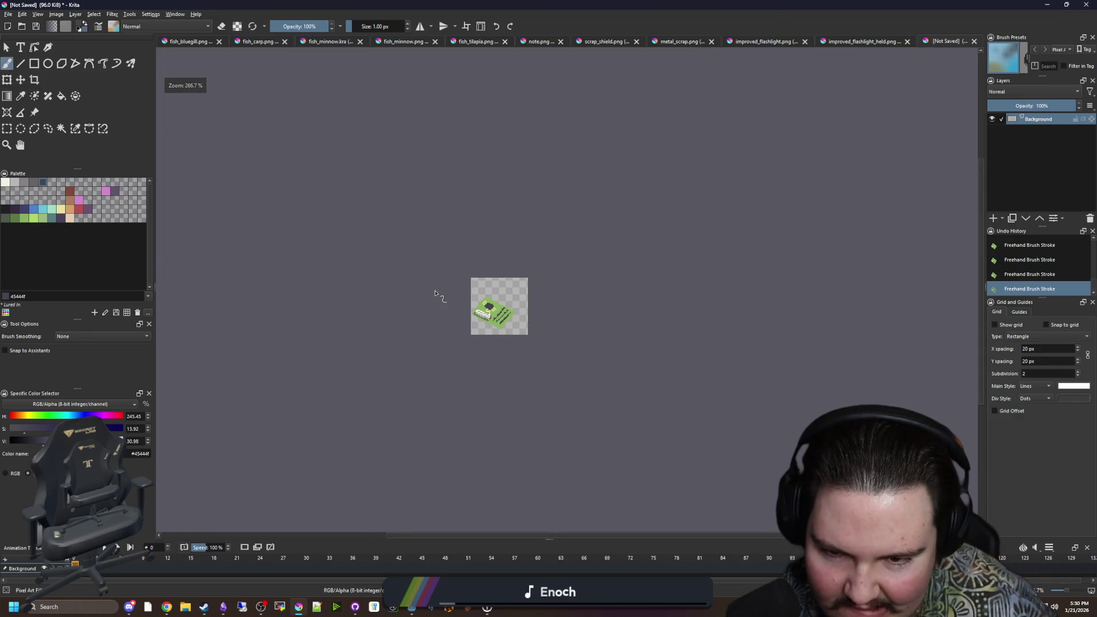
pyautogui.scroll(8, 501, 320)
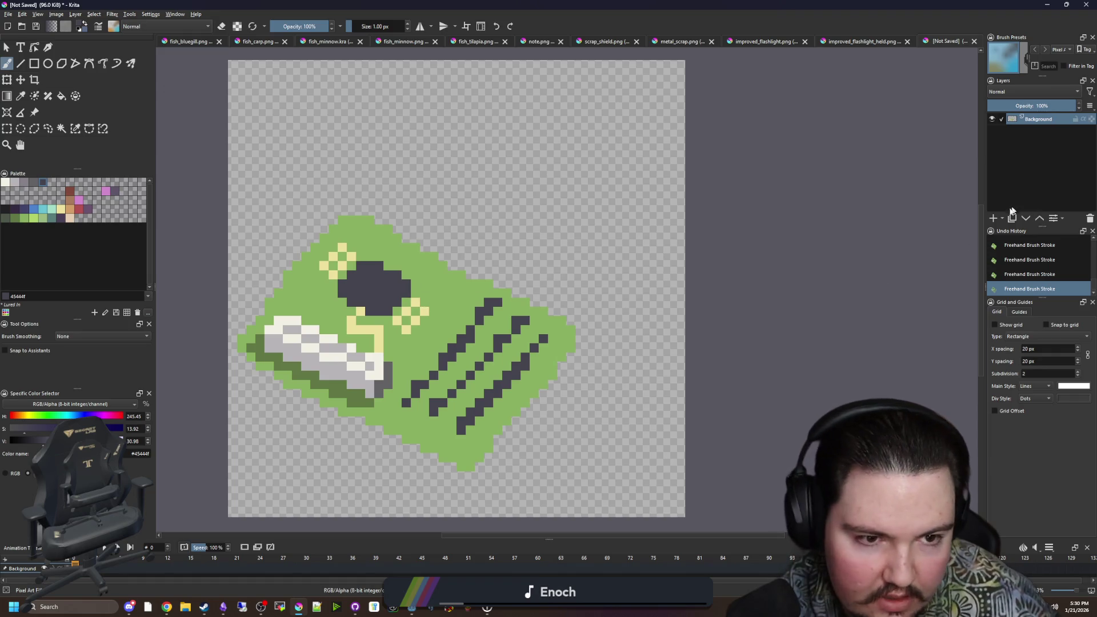
pyautogui.click(994, 218)
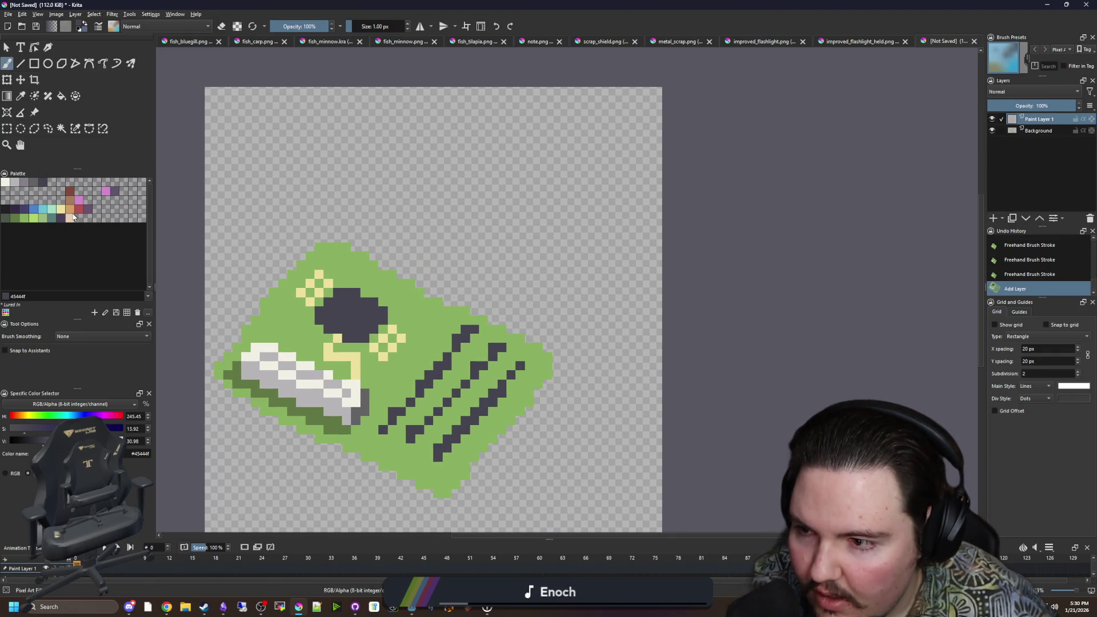
# Step: Draw a 2 px near-black #212123 cable curving over the board
pyautogui.click(71, 205)
pyautogui.press(']')
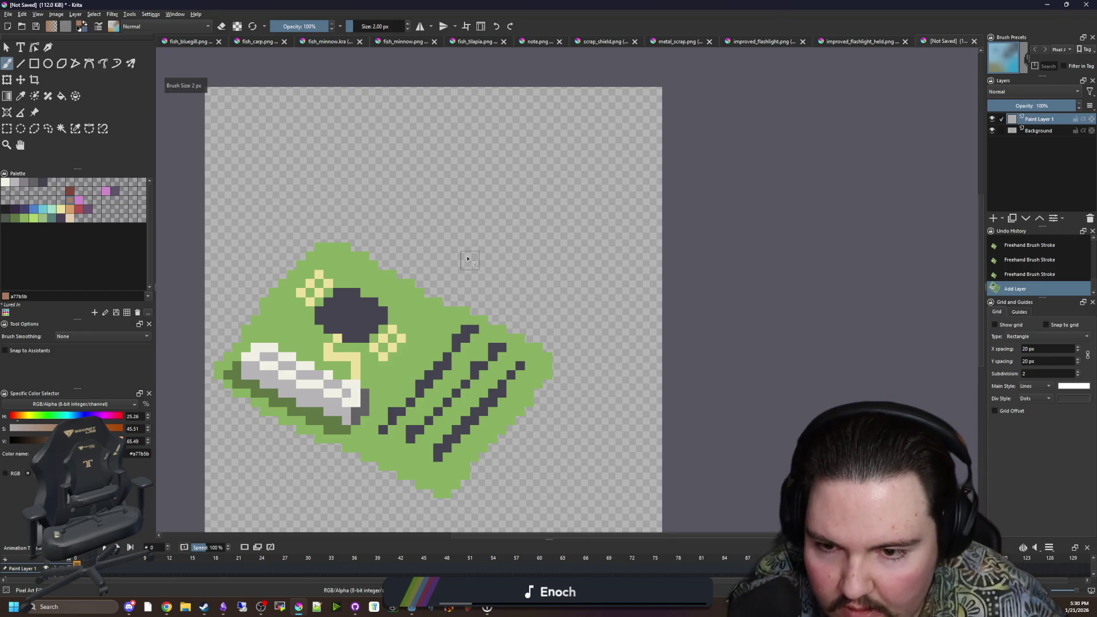
pyautogui.click(5, 210)
pyautogui.press(']')
pyautogui.moveTo(550, 457)
pyautogui.mouseDown()
pyautogui.moveTo(503, 357)
pyautogui.moveTo(534, 248)
pyautogui.moveTo(491, 221)
pyautogui.moveTo(448, 212)
pyautogui.mouseUp()
pyautogui.press('[')
# Step: Draw 1 px brown #a77b5b wires branching up and left from the cable
pyautogui.click(70, 203)
pyautogui.press('+')
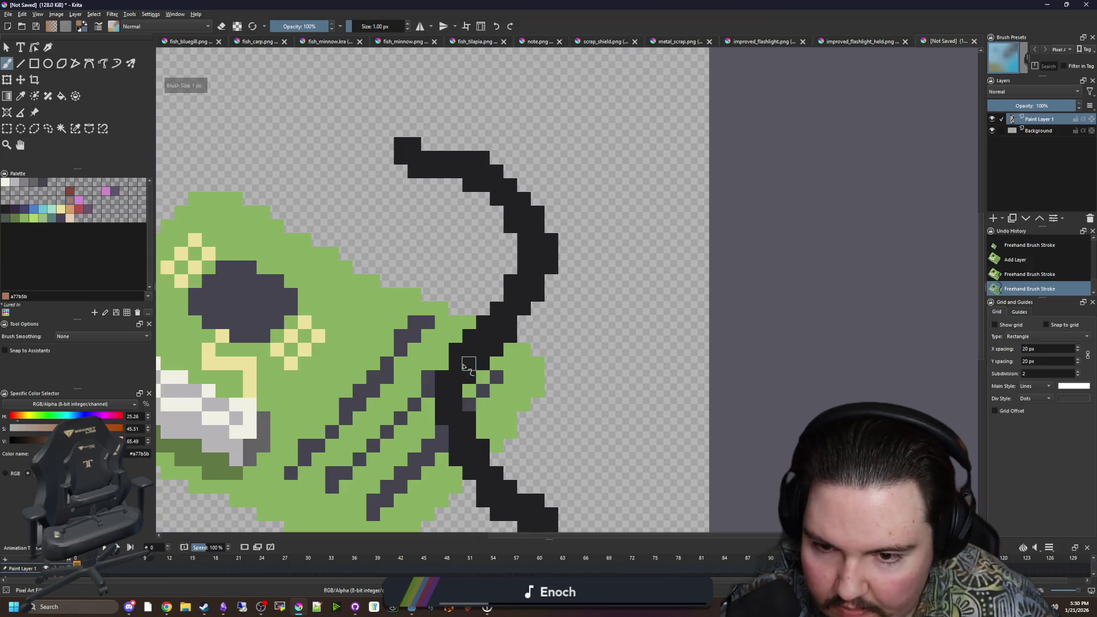
pyautogui.moveTo(464, 367); pyautogui.dragTo(370, 280)
pyautogui.moveTo(447, 299); pyautogui.dragTo(443, 250)
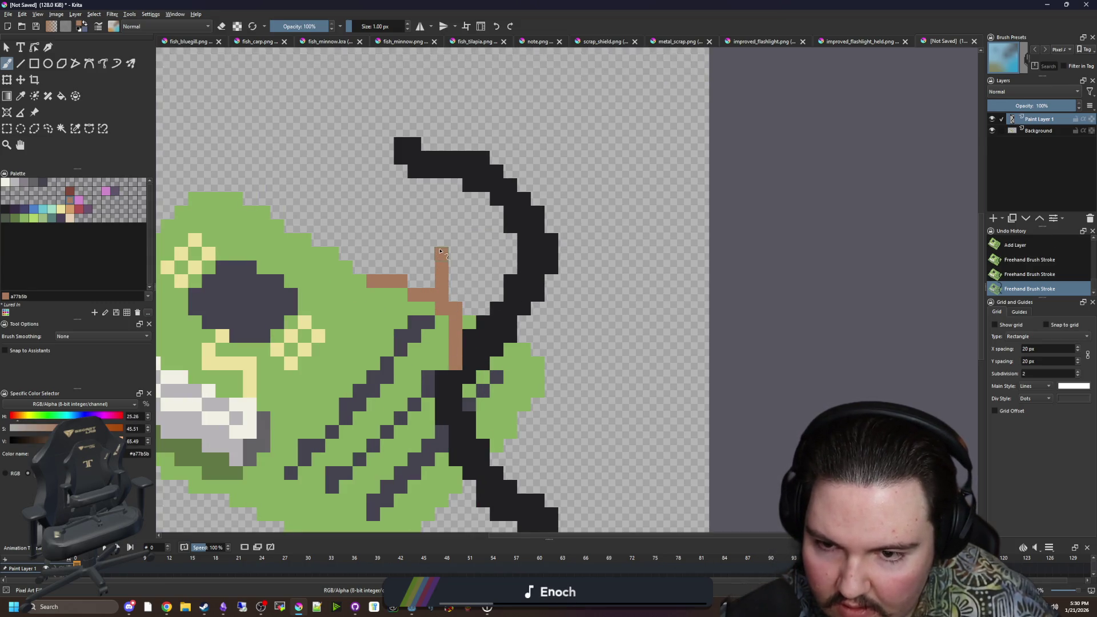
pyautogui.scroll(-1, 525, 434)
pyautogui.scroll(1, 543, 237)
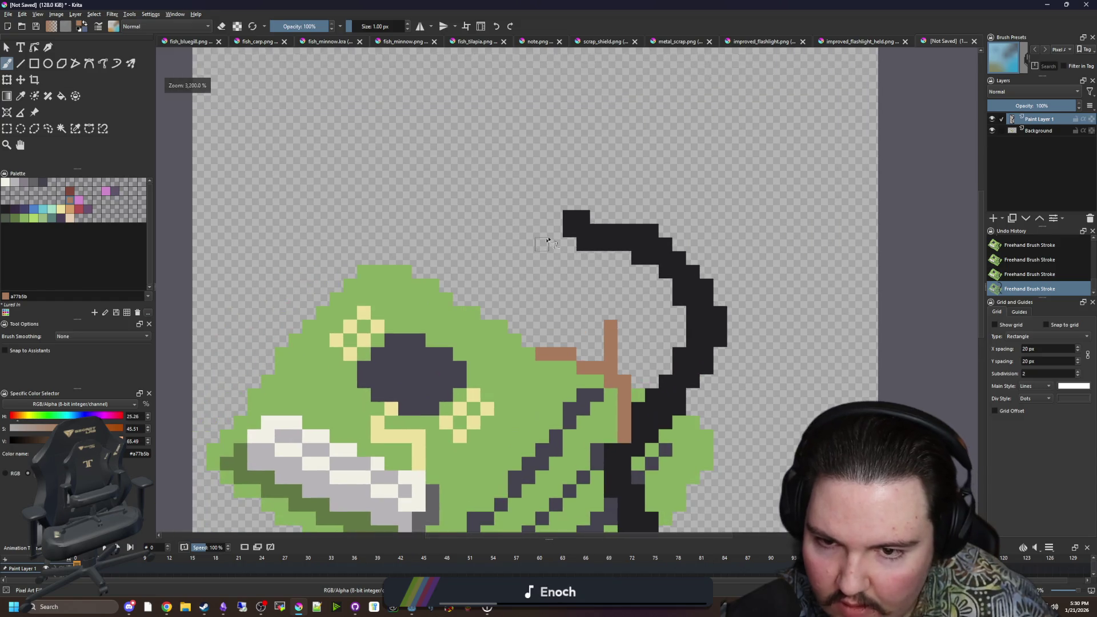
# Step: Add brown wires along the cable's inner curve and a loop at its lower end
pyautogui.moveTo(570, 248)
pyautogui.mouseDown()
pyautogui.moveTo(497, 341)
pyautogui.moveTo(460, 330)
pyautogui.moveTo(509, 218)
pyautogui.moveTo(430, 135)
pyautogui.moveTo(386, 135)
pyautogui.mouseUp()
pyautogui.moveTo(548, 223)
pyautogui.mouseDown()
pyautogui.moveTo(434, 251)
pyautogui.moveTo(365, 306)
pyautogui.moveTo(411, 320)
pyautogui.mouseUp()
pyautogui.scroll(-4, 410, 327)
pyautogui.scroll(4, 412, 388)
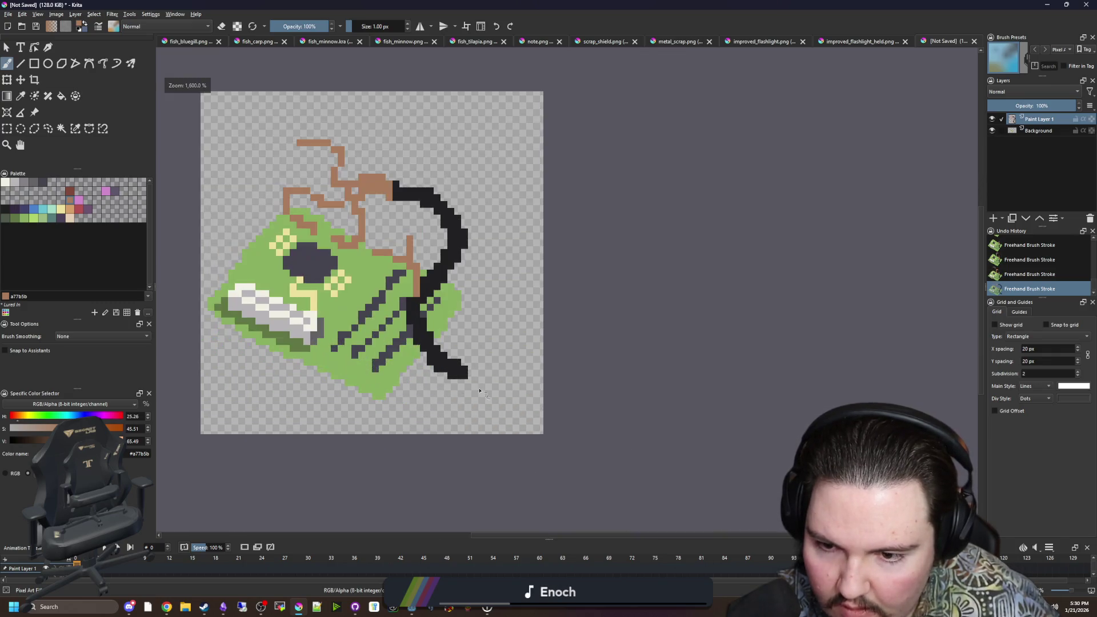
pyautogui.moveTo(460, 371)
pyautogui.mouseDown()
pyautogui.moveTo(457, 428)
pyautogui.moveTo(479, 437)
pyautogui.mouseUp()
pyautogui.moveTo(479, 379)
pyautogui.mouseDown()
pyautogui.moveTo(531, 371)
pyautogui.moveTo(544, 410)
pyautogui.moveTo(494, 420)
pyautogui.moveTo(507, 431)
pyautogui.moveTo(517, 343)
pyautogui.moveTo(534, 334)
pyautogui.mouseUp()
pyautogui.scroll(2, 508, 430)
# Step: Erase stray brown pixels at the wire ends, lower-left wires and wire joints
pyautogui.press('e')
pyautogui.click(538, 412)
pyautogui.click(479, 285)
pyautogui.moveTo(415, 426); pyautogui.dragTo(425, 444)
pyautogui.click(390, 444)
pyautogui.click(443, 388)
pyautogui.click(424, 406)
pyautogui.click(426, 332)
# Step: Fill the gap in the brown wire and erase brown pixels near the black cable and top wire
pyautogui.scroll(-5, 443, 355)
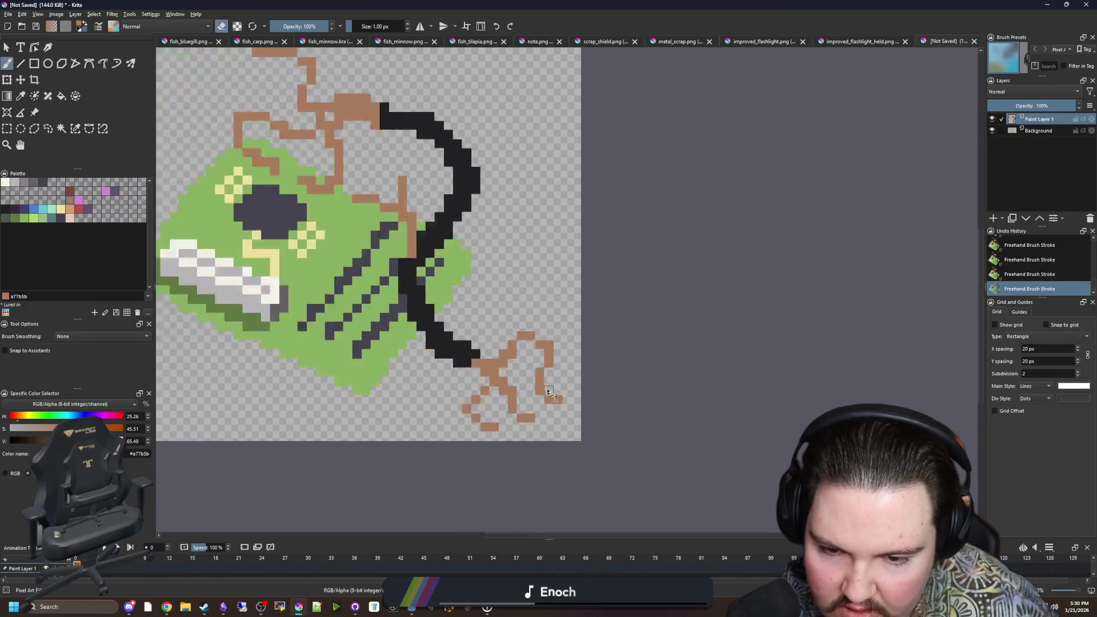
pyautogui.scroll(4, 458, 281)
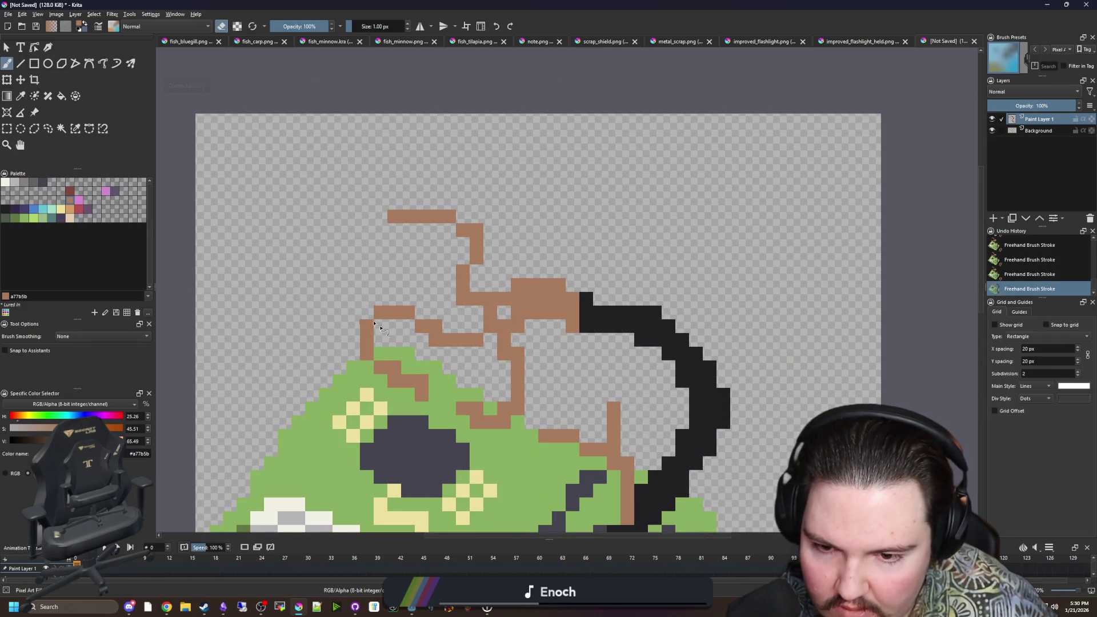
pyautogui.scroll(-3, 488, 392)
pyautogui.scroll(3, 468, 328)
pyautogui.press('e')
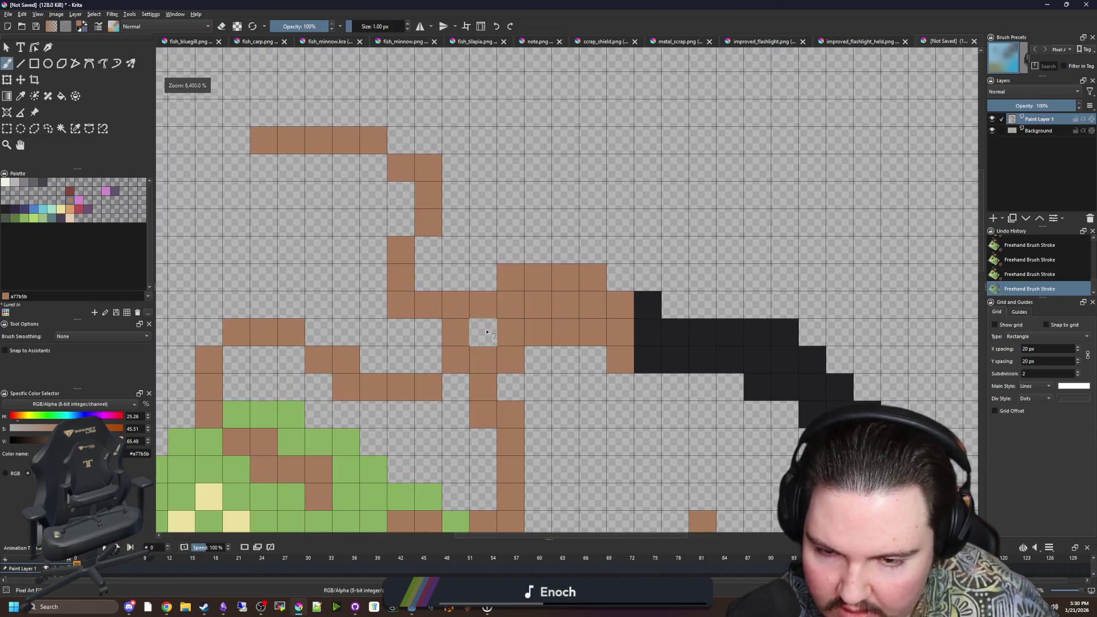
pyautogui.click(474, 327)
pyautogui.press('e')
pyautogui.scroll(2, 468, 325)
pyautogui.click(561, 364)
pyautogui.moveTo(561, 308)
pyautogui.mouseDown()
pyautogui.moveTo(520, 281)
pyautogui.moveTo(452, 281)
pyautogui.mouseUp()
pyautogui.scroll(-5, 471, 297)
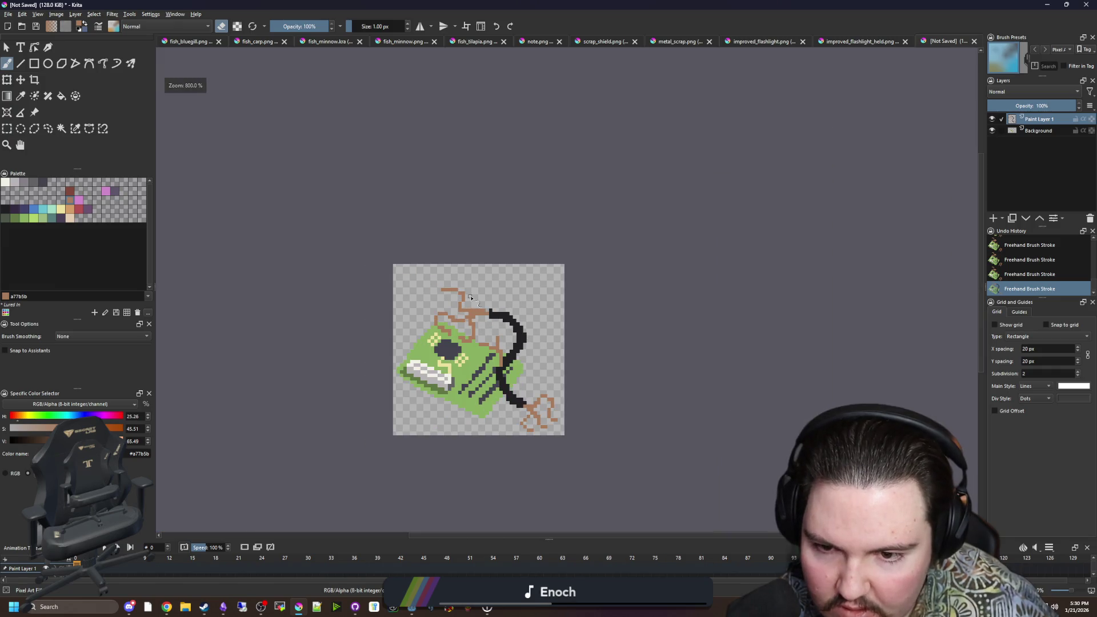
pyautogui.scroll(4, 475, 313)
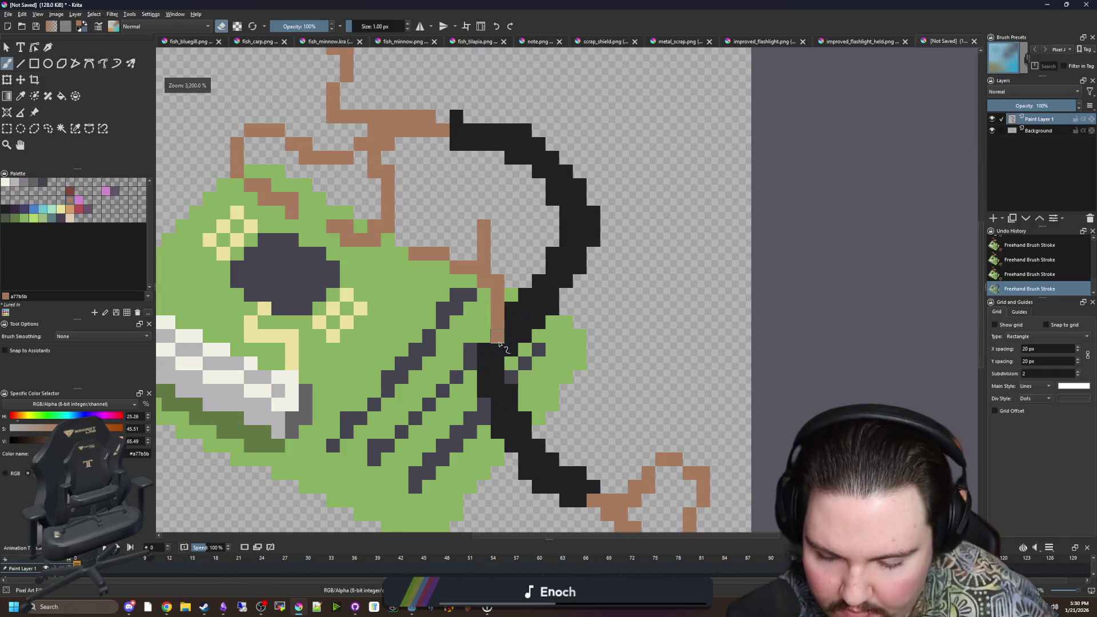
# Step: Sample the cable's black and paint over brown pixels on the cable and nearby wires
pyautogui.press('p')
pyautogui.click(519, 336)
pyautogui.press('b')
pyautogui.moveTo(497, 342); pyautogui.dragTo(497, 317)
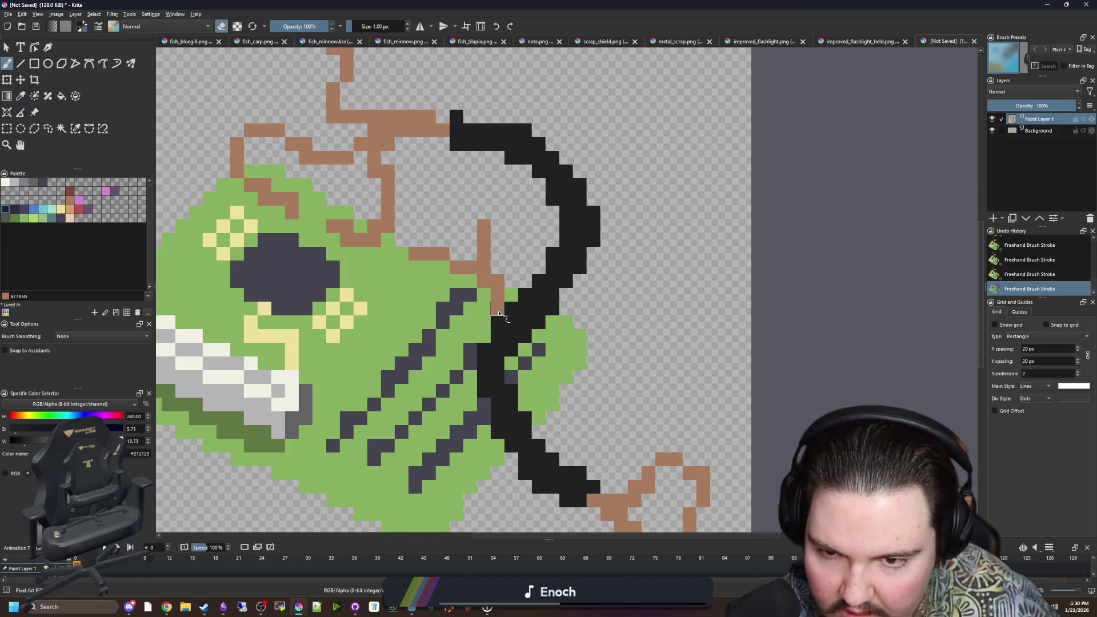
pyautogui.moveTo(482, 254); pyautogui.dragTo(483, 239)
pyautogui.moveTo(490, 287); pyautogui.dragTo(401, 250)
# Step: Sample the wire brown and repaint the vertical brown wire, extending it up-left and beside the cable
pyautogui.press('p')
pyautogui.click(385, 220)
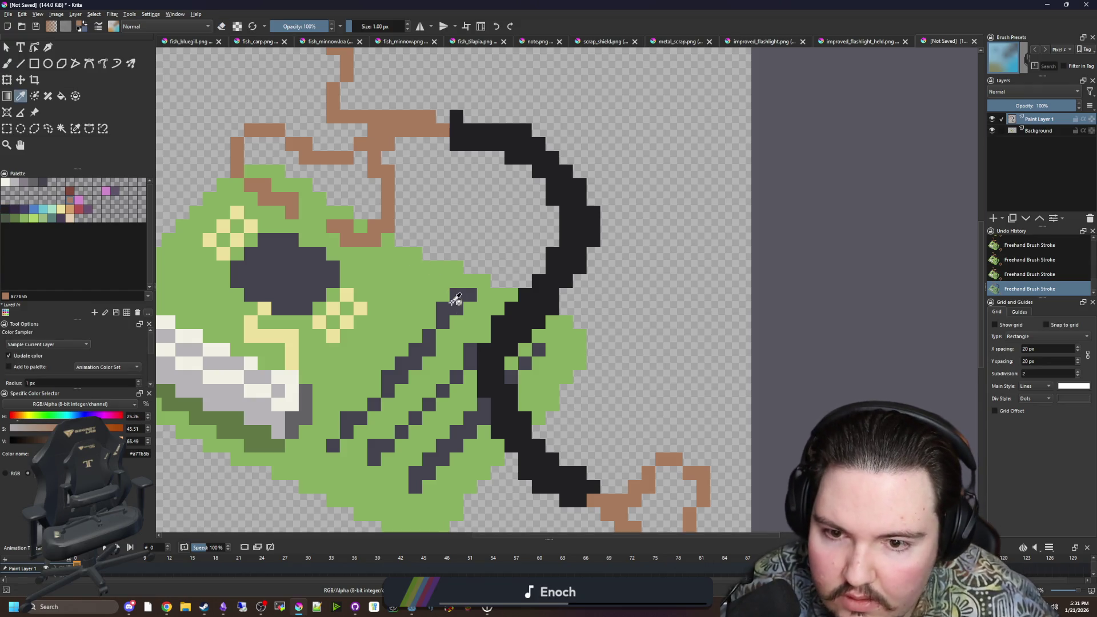
pyautogui.press('b')
pyautogui.moveTo(483, 342); pyautogui.dragTo(483, 305)
pyautogui.moveTo(483, 297); pyautogui.dragTo(456, 240)
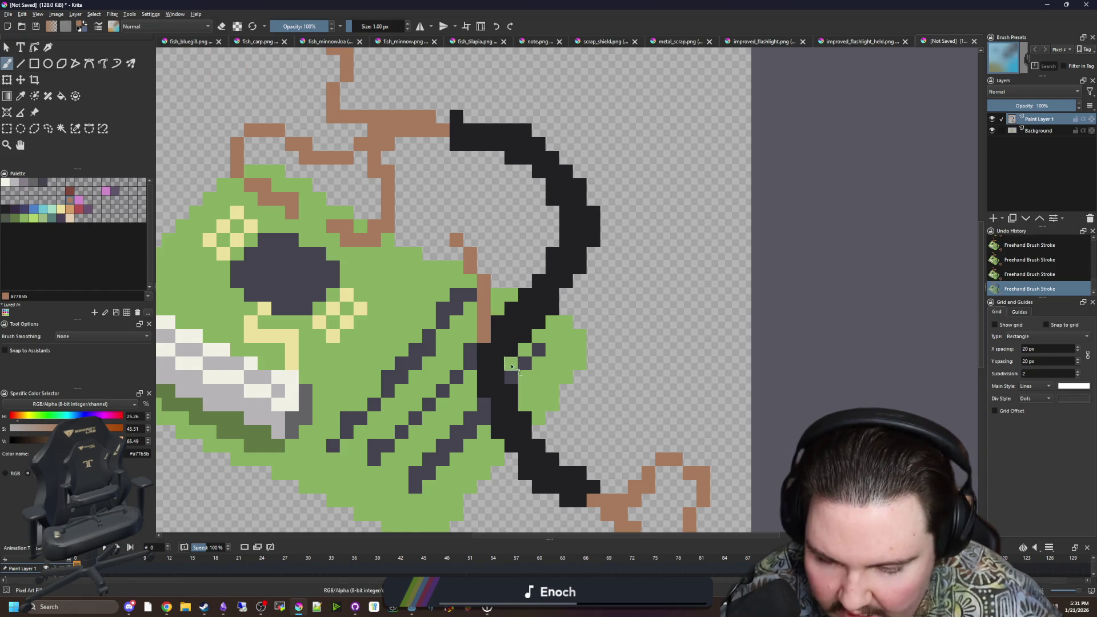
pyautogui.scroll(2, 496, 320)
pyautogui.press('p')
pyautogui.press('b')
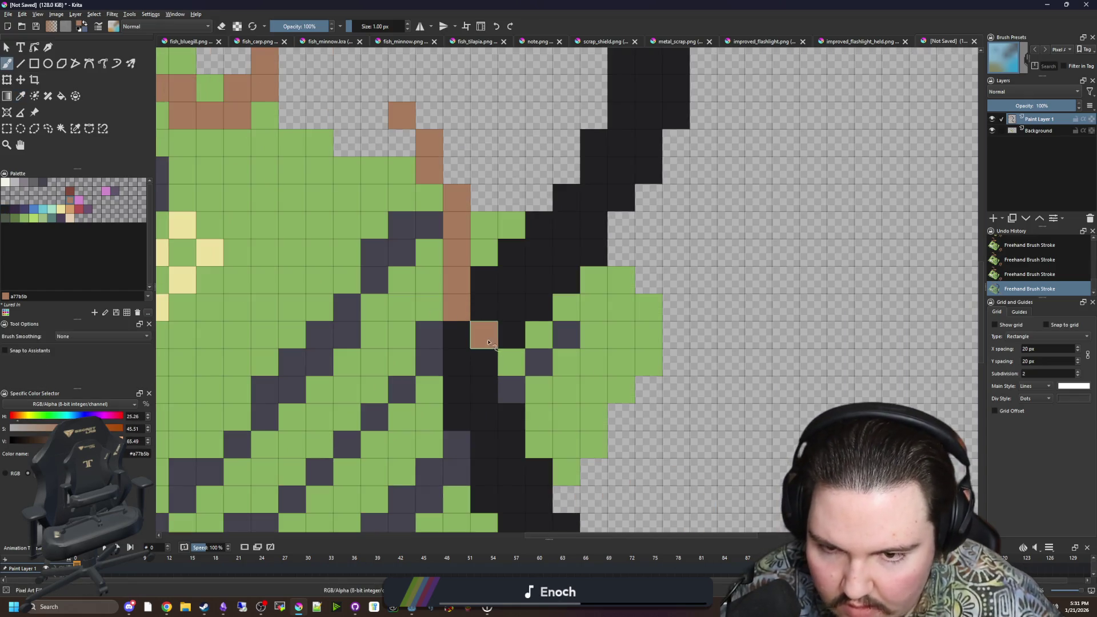
pyautogui.moveTo(483, 335); pyautogui.dragTo(511, 334)
pyautogui.click(456, 334)
pyautogui.click(484, 309)
pyautogui.click(484, 362)
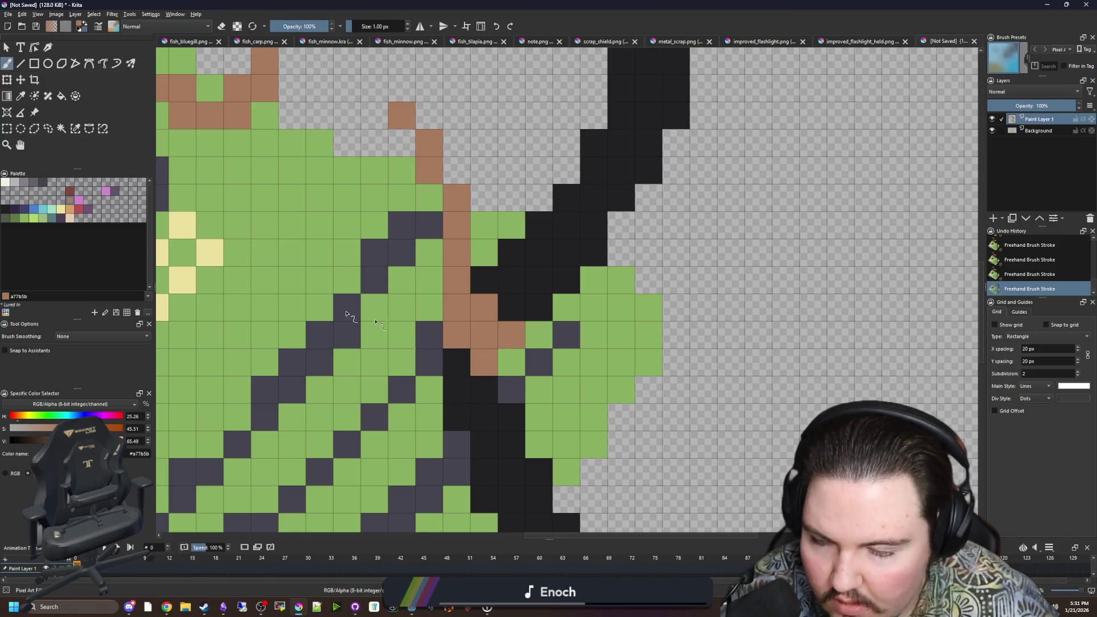
# Step: Paint dark grey pixels at the four spots where the black cable crosses the board
pyautogui.click(34, 184)
pyautogui.click(456, 389)
pyautogui.click(456, 362)
pyautogui.click(510, 321)
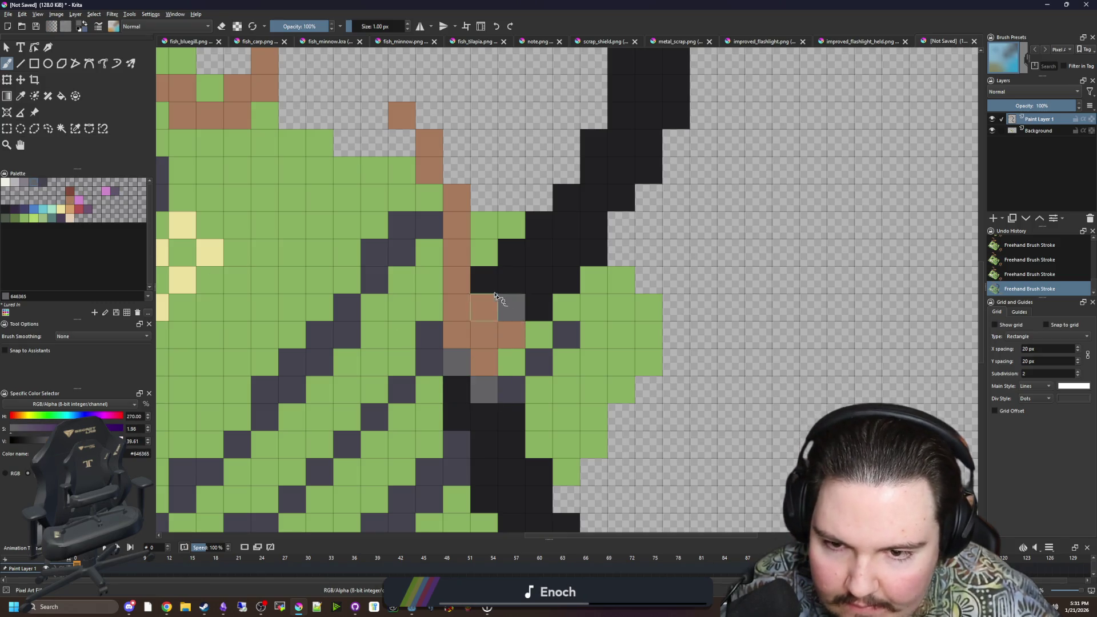
pyautogui.click(484, 279)
pyautogui.scroll(-5, 489, 342)
pyautogui.scroll(-1, 490, 241)
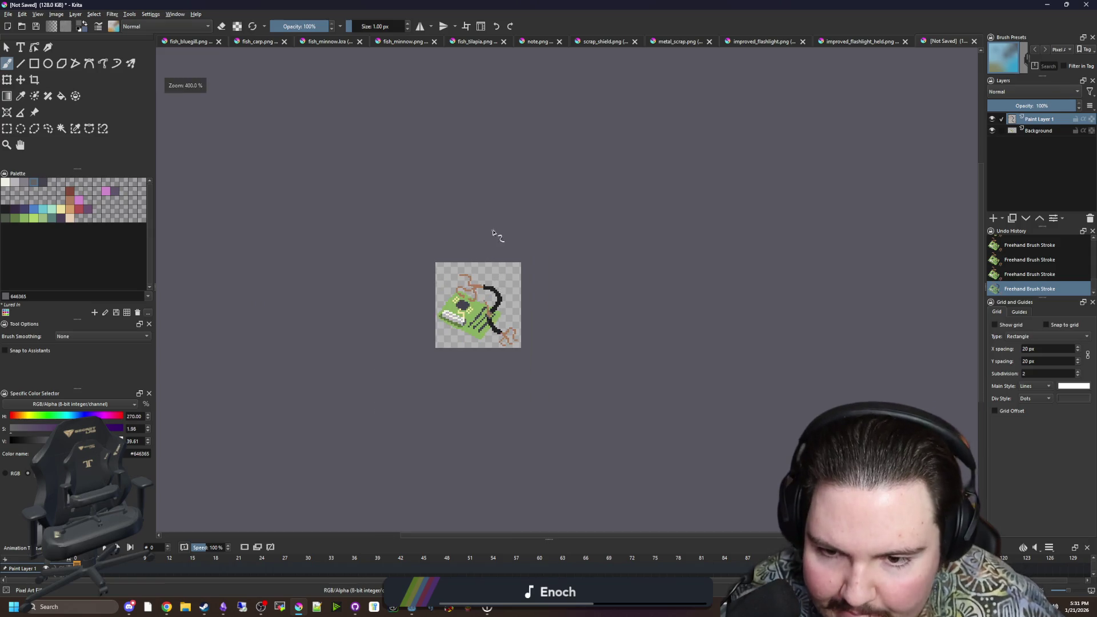
pyautogui.scroll(2, 474, 306)
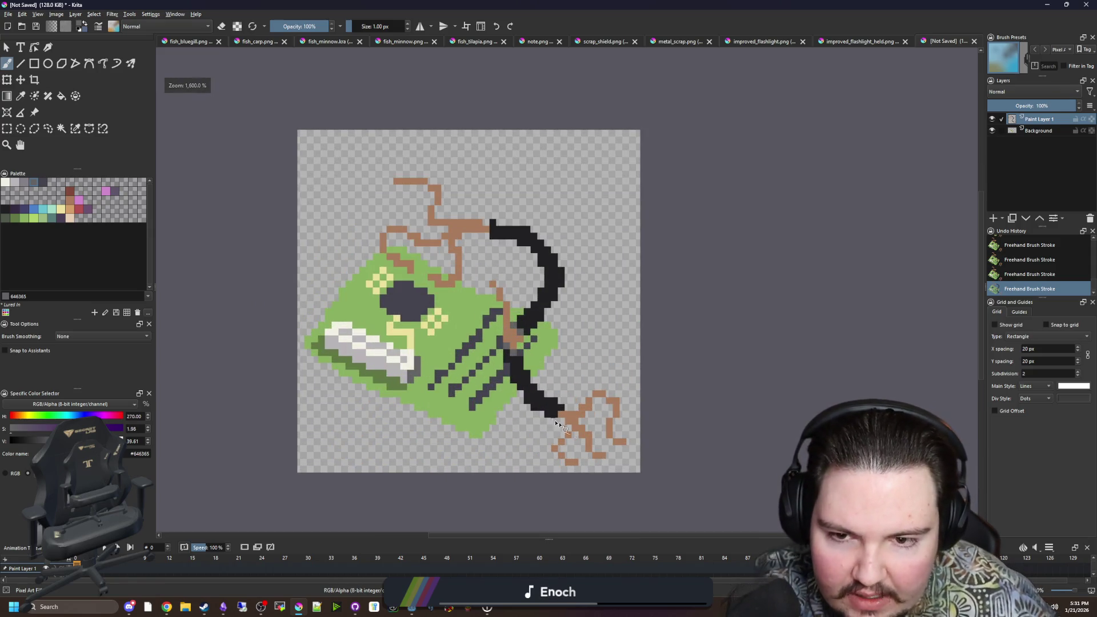
pyautogui.scroll(1, 534, 398)
# Step: Draw a grey plug outline at the top end of the black cable
pyautogui.hotkey('alt', 'Tab')
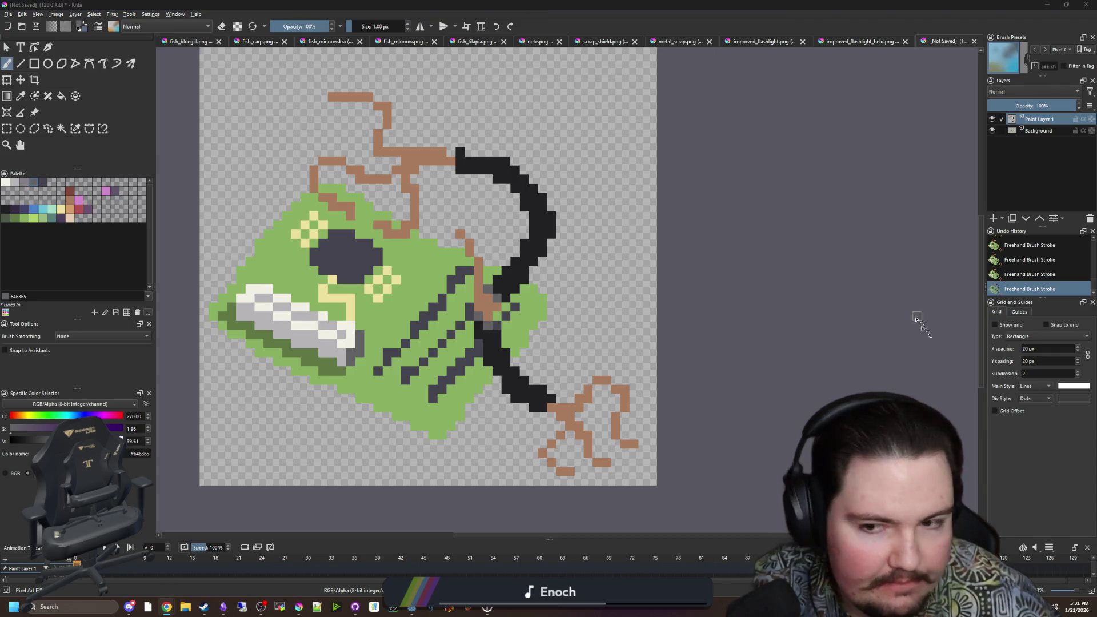
pyautogui.moveTo(557, 264); pyautogui.dragTo(486, 330)
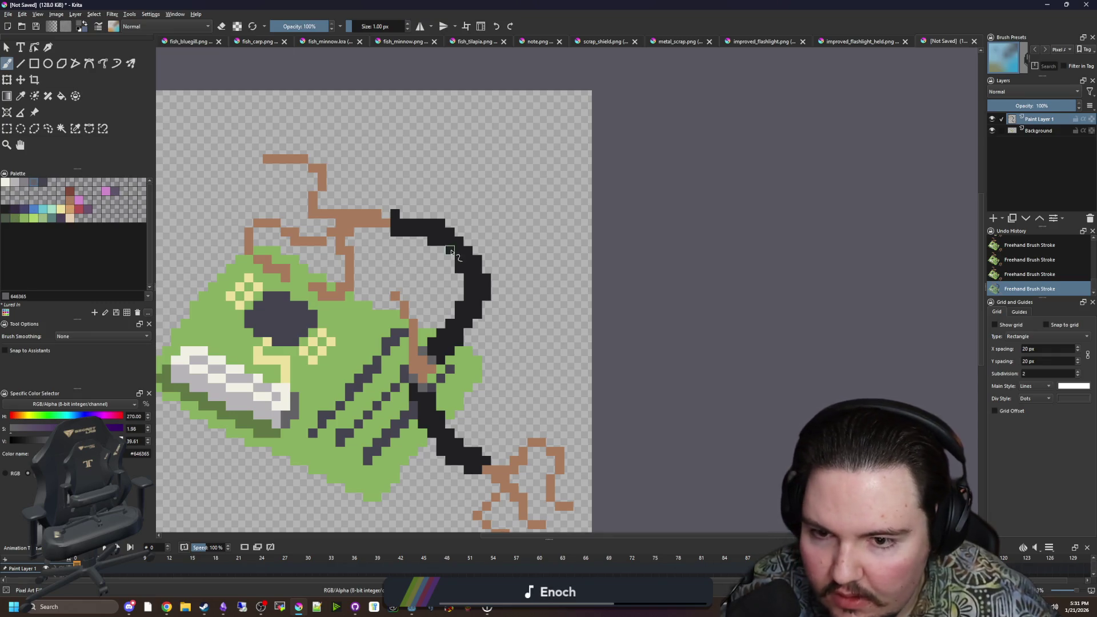
pyautogui.scroll(1, 540, 300)
pyautogui.moveTo(350, 253)
pyautogui.mouseDown()
pyautogui.moveTo(493, 153)
pyautogui.moveTo(537, 189)
pyautogui.moveTo(474, 240)
pyautogui.moveTo(360, 289)
pyautogui.moveTo(378, 255)
pyautogui.moveTo(406, 254)
pyautogui.moveTo(394, 240)
pyautogui.mouseUp()
# Step: Flood-fill the plug outline solid grey and shade both plug pieces' lower edges tan
pyautogui.press('f')
pyautogui.click(457, 218)
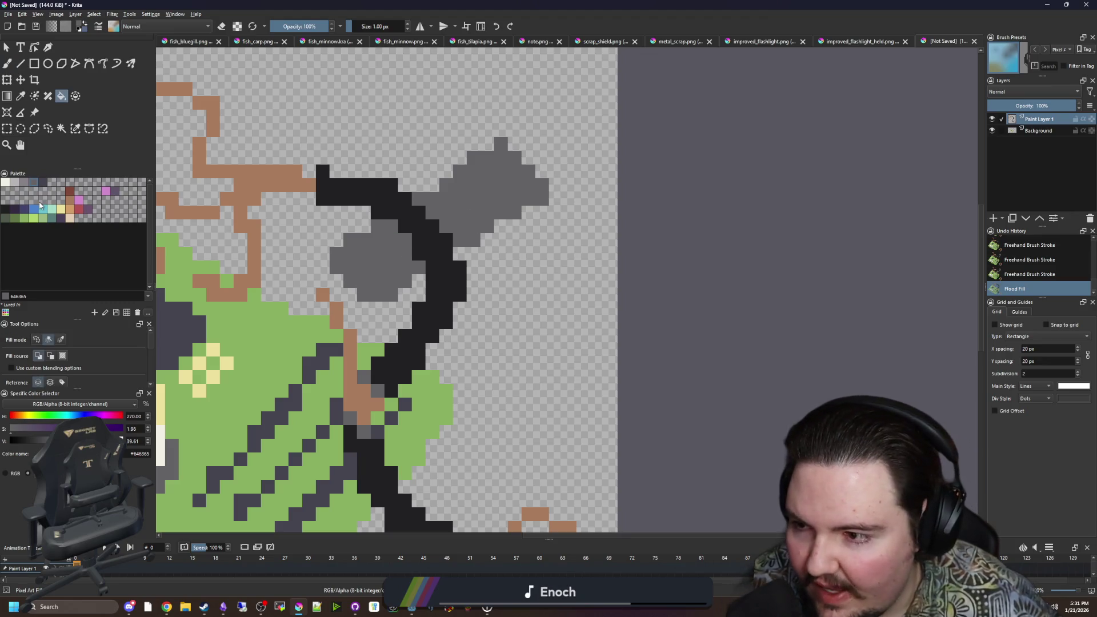
pyautogui.click(72, 211)
pyautogui.press('b')
pyautogui.moveTo(390, 308); pyautogui.dragTo(405, 294)
pyautogui.moveTo(543, 212)
pyautogui.mouseDown()
pyautogui.moveTo(474, 268)
pyautogui.moveTo(534, 215)
pyautogui.mouseUp()
pyautogui.moveTo(420, 280)
pyautogui.mouseDown()
pyautogui.moveTo(417, 300)
pyautogui.moveTo(465, 270)
pyautogui.mouseUp()
# Step: Add darker brown shading beside the tan, plus black and grey pixel touch-ups on the plug
pyautogui.click(72, 200)
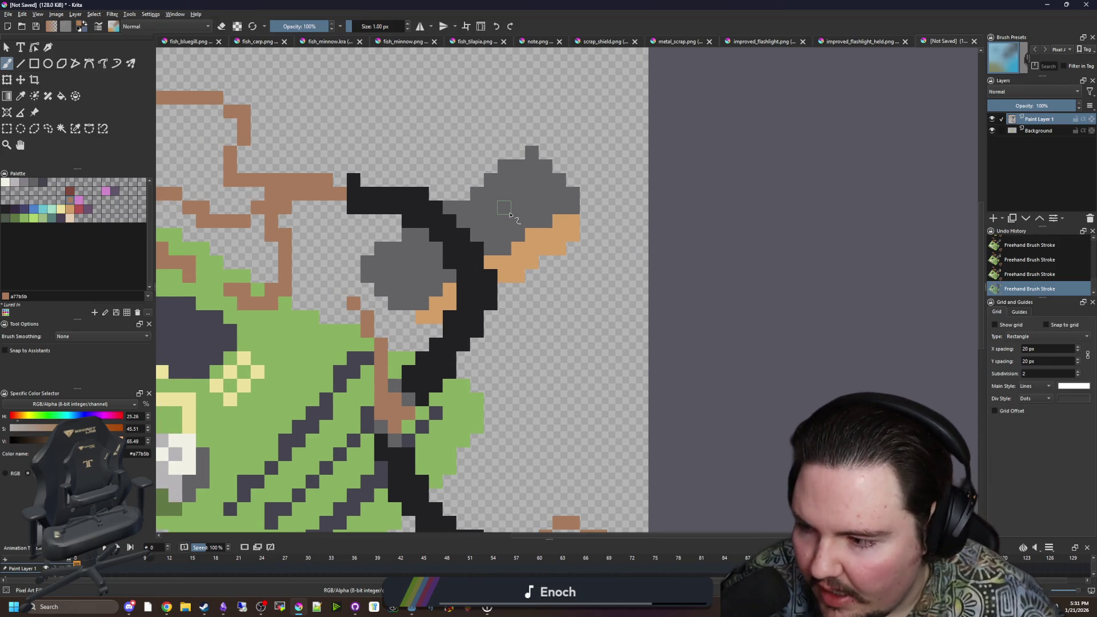
pyautogui.scroll(1, 467, 216)
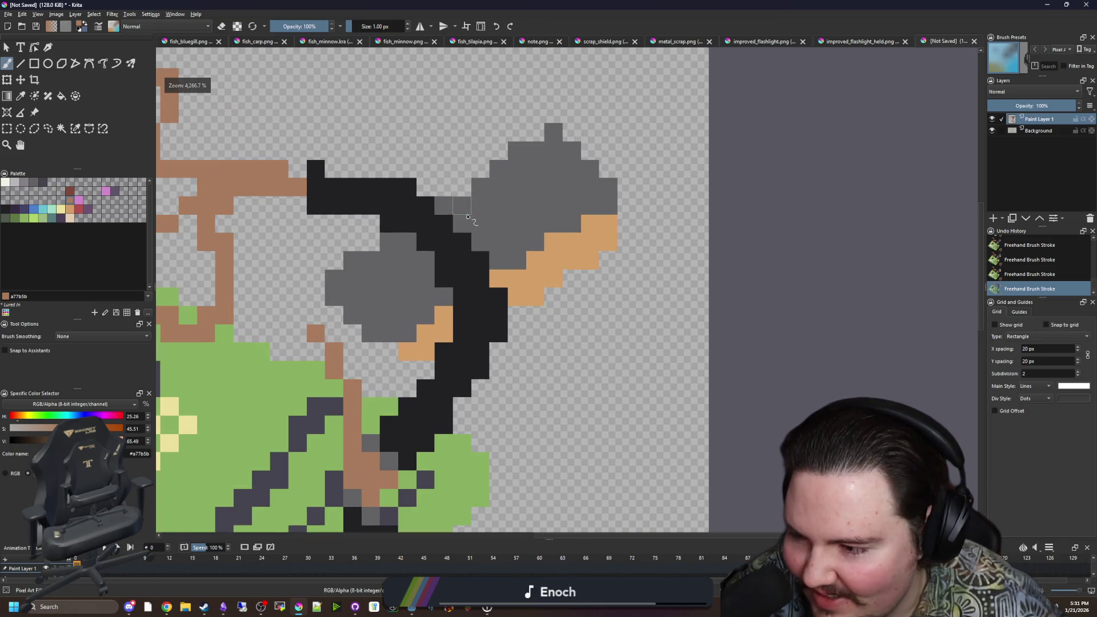
pyautogui.click(445, 233)
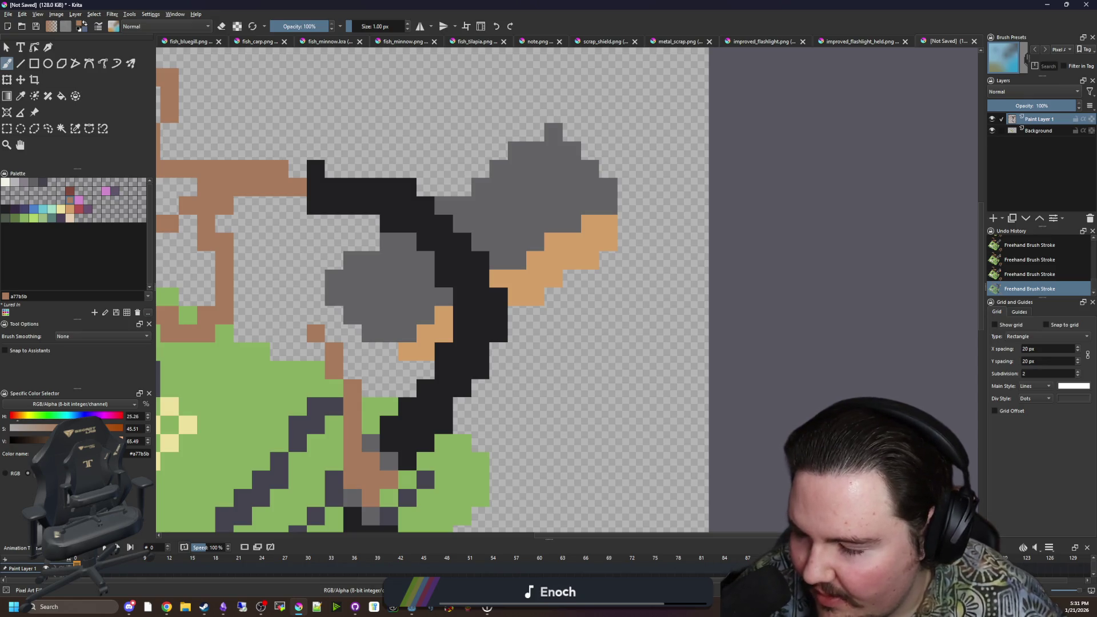
pyautogui.moveTo(499, 262); pyautogui.dragTo(544, 274)
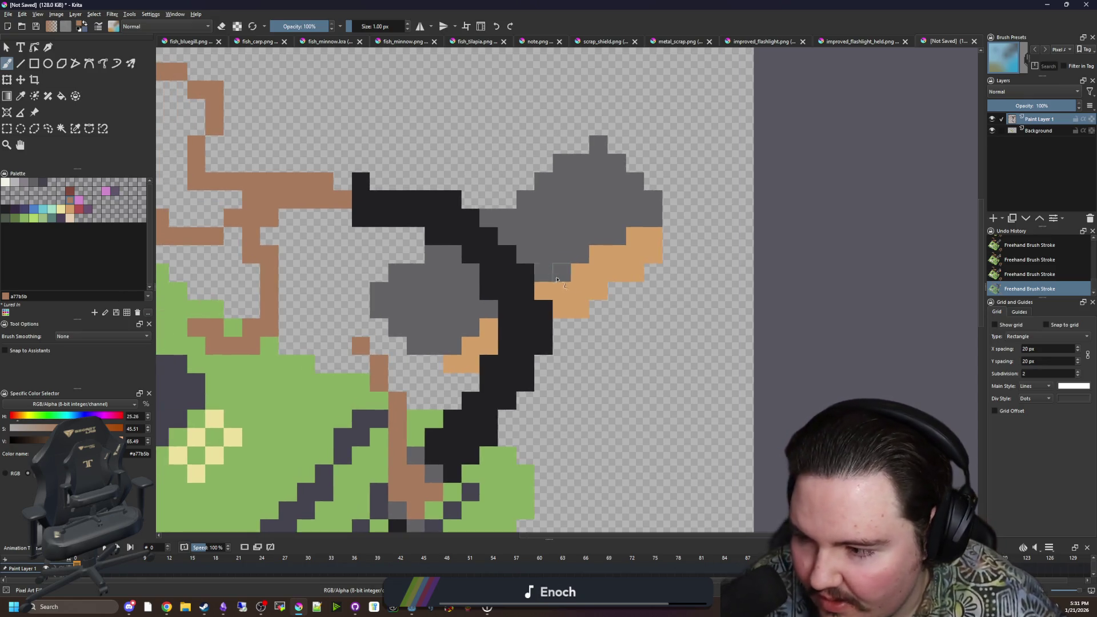
pyautogui.click(609, 236)
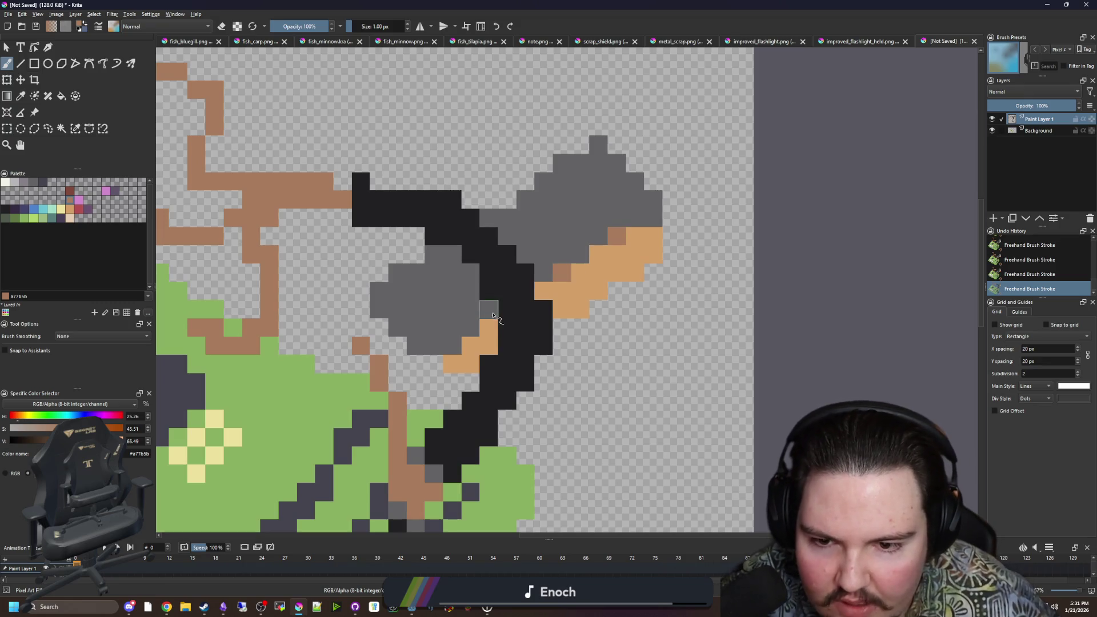
pyautogui.scroll(-3, 459, 318)
pyautogui.scroll(3, 519, 290)
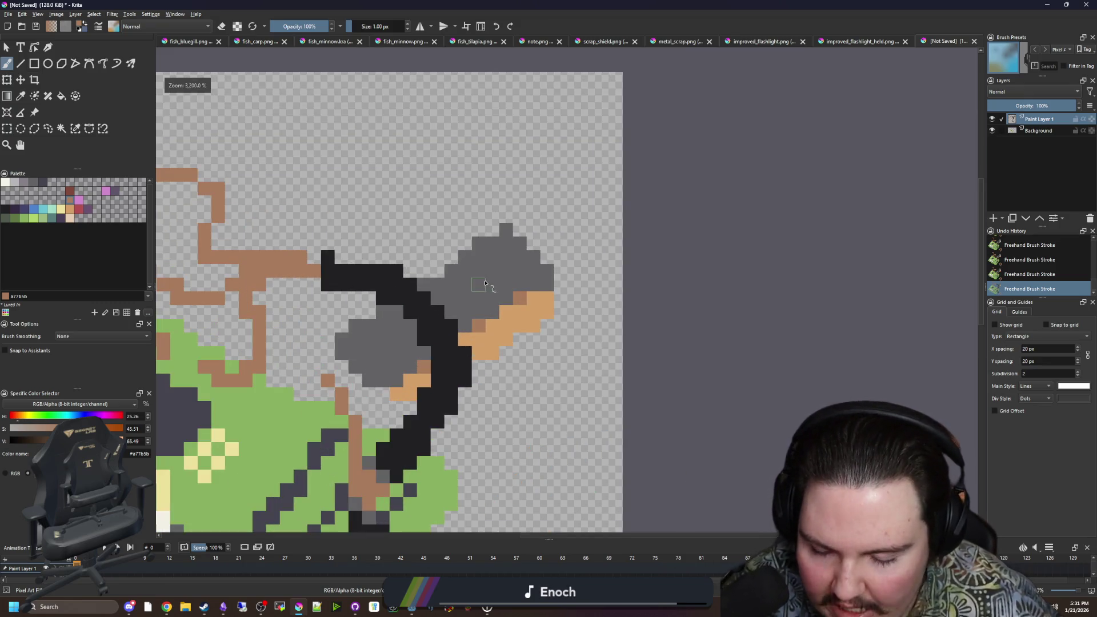
pyautogui.keyDown('ctrl'); pyautogui.click(465, 283); pyautogui.keyUp('ctrl')
pyautogui.click(441, 276)
pyautogui.scroll(-3, 486, 319)
pyautogui.scroll(-4, 487, 319)
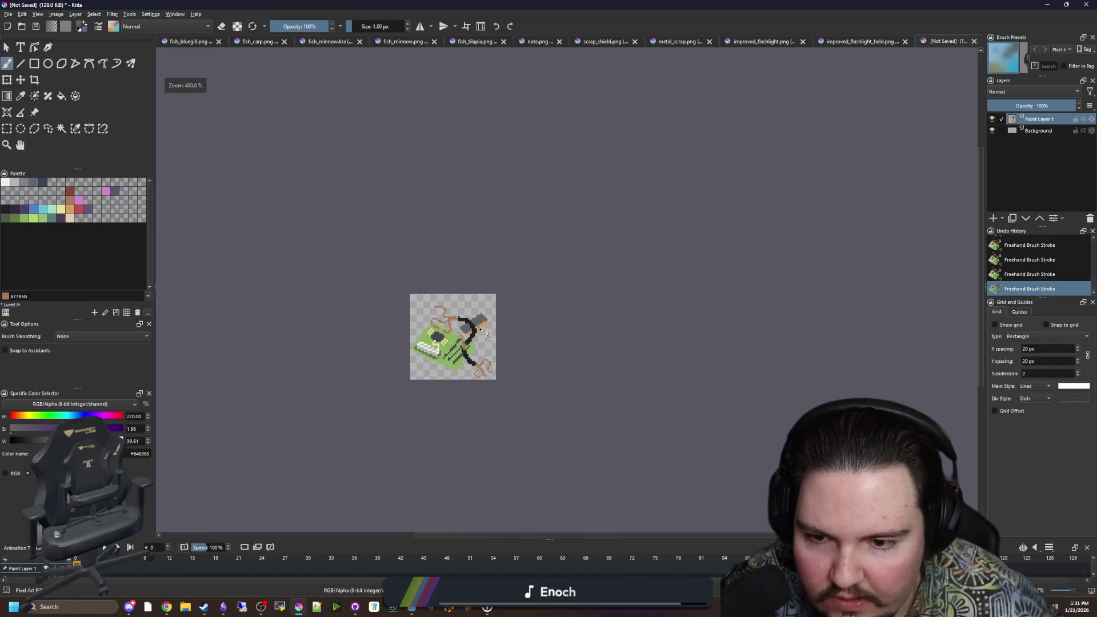
pyautogui.scroll(3, 466, 353)
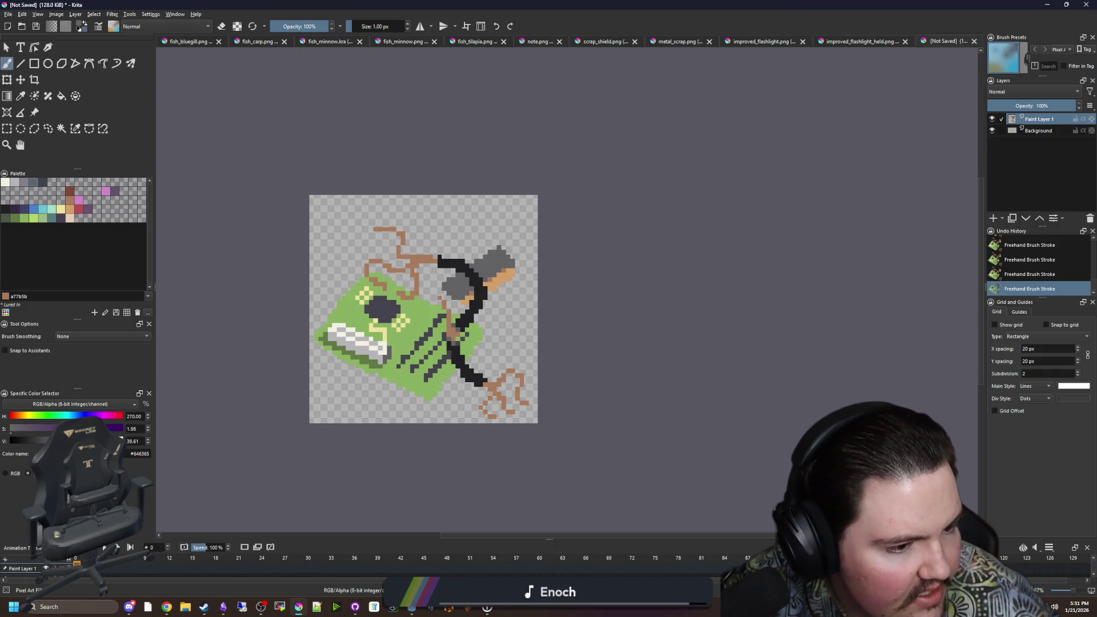
pyautogui.hotkey('alt', 'Tab')
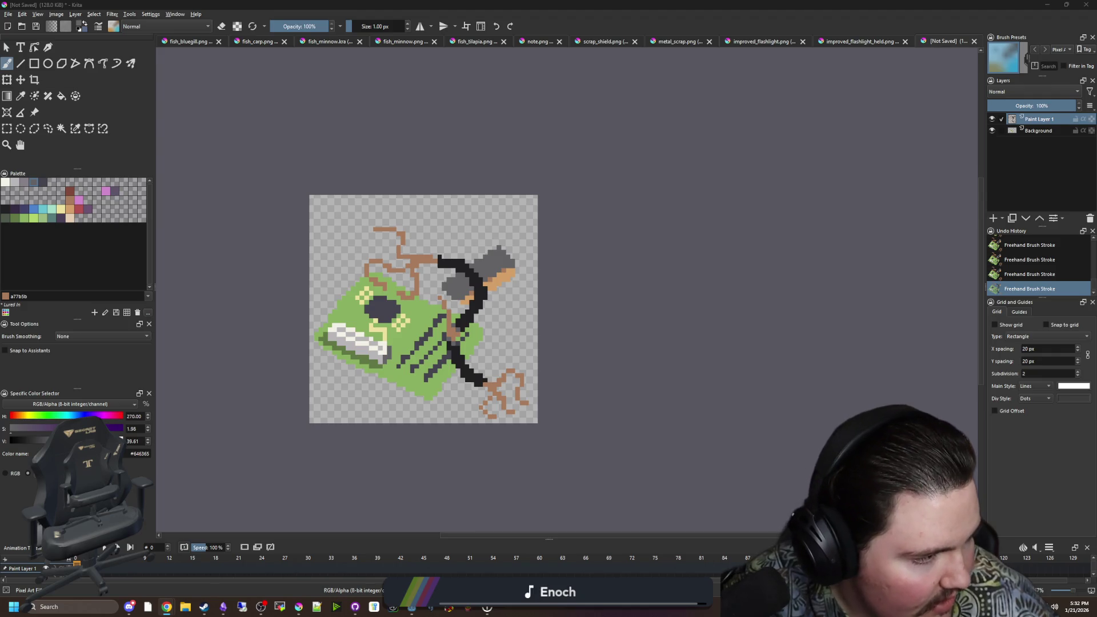
pyautogui.scroll(4, 385, 239)
pyautogui.scroll(-5, 357, 354)
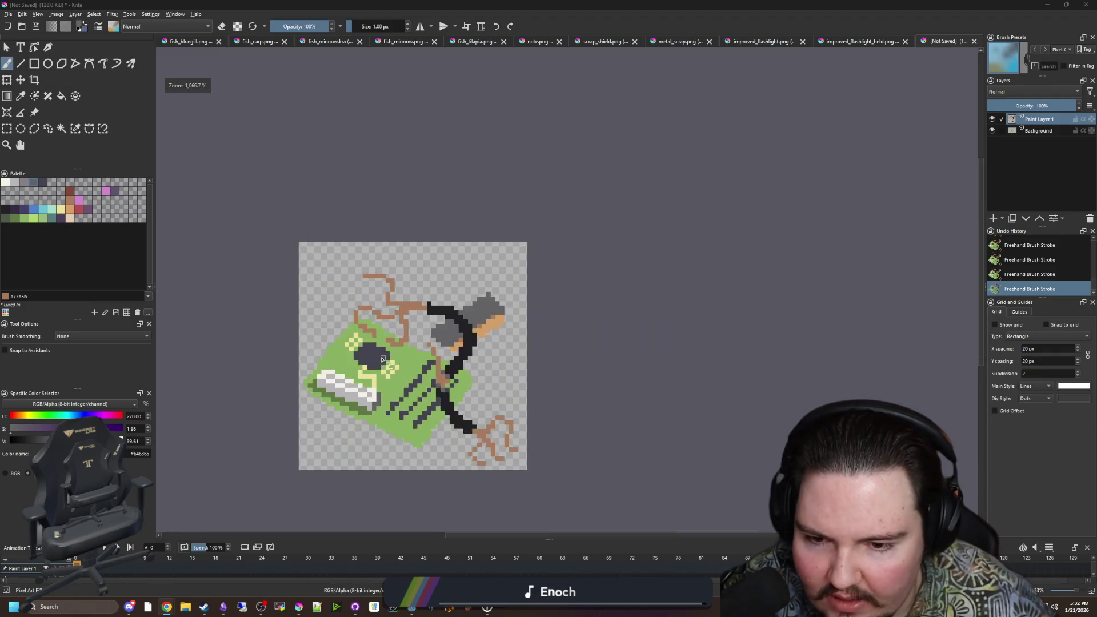
pyautogui.scroll(7, 418, 331)
pyautogui.scroll(-6, 417, 332)
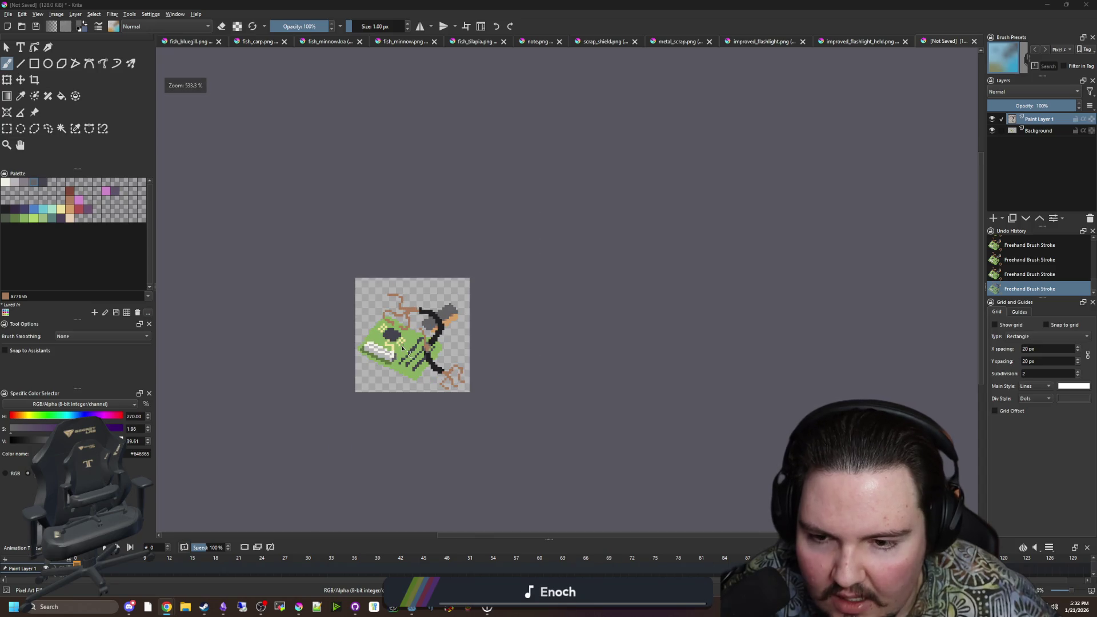
pyautogui.scroll(2, 413, 336)
pyautogui.scroll(2, 413, 336)
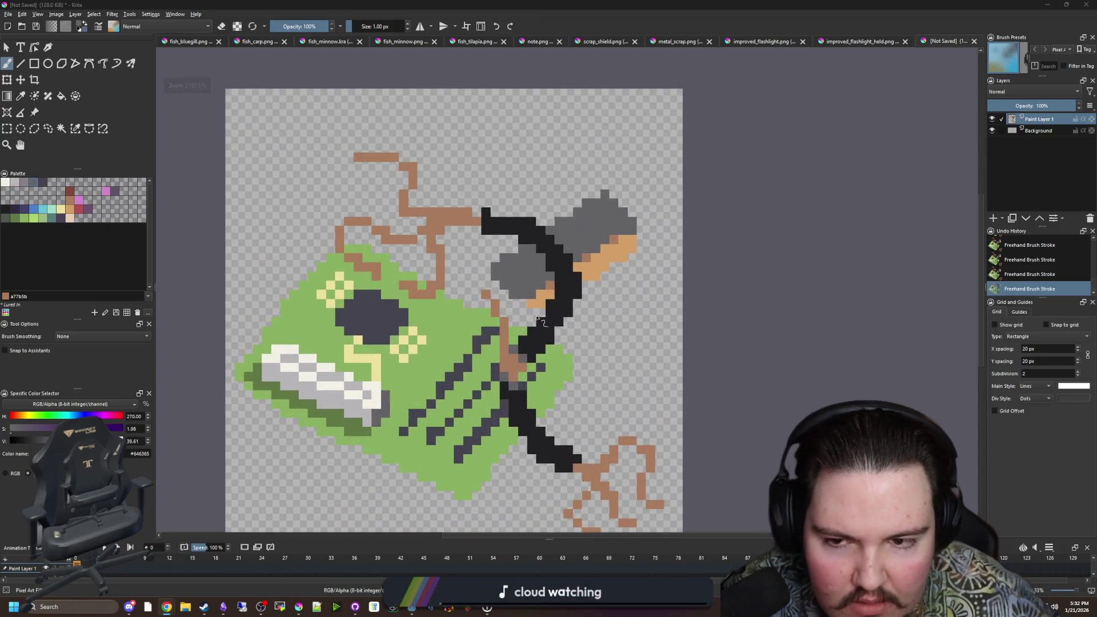
pyautogui.scroll(-2, 480, 311)
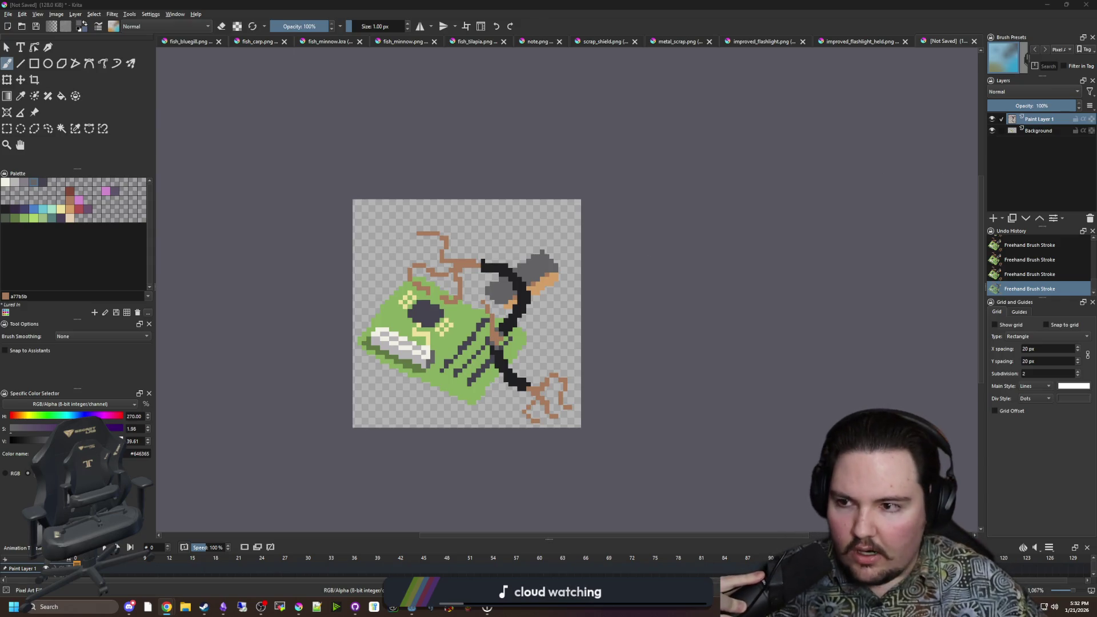
pyautogui.click(24, 83)
# Step: Move Paint Layer 1's cable and plug up, then move the Background board layer down
pyautogui.scroll(1, 478, 286)
pyautogui.moveTo(553, 361); pyautogui.dragTo(559, 323)
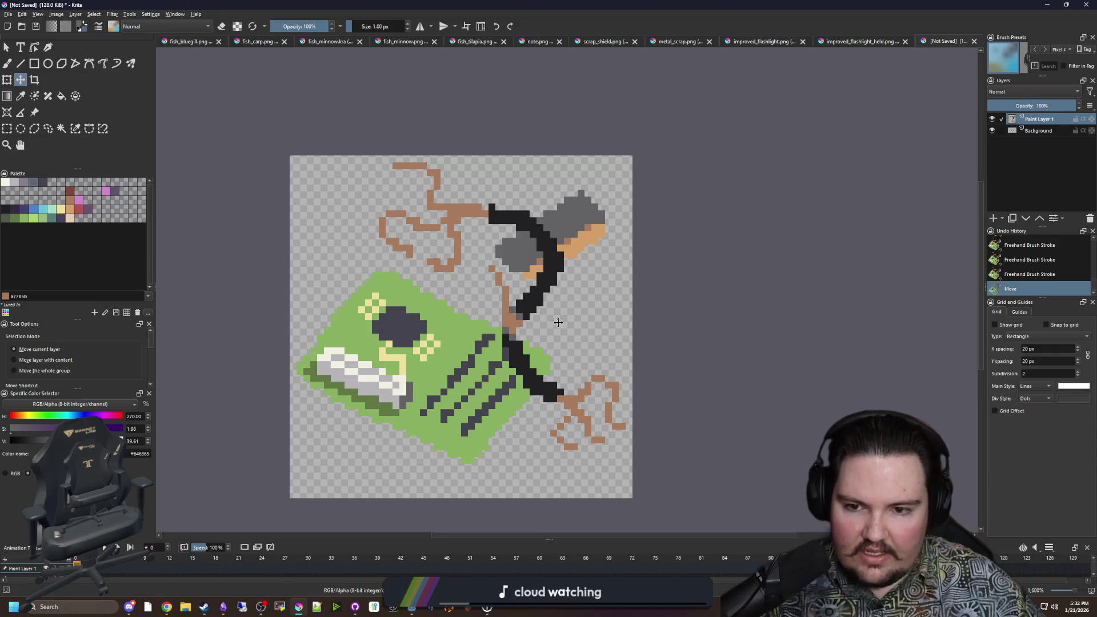
pyautogui.click(1041, 130)
pyautogui.scroll(-2, 410, 284)
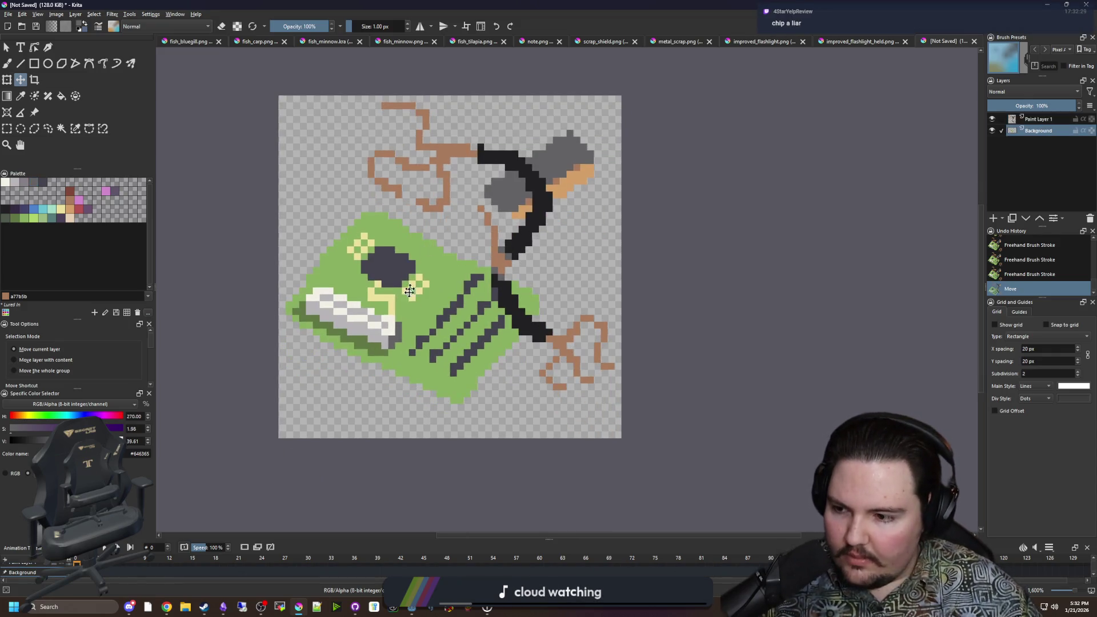
pyautogui.moveTo(435, 295); pyautogui.dragTo(436, 321)
pyautogui.scroll(1, 436, 321)
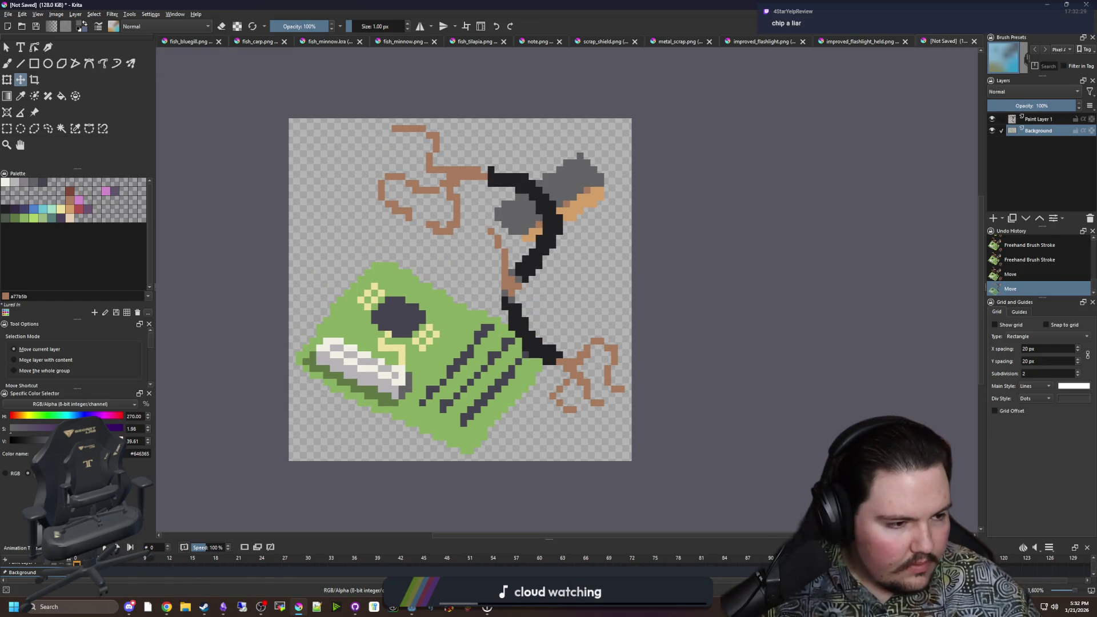
pyautogui.hotkey('alt', 'Tab')
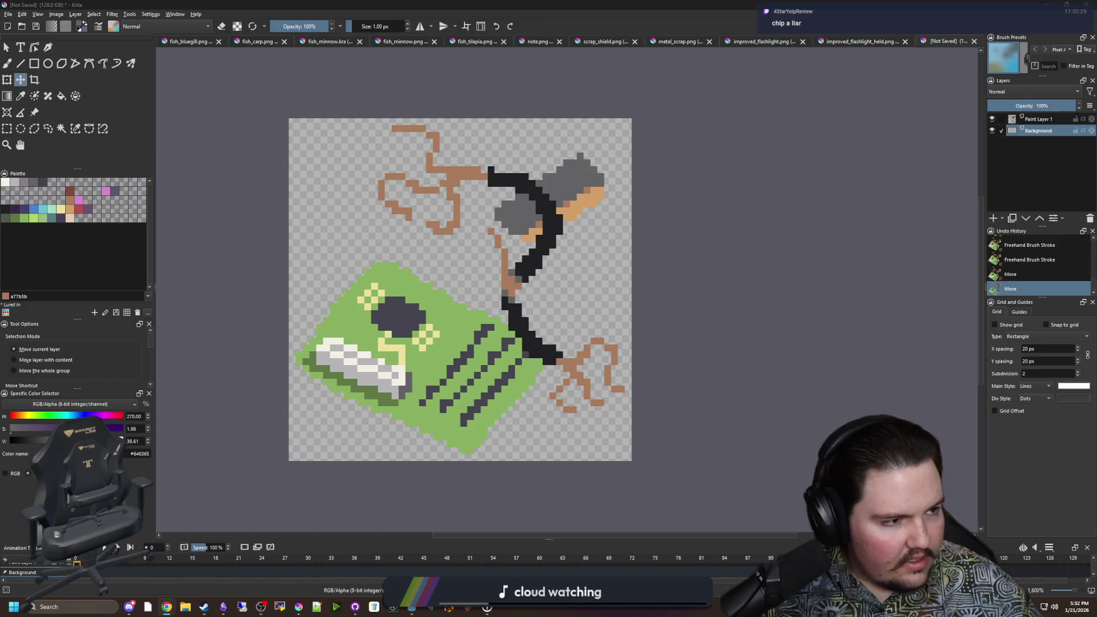
pyautogui.click(384, 256)
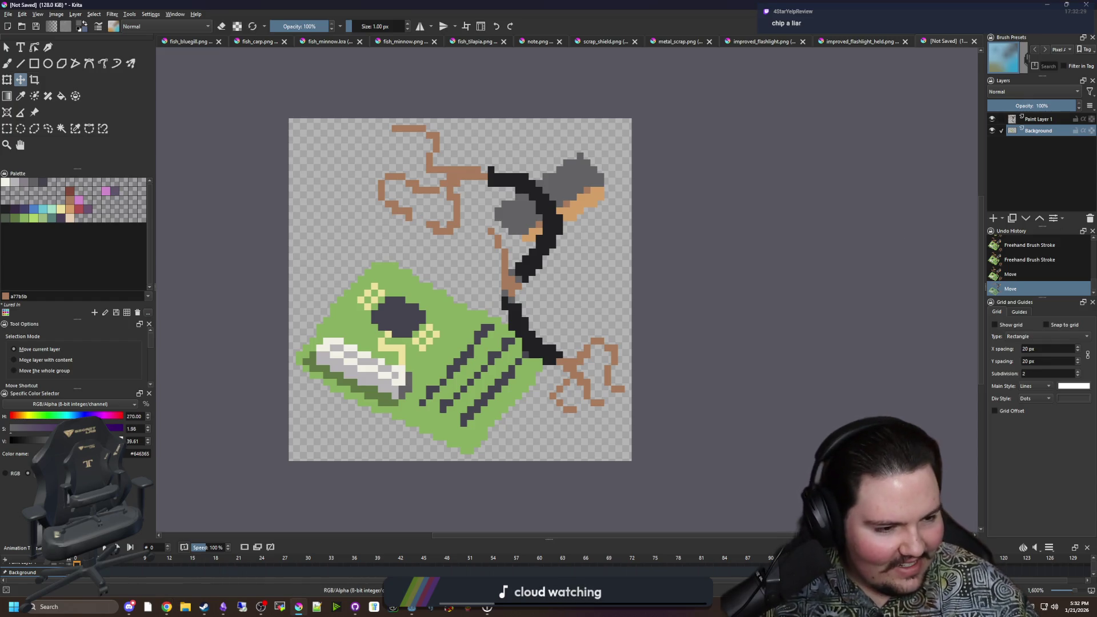
pyautogui.hotkey('alt', 'Tab')
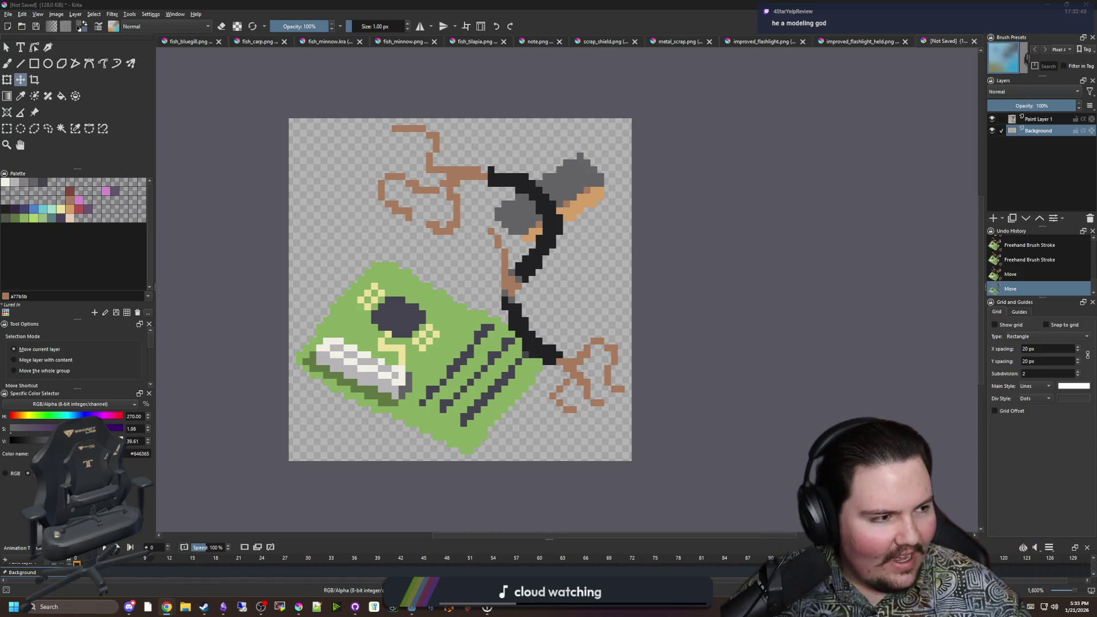
pyautogui.click(768, 175)
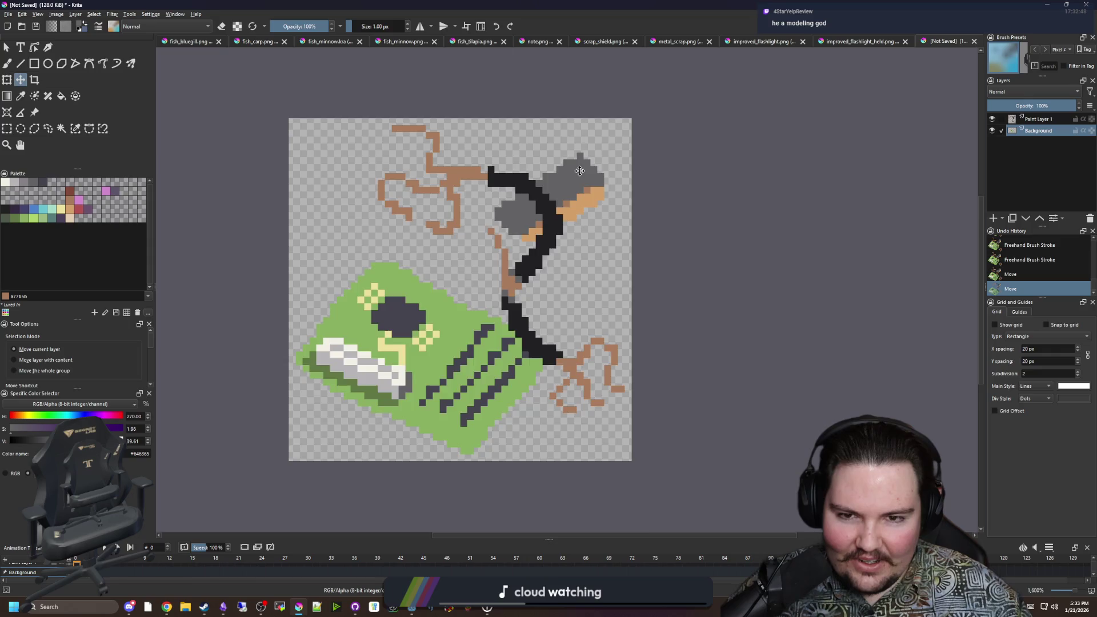
pyautogui.scroll(2, 579, 170)
pyautogui.scroll(-5, 594, 180)
pyautogui.scroll(3, 611, 189)
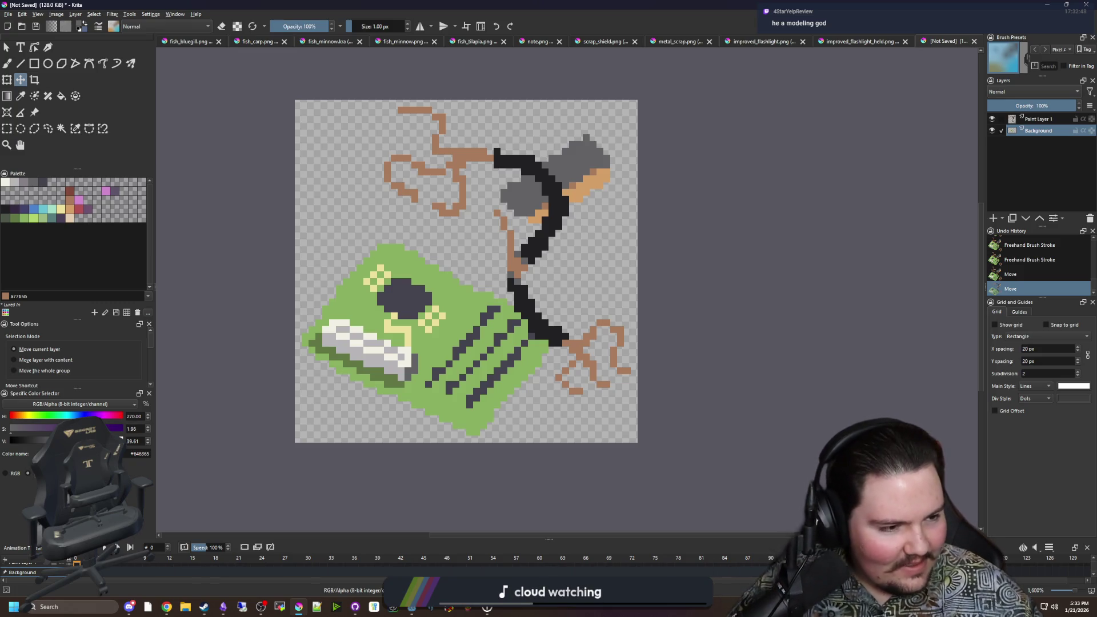
pyautogui.hotkey('alt', 'Tab')
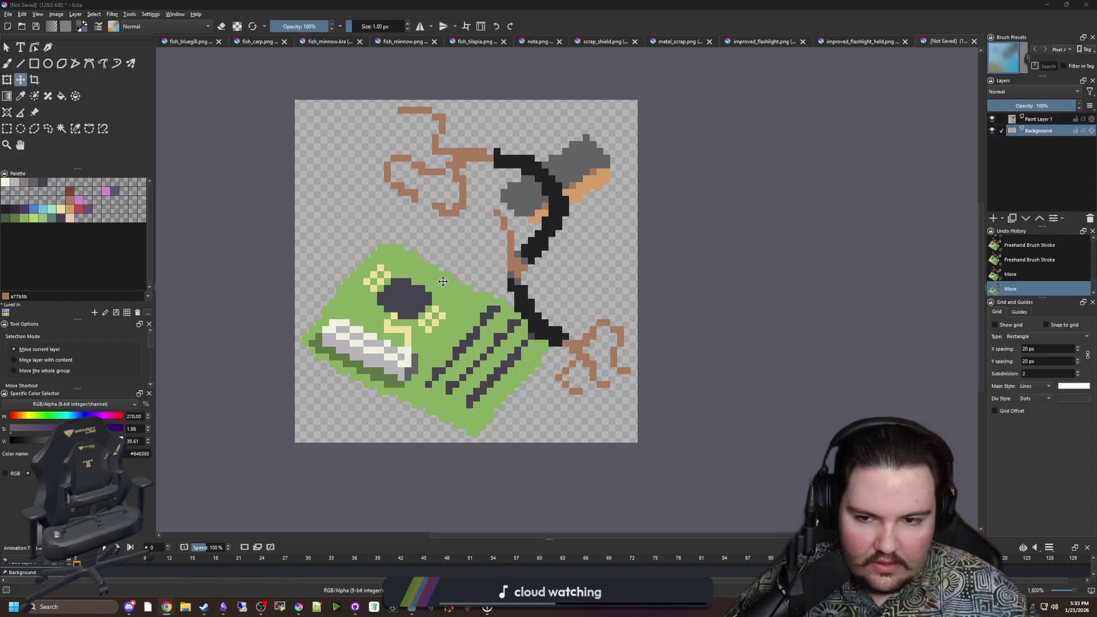
pyautogui.scroll(1, 348, 246)
# Step: On a new paint layer, outline a light grey shape above the board and fill it solid
pyautogui.click(15, 182)
pyautogui.click(993, 217)
pyautogui.press('b')
pyautogui.moveTo(383, 267)
pyautogui.mouseDown()
pyautogui.moveTo(336, 179)
pyautogui.moveTo(413, 224)
pyautogui.moveTo(430, 262)
pyautogui.moveTo(382, 266)
pyautogui.mouseUp()
pyautogui.press('f')
pyautogui.click(384, 228)
pyautogui.scroll(3, 384, 227)
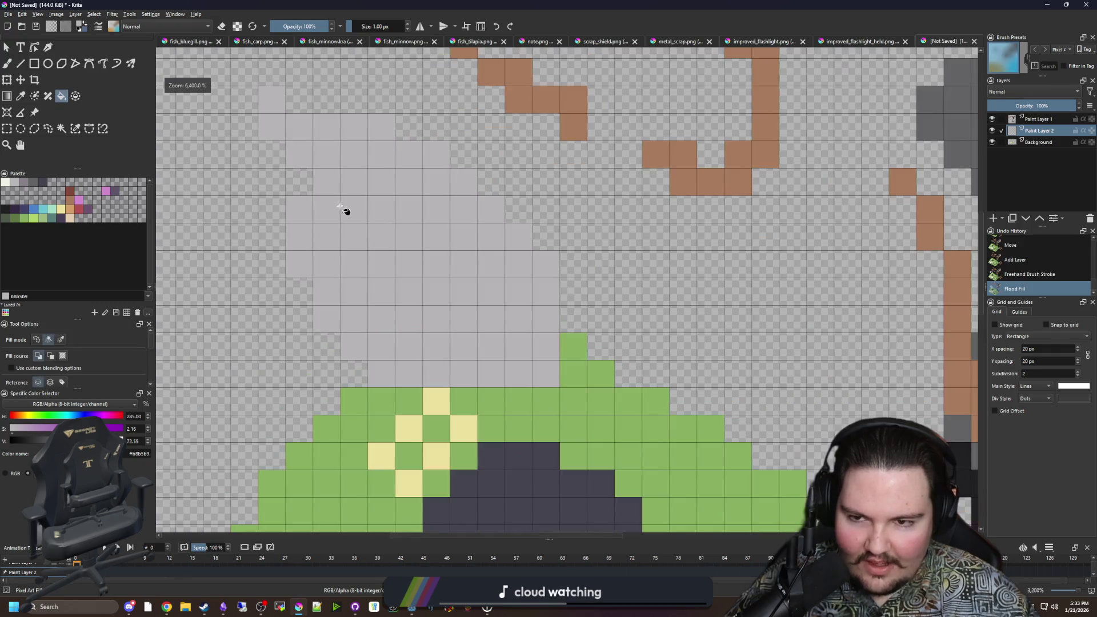
pyautogui.press('b')
# Step: Erase stray grey pixels, trimming the shape's top and left edges
pyautogui.click(300, 181)
pyautogui.press('e')
pyautogui.moveTo(271, 101)
pyautogui.mouseDown()
pyautogui.moveTo(300, 127)
pyautogui.moveTo(382, 128)
pyautogui.mouseUp()
pyautogui.moveTo(327, 154)
pyautogui.mouseDown()
pyautogui.moveTo(302, 171)
pyautogui.moveTo(295, 211)
pyautogui.moveTo(343, 155)
pyautogui.moveTo(429, 162)
pyautogui.mouseUp()
pyautogui.moveTo(492, 401)
pyautogui.mouseDown()
pyautogui.moveTo(409, 401)
pyautogui.moveTo(491, 401)
pyautogui.moveTo(546, 374)
pyautogui.moveTo(547, 346)
pyautogui.mouseUp()
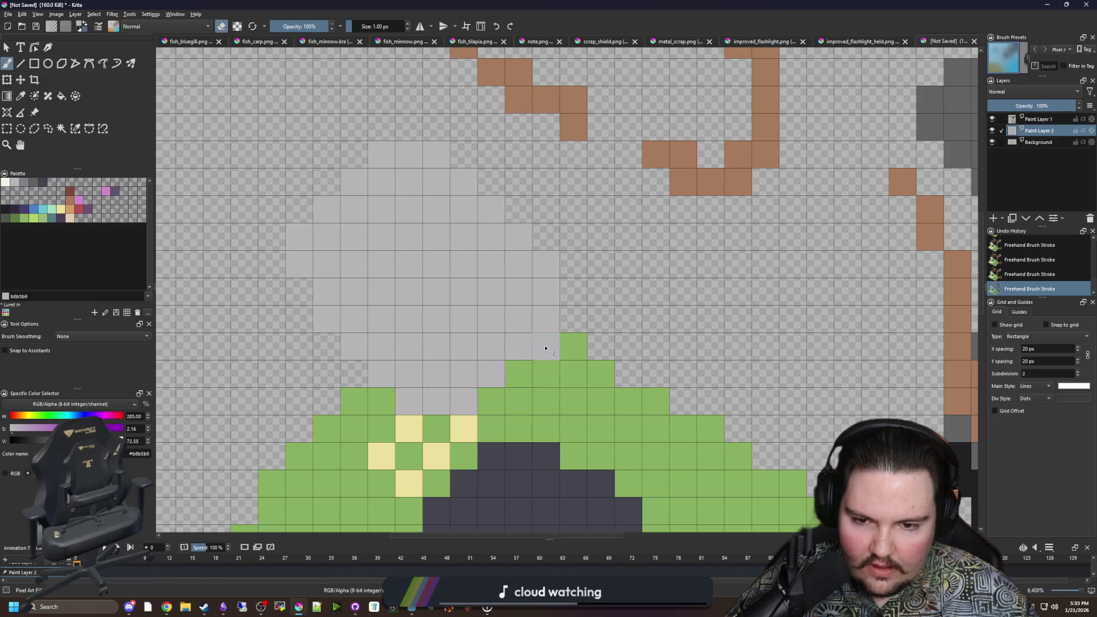
# Step: Paint light grey cells down over the green board below the shape's lower edge
pyautogui.press('e')
pyautogui.moveTo(453, 427); pyautogui.dragTo(454, 429)
pyautogui.moveTo(512, 375)
pyautogui.mouseDown()
pyautogui.moveTo(574, 319)
pyautogui.moveTo(573, 288)
pyautogui.mouseUp()
pyautogui.moveTo(600, 331); pyautogui.dragTo(463, 454)
pyautogui.moveTo(488, 390); pyautogui.dragTo(424, 285)
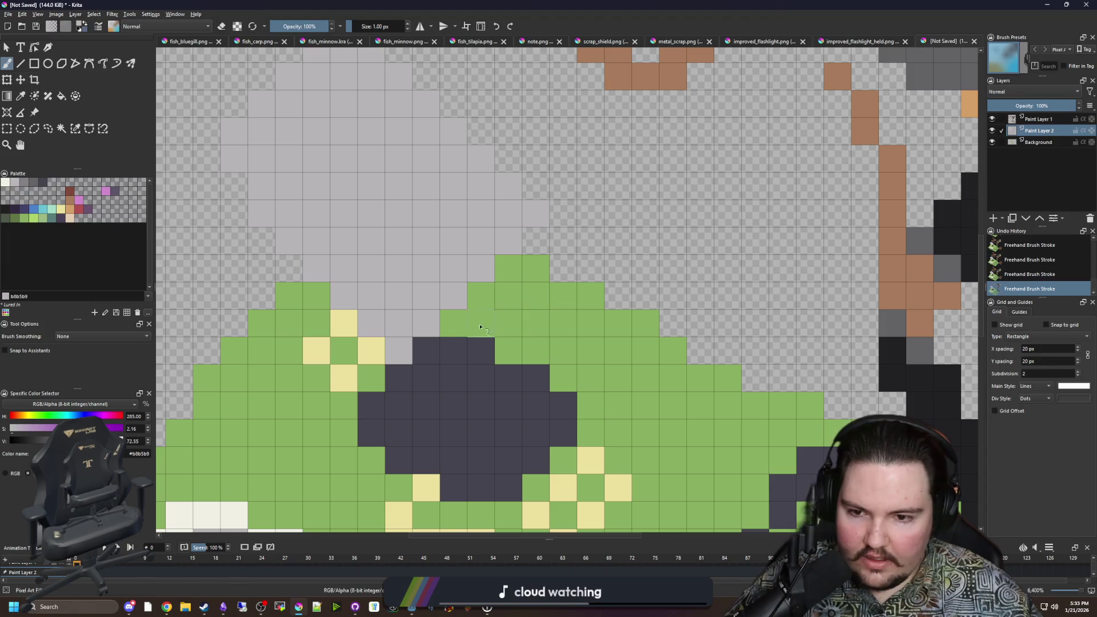
pyautogui.click(425, 350)
pyautogui.moveTo(450, 331)
pyautogui.mouseDown()
pyautogui.moveTo(509, 240)
pyautogui.moveTo(509, 295)
pyautogui.moveTo(457, 345)
pyautogui.mouseUp()
pyautogui.click(536, 267)
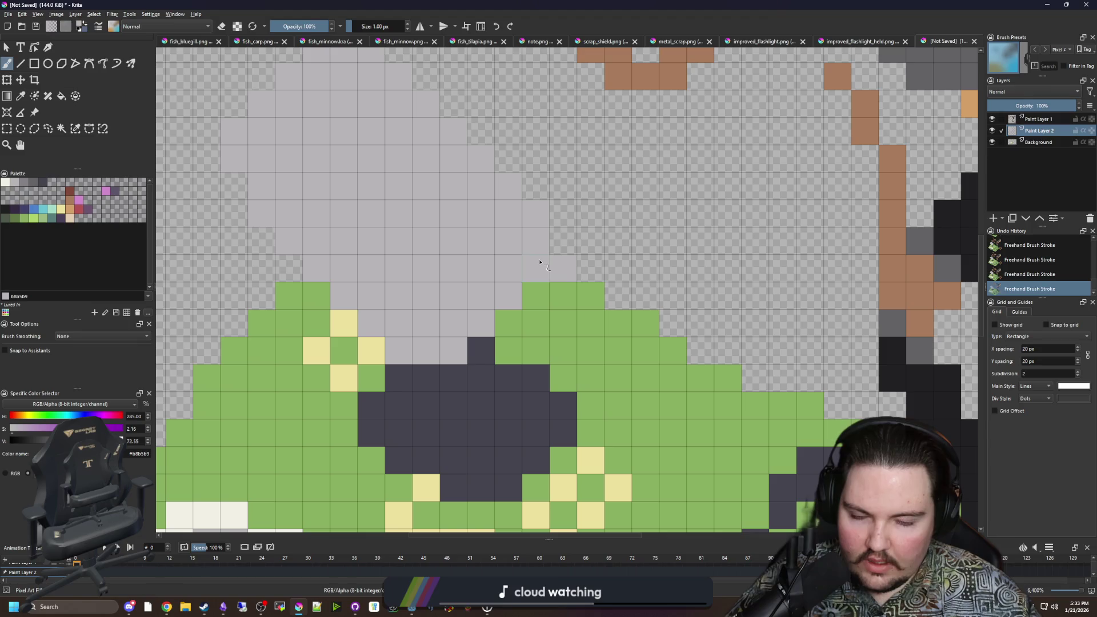
# Step: With mid-gray 868188, dither the dark blob and grey out green cells along a diagonal
pyautogui.click(24, 182)
pyautogui.moveTo(435, 375); pyautogui.dragTo(383, 332)
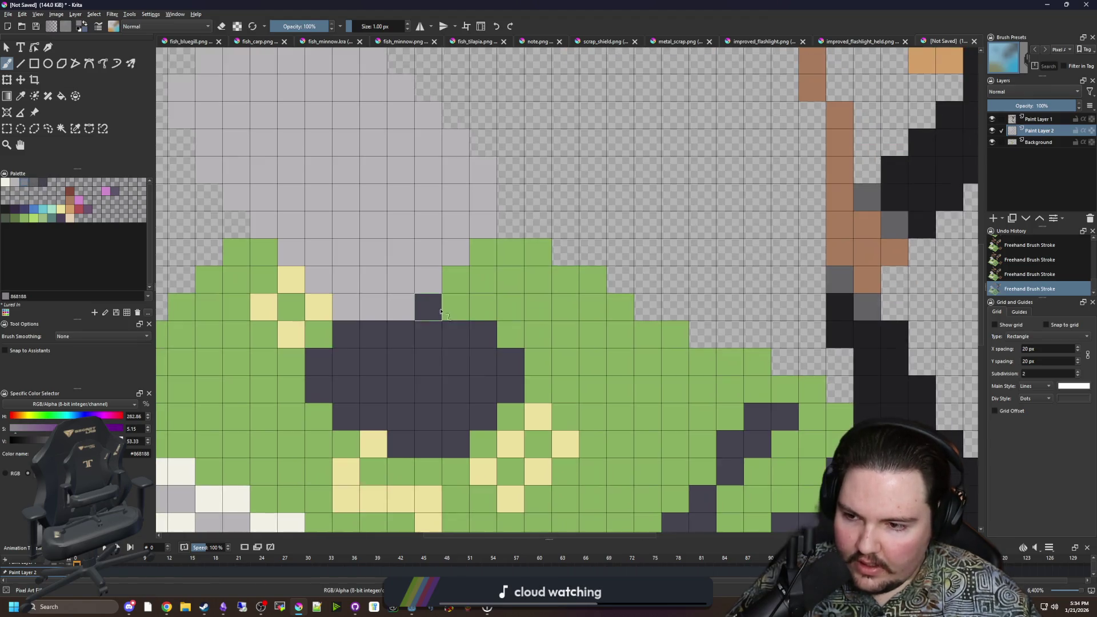
pyautogui.click(373, 335)
pyautogui.click(381, 333)
pyautogui.click(403, 360)
pyautogui.click(430, 309)
pyautogui.click(454, 335)
pyautogui.click(483, 360)
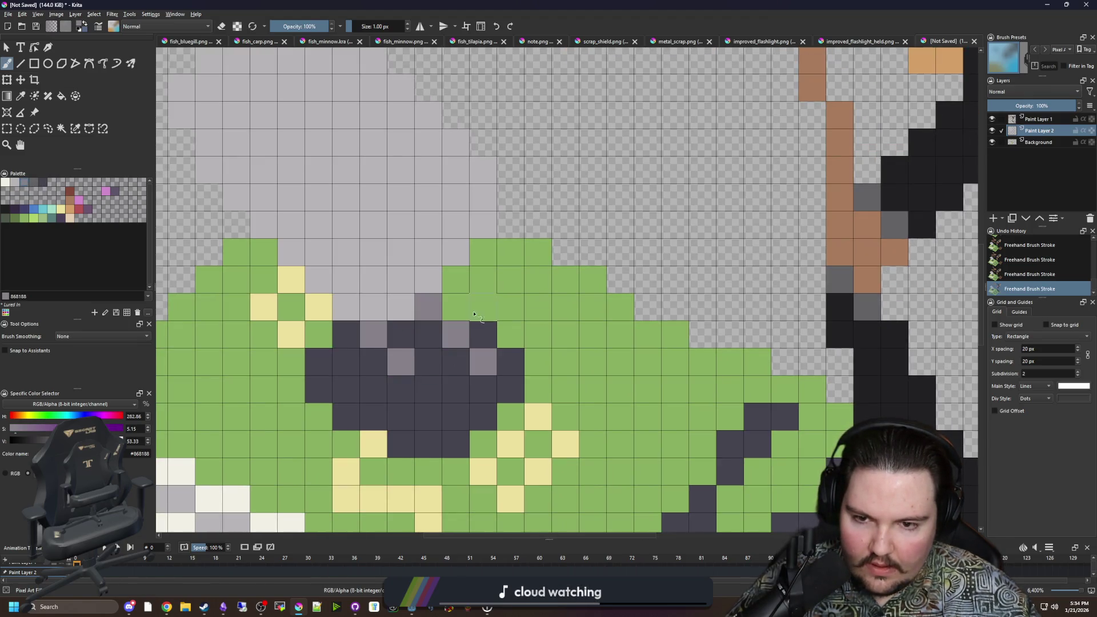
pyautogui.click(483, 252)
pyautogui.click(511, 279)
pyautogui.click(538, 307)
# Step: Sample the shape's light grey and extend it along the diagonal edge and one cell left
pyautogui.moveTo(208, 75); pyautogui.dragTo(381, 276)
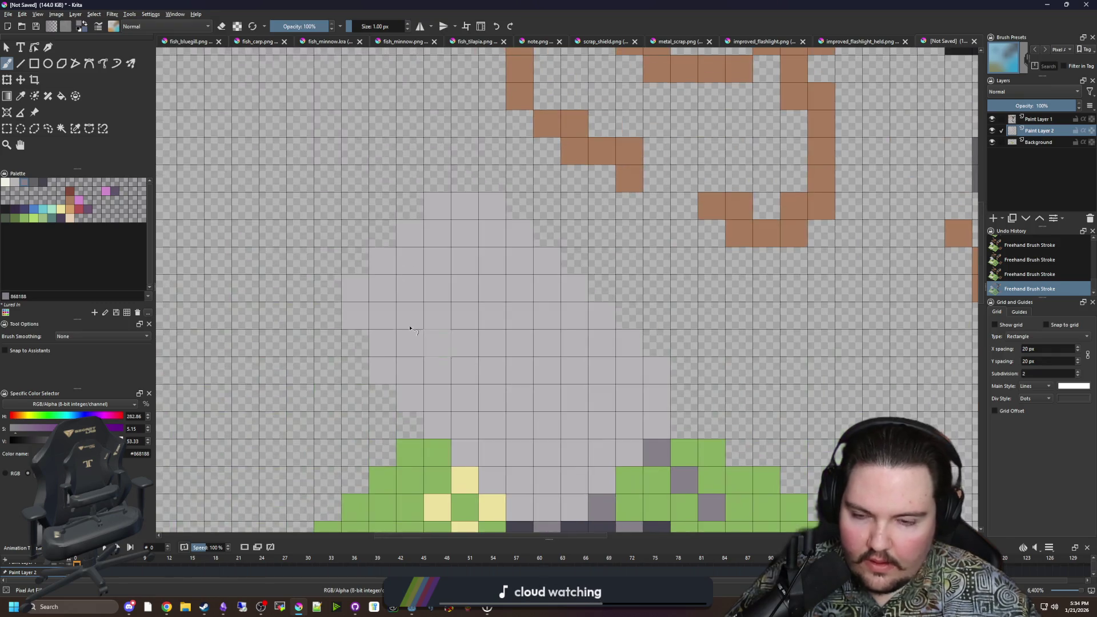
pyautogui.press('p')
pyautogui.click(382, 274)
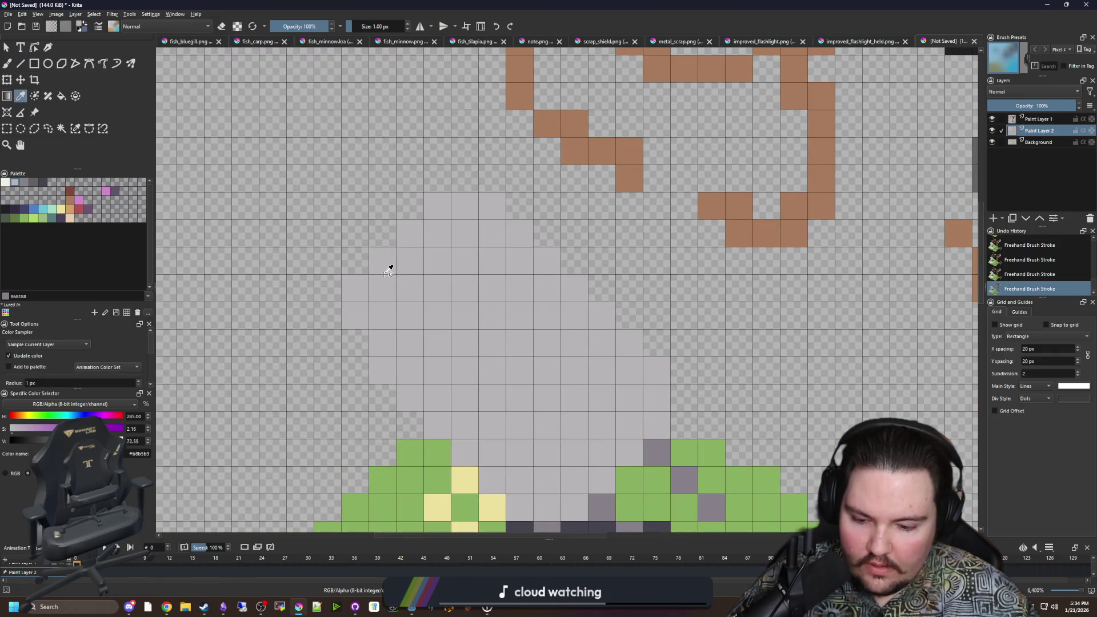
pyautogui.press('b')
pyautogui.click(355, 261)
pyautogui.click(383, 233)
pyautogui.click(410, 206)
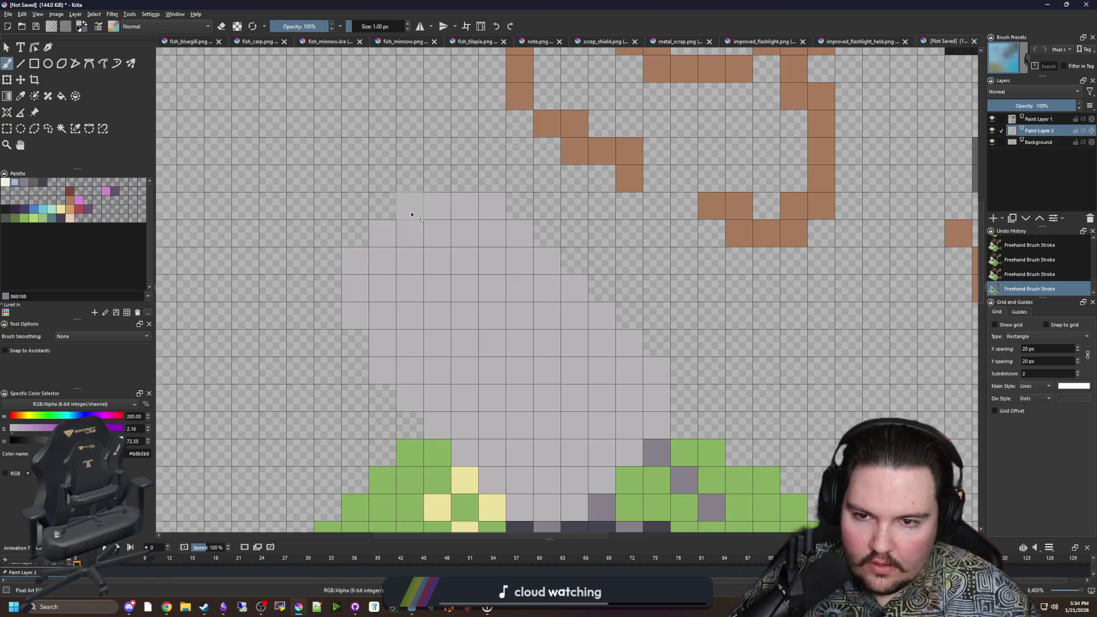
pyautogui.click(382, 206)
pyautogui.click(355, 206)
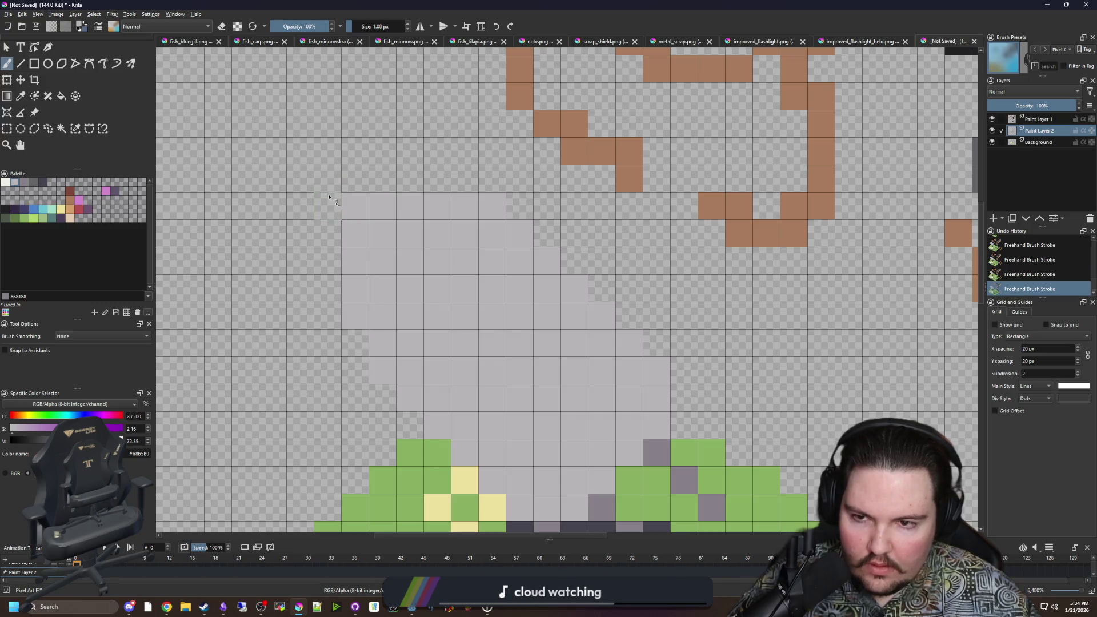
pyautogui.scroll(-3, 346, 245)
pyautogui.scroll(2, 503, 404)
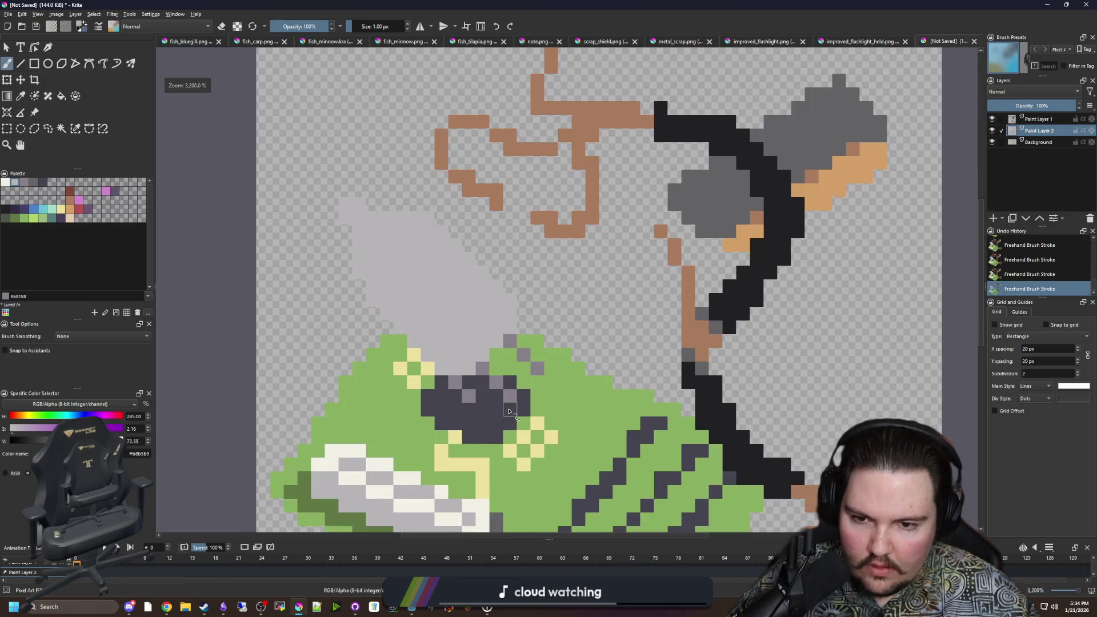
# Step: Click brown a77b5b pixels into a diamond lattice across the gray shape
pyautogui.scroll(2, 503, 405)
pyautogui.click(72, 200)
pyautogui.scroll(-1, 421, 238)
pyautogui.scroll(1, 404, 251)
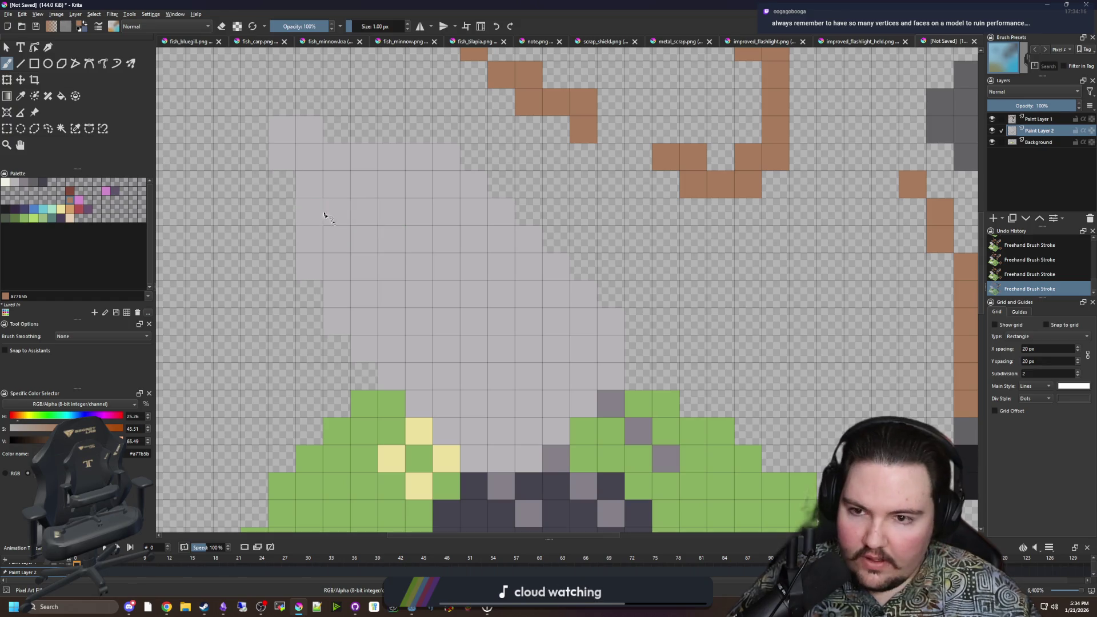
pyautogui.click(337, 266)
pyautogui.click(364, 239)
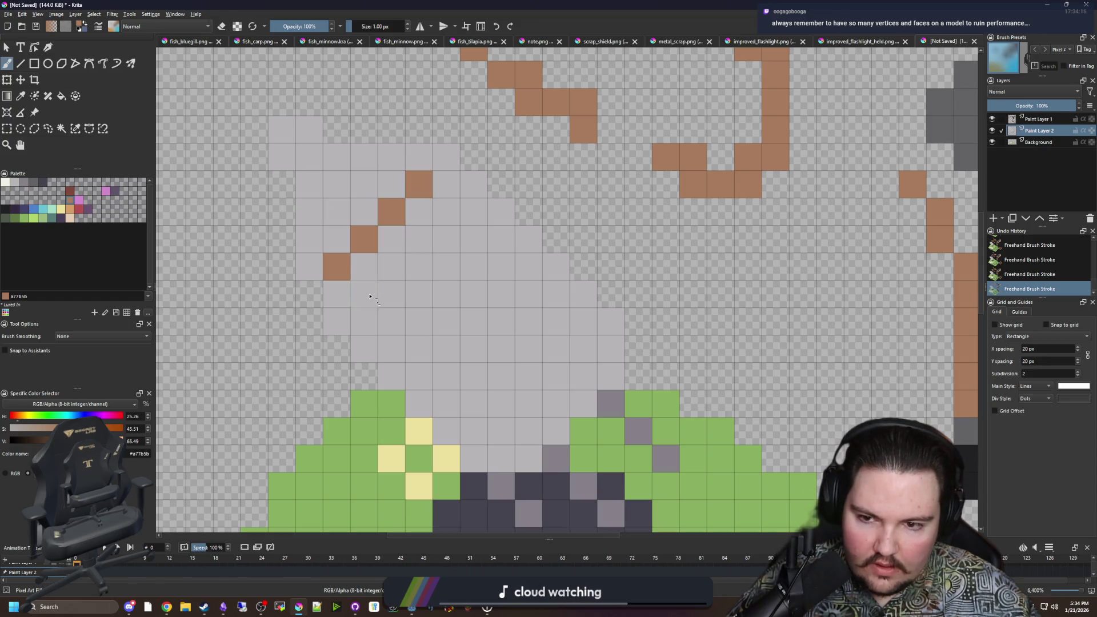
pyautogui.click(366, 296)
pyautogui.click(392, 323)
pyautogui.click(419, 350)
pyautogui.click(447, 377)
pyautogui.click(474, 404)
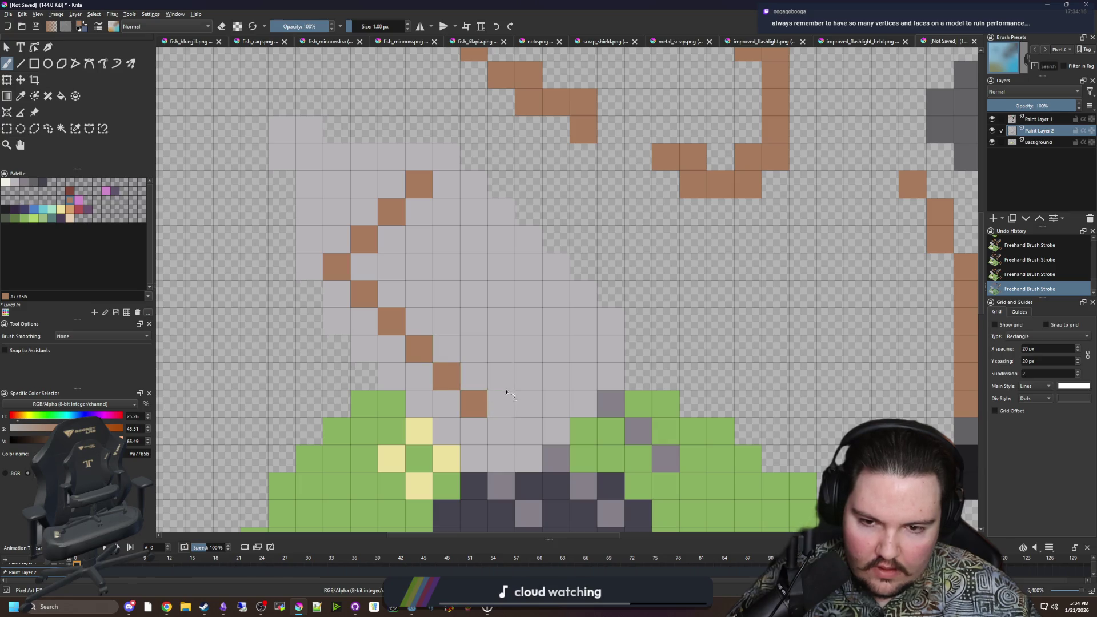
pyautogui.click(500, 377)
pyautogui.click(528, 349)
pyautogui.click(555, 322)
pyautogui.click(528, 295)
pyautogui.click(501, 268)
pyautogui.click(473, 240)
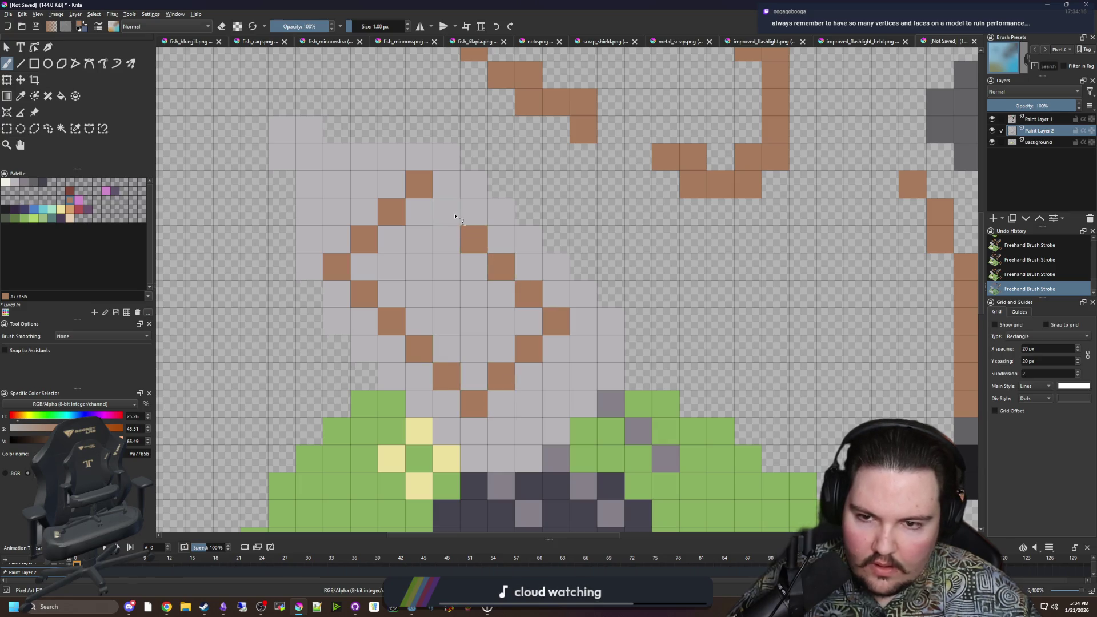
pyautogui.click(456, 217)
# Step: Shade the gray shape's lower centre with dark gray 646365 pixels
pyautogui.scroll(-1, 474, 366)
pyautogui.hscroll(1, 474, 366)
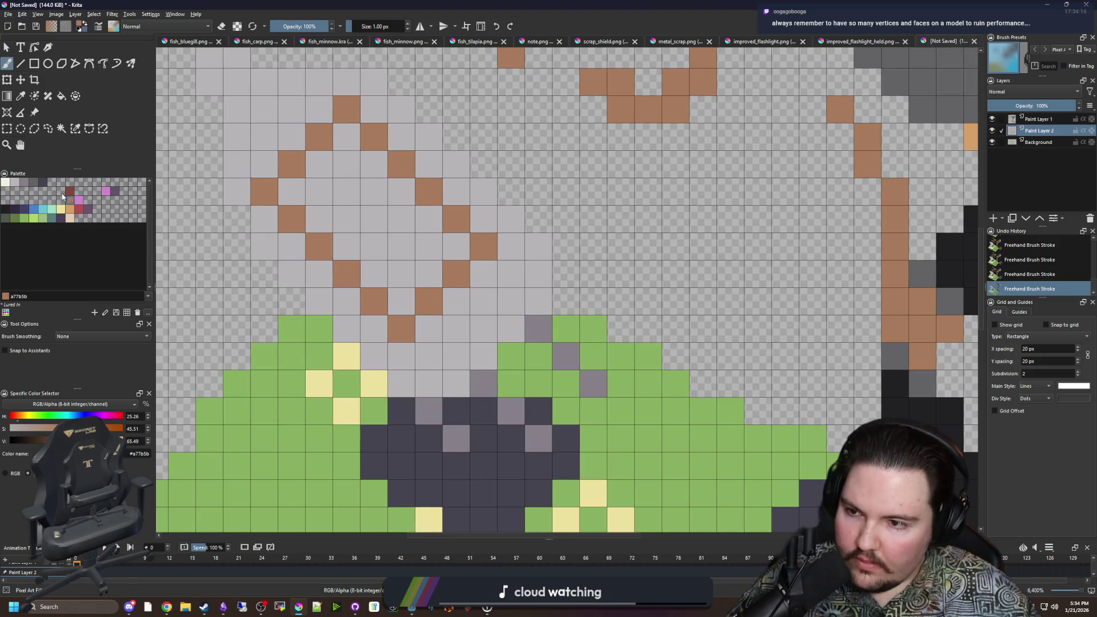
pyautogui.click(35, 183)
pyautogui.click(429, 329)
pyautogui.click(456, 301)
pyautogui.click(484, 274)
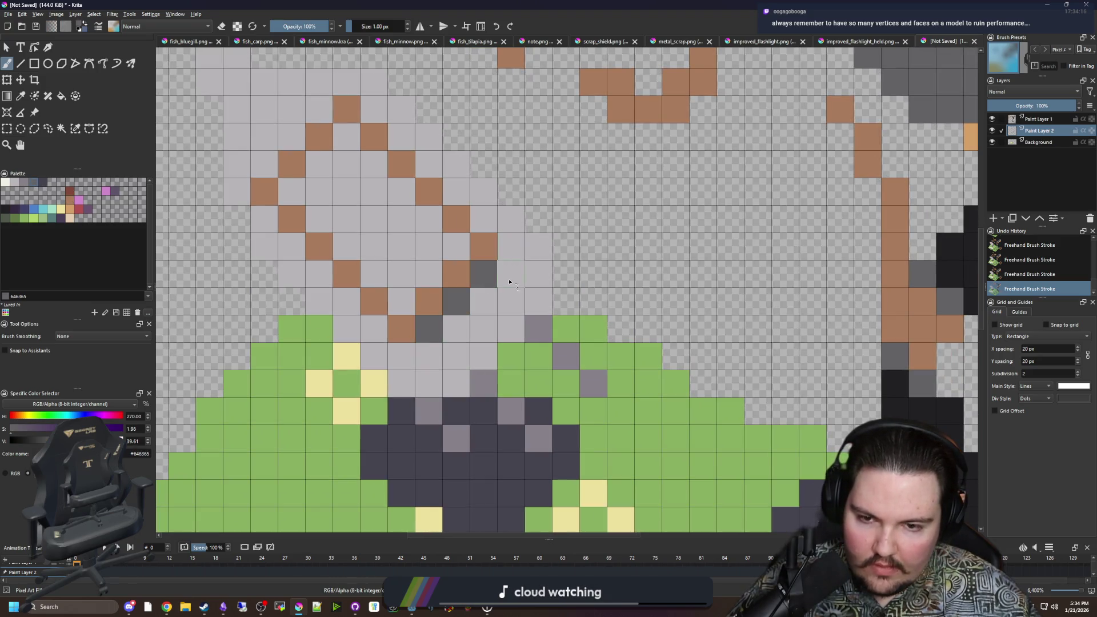
pyautogui.click(511, 274)
pyautogui.click(483, 301)
pyautogui.click(456, 328)
pyautogui.click(428, 356)
pyautogui.click(480, 357)
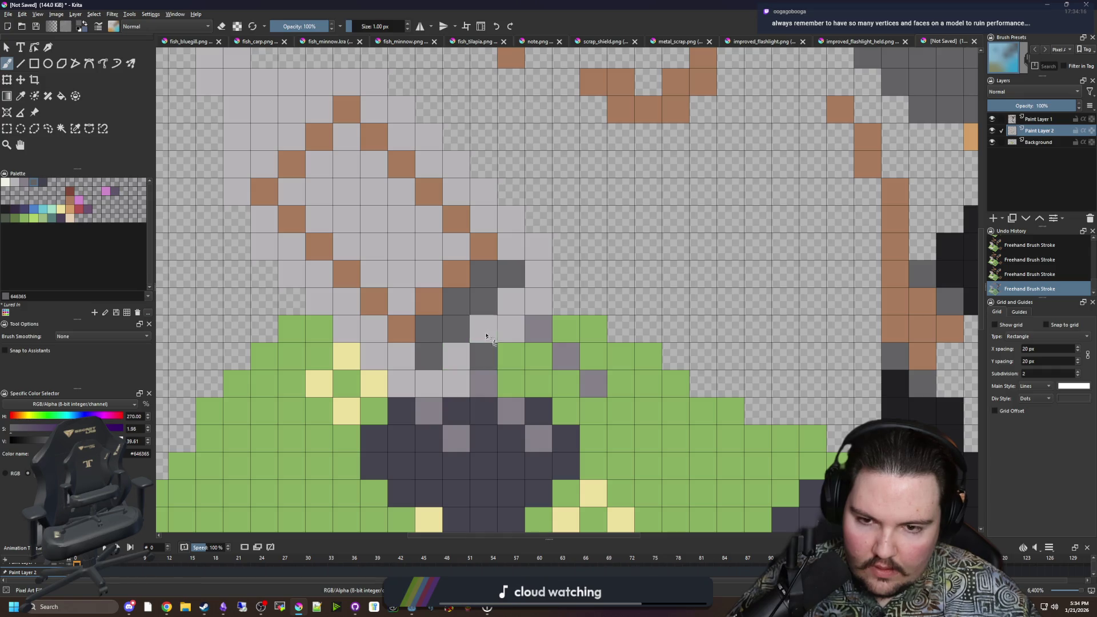
# Step: Paint a tan d3a068 accent stroke inside the brown diamond with the freehand brush
pyautogui.scroll(-3, 474, 360)
pyautogui.scroll(3, 439, 318)
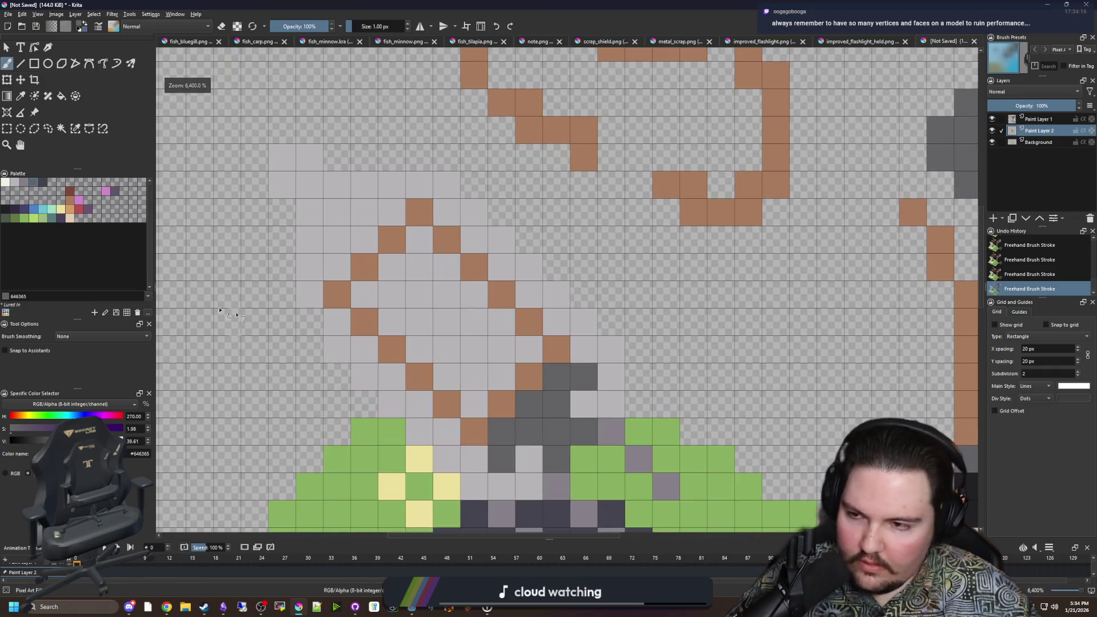
pyautogui.press('p')
pyautogui.click(372, 264)
pyautogui.press('b')
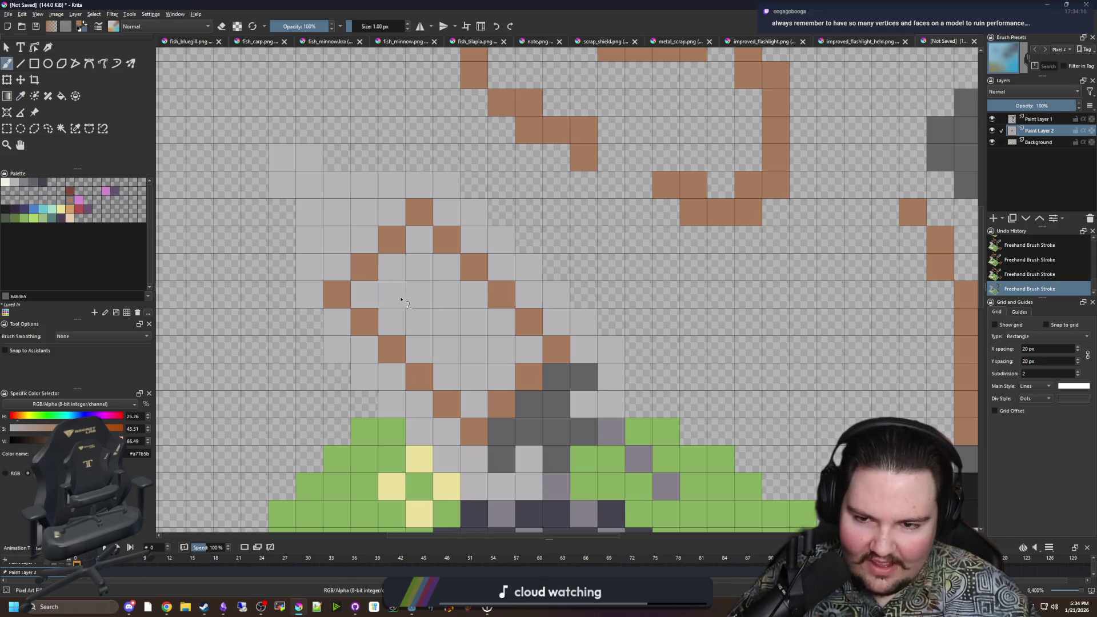
pyautogui.click(72, 209)
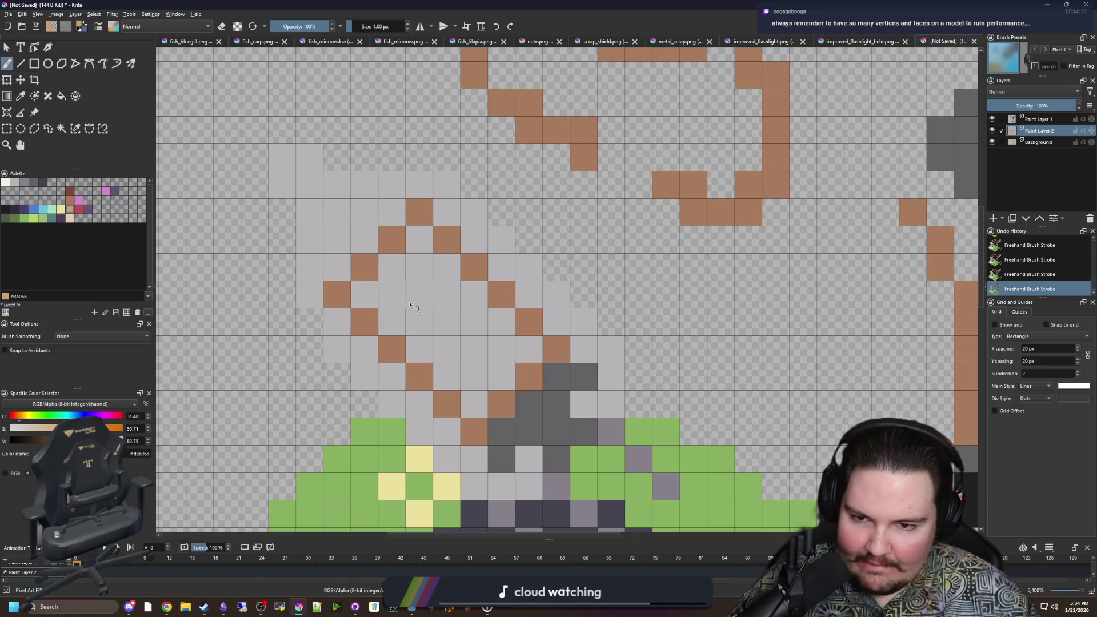
pyautogui.moveTo(397, 299)
pyautogui.mouseDown()
pyautogui.moveTo(440, 266)
pyautogui.moveTo(448, 303)
pyautogui.moveTo(400, 320)
pyautogui.moveTo(455, 375)
pyautogui.moveTo(502, 320)
pyautogui.mouseUp()
pyautogui.scroll(-10, 501, 320)
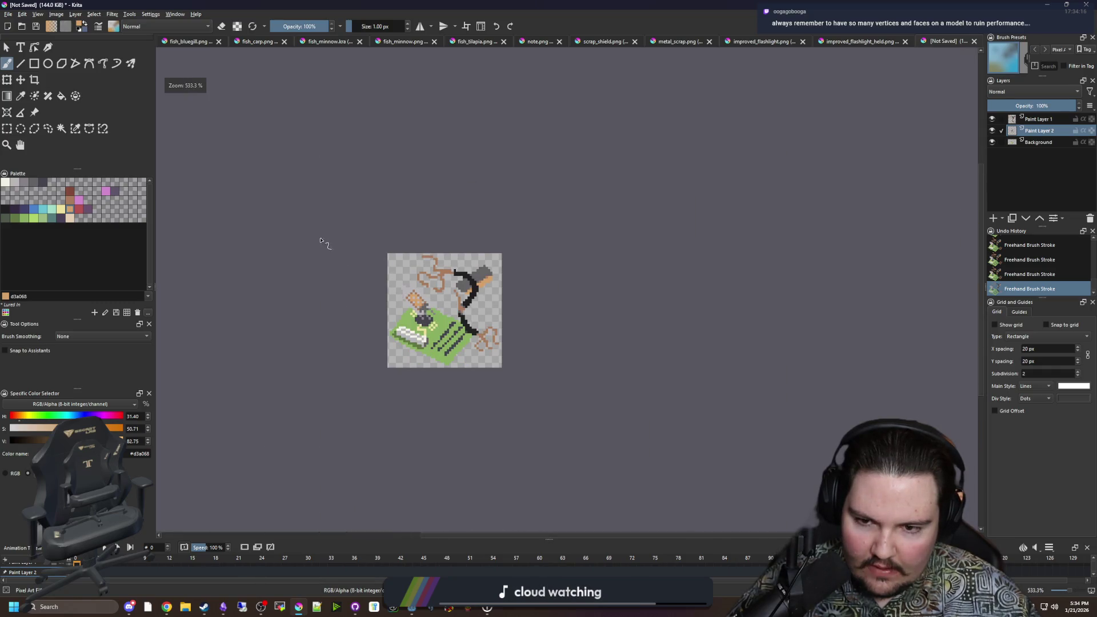
# Step: Nudge the gray shape on Paint Layer 2 slightly to the right with the Move tool
pyautogui.scroll(4, 343, 257)
pyautogui.press('t')
pyautogui.moveTo(427, 294)
pyautogui.mouseDown()
pyautogui.moveTo(411, 295)
pyautogui.moveTo(483, 292)
pyautogui.moveTo(481, 269)
pyautogui.moveTo(476, 284)
pyautogui.mouseUp()
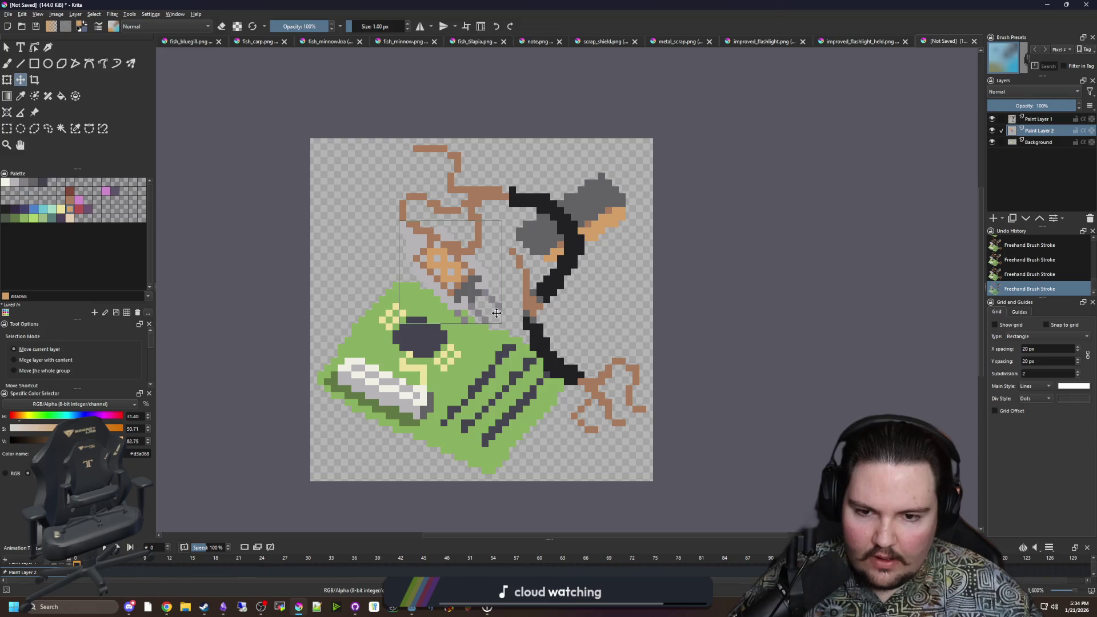
# Step: Move the green circuit board on the Background layer to the right
pyautogui.click(1042, 141)
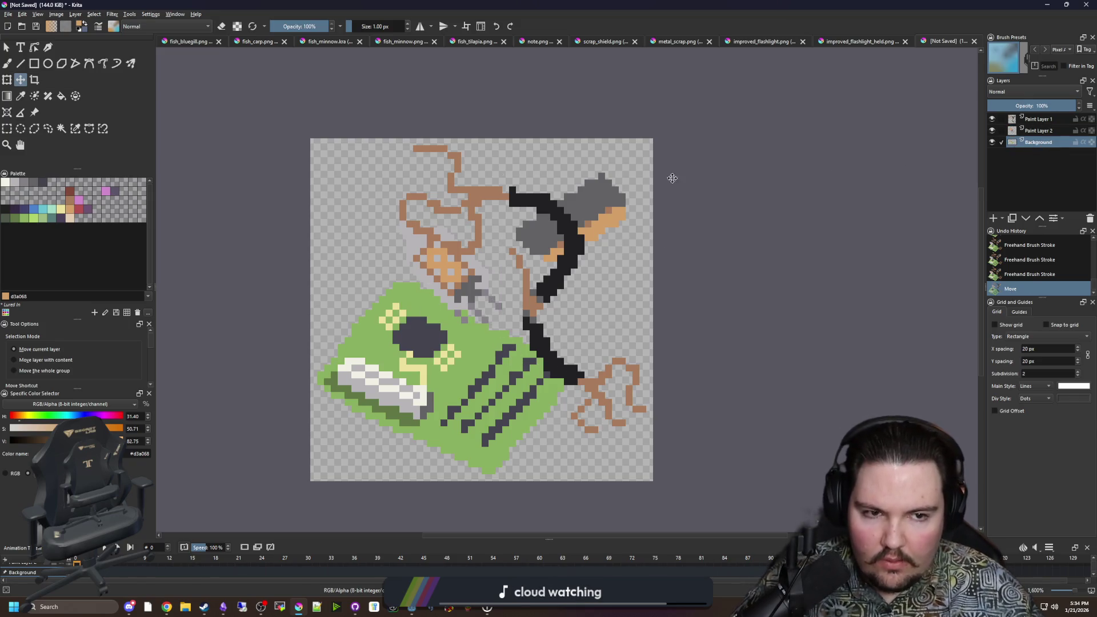
pyautogui.moveTo(435, 353); pyautogui.dragTo(494, 352)
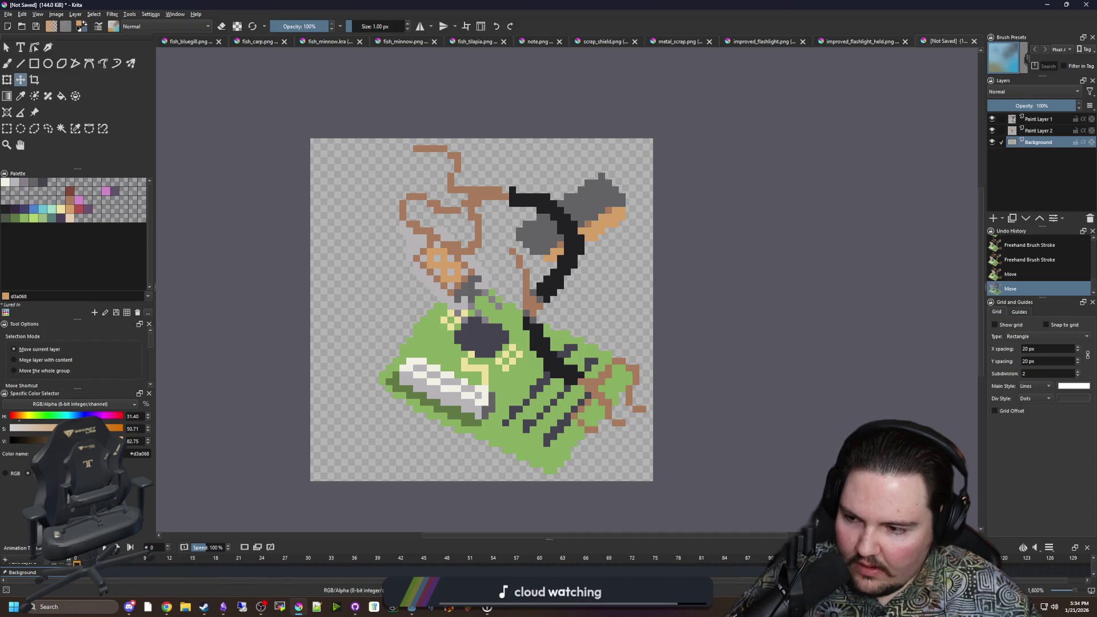
pyautogui.hotkey('alt', 'Tab')
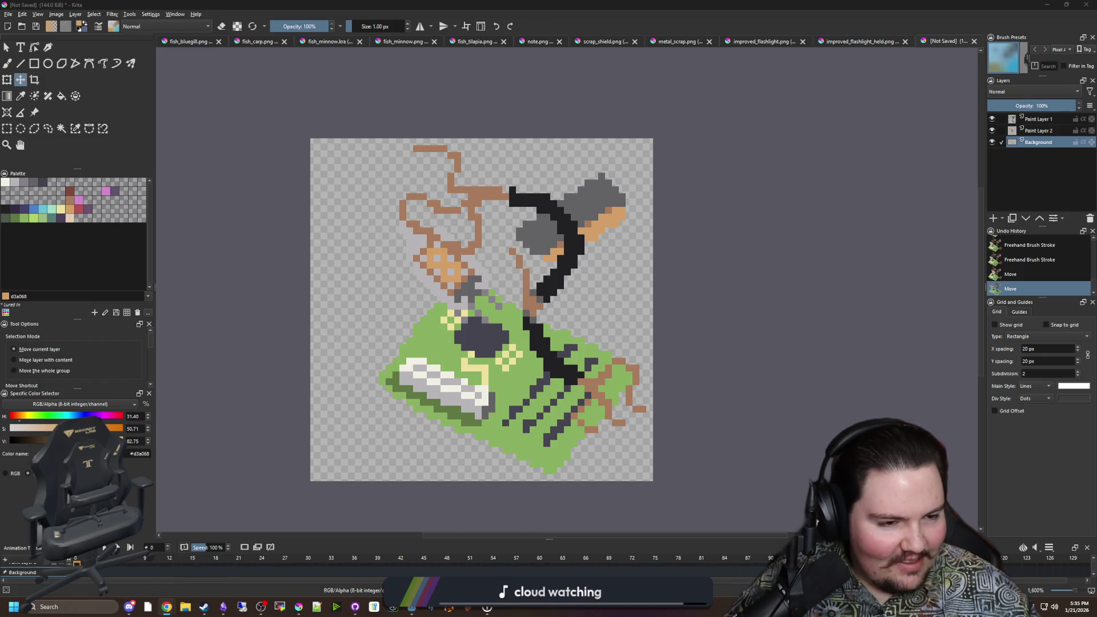
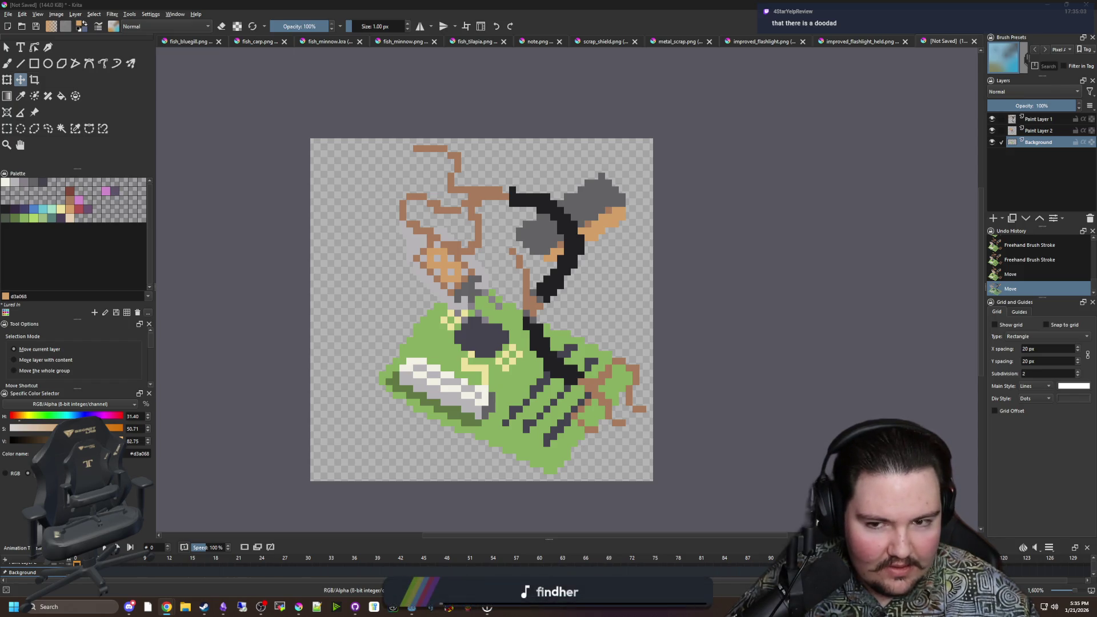
# Step: Pick the grey-purple swatch, add a new paint layer, and outline the rock at lower left
pyautogui.scroll(1, 419, 374)
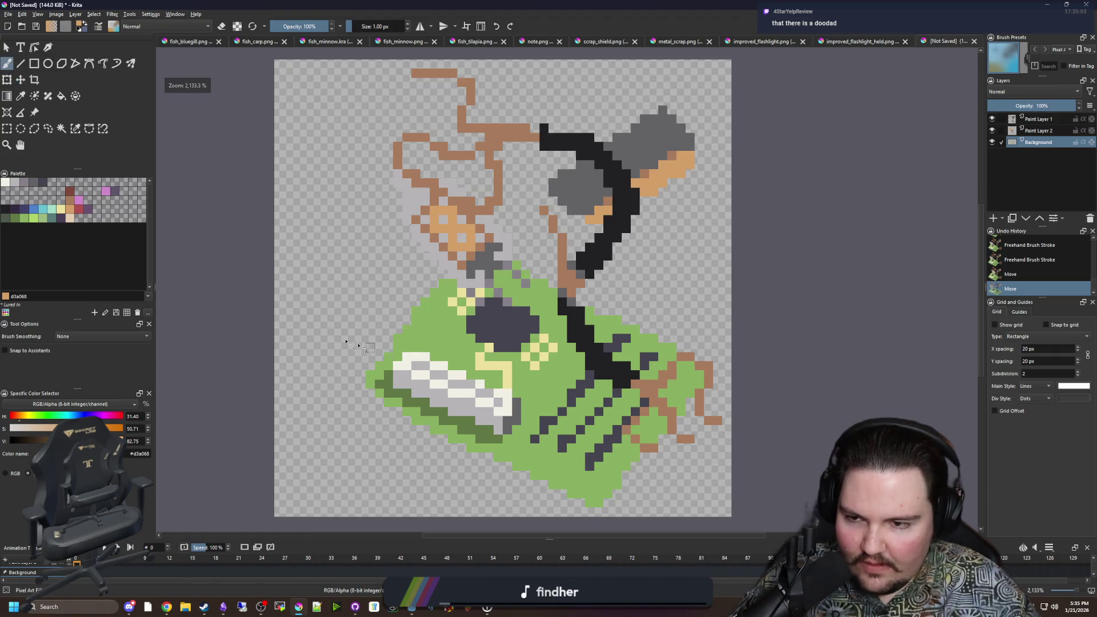
pyautogui.press('b')
pyautogui.click(24, 182)
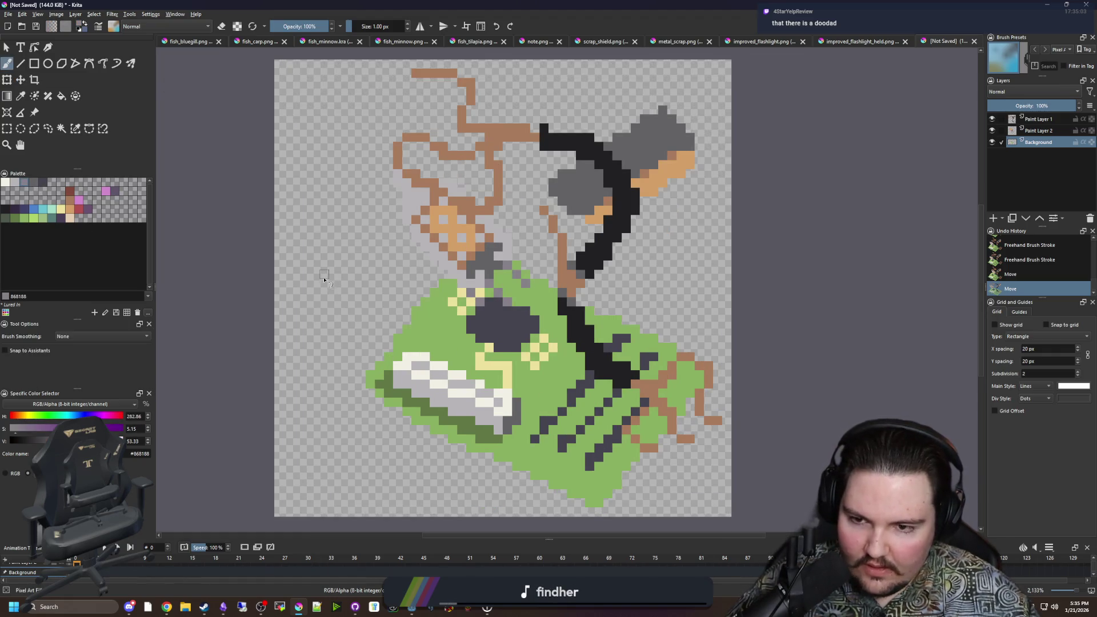
pyautogui.moveTo(328, 468); pyautogui.dragTo(420, 363)
pyautogui.hotkey('ctrl', 'z')
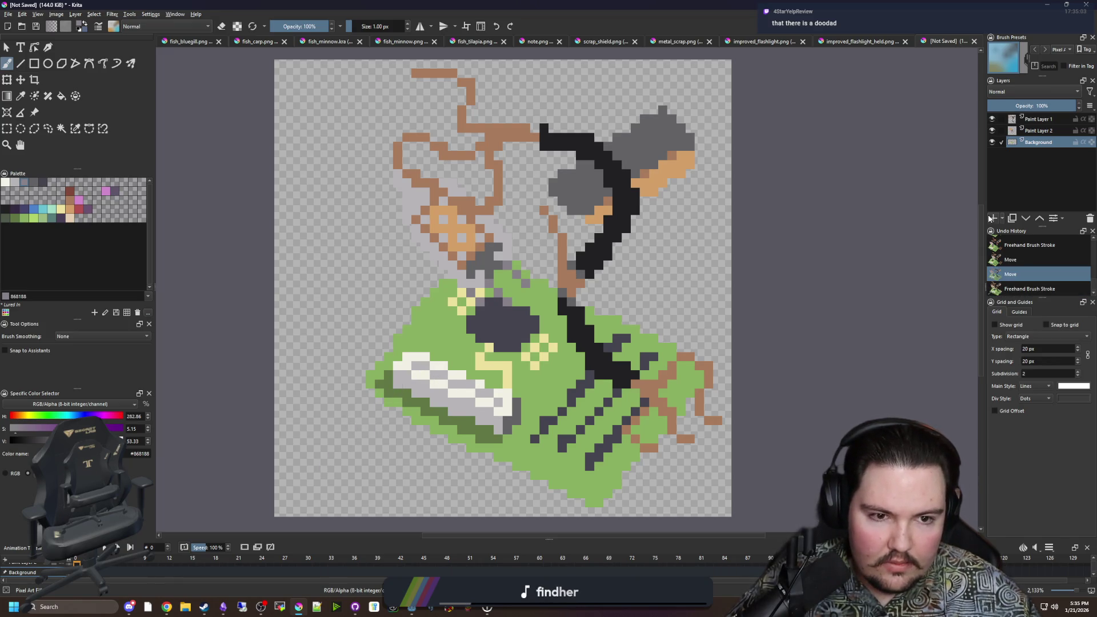
pyautogui.click(992, 217)
pyautogui.moveTo(328, 467)
pyautogui.mouseDown()
pyautogui.moveTo(486, 370)
pyautogui.moveTo(478, 307)
pyautogui.moveTo(420, 228)
pyautogui.moveTo(286, 327)
pyautogui.moveTo(345, 451)
pyautogui.mouseUp()
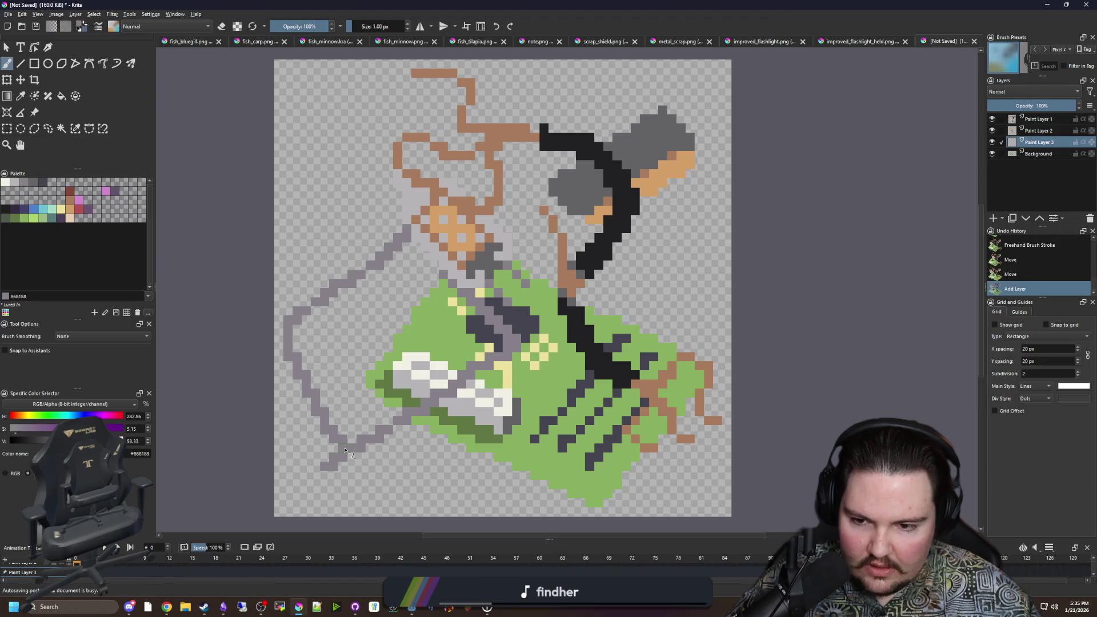
# Step: Flood-fill the inside of the rock outline solid grey-purple
pyautogui.press('e')
pyautogui.scroll(2, 345, 451)
pyautogui.press('f')
pyautogui.scroll(-2, 393, 280)
pyautogui.click(393, 280)
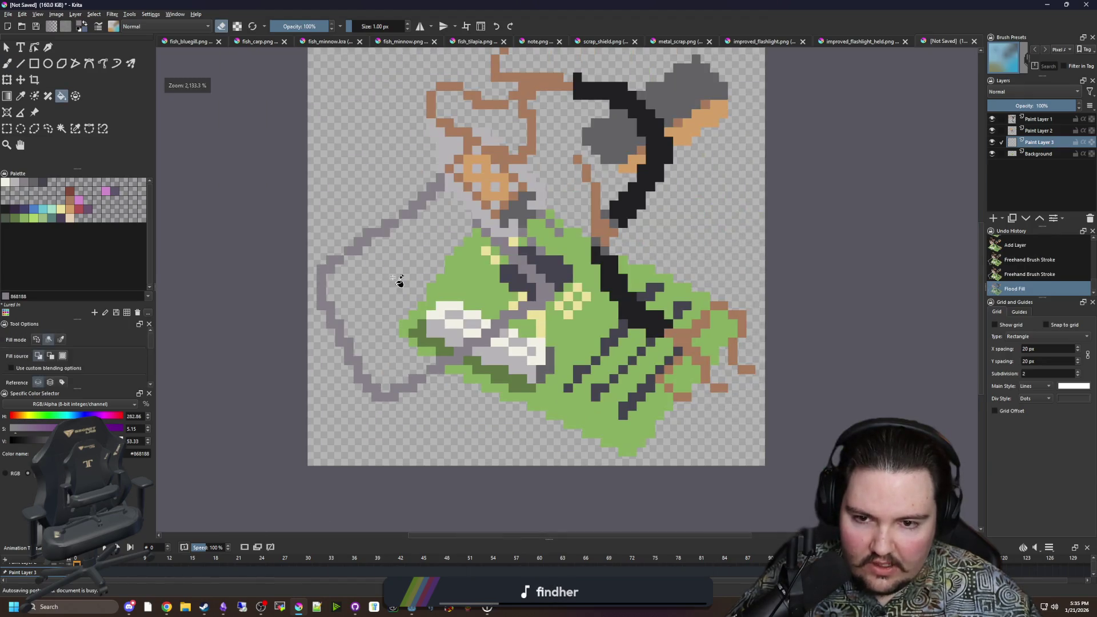
pyautogui.click(435, 280)
pyautogui.press('e')
pyautogui.click(497, 270)
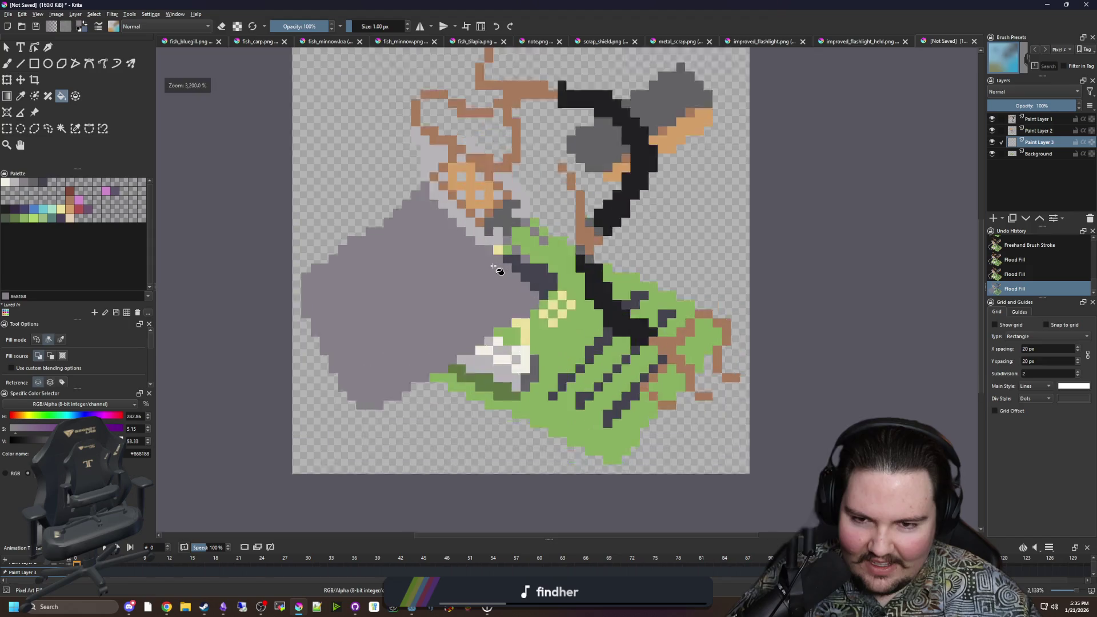
pyautogui.scroll(1, 486, 271)
pyautogui.scroll(-1, 473, 273)
pyautogui.scroll(-1, 430, 270)
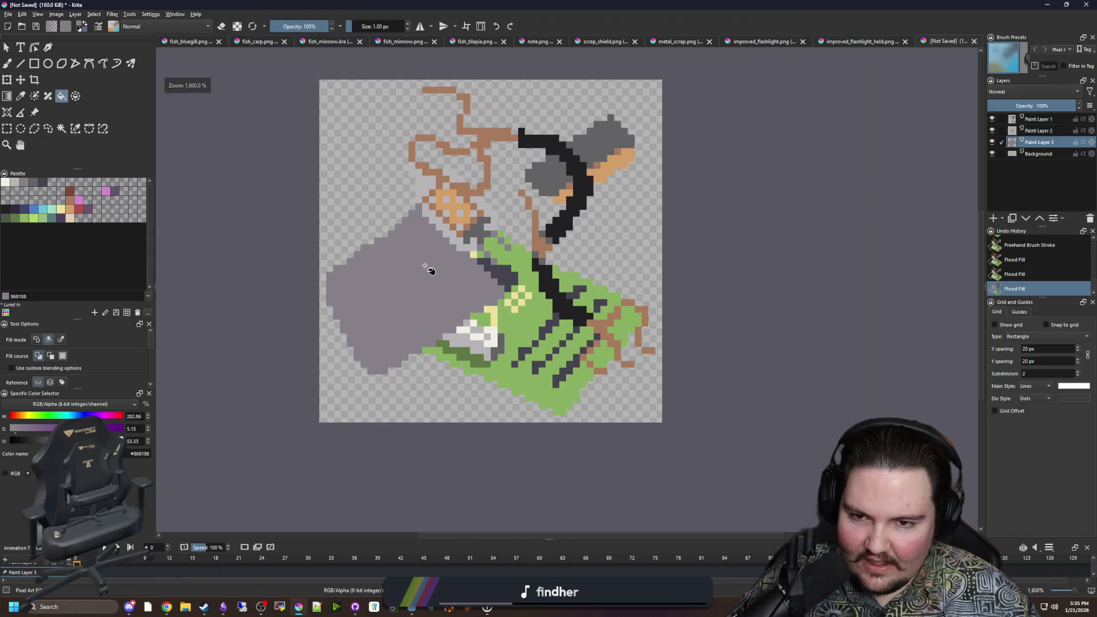
# Step: Move the rock layer above Paint Layer 2 and erase its left and upper-left edges
pyautogui.moveTo(1032, 142); pyautogui.dragTo(1031, 130)
pyautogui.scroll(1, 404, 271)
pyautogui.press('b')
pyautogui.press('e')
pyautogui.moveTo(332, 272); pyautogui.dragTo(341, 372)
pyautogui.moveTo(342, 330); pyautogui.dragTo(368, 376)
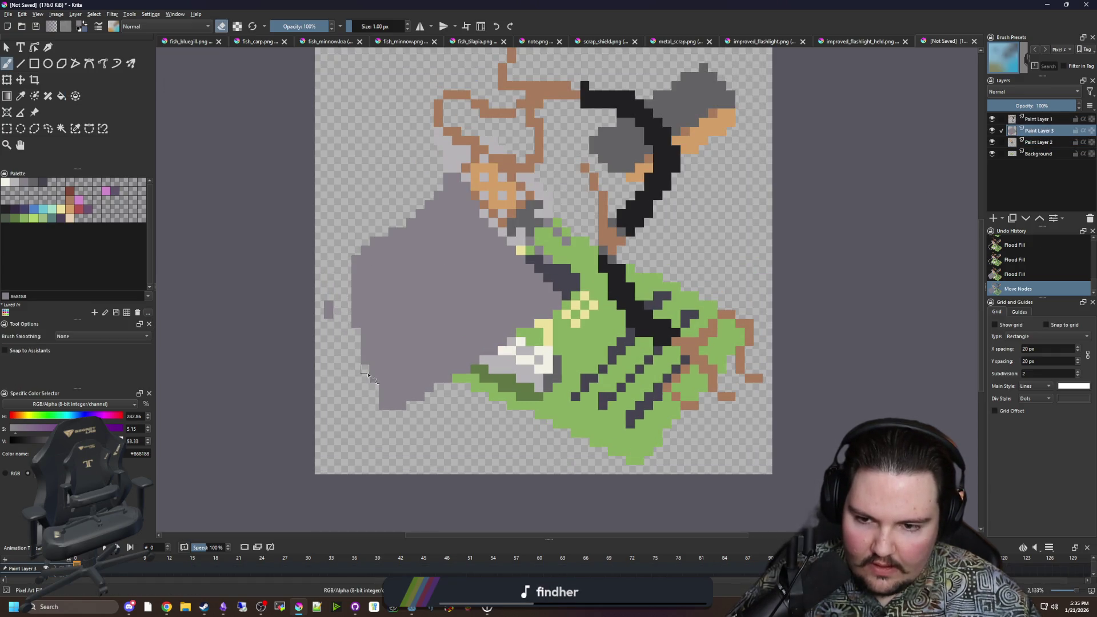
pyautogui.moveTo(371, 243)
pyautogui.mouseDown()
pyautogui.moveTo(492, 207)
pyautogui.moveTo(429, 199)
pyautogui.mouseUp()
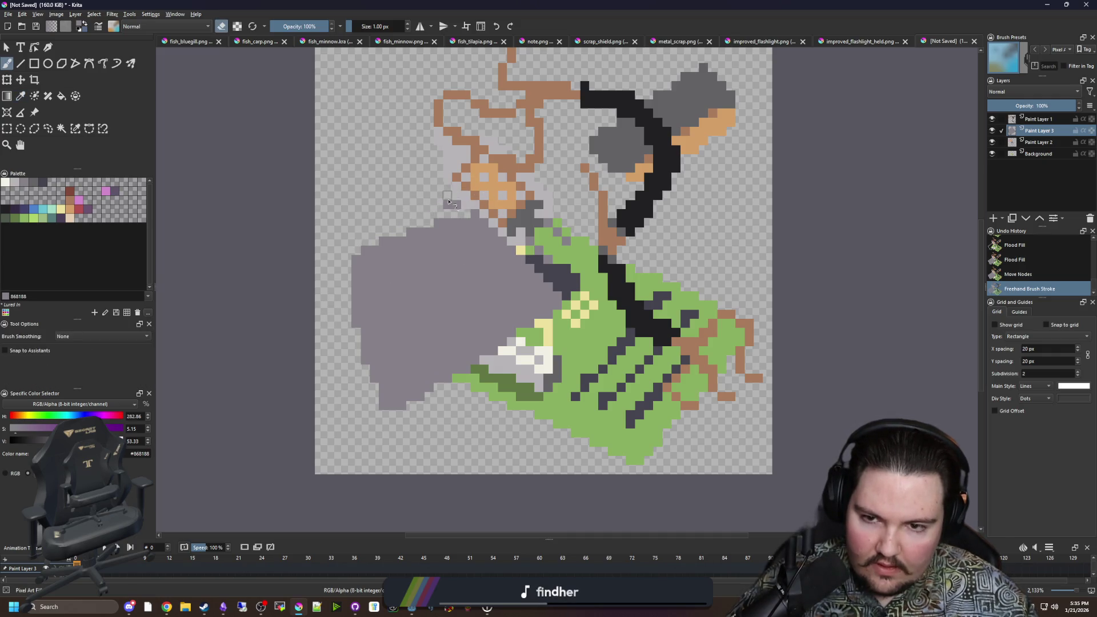
pyautogui.scroll(1, 548, 261)
pyautogui.moveTo(553, 282); pyautogui.dragTo(560, 314)
# Step: Paint grey over stray board pixels, erase the rock's bottom row, and move it down
pyautogui.press('e')
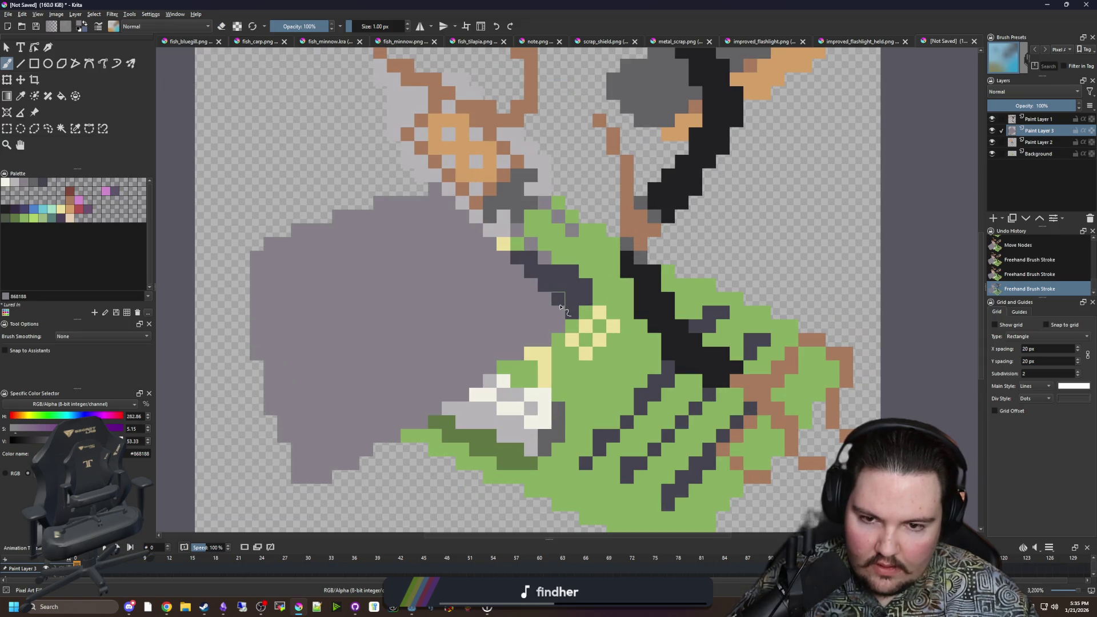
pyautogui.moveTo(540, 255)
pyautogui.mouseDown()
pyautogui.moveTo(531, 203)
pyautogui.moveTo(448, 183)
pyautogui.moveTo(511, 228)
pyautogui.moveTo(527, 258)
pyautogui.mouseUp()
pyautogui.moveTo(558, 346)
pyautogui.mouseDown()
pyautogui.moveTo(511, 389)
pyautogui.moveTo(403, 437)
pyautogui.moveTo(532, 357)
pyautogui.mouseUp()
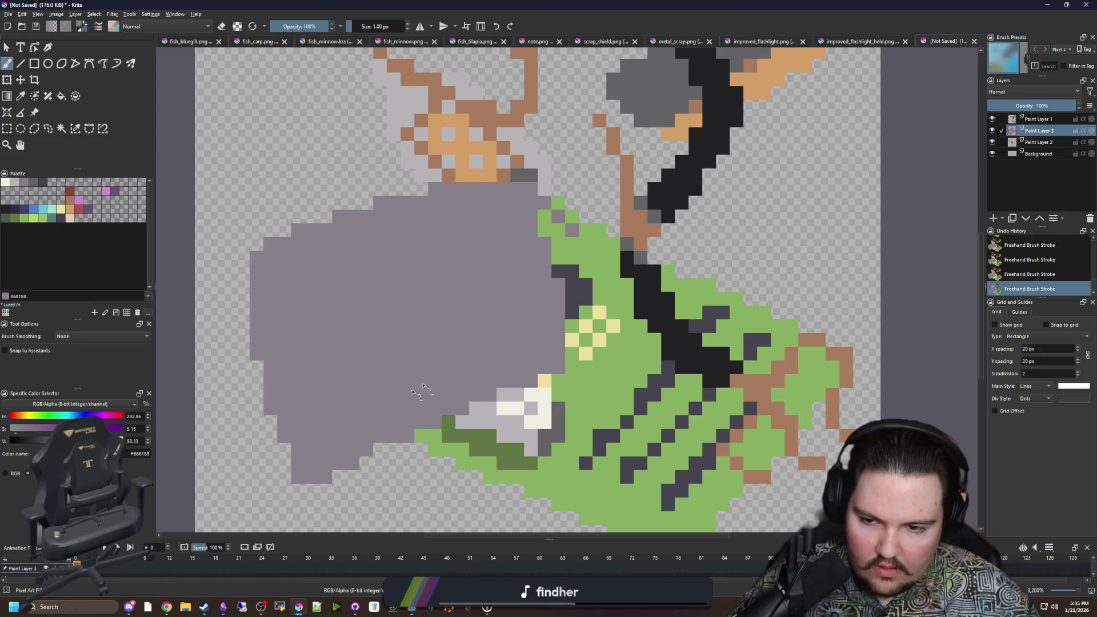
pyautogui.moveTo(336, 479); pyautogui.dragTo(358, 470)
pyautogui.scroll(-6, 344, 464)
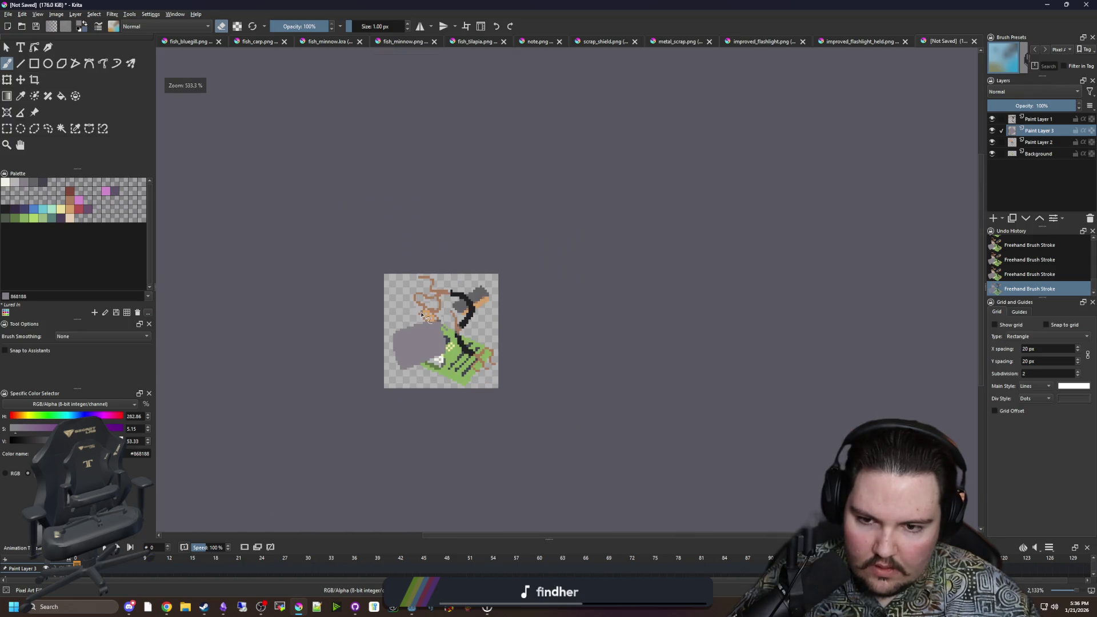
pyautogui.scroll(4, 403, 358)
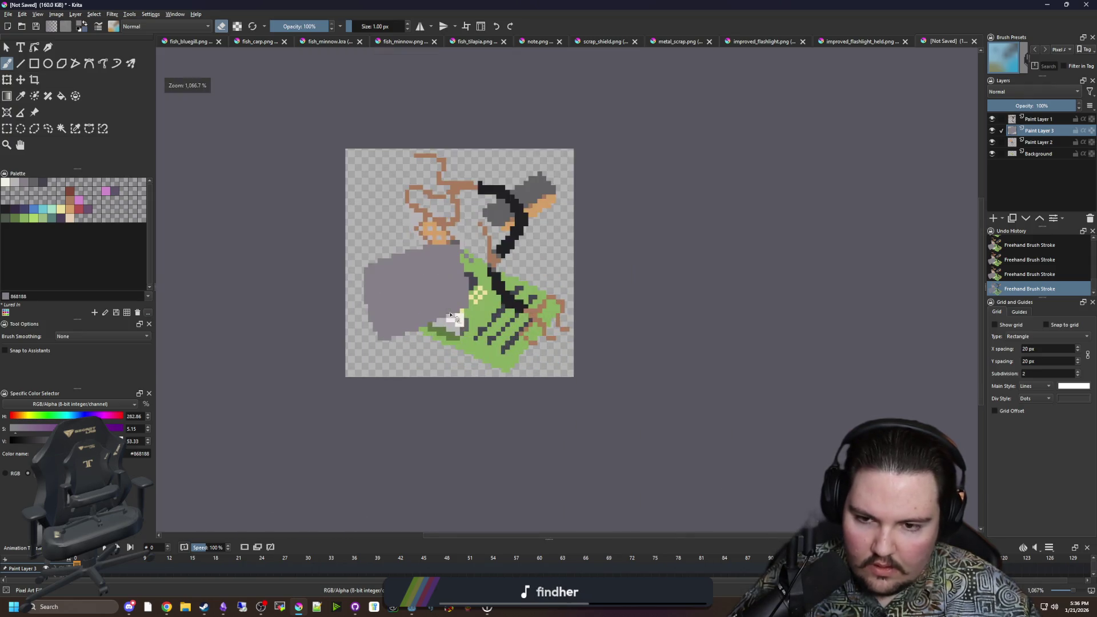
pyautogui.press('t')
pyautogui.moveTo(367, 269); pyautogui.dragTo(380, 330)
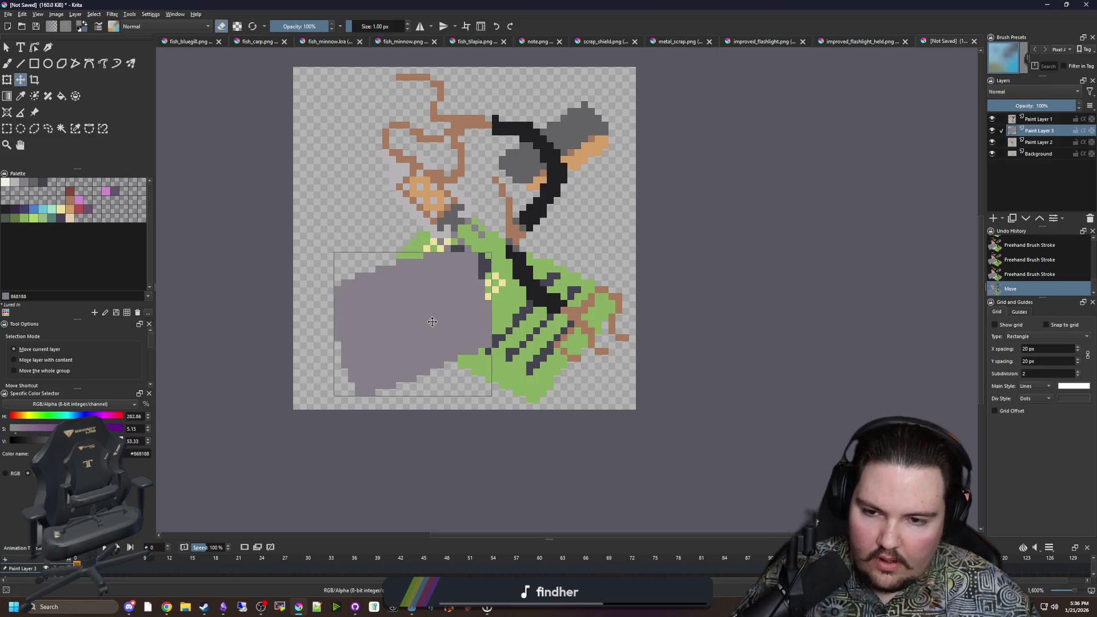
# Step: Nudge the rock left and fill a dark grey band along its upper-left edge
pyautogui.press('Left')
pyautogui.press('Left')
pyautogui.press('b')
pyautogui.scroll(2, 368, 348)
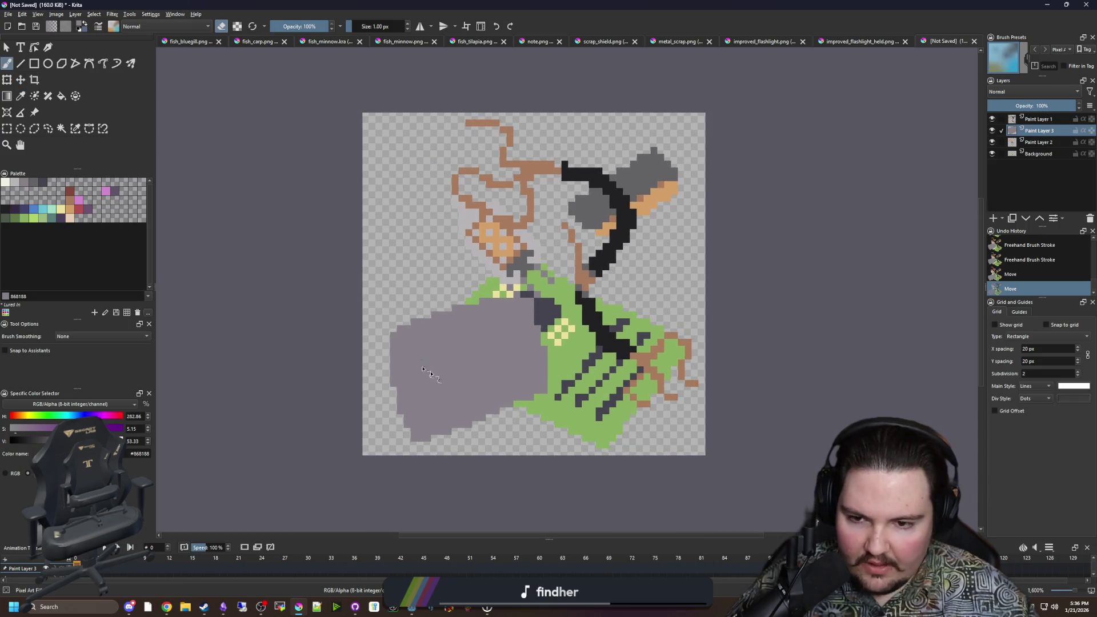
pyautogui.click(33, 184)
pyautogui.moveTo(374, 485)
pyautogui.mouseDown()
pyautogui.moveTo(323, 420)
pyautogui.moveTo(317, 303)
pyautogui.moveTo(353, 204)
pyautogui.moveTo(337, 77)
pyautogui.moveTo(320, 86)
pyautogui.moveTo(403, 66)
pyautogui.moveTo(457, 120)
pyautogui.moveTo(574, 160)
pyautogui.moveTo(611, 203)
pyautogui.mouseUp()
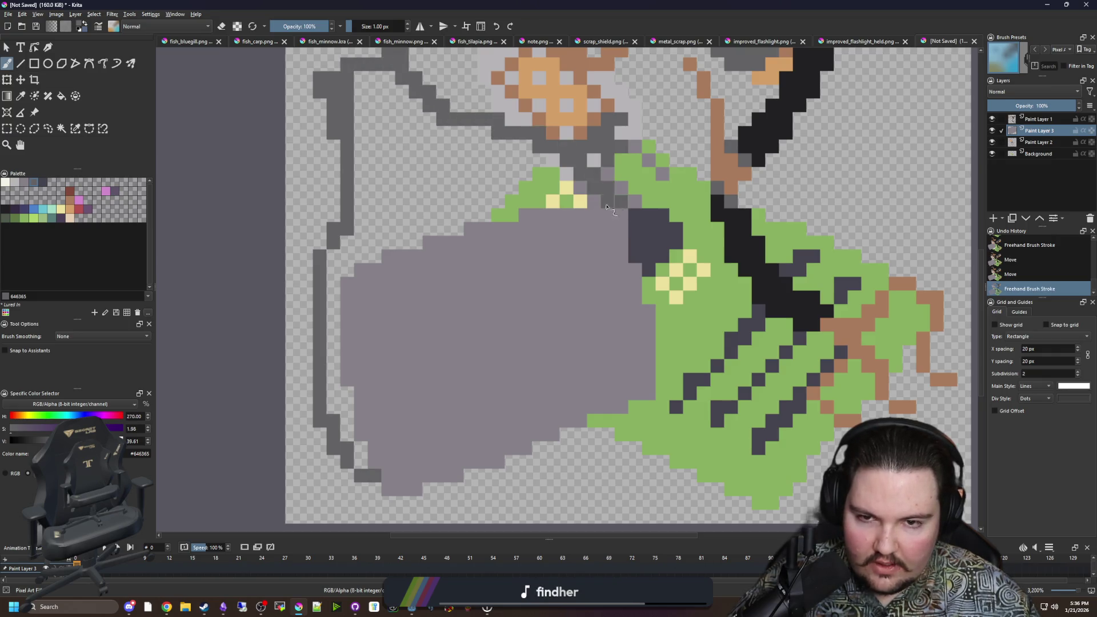
pyautogui.click(448, 215)
pyautogui.scroll(-5, 421, 245)
pyautogui.scroll(6, 368, 361)
pyautogui.moveTo(365, 377); pyautogui.dragTo(366, 397)
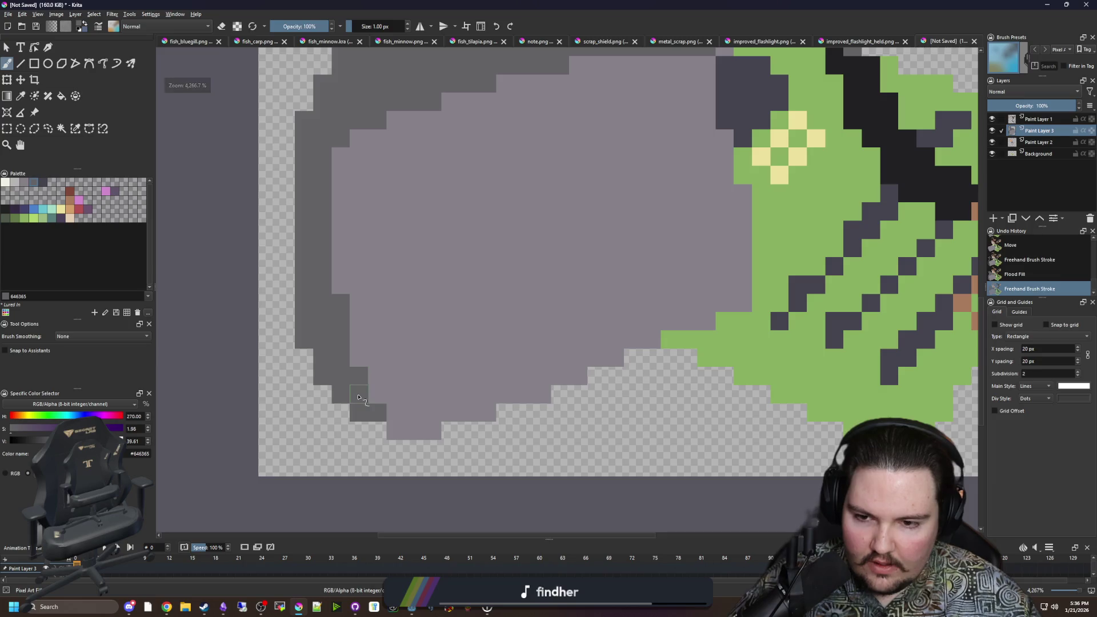
pyautogui.scroll(-5, 371, 286)
pyautogui.scroll(5, 376, 186)
# Step: Erase stray pixels on the rock's top edge and add grey pixels below the left bump
pyautogui.press('e')
pyautogui.click(360, 182)
pyautogui.click(323, 200)
pyautogui.moveTo(415, 163); pyautogui.dragTo(433, 181)
pyautogui.press('e')
pyautogui.moveTo(324, 237); pyautogui.dragTo(324, 256)
pyautogui.scroll(-7, 400, 239)
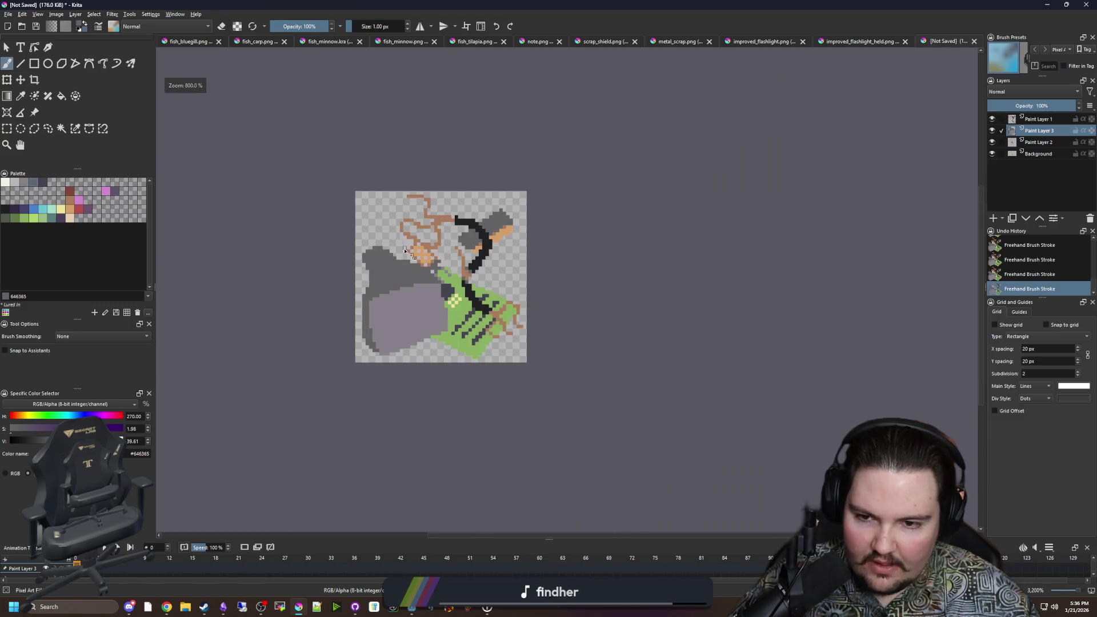
pyautogui.scroll(4, 435, 271)
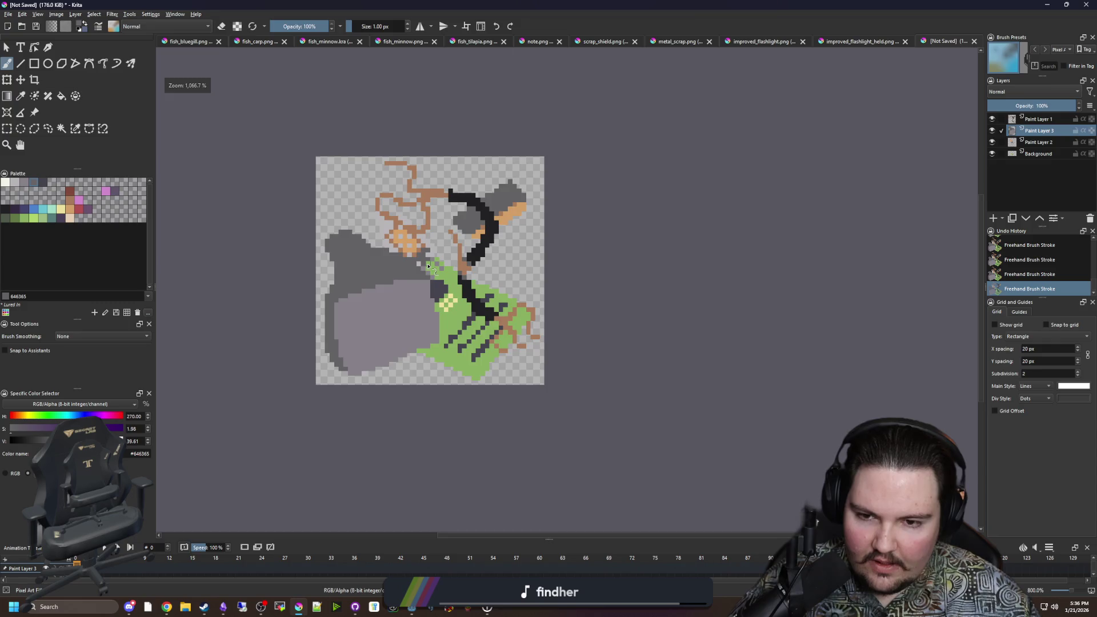
# Step: Shift the green circuit board on the Background layer slightly right and up
pyautogui.click(1036, 154)
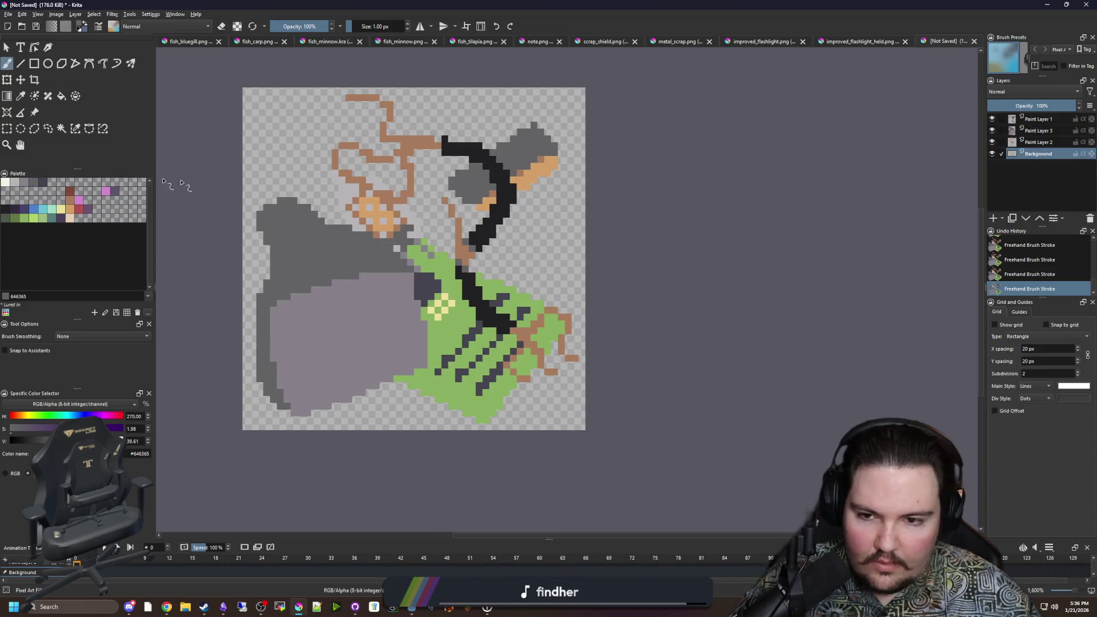
pyautogui.click(20, 79)
pyautogui.moveTo(496, 317); pyautogui.dragTo(500, 313)
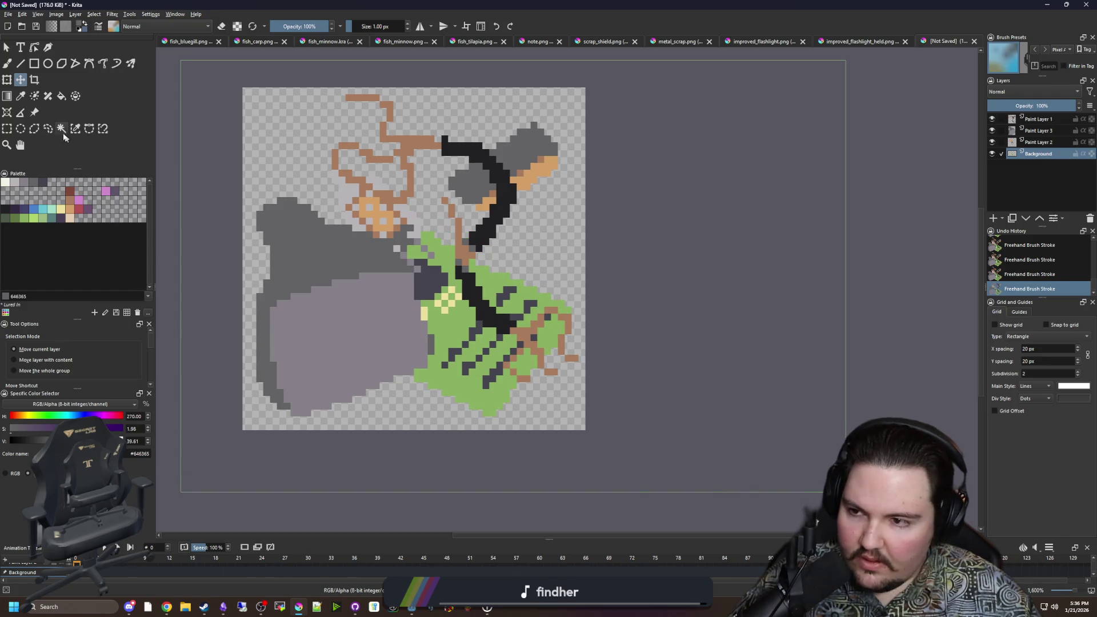
# Step: Mirror the green board horizontally and move it left and up into place
pyautogui.click(7, 79)
pyautogui.rightClick(446, 292)
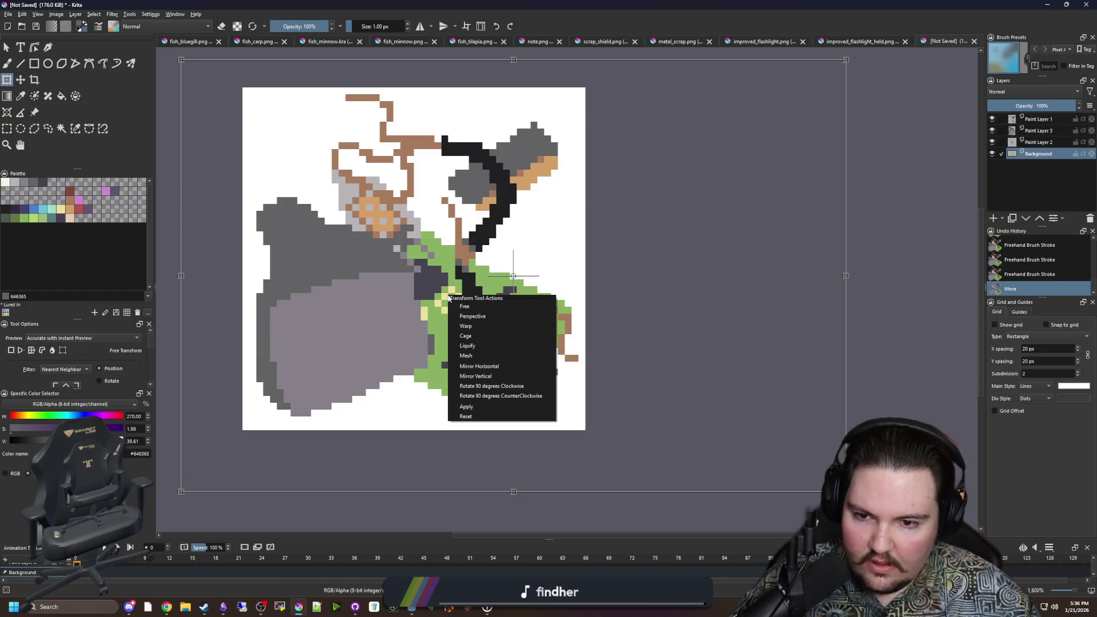
pyautogui.click(483, 364)
pyautogui.moveTo(484, 364); pyautogui.dragTo(409, 317)
pyautogui.press('Return')
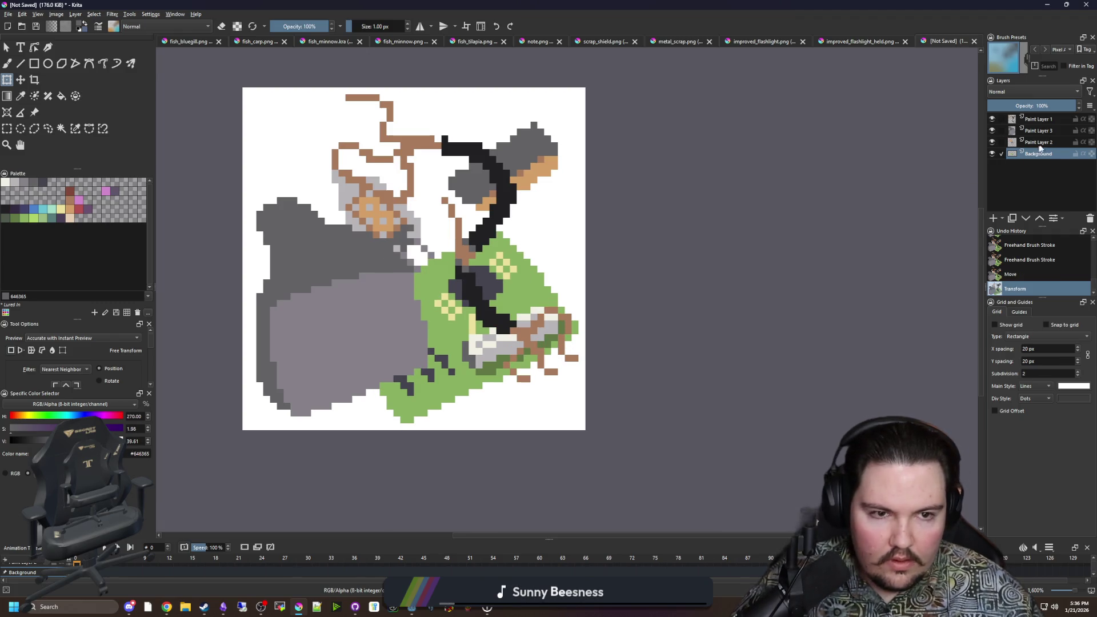
# Step: On Paint Layer 3, paint dark grey pixels along the seam where rock meets board
pyautogui.click(1039, 131)
pyautogui.press('b')
pyautogui.scroll(2, 409, 252)
pyautogui.moveTo(425, 333)
pyautogui.mouseDown()
pyautogui.moveTo(439, 337)
pyautogui.moveTo(440, 380)
pyautogui.mouseUp()
pyautogui.moveTo(440, 320); pyautogui.dragTo(440, 347)
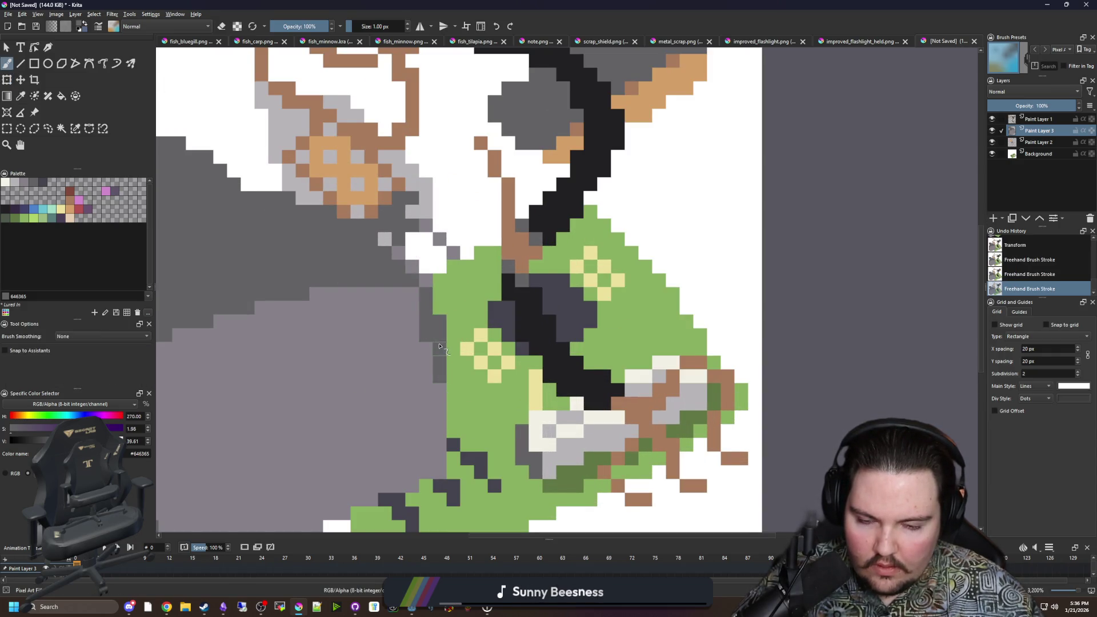
# Step: Add dark grey pixels and fill the white notch in the rock's left edge
pyautogui.scroll(-2, 440, 347)
pyautogui.click(460, 388)
pyautogui.scroll(-2, 440, 382)
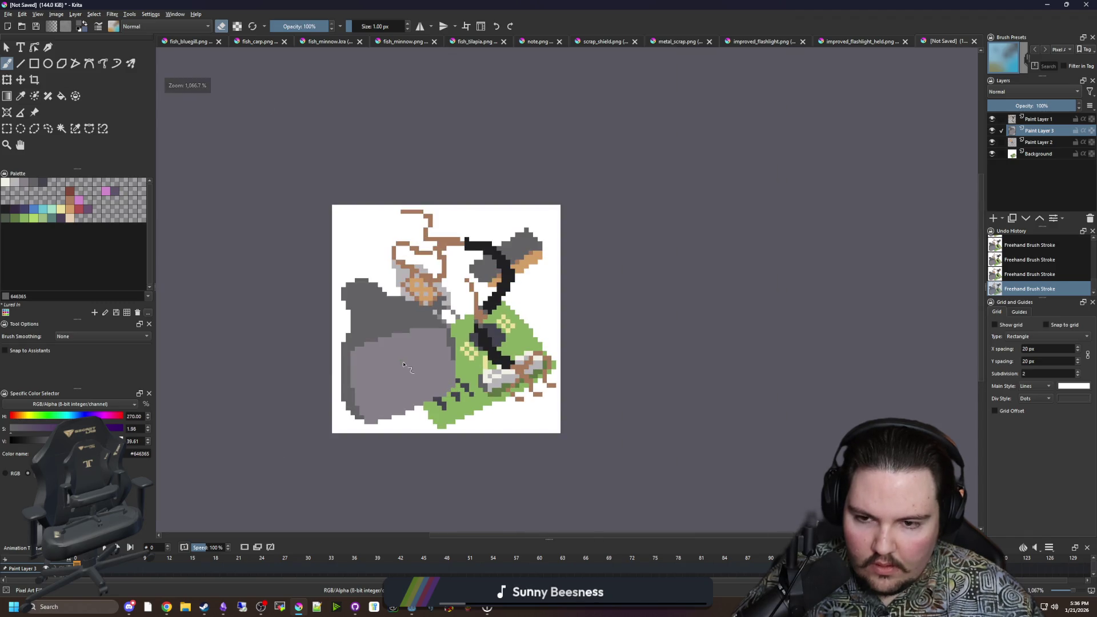
pyautogui.scroll(3, 351, 343)
pyautogui.scroll(1, 320, 251)
pyautogui.moveTo(320, 252)
pyautogui.mouseDown()
pyautogui.moveTo(337, 337)
pyautogui.moveTo(316, 321)
pyautogui.moveTo(328, 303)
pyautogui.mouseUp()
pyautogui.scroll(-4, 343, 276)
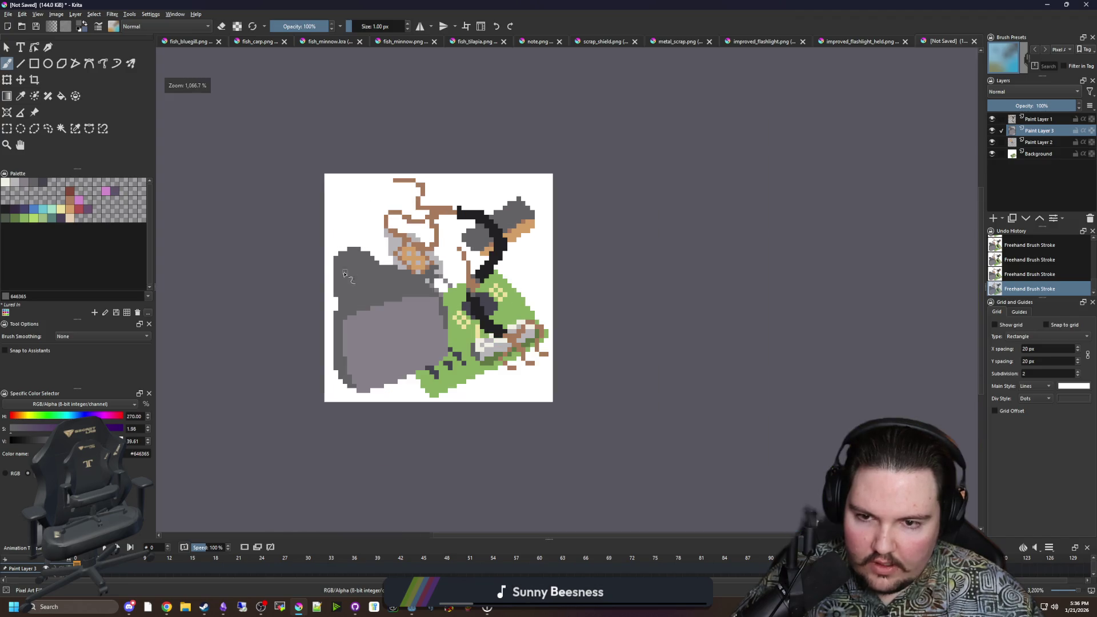
pyautogui.scroll(3, 355, 261)
# Step: Erase grey pixels along the rock's upper edge
pyautogui.press('e')
pyautogui.moveTo(517, 289)
pyautogui.mouseDown()
pyautogui.moveTo(460, 291)
pyautogui.moveTo(384, 221)
pyautogui.moveTo(333, 217)
pyautogui.moveTo(299, 237)
pyautogui.mouseUp()
pyautogui.scroll(-3, 325, 226)
pyautogui.scroll(3, 320, 232)
pyautogui.scroll(-3, 300, 238)
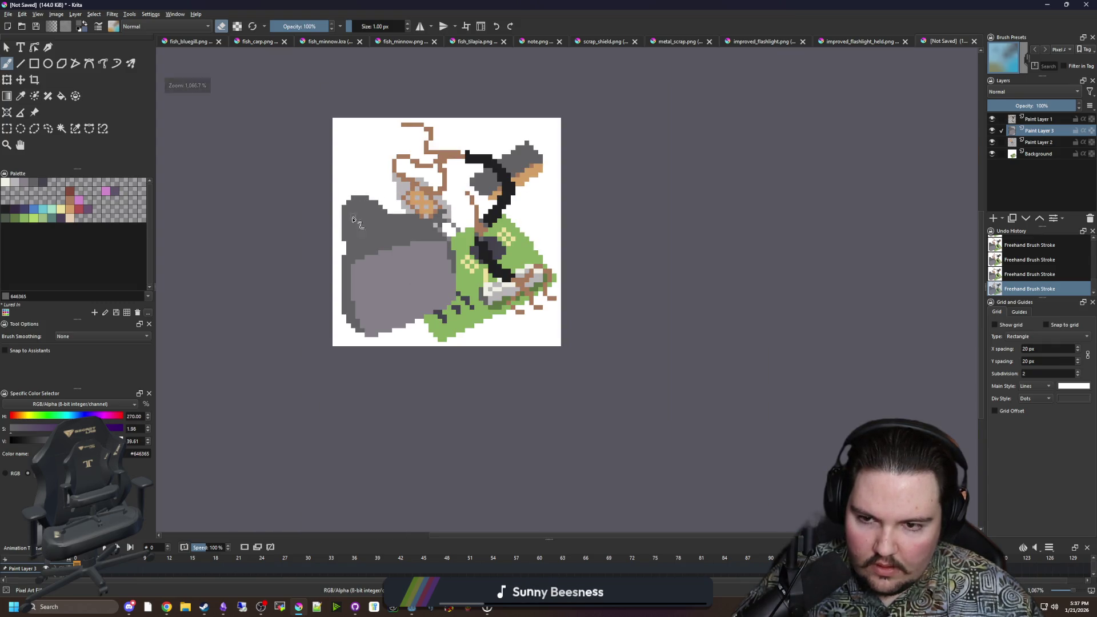
pyautogui.scroll(1, 348, 268)
pyautogui.scroll(2, 349, 274)
pyautogui.press('e')
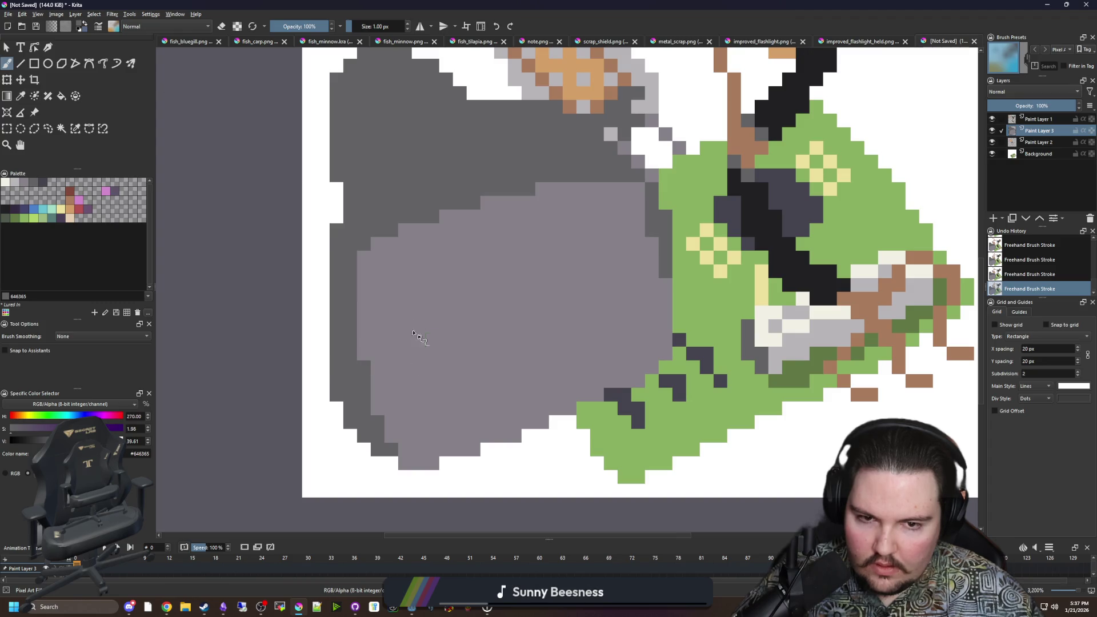
pyautogui.scroll(-2, 331, 283)
# Step: Shift the rock slightly right and paint a dark grey edge along its left side
pyautogui.press('t')
pyautogui.moveTo(495, 314); pyautogui.dragTo(510, 313)
pyautogui.press('b')
pyautogui.scroll(3, 339, 321)
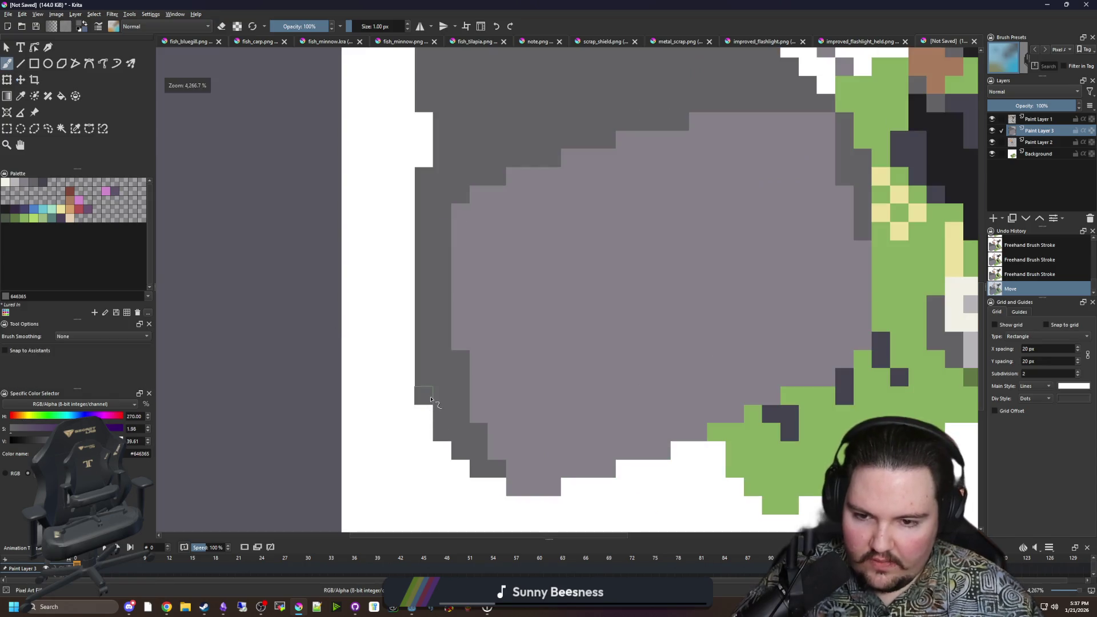
pyautogui.moveTo(495, 473)
pyautogui.mouseDown()
pyautogui.moveTo(444, 451)
pyautogui.moveTo(381, 372)
pyautogui.moveTo(366, 240)
pyautogui.moveTo(396, 371)
pyautogui.moveTo(400, 228)
pyautogui.moveTo(415, 360)
pyautogui.moveTo(432, 233)
pyautogui.moveTo(428, 281)
pyautogui.moveTo(427, 189)
pyautogui.moveTo(403, 123)
pyautogui.moveTo(448, 87)
pyautogui.moveTo(426, 80)
pyautogui.moveTo(447, 73)
pyautogui.moveTo(404, 189)
pyautogui.mouseUp()
pyautogui.click(404, 189)
pyautogui.scroll(-4, 354, 217)
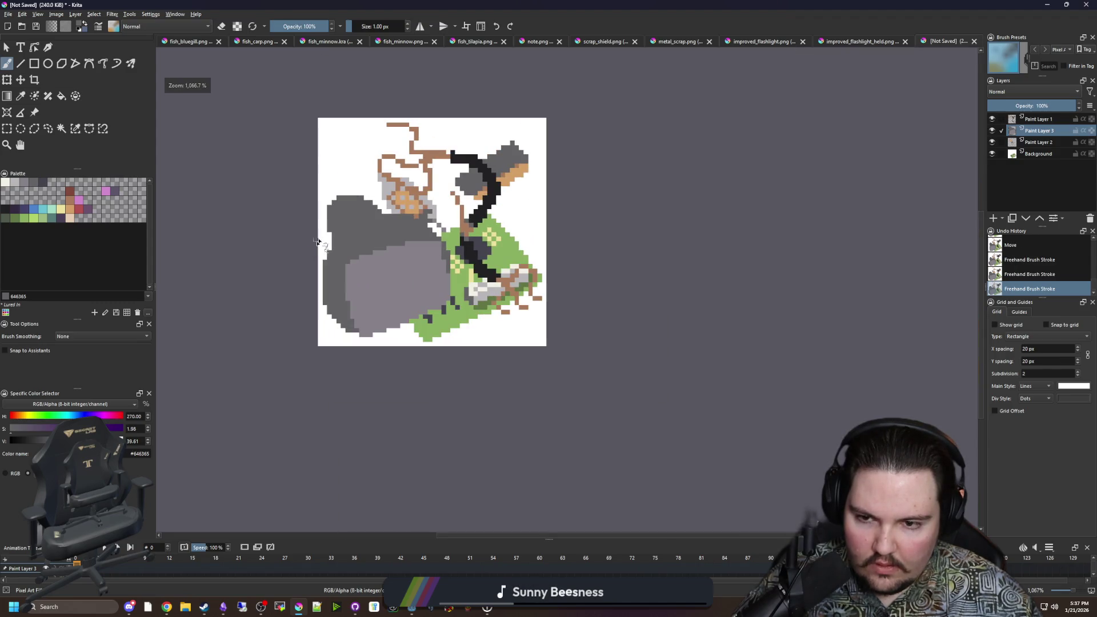
pyautogui.scroll(4, 340, 241)
# Step: Trim grey pixels from the rock's upper-right edge and top row
pyautogui.press('e')
pyautogui.moveTo(566, 225)
pyautogui.mouseDown()
pyautogui.moveTo(528, 224)
pyautogui.moveTo(422, 177)
pyautogui.mouseUp()
pyautogui.moveTo(475, 211)
pyautogui.mouseDown()
pyautogui.moveTo(379, 164)
pyautogui.moveTo(361, 191)
pyautogui.mouseUp()
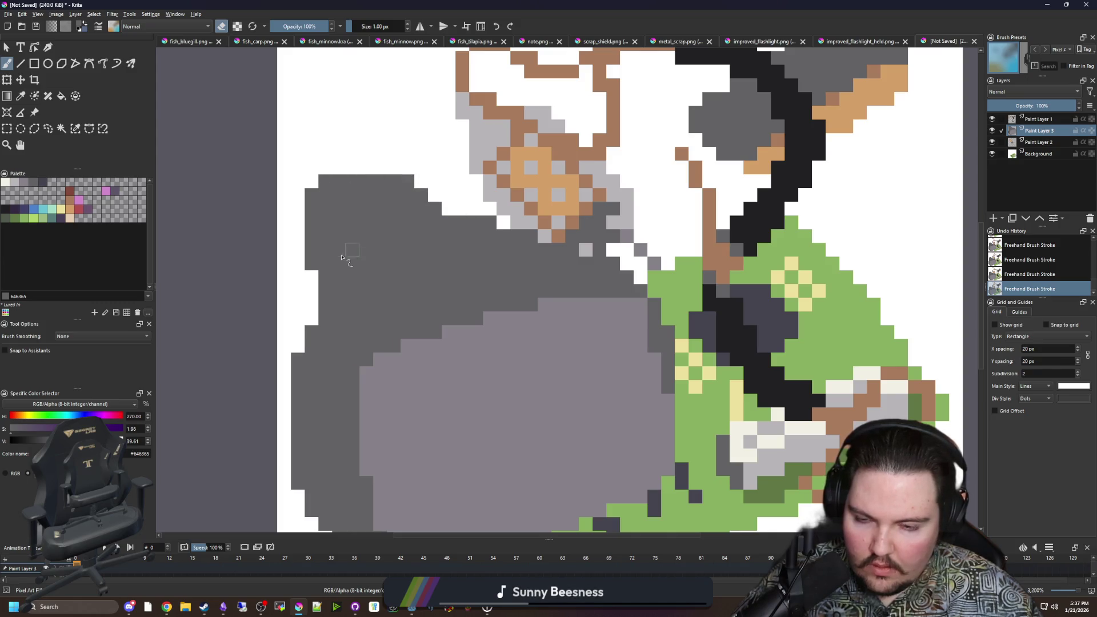
pyautogui.scroll(-6, 346, 255)
pyautogui.scroll(5, 312, 294)
# Step: Shade the rock's top and left edges with the sampled light grey-purple
pyautogui.keyDown('ctrl'); pyautogui.click(411, 340); pyautogui.keyUp('ctrl')
pyautogui.scroll(2, 353, 190)
pyautogui.press('e')
pyautogui.moveTo(311, 252)
pyautogui.mouseDown()
pyautogui.moveTo(380, 147)
pyautogui.moveTo(531, 128)
pyautogui.mouseUp()
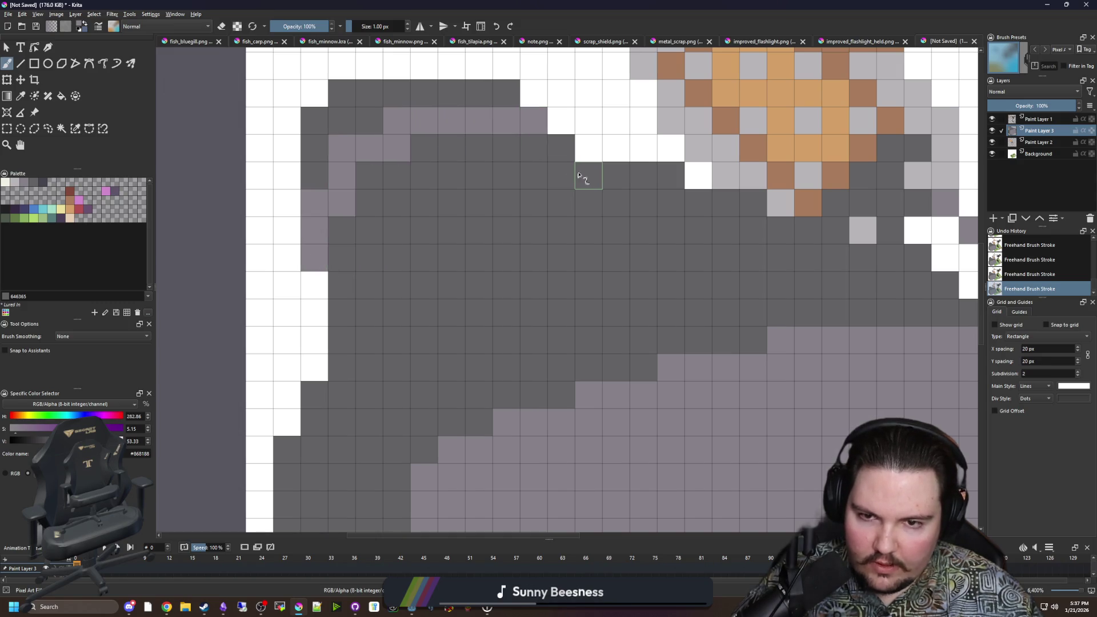
pyautogui.moveTo(578, 169)
pyautogui.mouseDown()
pyautogui.moveTo(406, 215)
pyautogui.moveTo(341, 327)
pyautogui.mouseUp()
pyautogui.scroll(-1, 341, 327)
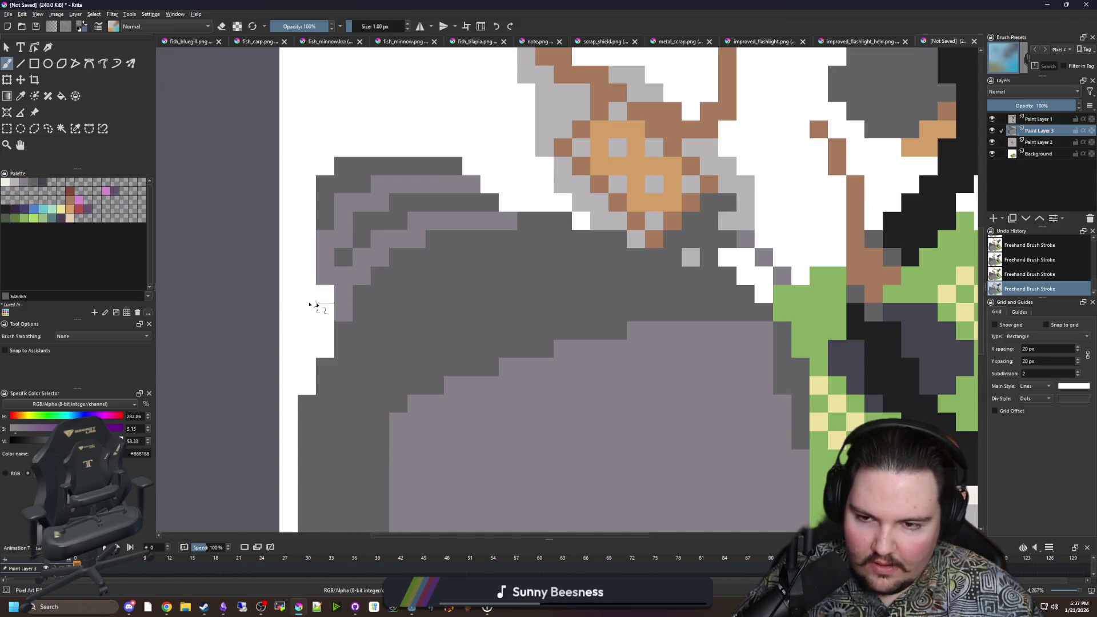
# Step: Draw two near-black #212123 wires rising from the rock's left side, cleaning stray pixels
pyautogui.click(19, 205)
pyautogui.scroll(1, 289, 281)
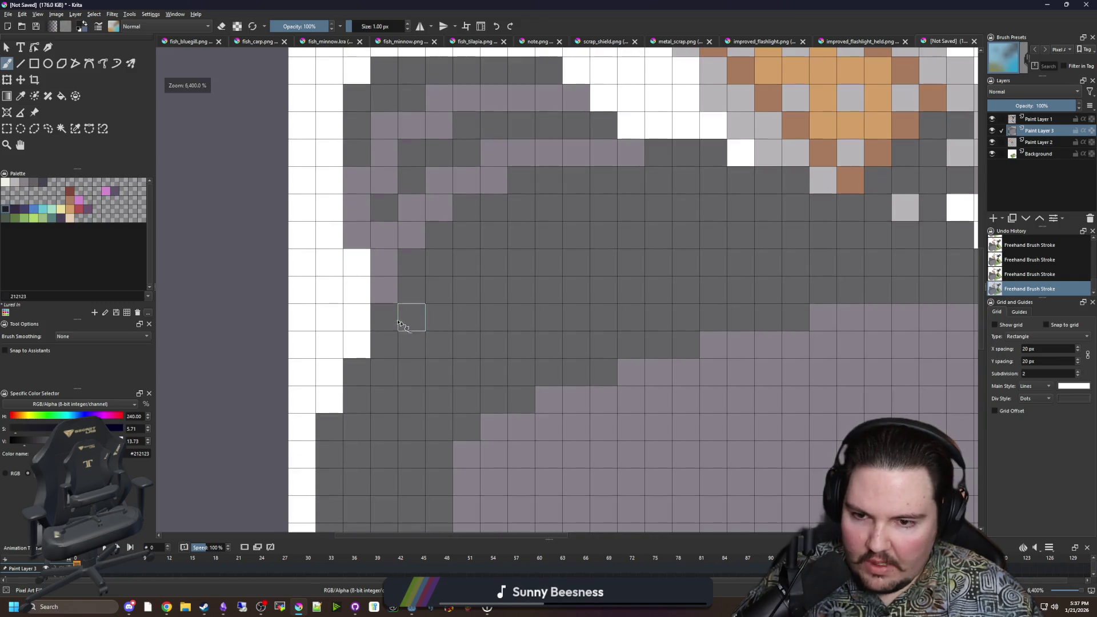
pyautogui.scroll(-1, 360, 246)
pyautogui.scroll(1, 341, 365)
pyautogui.moveTo(317, 398)
pyautogui.mouseDown()
pyautogui.moveTo(343, 225)
pyautogui.moveTo(334, 206)
pyautogui.mouseUp()
pyautogui.moveTo(458, 292)
pyautogui.mouseDown()
pyautogui.moveTo(455, 238)
pyautogui.moveTo(520, 159)
pyautogui.mouseUp()
pyautogui.press('e')
pyautogui.moveTo(293, 343); pyautogui.dragTo(321, 377)
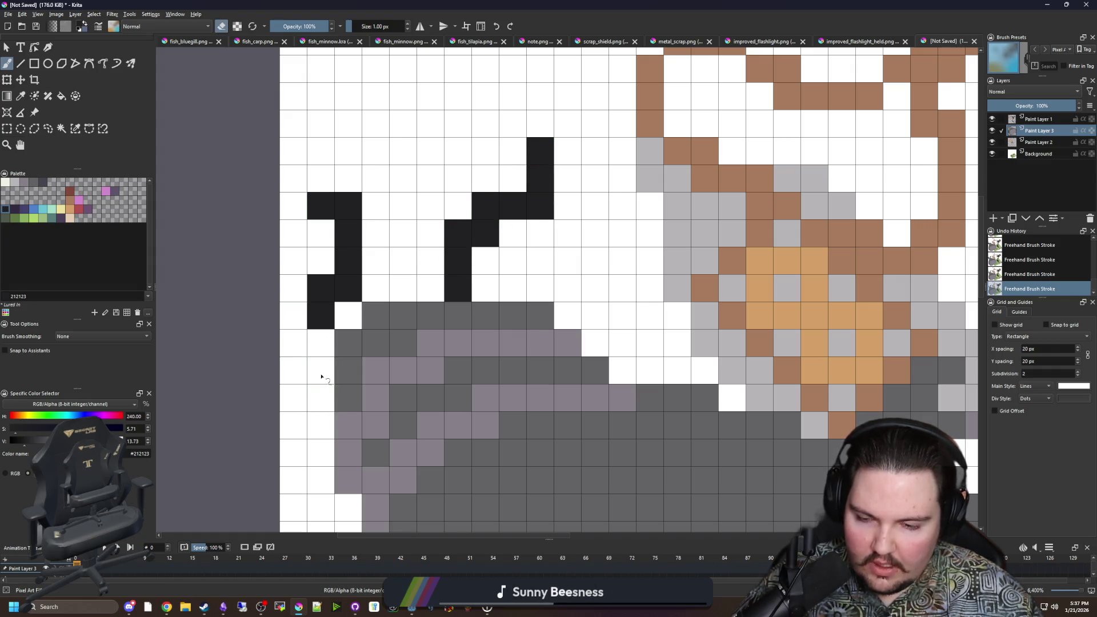
pyautogui.press('e')
pyautogui.click(337, 324)
pyautogui.moveTo(403, 298); pyautogui.dragTo(403, 251)
pyautogui.scroll(-5, 288, 268)
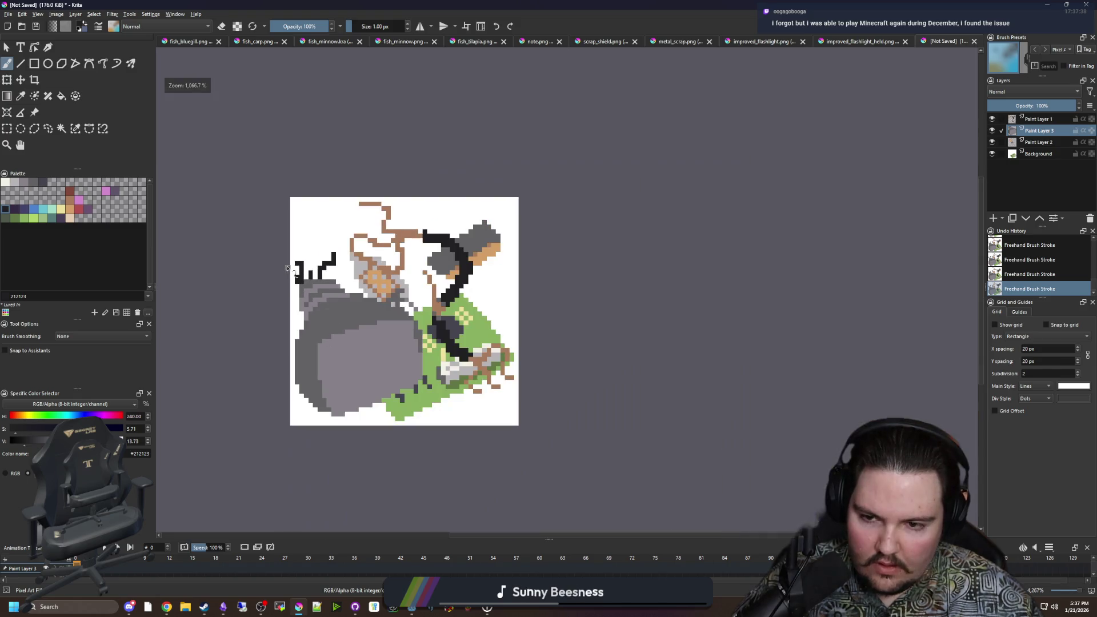
pyautogui.click(1028, 154)
# Step: Select the white background by similar colour and delete it to transparency
pyautogui.click(75, 128)
pyautogui.click(282, 190)
pyautogui.click(289, 162)
pyautogui.click(534, 250)
pyautogui.press('Delete')
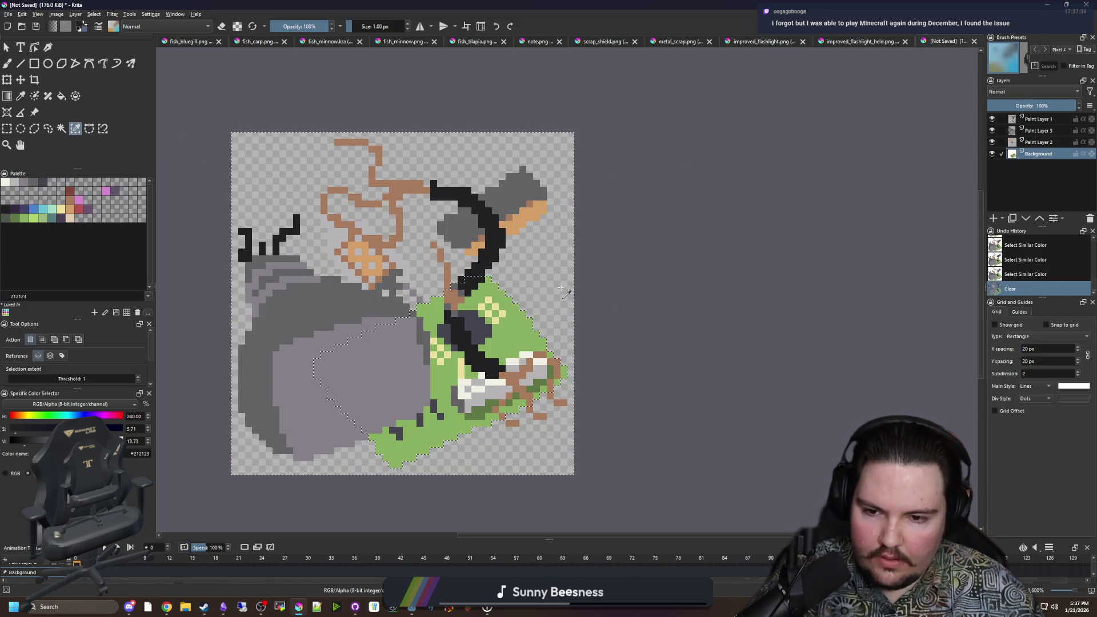
pyautogui.hotkey('ctrl', 'shift', 'a')
# Step: Nudge a paint layer's content slightly with the Move tool
pyautogui.press('b')
pyautogui.scroll(-1, 463, 327)
pyautogui.hscroll(-2, 457, 326)
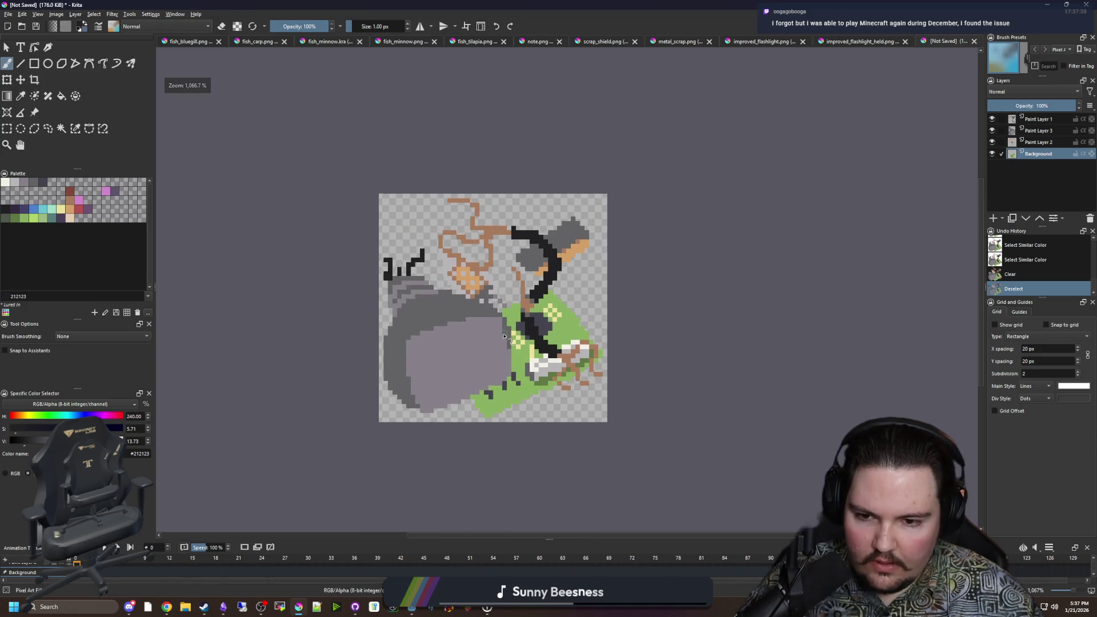
pyautogui.scroll(-4, 462, 311)
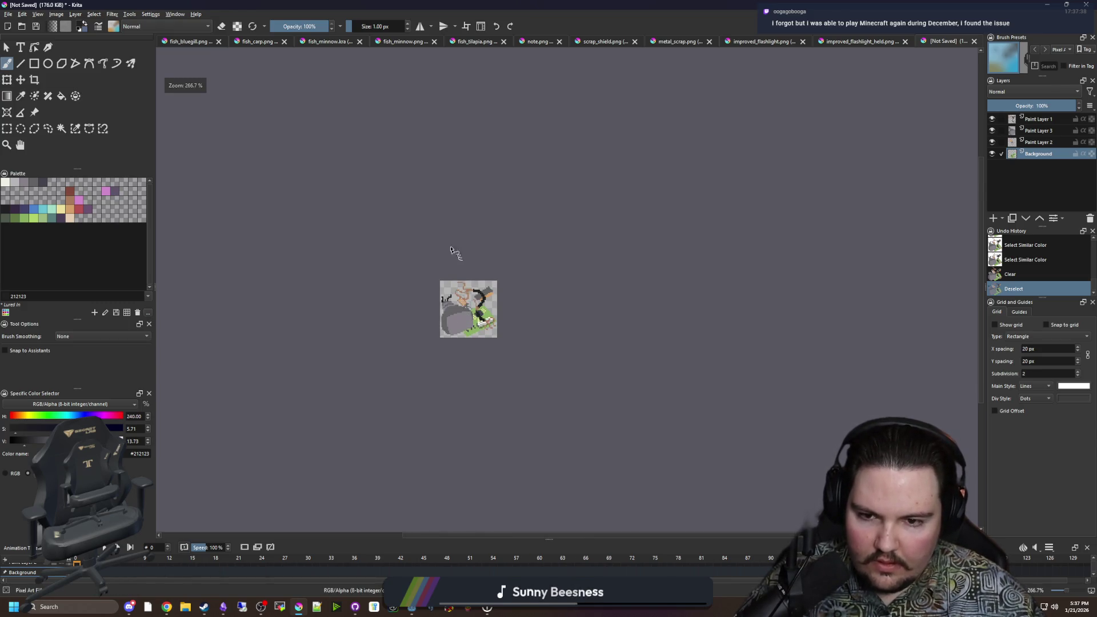
pyautogui.scroll(5, 475, 305)
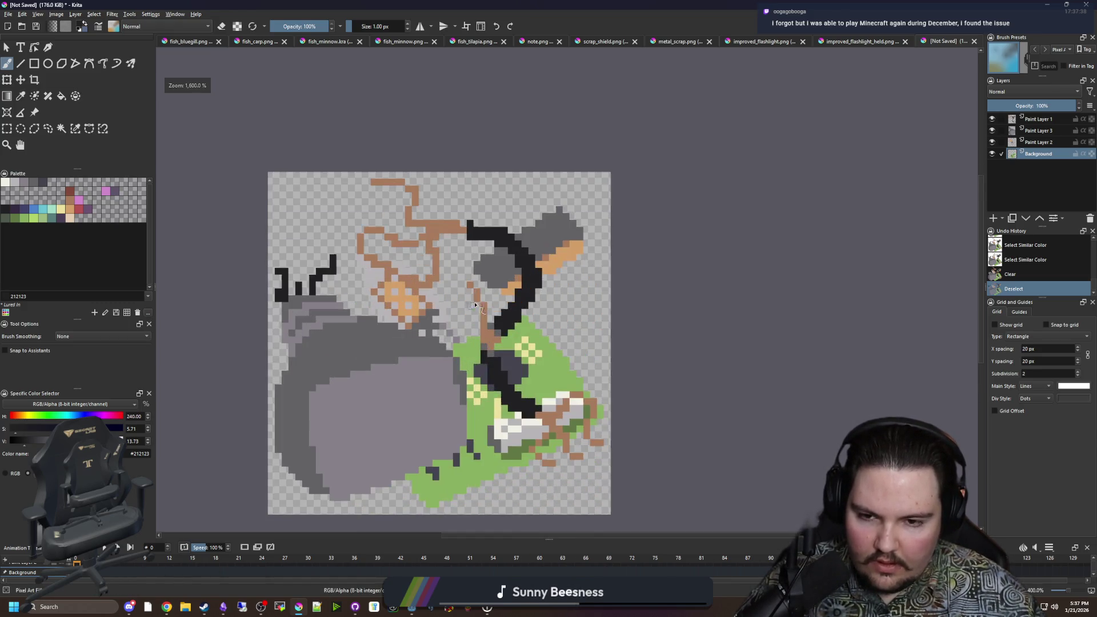
pyautogui.click(1036, 143)
pyautogui.click(21, 80)
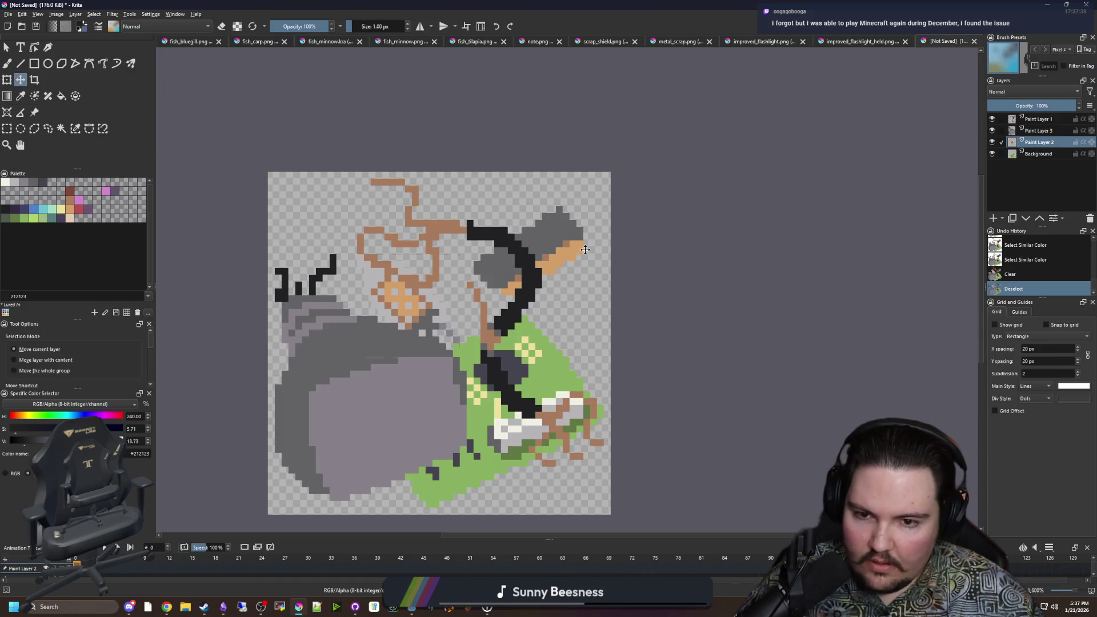
pyautogui.click(1037, 118)
pyautogui.click(582, 256)
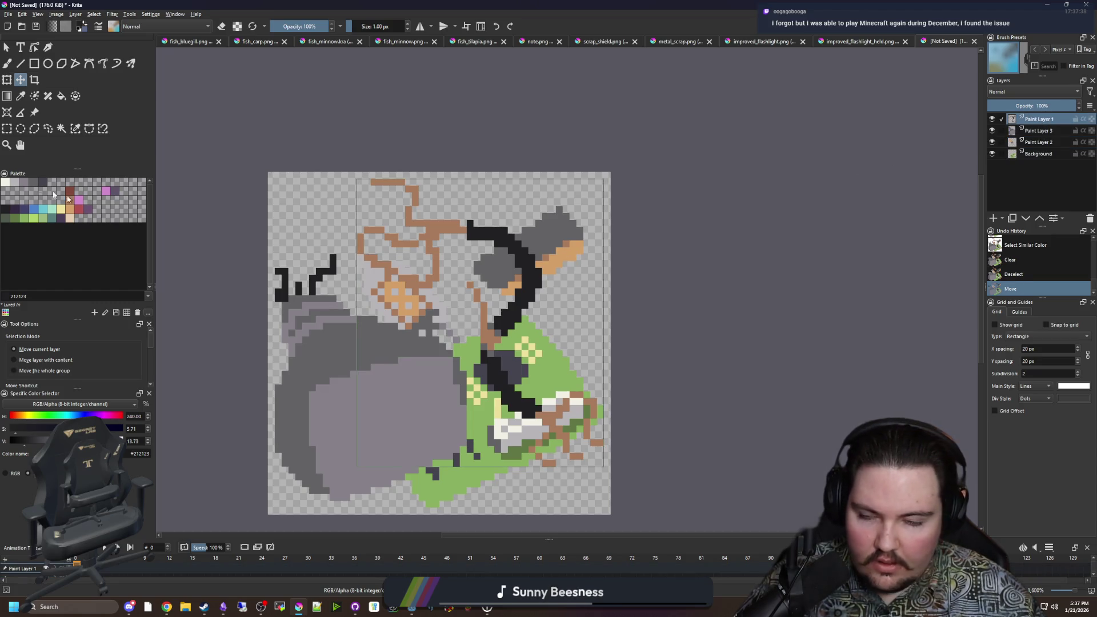
# Step: Add a new empty Paint Layer 4 directly above the Background layer
pyautogui.click(61, 128)
pyautogui.scroll(2, 612, 257)
pyautogui.click(519, 220)
pyautogui.hotkey('ctrl', 'shift', 'a')
pyautogui.scroll(-3, 522, 247)
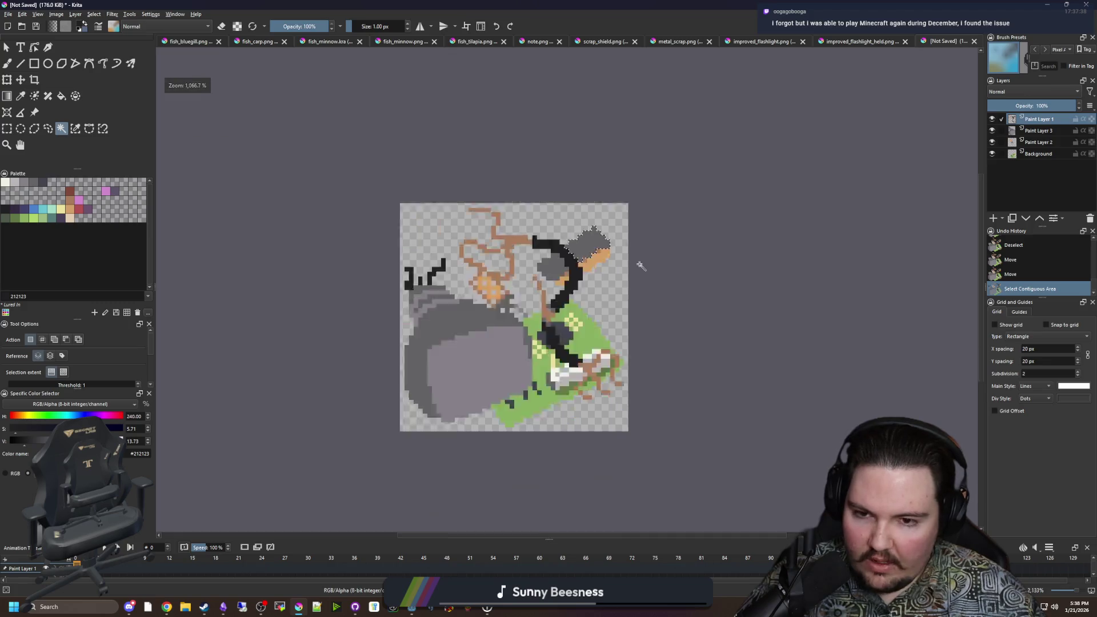
pyautogui.scroll(2, 616, 305)
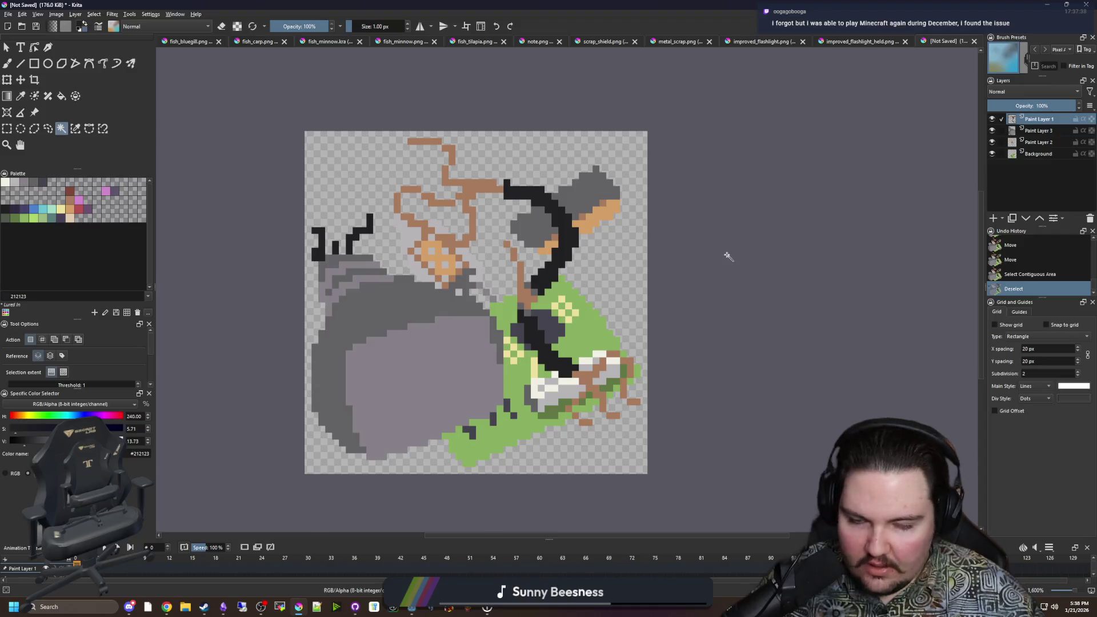
pyautogui.click(1049, 155)
pyautogui.click(994, 218)
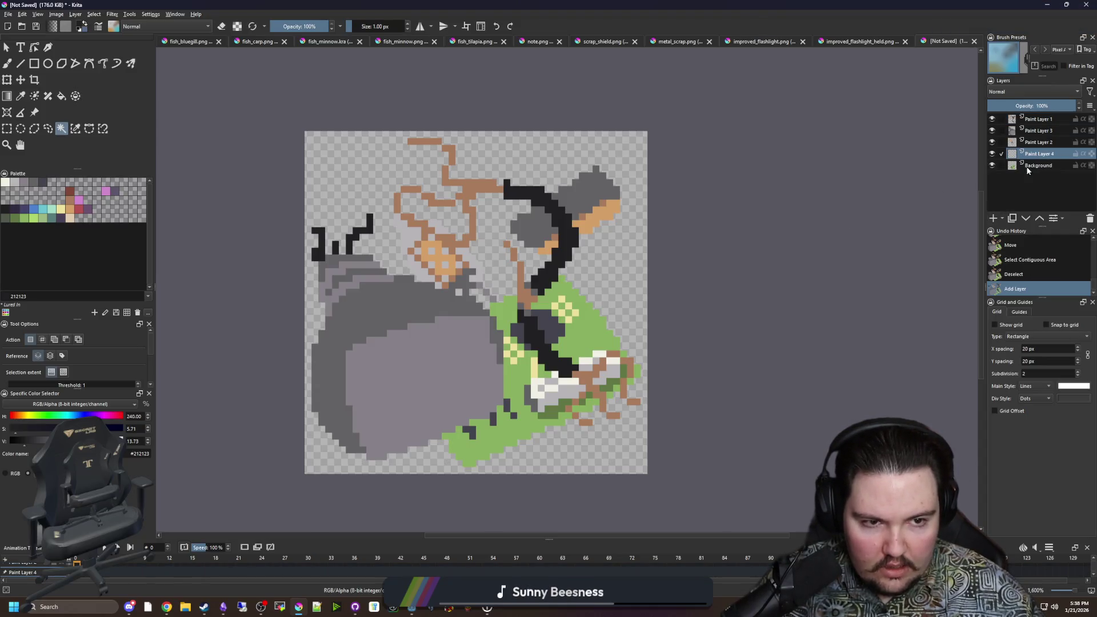
# Step: Move Paint Layer 4 below Background and paint a dark backing shape with a 5 px brush
pyautogui.moveTo(1042, 158); pyautogui.dragTo(1043, 169)
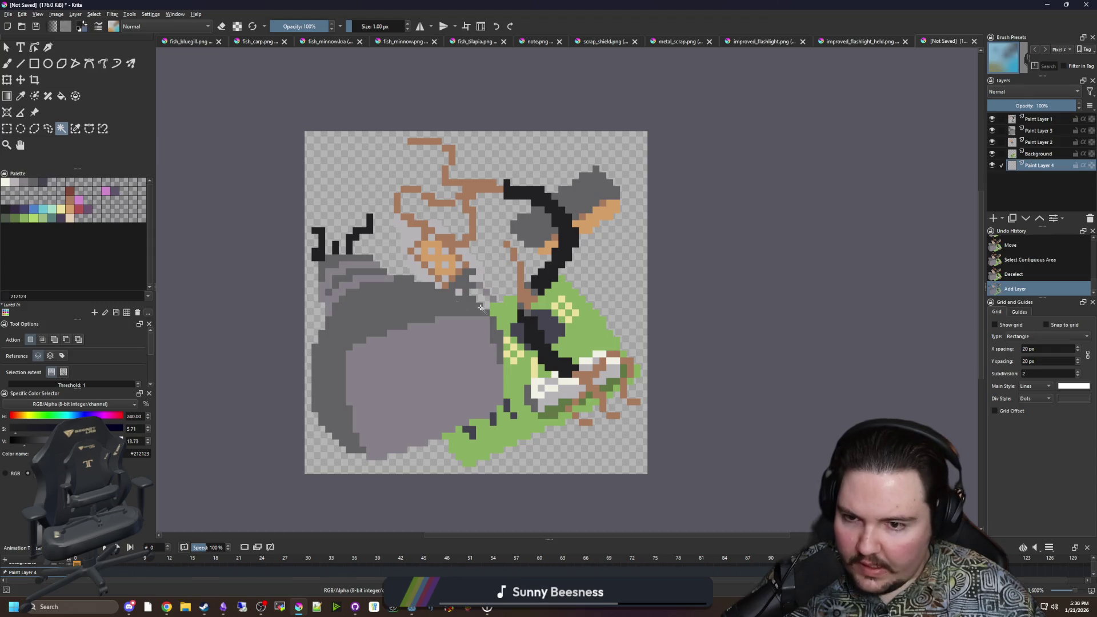
pyautogui.press('b')
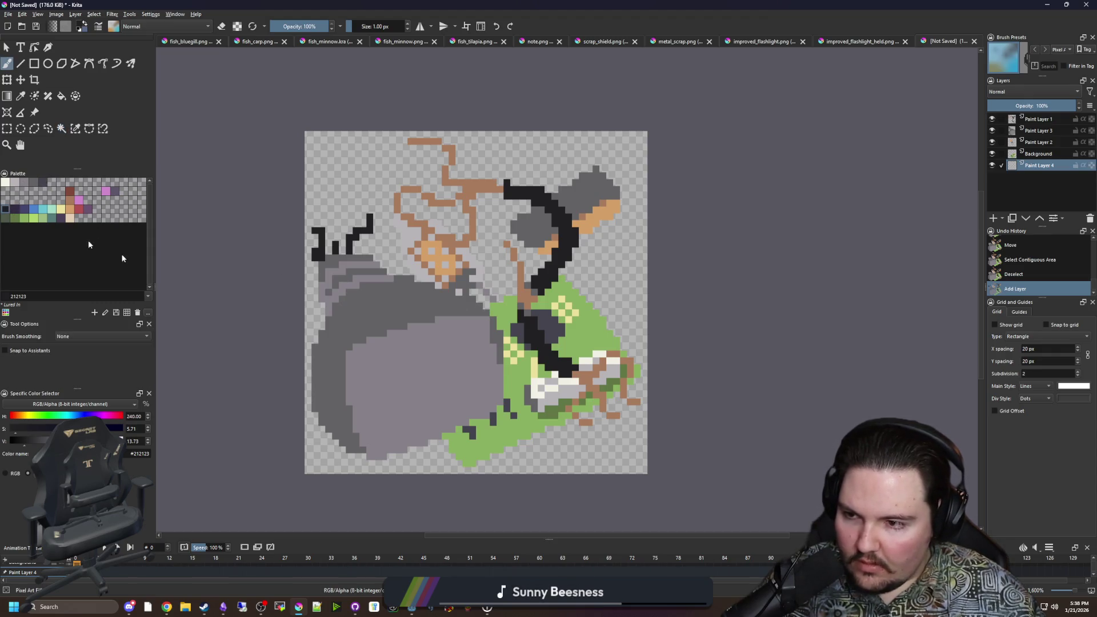
pyautogui.press(']')
pyautogui.press(']')
pyautogui.press(']')
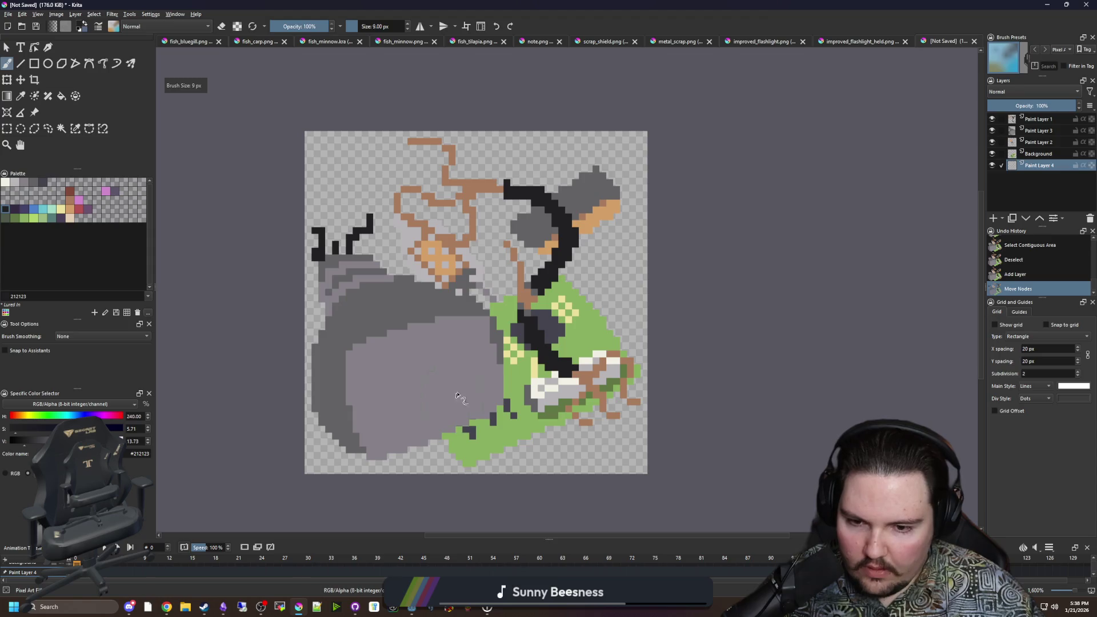
pyautogui.moveTo(442, 418)
pyautogui.mouseDown()
pyautogui.moveTo(451, 440)
pyautogui.moveTo(496, 240)
pyautogui.moveTo(582, 268)
pyautogui.moveTo(606, 320)
pyautogui.moveTo(560, 268)
pyautogui.moveTo(460, 223)
pyautogui.moveTo(377, 269)
pyautogui.mouseUp()
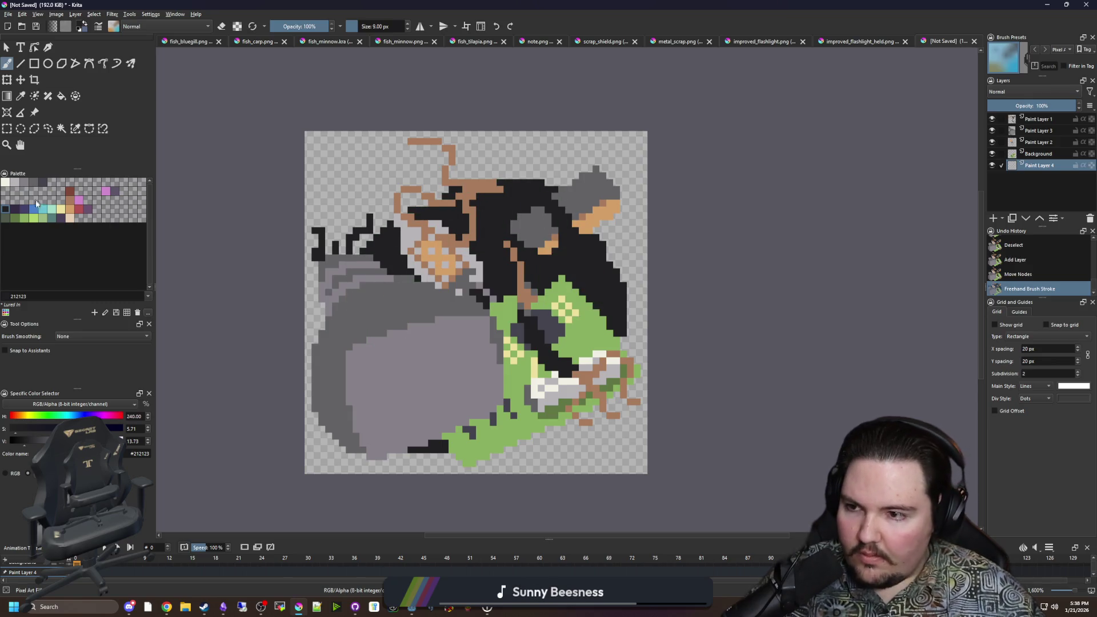
# Step: Fill the dark backing shape with dark green #4e584a
pyautogui.click(10, 218)
pyautogui.press('f')
pyautogui.click(571, 249)
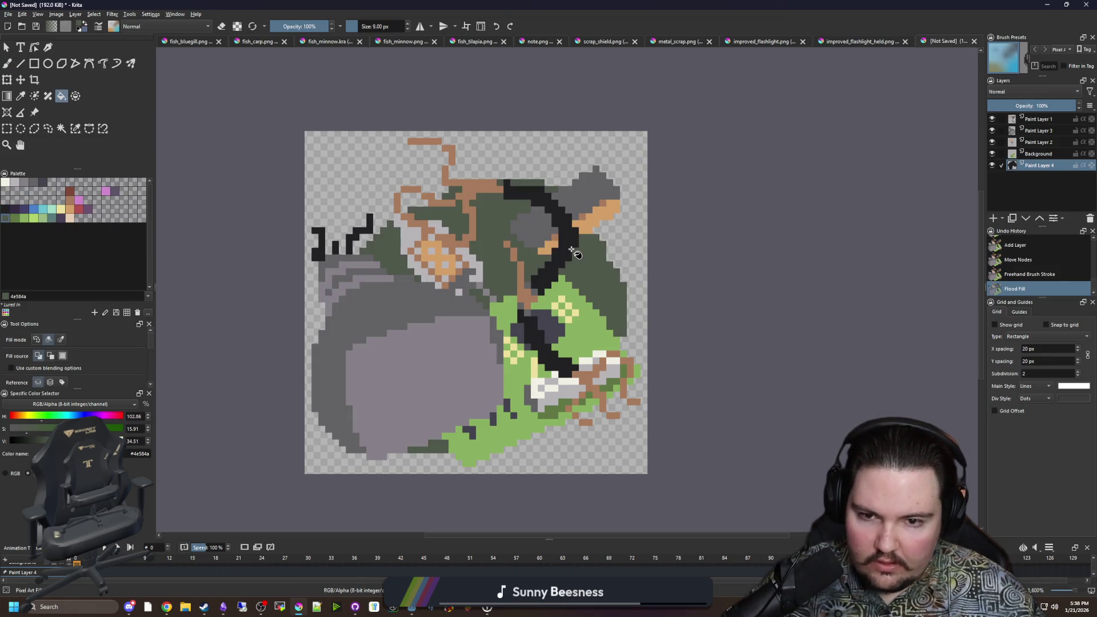
pyautogui.scroll(-2, 418, 217)
pyautogui.scroll(-2, 422, 221)
pyautogui.scroll(8, 534, 265)
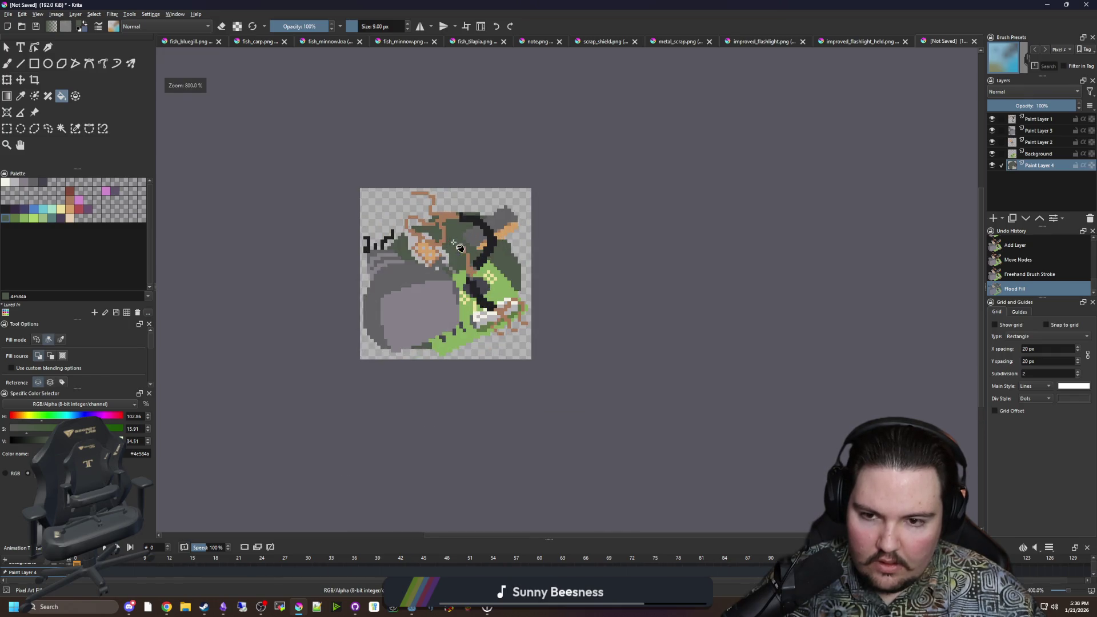
# Step: Extend the dark green edge by one column using a 1 px brush
pyautogui.press('b')
pyautogui.press('[')
pyautogui.press('[')
pyautogui.press('[')
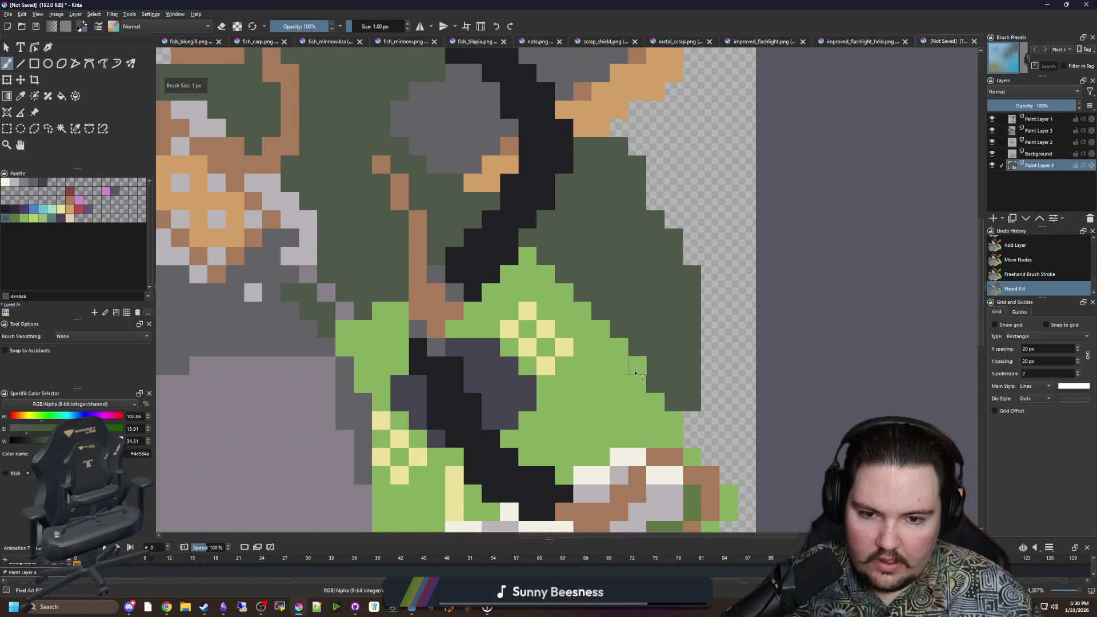
pyautogui.moveTo(630, 224); pyautogui.dragTo(639, 292)
pyautogui.moveTo(640, 218); pyautogui.dragTo(641, 294)
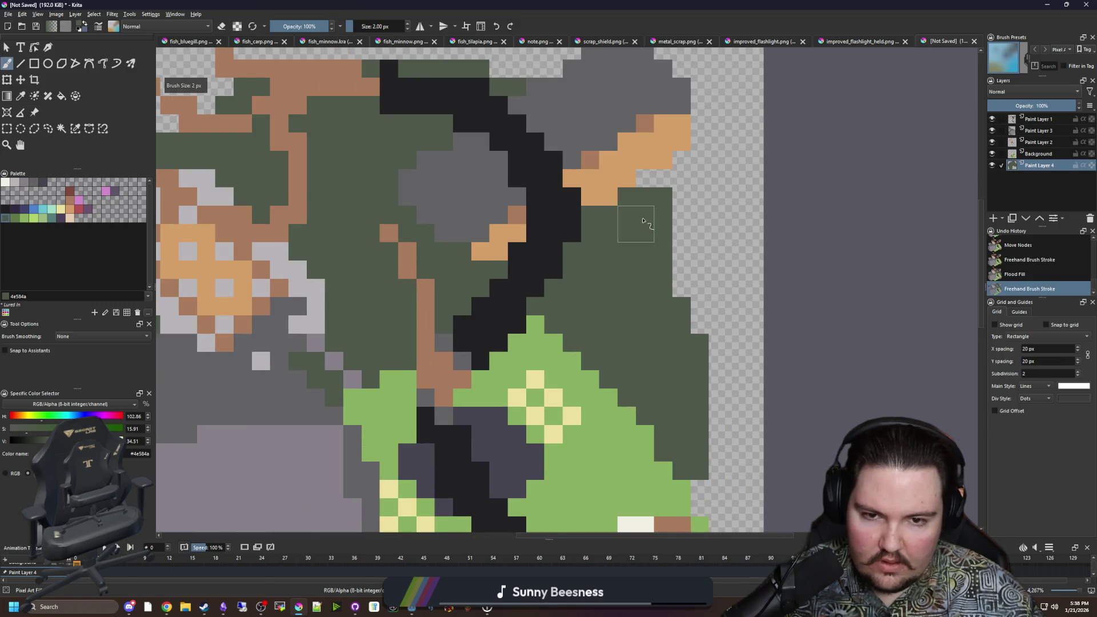
# Step: Erase the stray dark green pixels beside the new column
pyautogui.press('e')
pyautogui.moveTo(641, 211)
pyautogui.mouseDown()
pyautogui.moveTo(639, 293)
pyautogui.moveTo(663, 189)
pyautogui.mouseUp()
pyautogui.click(688, 337)
pyautogui.scroll(-2, 686, 332)
pyautogui.scroll(2, 469, 251)
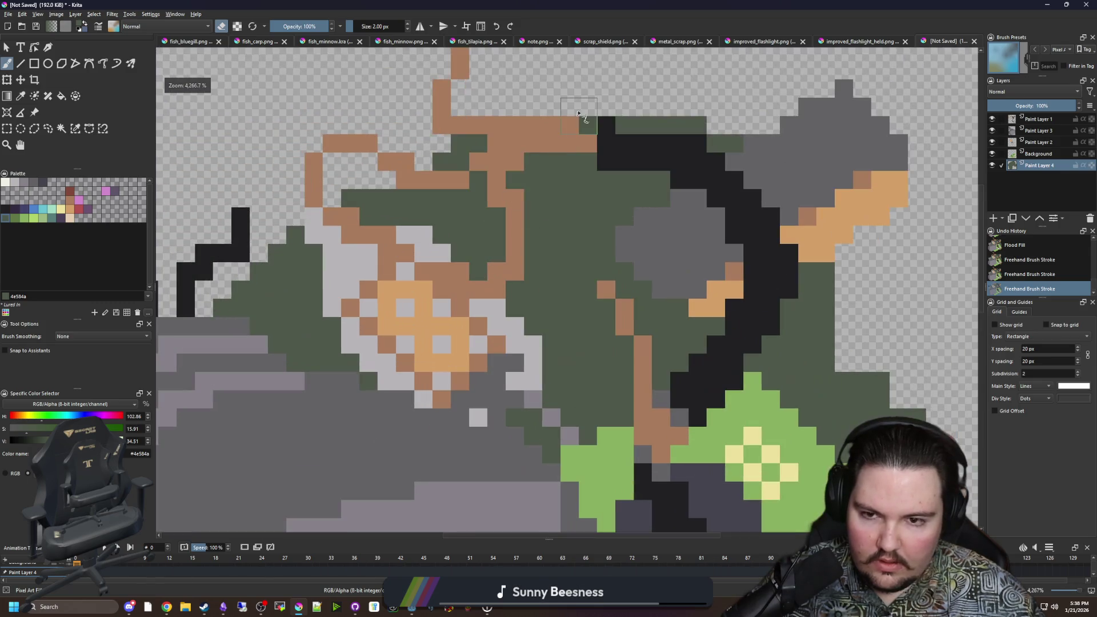
pyautogui.scroll(-1, 457, 172)
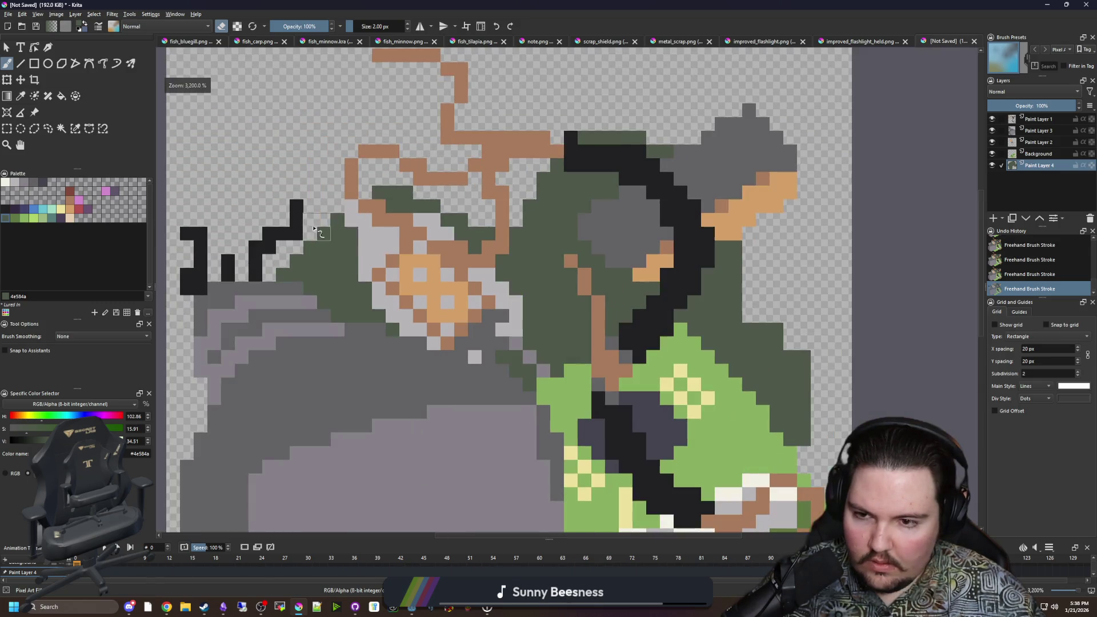
pyautogui.scroll(-5, 280, 231)
pyautogui.scroll(4, 268, 363)
pyautogui.scroll(-4, 463, 335)
pyautogui.scroll(5, 563, 342)
pyautogui.scroll(1, 563, 341)
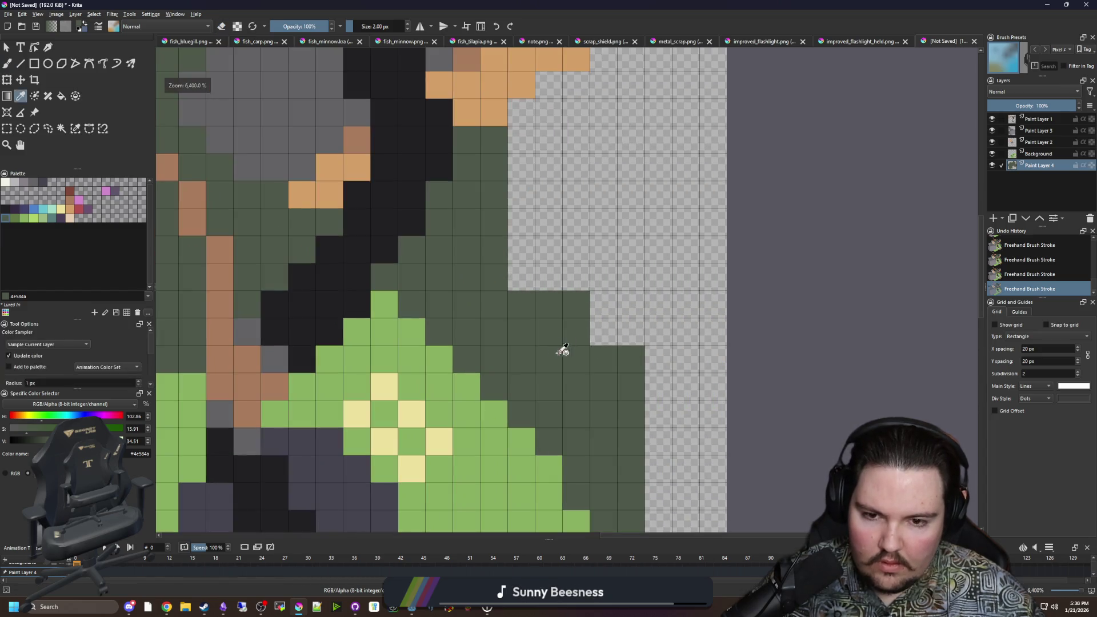
# Step: Paint in the gaps to the right of the dark green area
pyautogui.press('e')
pyautogui.moveTo(609, 337)
pyautogui.mouseDown()
pyautogui.moveTo(631, 337)
pyautogui.moveTo(606, 303)
pyautogui.mouseUp()
pyautogui.scroll(-6, 572, 325)
pyautogui.scroll(-1, 514, 314)
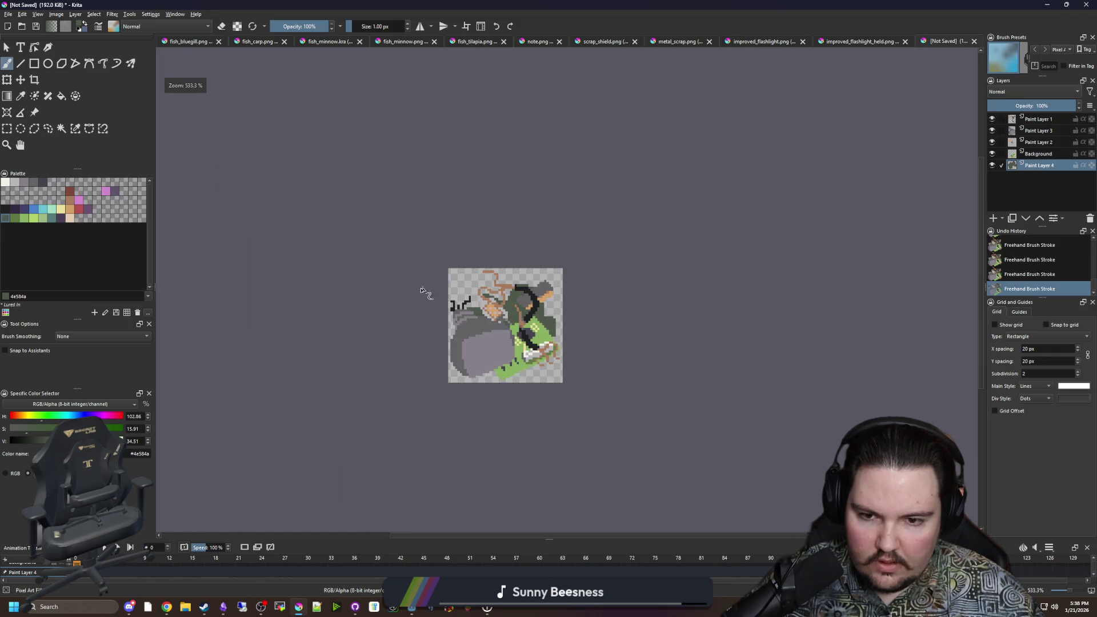
pyautogui.scroll(2, 496, 317)
pyautogui.scroll(-2, 441, 316)
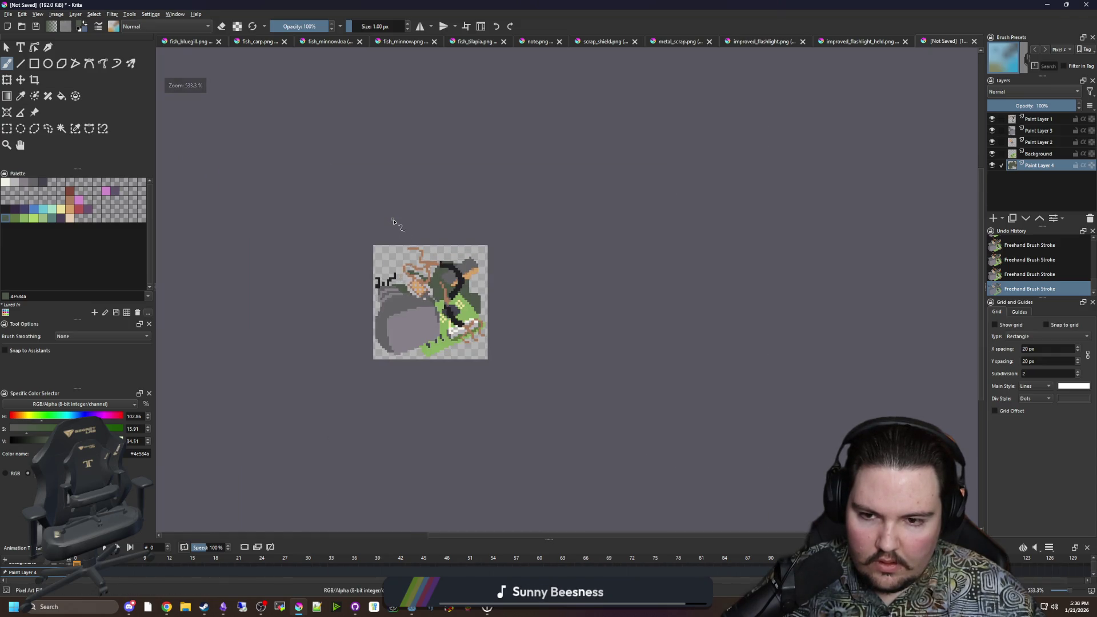
pyautogui.scroll(-1, 394, 223)
pyautogui.scroll(6, 402, 299)
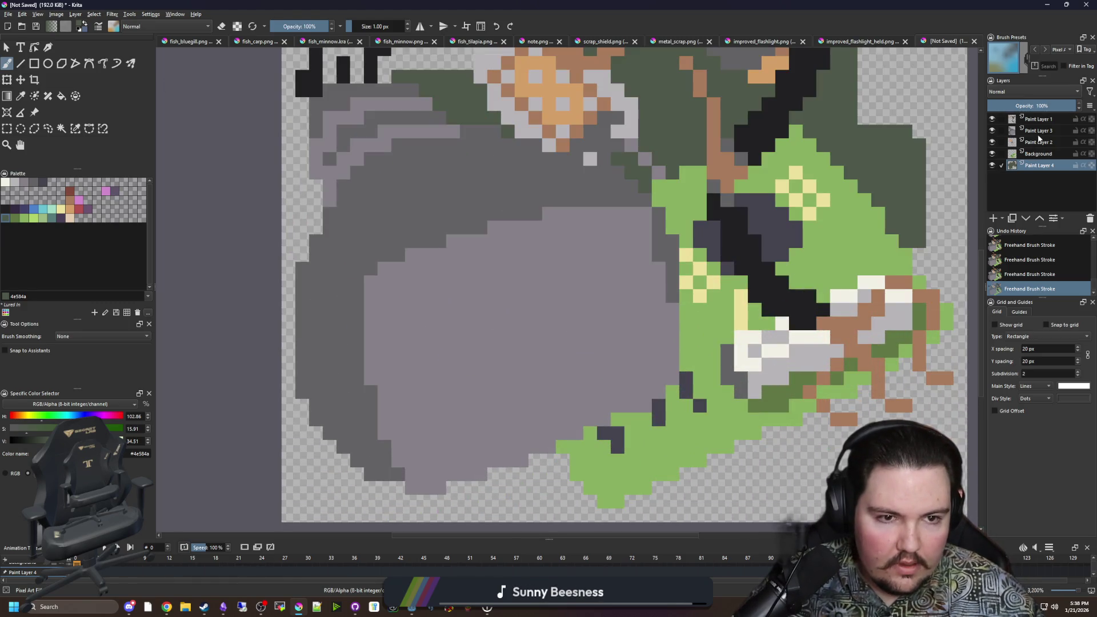
# Step: On Paint Layer 3, sample light grey-purple #b8b5b9 and try a light stroke, then undo it
pyautogui.click(1038, 131)
pyautogui.scroll(-2, 494, 318)
pyautogui.scroll(2, 496, 318)
pyautogui.keyDown('ctrl'); pyautogui.click(463, 290); pyautogui.keyUp('ctrl')
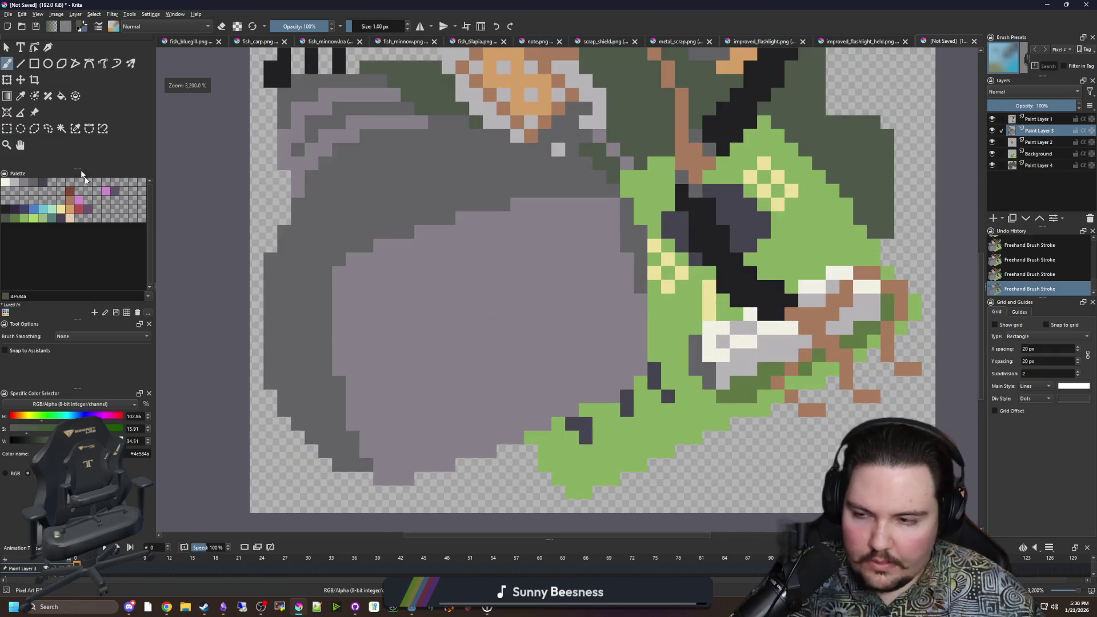
pyautogui.moveTo(366, 296)
pyautogui.mouseDown()
pyautogui.moveTo(382, 268)
pyautogui.moveTo(521, 232)
pyautogui.moveTo(598, 227)
pyautogui.mouseUp()
pyautogui.hotkey('ctrl', 'z')
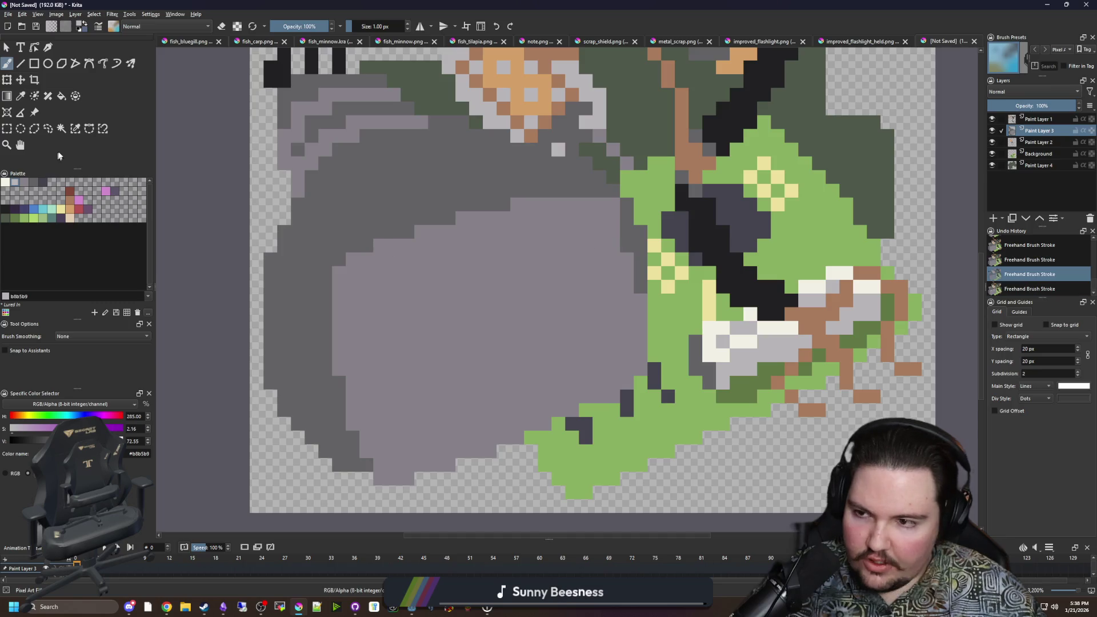
# Step: Select the inner grey area, draw a light line inside it and fill the region light grey
pyautogui.click(61, 128)
pyautogui.click(400, 319)
pyautogui.press('b')
pyautogui.moveTo(366, 370)
pyautogui.mouseDown()
pyautogui.moveTo(557, 283)
pyautogui.moveTo(604, 276)
pyautogui.moveTo(569, 219)
pyautogui.moveTo(475, 234)
pyautogui.moveTo(377, 283)
pyautogui.moveTo(366, 356)
pyautogui.mouseUp()
pyautogui.press('f')
pyautogui.click(438, 311)
pyautogui.hotkey('ctrl', 'shift', 'a')
# Step: Paint a dark #45444f stepped edge and vertical pixel column left of the grey shape
pyautogui.scroll(-8, 440, 286)
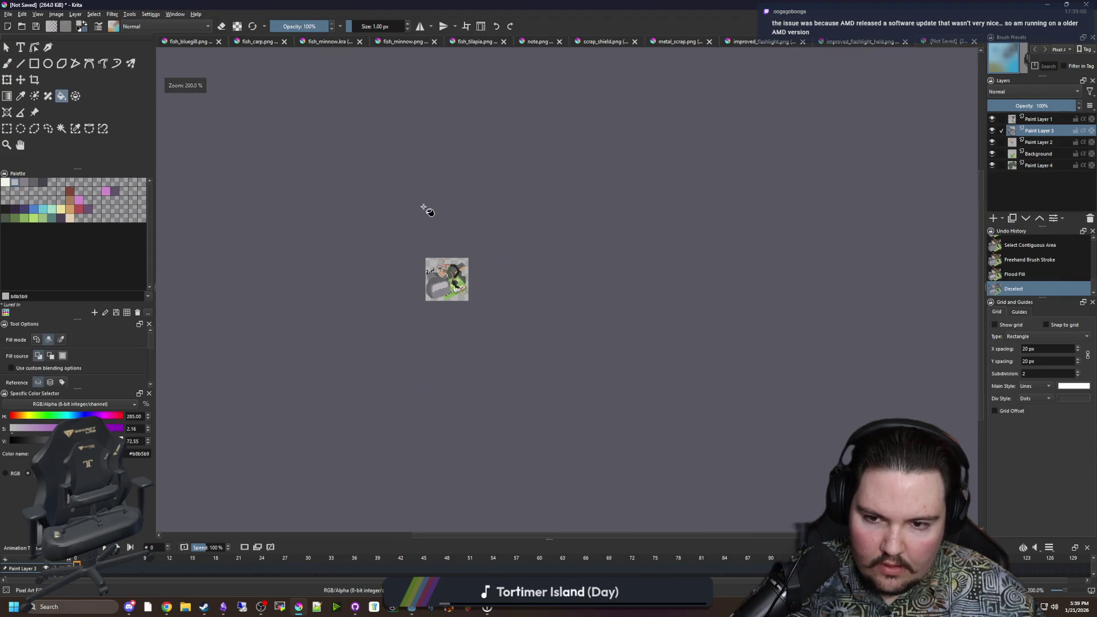
pyautogui.scroll(8, 435, 288)
pyautogui.scroll(-2, 404, 281)
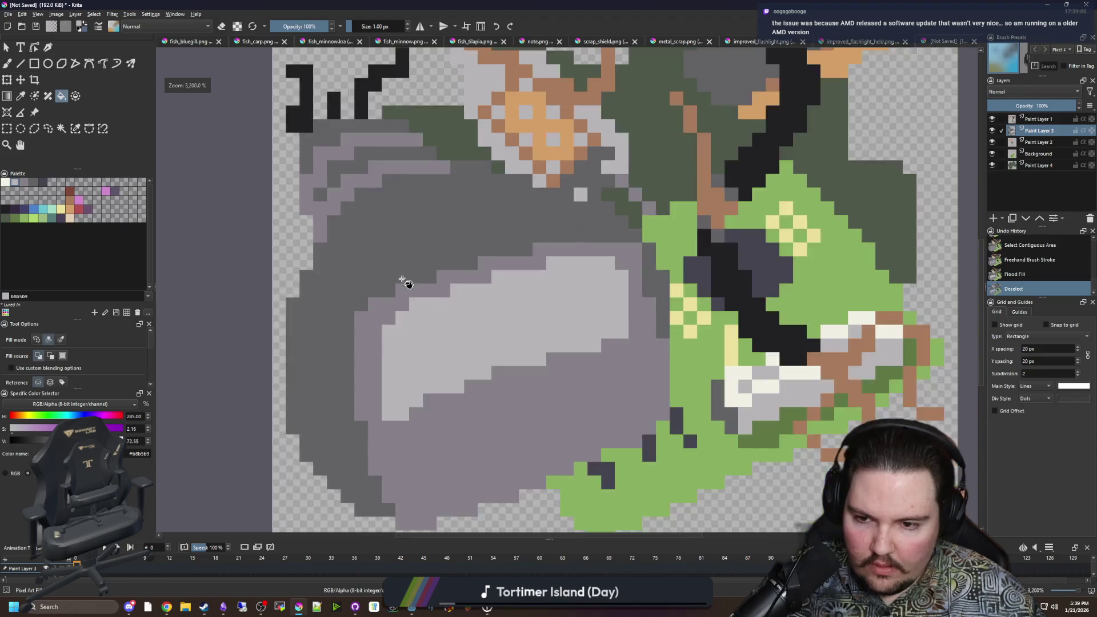
pyautogui.click(43, 182)
pyautogui.scroll(2, 372, 251)
pyautogui.press('b')
pyautogui.moveTo(371, 320); pyautogui.dragTo(294, 280)
pyautogui.moveTo(349, 189); pyautogui.dragTo(429, 276)
pyautogui.hotkey('ctrl', 'z')
pyautogui.moveTo(349, 188)
pyautogui.mouseDown()
pyautogui.moveTo(331, 251)
pyautogui.moveTo(341, 135)
pyautogui.moveTo(297, 112)
pyautogui.moveTo(314, 74)
pyautogui.mouseUp()
# Step: Flood-fill the left area dark, then add a sampled dark grey pixel on the pot's edge
pyautogui.press('f')
pyautogui.click(347, 310)
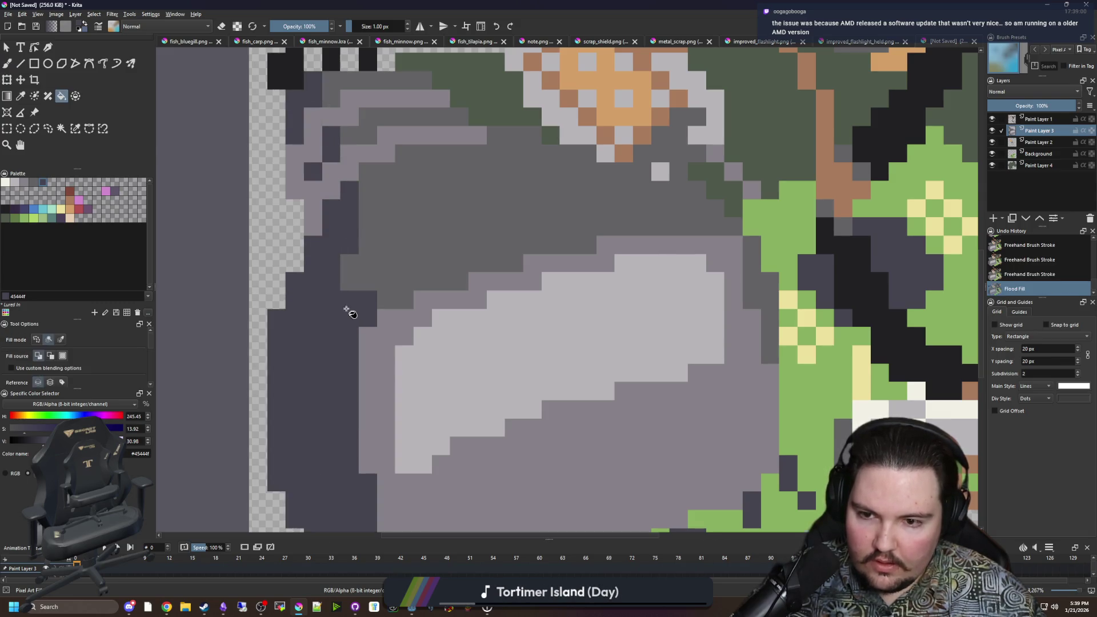
pyautogui.scroll(-5, 409, 276)
pyautogui.scroll(4, 377, 318)
pyautogui.press('p')
pyautogui.click(336, 269)
pyautogui.click(336, 270)
pyautogui.press('b')
pyautogui.click(340, 424)
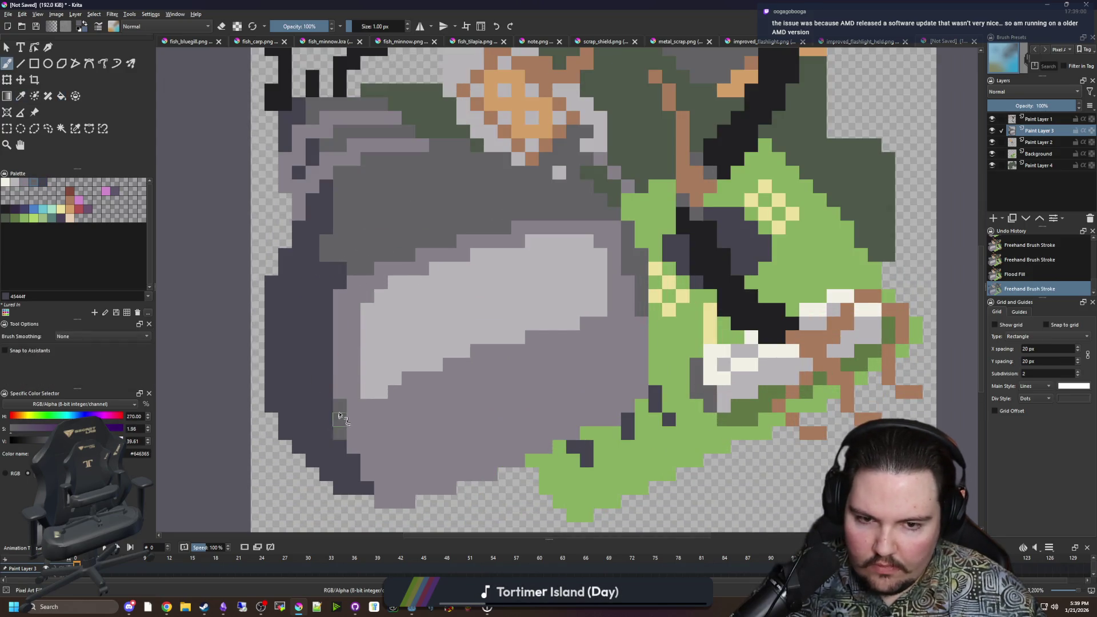
pyautogui.scroll(-7, 463, 209)
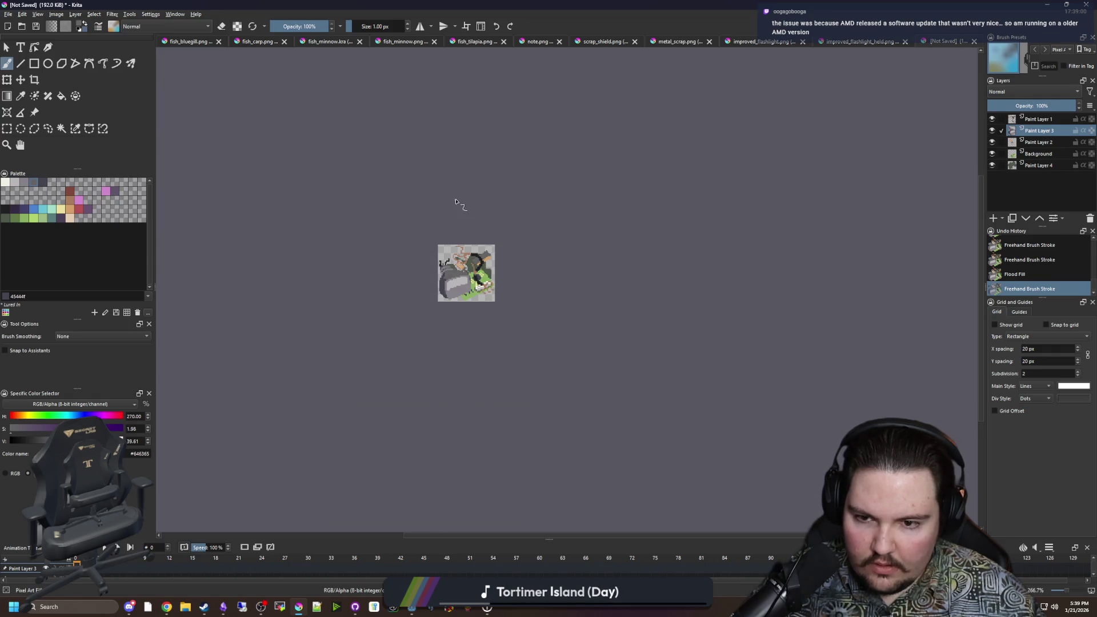
pyautogui.scroll(3, 448, 279)
pyautogui.scroll(4, 479, 333)
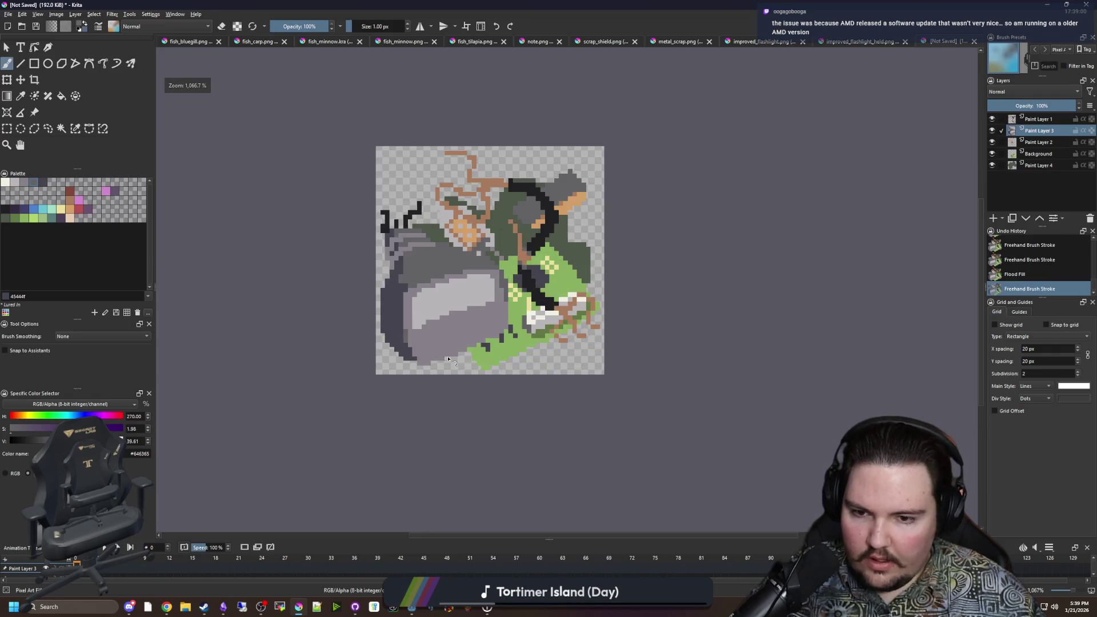
# Step: Select the pot's grey area, draw a dark diagonal line inside and fill the enclosed part
pyautogui.press('p')
pyautogui.press('b')
pyautogui.click(367, 304)
pyautogui.moveTo(345, 290)
pyautogui.mouseDown()
pyautogui.moveTo(407, 358)
pyautogui.moveTo(532, 314)
pyautogui.moveTo(577, 280)
pyautogui.moveTo(571, 223)
pyautogui.moveTo(460, 252)
pyautogui.mouseUp()
pyautogui.press('f')
pyautogui.click(428, 306)
pyautogui.hotkey('ctrl', 'shift', 'a')
pyautogui.scroll(-8, 389, 233)
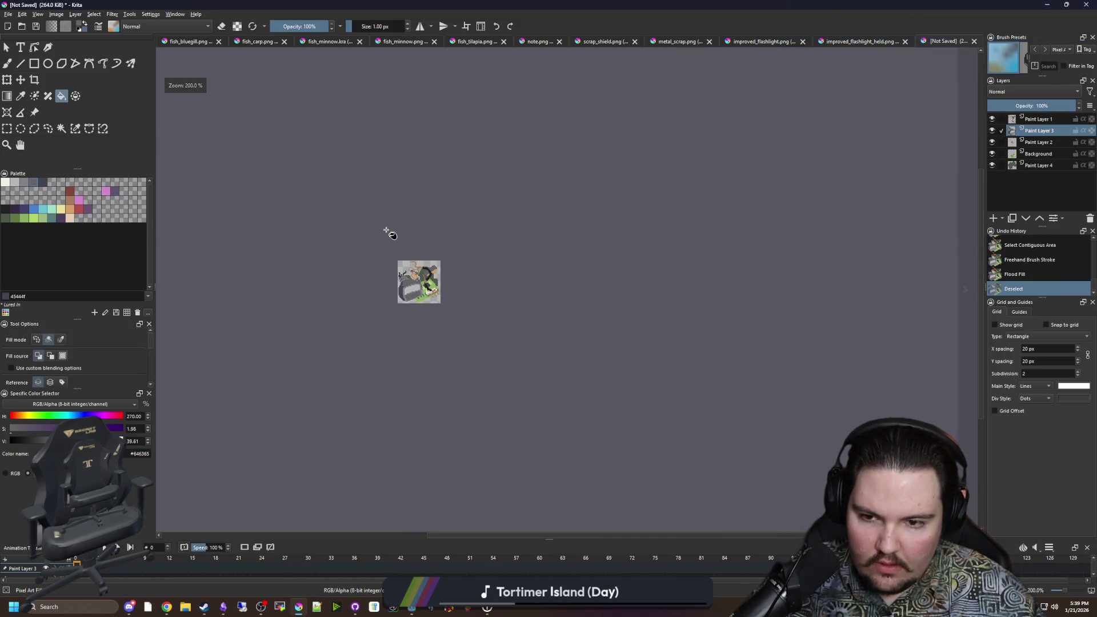
pyautogui.scroll(12, 392, 243)
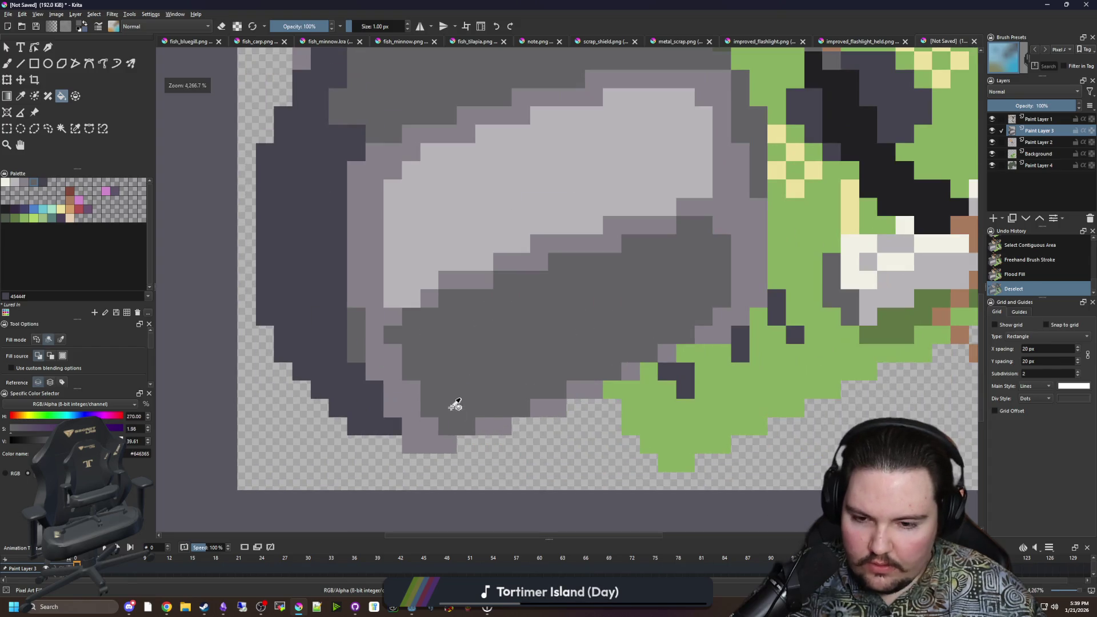
# Step: Lighten a pixel column on the pot's right edge with mid grey and add two dark grey pixels
pyautogui.press('b')
pyautogui.keyDown('ctrl'); pyautogui.click(399, 379); pyautogui.keyUp('ctrl')
pyautogui.click(409, 375)
pyautogui.moveTo(409, 375)
pyautogui.mouseDown()
pyautogui.moveTo(409, 315)
pyautogui.moveTo(389, 283)
pyautogui.mouseUp()
pyautogui.keyDown('ctrl'); pyautogui.click(423, 377); pyautogui.keyUp('ctrl')
pyautogui.moveTo(411, 371); pyautogui.dragTo(416, 398)
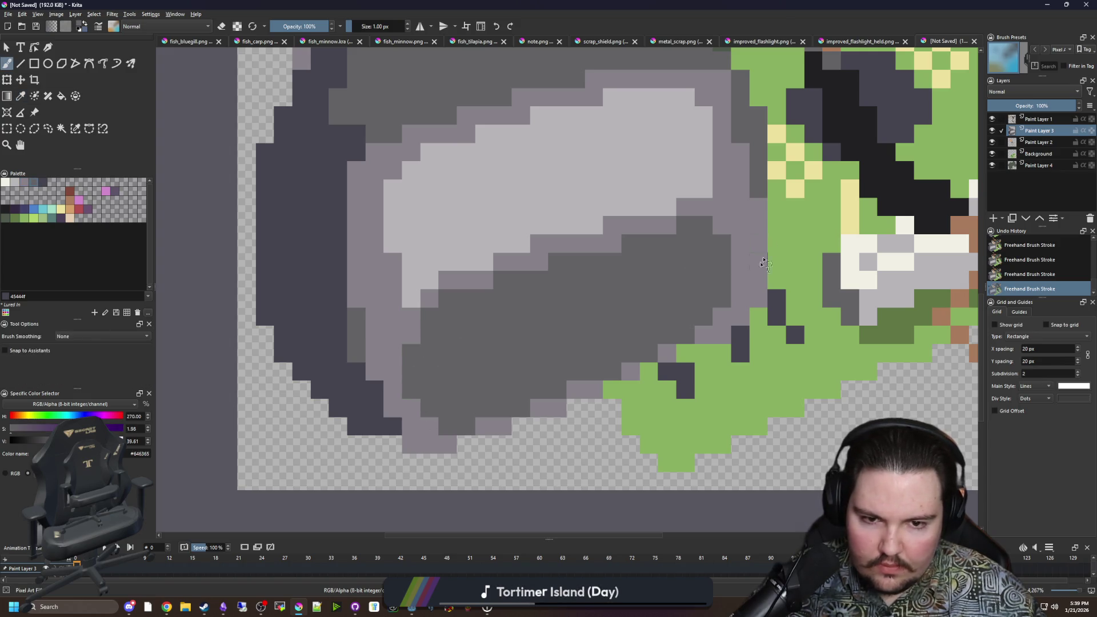
pyautogui.scroll(-1, 394, 317)
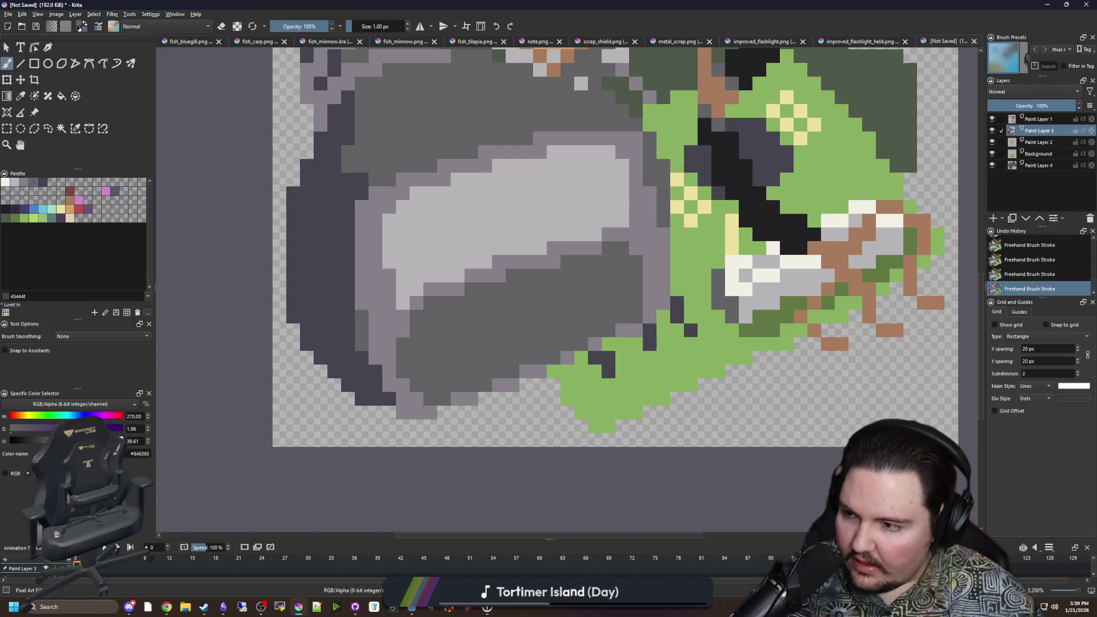
pyautogui.scroll(-1, 478, 376)
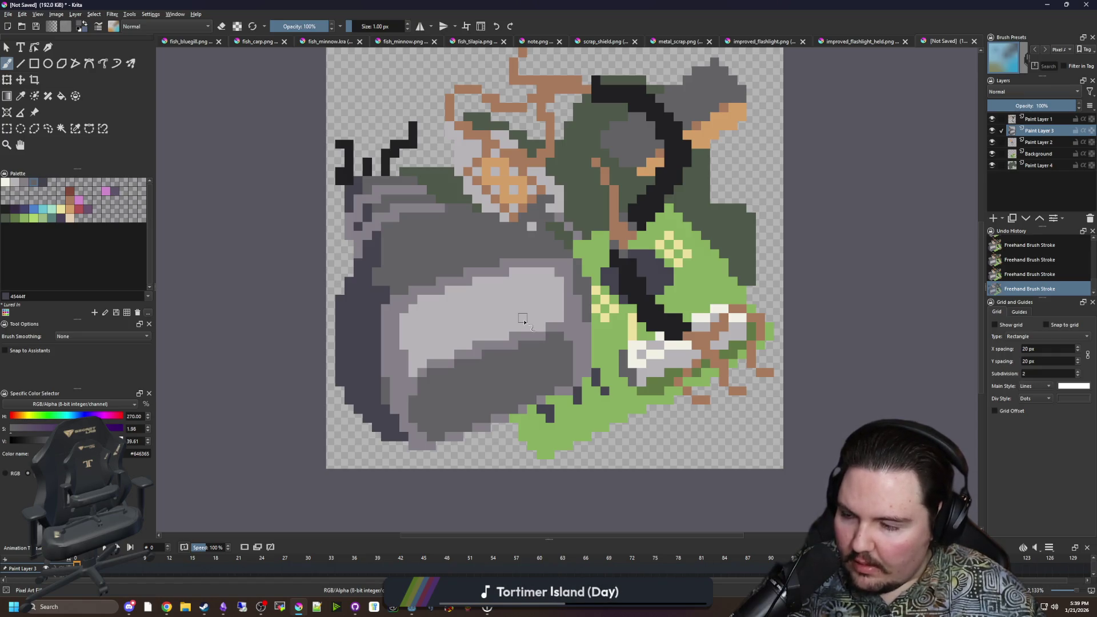
# Step: Compare with and without the pot layer, leave it hidden, and add a new paint layer
pyautogui.click(994, 132)
pyautogui.click(994, 132)
pyautogui.click(994, 131)
pyautogui.click(994, 131)
pyautogui.click(994, 131)
pyautogui.click(994, 131)
pyautogui.click(992, 131)
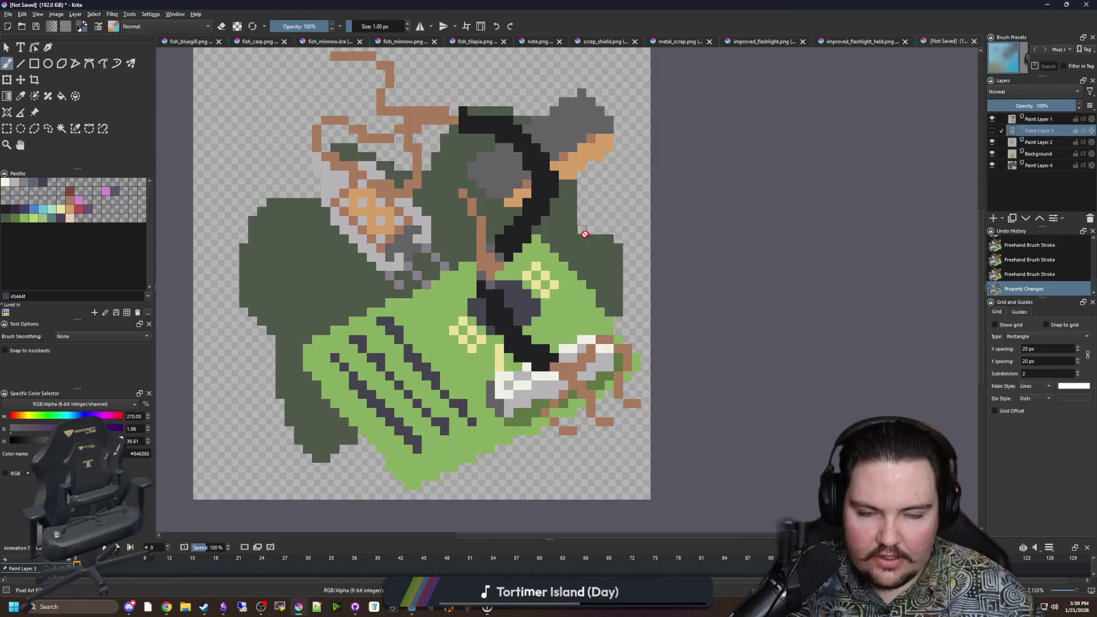
pyautogui.click(994, 218)
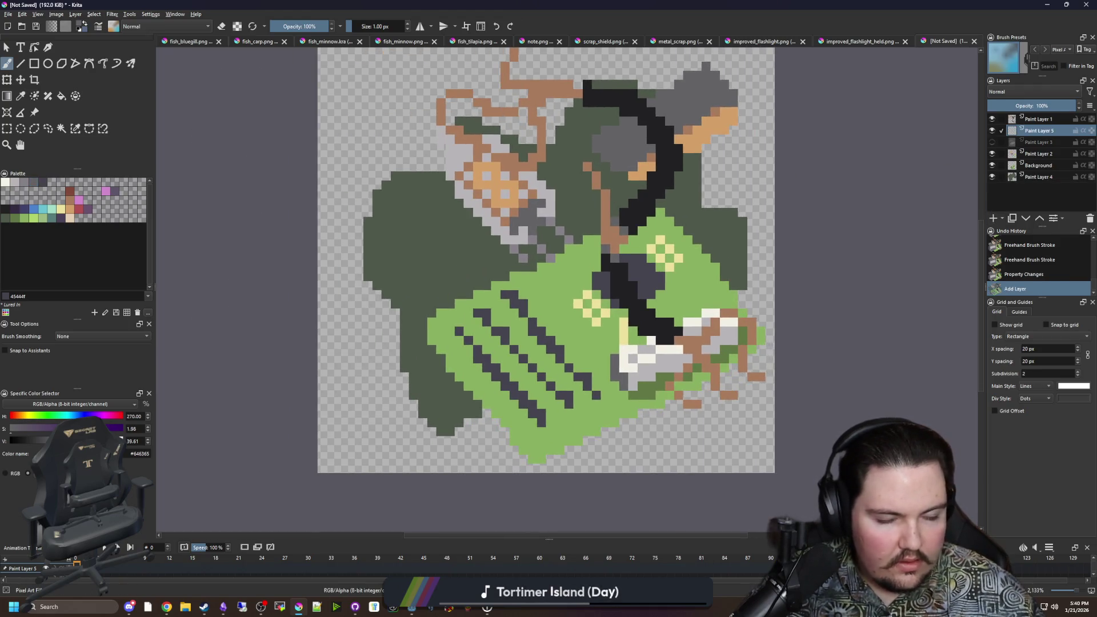
# Step: Pick dark grey from the palette and try a trial stroke across the lower left, then undo it
pyautogui.moveTo(511, 225); pyautogui.dragTo(406, 263)
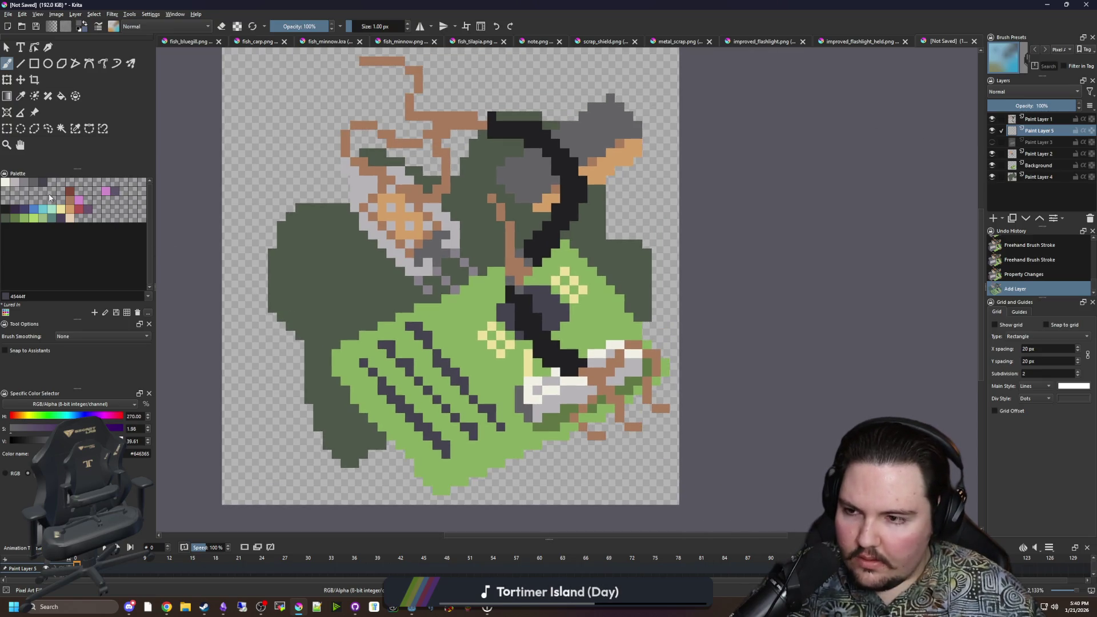
pyautogui.click(31, 186)
pyautogui.moveTo(311, 436); pyautogui.dragTo(348, 423)
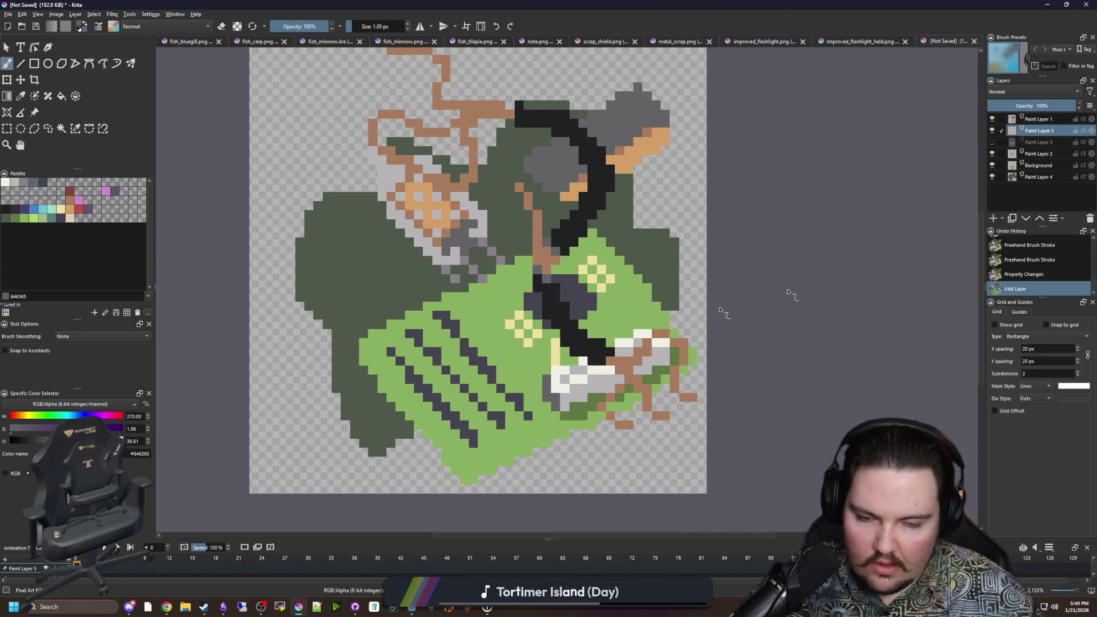
pyautogui.hotkey('alt', 'Tab')
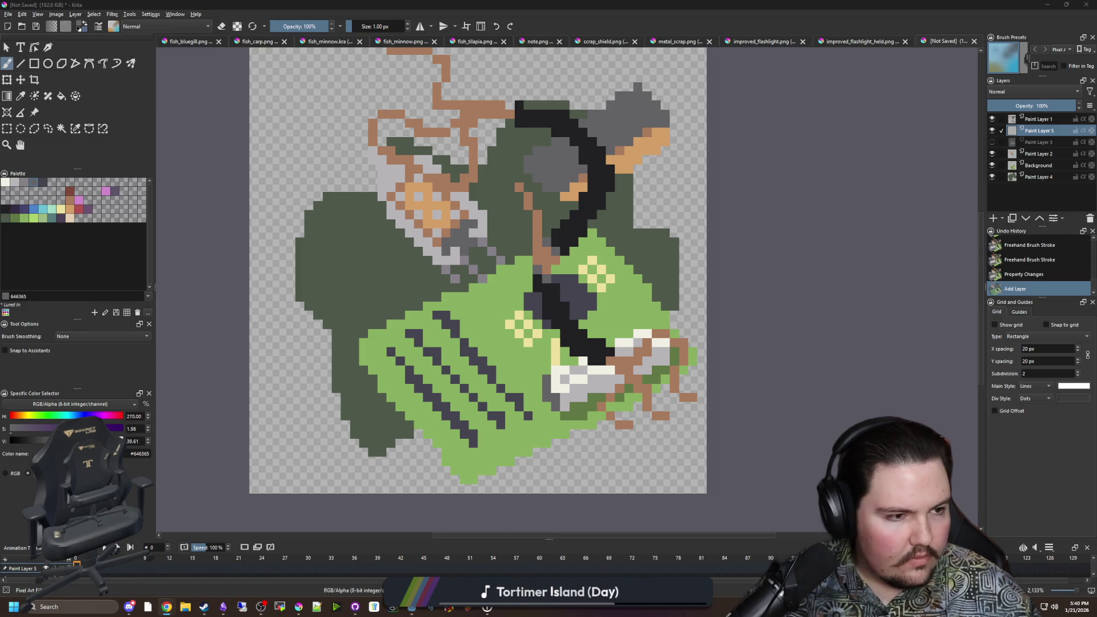
pyautogui.hotkey('alt', 'Tab')
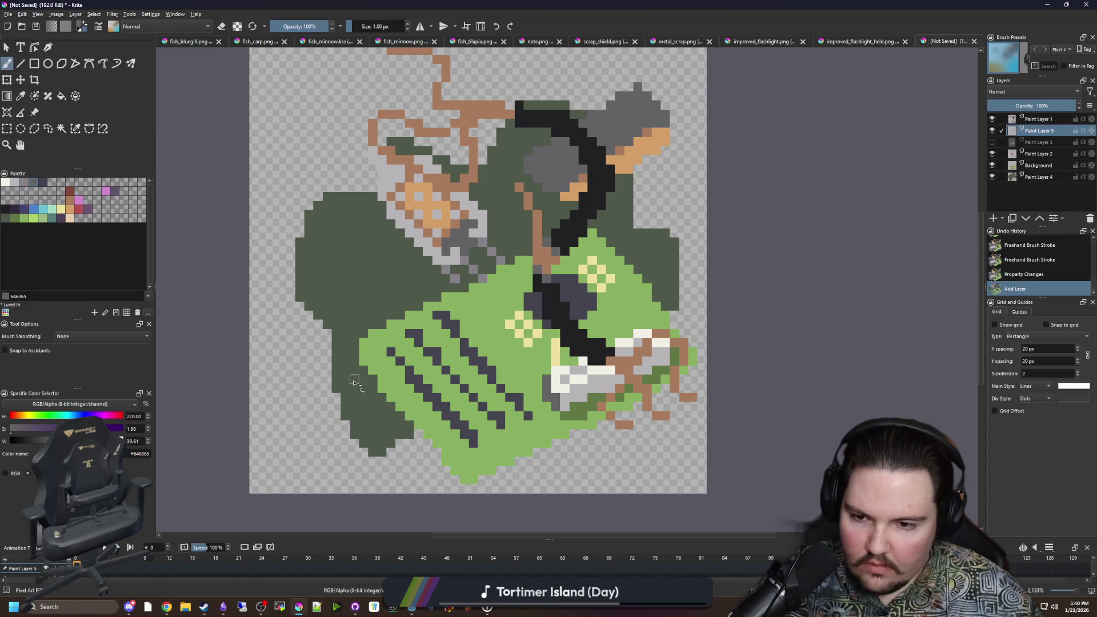
pyautogui.moveTo(282, 453)
pyautogui.mouseDown()
pyautogui.moveTo(320, 423)
pyautogui.moveTo(429, 375)
pyautogui.mouseUp()
pyautogui.hotkey('ctrl', 'z')
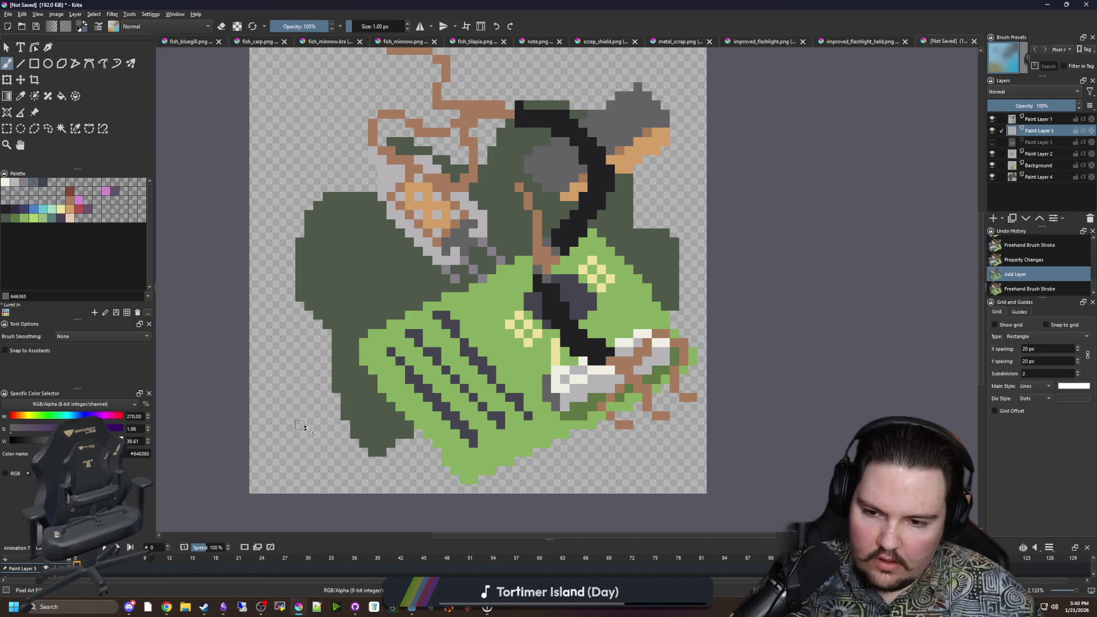
# Step: Draw a grey outline curving along the lower left, up the side and diagonally across the top
pyautogui.moveTo(277, 461); pyautogui.dragTo(453, 412)
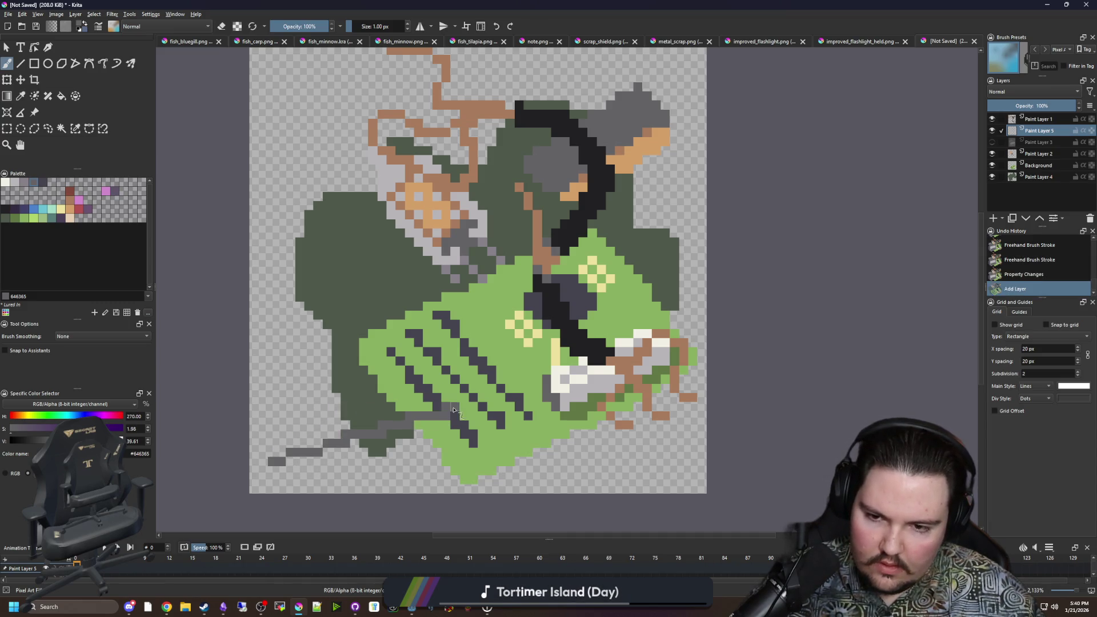
pyautogui.moveTo(436, 295)
pyautogui.mouseDown()
pyautogui.moveTo(400, 252)
pyautogui.moveTo(278, 273)
pyautogui.mouseUp()
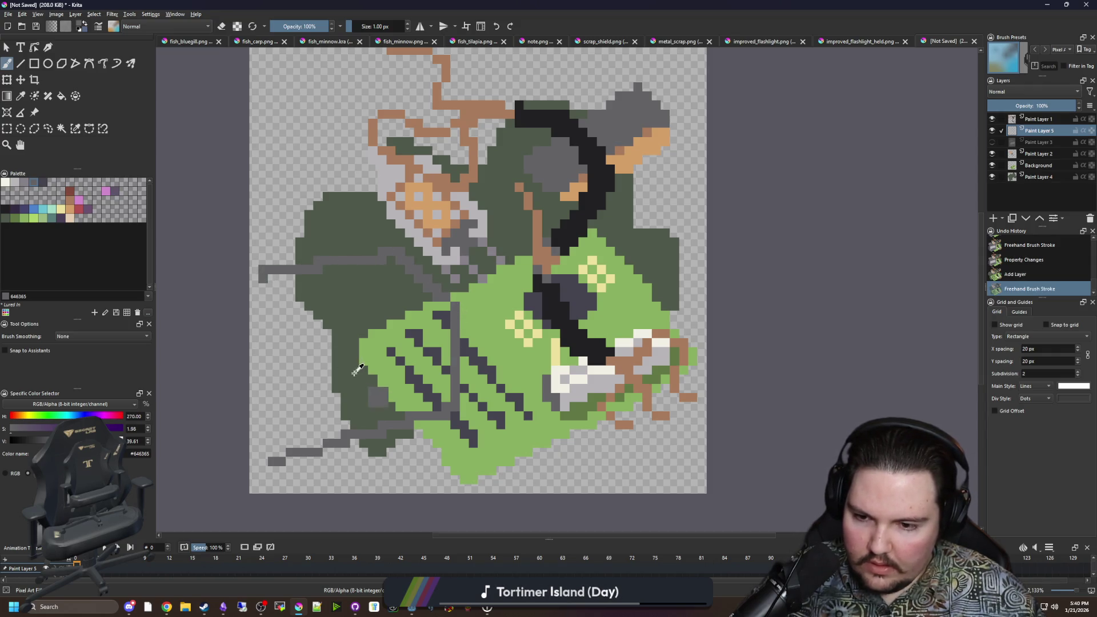
pyautogui.hotkey('ctrl', 'z')
pyautogui.hotkey('ctrl', 'z')
pyautogui.moveTo(474, 403)
pyautogui.mouseDown()
pyautogui.moveTo(332, 444)
pyautogui.moveTo(289, 425)
pyautogui.moveTo(260, 389)
pyautogui.moveTo(263, 284)
pyautogui.mouseUp()
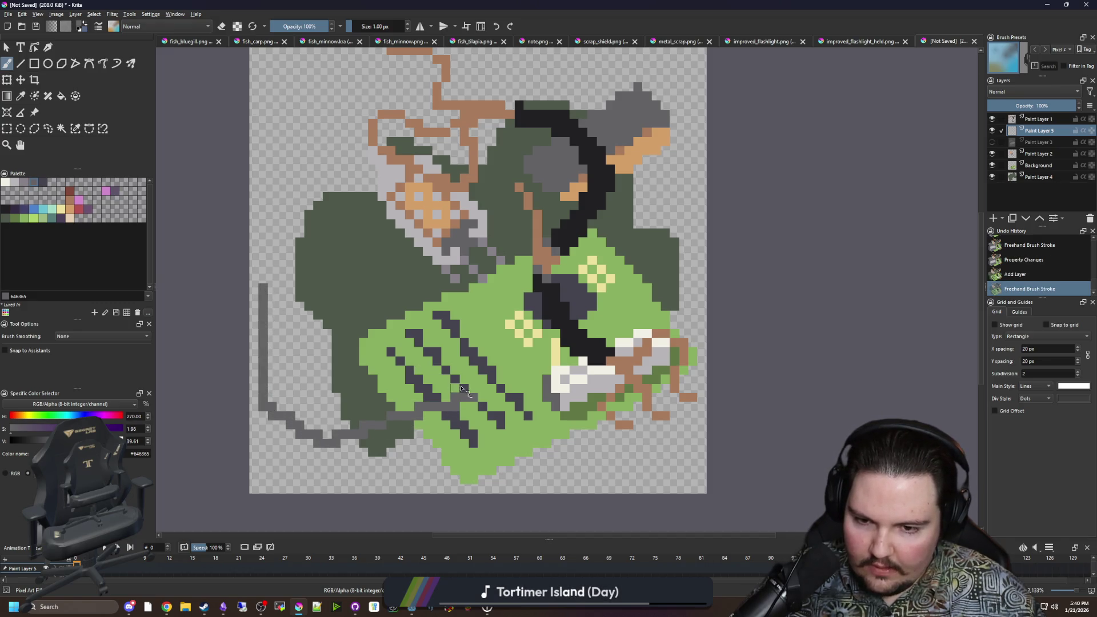
pyautogui.moveTo(465, 358); pyautogui.dragTo(464, 302)
pyautogui.moveTo(273, 278); pyautogui.dragTo(344, 242)
pyautogui.hotkey('ctrl', 'z')
pyautogui.moveTo(269, 279)
pyautogui.mouseDown()
pyautogui.moveTo(378, 240)
pyautogui.moveTo(454, 275)
pyautogui.moveTo(465, 315)
pyautogui.mouseUp()
# Step: Flood-fill the enclosed outline with grey and touch up its edge
pyautogui.press('f')
pyautogui.click(336, 356)
pyautogui.press('b')
pyautogui.scroll(2, 371, 423)
pyautogui.moveTo(576, 318); pyautogui.dragTo(576, 371)
# Step: Round off the grey shape's stair-step edges with single grey pixels
pyautogui.moveTo(303, 362); pyautogui.dragTo(442, 336)
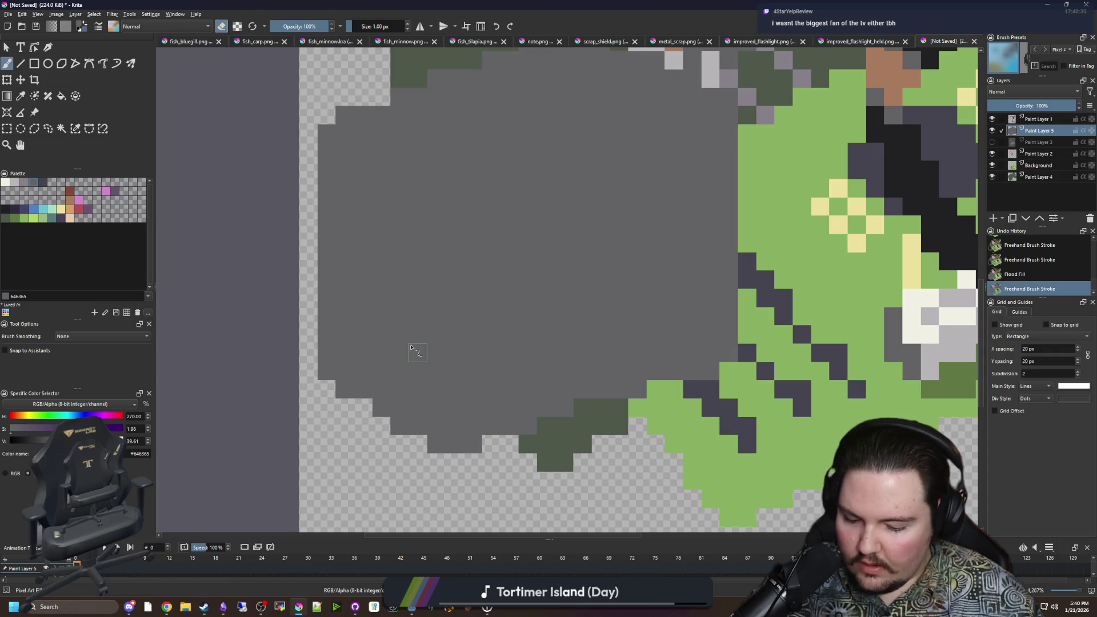
pyautogui.click(583, 407)
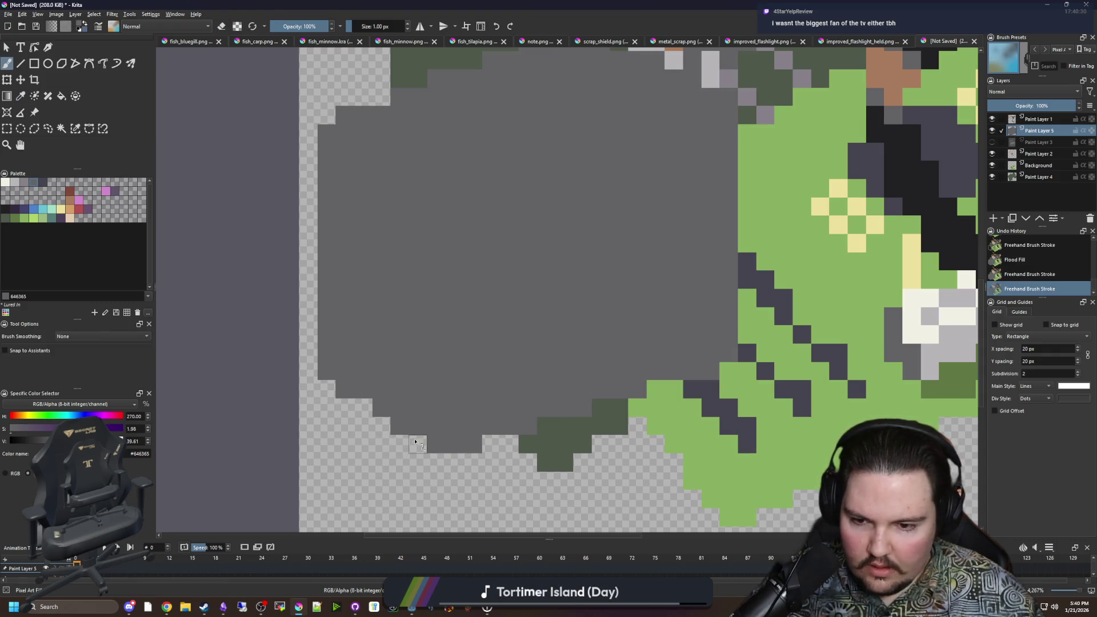
pyautogui.click(399, 444)
pyautogui.click(381, 426)
pyautogui.scroll(-1, 362, 354)
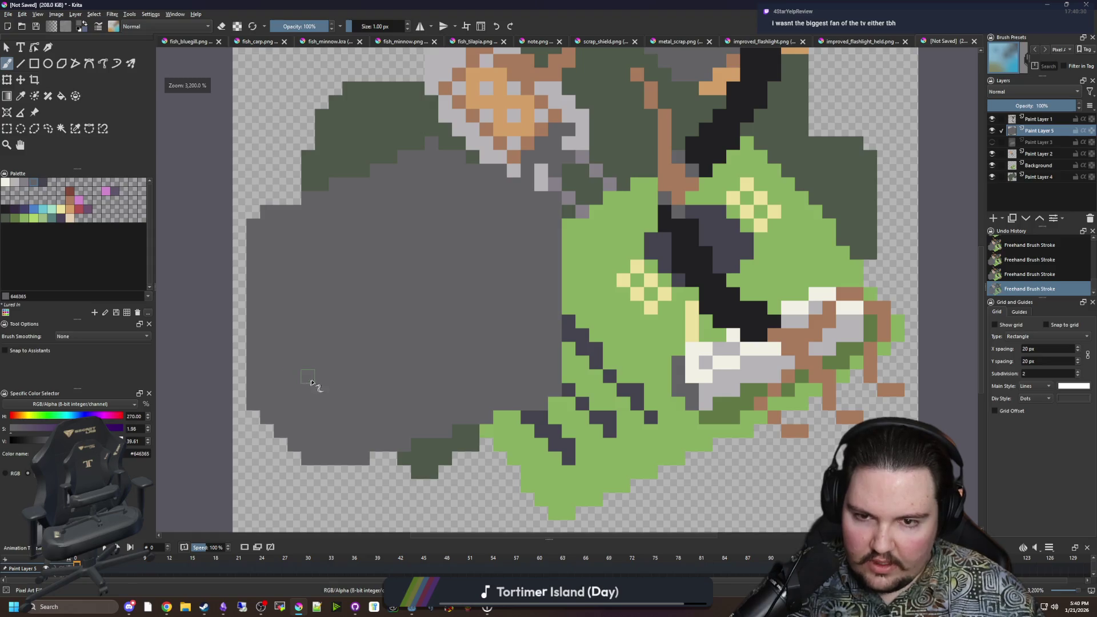
pyautogui.hotkey('ctrl', 'z')
pyautogui.hotkey('ctrl', 'z')
pyautogui.hotkey('ctrl', 'z')
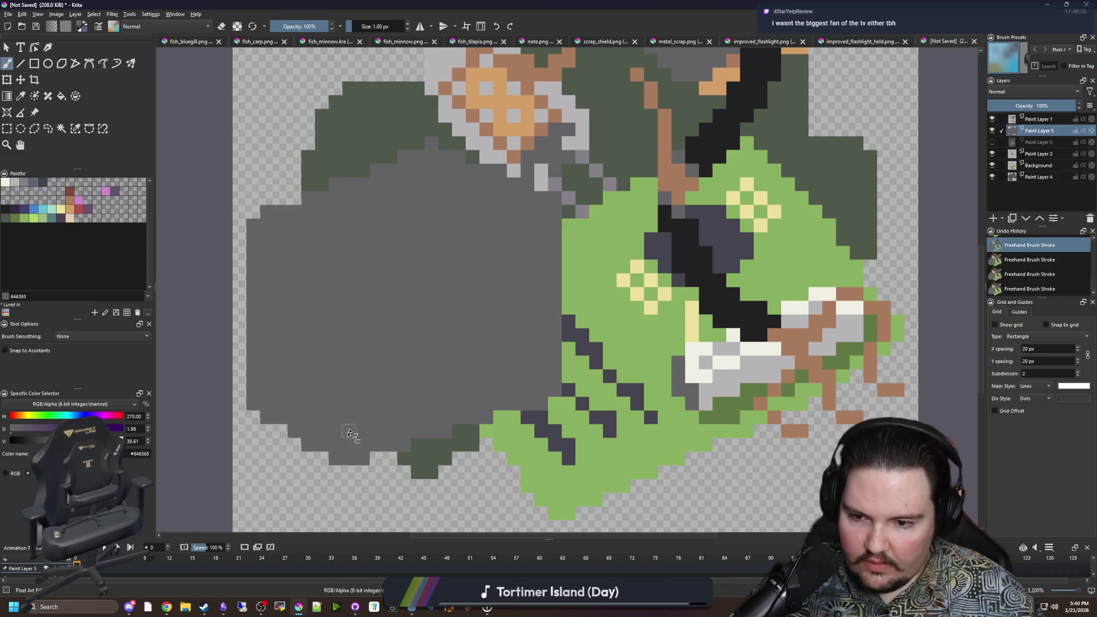
pyautogui.click(328, 466)
pyautogui.scroll(1, 464, 220)
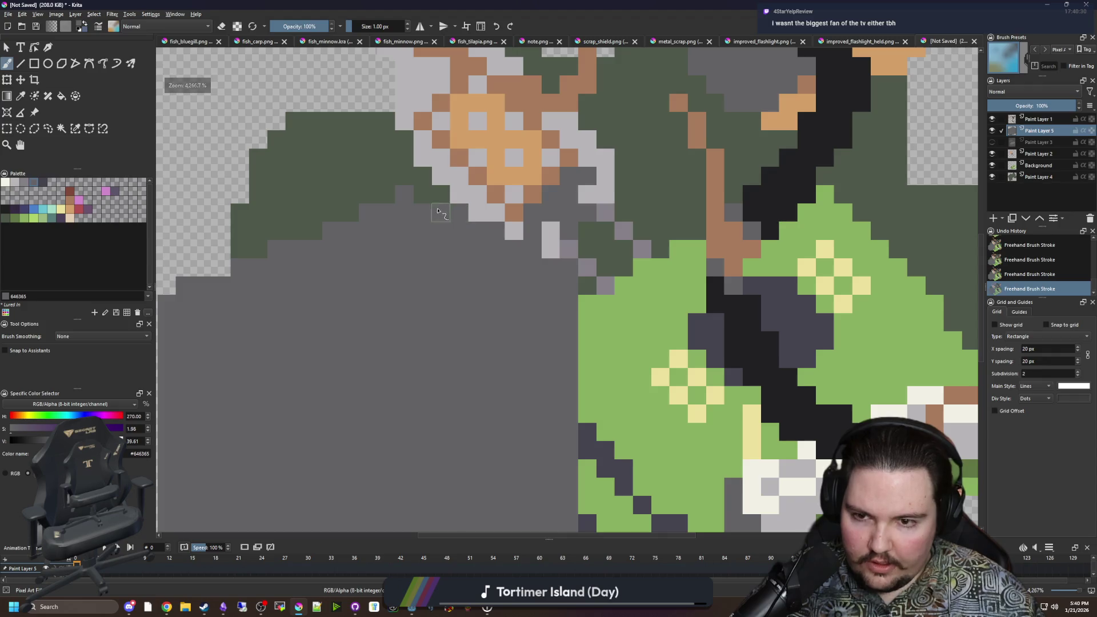
pyautogui.click(337, 241)
# Step: Erase excess grey pixels along the shape's top edge and pick the darker palette grey
pyautogui.moveTo(337, 242); pyautogui.dragTo(482, 226)
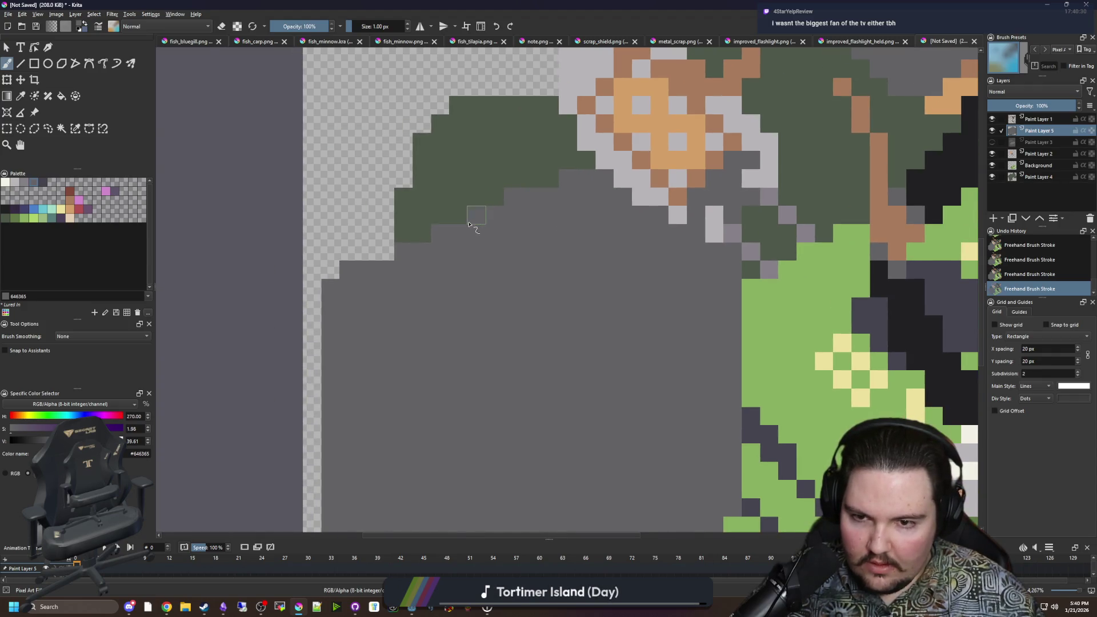
pyautogui.scroll(-6, 385, 250)
pyautogui.scroll(5, 337, 214)
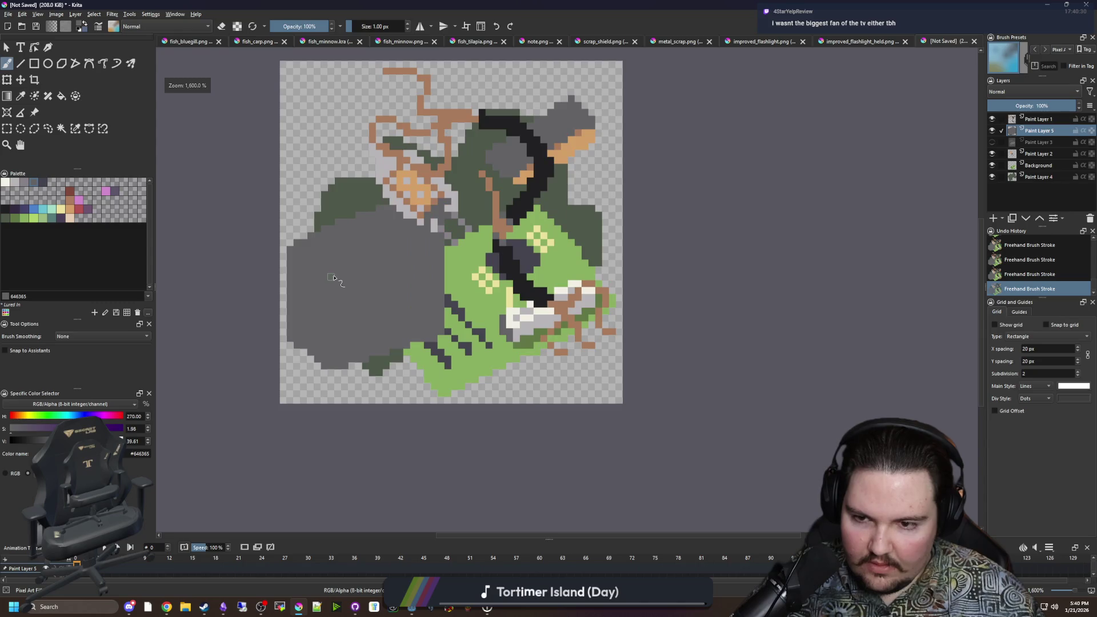
pyautogui.scroll(2, 337, 213)
pyautogui.press('e')
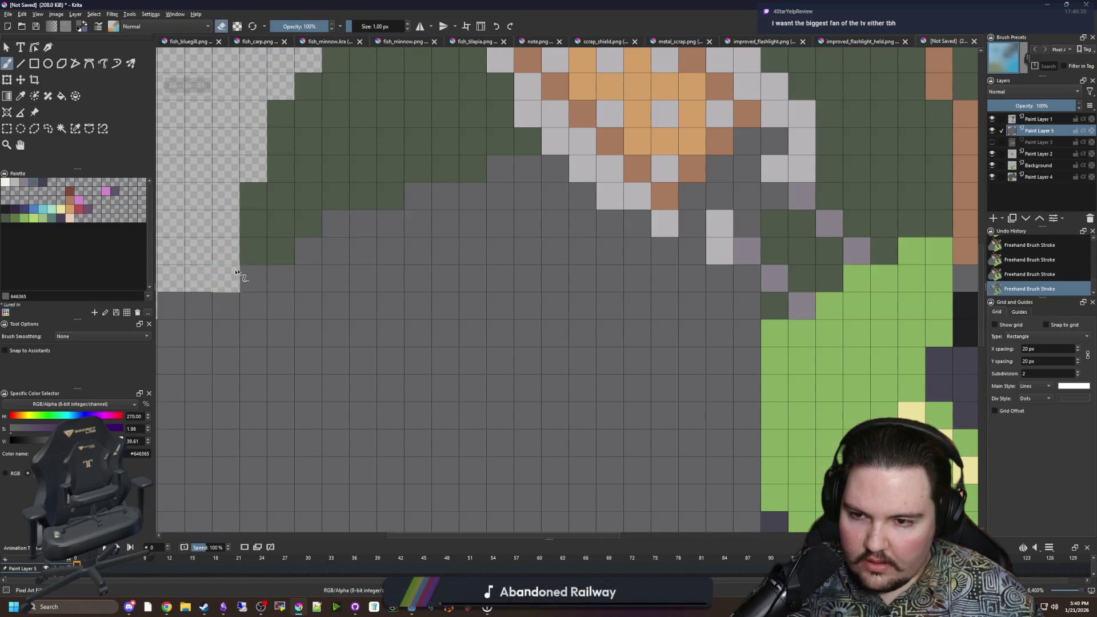
pyautogui.moveTo(346, 224)
pyautogui.mouseDown()
pyautogui.moveTo(406, 191)
pyautogui.moveTo(472, 191)
pyautogui.moveTo(546, 170)
pyautogui.mouseUp()
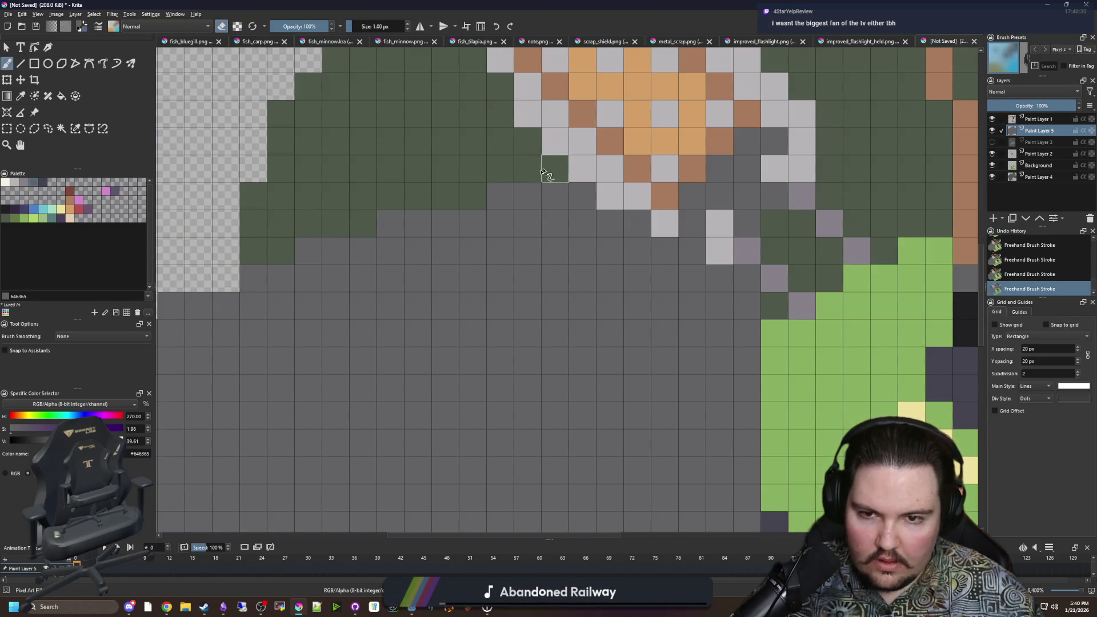
pyautogui.scroll(-4, 455, 219)
pyautogui.scroll(2, 448, 240)
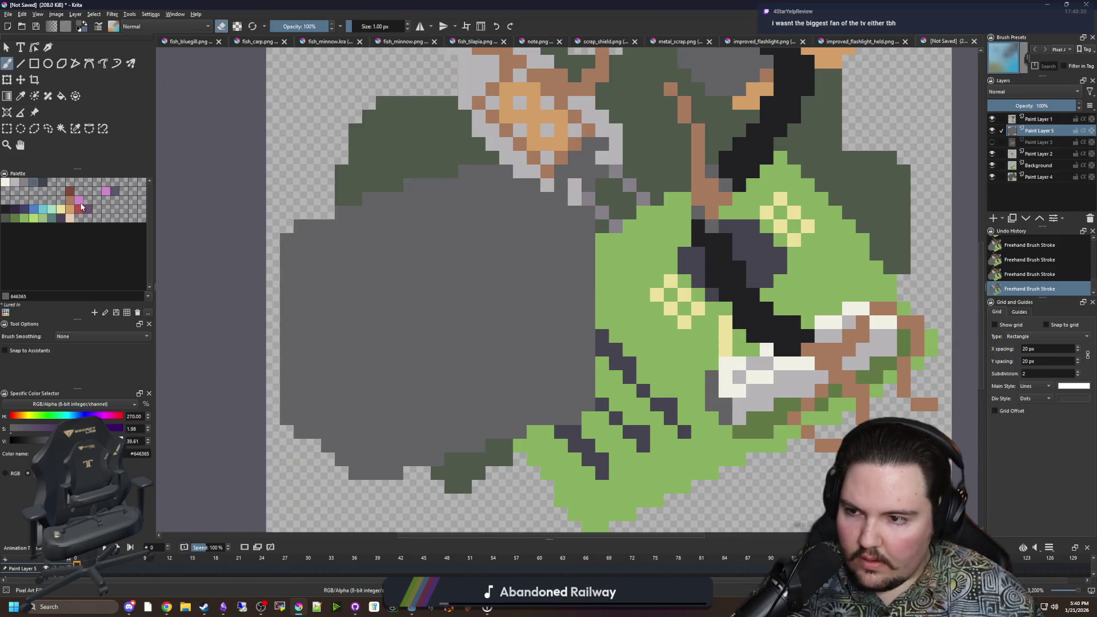
pyautogui.click(42, 183)
# Step: Draw dark outline strokes across the shape's left part and flood-fill the enclosed region dark
pyautogui.press('e')
pyautogui.moveTo(289, 251); pyautogui.dragTo(383, 294)
pyautogui.moveTo(383, 474); pyautogui.dragTo(385, 311)
pyautogui.press('f')
pyautogui.click(344, 331)
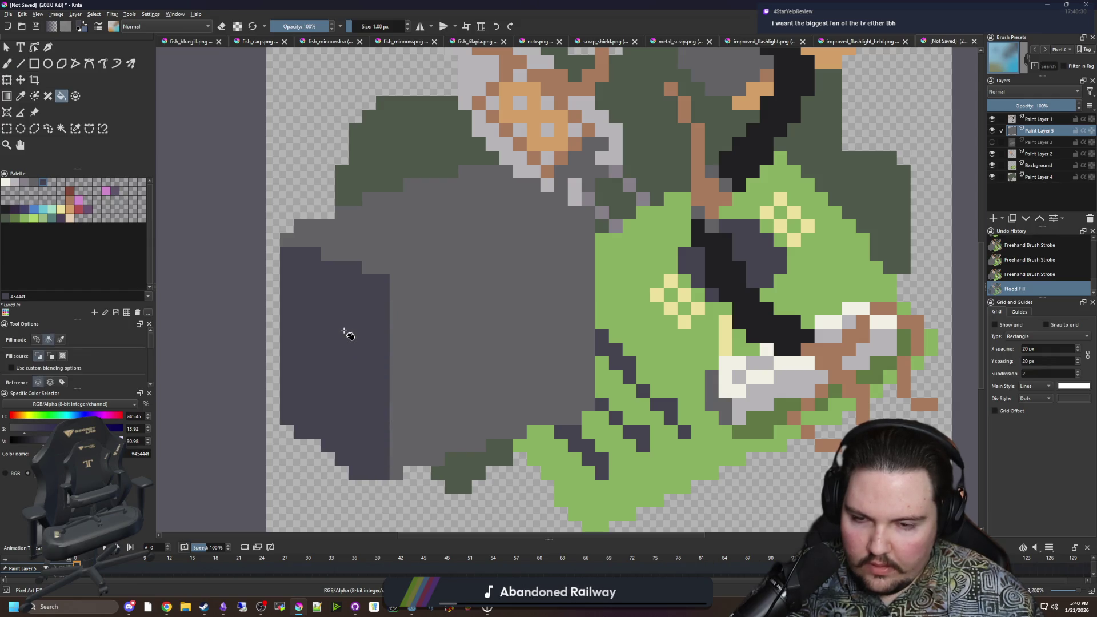
# Step: Repaint the shadow's stepped top edge and right column in the shape's grey
pyautogui.keyDown('ctrl'); pyautogui.click(411, 288); pyautogui.keyUp('ctrl')
pyautogui.press('b')
pyautogui.click(314, 253)
pyautogui.moveTo(339, 267); pyautogui.dragTo(360, 267)
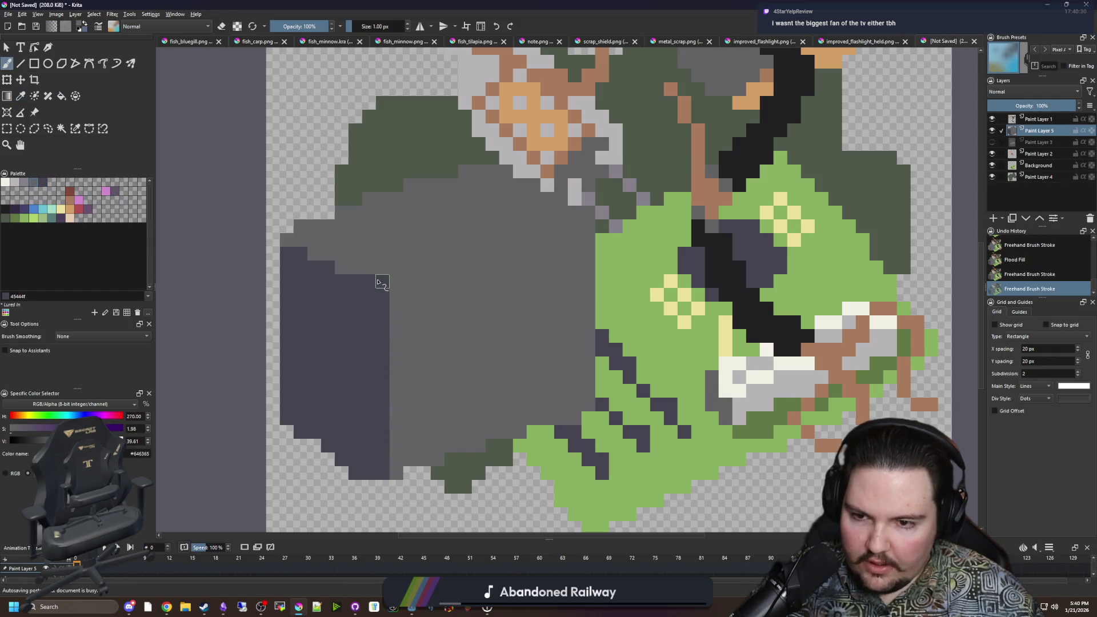
pyautogui.click(328, 267)
pyautogui.click(342, 267)
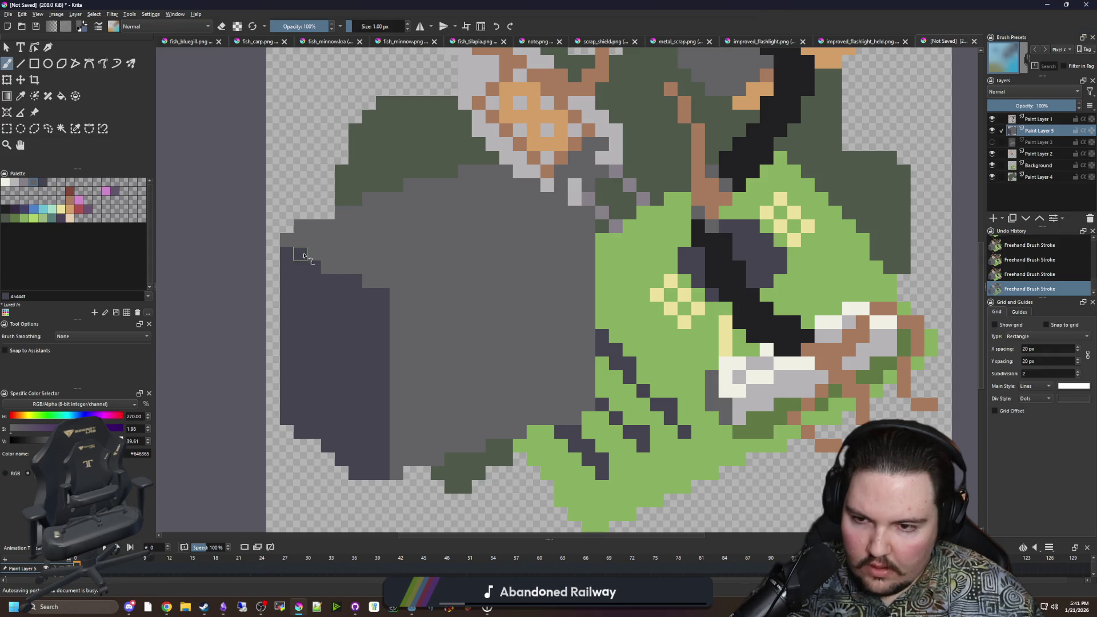
pyautogui.scroll(1, 420, 334)
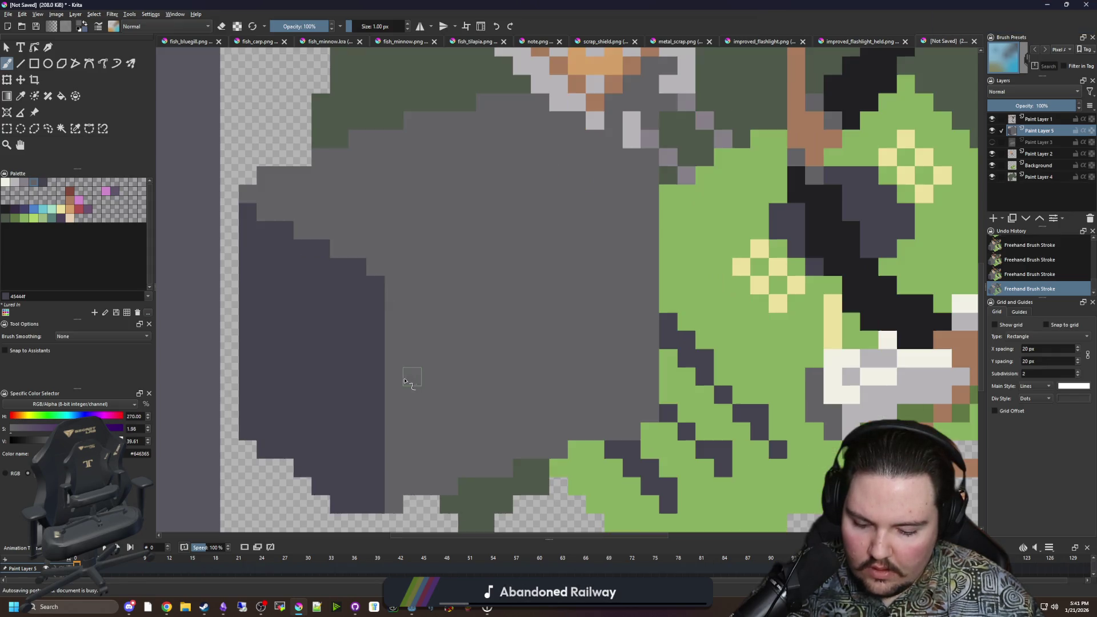
pyautogui.moveTo(373, 282); pyautogui.dragTo(377, 498)
pyautogui.moveTo(401, 407); pyautogui.dragTo(377, 371)
# Step: Draw a straight dark line diagonally across the grey block with the Line tool
pyautogui.click(26, 182)
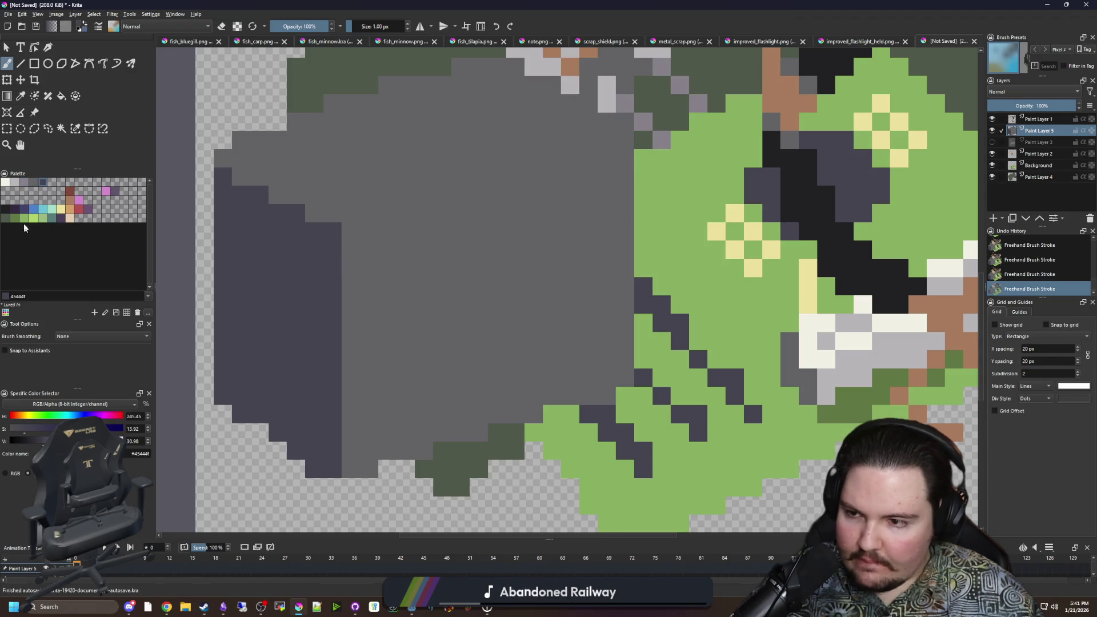
pyautogui.click(21, 63)
pyautogui.moveTo(349, 252)
pyautogui.mouseDown()
pyautogui.moveTo(621, 154)
pyautogui.moveTo(620, 174)
pyautogui.moveTo(630, 145)
pyautogui.mouseUp()
pyautogui.scroll(-4, 503, 210)
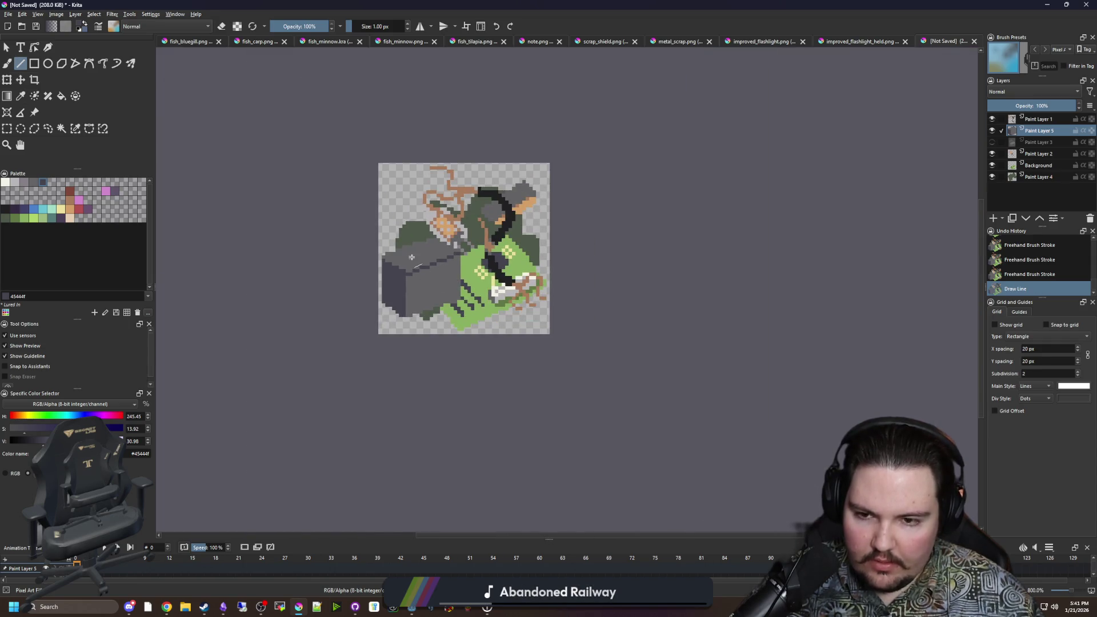
# Step: Erase the block's dark left column, then undo the erasure
pyautogui.press('b')
pyautogui.scroll(2, 445, 289)
pyautogui.scroll(1, 440, 286)
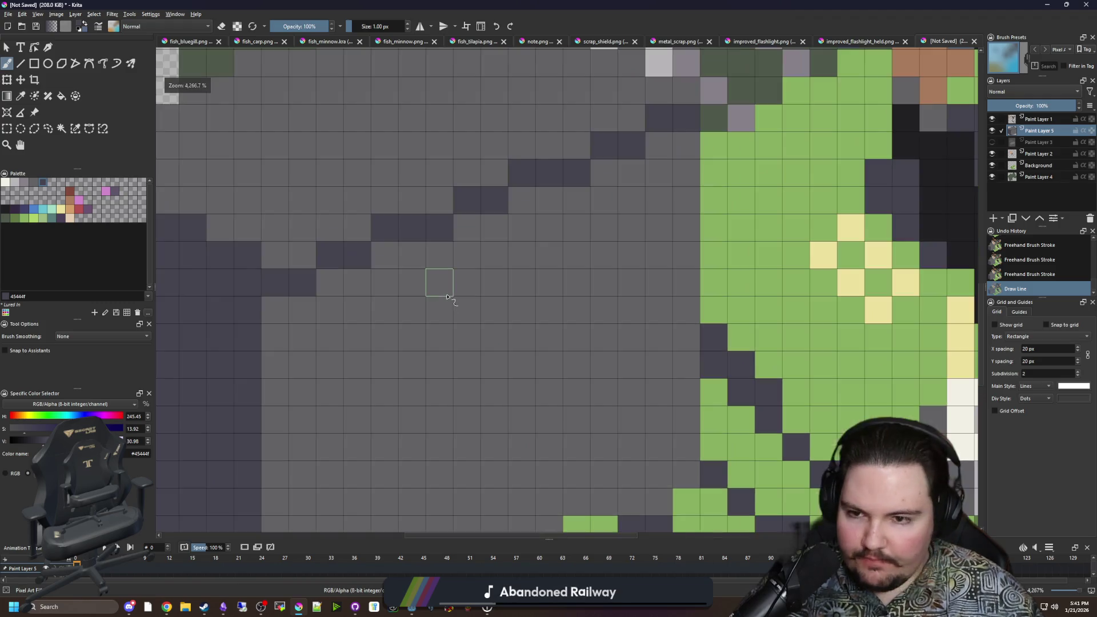
pyautogui.scroll(-1, 373, 267)
pyautogui.scroll(3, 372, 267)
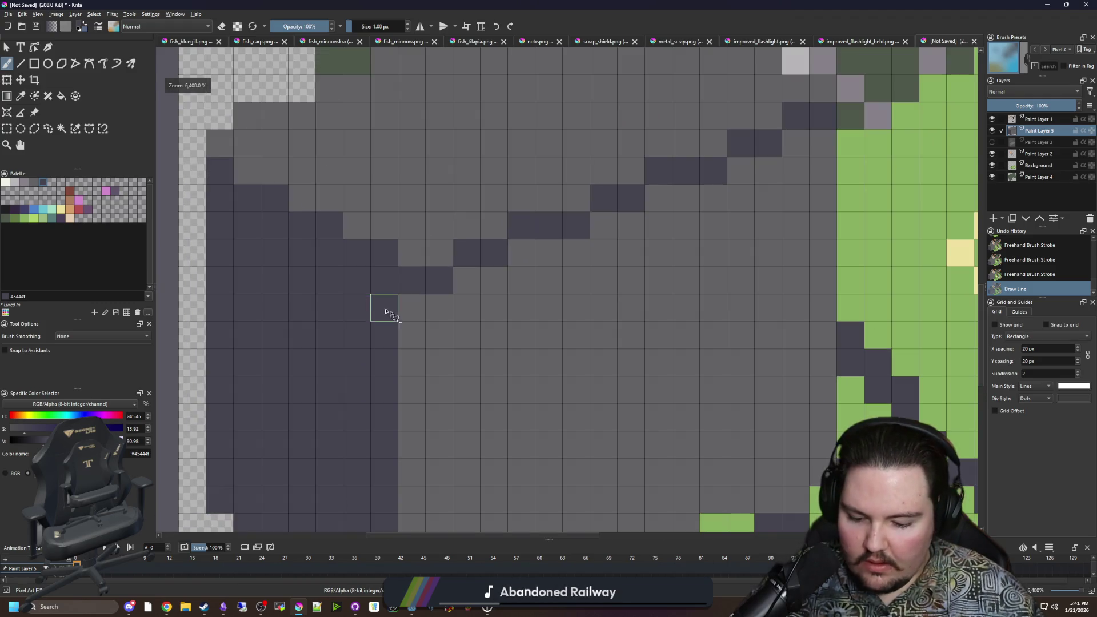
pyautogui.press('p')
pyautogui.scroll(-1, 237, 257)
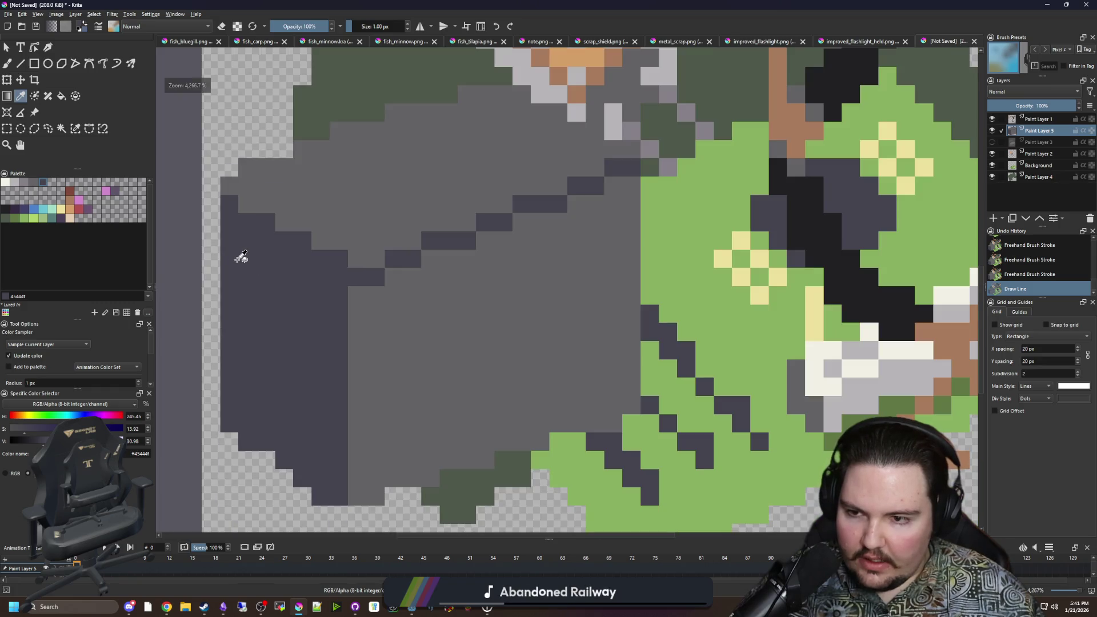
pyautogui.press('b')
pyautogui.press('e')
pyautogui.moveTo(229, 269); pyautogui.dragTo(227, 446)
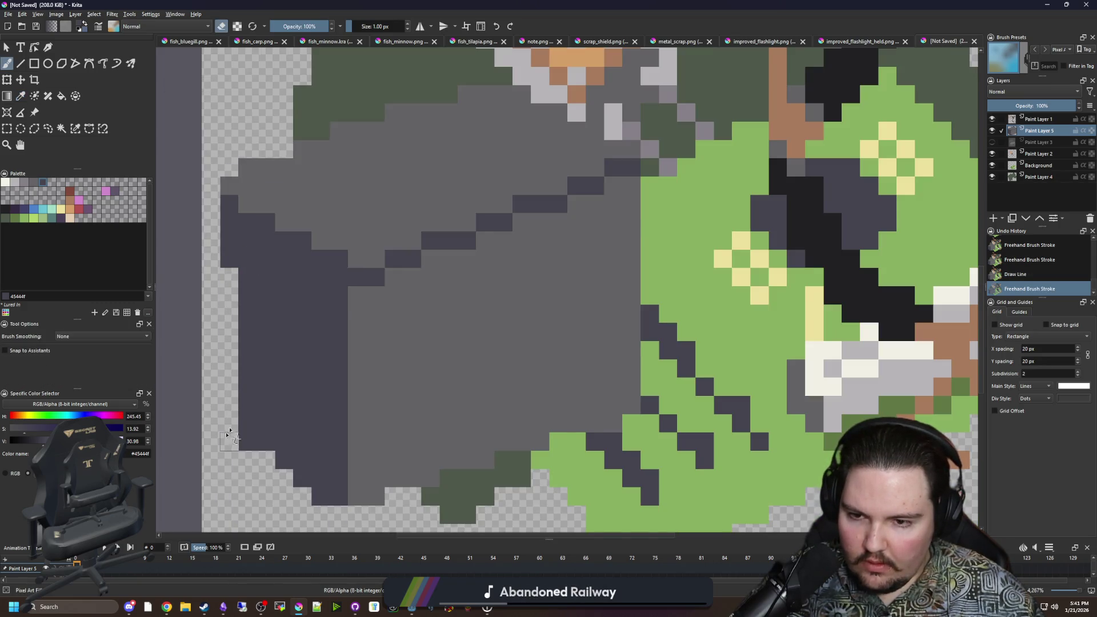
pyautogui.scroll(-1, 228, 440)
pyautogui.hotkey('ctrl', 'z')
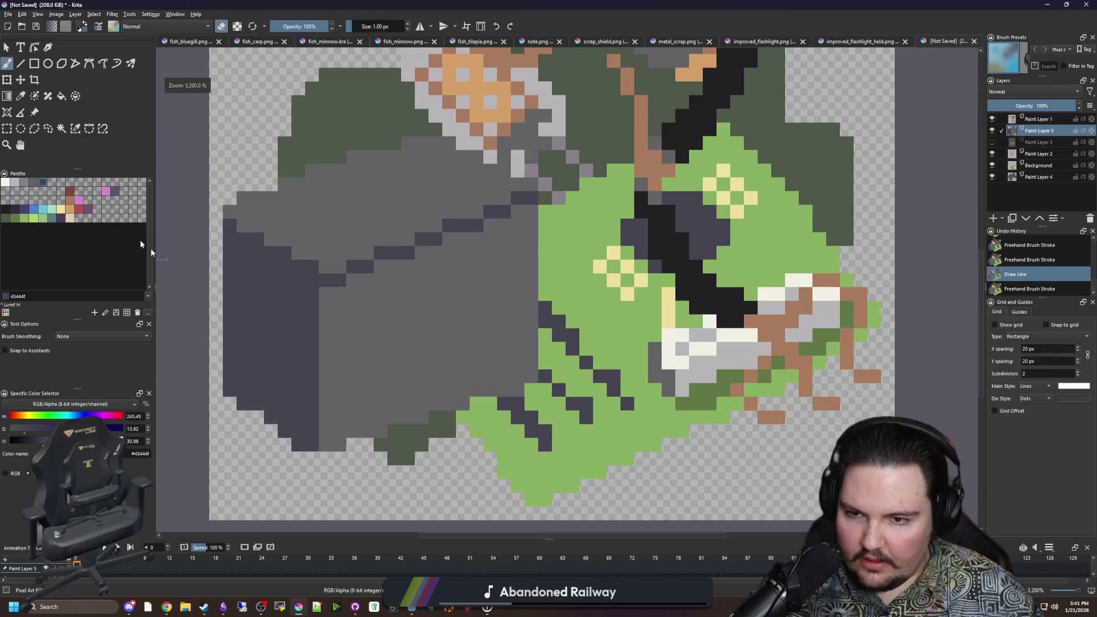
# Step: Select a rectangle of the grey block, shift it down one pixel, and deselect
pyautogui.click(7, 128)
pyautogui.press('-')
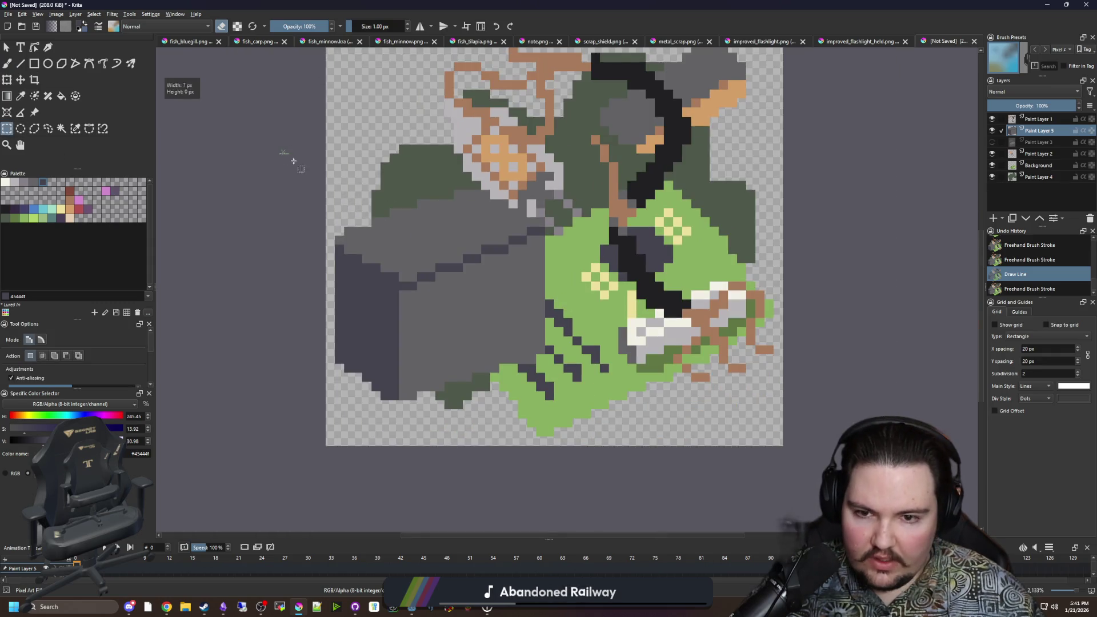
pyautogui.moveTo(280, 153); pyautogui.dragTo(636, 327)
pyautogui.press('t')
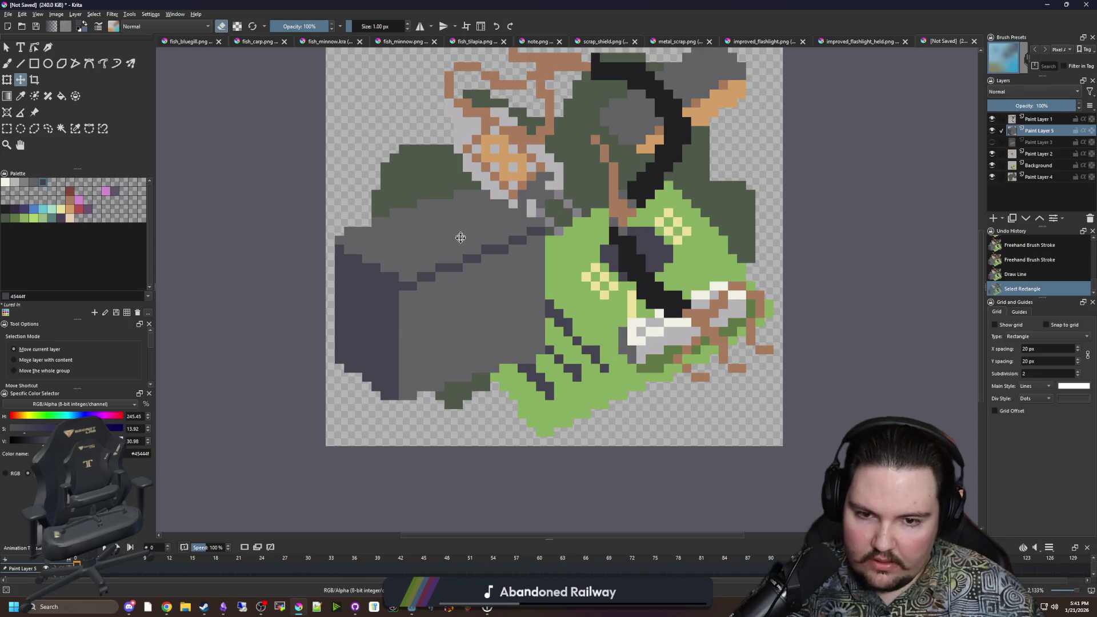
pyautogui.moveTo(460, 235); pyautogui.dragTo(461, 249)
pyautogui.hotkey('ctrl', 'shift', 'a')
# Step: Return to the brush with light grey #b8b5b9 as the paint colour
pyautogui.scroll(-6, 427, 348)
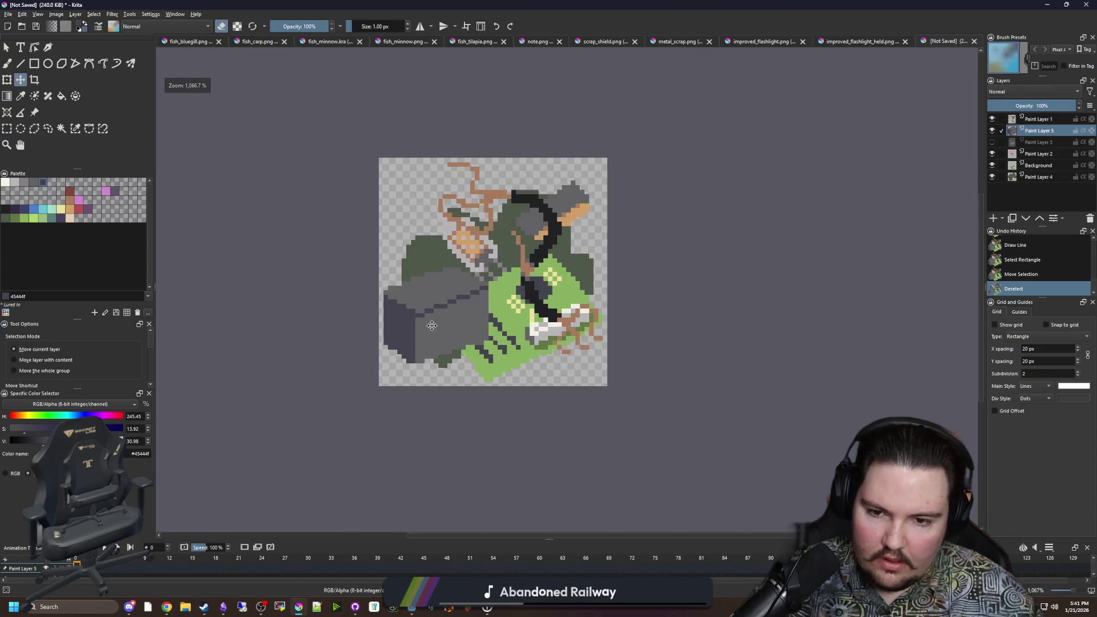
pyautogui.scroll(8, 427, 339)
pyautogui.press('b')
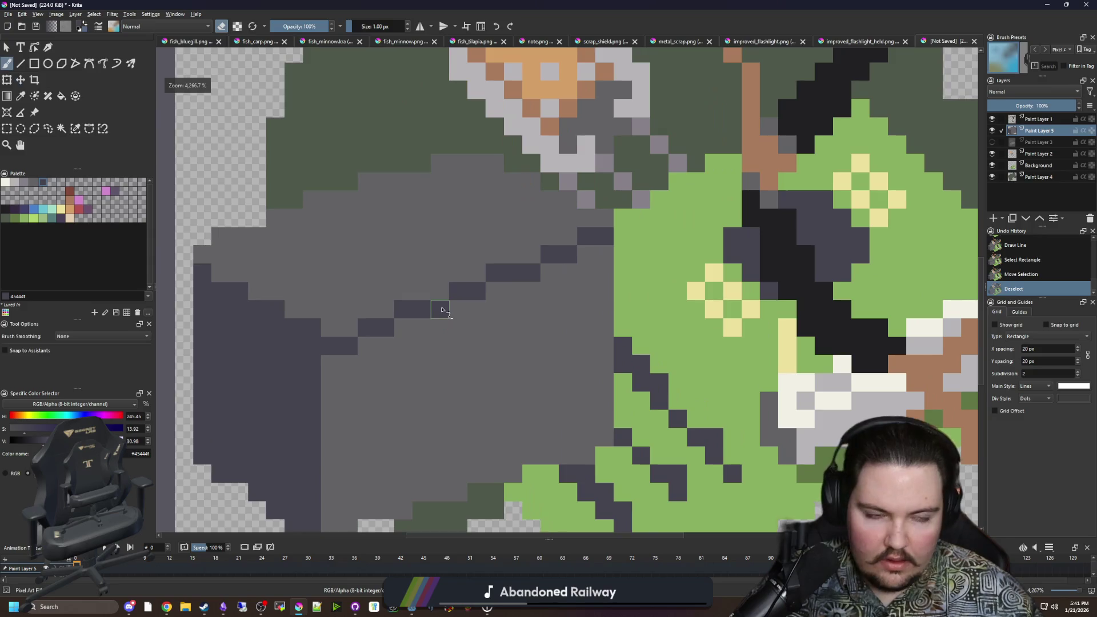
pyautogui.click(19, 186)
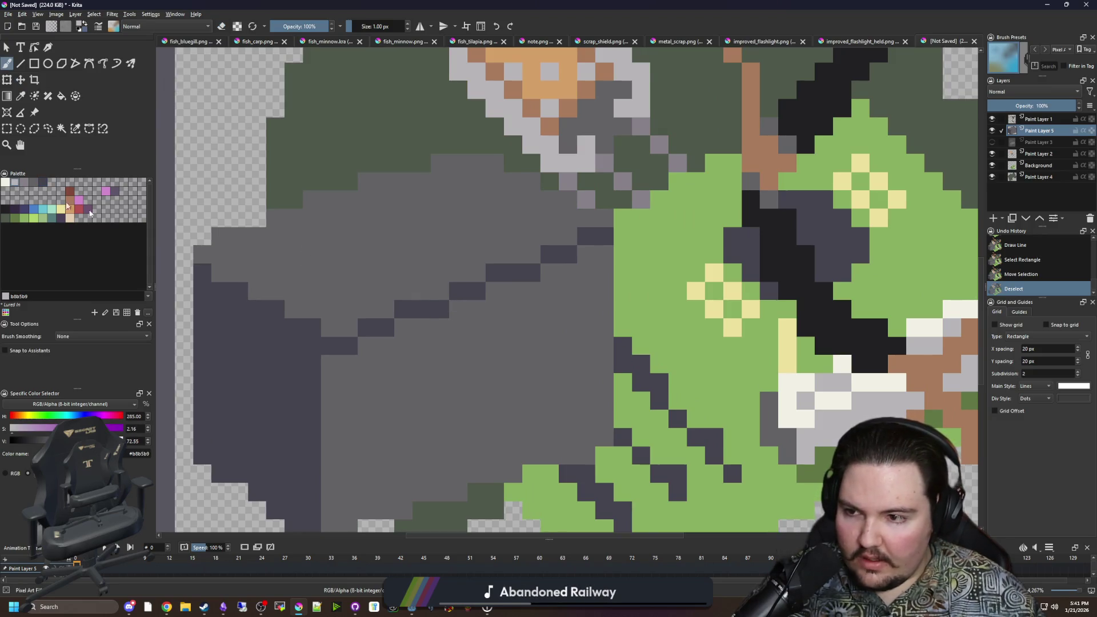
# Step: Paint light grey spots on the block, including a 3x3 window near the top
pyautogui.scroll(2, 331, 274)
pyautogui.moveTo(304, 276); pyautogui.dragTo(332, 222)
pyautogui.click(332, 275)
pyautogui.moveTo(588, 192)
pyautogui.mouseDown()
pyautogui.moveTo(600, 172)
pyautogui.moveTo(551, 183)
pyautogui.moveTo(571, 140)
pyautogui.mouseUp()
pyautogui.scroll(-4, 430, 242)
pyautogui.scroll(4, 416, 234)
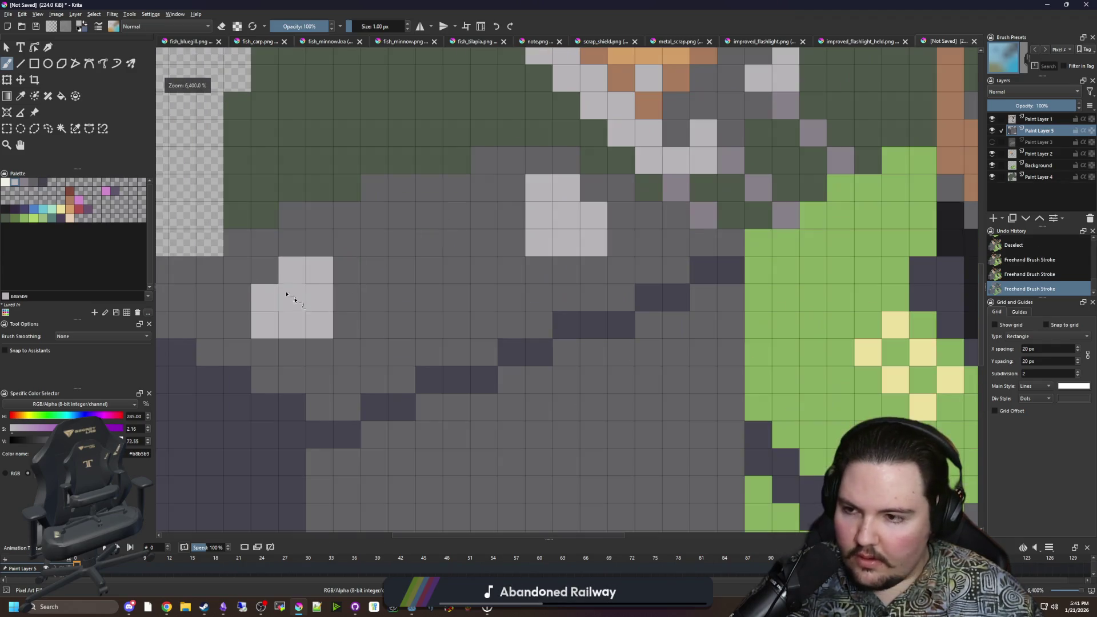
# Step: Ring the lower light grey spot with red pixels to form a lamp
pyautogui.click(79, 210)
pyautogui.moveTo(315, 354); pyautogui.dragTo(344, 304)
pyautogui.moveTo(239, 330); pyautogui.dragTo(237, 299)
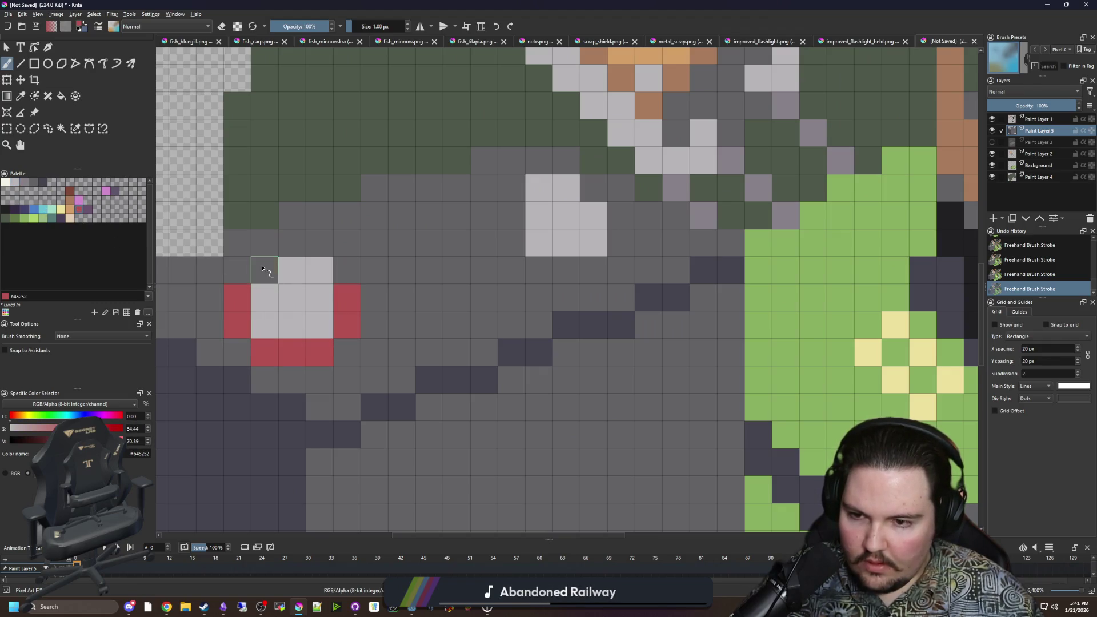
# Step: Outline the light grey window in near-black
pyautogui.click(9, 212)
pyautogui.moveTo(565, 271)
pyautogui.mouseDown()
pyautogui.moveTo(586, 273)
pyautogui.moveTo(533, 260)
pyautogui.moveTo(512, 215)
pyautogui.mouseUp()
pyautogui.moveTo(621, 242)
pyautogui.mouseDown()
pyautogui.moveTo(622, 216)
pyautogui.moveTo(593, 187)
pyautogui.mouseUp()
pyautogui.scroll(-5, 377, 187)
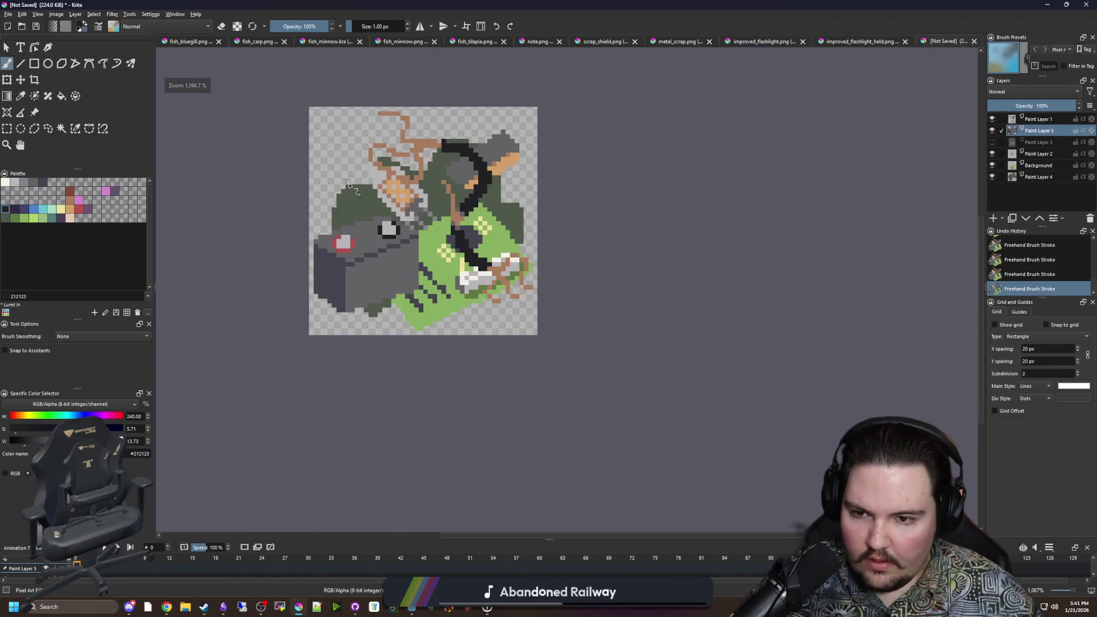
pyautogui.scroll(5, 349, 250)
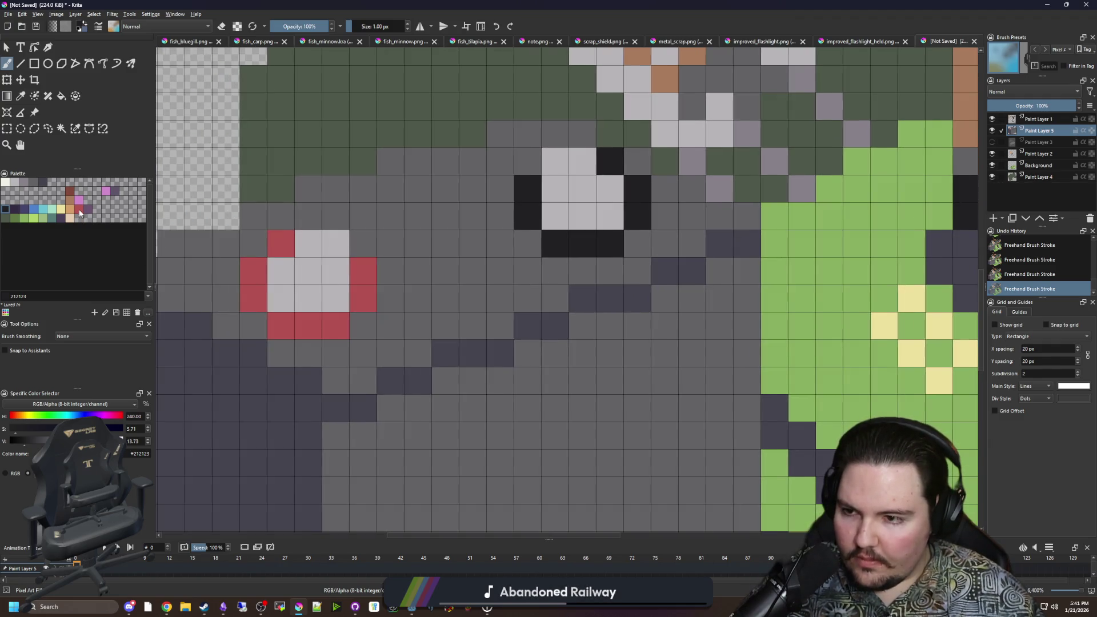
# Step: Try tan pixels below the red ring, then undo them
pyautogui.click(70, 209)
pyautogui.moveTo(337, 326); pyautogui.dragTo(338, 332)
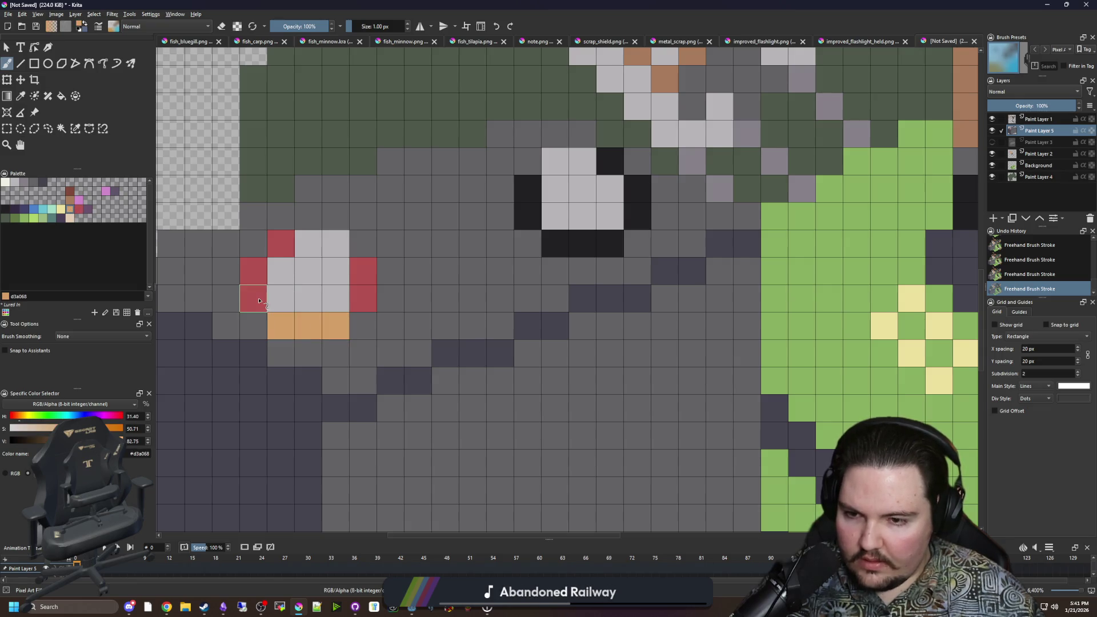
pyautogui.hotkey('ctrl', 'z')
pyautogui.scroll(-2, 243, 283)
# Step: Flood-fill the block's left side and diagonal edge segments dark purple
pyautogui.click(14, 209)
pyautogui.press('f')
pyautogui.click(223, 354)
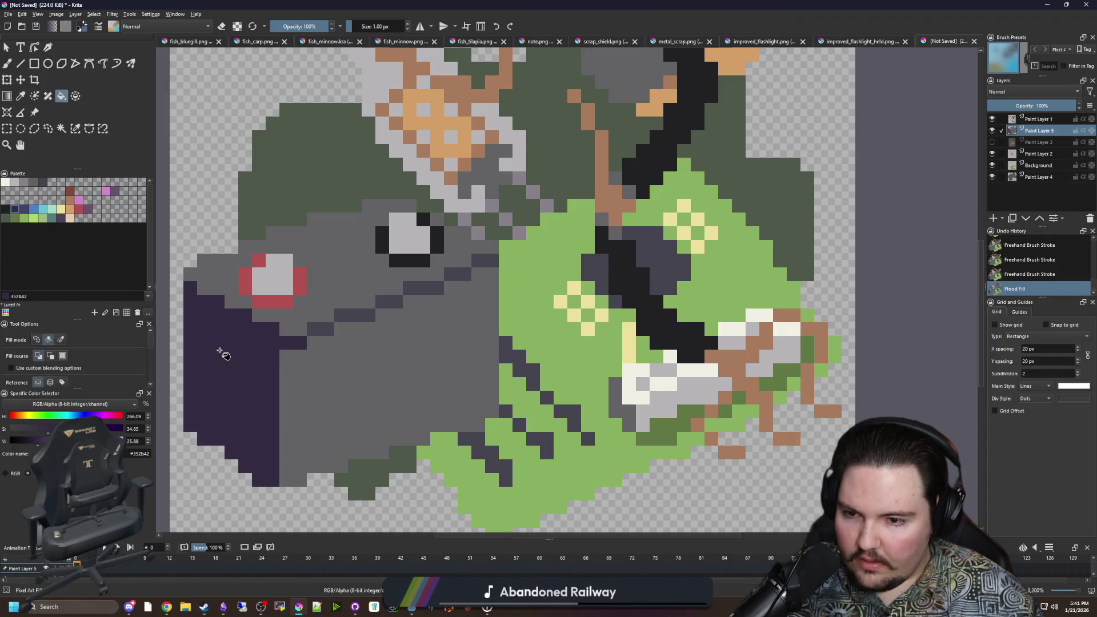
pyautogui.click(329, 328)
pyautogui.click(354, 316)
pyautogui.click(389, 302)
pyautogui.click(423, 288)
pyautogui.click(458, 274)
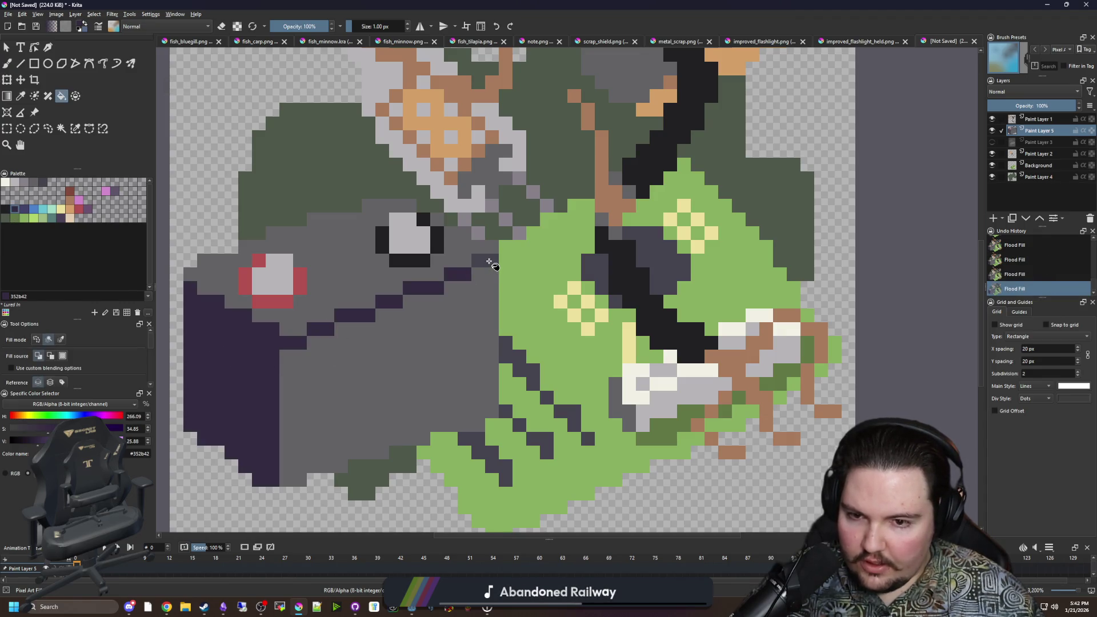
# Step: Fill the front face dark grey #45444f, replacing an undone blue-purple #43436a fill
pyautogui.click(25, 211)
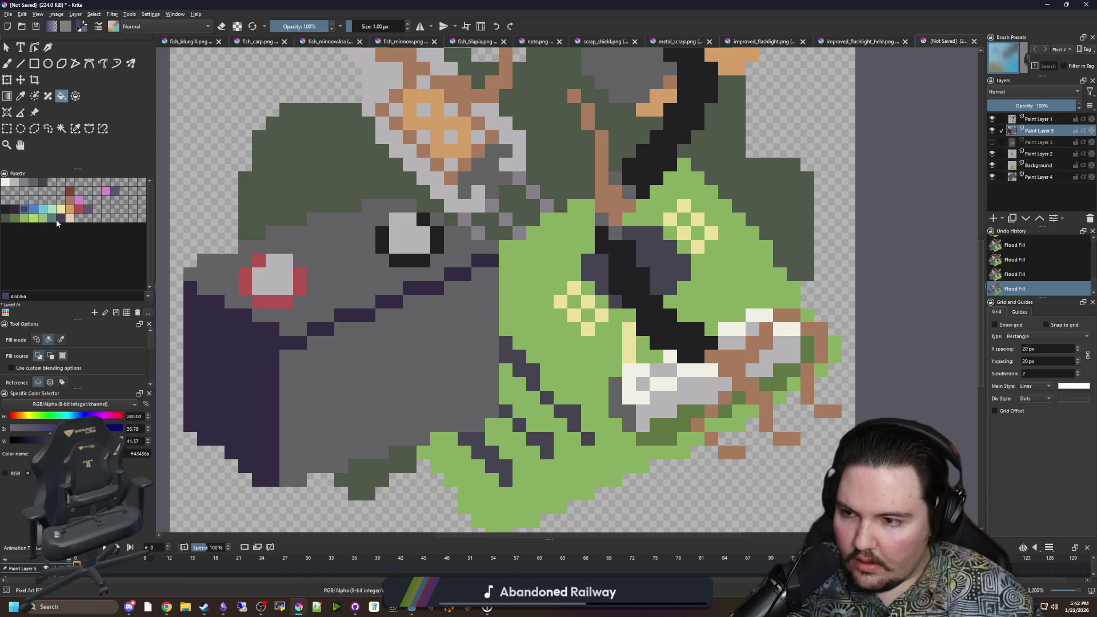
pyautogui.click(313, 371)
pyautogui.hotkey('ctrl', 'z')
pyautogui.click(47, 183)
pyautogui.click(393, 375)
# Step: Add a mid grey #646365 pixel and repaint the purple edge cells dark grey
pyautogui.click(37, 184)
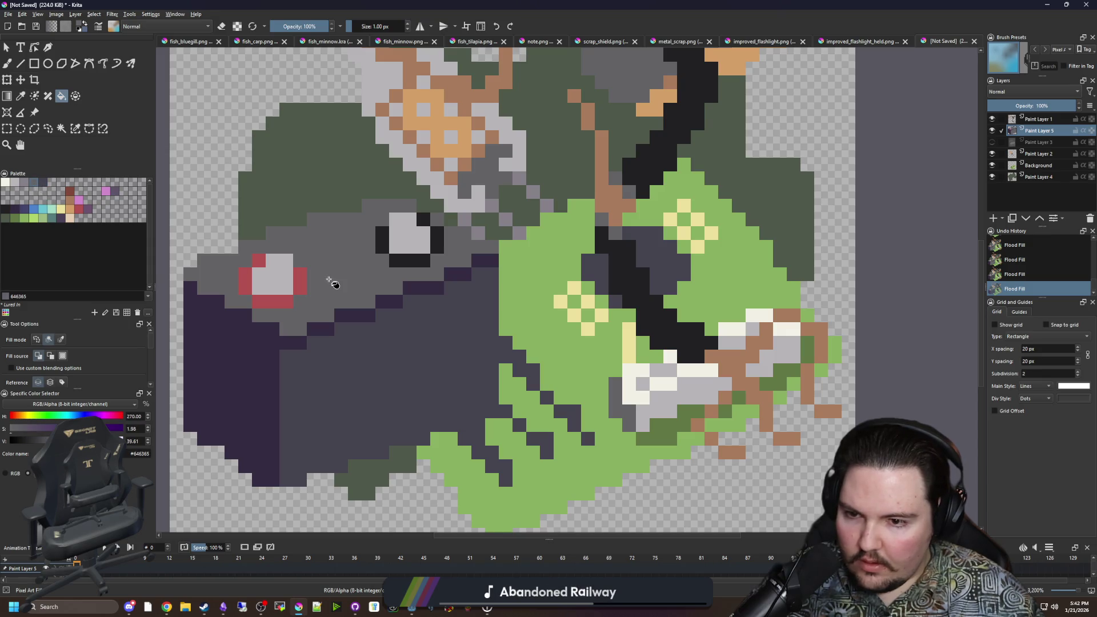
pyautogui.scroll(1, 306, 349)
pyautogui.press('b')
pyautogui.click(270, 362)
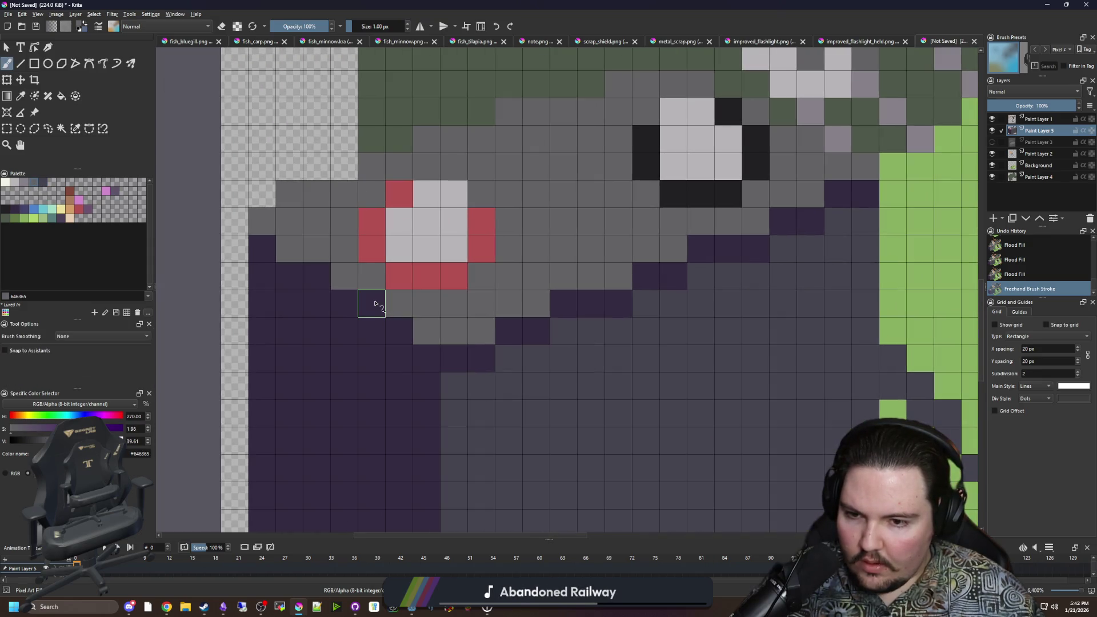
pyautogui.keyDown('ctrl'); pyautogui.click(500, 376); pyautogui.keyUp('ctrl')
pyautogui.click(372, 304)
pyautogui.click(317, 276)
pyautogui.click(263, 248)
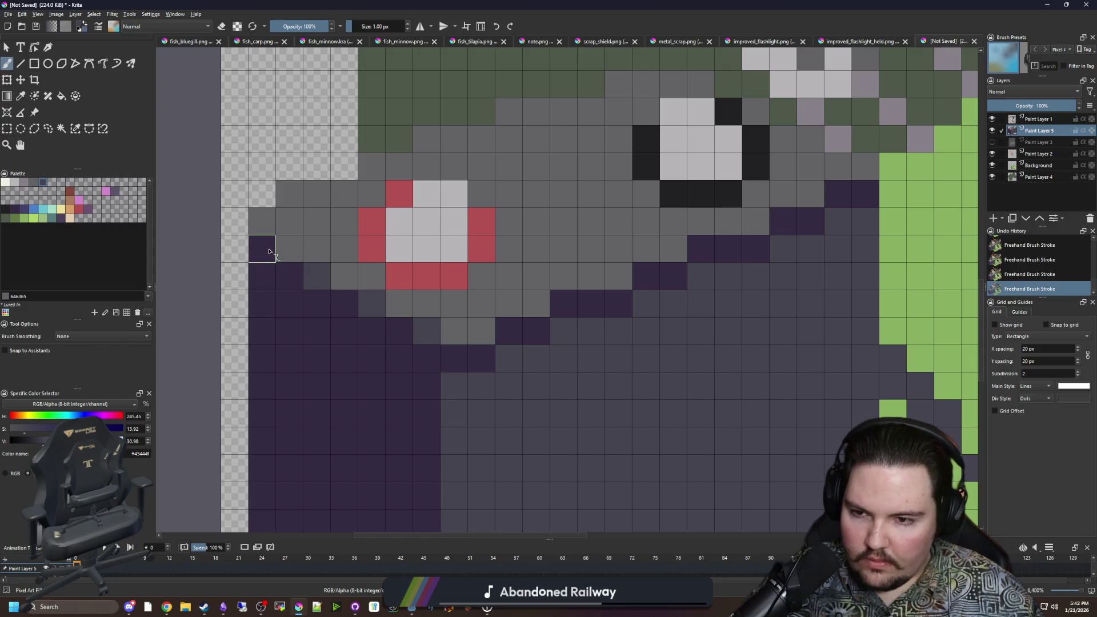
pyautogui.moveTo(357, 254); pyautogui.dragTo(207, 284)
pyautogui.scroll(-3, 292, 285)
pyautogui.scroll(3, 286, 284)
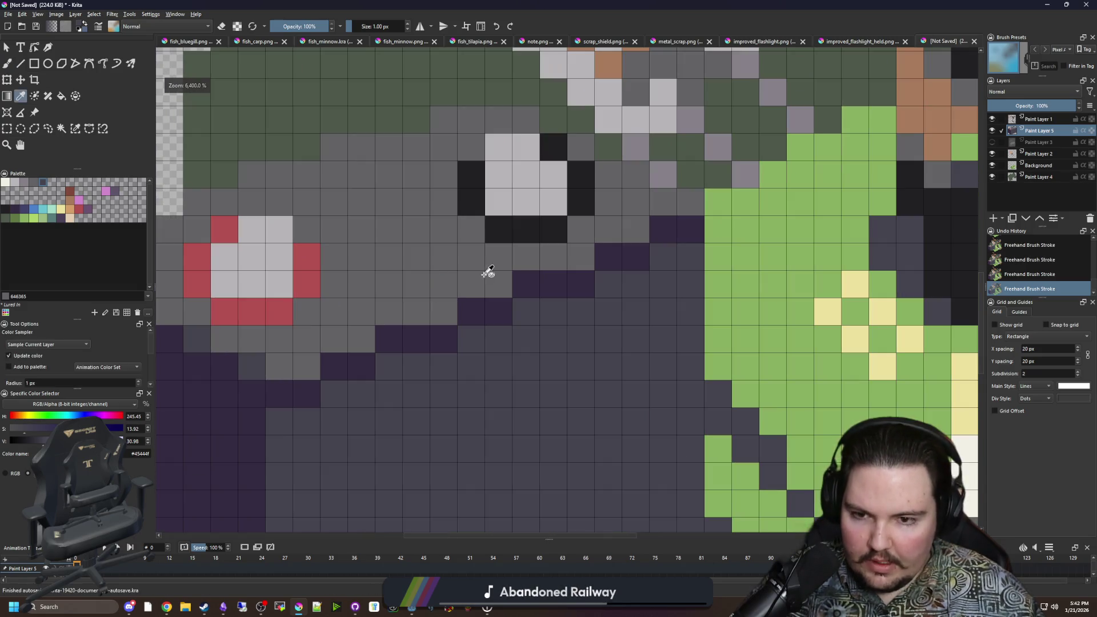
# Step: Paint over light grey window pixels and a stray light pixel with mid grey
pyautogui.keyDown('ctrl'); pyautogui.click(518, 232); pyautogui.keyUp('ctrl')
pyautogui.scroll(-2, 412, 230)
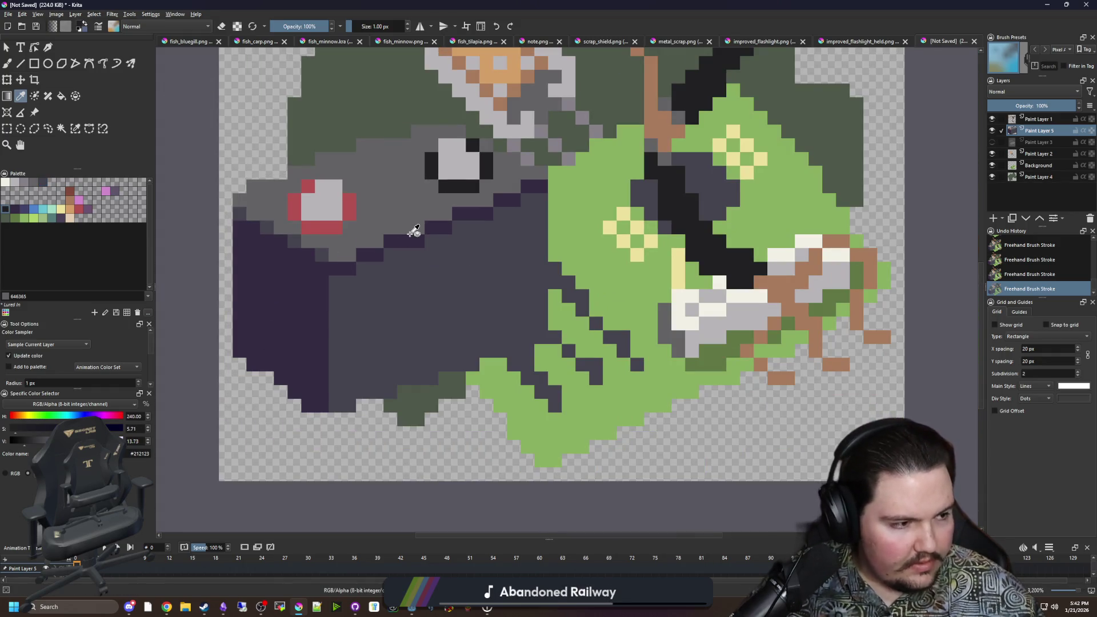
pyautogui.scroll(2, 354, 189)
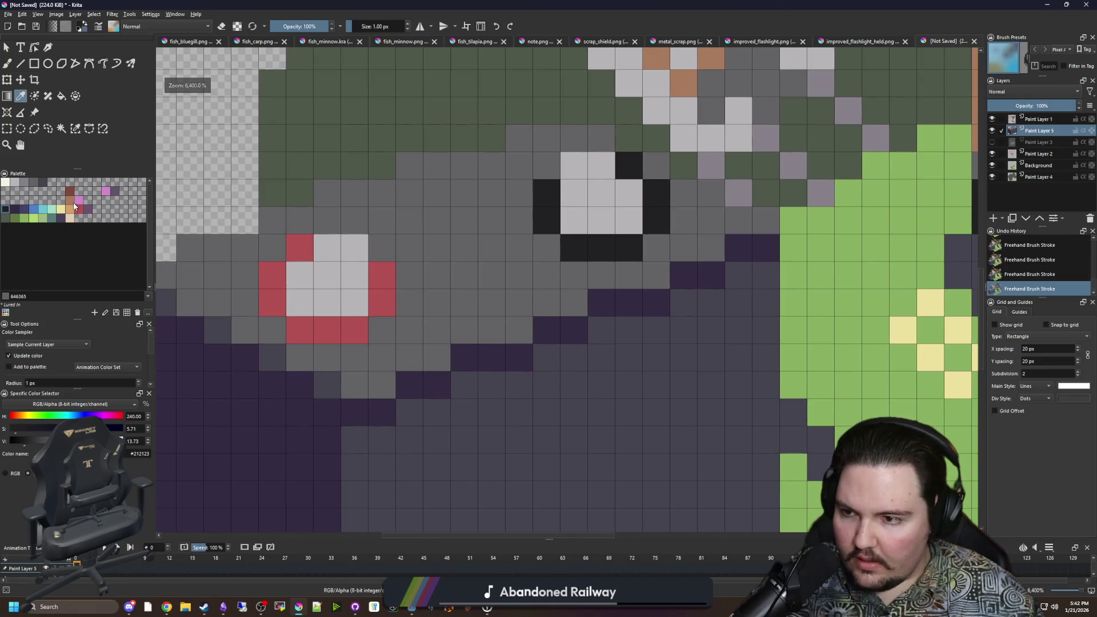
pyautogui.keyDown('ctrl'); pyautogui.click(309, 290); pyautogui.keyUp('ctrl')
pyautogui.moveTo(309, 290)
pyautogui.mouseDown()
pyautogui.moveTo(299, 286)
pyautogui.moveTo(354, 301)
pyautogui.mouseUp()
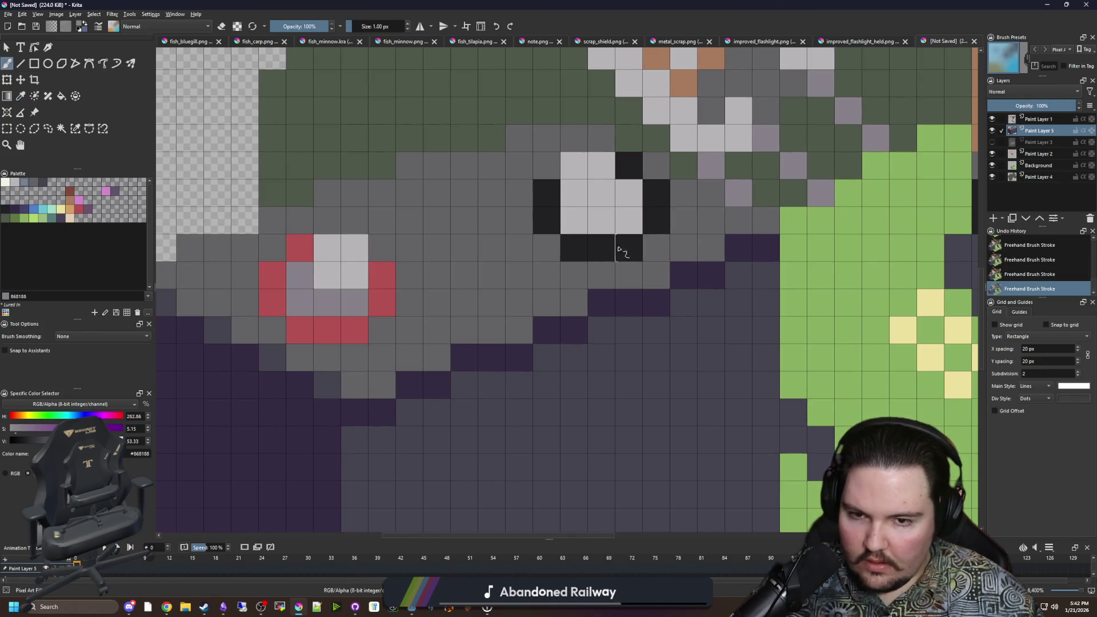
pyautogui.moveTo(576, 206)
pyautogui.mouseDown()
pyautogui.moveTo(600, 220)
pyautogui.moveTo(629, 195)
pyautogui.mouseUp()
pyautogui.click(342, 279)
pyautogui.scroll(-4, 343, 278)
# Step: Undo the last two grey strokes, then redo them
pyautogui.hotkey('ctrl', 'z')
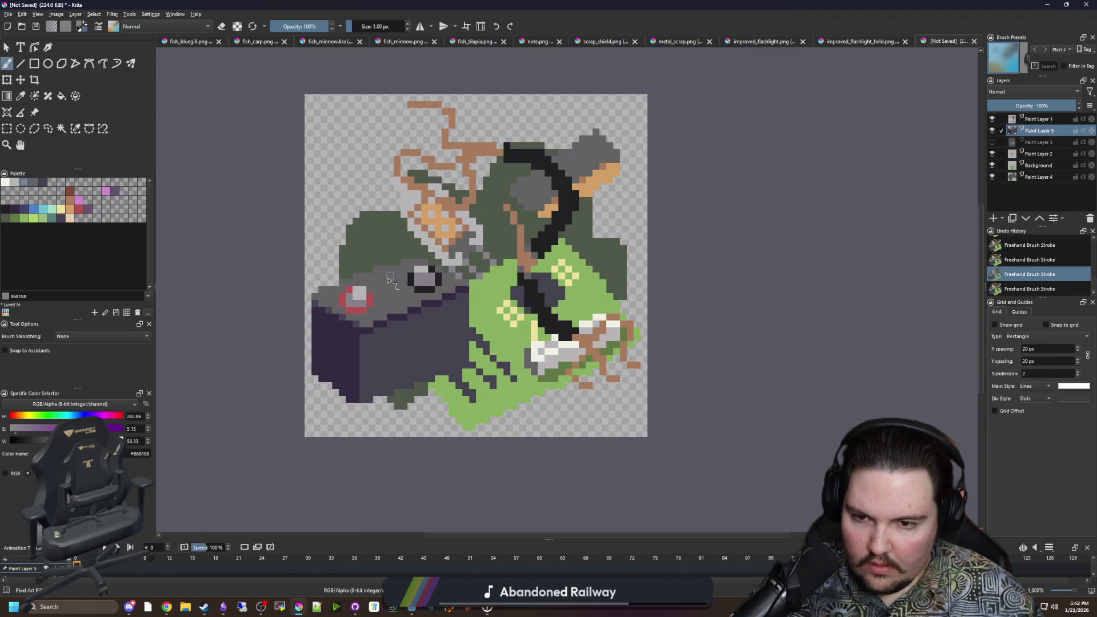
pyautogui.hotkey('ctrl', 'z')
pyautogui.scroll(-4, 379, 256)
pyautogui.scroll(8, 379, 248)
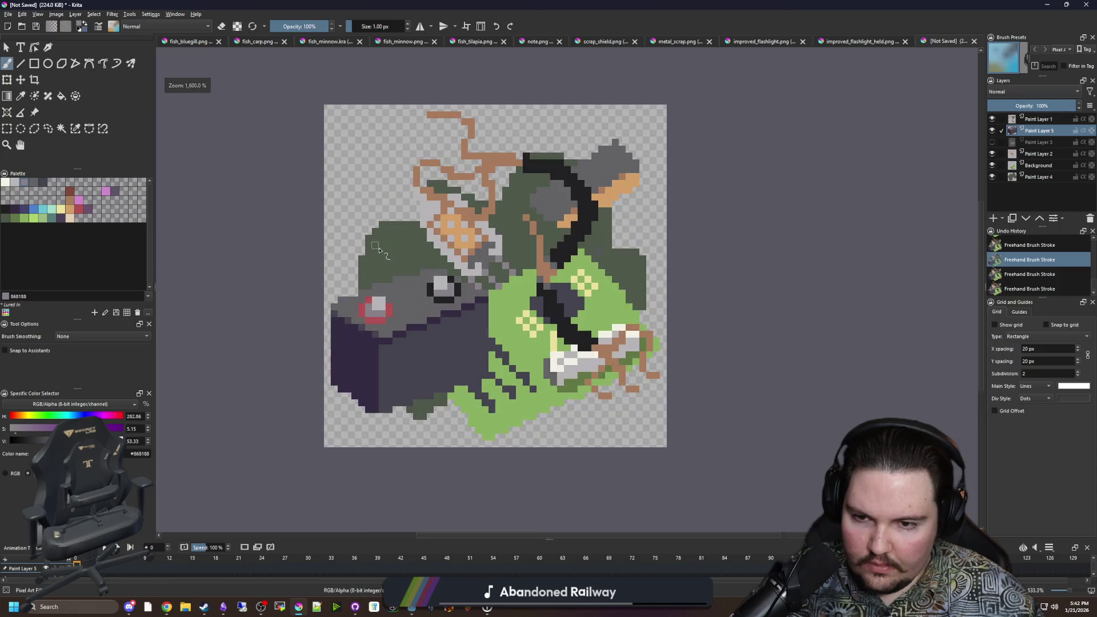
pyautogui.press('p')
pyautogui.hotkey('ctrl', 'shift', 'z')
pyautogui.hotkey('ctrl', 'shift', 'z')
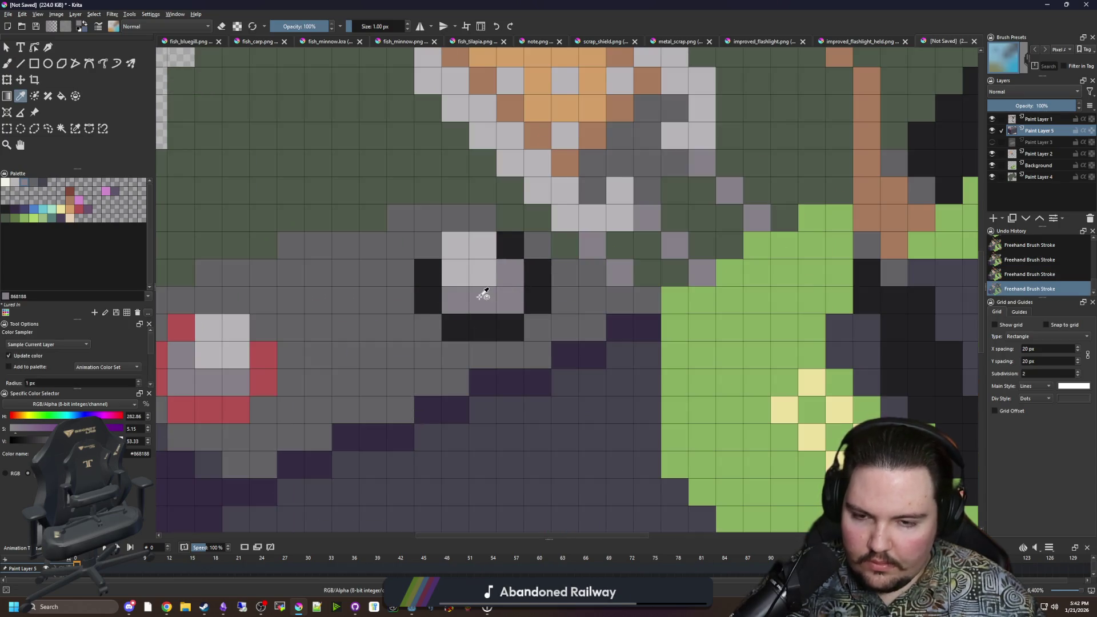
pyautogui.scroll(-2, 433, 303)
pyautogui.scroll(1, 403, 364)
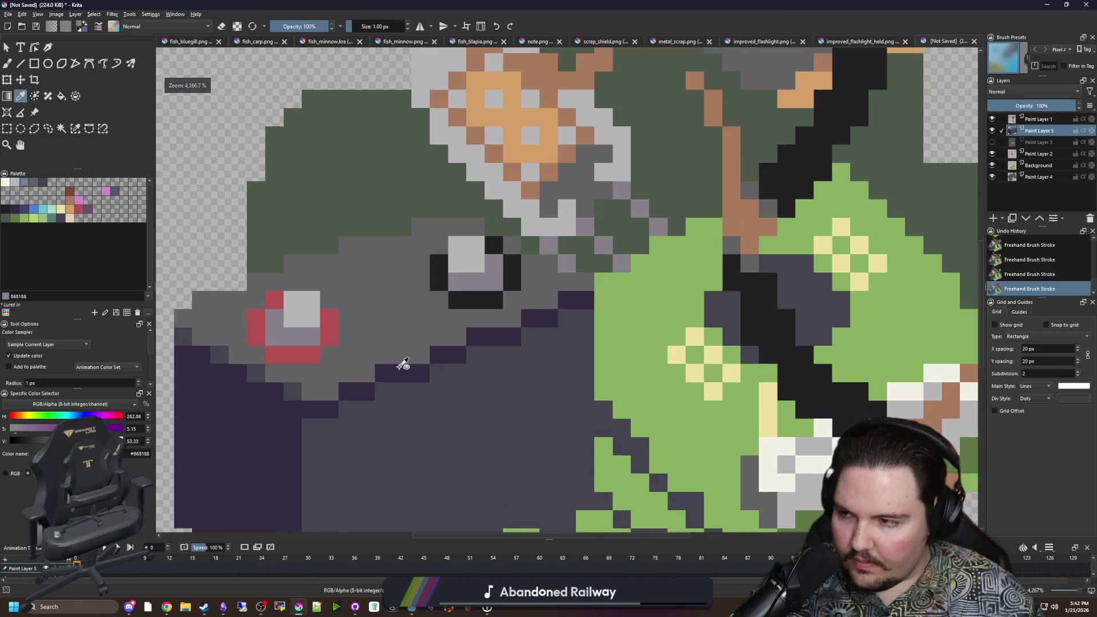
# Step: Paint a window pixel and the lamp's centre pixel dark grey #45444f
pyautogui.click(42, 182)
pyautogui.scroll(1, 457, 269)
pyautogui.press('b')
pyautogui.click(460, 248)
pyautogui.click(240, 331)
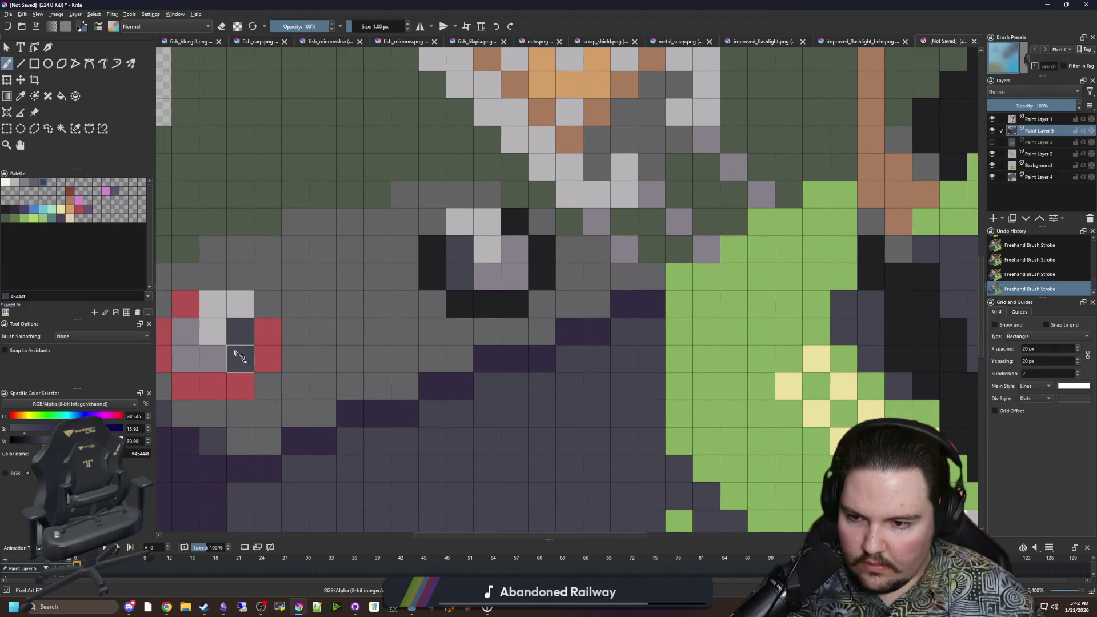
pyautogui.scroll(-5, 239, 355)
pyautogui.scroll(4, 337, 312)
pyautogui.scroll(-4, 337, 312)
pyautogui.scroll(-2, 483, 242)
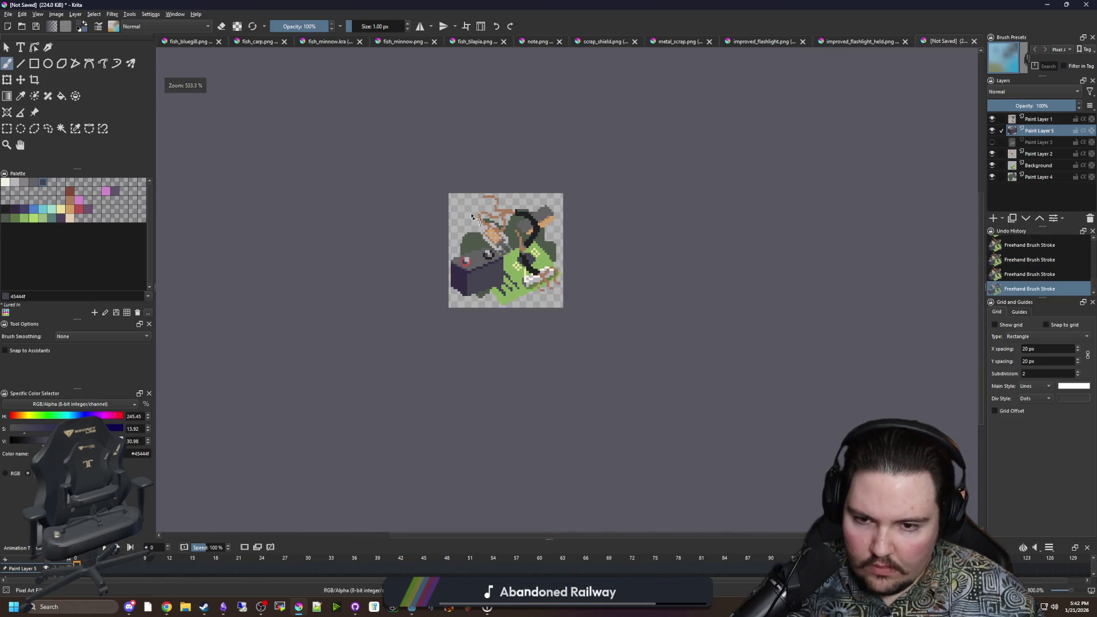
pyautogui.scroll(7, 489, 263)
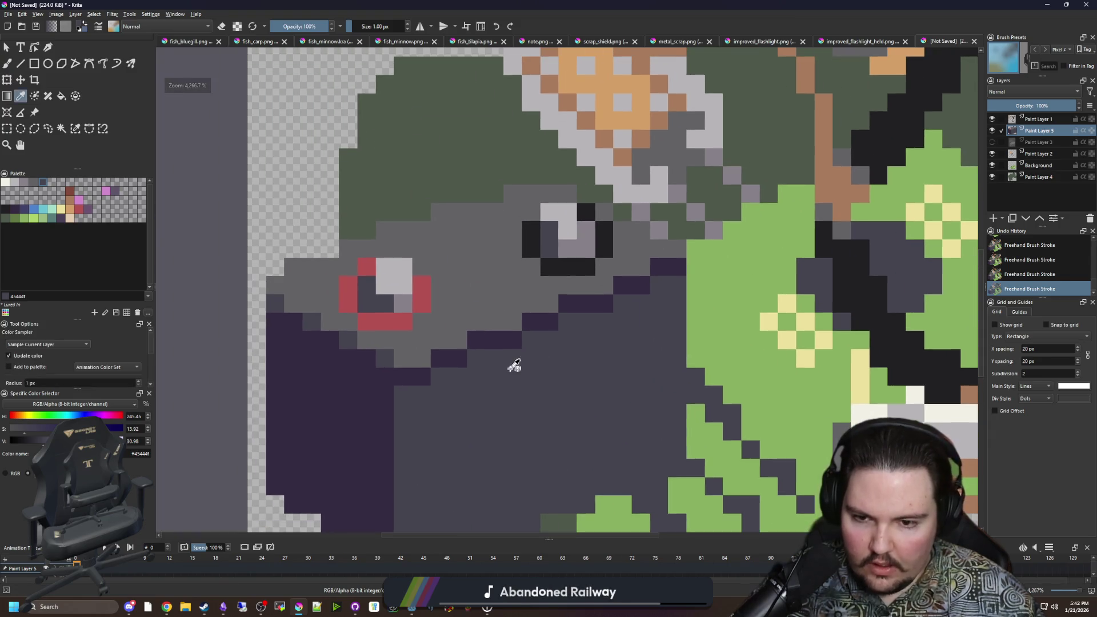
# Step: Repaint dark pixels along the grey area's lower edge, including the lamp's lower half
pyautogui.press('b')
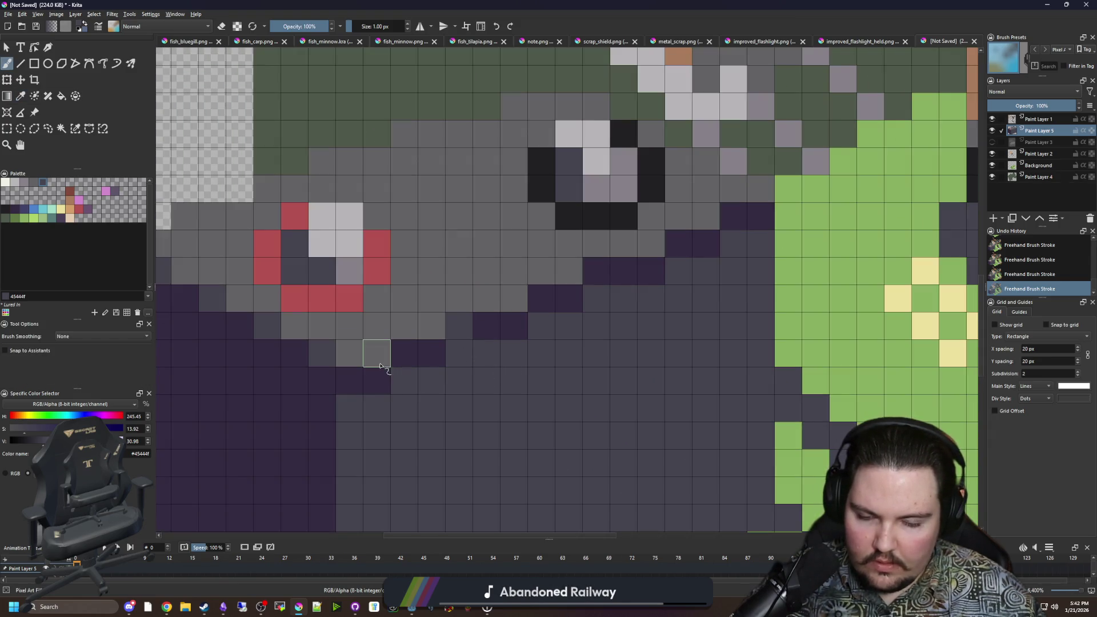
pyautogui.hotkey('ctrl', 'z')
pyautogui.hotkey('ctrl', 'z')
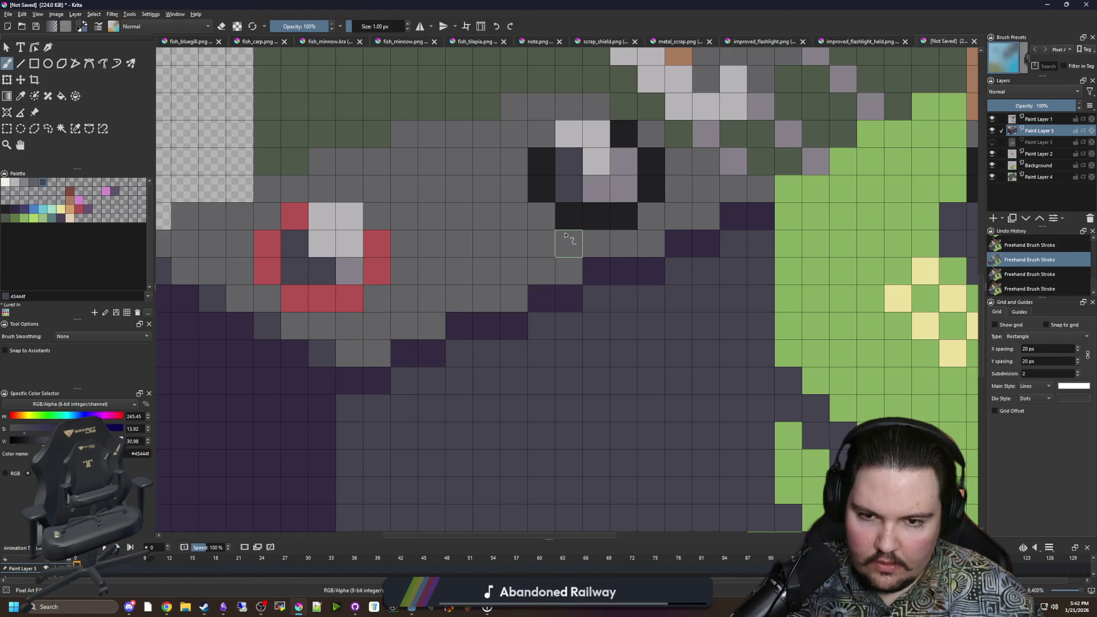
pyautogui.moveTo(547, 244)
pyautogui.mouseDown()
pyautogui.moveTo(515, 187)
pyautogui.moveTo(513, 157)
pyautogui.mouseUp()
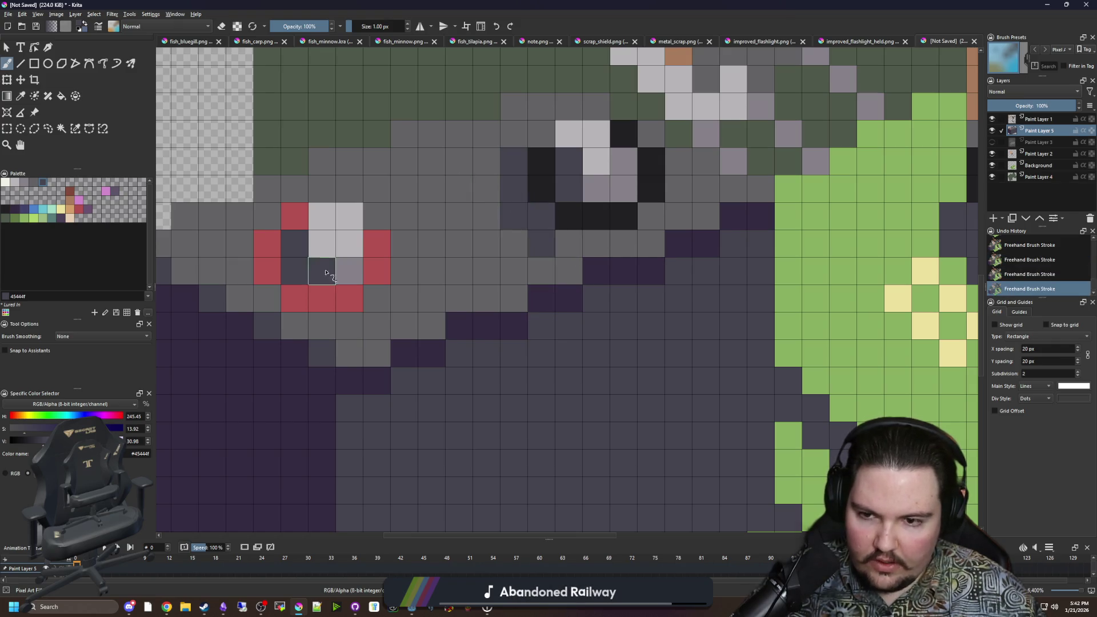
pyautogui.moveTo(322, 326)
pyautogui.mouseDown()
pyautogui.moveTo(262, 295)
pyautogui.moveTo(238, 245)
pyautogui.mouseUp()
pyautogui.scroll(-5, 404, 300)
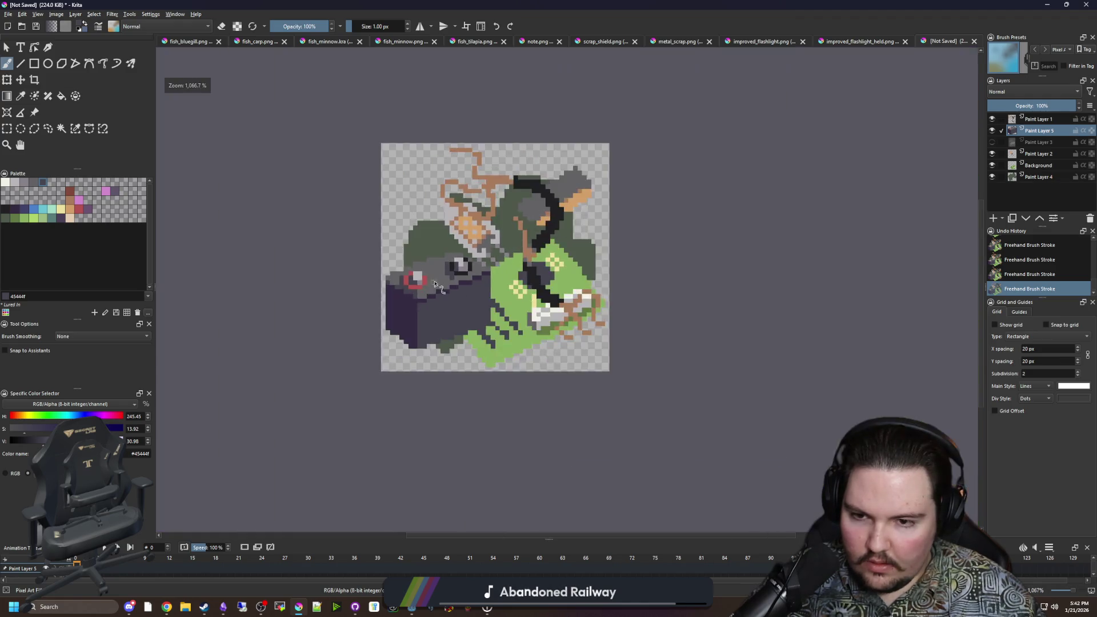
pyautogui.scroll(5, 407, 305)
pyautogui.scroll(-8, 407, 305)
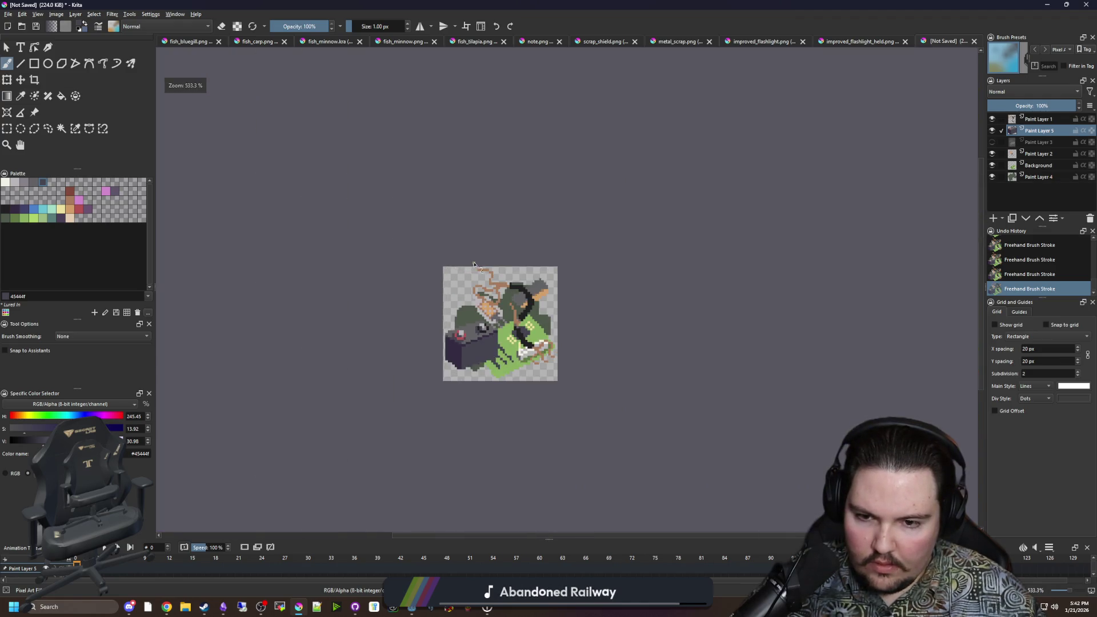
pyautogui.scroll(8, 483, 361)
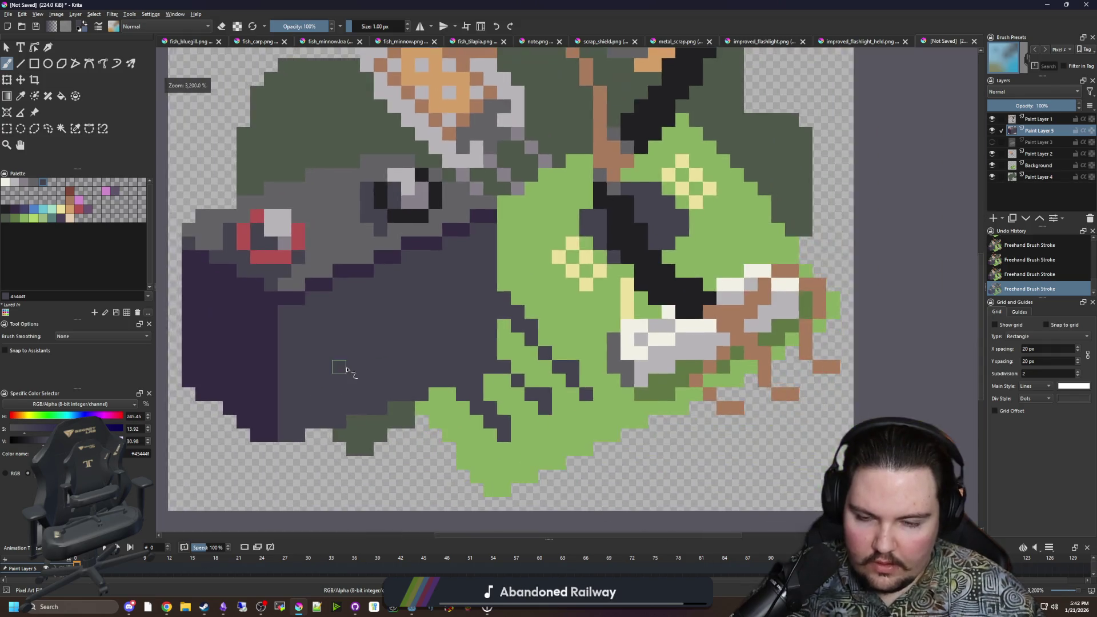
pyautogui.scroll(-1, 241, 263)
pyautogui.scroll(1, 238, 275)
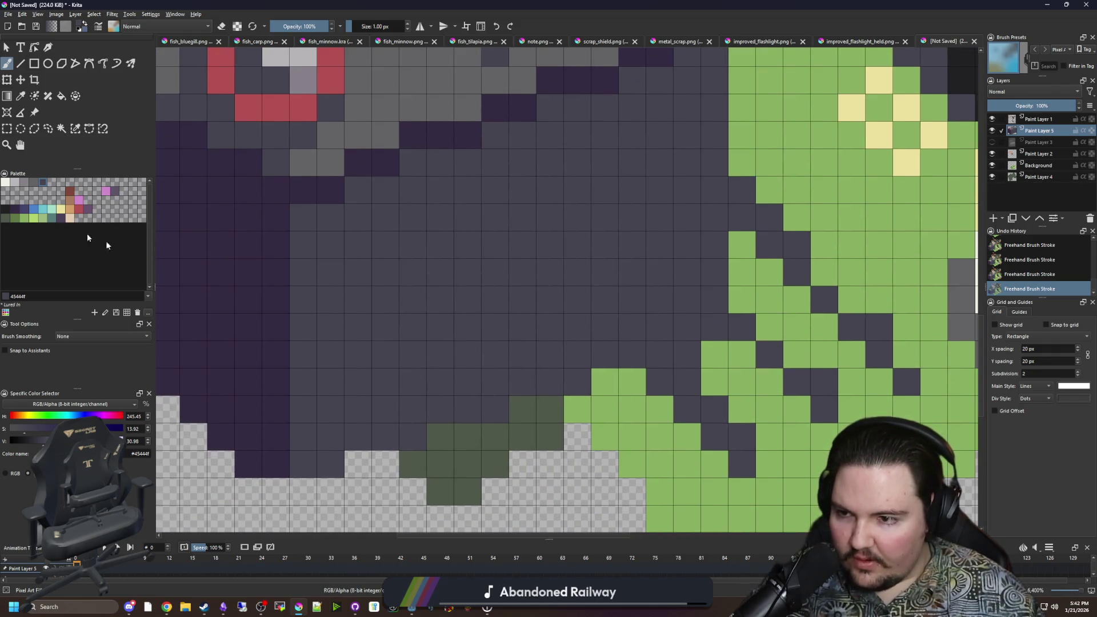
pyautogui.press('-')
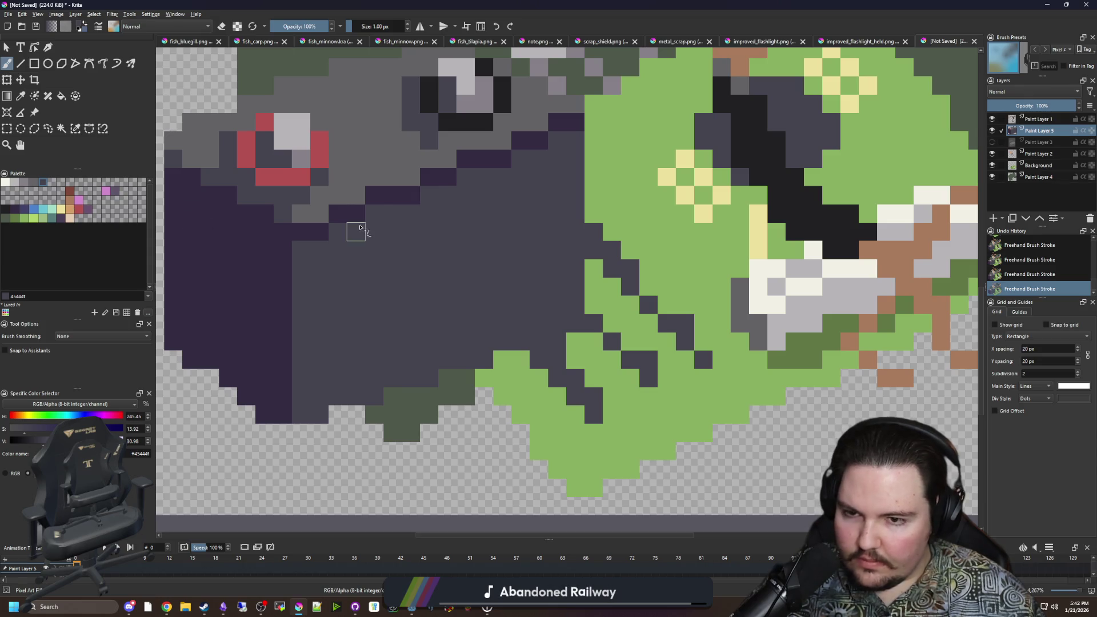
pyautogui.keyDown('ctrl'); pyautogui.click(377, 171); pyautogui.keyUp('ctrl')
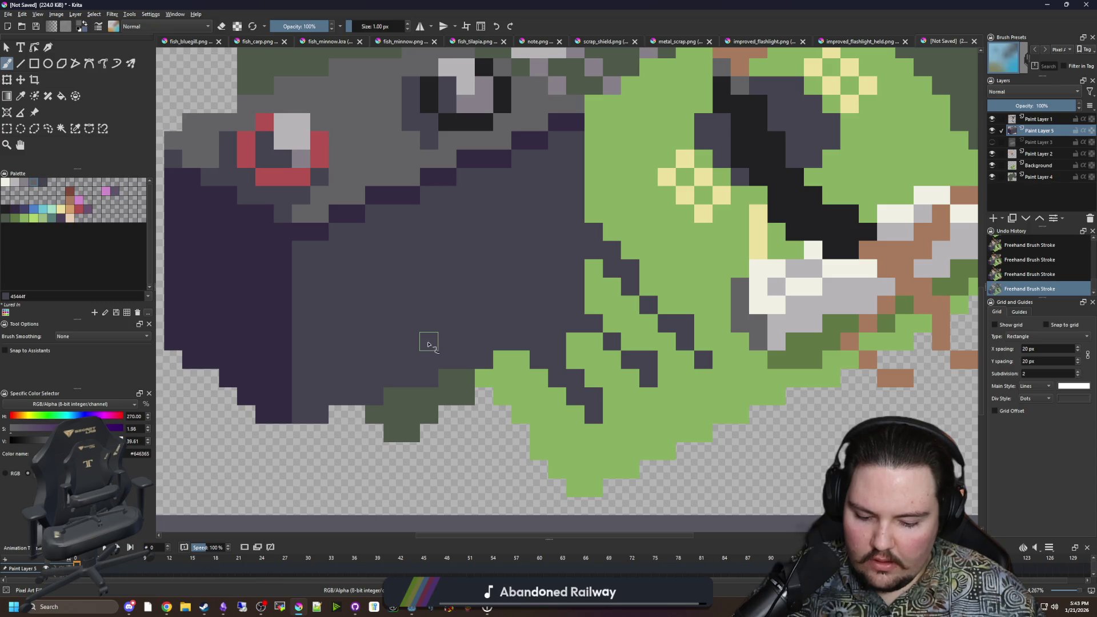
# Step: Paint a zig-zag of grey pixels across two rows of the dark body
pyautogui.moveTo(447, 341)
pyautogui.mouseDown()
pyautogui.moveTo(412, 306)
pyautogui.moveTo(456, 269)
pyautogui.moveTo(454, 255)
pyautogui.moveTo(401, 224)
pyautogui.moveTo(497, 220)
pyautogui.moveTo(448, 232)
pyautogui.moveTo(499, 225)
pyautogui.moveTo(448, 291)
pyautogui.moveTo(472, 261)
pyautogui.moveTo(466, 340)
pyautogui.moveTo(531, 218)
pyautogui.mouseUp()
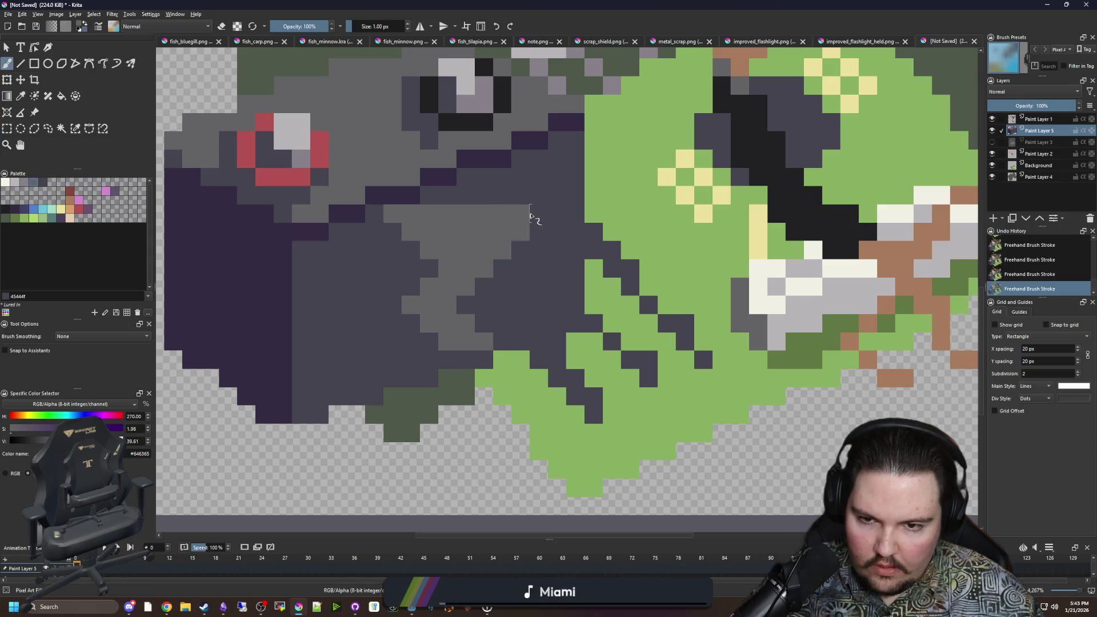
pyautogui.scroll(-1, 439, 273)
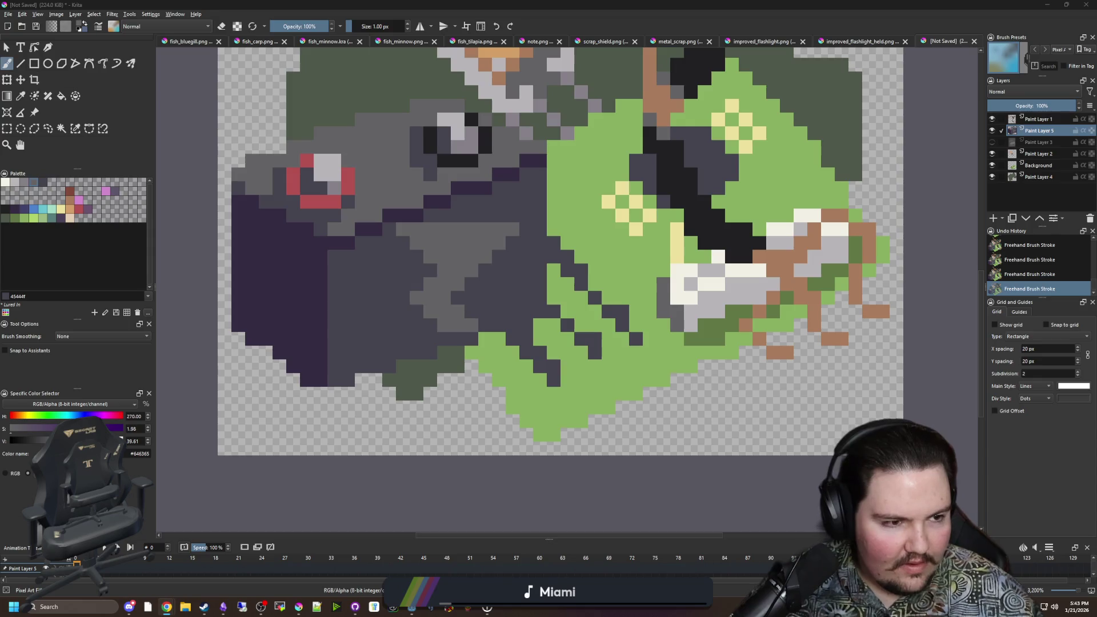
pyautogui.scroll(1, 429, 257)
pyautogui.hotkey('ctrl', 'z')
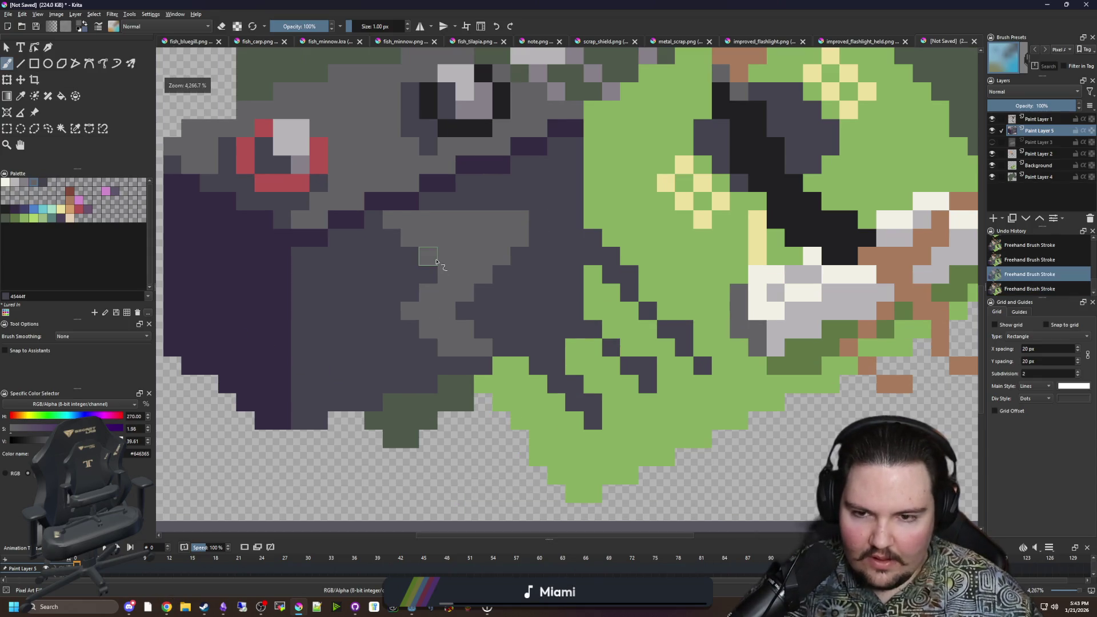
pyautogui.scroll(1, 441, 272)
pyautogui.moveTo(441, 272)
pyautogui.mouseDown()
pyautogui.moveTo(388, 282)
pyautogui.moveTo(388, 250)
pyautogui.moveTo(368, 255)
pyautogui.moveTo(384, 196)
pyautogui.moveTo(417, 199)
pyautogui.mouseUp()
# Step: Refine the streak by turning stray grey cells dark along its diagonal and bottom
pyautogui.keyDown('ctrl'); pyautogui.click(368, 255); pyautogui.keyUp('ctrl')
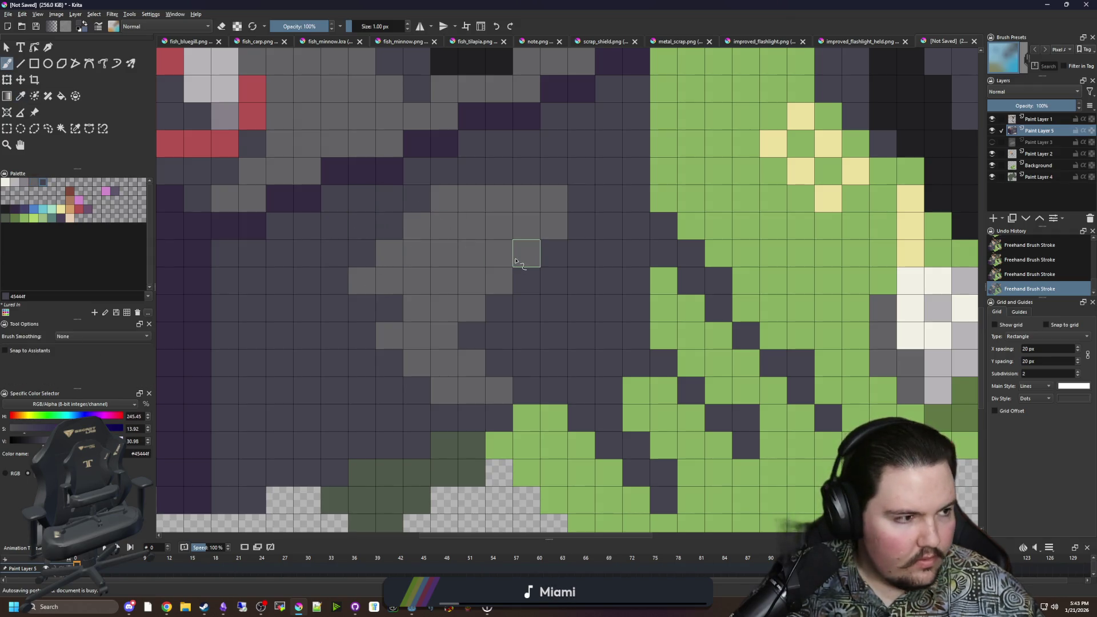
pyautogui.moveTo(516, 262)
pyautogui.mouseDown()
pyautogui.moveTo(485, 264)
pyautogui.moveTo(524, 279)
pyautogui.moveTo(470, 331)
pyautogui.moveTo(547, 278)
pyautogui.mouseUp()
pyautogui.keyDown('ctrl'); pyautogui.click(465, 301); pyautogui.keyUp('ctrl')
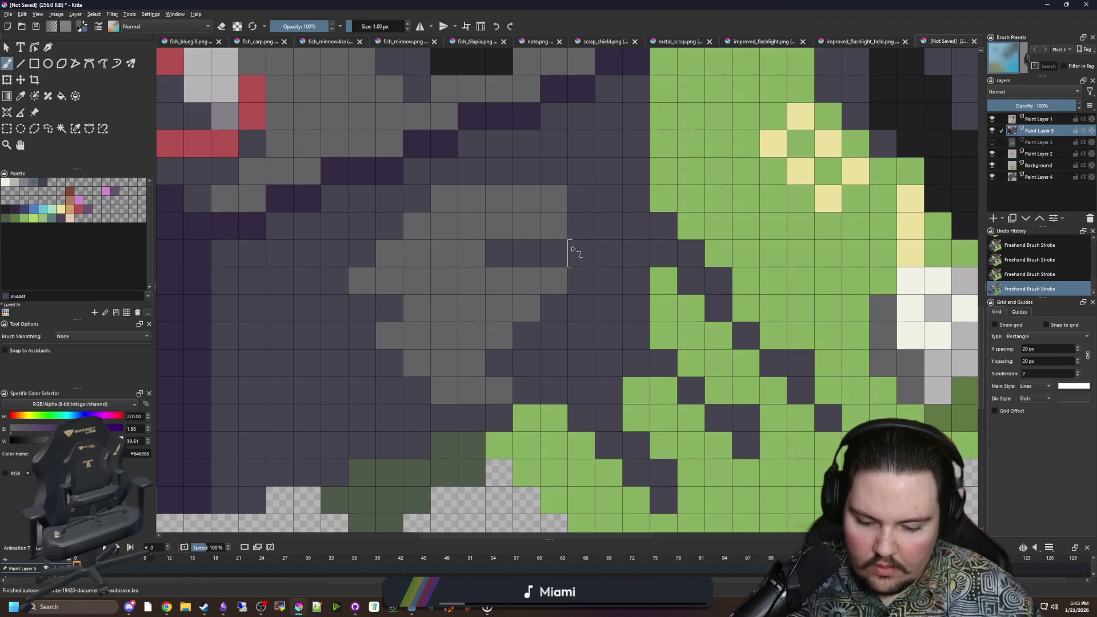
pyautogui.keyDown('ctrl'); pyautogui.click(589, 245); pyautogui.keyUp('ctrl')
pyautogui.click(560, 230)
pyautogui.moveTo(555, 291)
pyautogui.mouseDown()
pyautogui.moveTo(524, 304)
pyautogui.moveTo(465, 362)
pyautogui.moveTo(524, 363)
pyautogui.moveTo(498, 387)
pyautogui.mouseUp()
pyautogui.click(499, 387)
pyautogui.click(475, 385)
pyautogui.click(453, 393)
pyautogui.moveTo(391, 336)
pyautogui.mouseDown()
pyautogui.moveTo(416, 309)
pyautogui.moveTo(440, 309)
pyautogui.moveTo(418, 327)
pyautogui.mouseUp()
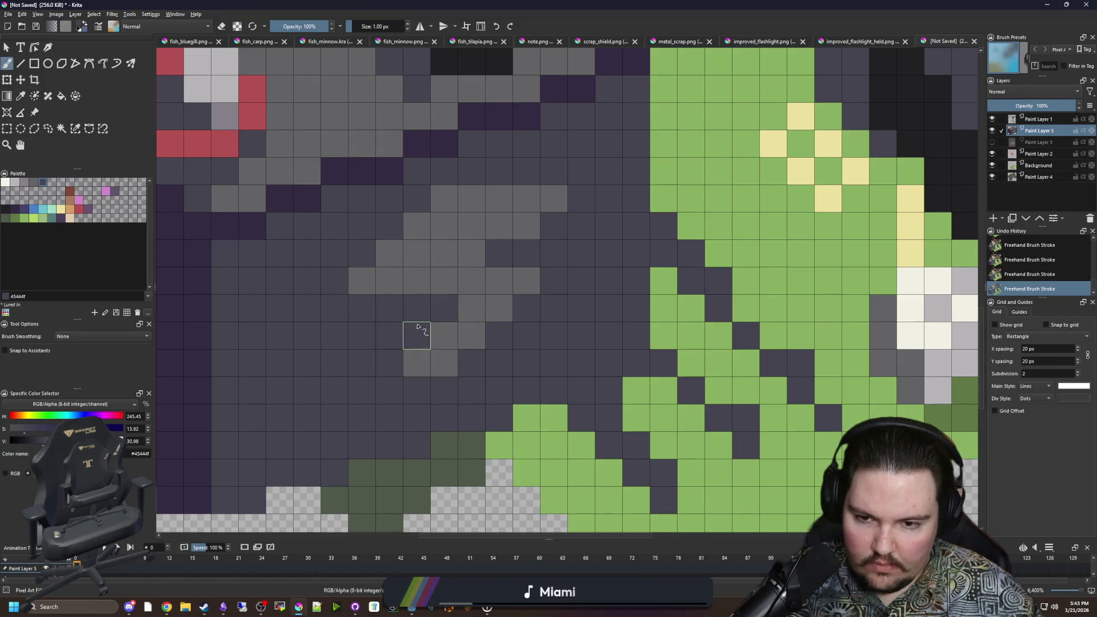
# Step: Fill the remaining cells of the stepped streak with mid grey
pyautogui.keyDown('ctrl'); pyautogui.click(465, 320); pyautogui.keyUp('ctrl')
pyautogui.click(400, 387)
pyautogui.moveTo(411, 384)
pyautogui.mouseDown()
pyautogui.moveTo(440, 331)
pyautogui.moveTo(411, 384)
pyautogui.mouseUp()
pyautogui.scroll(-7, 431, 343)
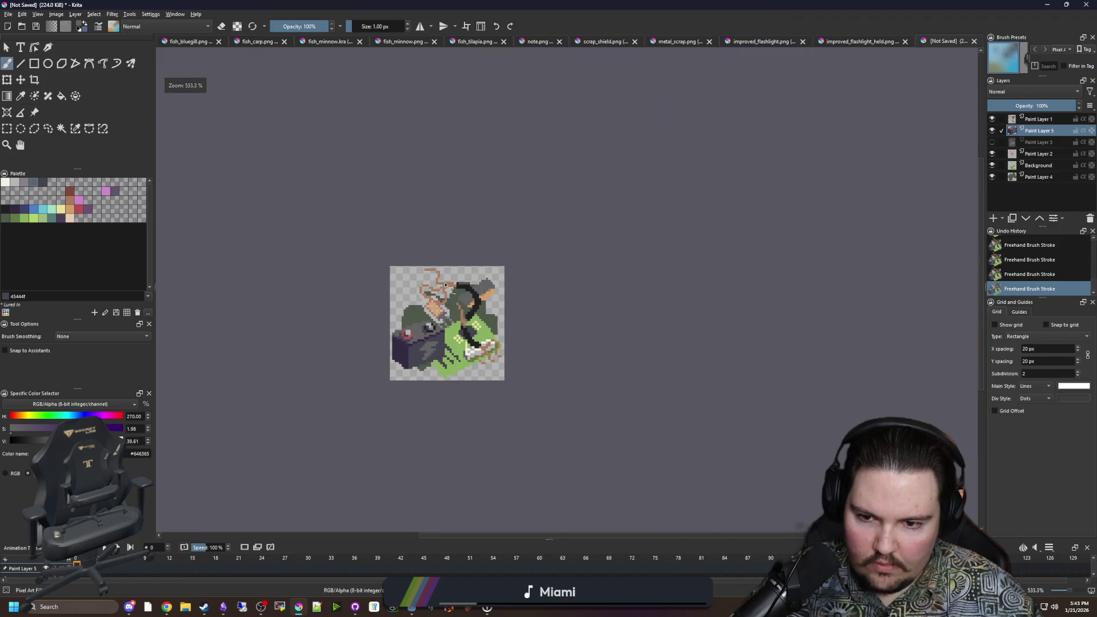
# Step: Undo the grey strokes painted across the sprite's dark body
pyautogui.scroll(5, 445, 284)
pyautogui.scroll(2, 460, 433)
pyautogui.moveTo(441, 399)
pyautogui.mouseDown()
pyautogui.moveTo(443, 345)
pyautogui.moveTo(497, 318)
pyautogui.moveTo(605, 320)
pyautogui.mouseUp()
pyautogui.scroll(-5, 426, 277)
pyautogui.scroll(-4, 427, 277)
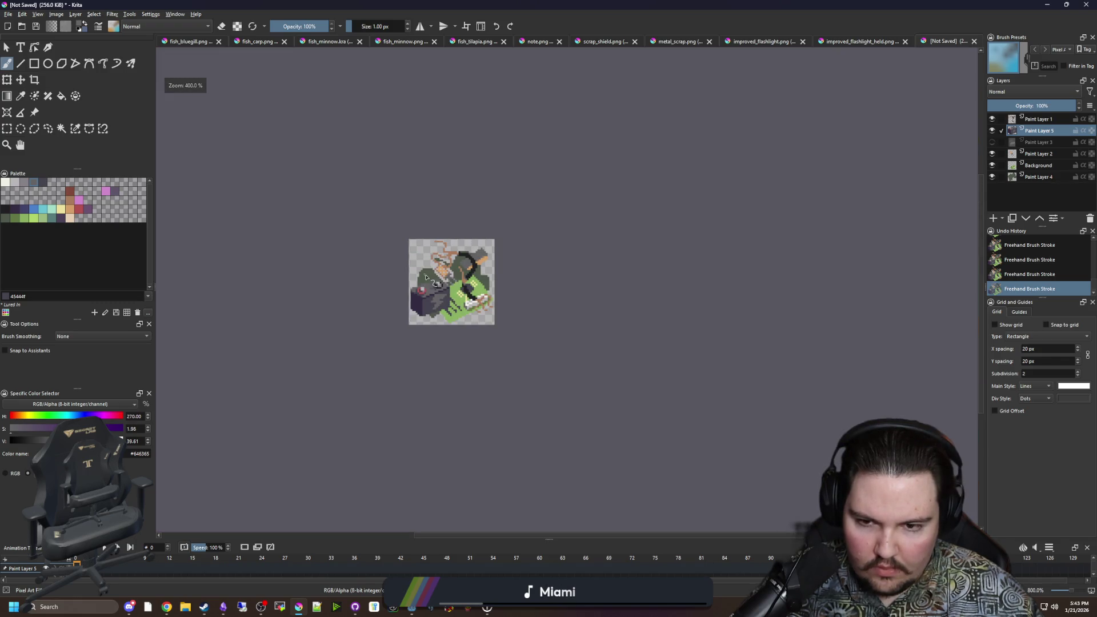
pyautogui.scroll(5, 429, 297)
pyautogui.hotkey('ctrl', 'z')
pyautogui.hotkey('ctrl', 'z')
pyautogui.scroll(3, 449, 287)
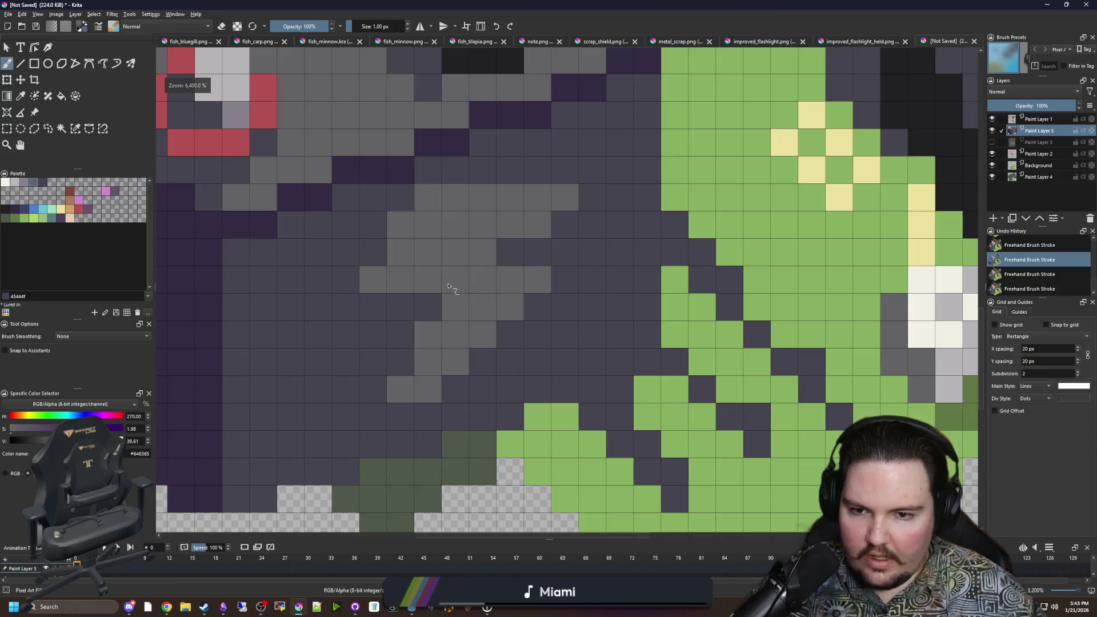
pyautogui.hotkey('ctrl', 'z')
pyautogui.hotkey('ctrl', 'z')
# Step: Flood-fill the leftover grey streak with the sampled dark slate #45444f
pyautogui.press('p')
pyautogui.press('f')
pyautogui.click(448, 281)
pyautogui.scroll(-1, 448, 282)
pyautogui.press('b')
pyautogui.scroll(-2, 447, 351)
pyautogui.scroll(2, 451, 331)
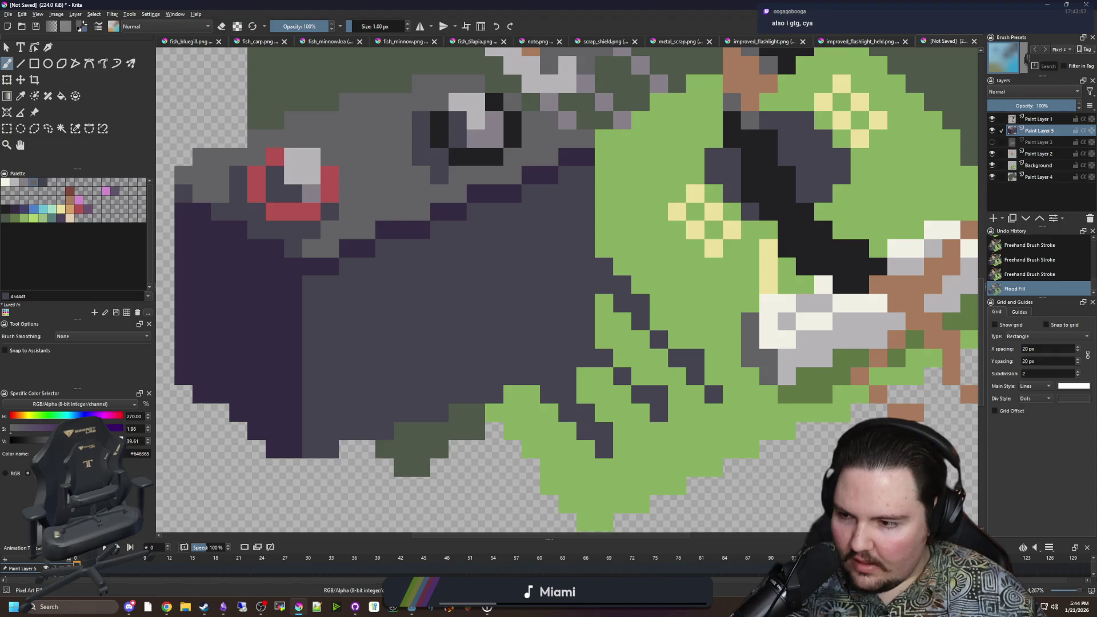
pyautogui.click(8, 14)
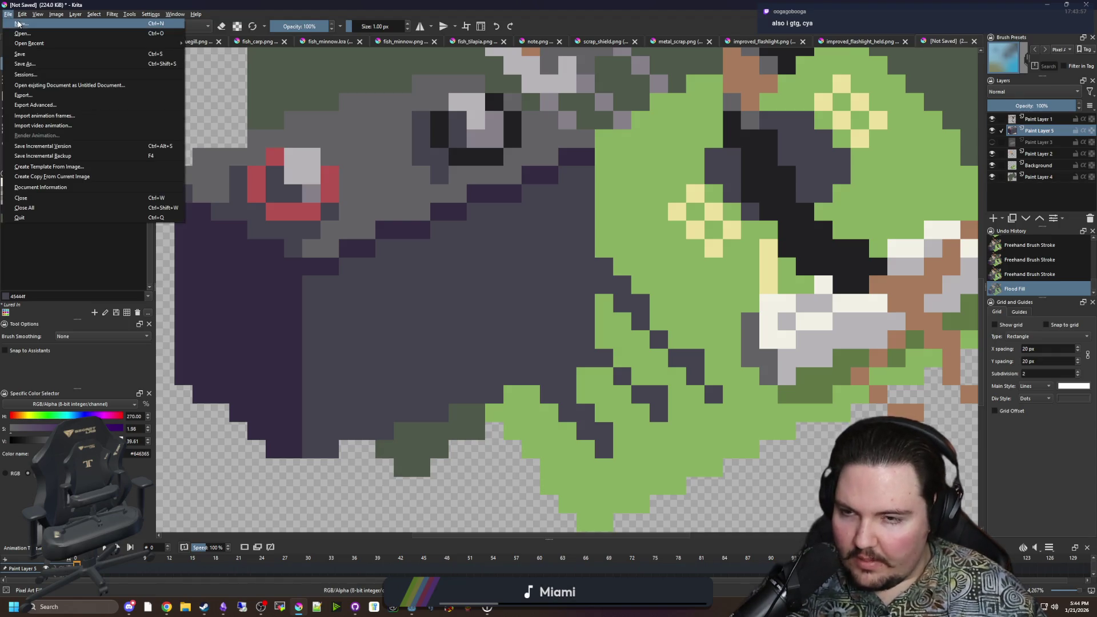
# Step: Create a new 200×200 image from the clipboard's lightning-bolt picture
pyautogui.click(26, 24)
pyautogui.click(467, 217)
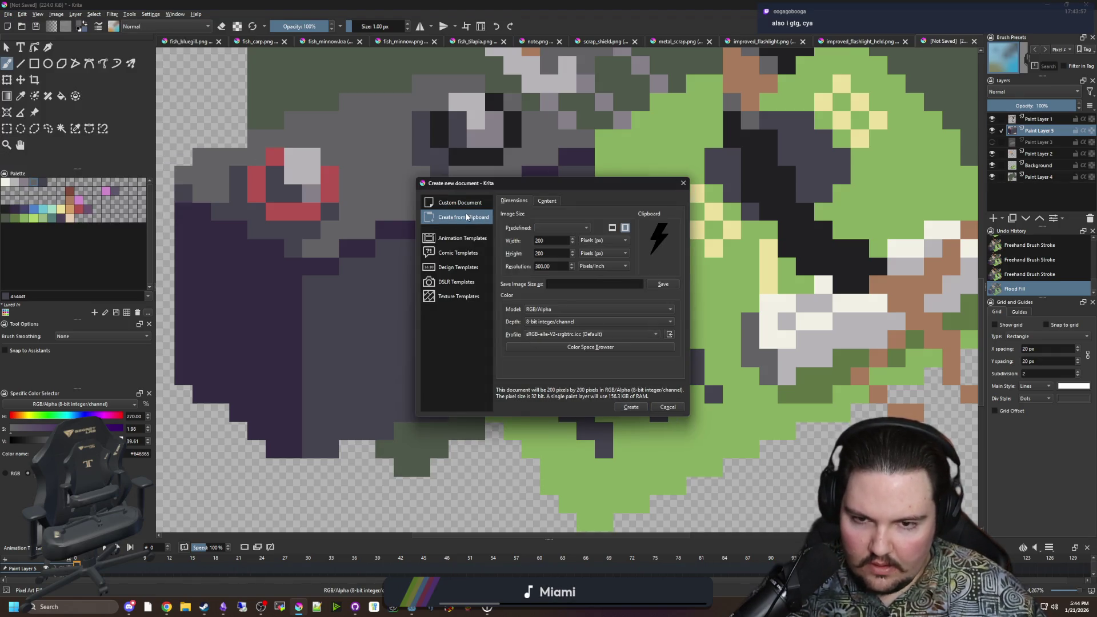
pyautogui.click(632, 407)
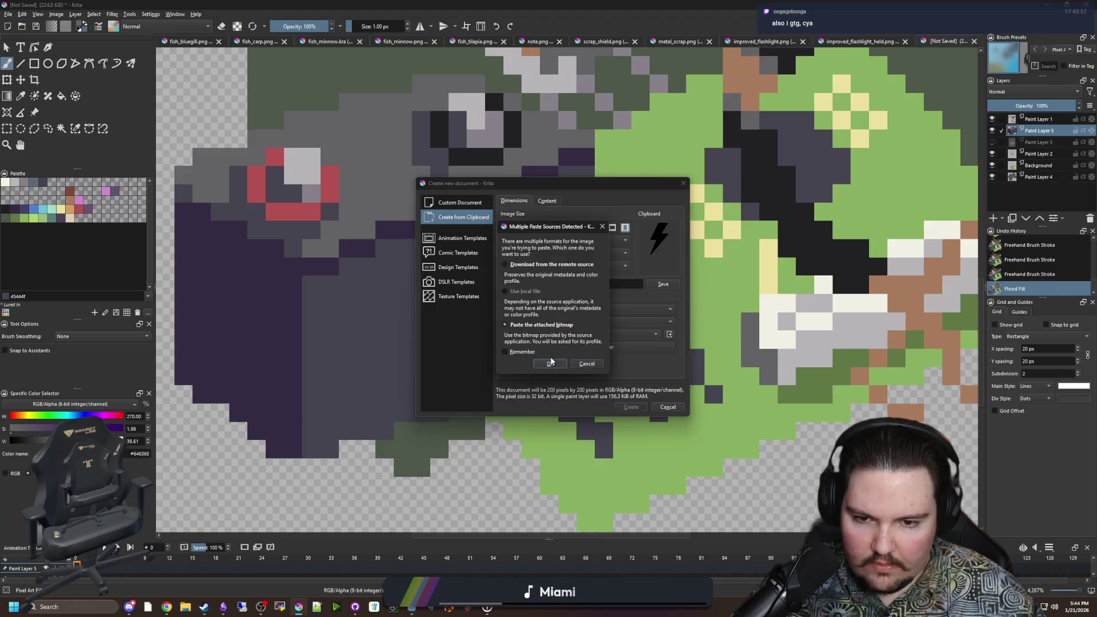
pyautogui.click(550, 363)
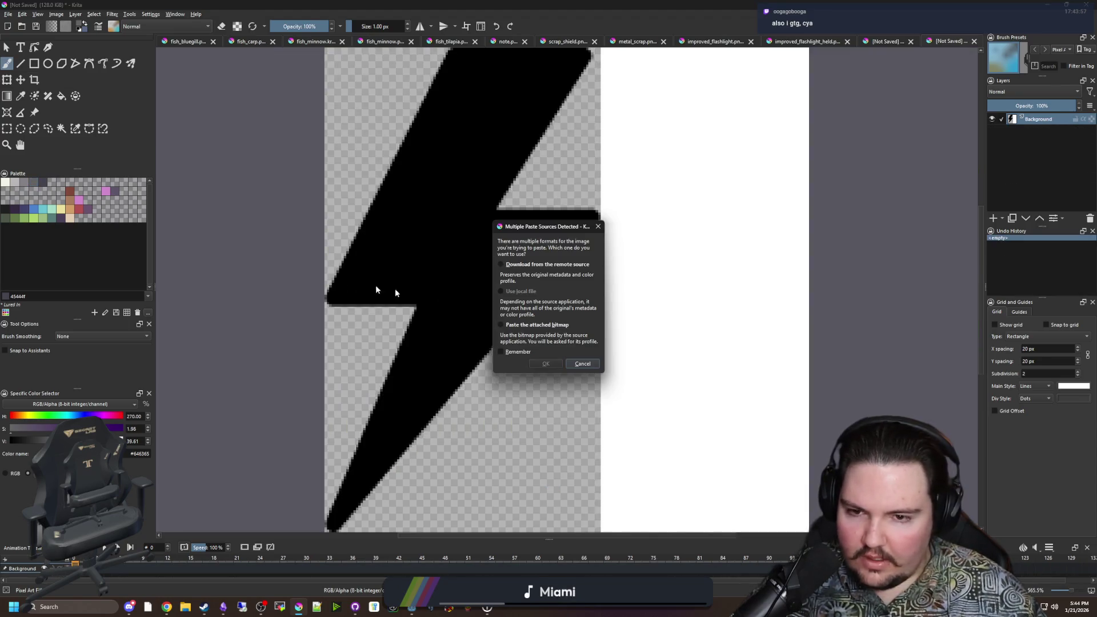
pyautogui.click(581, 364)
pyautogui.press('-')
# Step: Copy the bolt and paste it onto a new layer in the scrap sprite
pyautogui.click(7, 129)
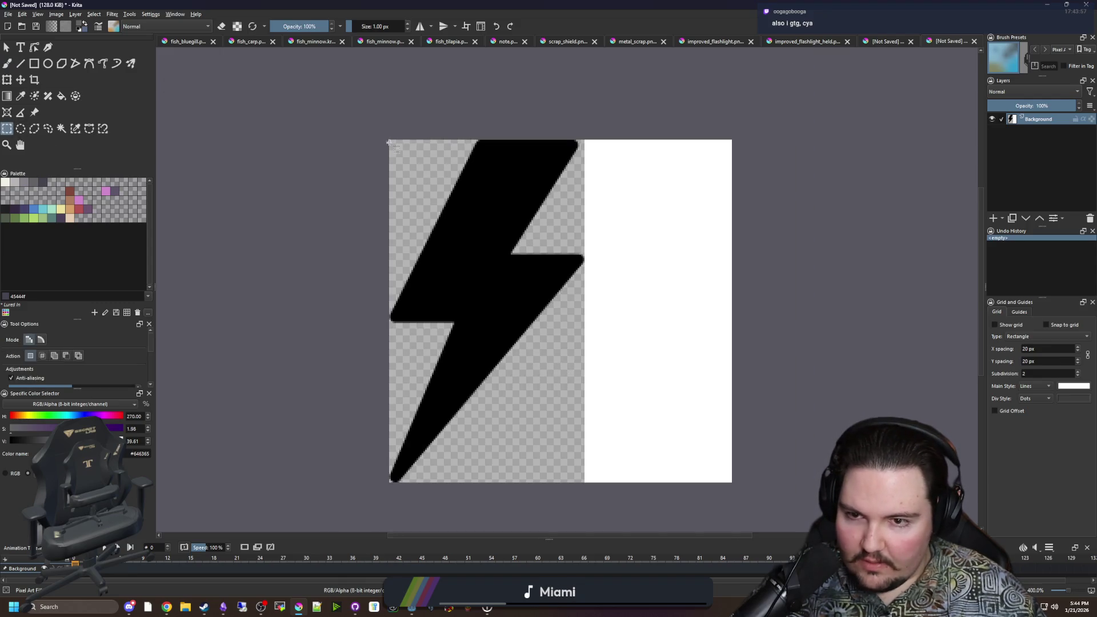
pyautogui.moveTo(390, 139); pyautogui.dragTo(588, 482)
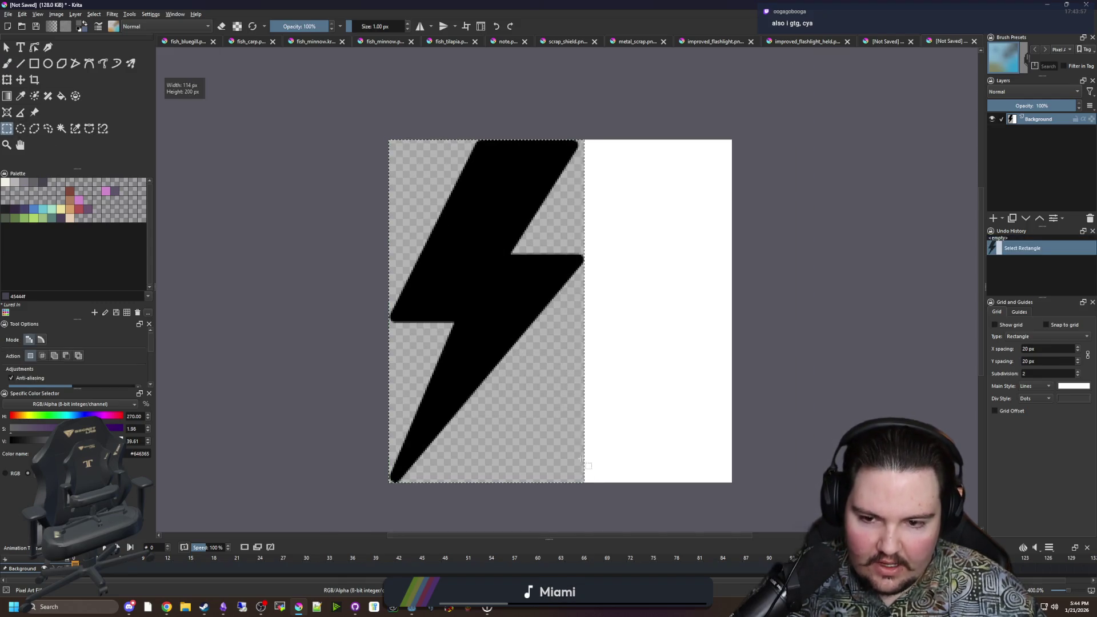
pyautogui.hotkey('ctrl', 'c')
pyautogui.click(885, 42)
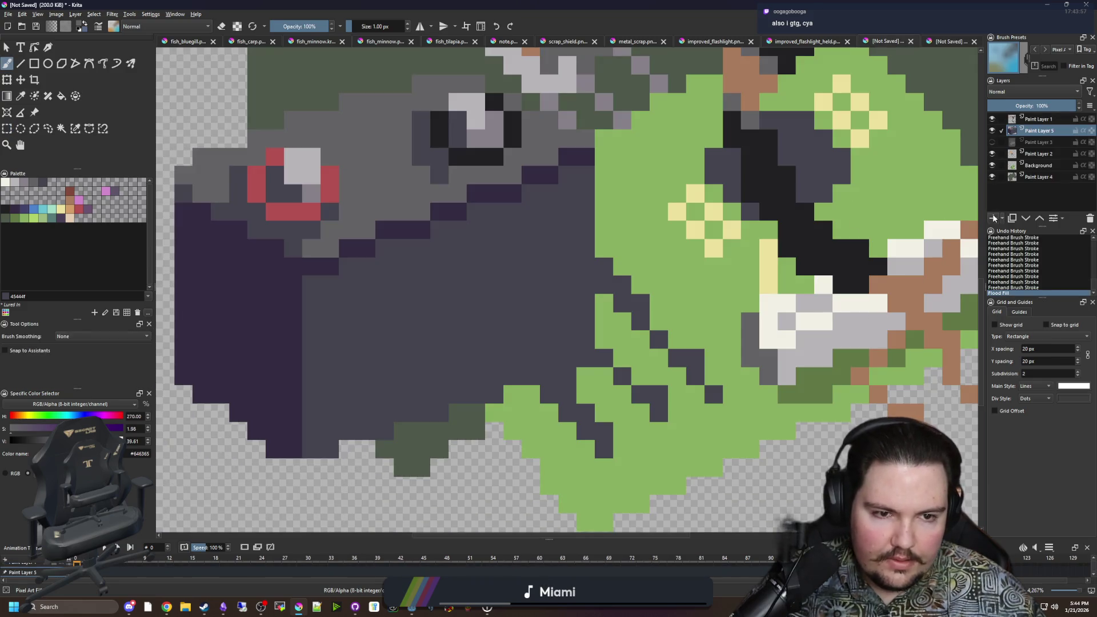
pyautogui.hotkey('ctrl', 'v')
pyautogui.hotkey('ctrl', 't')
pyautogui.scroll(-10, 703, 465)
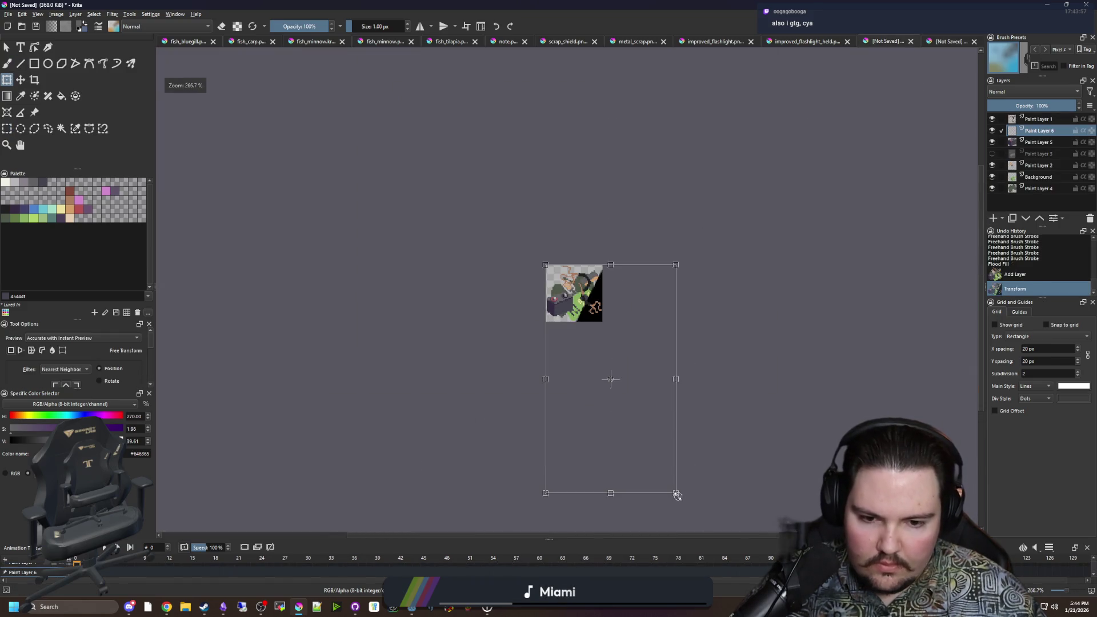
# Step: Shrink the pasted bolt, move it onto the dark body, tilt it slightly, and apply
pyautogui.moveTo(677, 492); pyautogui.dragTo(547, 268)
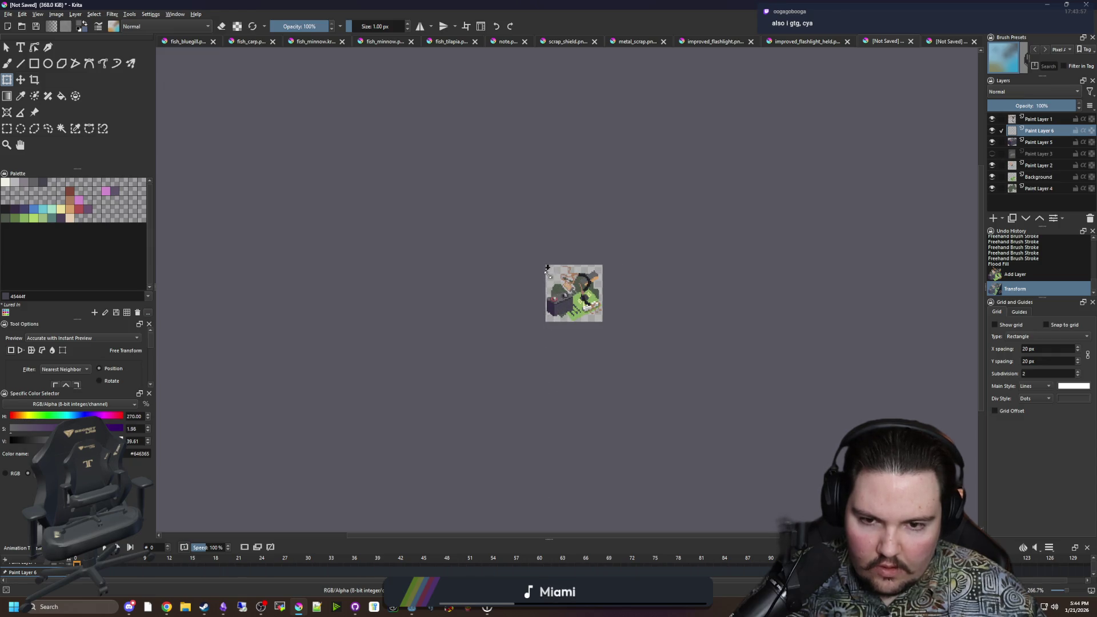
pyautogui.scroll(4, 559, 281)
pyautogui.moveTo(502, 221)
pyautogui.mouseDown()
pyautogui.moveTo(509, 259)
pyautogui.moveTo(599, 436)
pyautogui.mouseUp()
pyautogui.scroll(2, 579, 401)
pyautogui.moveTo(614, 381)
pyautogui.mouseDown()
pyautogui.moveTo(617, 362)
pyautogui.moveTo(597, 371)
pyautogui.mouseUp()
pyautogui.moveTo(608, 369)
pyautogui.mouseDown()
pyautogui.moveTo(583, 368)
pyautogui.moveTo(626, 360)
pyautogui.moveTo(591, 371)
pyautogui.mouseUp()
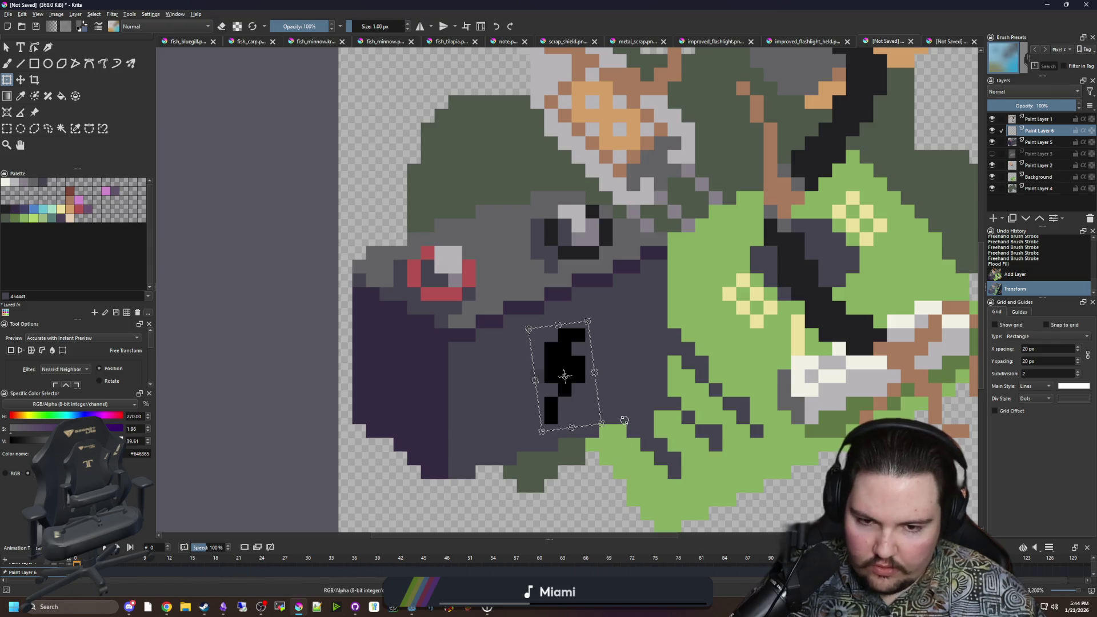
pyautogui.moveTo(595, 373)
pyautogui.mouseDown()
pyautogui.moveTo(619, 366)
pyautogui.moveTo(590, 363)
pyautogui.mouseUp()
pyautogui.hotkey('ctrl', 'z')
pyautogui.hotkey('ctrl', 'z')
pyautogui.scroll(2, 597, 400)
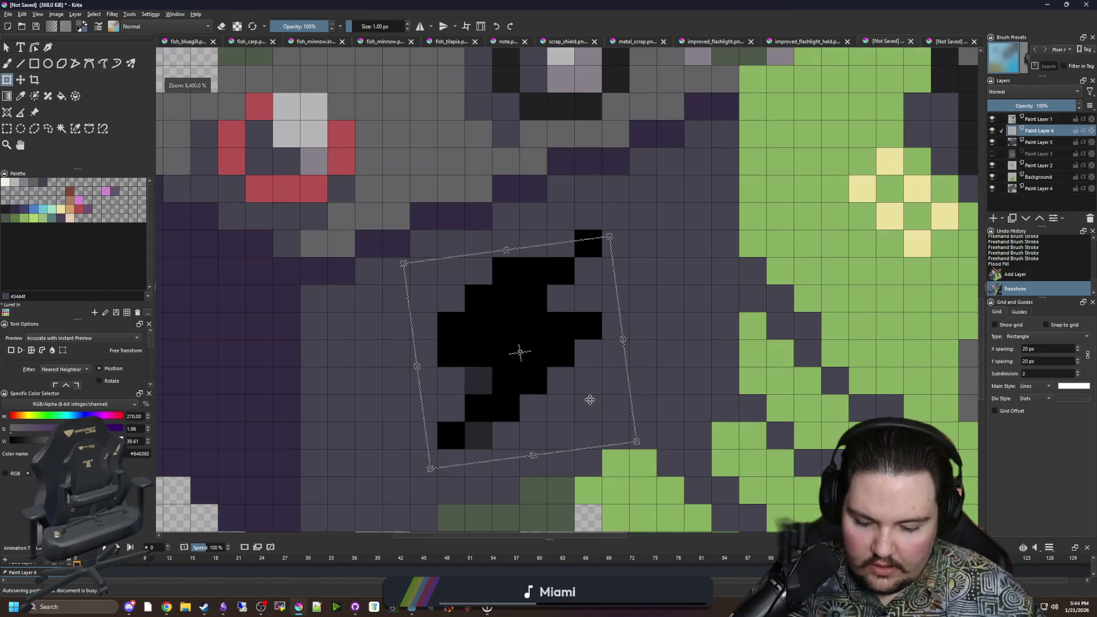
pyautogui.press('Return')
# Step: Sample black from the bolt and paint two black cells at its top
pyautogui.press('p')
pyautogui.click(532, 259)
pyautogui.press('b')
pyautogui.moveTo(571, 245); pyautogui.dragTo(533, 241)
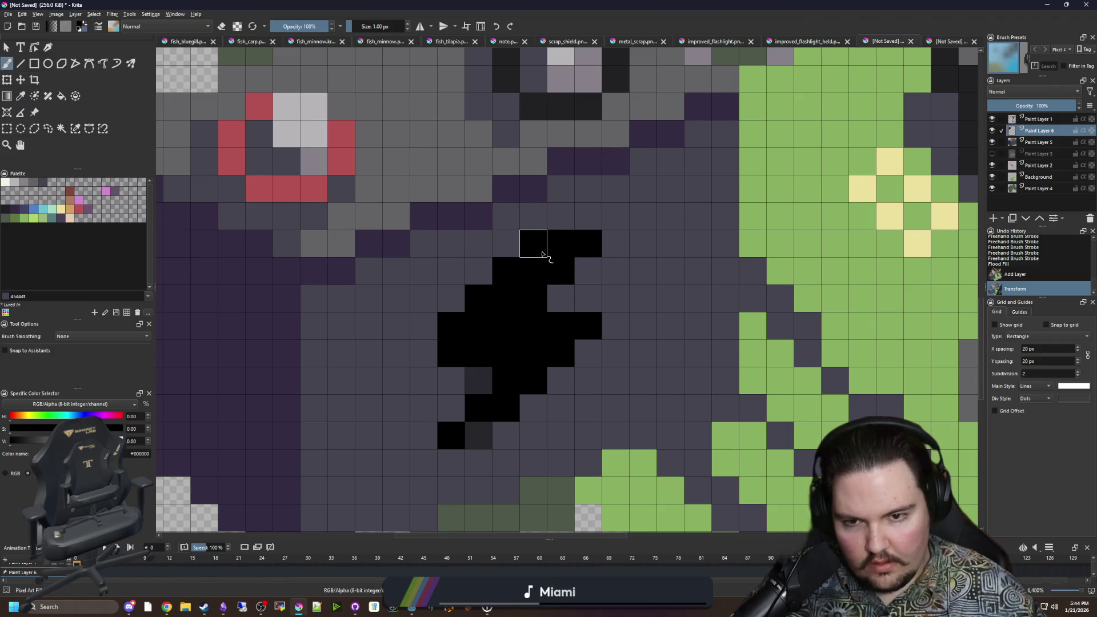
# Step: Fill the bolt's gap, erase two stray pixels, and add a black pixel at its top
pyautogui.click(528, 263)
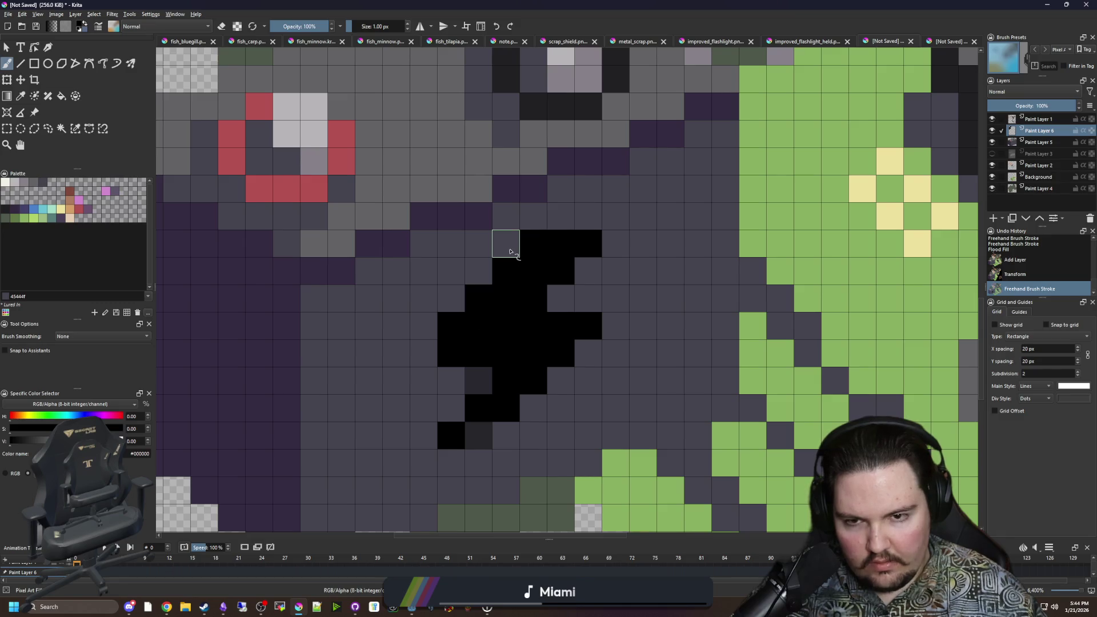
pyautogui.press('e')
pyautogui.click(453, 324)
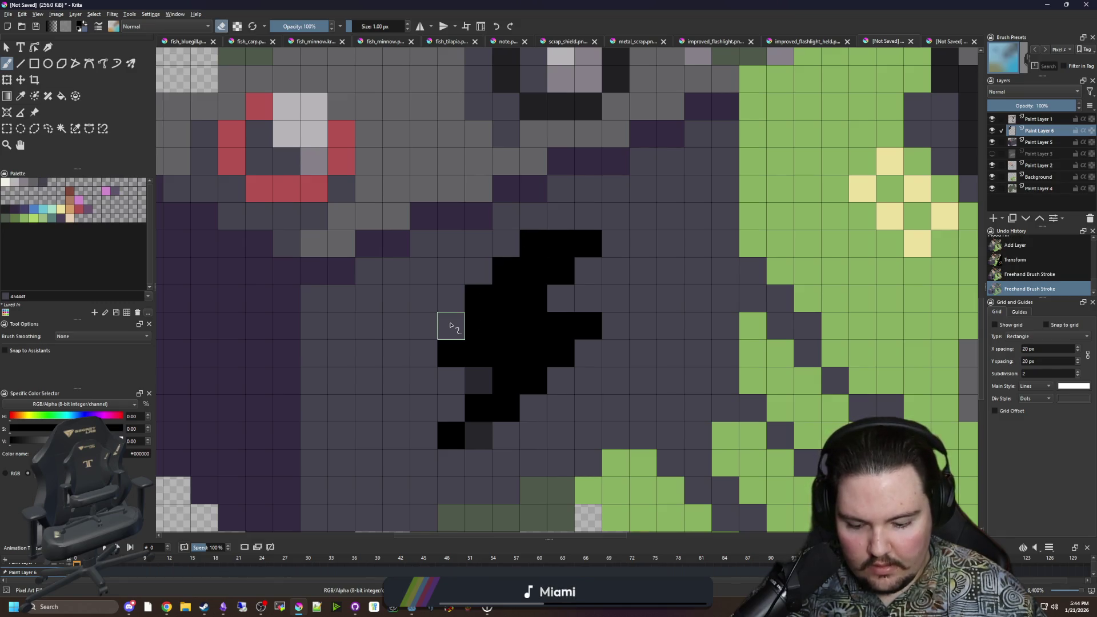
pyautogui.click(476, 306)
pyautogui.press('e')
pyautogui.click(506, 243)
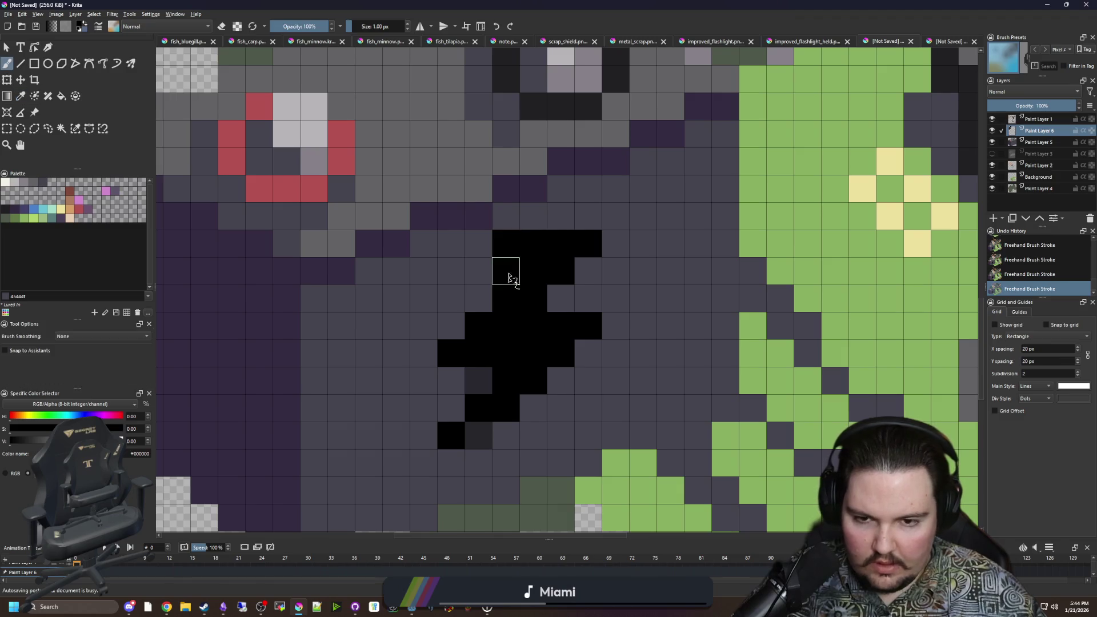
pyautogui.click(477, 299)
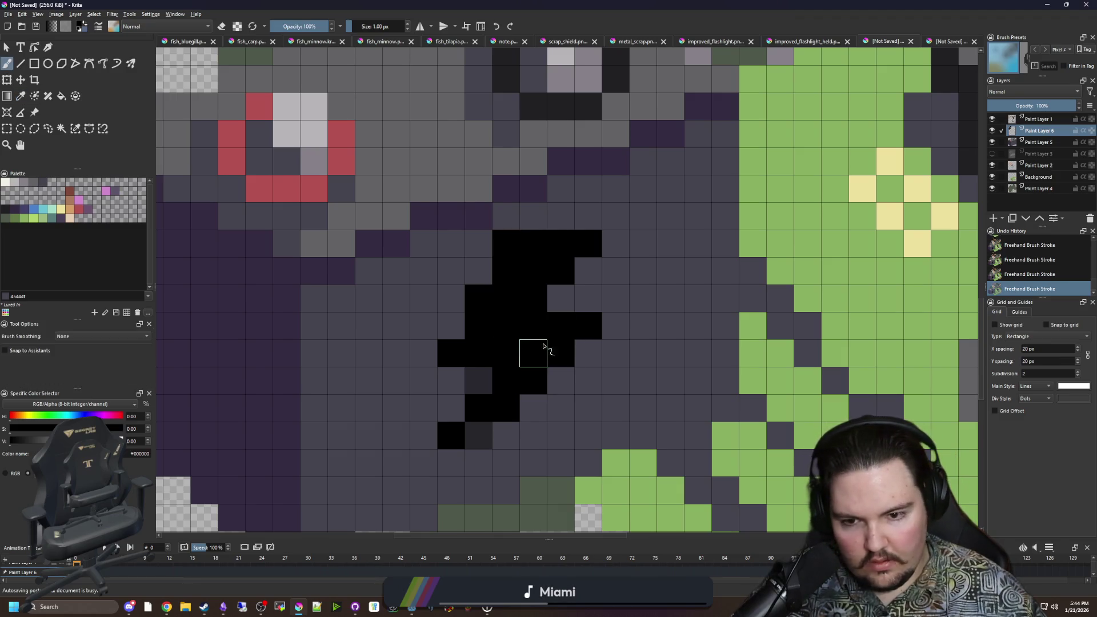
# Step: Remove the trial pixels below the bolt and merge Paint Layer 6 into Paint Layer 5
pyautogui.press('p')
pyautogui.press('b')
pyautogui.click(479, 380)
pyautogui.click(479, 434)
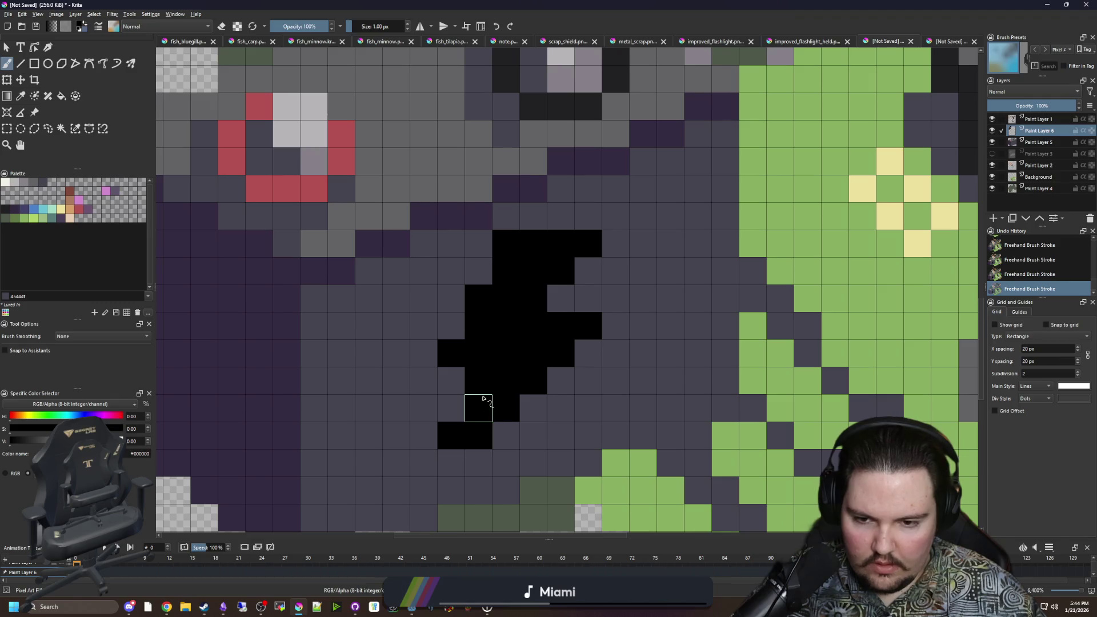
pyautogui.press('p')
pyautogui.press('b')
pyautogui.press('e')
pyautogui.click(478, 435)
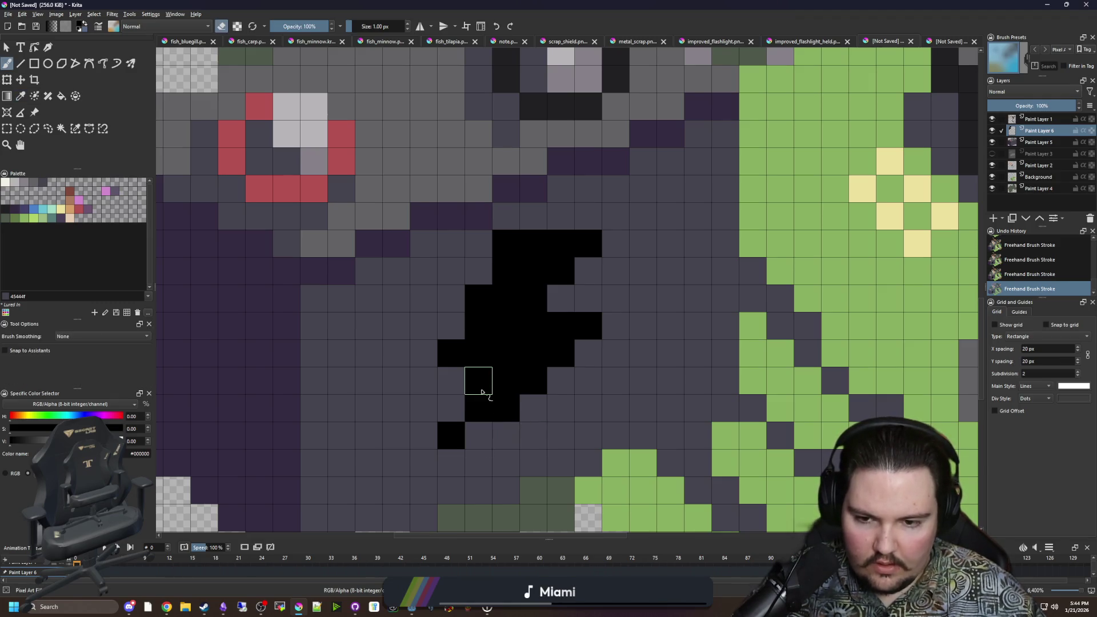
pyautogui.click(478, 380)
pyautogui.rightClick(1038, 132)
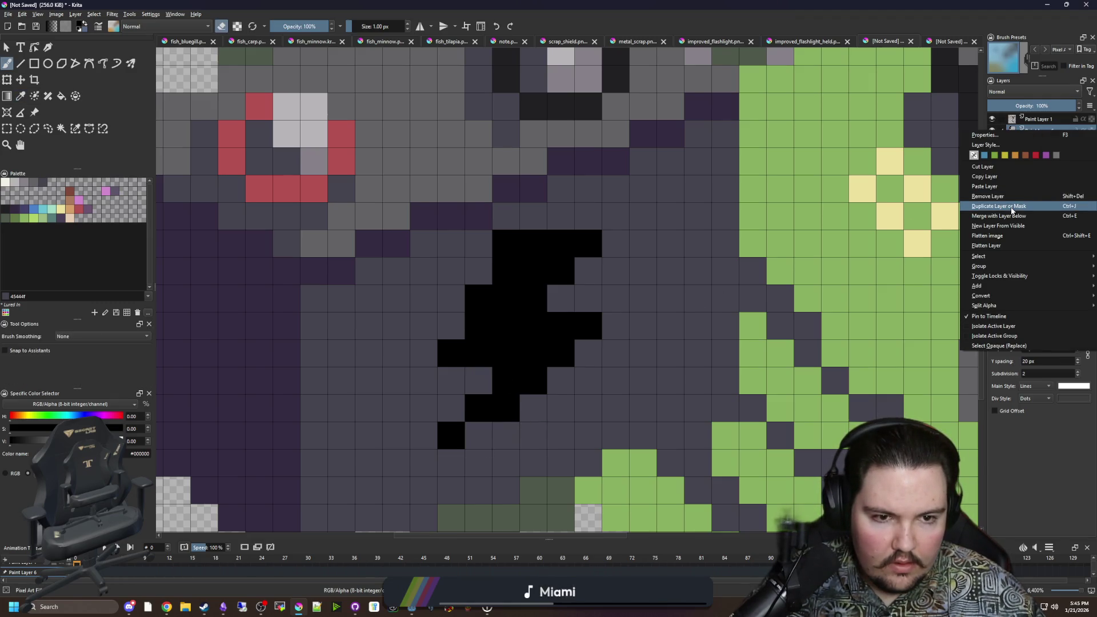
pyautogui.click(1016, 213)
# Step: Add black pixels along the bolt's top edge to extend it
pyautogui.moveTo(610, 324); pyautogui.dragTo(502, 297)
pyautogui.press('e')
pyautogui.moveTo(487, 197)
pyautogui.mouseDown()
pyautogui.moveTo(482, 188)
pyautogui.moveTo(543, 183)
pyautogui.mouseUp()
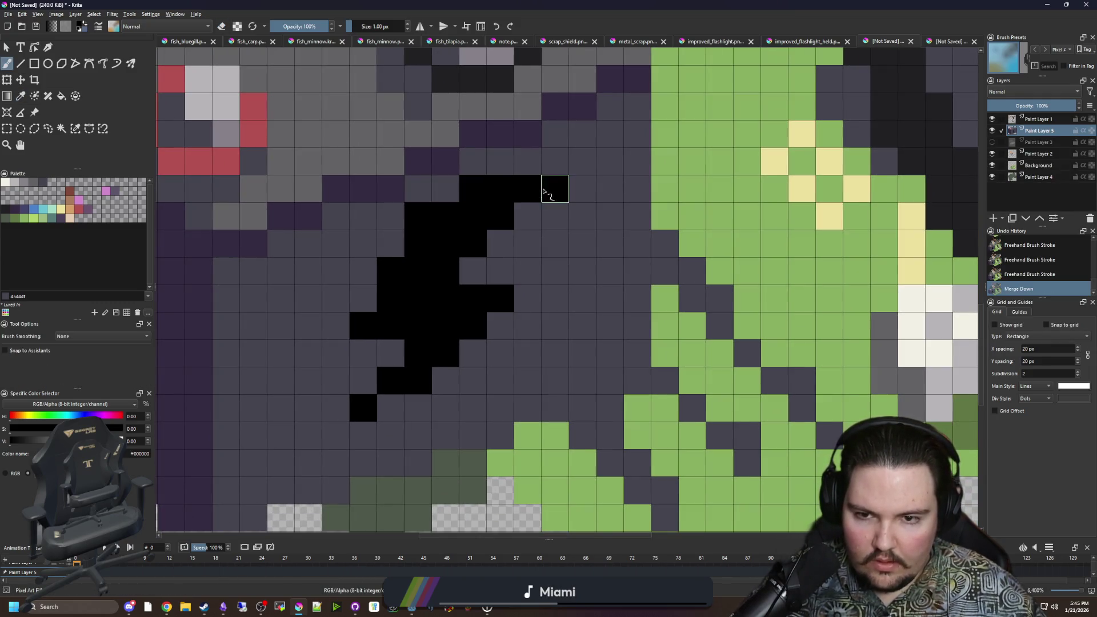
pyautogui.click(527, 216)
pyautogui.click(500, 243)
pyautogui.click(445, 188)
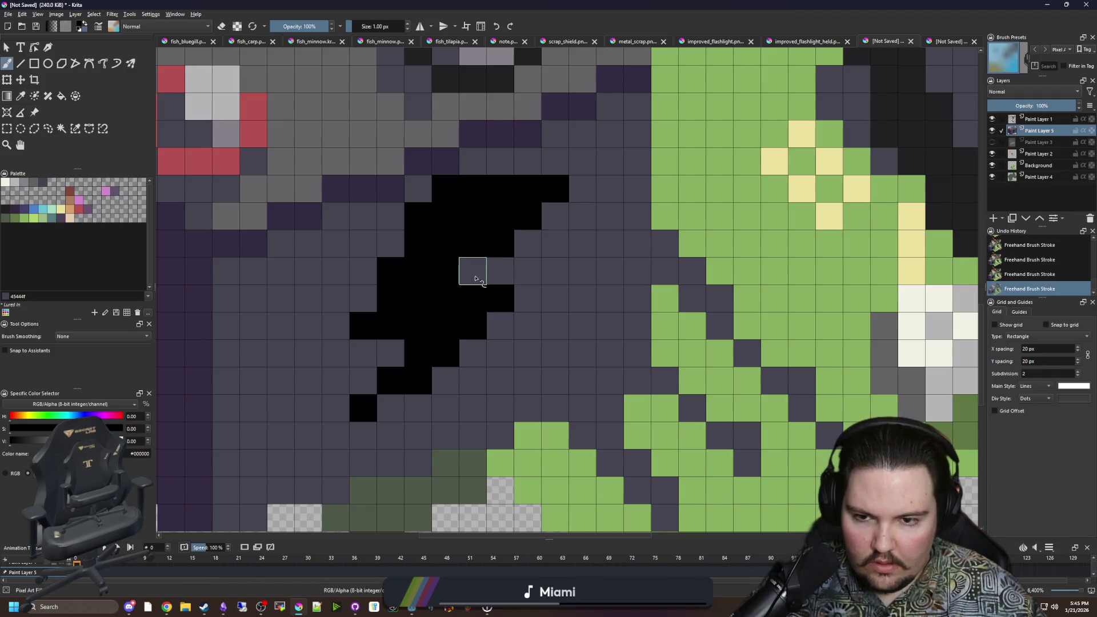
# Step: Undo the last stroke and add a black pixel beside the bolt's bottom tip
pyautogui.scroll(-10, 480, 280)
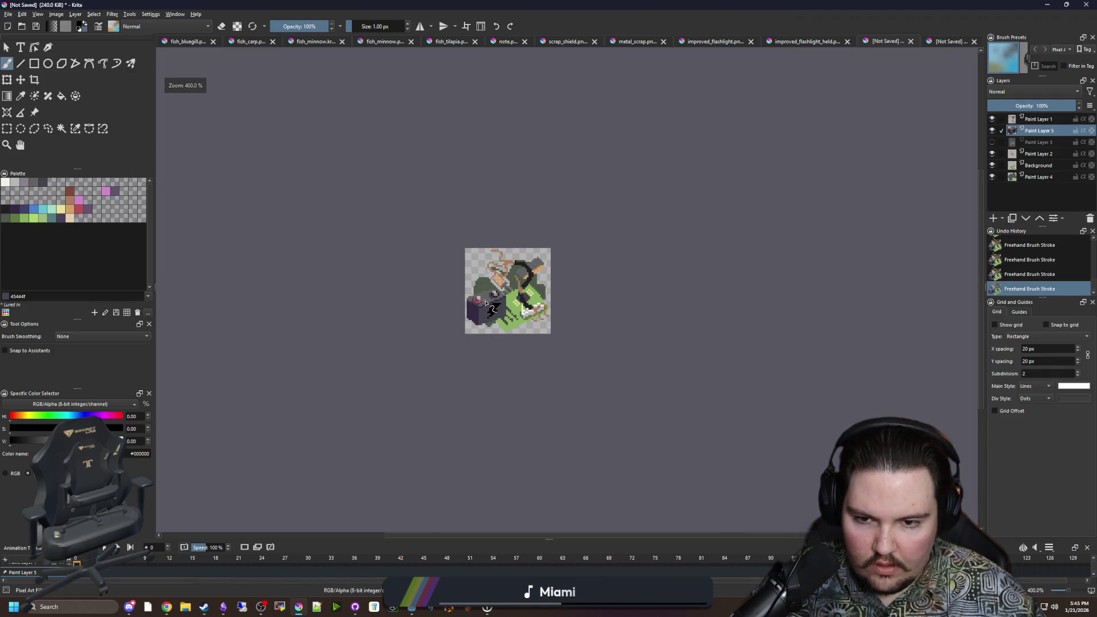
pyautogui.scroll(5, 486, 303)
pyautogui.hotkey('ctrl', 'z')
pyautogui.hotkey('ctrl', 'z')
pyautogui.hotkey('ctrl', 'z')
pyautogui.hotkey('ctrl', 'z')
pyautogui.hotkey('ctrl', 'z')
pyautogui.hotkey('ctrl', 'z')
pyautogui.scroll(-5, 519, 295)
pyautogui.scroll(5, 520, 295)
pyautogui.scroll(3, 520, 295)
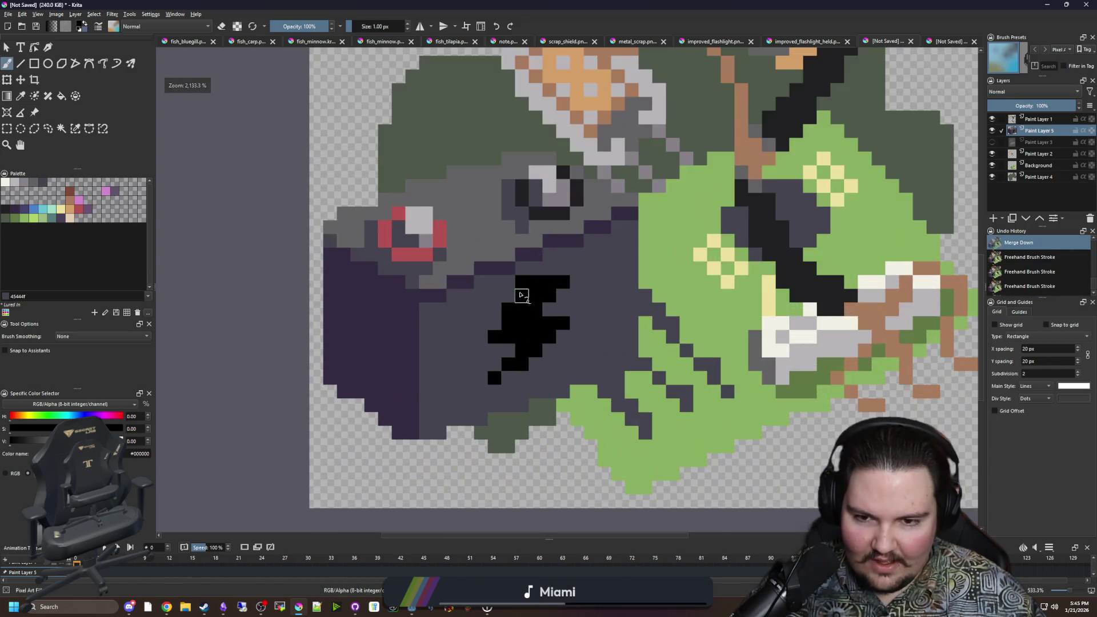
pyautogui.click(490, 382)
pyautogui.scroll(-3, 496, 386)
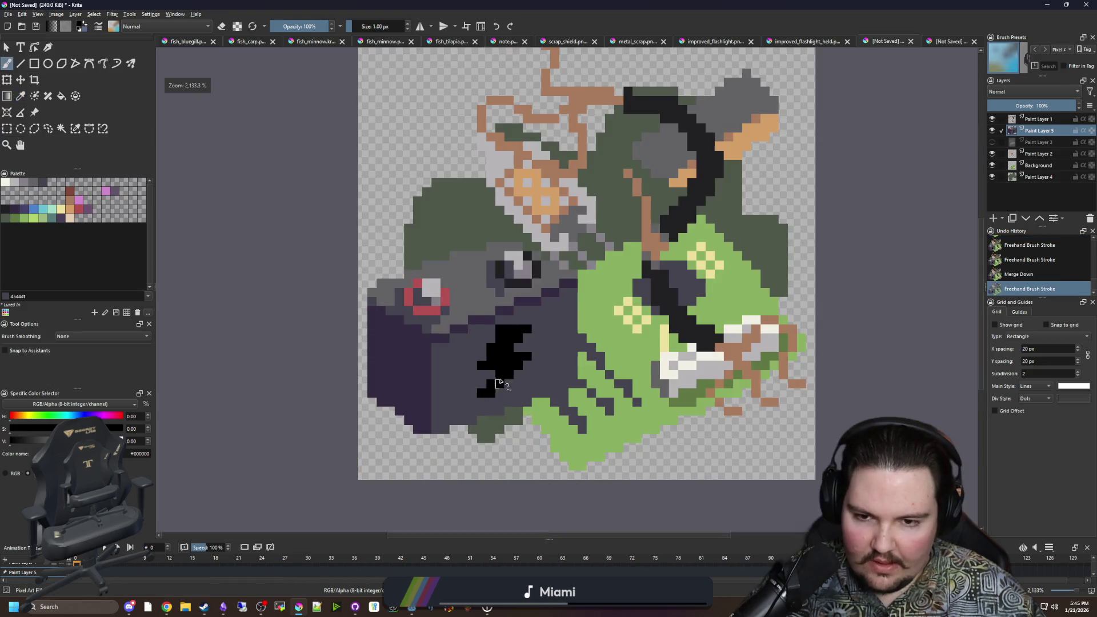
pyautogui.scroll(1, 496, 385)
pyautogui.scroll(1, 458, 342)
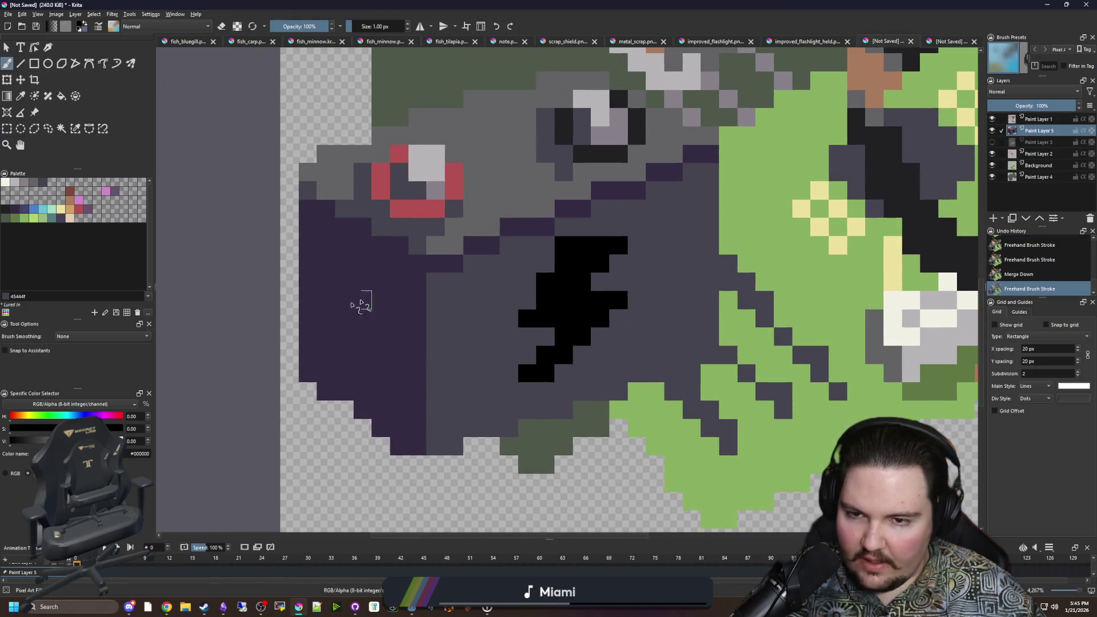
# Step: Draw a mid-grey outline loop on the box's left face
pyautogui.keyDown('ctrl'); pyautogui.click(488, 193); pyautogui.keyUp('ctrl')
pyautogui.scroll(1, 372, 355)
pyautogui.moveTo(400, 404)
pyautogui.mouseDown()
pyautogui.moveTo(406, 331)
pyautogui.moveTo(289, 230)
pyautogui.mouseUp()
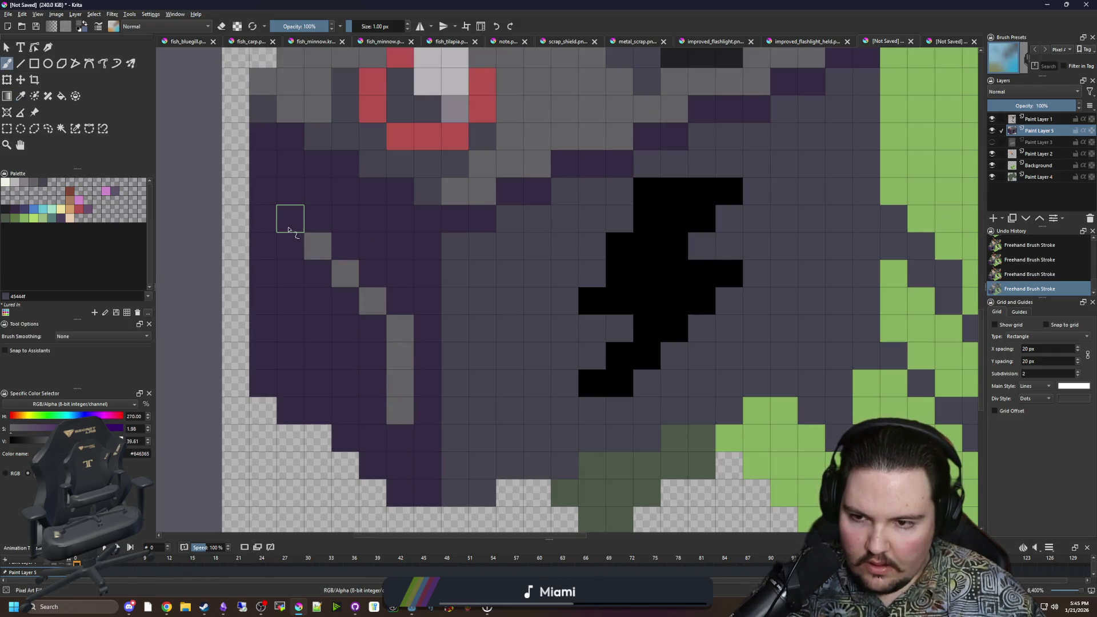
pyautogui.hotkey('ctrl', 'z')
pyautogui.hotkey('ctrl', 'z')
pyautogui.moveTo(349, 298)
pyautogui.mouseDown()
pyautogui.moveTo(316, 272)
pyautogui.moveTo(289, 269)
pyautogui.moveTo(289, 348)
pyautogui.moveTo(374, 410)
pyautogui.moveTo(309, 332)
pyautogui.mouseUp()
pyautogui.scroll(-5, 311, 330)
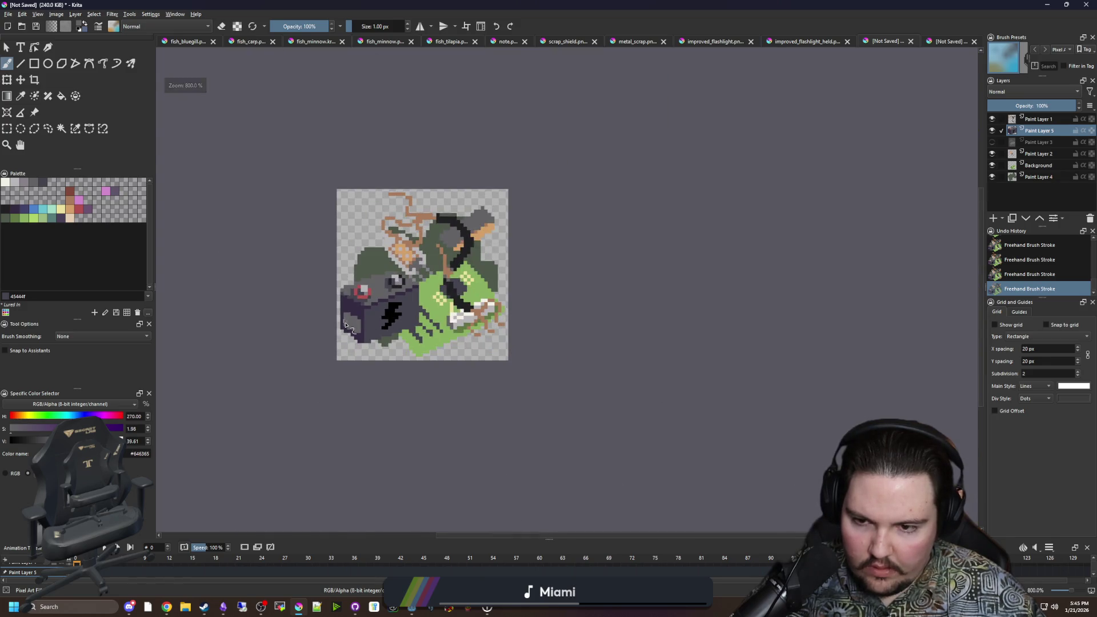
pyautogui.scroll(4, 358, 324)
pyautogui.scroll(1, 359, 324)
# Step: Fill the inside of the grey loop with dark grey #45444f
pyautogui.press('p')
pyautogui.click(522, 247)
pyautogui.press('f')
pyautogui.click(383, 309)
pyautogui.press('b')
# Step: Paint dark purple #352b42 over stray grey cells on the lower-left edge
pyautogui.press('p')
pyautogui.click(427, 236)
pyautogui.press('b')
pyautogui.moveTo(423, 377)
pyautogui.mouseDown()
pyautogui.moveTo(314, 322)
pyautogui.moveTo(362, 318)
pyautogui.moveTo(367, 347)
pyautogui.moveTo(421, 377)
pyautogui.mouseUp()
pyautogui.click(313, 377)
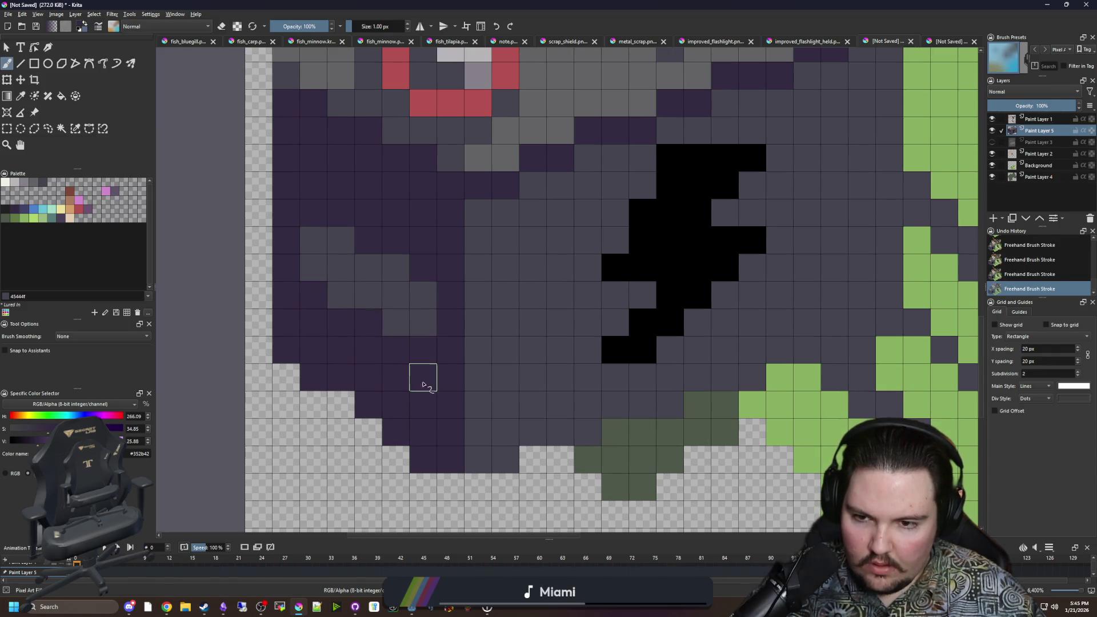
pyautogui.scroll(-4, 414, 379)
pyautogui.scroll(-1, 413, 377)
pyautogui.scroll(3, 409, 378)
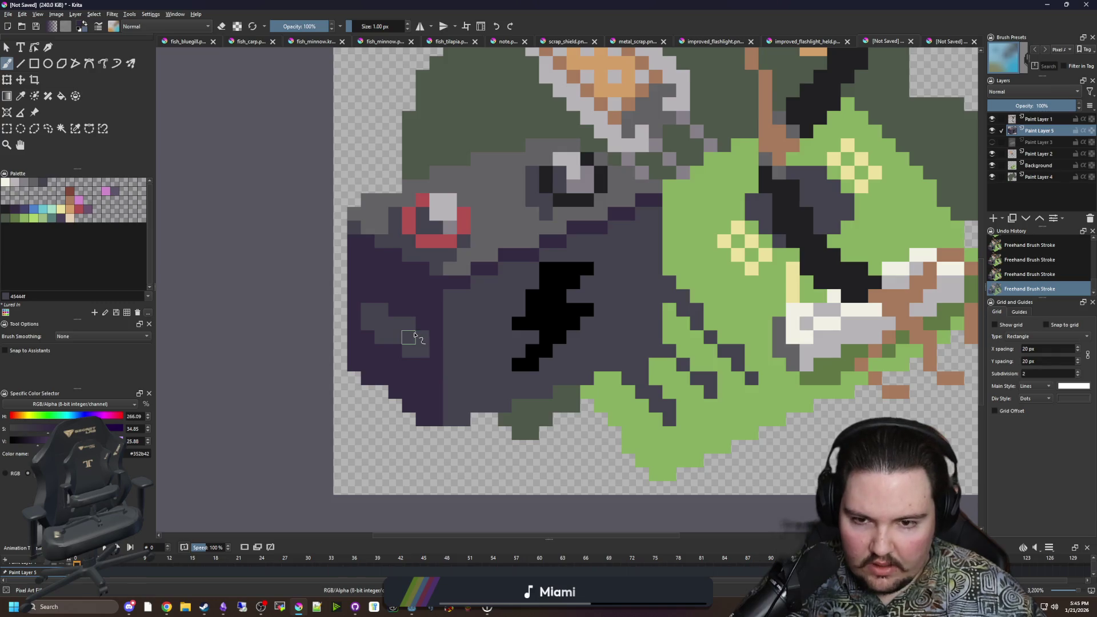
pyautogui.scroll(1, 416, 336)
pyautogui.keyDown('ctrl'); pyautogui.click(689, 264); pyautogui.keyUp('ctrl')
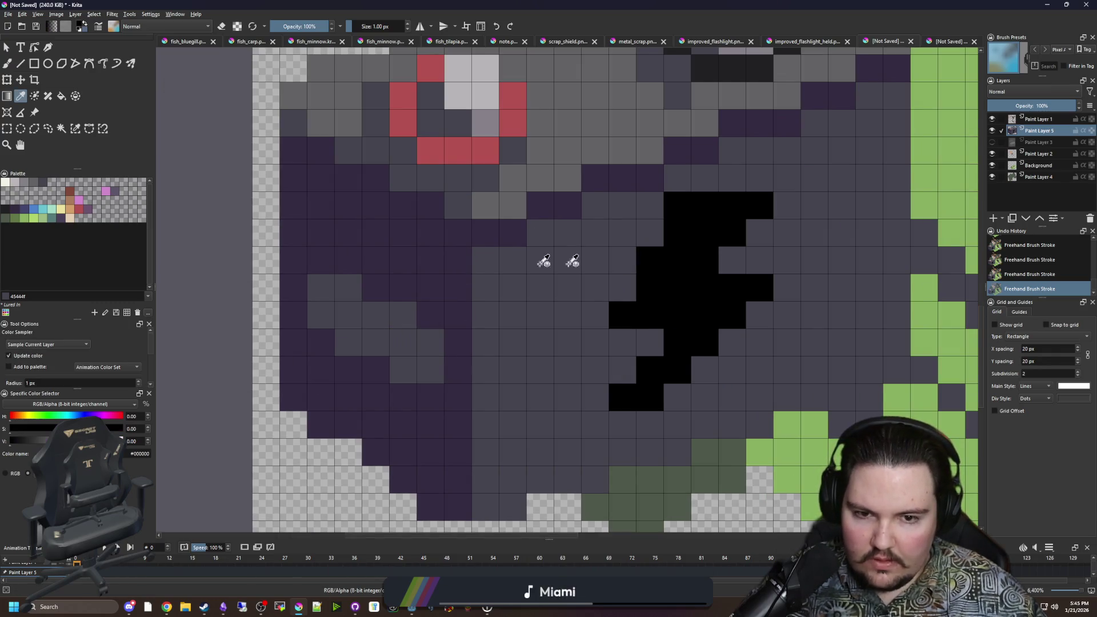
# Step: Paint diagonal black slit marks on the box's left face
pyautogui.click(430, 260)
pyautogui.moveTo(408, 236); pyautogui.dragTo(320, 204)
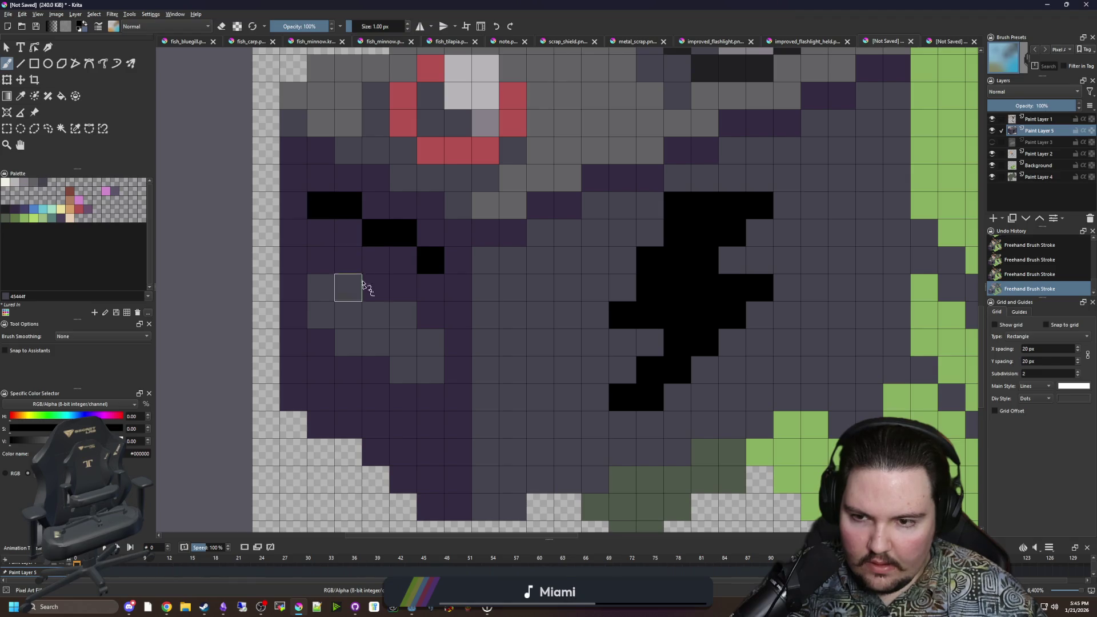
pyautogui.scroll(-4, 371, 349)
pyautogui.scroll(4, 380, 382)
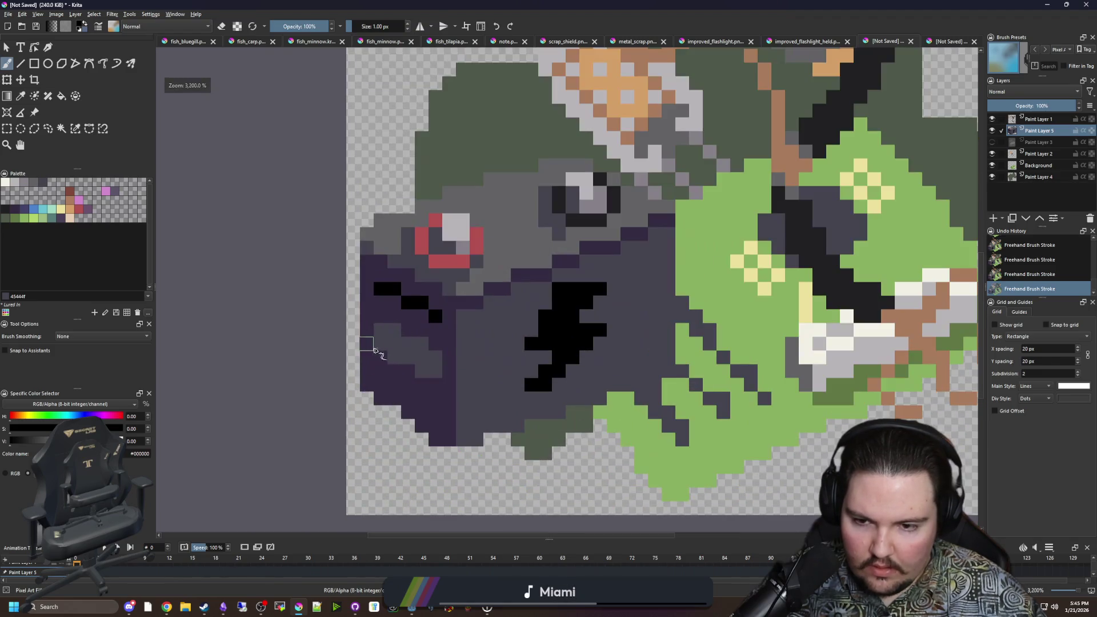
# Step: Repaint lower-left cells purple and add grey cells to form a stepped diagonal stripe
pyautogui.keyDown('ctrl'); pyautogui.click(457, 409); pyautogui.keyUp('ctrl')
pyautogui.moveTo(464, 400)
pyautogui.mouseDown()
pyautogui.moveTo(354, 333)
pyautogui.moveTo(409, 336)
pyautogui.moveTo(367, 308)
pyautogui.moveTo(382, 308)
pyautogui.moveTo(436, 336)
pyautogui.moveTo(440, 363)
pyautogui.moveTo(385, 336)
pyautogui.mouseUp()
pyautogui.keyDown('ctrl'); pyautogui.click(549, 223); pyautogui.keyUp('ctrl')
pyautogui.keyDown('ctrl'); pyautogui.click(584, 340); pyautogui.keyUp('ctrl')
pyautogui.click(438, 362)
pyautogui.click(383, 335)
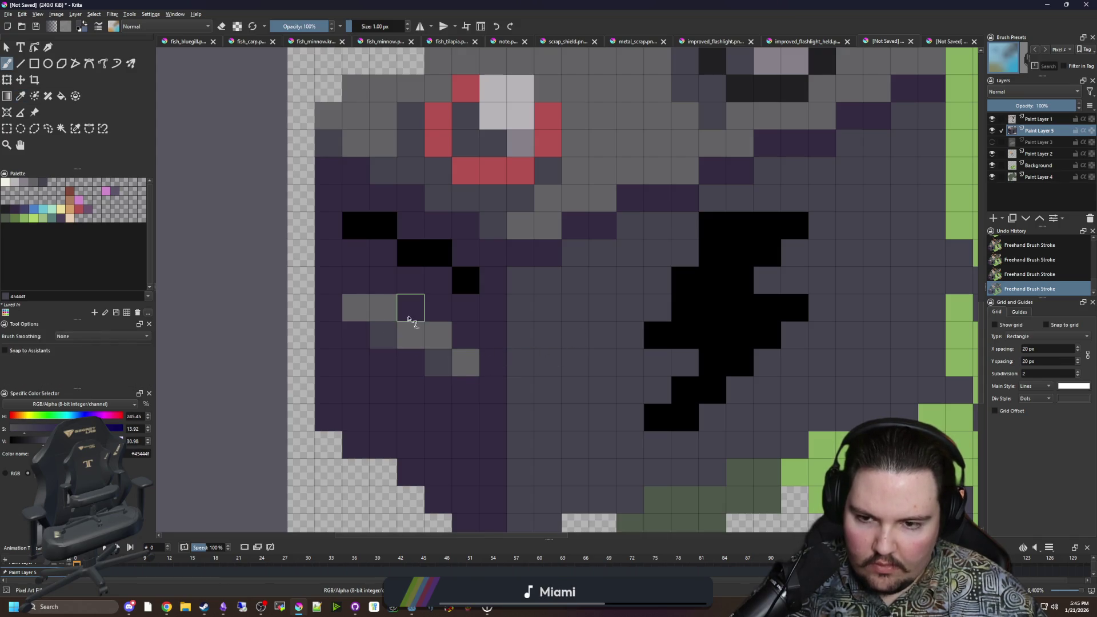
pyautogui.click(465, 335)
pyautogui.click(410, 309)
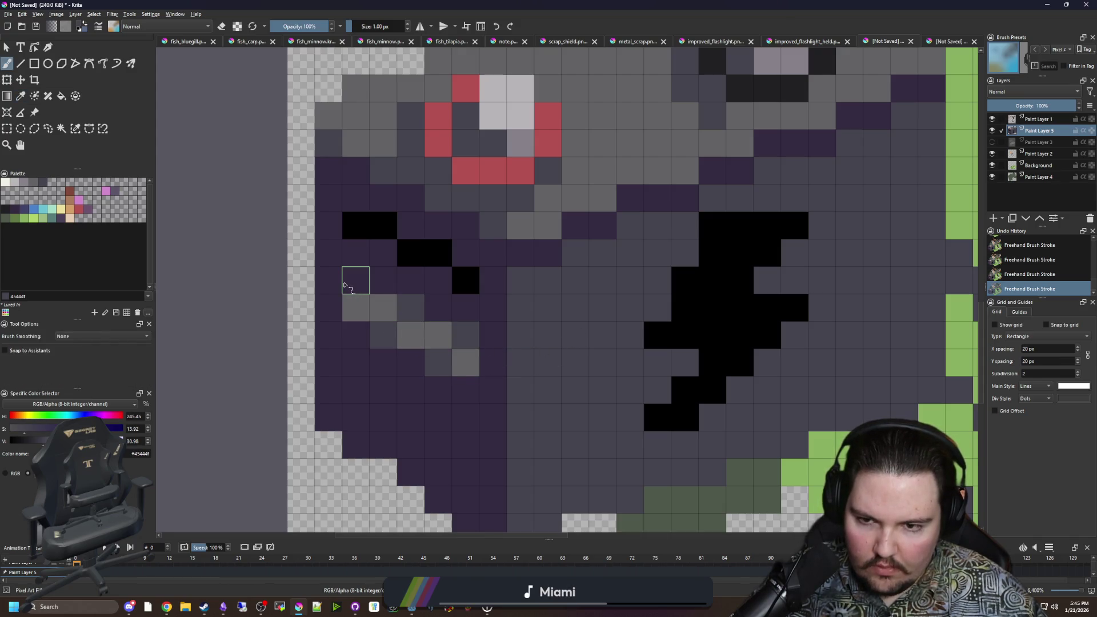
# Step: Flood-fill the three black slits and the bolt with near-black #212123
pyautogui.moveTo(466, 250); pyautogui.dragTo(364, 352)
pyautogui.press('f')
pyautogui.keyDown('ctrl'); pyautogui.click(654, 191); pyautogui.keyUp('ctrl')
pyautogui.click(322, 355)
pyautogui.click(268, 328)
pyautogui.click(363, 383)
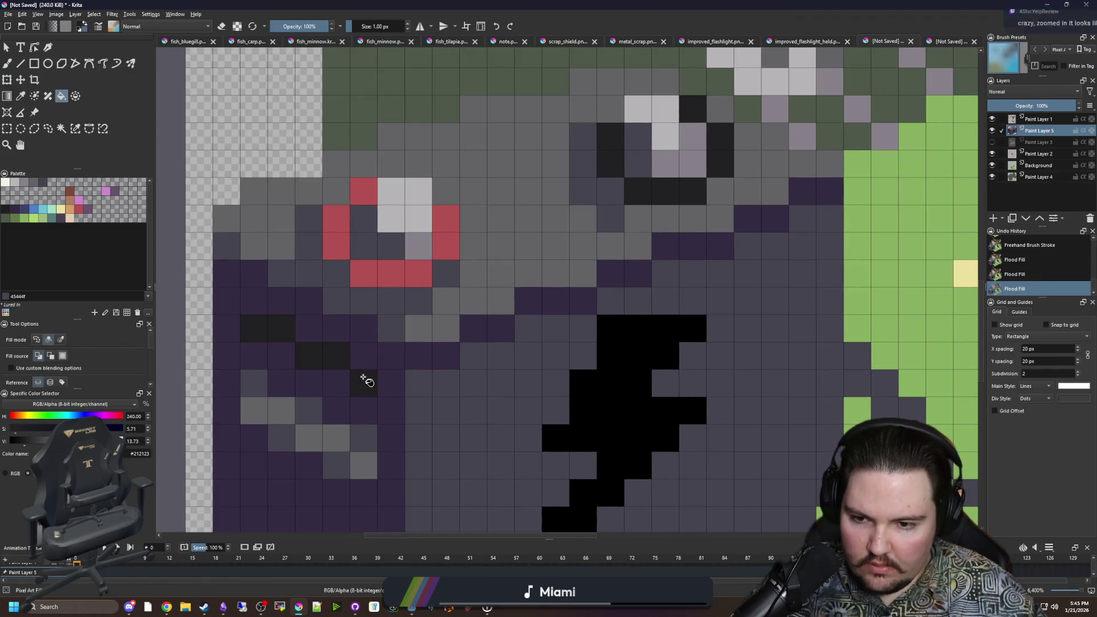
pyautogui.click(588, 404)
pyautogui.scroll(-10, 482, 367)
pyautogui.press('b')
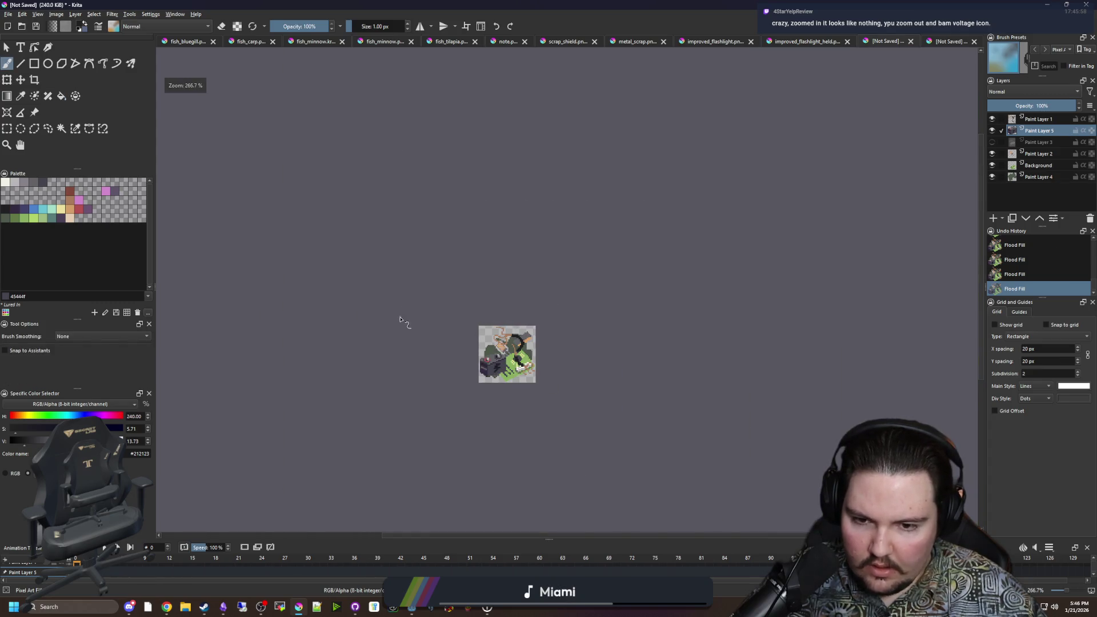
pyautogui.scroll(3, 548, 376)
pyautogui.scroll(2, 400, 340)
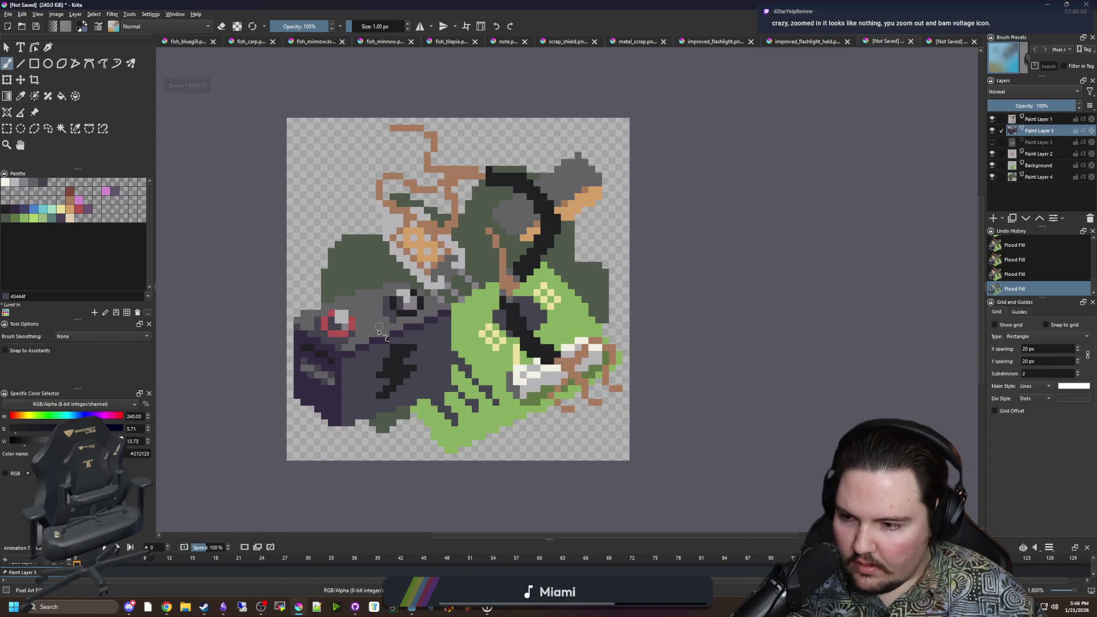
pyautogui.scroll(4, 353, 369)
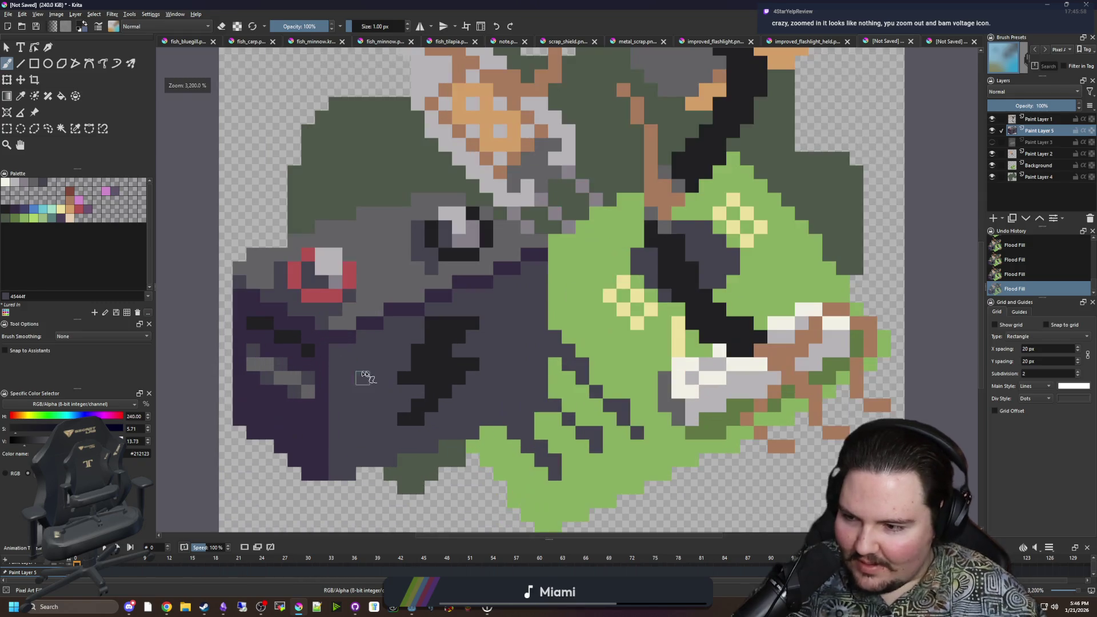
pyautogui.scroll(-9, 496, 317)
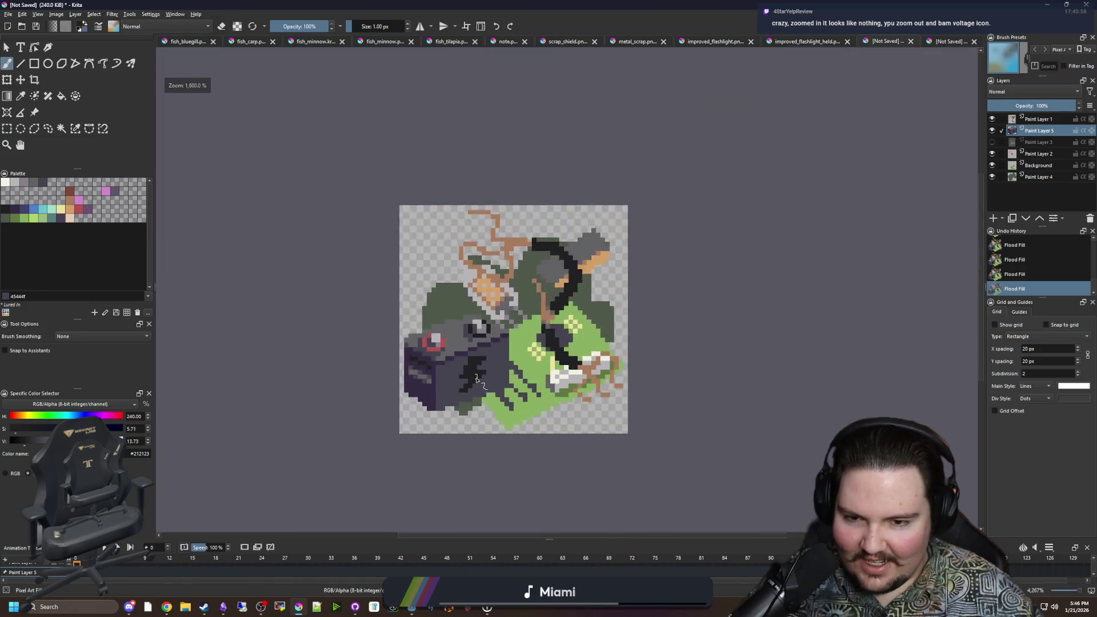
pyautogui.scroll(4, 479, 376)
pyautogui.scroll(3, 503, 264)
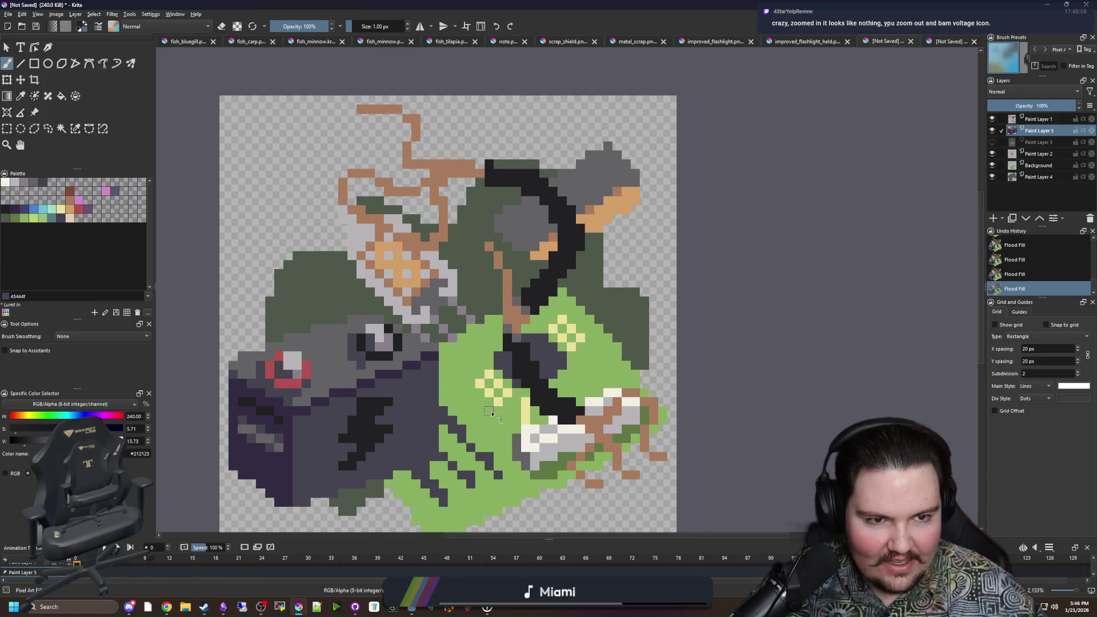
pyautogui.scroll(-3, 448, 348)
pyautogui.scroll(4, 449, 349)
pyautogui.moveTo(474, 345); pyautogui.dragTo(492, 348)
pyautogui.press('p')
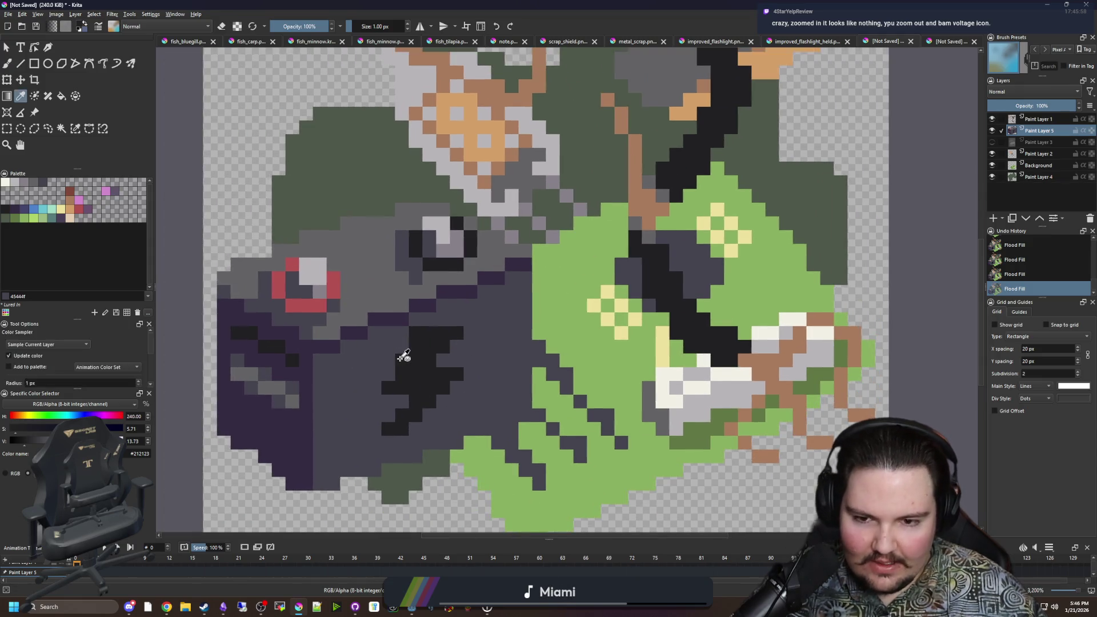
pyautogui.scroll(-2, 399, 357)
pyautogui.click(410, 324)
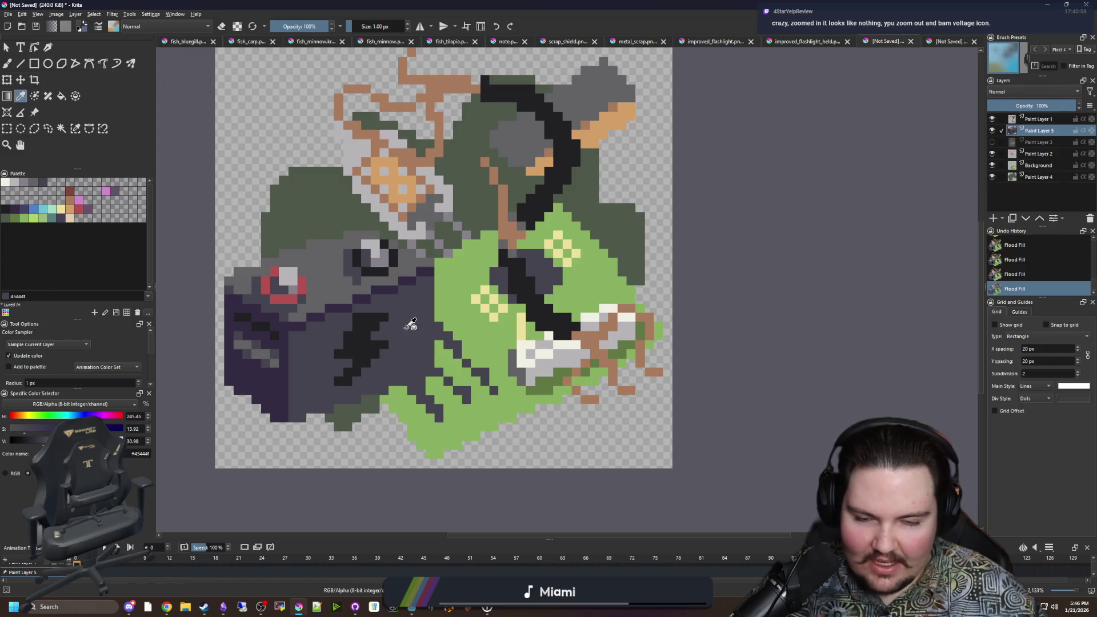
pyautogui.click(1040, 166)
pyautogui.click(992, 167)
pyautogui.click(992, 167)
pyautogui.click(992, 167)
pyautogui.click(992, 168)
pyautogui.click(992, 167)
pyautogui.click(991, 167)
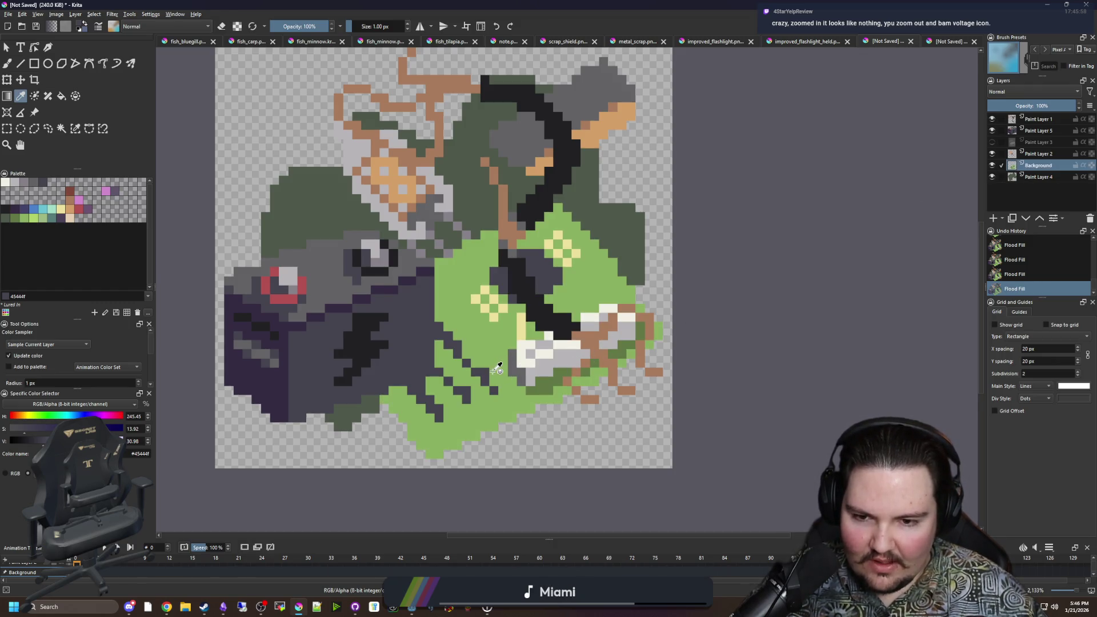
# Step: Choose the brown palette swatch and the Fill tool, and hide Paint Layer 5 to expose the stripes
pyautogui.scroll(2, 498, 367)
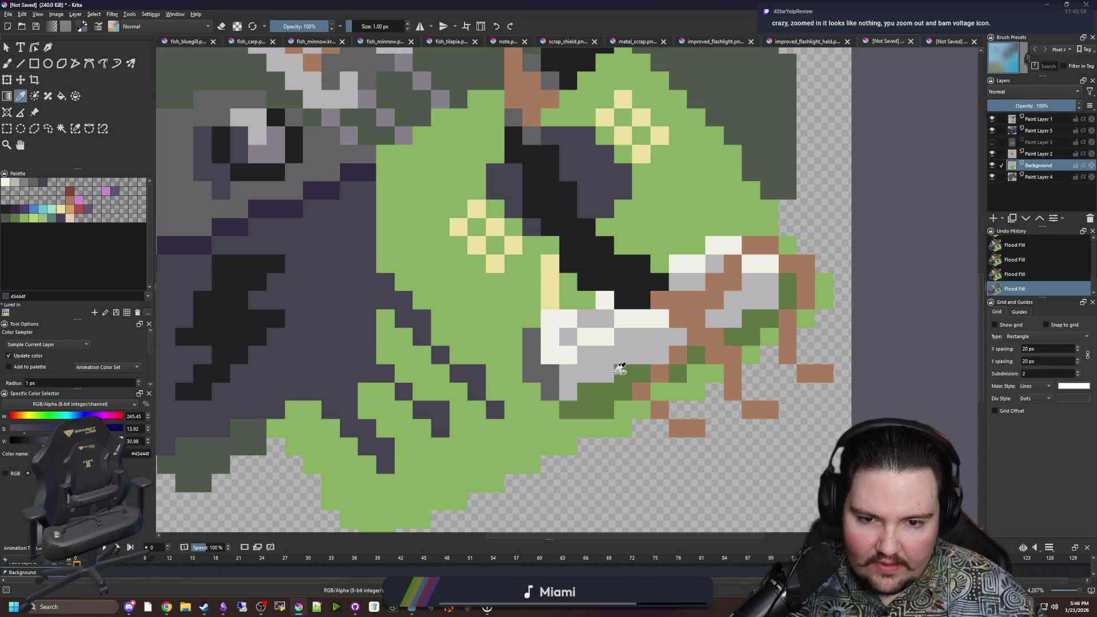
pyautogui.click(704, 337)
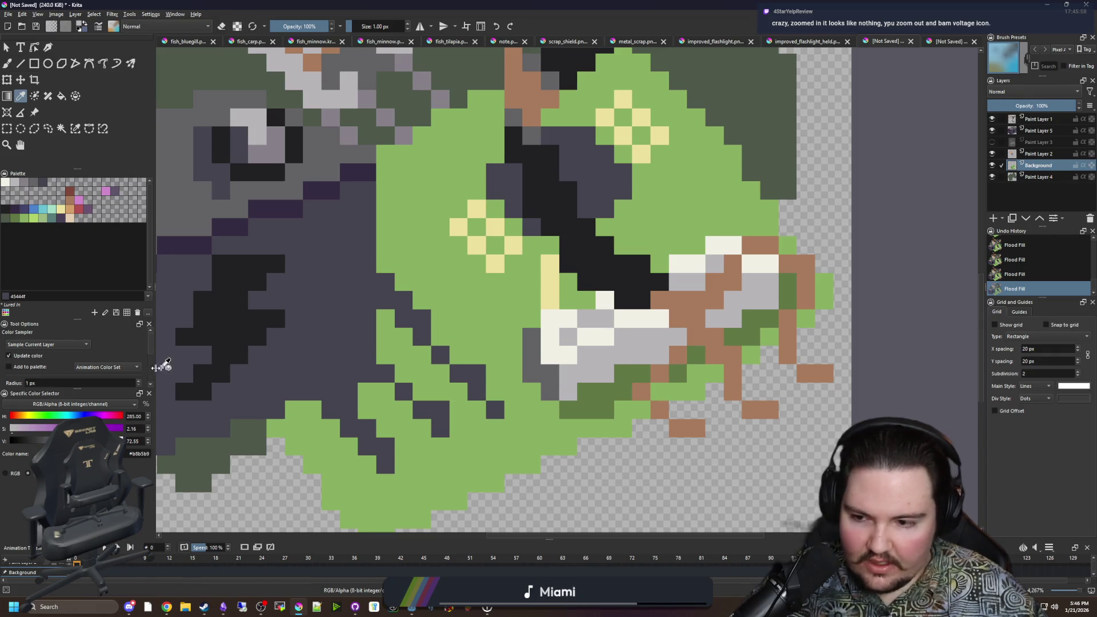
pyautogui.click(71, 205)
pyautogui.press('f')
pyautogui.hotkey('ctrl', 'z')
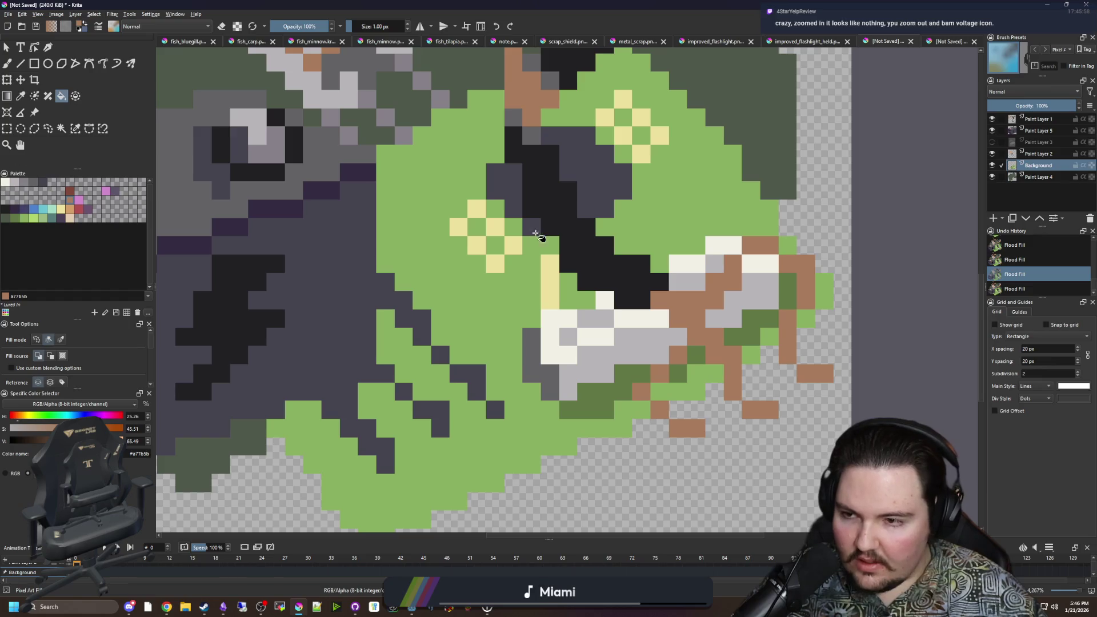
pyautogui.click(992, 130)
# Step: Flood-fill the first dark stripe segments brown, undoing an accidental fill of the whole board
pyautogui.click(254, 337)
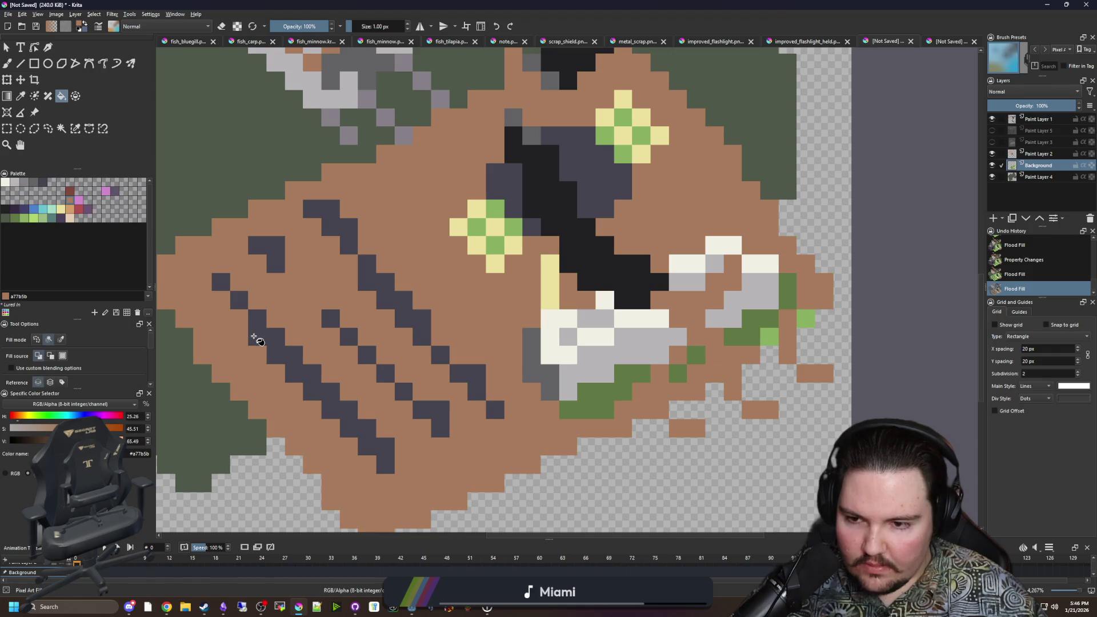
pyautogui.hotkey('ctrl', 'z')
pyautogui.click(239, 300)
pyautogui.click(221, 282)
pyautogui.click(330, 318)
pyautogui.click(348, 337)
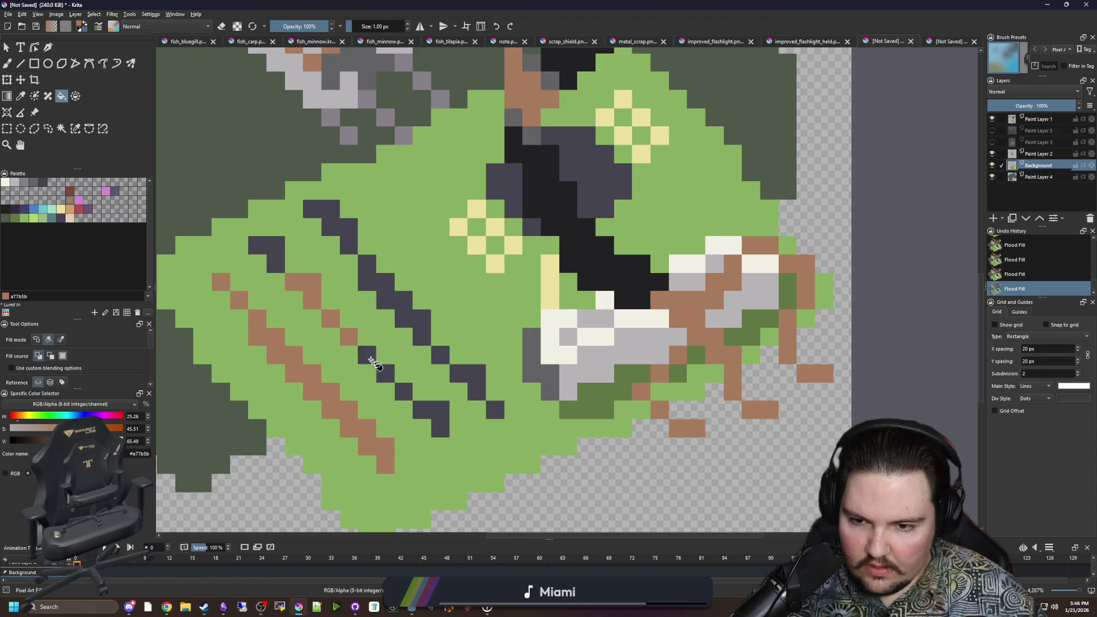
pyautogui.click(366, 356)
pyautogui.click(385, 373)
pyautogui.click(404, 392)
# Step: Fill the remaining lower and upper stripe segments brown, then briefly toggle Paint Layer 3
pyautogui.click(431, 410)
pyautogui.click(468, 383)
pyautogui.click(494, 411)
pyautogui.click(440, 355)
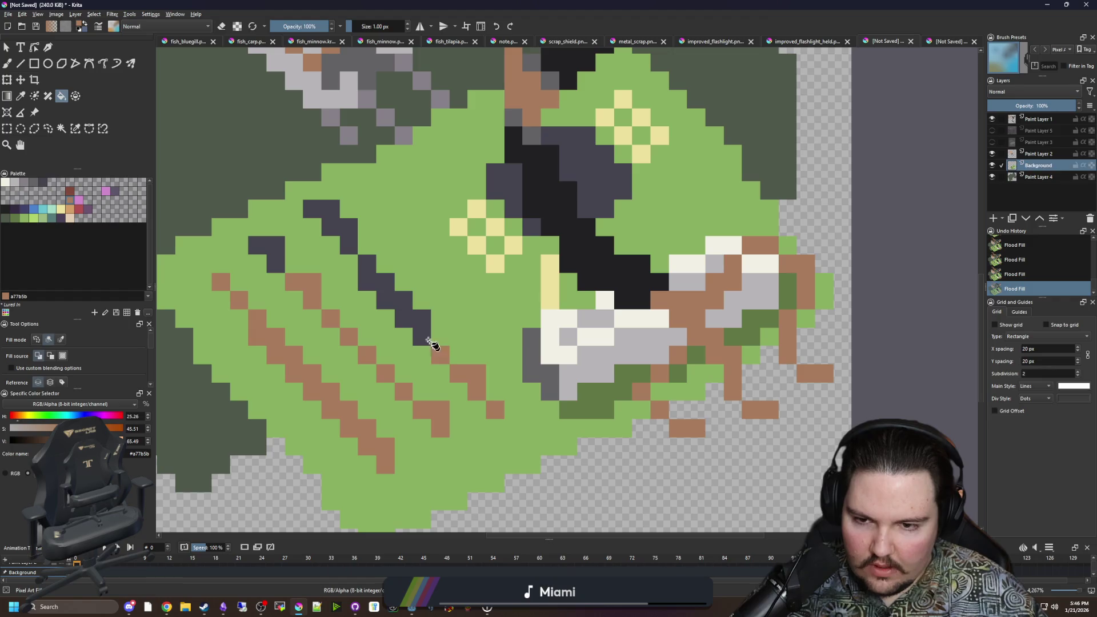
pyautogui.click(429, 342)
pyautogui.click(349, 240)
pyautogui.click(268, 252)
pyautogui.scroll(-3, 591, 314)
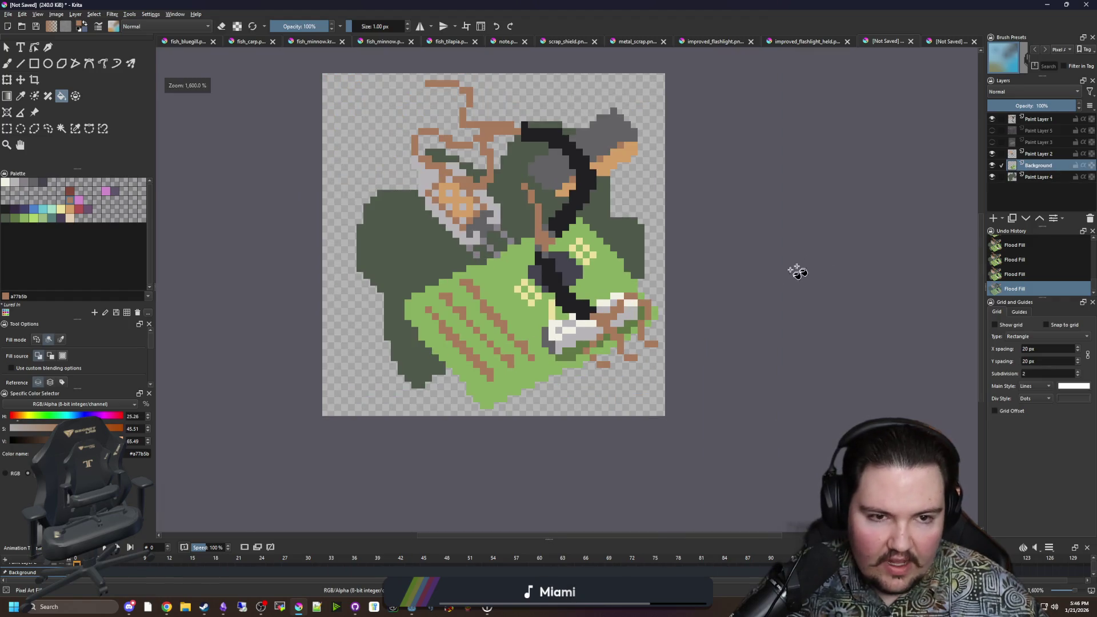
pyautogui.click(992, 143)
pyautogui.click(992, 143)
# Step: Make Paint Layer 5's dark camera art visible again
pyautogui.click(993, 131)
pyautogui.scroll(-5, 428, 311)
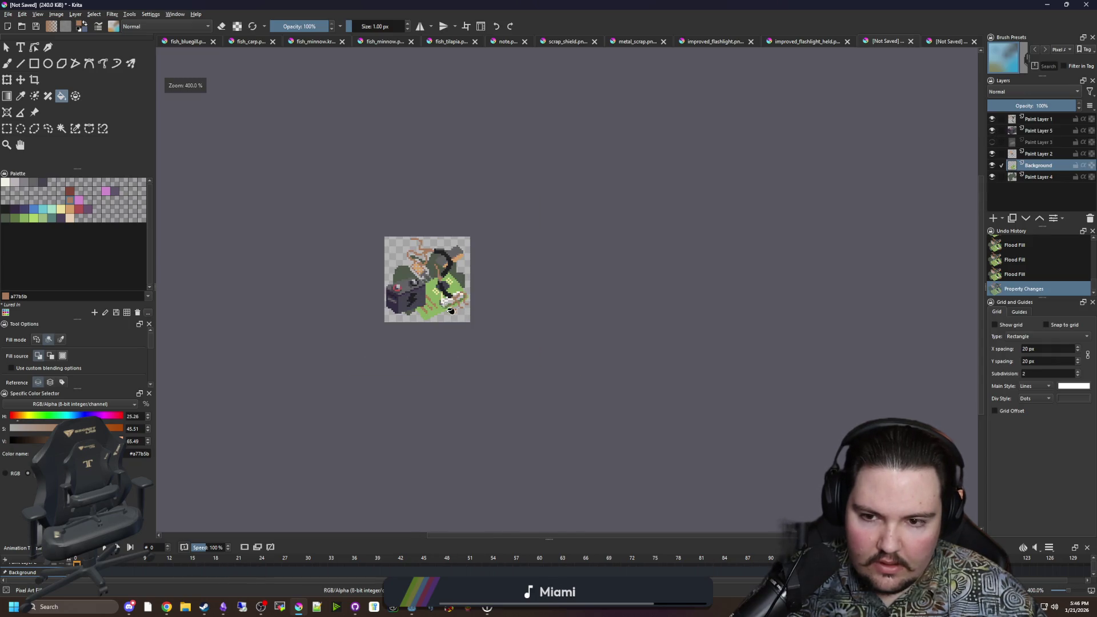
pyautogui.scroll(6, 425, 303)
pyautogui.scroll(-3, 423, 341)
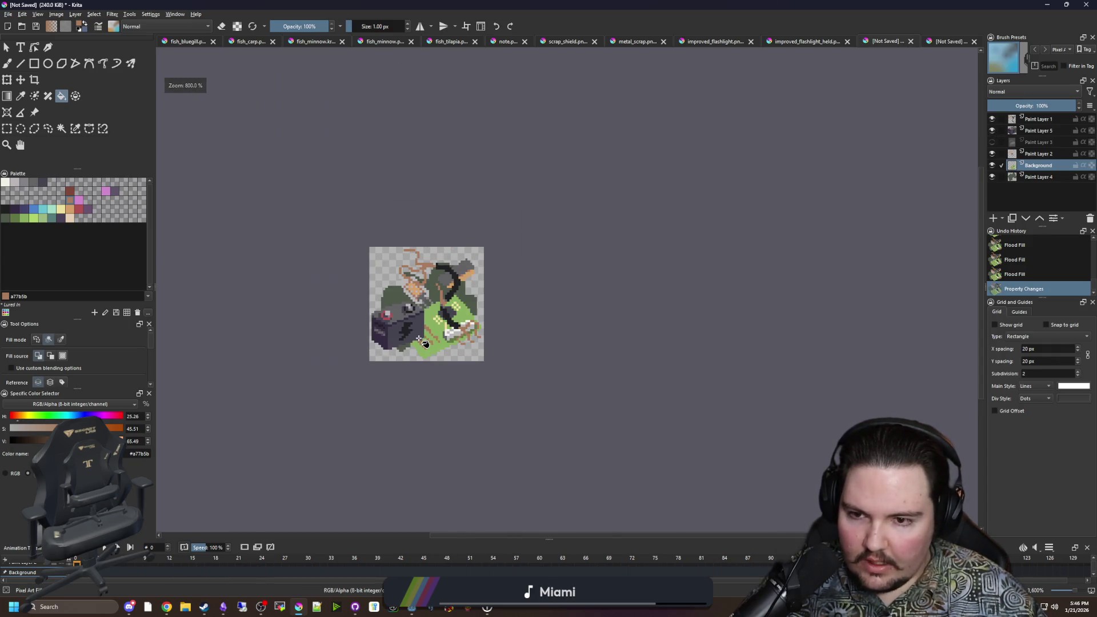
pyautogui.scroll(-2, 434, 372)
pyautogui.scroll(3, 425, 341)
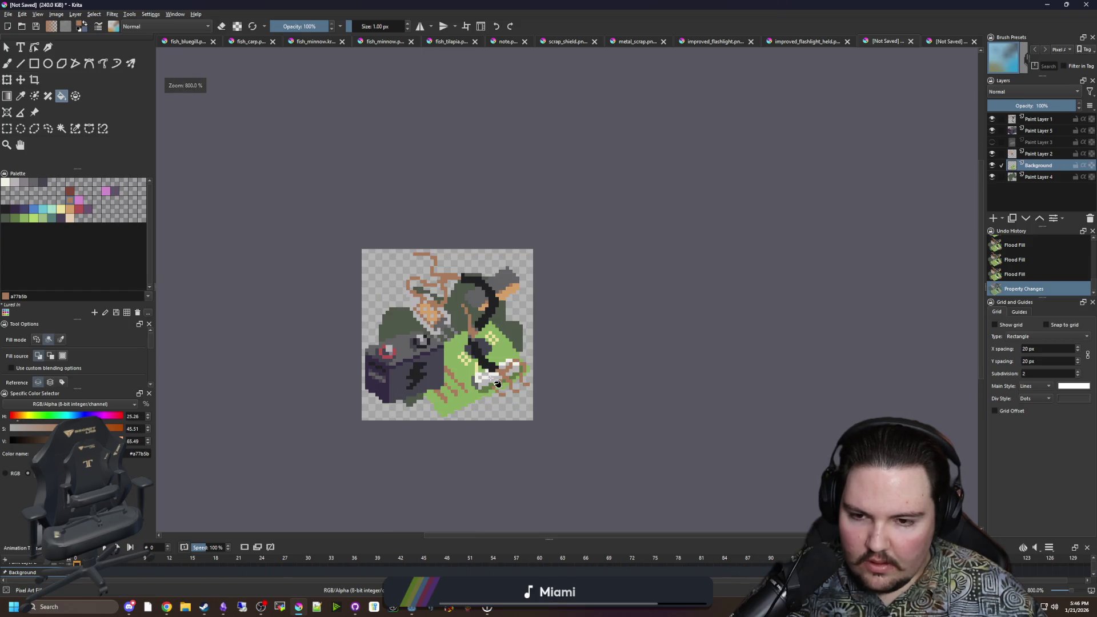
pyautogui.scroll(3, 434, 343)
pyautogui.scroll(-3, 423, 337)
pyautogui.scroll(1, 413, 330)
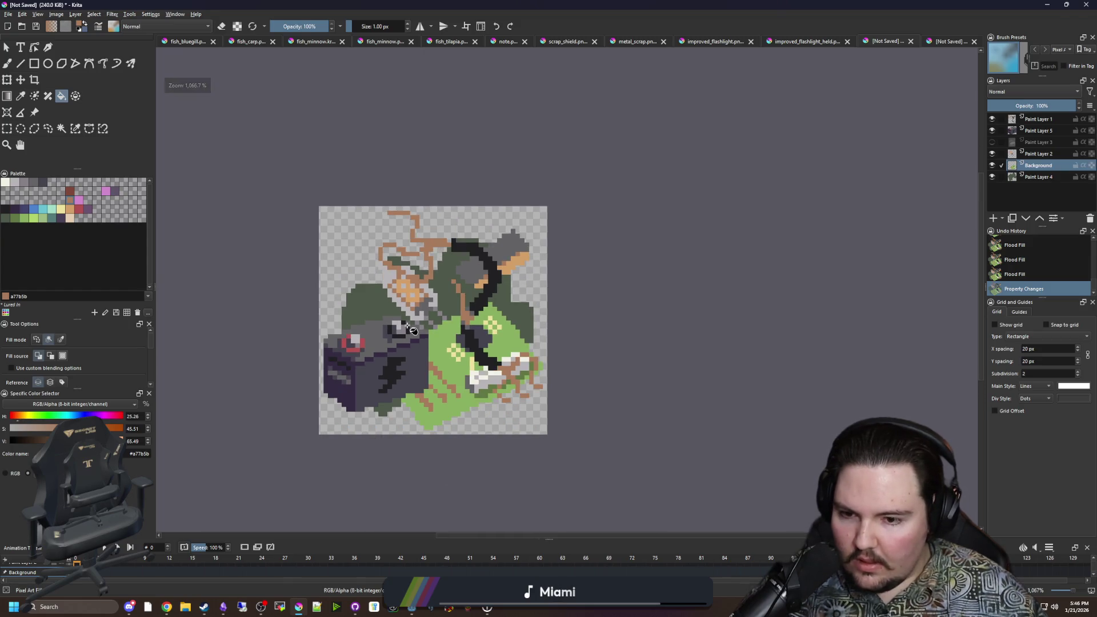
pyautogui.scroll(-3, 411, 329)
pyautogui.scroll(1, 412, 329)
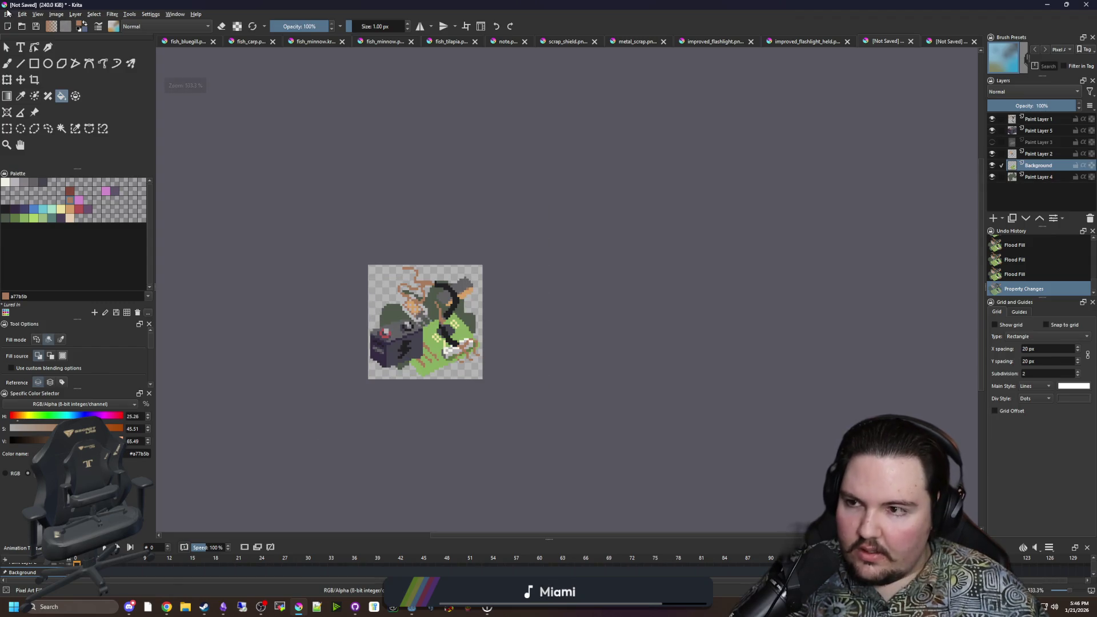
# Step: Save the sprite as electronic_scrap.png in PNG format with the default export options
pyautogui.click(8, 14)
pyautogui.click(31, 63)
pyautogui.write('electronic_scrap')
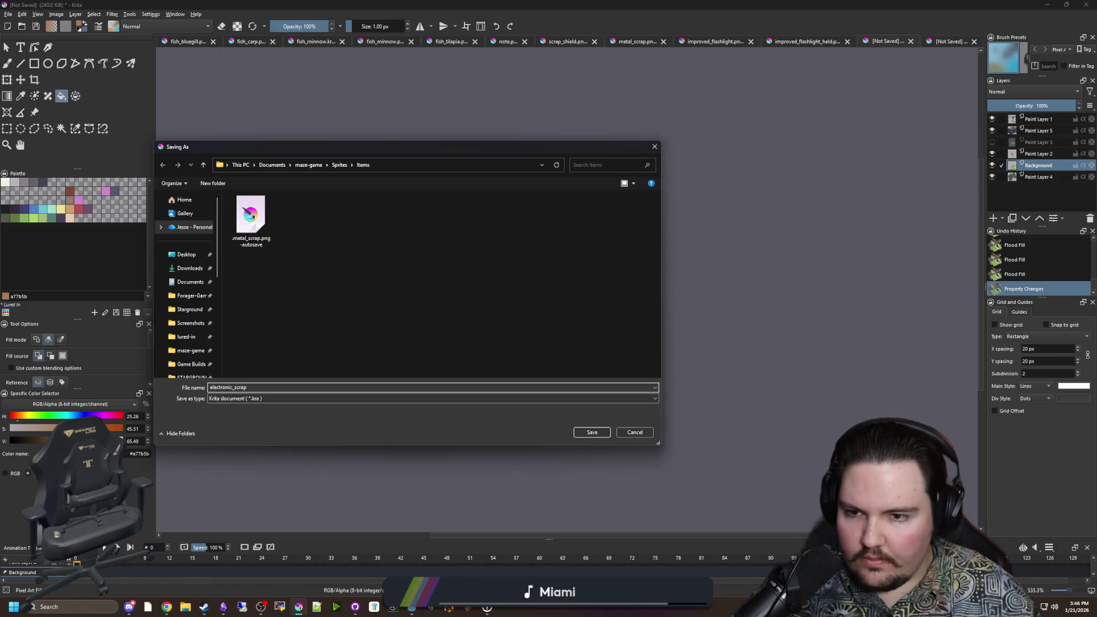
pyautogui.click(245, 396)
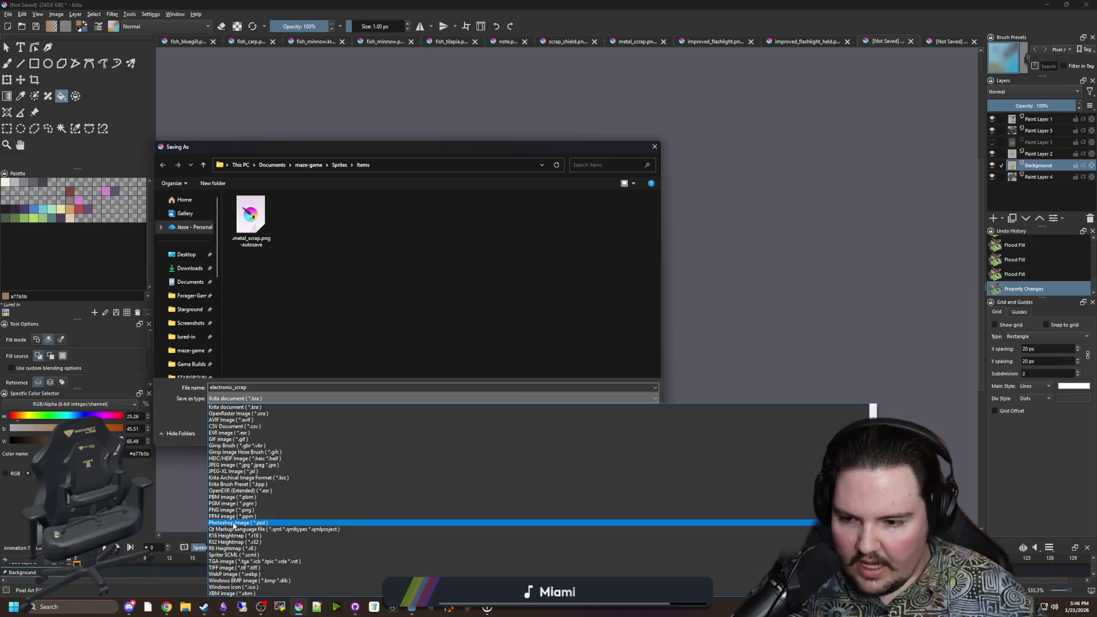
pyautogui.click(246, 507)
pyautogui.click(585, 432)
pyautogui.click(595, 399)
# Step: Check the browser, then return to Krita and start a new document
pyautogui.scroll(2, 409, 325)
pyautogui.scroll(2, 466, 319)
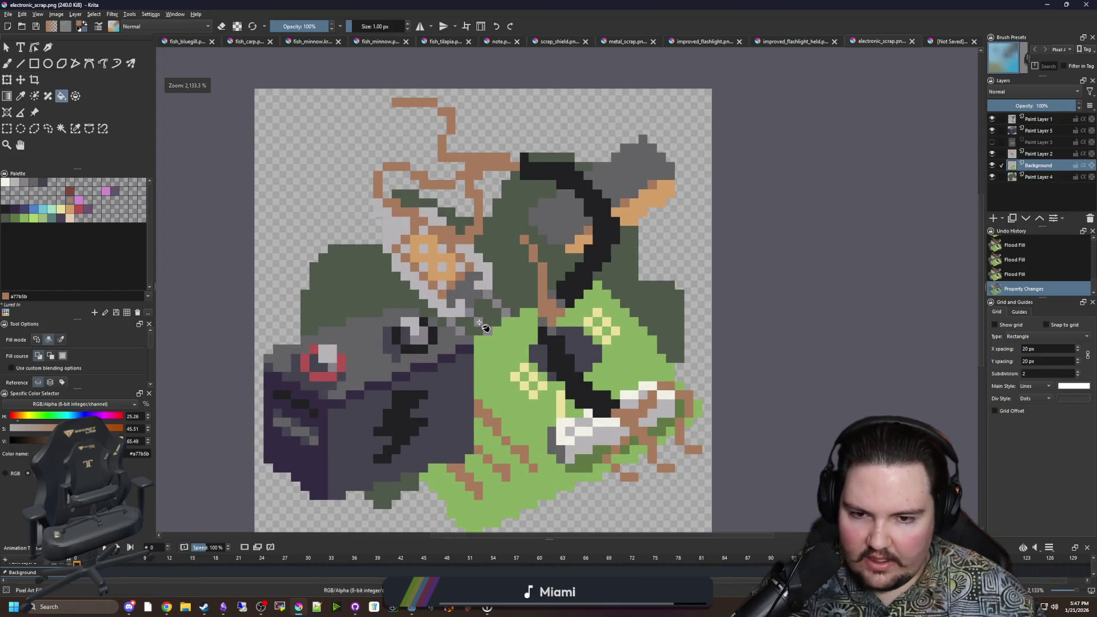
pyautogui.scroll(-5, 480, 323)
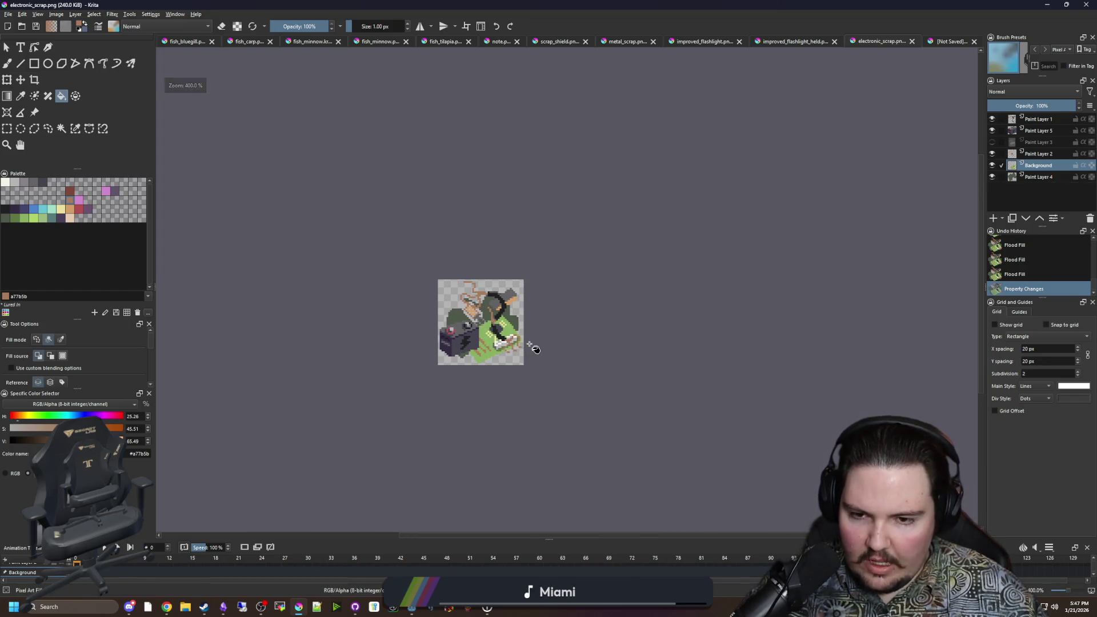
pyautogui.scroll(2, 595, 343)
pyautogui.scroll(-1, 328, 304)
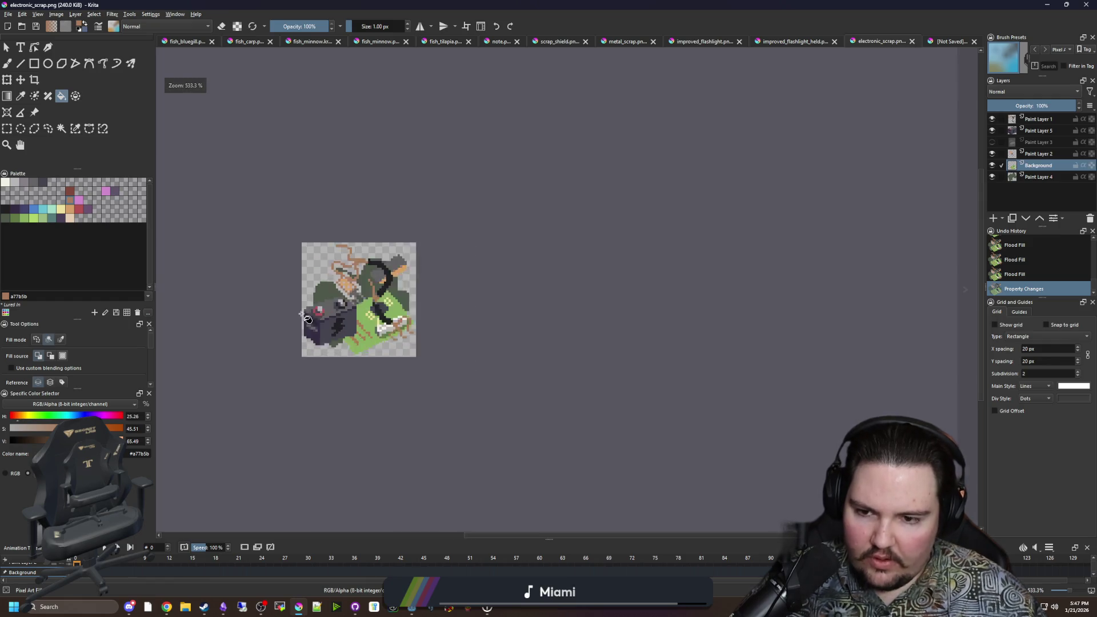
pyautogui.scroll(1, 302, 314)
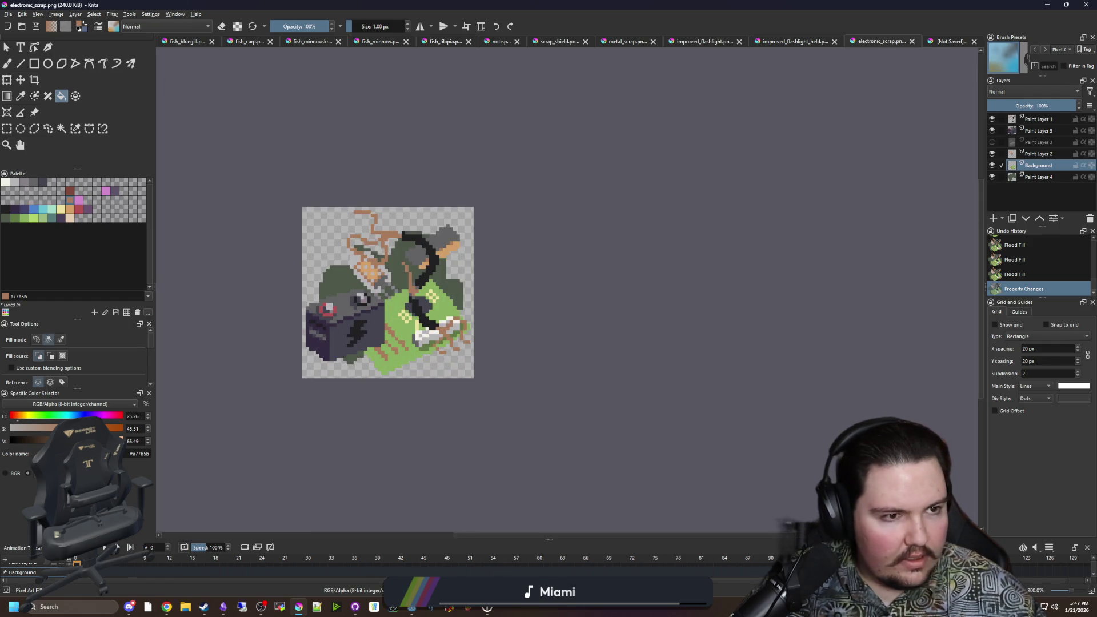
pyautogui.hotkey('alt', 'Tab')
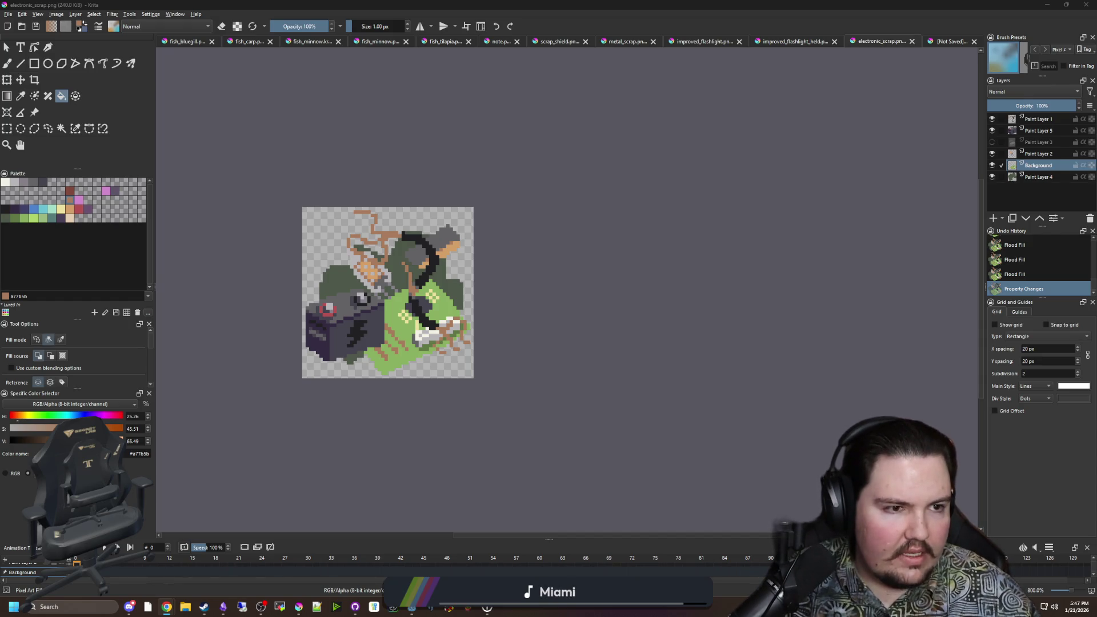
pyautogui.click(335, 163)
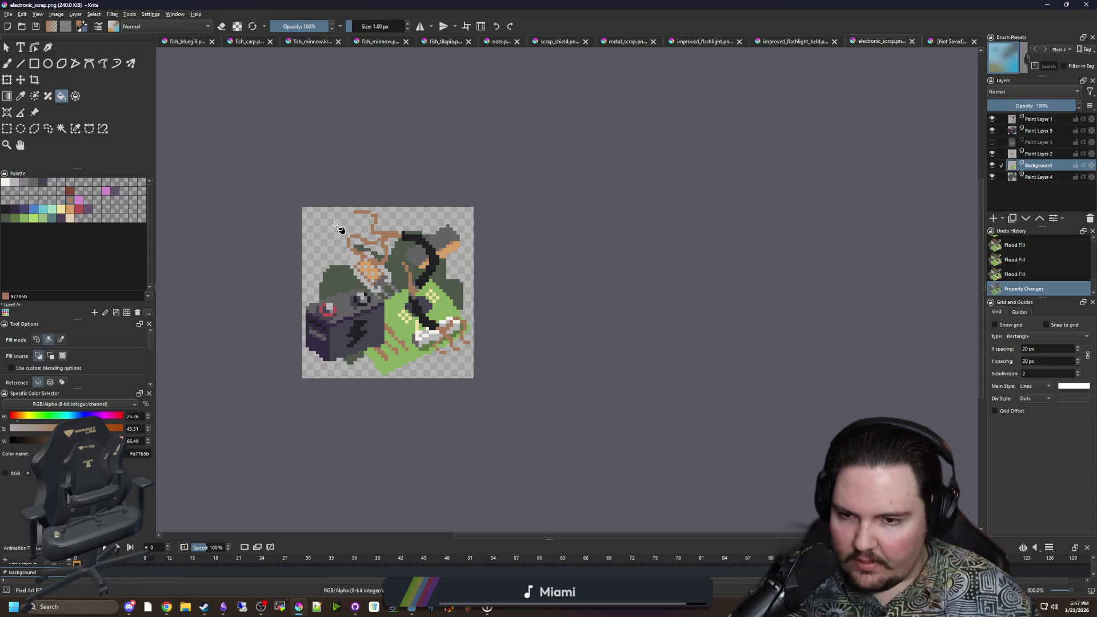
pyautogui.scroll(1, 337, 226)
pyautogui.click(8, 14)
pyautogui.click(23, 23)
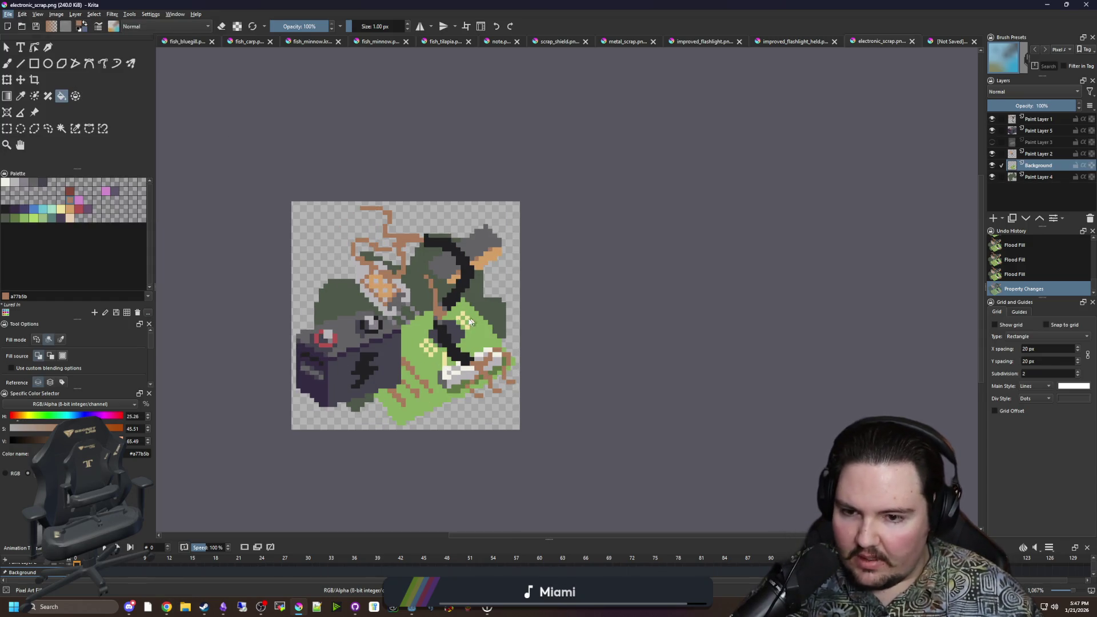
pyautogui.click(550, 240)
# Step: Create a new 50×50 pixel document
pyautogui.write('50')
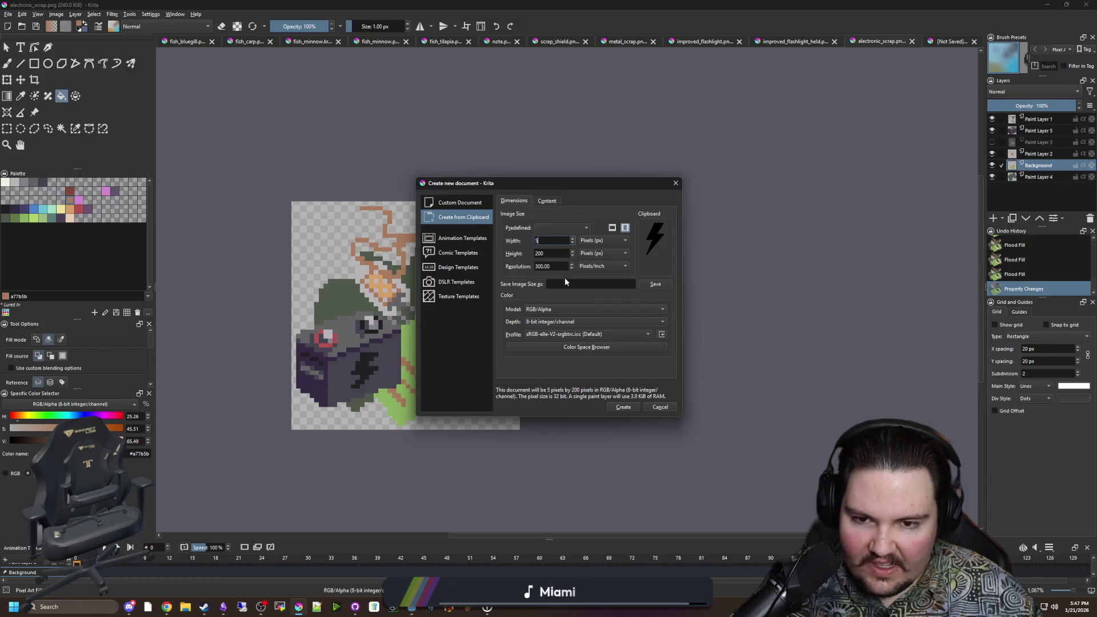
pyautogui.press('Tab')
pyautogui.write('50')
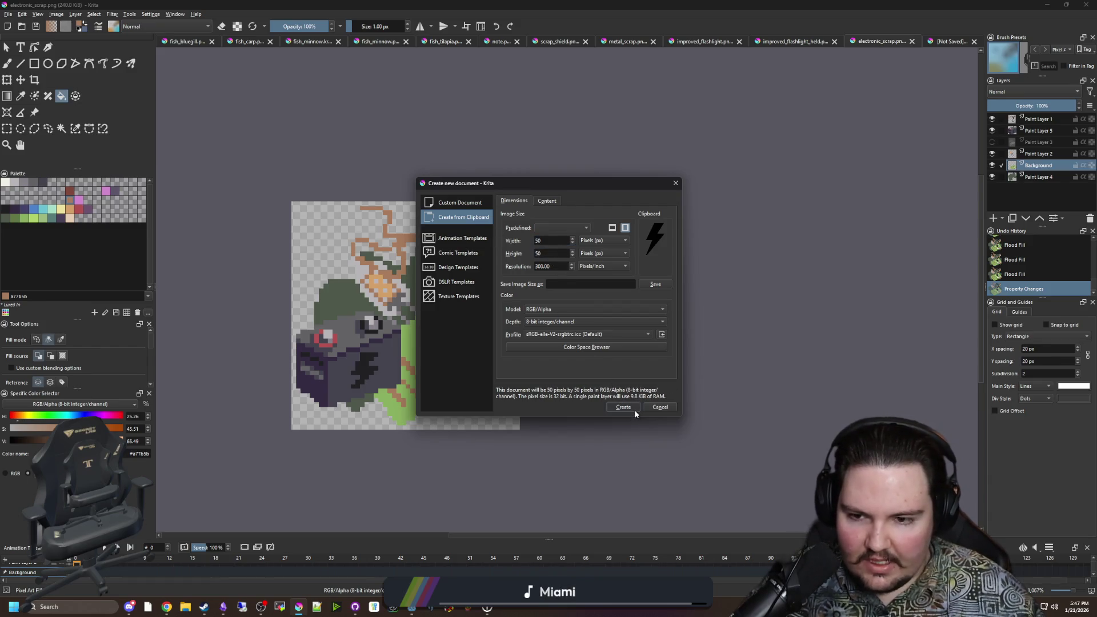
pyautogui.click(634, 410)
# Step: Clear the Background layer to a transparent canvas and drop the selection
pyautogui.click(7, 127)
pyautogui.moveTo(267, 218); pyautogui.dragTo(432, 372)
pyautogui.press('Delete')
pyautogui.scroll(2, 297, 286)
pyautogui.hotkey('ctrl', 'shift', 'a')
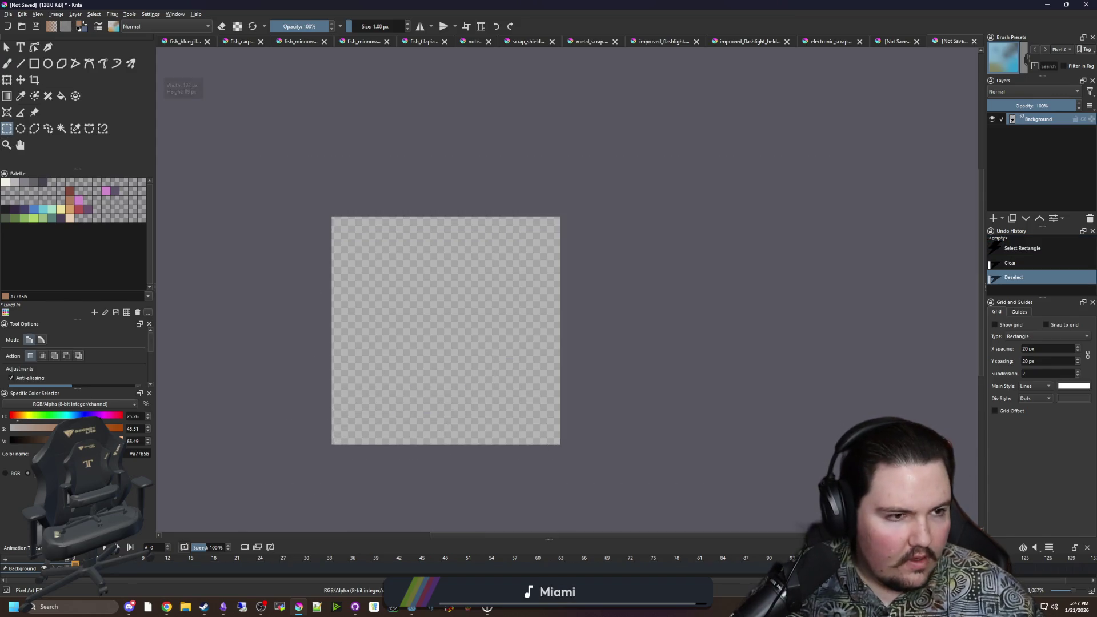
# Step: Fit the canvas to the view and zoom to 1600% before picking the freehand brush
pyautogui.hotkey('alt', 'Tab')
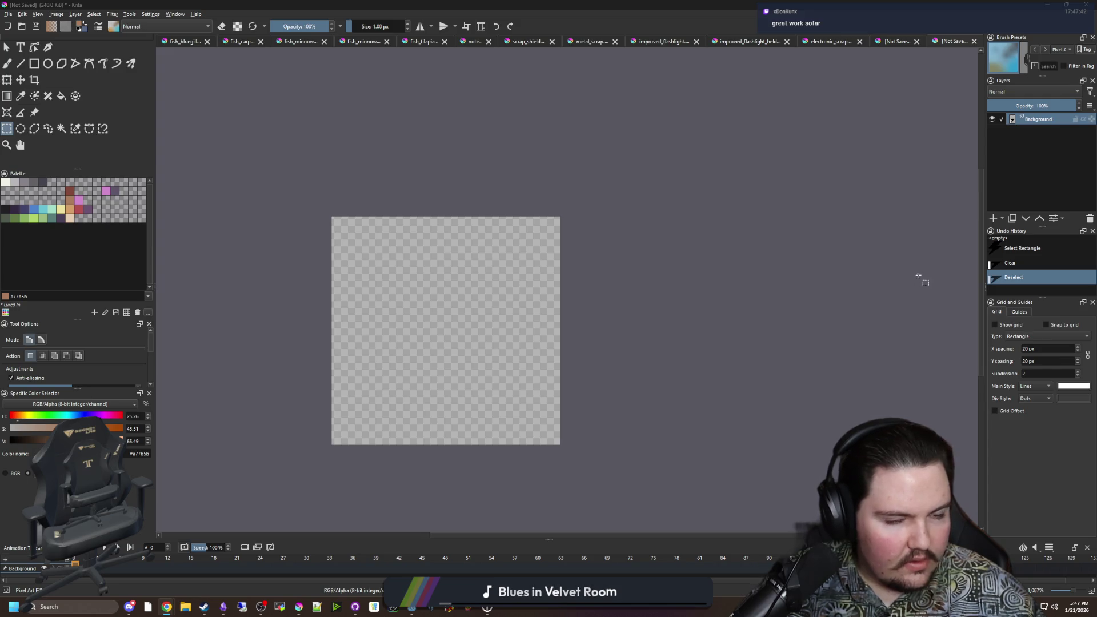
pyautogui.hotkey('ctrl', '0')
pyautogui.press('-')
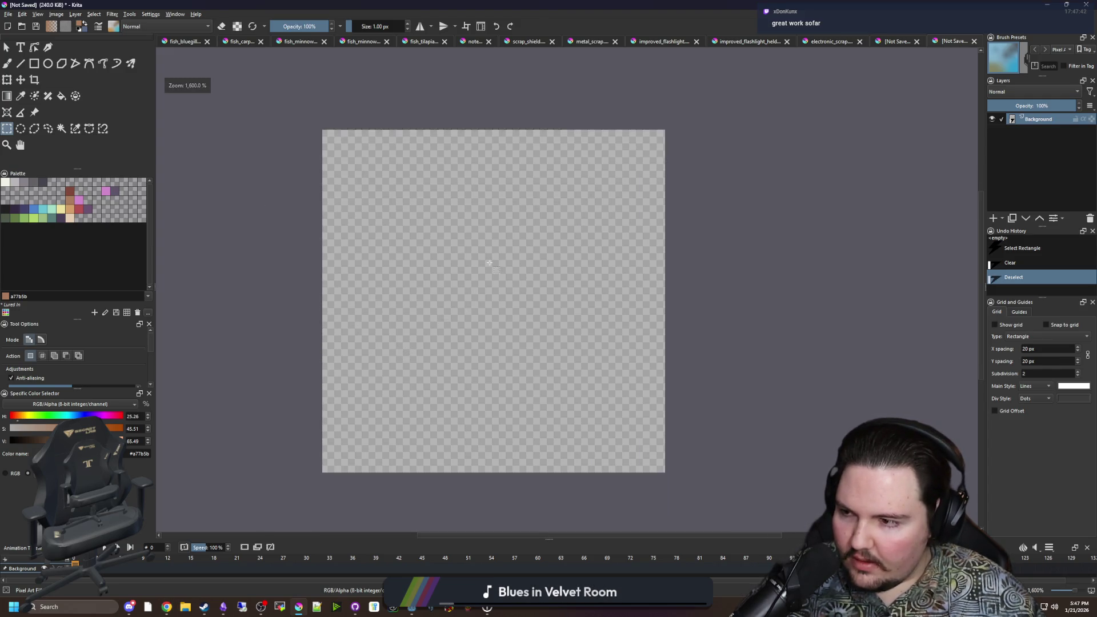
pyautogui.press('b')
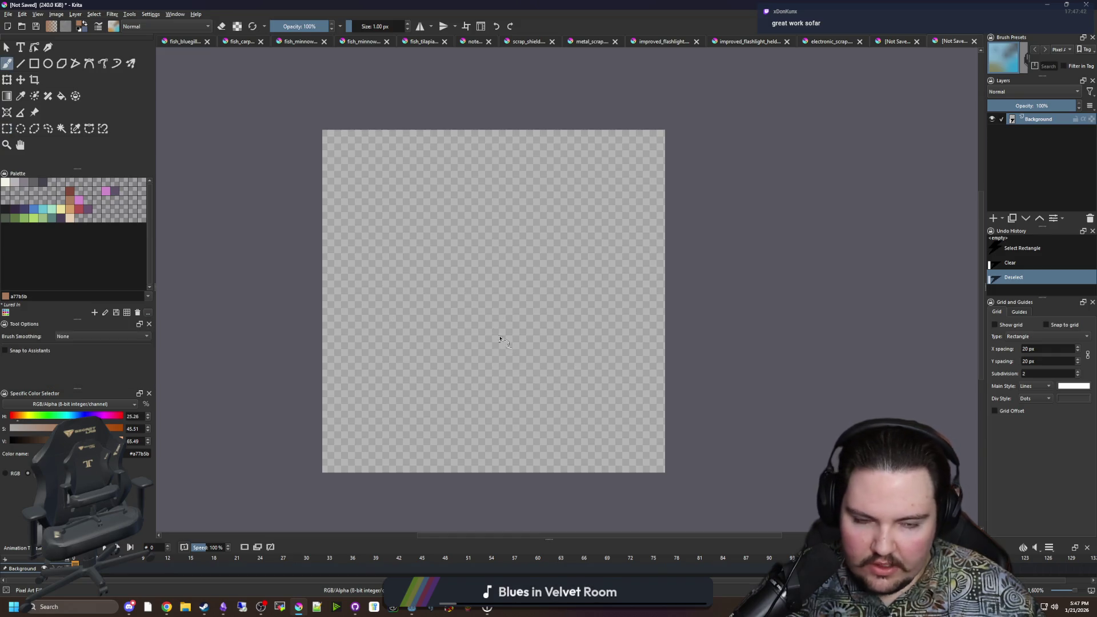
# Step: Outline the rock shape freehand in light grey and flood-fill its interior
pyautogui.click(15, 181)
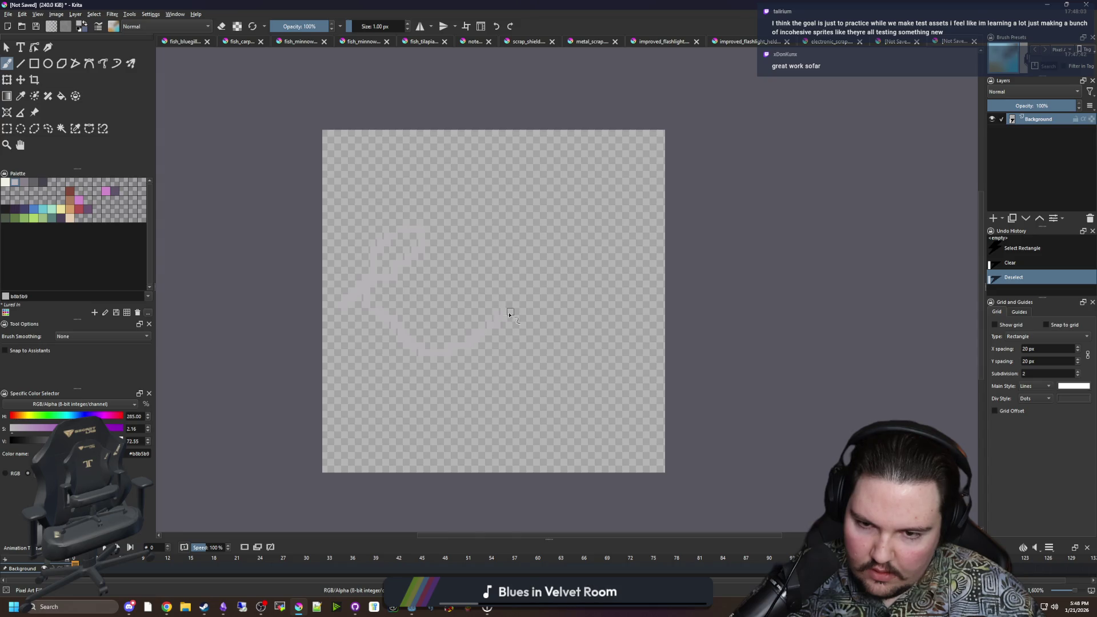
pyautogui.moveTo(353, 395)
pyautogui.mouseDown()
pyautogui.moveTo(433, 436)
pyautogui.moveTo(497, 406)
pyautogui.moveTo(482, 351)
pyautogui.mouseUp()
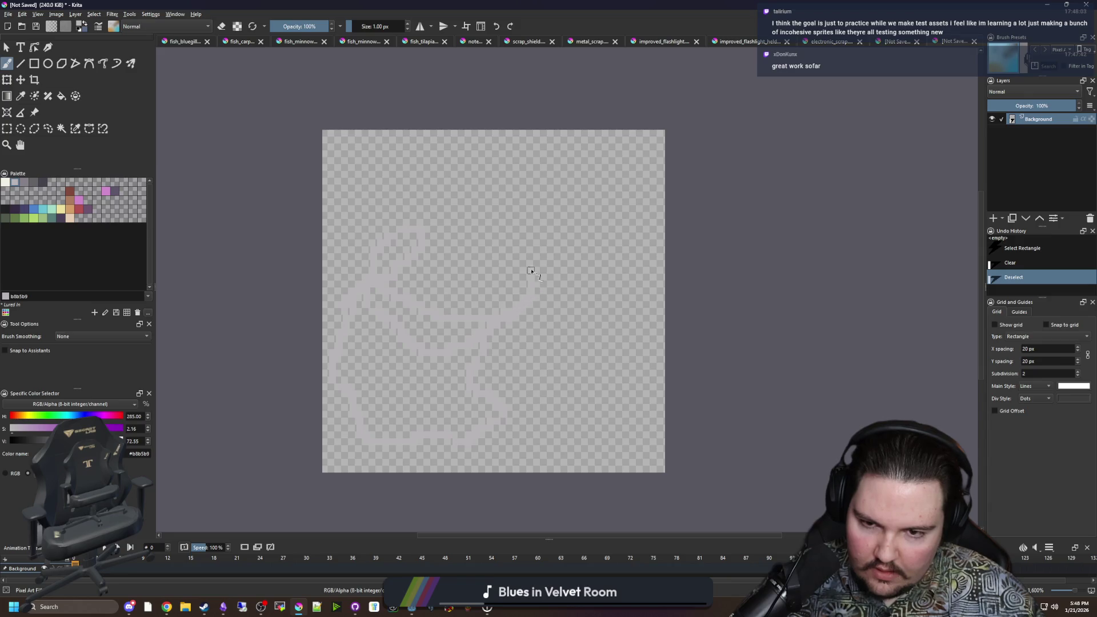
pyautogui.moveTo(463, 294); pyautogui.dragTo(444, 317)
pyautogui.press('f')
pyautogui.click(440, 380)
pyautogui.click(428, 341)
pyautogui.click(402, 320)
pyautogui.scroll(5, 402, 320)
# Step: Touch up the rock's edges, adding grey along its outline and erasing excess at the upper right
pyautogui.press('b')
pyautogui.click(274, 372)
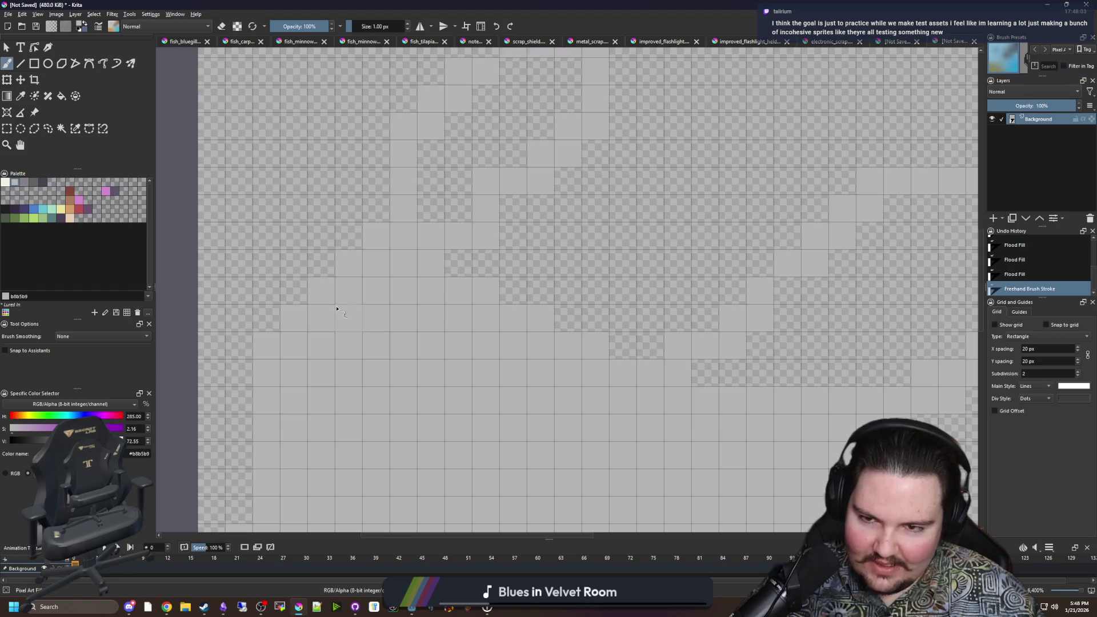
pyautogui.moveTo(369, 218); pyautogui.dragTo(362, 215)
pyautogui.moveTo(417, 279)
pyautogui.mouseDown()
pyautogui.moveTo(453, 240)
pyautogui.moveTo(471, 255)
pyautogui.moveTo(463, 218)
pyautogui.moveTo(422, 256)
pyautogui.mouseUp()
pyautogui.press('e')
pyautogui.scroll(-2, 417, 259)
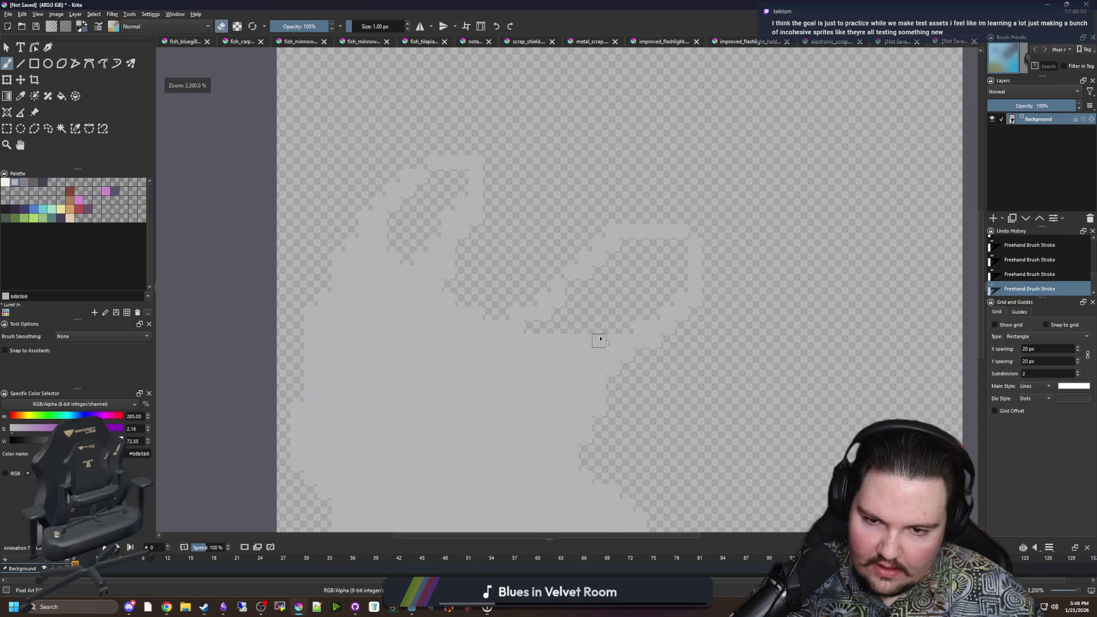
pyautogui.scroll(2, 632, 363)
pyautogui.press('e')
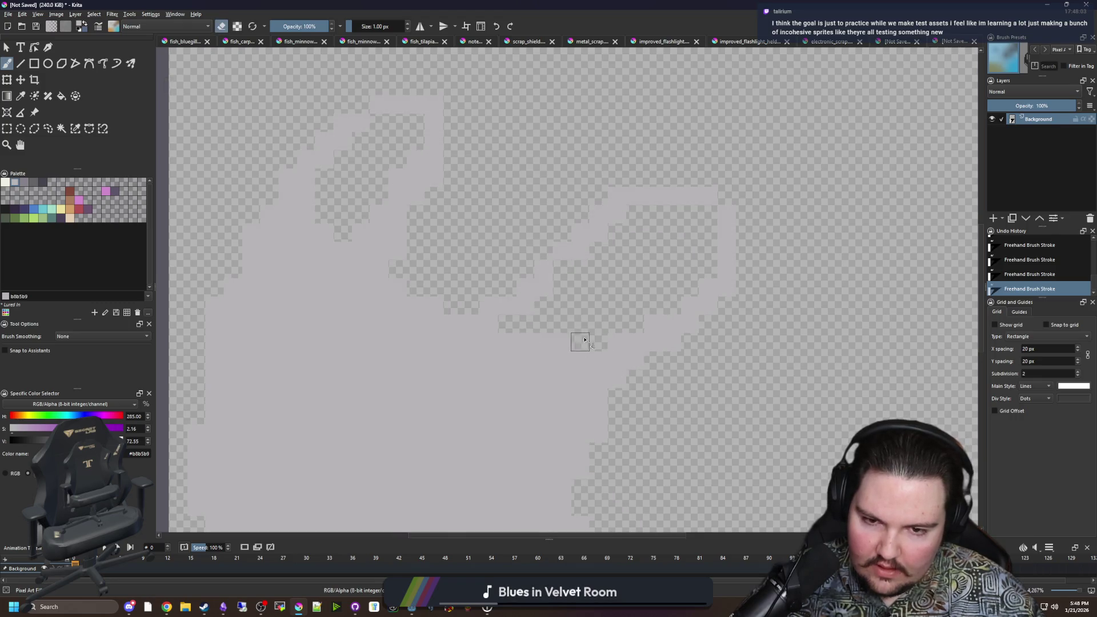
pyautogui.press('e')
pyautogui.moveTo(544, 342)
pyautogui.mouseDown()
pyautogui.moveTo(563, 257)
pyautogui.moveTo(691, 176)
pyautogui.moveTo(632, 245)
pyautogui.moveTo(580, 250)
pyautogui.mouseUp()
pyautogui.press('e')
pyautogui.moveTo(717, 286)
pyautogui.mouseDown()
pyautogui.moveTo(686, 188)
pyautogui.moveTo(653, 215)
pyautogui.moveTo(685, 177)
pyautogui.mouseUp()
# Step: Refill the rock shape solid with its base grey #b8b5b9
pyautogui.scroll(-1, 473, 206)
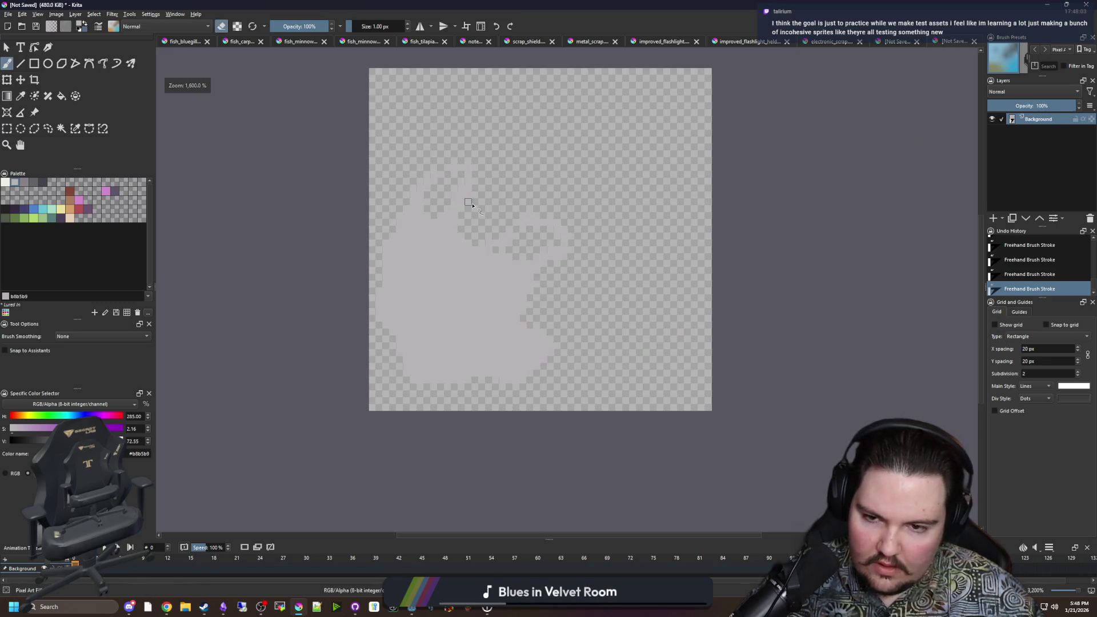
pyautogui.scroll(2, 524, 294)
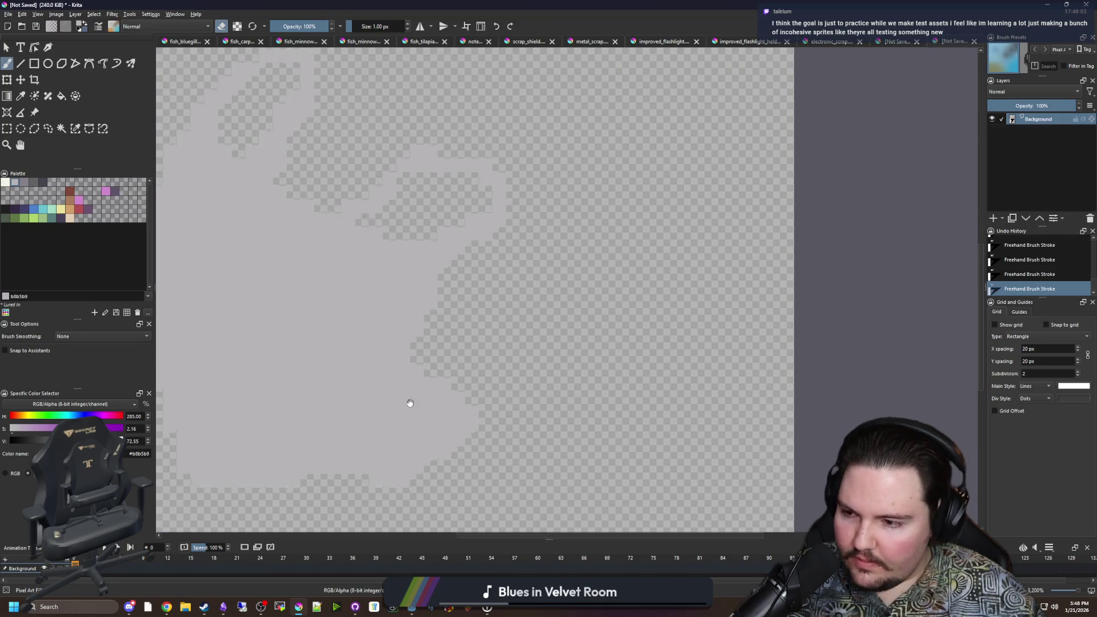
pyautogui.scroll(-1, 400, 394)
pyautogui.scroll(2, 286, 314)
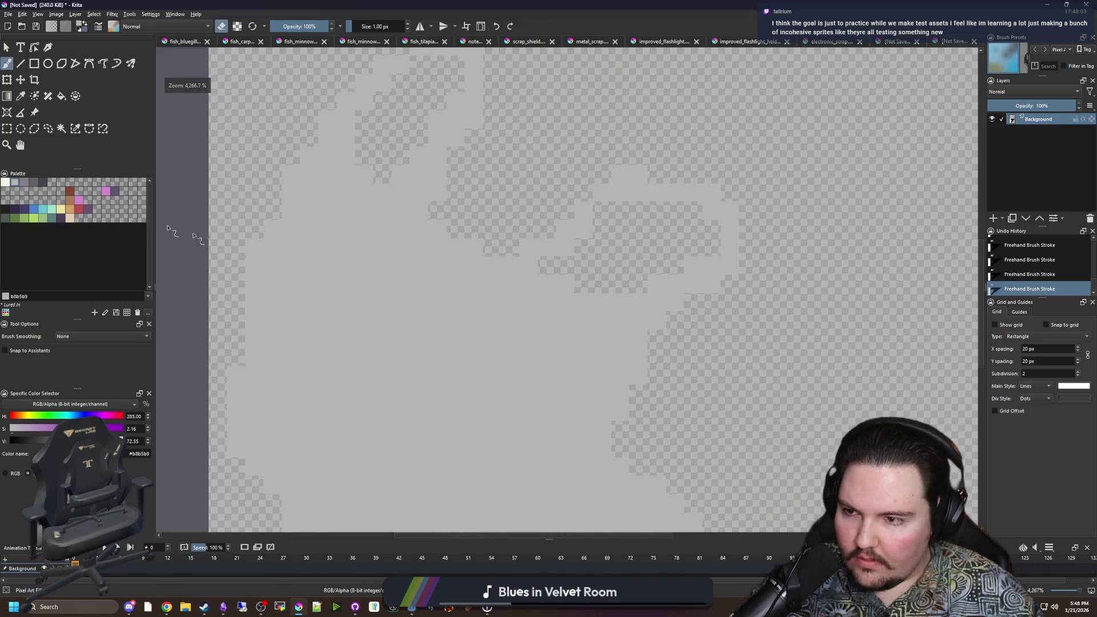
pyautogui.click(25, 185)
pyautogui.click(15, 183)
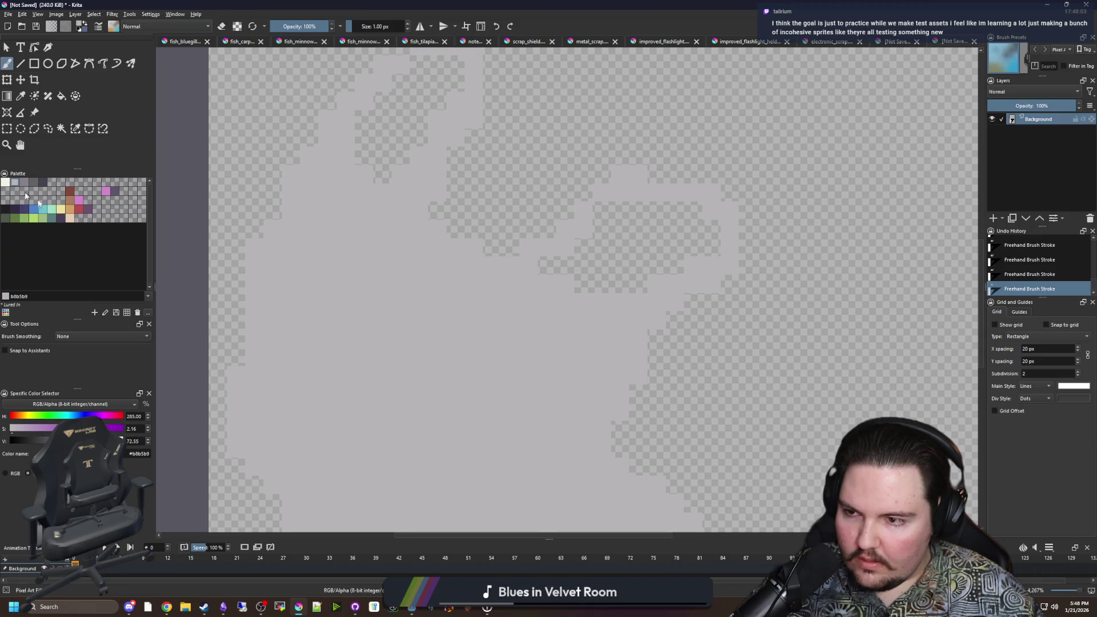
pyautogui.press('f')
pyautogui.click(393, 328)
# Step: Pick the cream swatch and confine painting to the rock with a contiguous selection
pyautogui.click(5, 183)
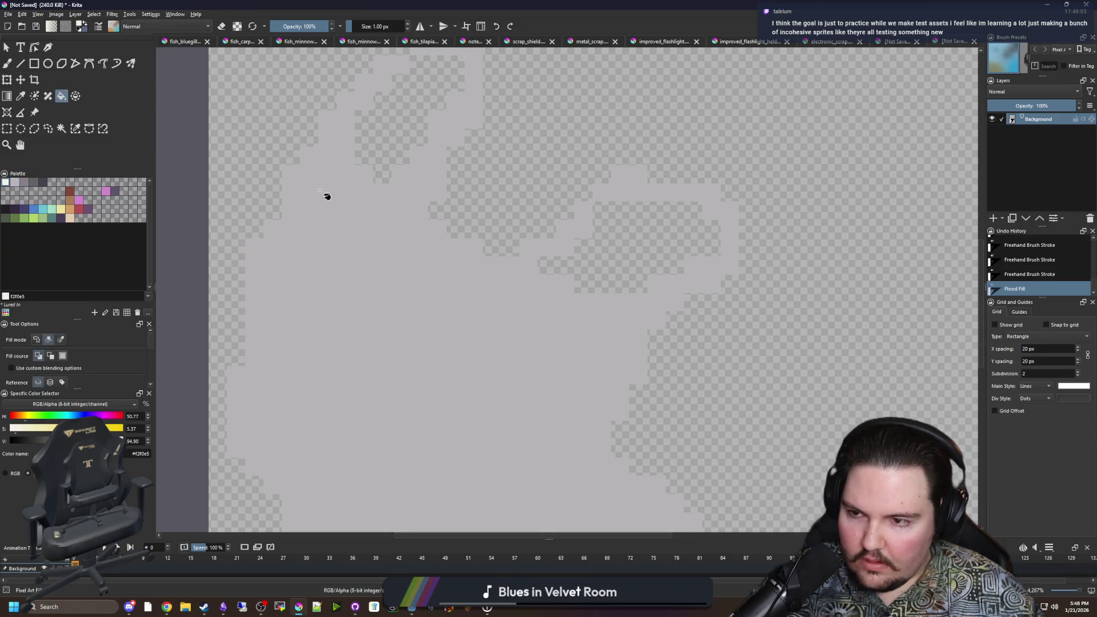
pyautogui.click(61, 128)
pyautogui.click(388, 314)
pyautogui.press('b')
pyautogui.scroll(-1, 400, 312)
# Step: Shrink the brush to 1 px, undo the cream stroke and reselect the base grey
pyautogui.press('[')
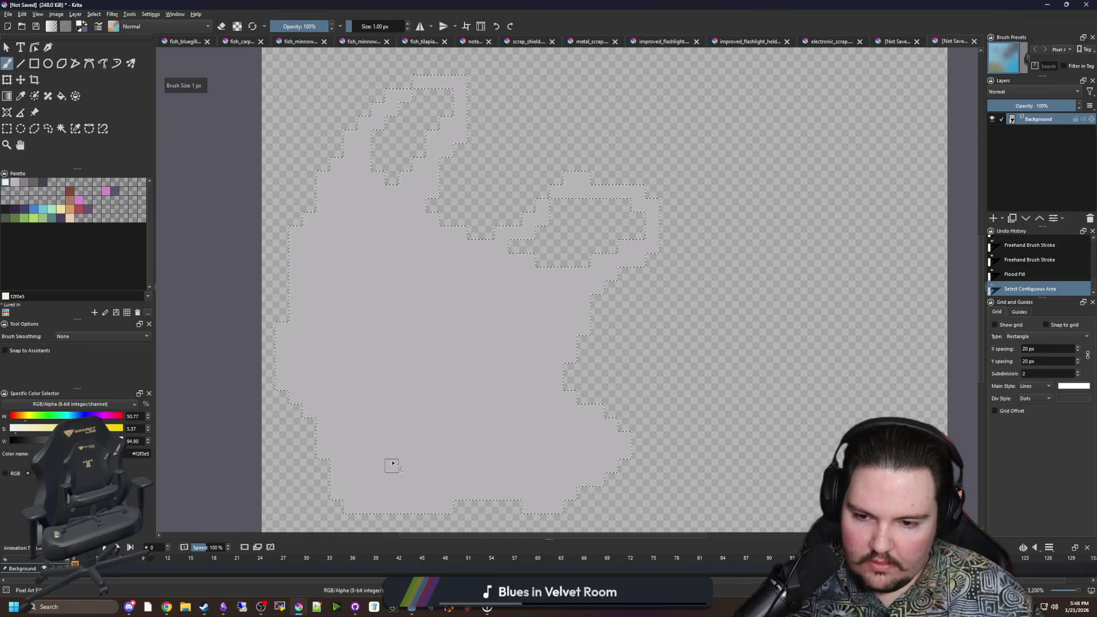
pyautogui.hotkey('ctrl', 'z')
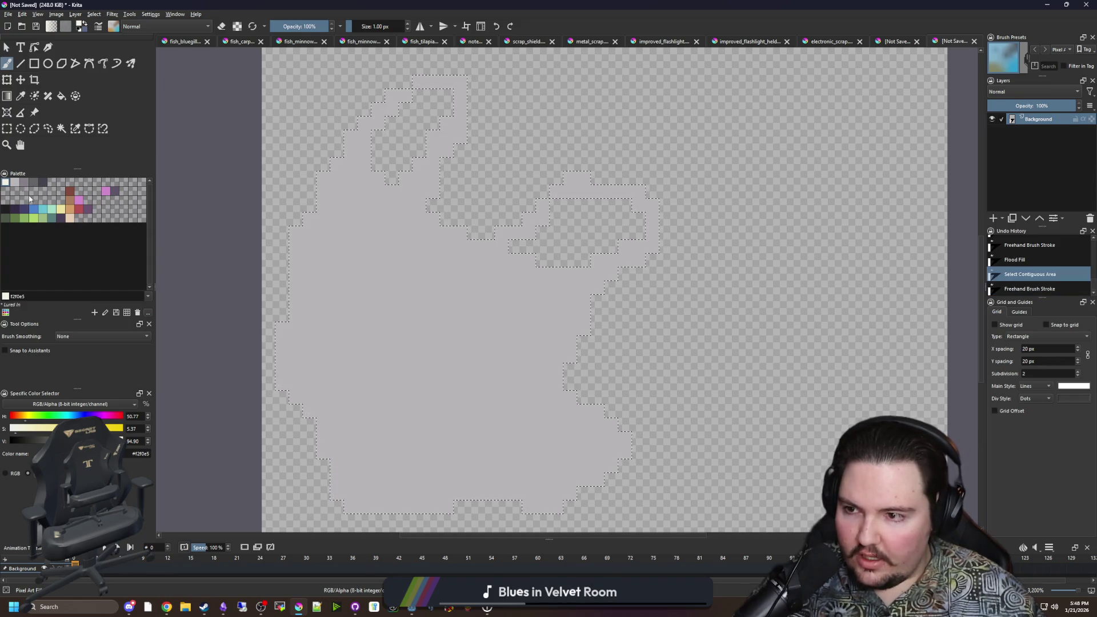
pyautogui.click(15, 183)
pyautogui.click(495, 421)
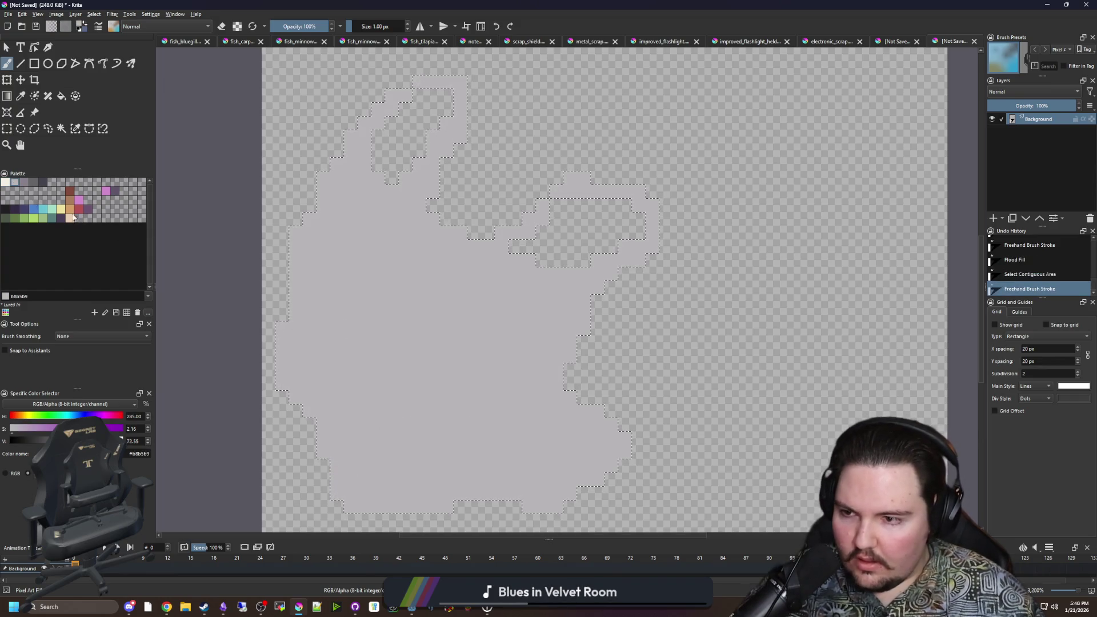
# Step: Sample and lighten the grey, then paint light-grey highlight strokes across the rock
pyautogui.press('p')
pyautogui.press('l')
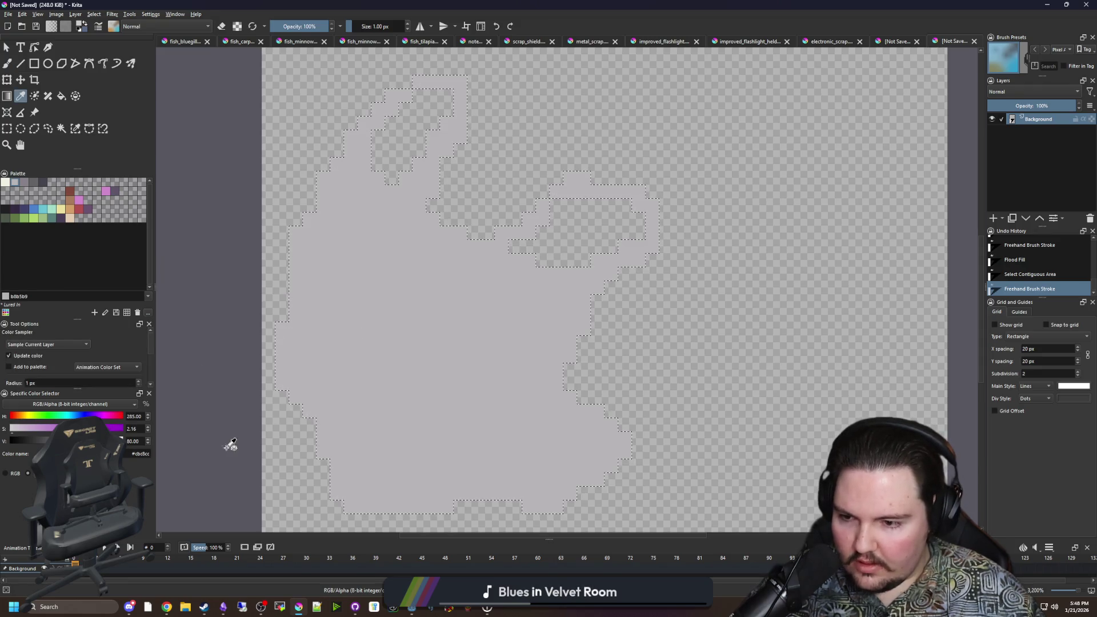
pyautogui.press('b')
pyautogui.click(463, 426)
pyautogui.moveTo(378, 384); pyautogui.dragTo(405, 384)
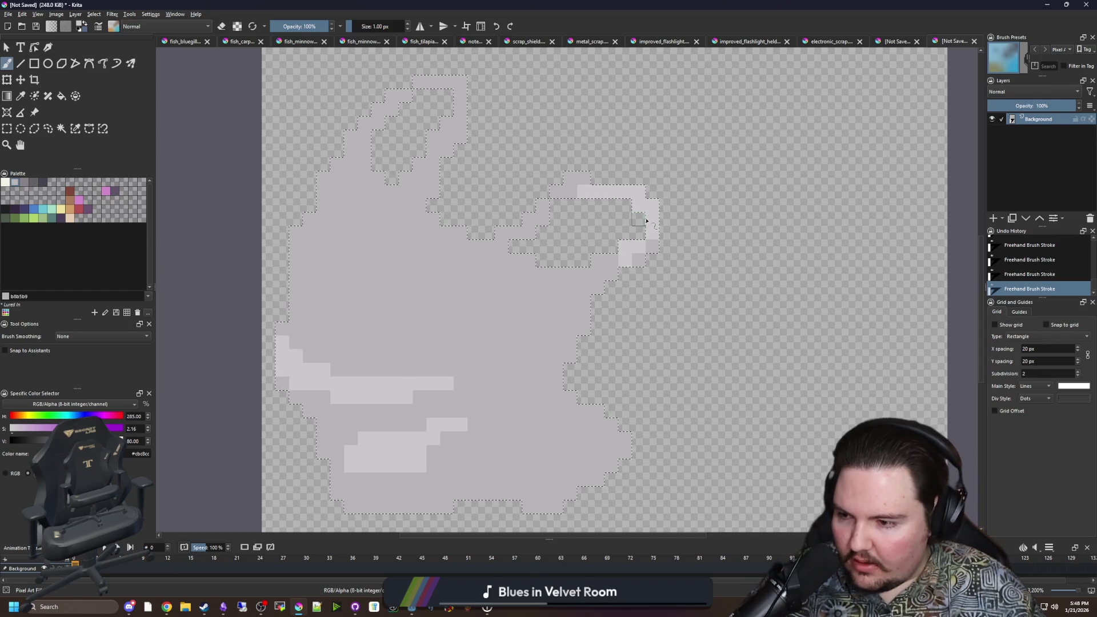
pyautogui.scroll(1, 383, 189)
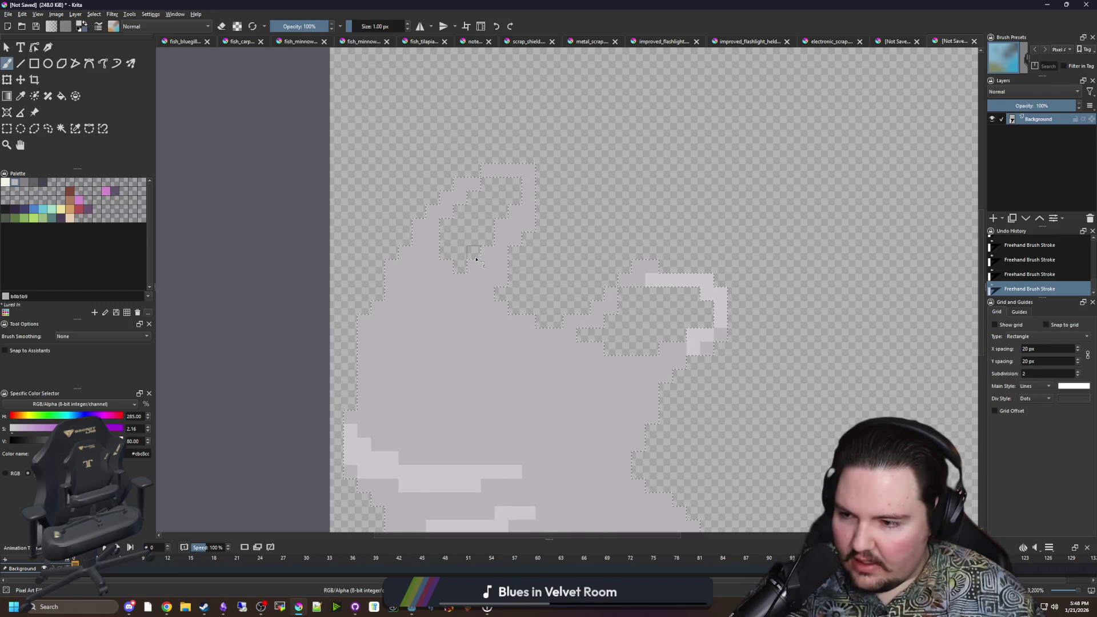
pyautogui.scroll(1, 491, 250)
pyautogui.scroll(-1, 492, 250)
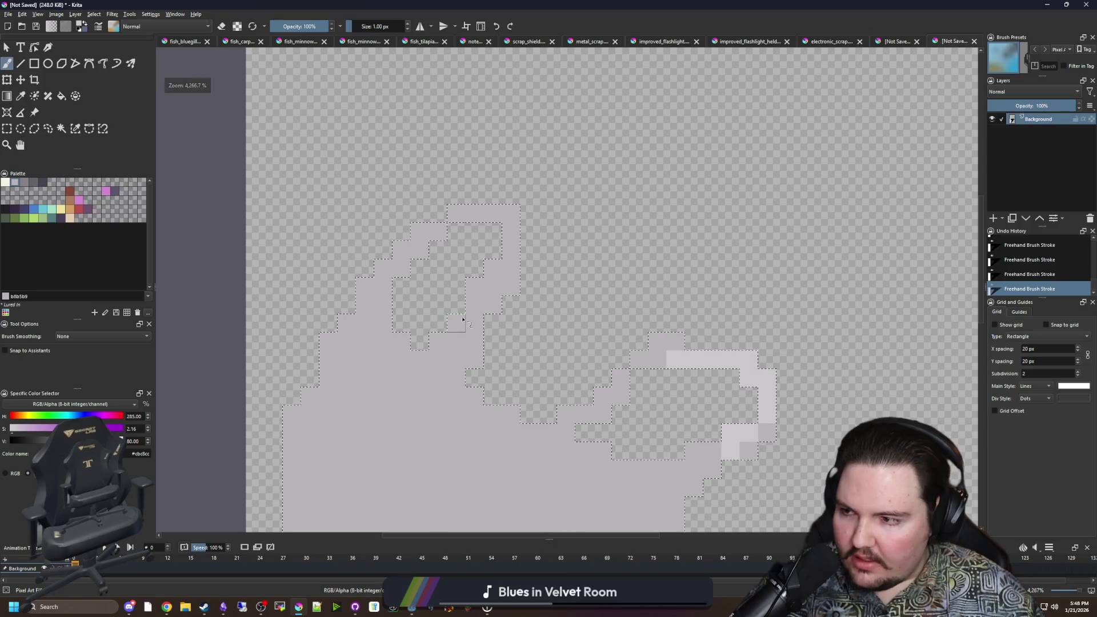
pyautogui.moveTo(494, 289)
pyautogui.mouseDown()
pyautogui.moveTo(457, 212)
pyautogui.moveTo(421, 245)
pyautogui.moveTo(221, 91)
pyautogui.moveTo(343, 92)
pyautogui.mouseUp()
pyautogui.moveTo(428, 191)
pyautogui.mouseDown()
pyautogui.moveTo(395, 251)
pyautogui.moveTo(354, 284)
pyautogui.moveTo(416, 261)
pyautogui.moveTo(460, 292)
pyautogui.moveTo(523, 303)
pyautogui.mouseUp()
# Step: Paint a dark-grey #646365 crease across the rock's middle and clear the selection
pyautogui.click(33, 182)
pyautogui.moveTo(431, 246); pyautogui.dragTo(449, 266)
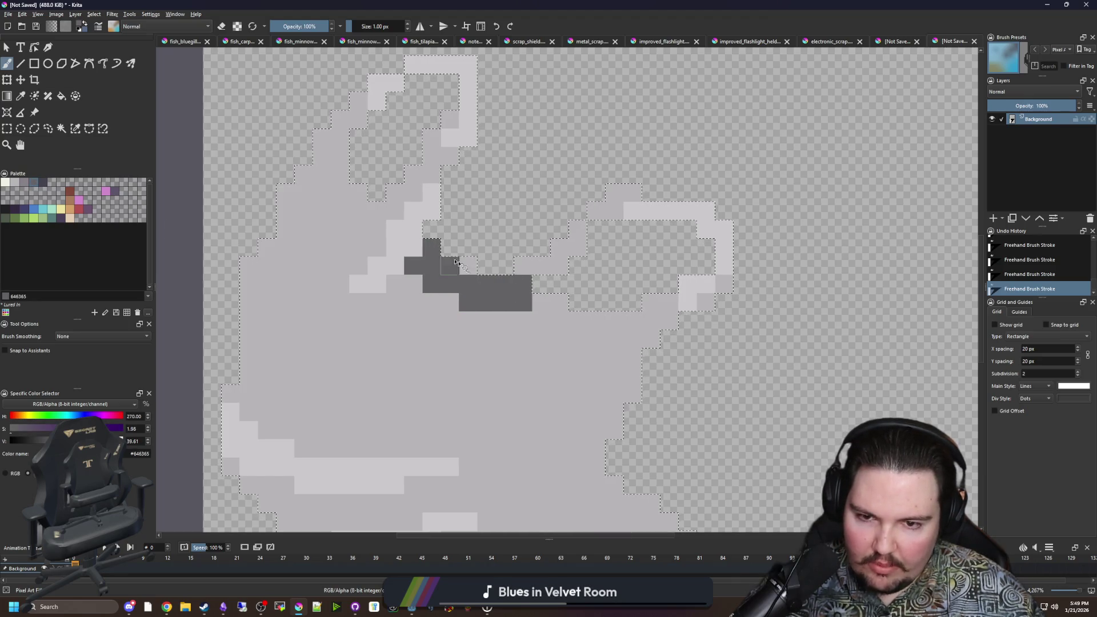
pyautogui.moveTo(523, 265); pyautogui.dragTo(560, 266)
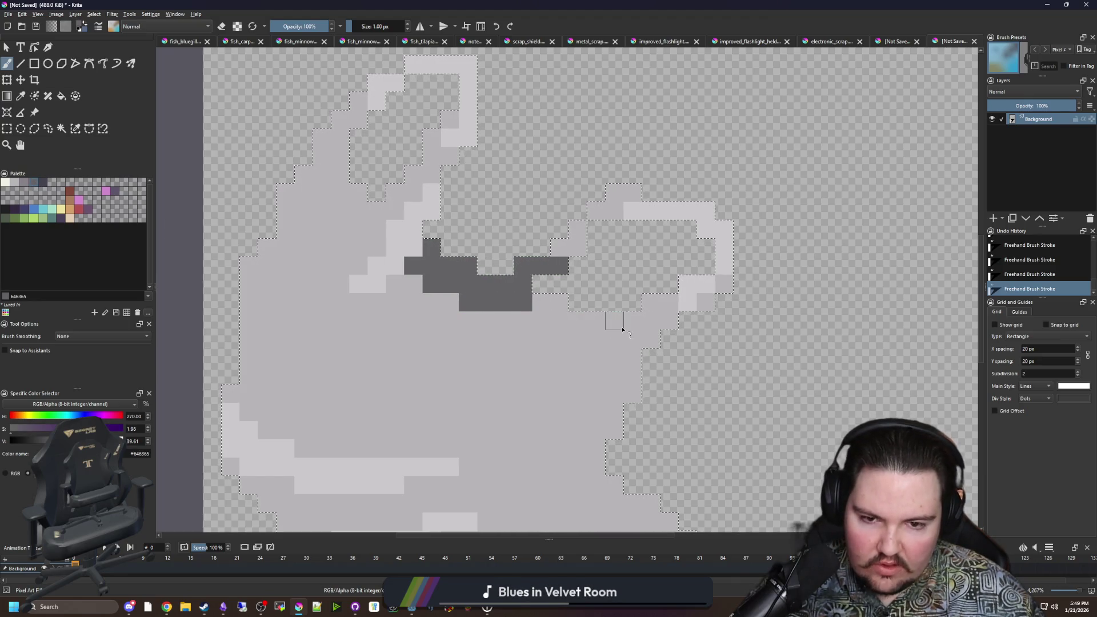
pyautogui.moveTo(614, 318); pyautogui.dragTo(505, 320)
pyautogui.hotkey('ctrl', 'shift', 'a')
# Step: Pick blue from the palette and begin outlining the crystal
pyautogui.scroll(-6, 560, 314)
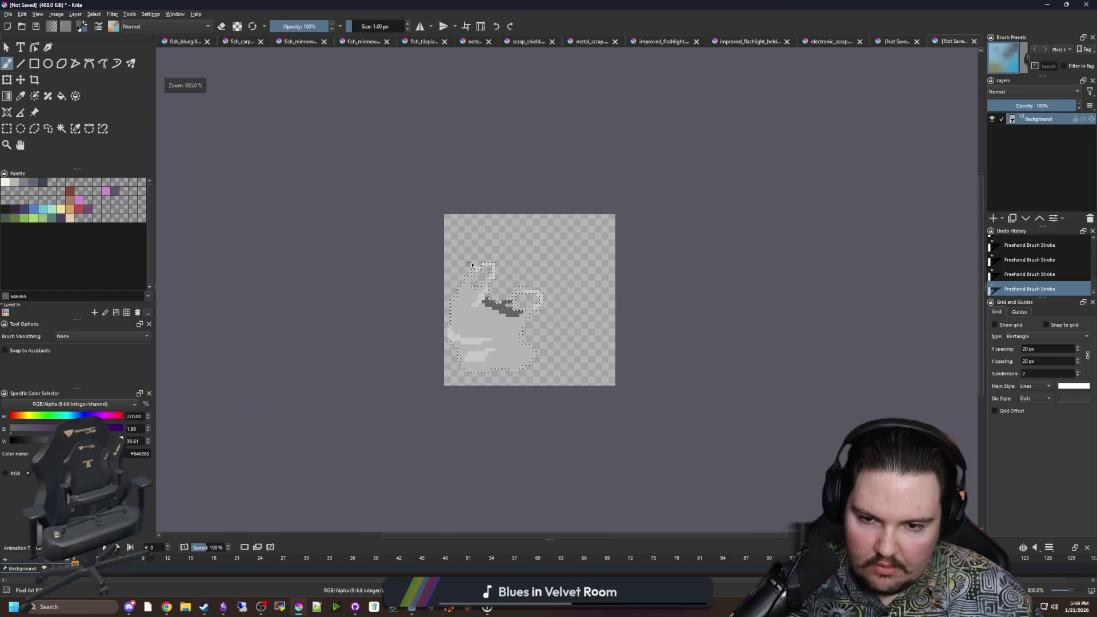
pyautogui.scroll(4, 554, 315)
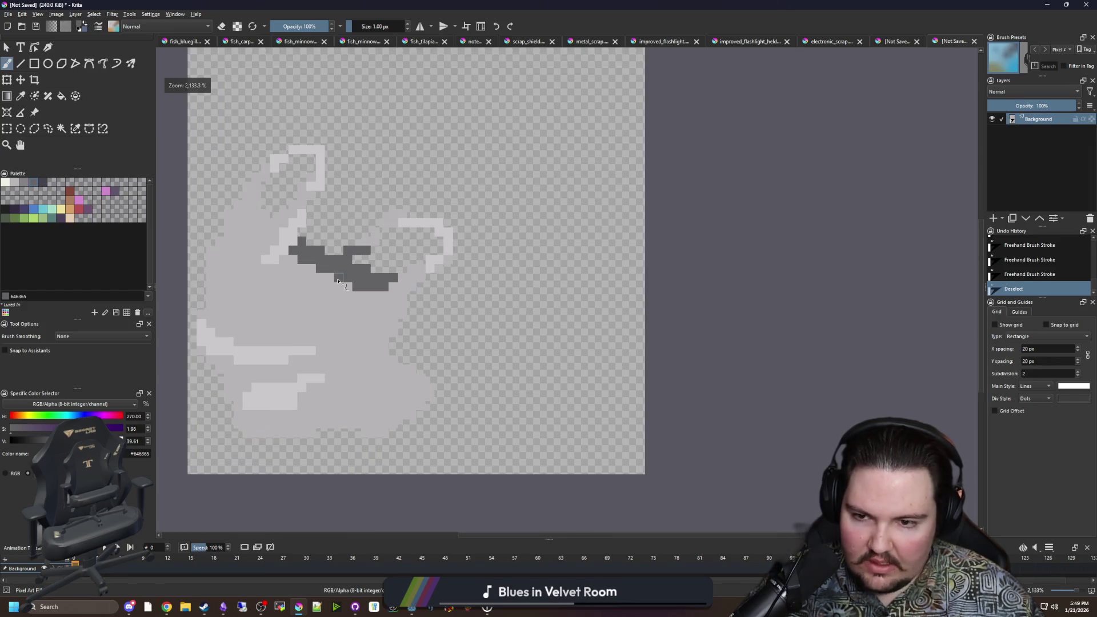
pyautogui.scroll(1, 403, 284)
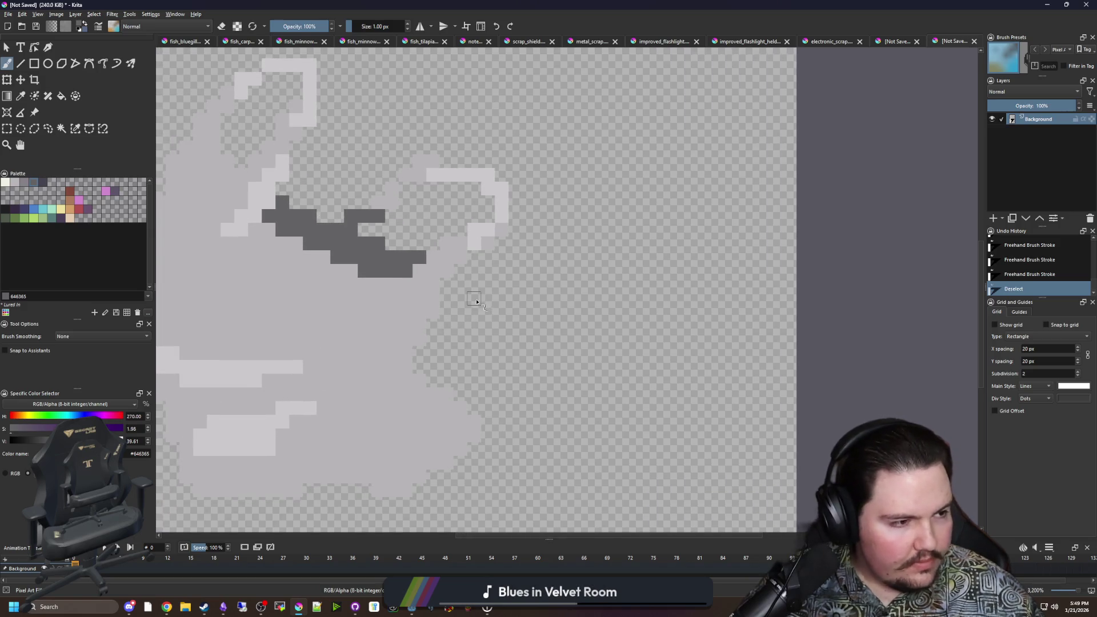
pyautogui.click(31, 211)
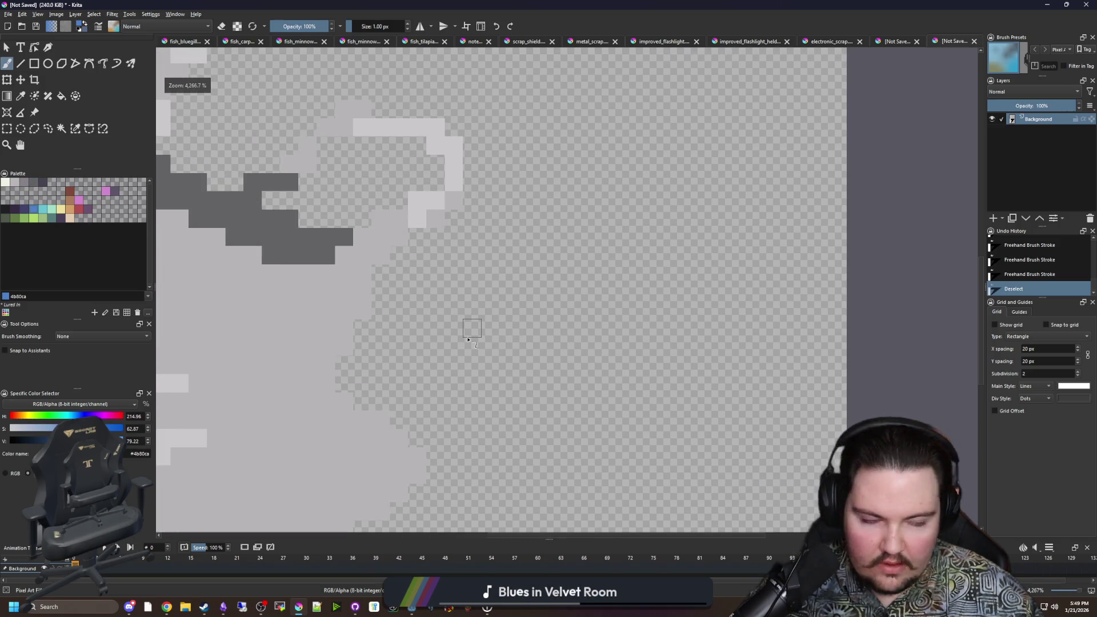
pyautogui.scroll(-1, 473, 326)
pyautogui.scroll(1, 478, 332)
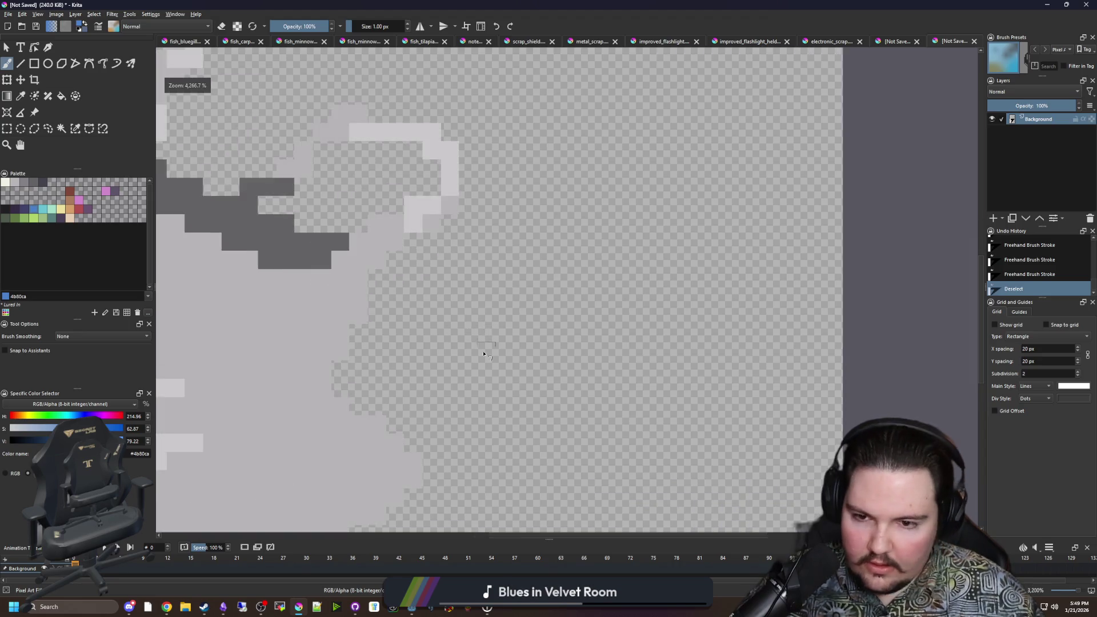
pyautogui.moveTo(310, 346)
pyautogui.mouseDown()
pyautogui.moveTo(423, 266)
pyautogui.moveTo(509, 345)
pyautogui.moveTo(391, 403)
pyautogui.moveTo(312, 345)
pyautogui.mouseUp()
# Step: Flood-fill the crystal outline with blue, including the remaining gap inside it
pyautogui.press('f')
pyautogui.click(377, 346)
pyautogui.click(416, 354)
pyautogui.scroll(-2, 483, 357)
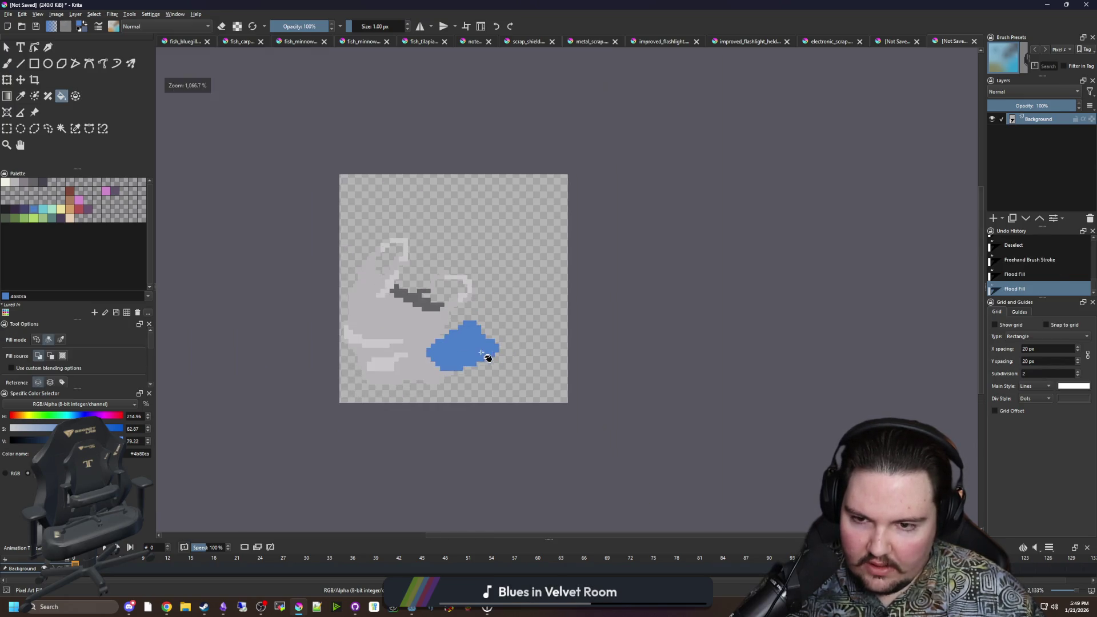
# Step: Brush extra blue pixels along the crystal's bottom edge
pyautogui.press('b')
pyautogui.scroll(2, 459, 393)
pyautogui.click(429, 388)
pyautogui.moveTo(429, 401); pyautogui.dragTo(442, 387)
pyautogui.click(456, 387)
pyautogui.click(483, 373)
pyautogui.click(474, 375)
pyautogui.scroll(2, 473, 368)
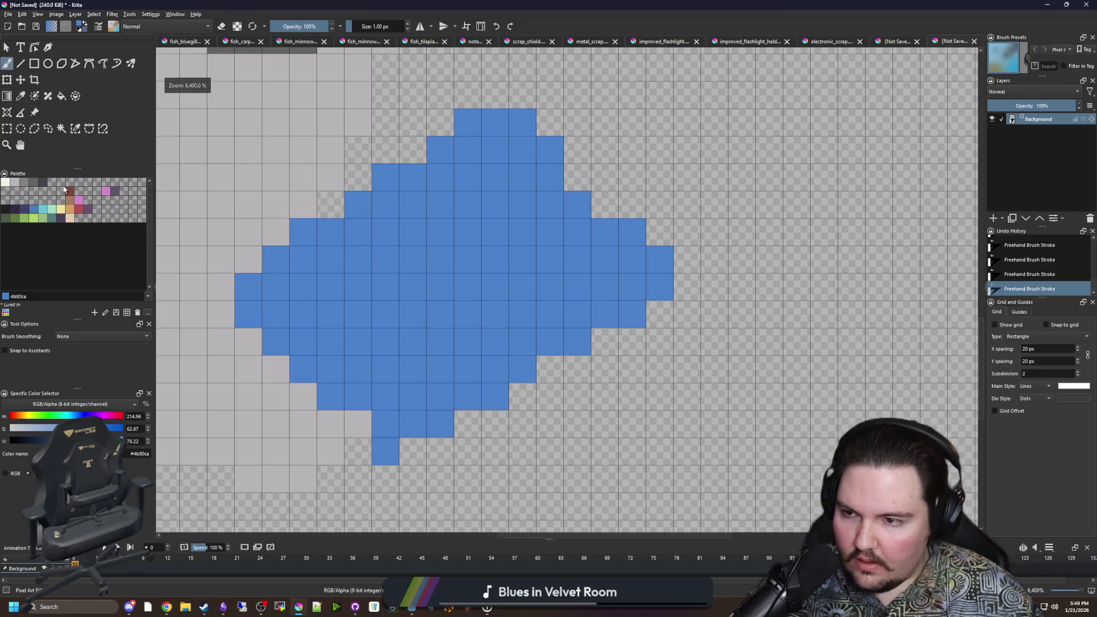
# Step: Pick dark purple #43436a and dot four specks on the crystal's left side, undoing a trial fill
pyautogui.click(28, 210)
pyautogui.press('f')
pyautogui.click(416, 326)
pyautogui.scroll(-2, 416, 326)
pyautogui.hotkey('ctrl', 'z')
pyautogui.scroll(2, 417, 327)
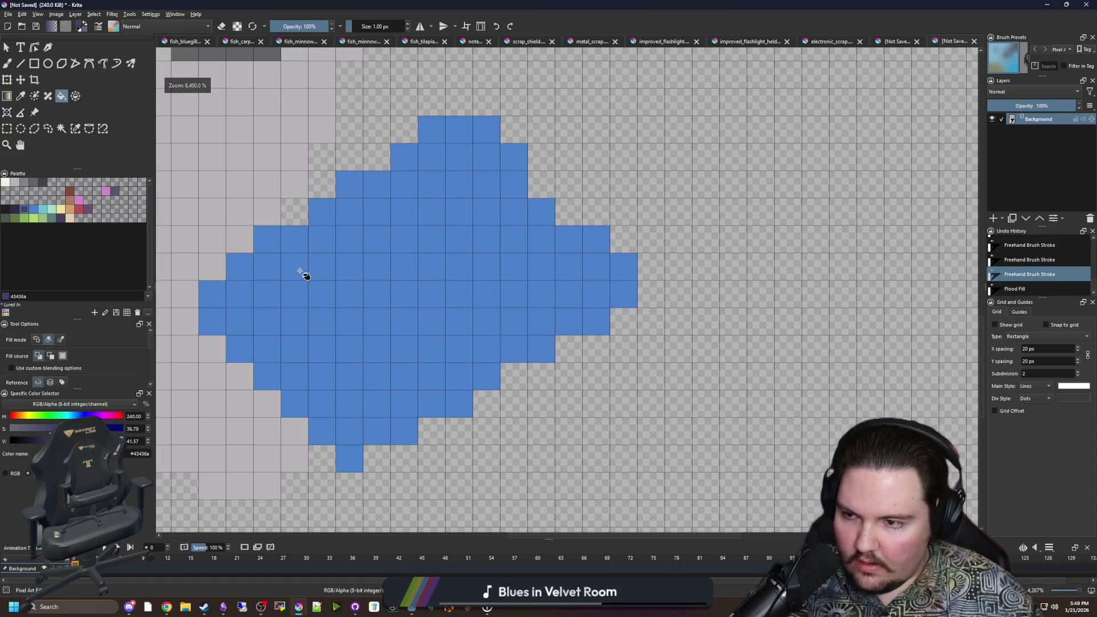
pyautogui.press('b')
pyautogui.click(239, 267)
pyautogui.click(267, 294)
pyautogui.click(294, 321)
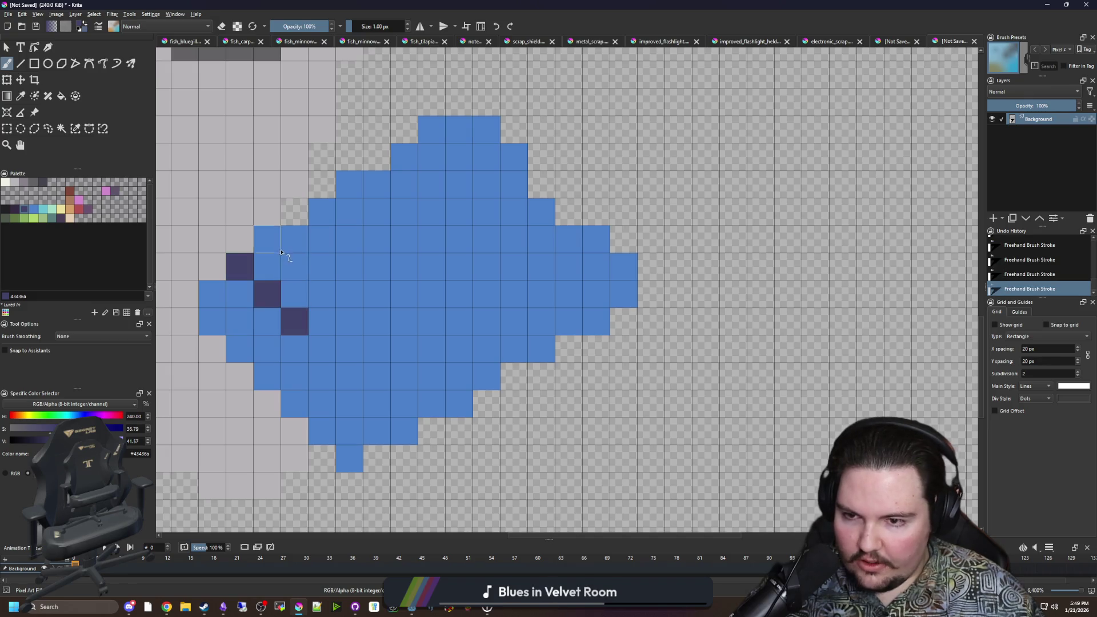
pyautogui.click(267, 239)
# Step: Add dark-purple pixels on the crystal's upper-left edge and lower right
pyautogui.click(349, 212)
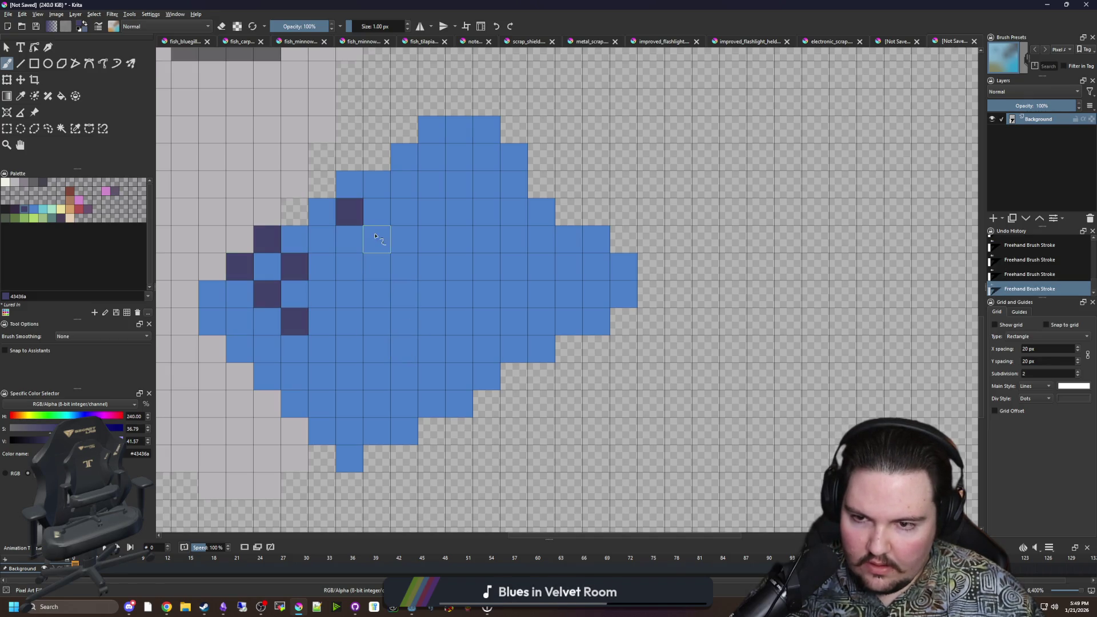
pyautogui.scroll(-4, 463, 364)
pyautogui.scroll(4, 466, 364)
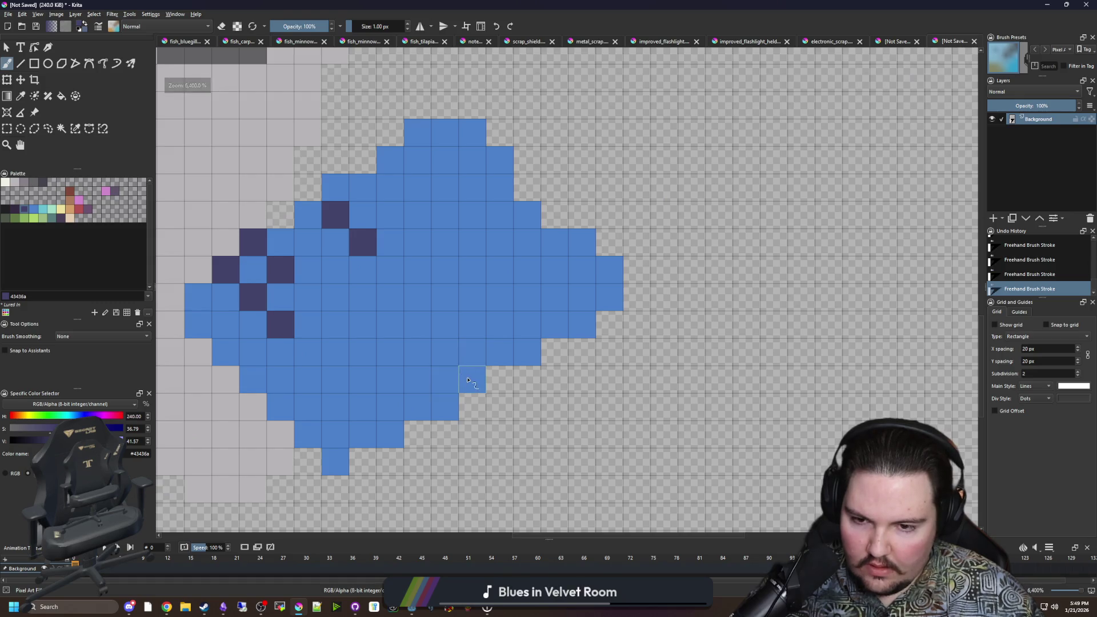
pyautogui.click(472, 379)
pyautogui.click(445, 352)
pyautogui.scroll(-4, 403, 344)
pyautogui.scroll(4, 405, 348)
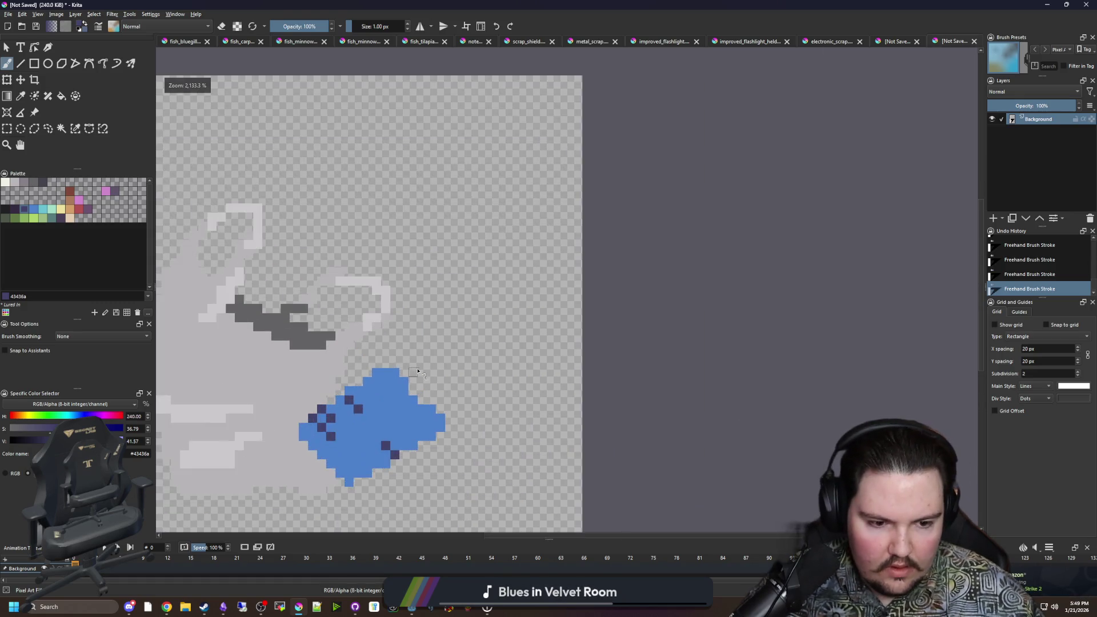
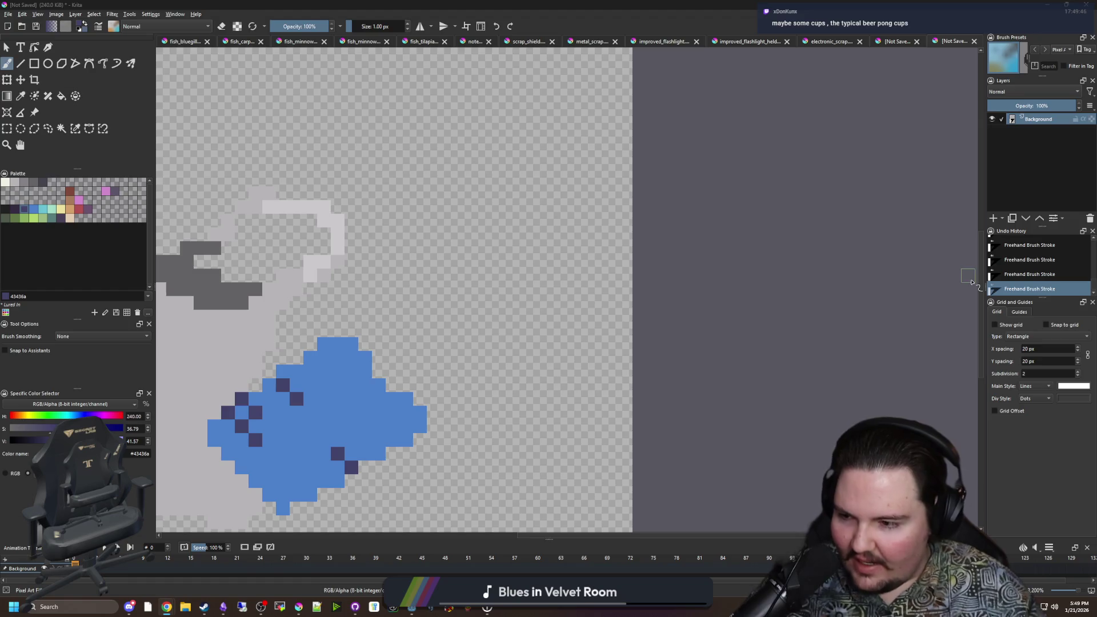
# Step: Pick red #b45252, raise the brush to 3 px, and paint the cup's first outline stroke
pyautogui.moveTo(507, 303)
pyautogui.mouseDown()
pyautogui.moveTo(576, 370)
pyautogui.moveTo(516, 304)
pyautogui.mouseUp()
pyautogui.click(80, 216)
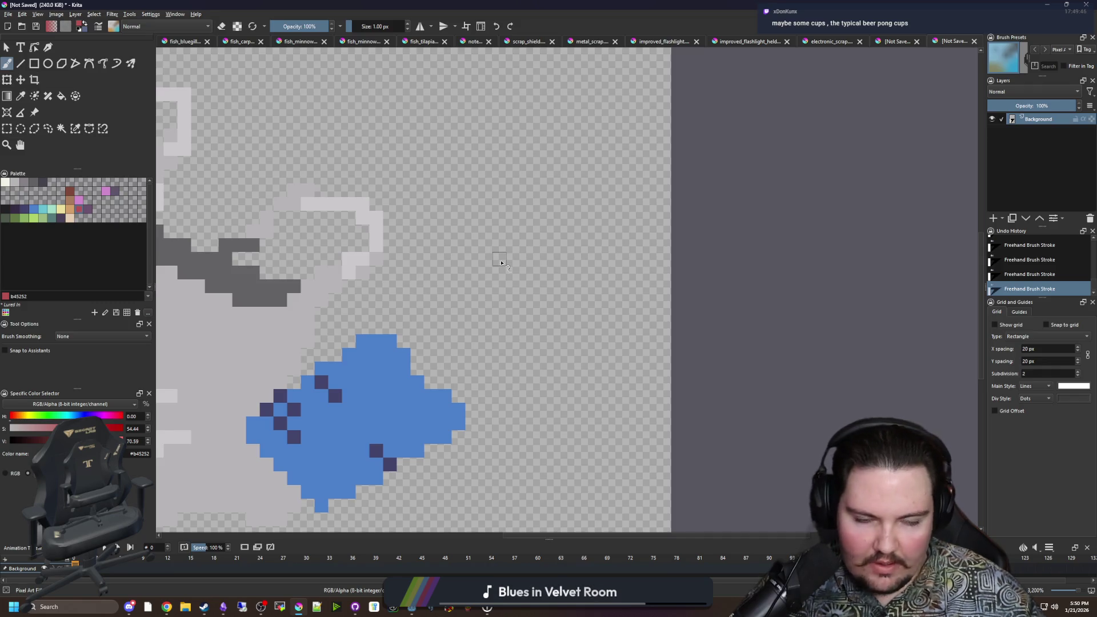
pyautogui.moveTo(501, 263); pyautogui.dragTo(574, 345)
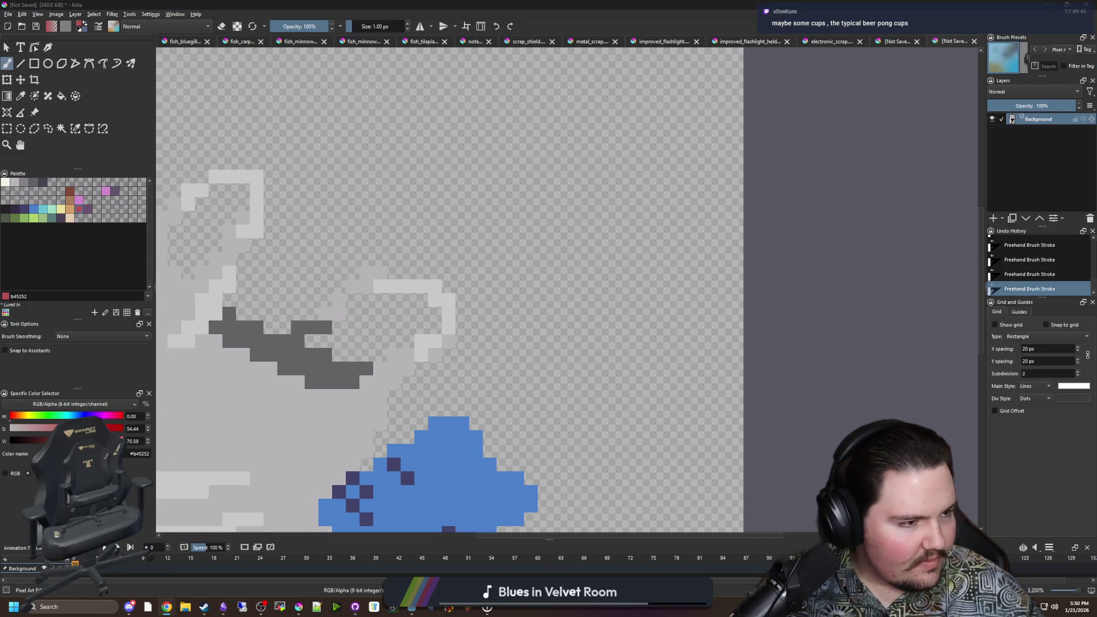
pyautogui.moveTo(591, 286)
pyautogui.mouseDown()
pyautogui.moveTo(564, 270)
pyautogui.moveTo(542, 226)
pyautogui.mouseUp()
pyautogui.press(']')
pyautogui.press(']')
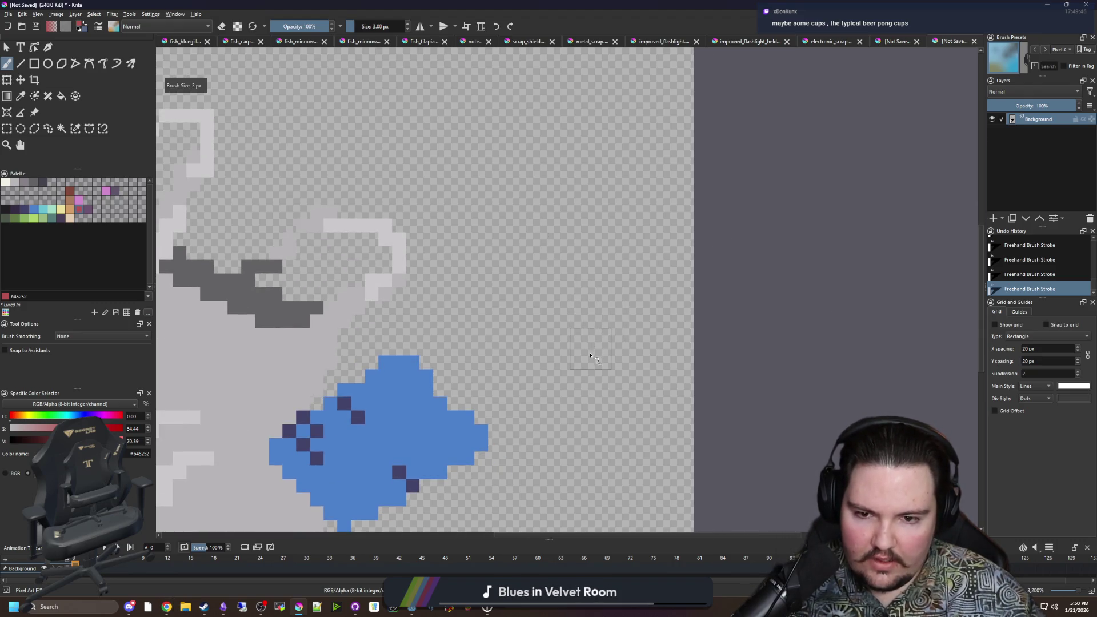
pyautogui.moveTo(597, 370)
pyautogui.mouseDown()
pyautogui.moveTo(517, 311)
pyautogui.moveTo(524, 260)
pyautogui.moveTo(571, 223)
pyautogui.moveTo(651, 320)
pyautogui.moveTo(620, 372)
pyautogui.moveTo(553, 304)
pyautogui.moveTo(578, 318)
pyautogui.mouseUp()
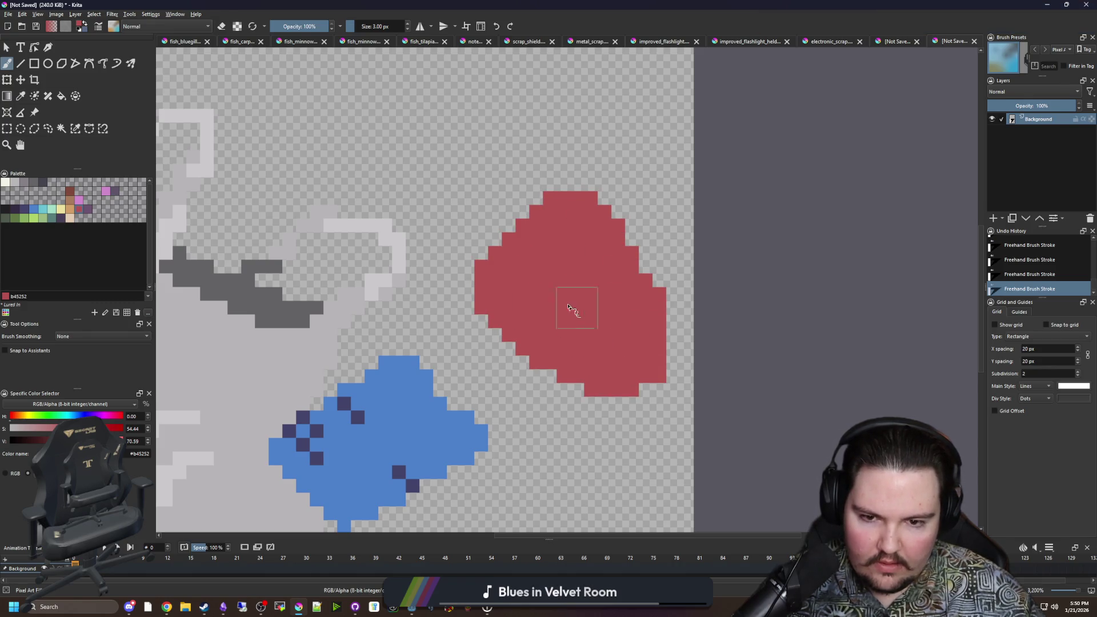
# Step: Return to a 1 px brush and fill in the red cup body
pyautogui.press('[')
pyautogui.press('[')
pyautogui.scroll(1, 649, 383)
pyautogui.moveTo(557, 423)
pyautogui.mouseDown()
pyautogui.moveTo(591, 423)
pyautogui.moveTo(661, 342)
pyautogui.moveTo(695, 289)
pyautogui.moveTo(695, 248)
pyautogui.mouseUp()
pyautogui.scroll(-1, 629, 366)
pyautogui.scroll(1, 494, 220)
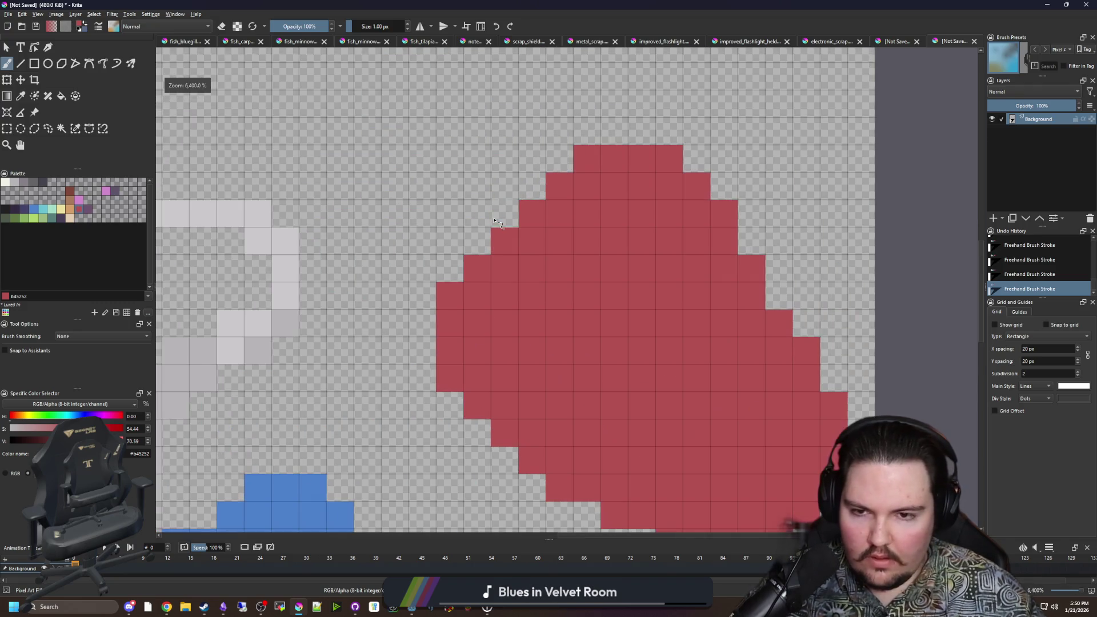
# Step: Draw the cup's off-white rim over the red, then re-sample the cup's red
pyautogui.click(5, 183)
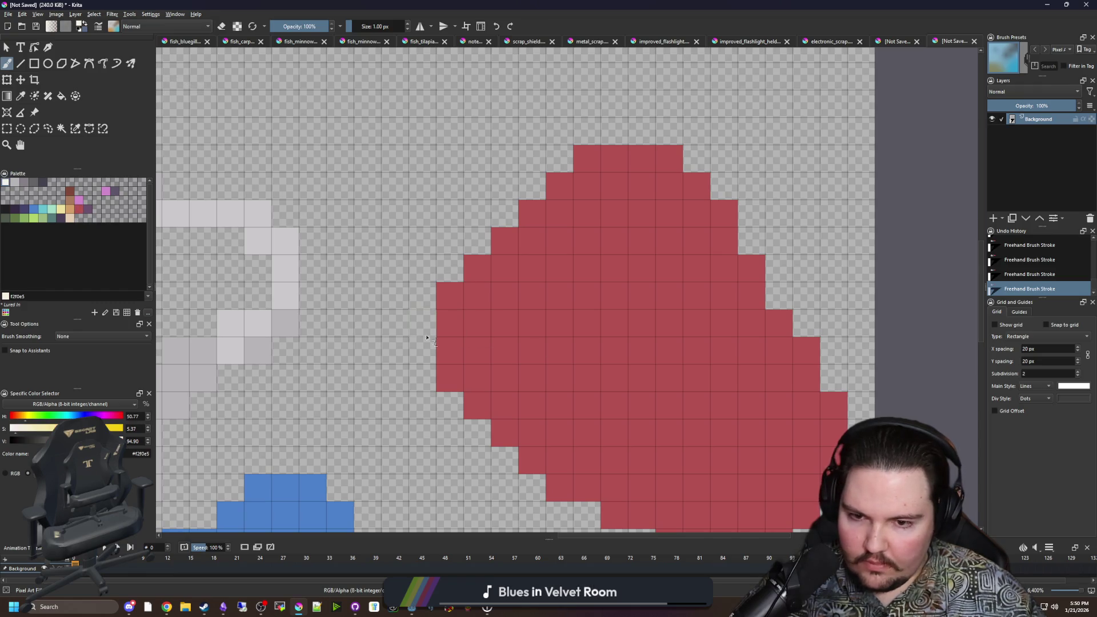
pyautogui.moveTo(422, 315)
pyautogui.mouseDown()
pyautogui.moveTo(514, 292)
pyautogui.moveTo(640, 181)
pyautogui.moveTo(597, 104)
pyautogui.moveTo(458, 172)
pyautogui.moveTo(399, 298)
pyautogui.moveTo(406, 321)
pyautogui.mouseUp()
pyautogui.keyDown('ctrl'); pyautogui.click(460, 365); pyautogui.keyUp('ctrl')
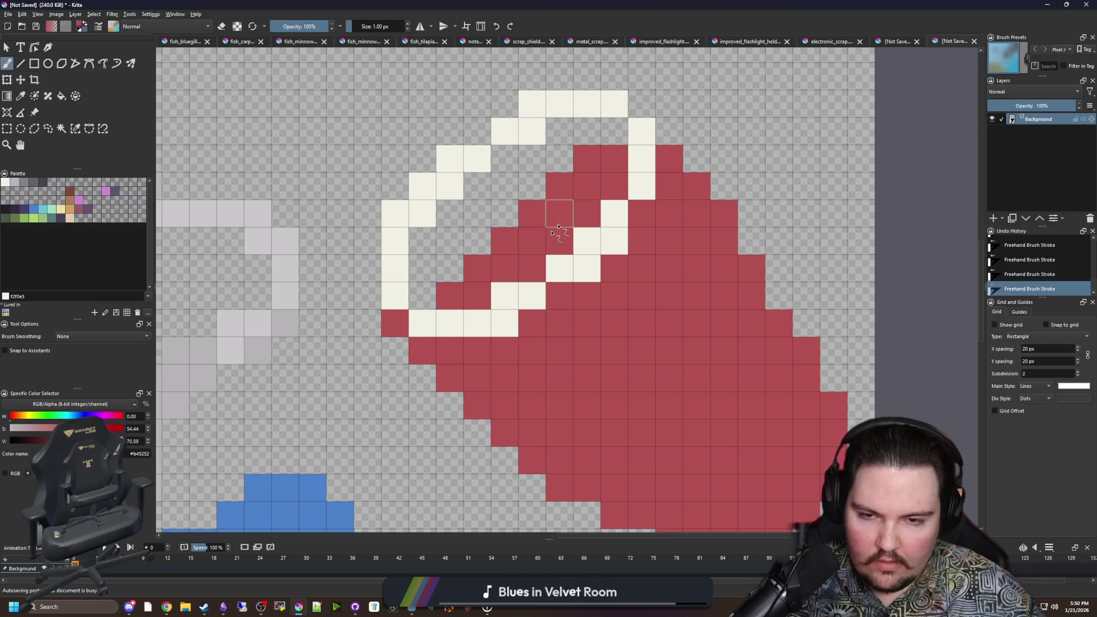
pyautogui.moveTo(568, 218); pyautogui.dragTo(520, 299)
# Step: Flood-fill the inside of the rim with near-black #212123
pyautogui.click(5, 209)
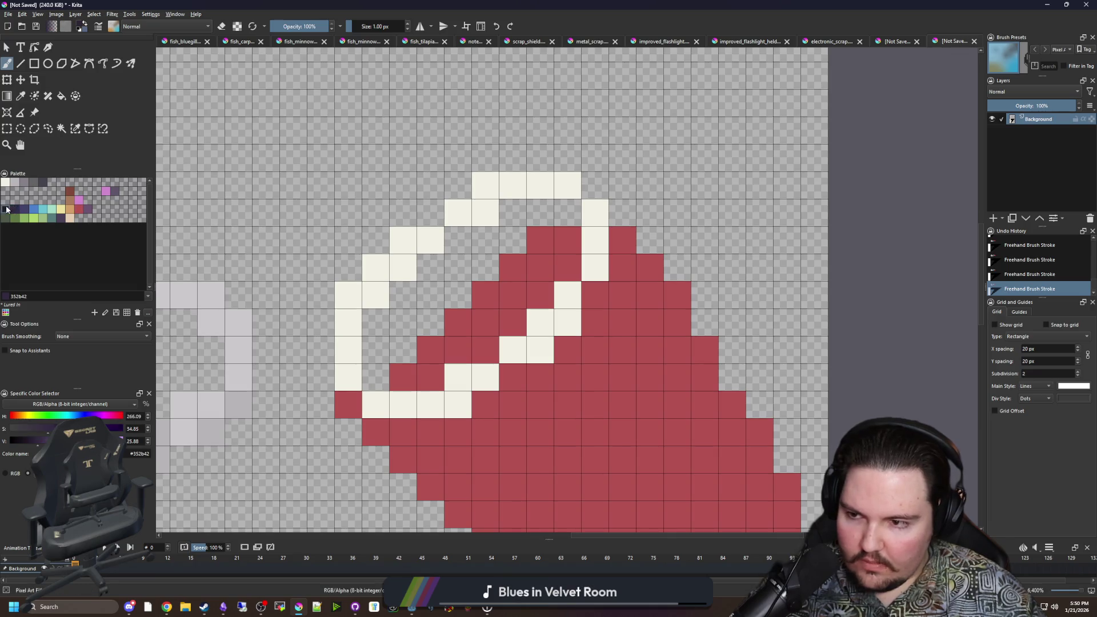
pyautogui.press('f')
pyautogui.click(449, 294)
pyautogui.click(491, 314)
pyautogui.scroll(-5, 489, 314)
pyautogui.scroll(4, 501, 375)
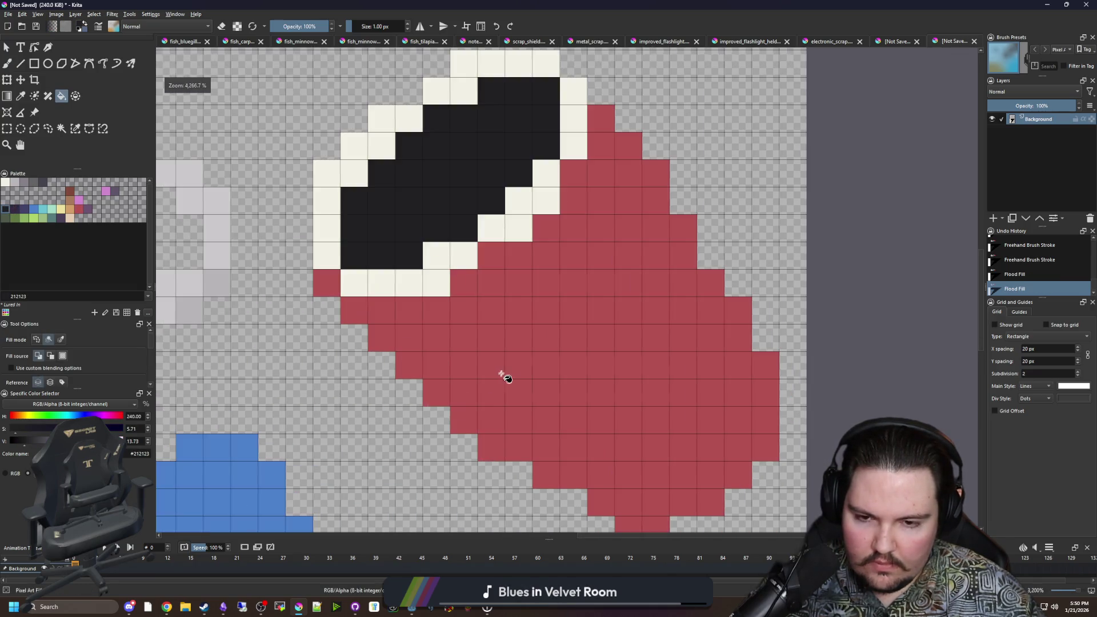
# Step: Paint purple diagonal shading strokes across the cup
pyautogui.press('p')
pyautogui.click(357, 281)
pyautogui.press('b')
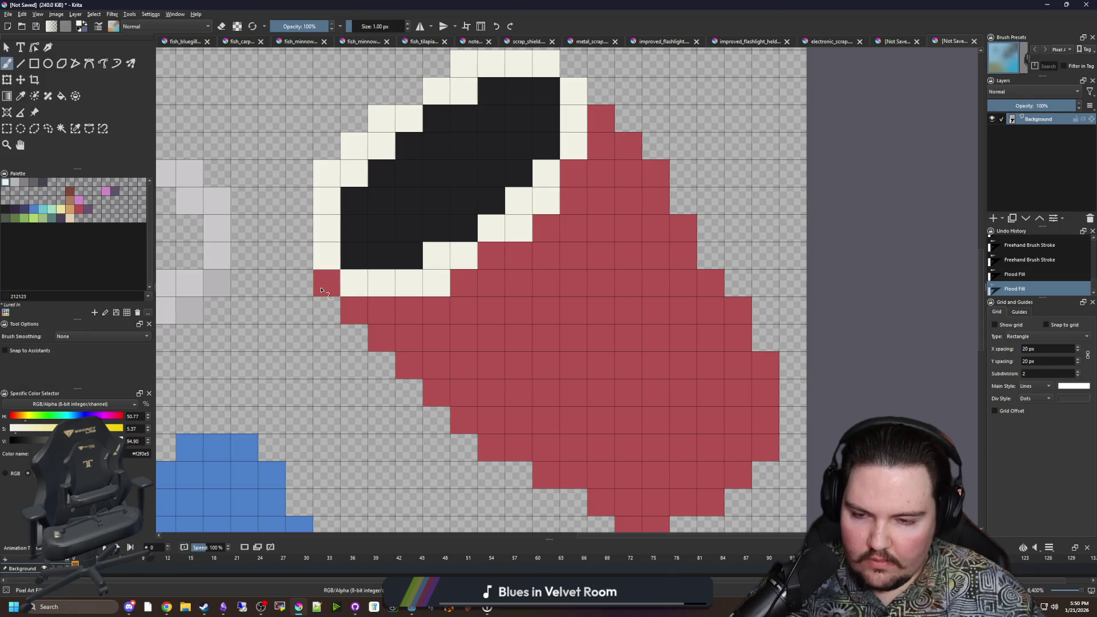
pyautogui.click(80, 210)
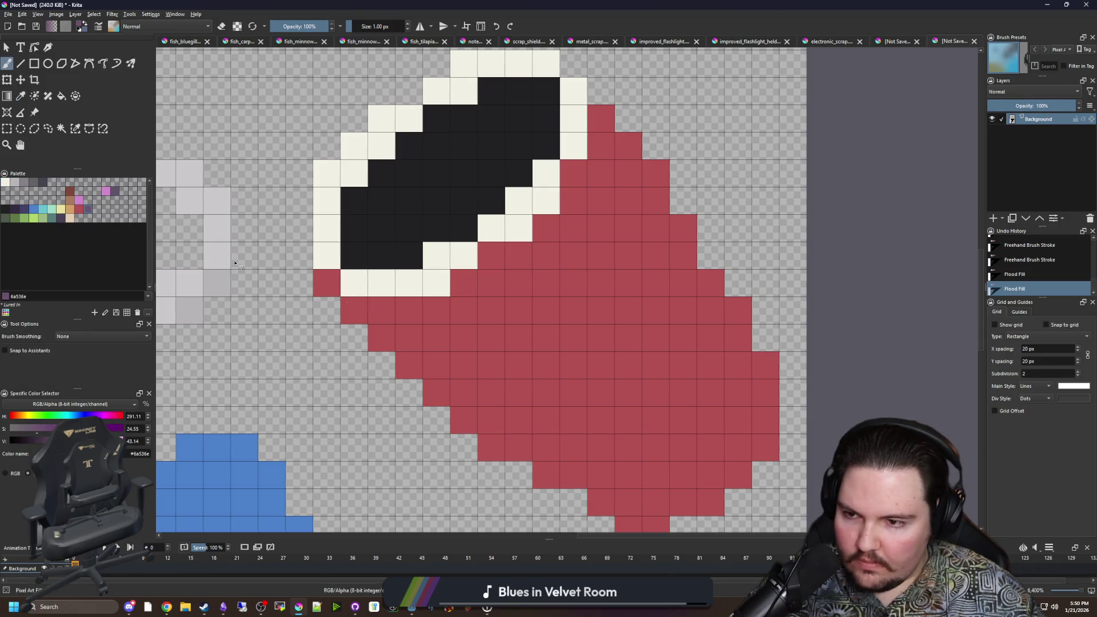
pyautogui.moveTo(380, 339)
pyautogui.mouseDown()
pyautogui.moveTo(568, 237)
pyautogui.moveTo(628, 147)
pyautogui.mouseUp()
pyautogui.moveTo(599, 229)
pyautogui.mouseDown()
pyautogui.moveTo(548, 282)
pyautogui.moveTo(459, 342)
pyautogui.mouseUp()
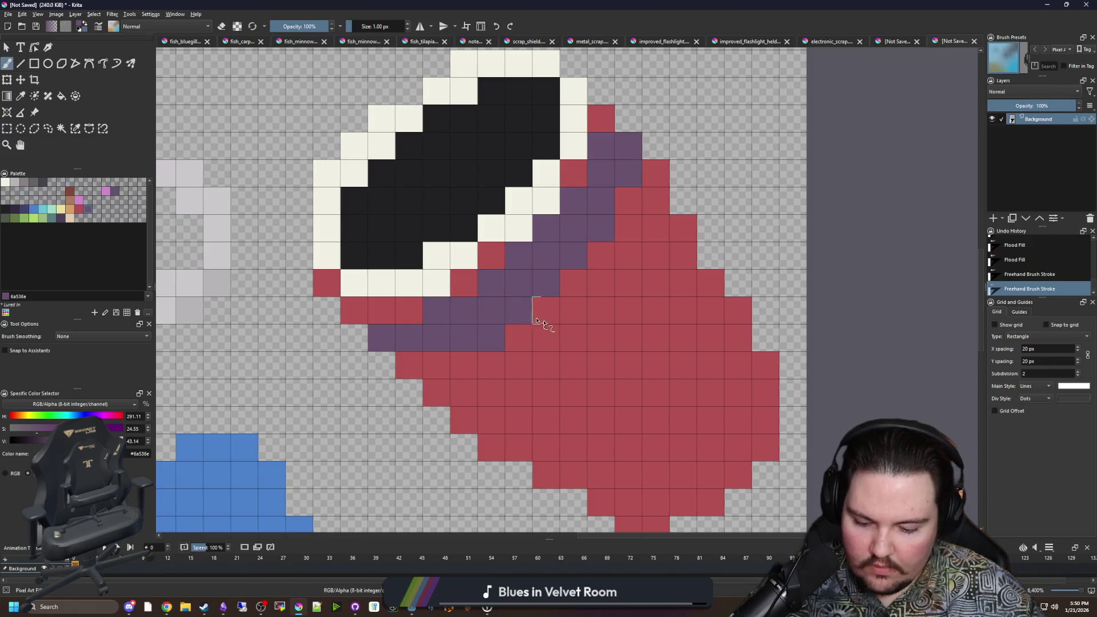
# Step: Repaint the purple diagonal pixels in the cup's red
pyautogui.press('p')
pyautogui.click(477, 297)
pyautogui.press('b')
pyautogui.moveTo(428, 309)
pyautogui.mouseDown()
pyautogui.moveTo(505, 274)
pyautogui.moveTo(566, 217)
pyautogui.moveTo(598, 156)
pyautogui.moveTo(600, 171)
pyautogui.mouseUp()
pyautogui.moveTo(601, 227)
pyautogui.mouseDown()
pyautogui.moveTo(571, 245)
pyautogui.moveTo(518, 317)
pyautogui.moveTo(458, 338)
pyautogui.moveTo(374, 343)
pyautogui.mouseUp()
# Step: Touch up the cup with red pixels along its left edge and top right
pyautogui.press('p')
pyautogui.click(483, 304)
pyautogui.press('b')
pyautogui.hotkey('ctrl', 'z')
pyautogui.press('p')
pyautogui.click(394, 311)
pyautogui.press('b')
pyautogui.click(327, 310)
pyautogui.moveTo(304, 279)
pyautogui.mouseDown()
pyautogui.moveTo(300, 228)
pyautogui.moveTo(318, 337)
pyautogui.mouseUp()
pyautogui.click(646, 228)
pyautogui.scroll(-2, 564, 164)
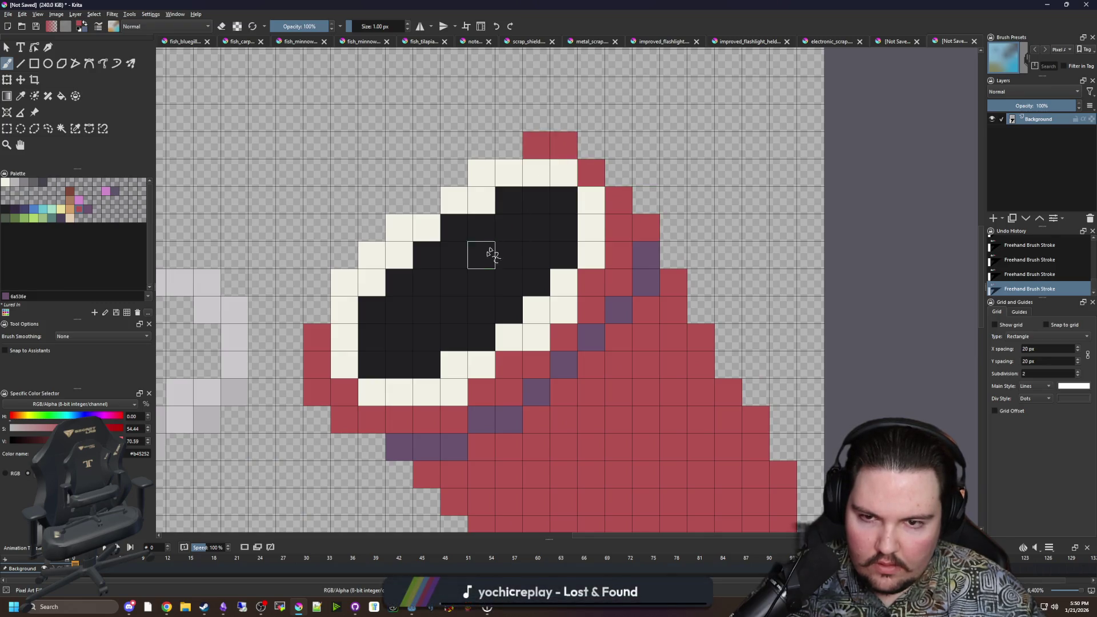
pyautogui.scroll(-8, 502, 233)
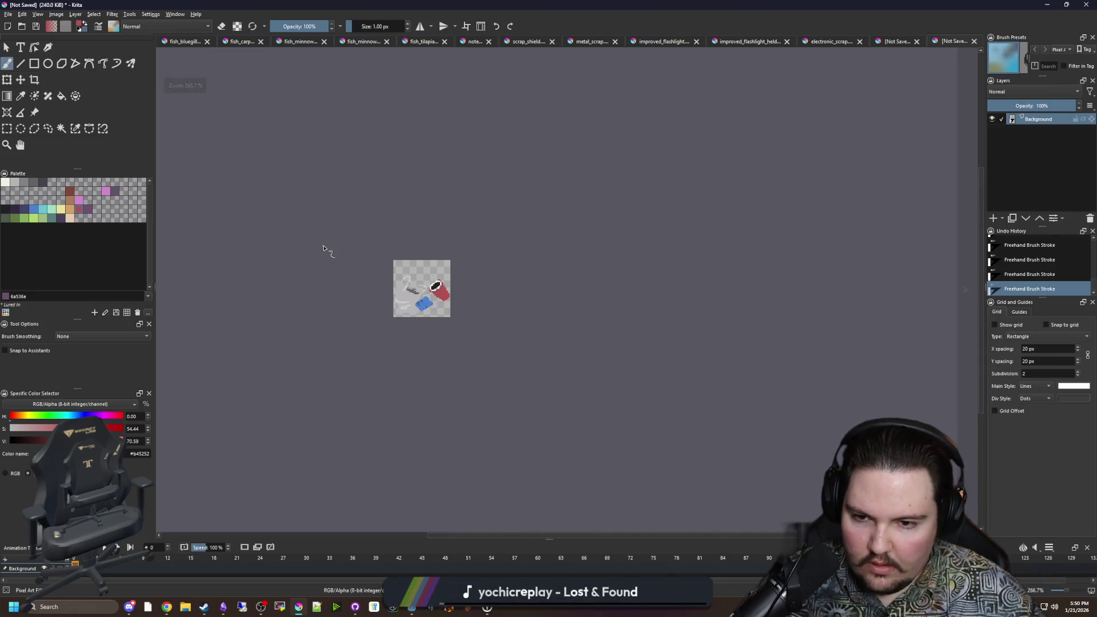
# Step: Add cream pixels at the rim's upper left
pyautogui.scroll(4, 422, 288)
pyautogui.scroll(3, 505, 327)
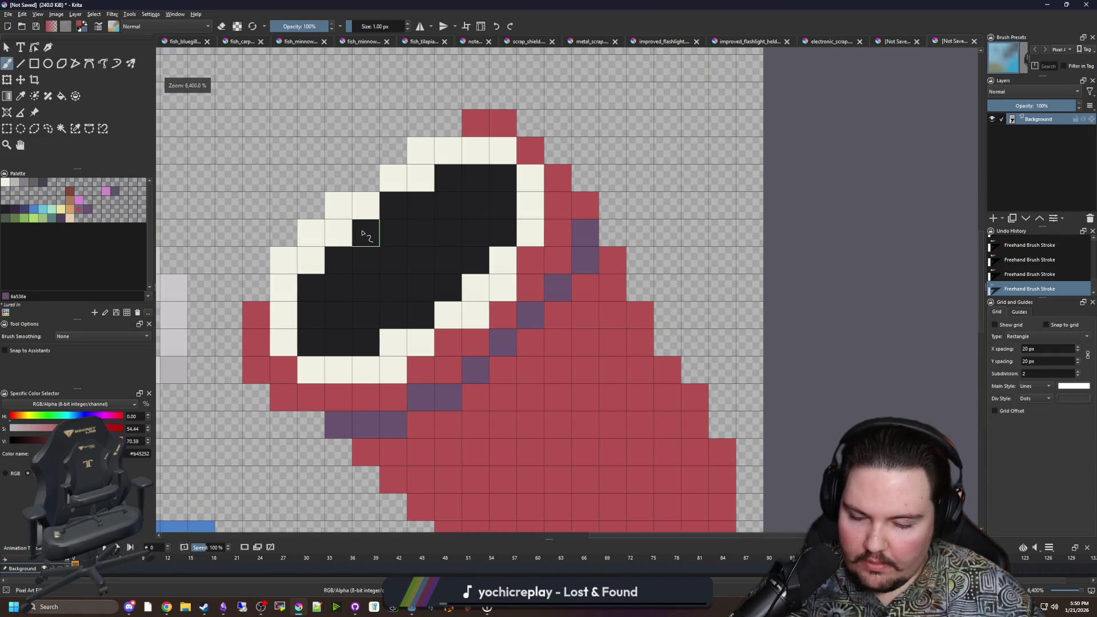
pyautogui.press('p')
pyautogui.click(383, 186)
pyautogui.press('b')
pyautogui.moveTo(369, 184)
pyautogui.mouseDown()
pyautogui.moveTo(392, 152)
pyautogui.moveTo(393, 178)
pyautogui.mouseUp()
# Step: Shade the rim's inner and lower edge with dark grey #646365 pixels
pyautogui.click(33, 182)
pyautogui.click(365, 205)
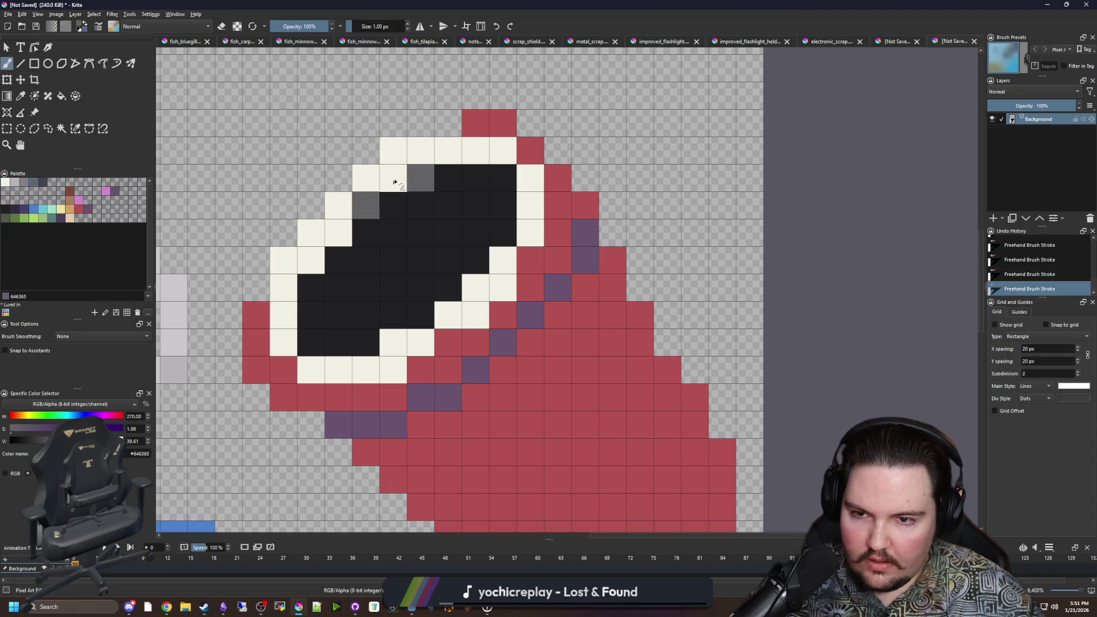
pyautogui.click(338, 233)
pyautogui.click(311, 261)
pyautogui.click(393, 342)
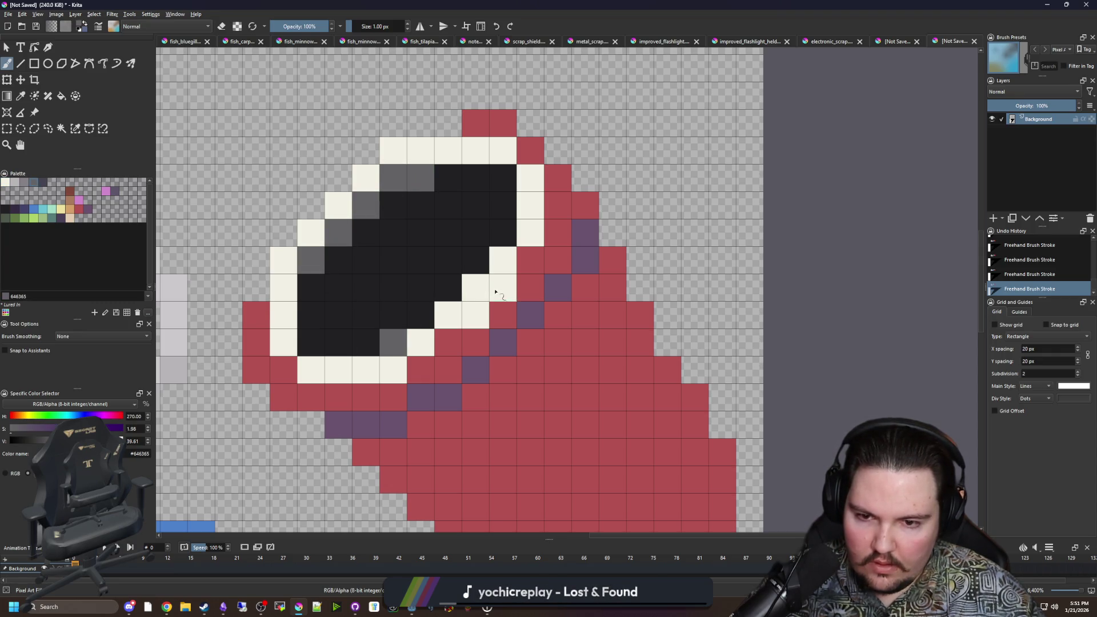
pyautogui.click(495, 292)
pyautogui.click(470, 317)
pyautogui.hotkey('ctrl', 'z')
pyautogui.hotkey('ctrl', 'z')
pyautogui.moveTo(418, 339); pyautogui.dragTo(500, 263)
# Step: Extend the cream rim and erase stray red pixels around the opening
pyautogui.keyDown('ctrl'); pyautogui.click(468, 314); pyautogui.keyUp('ctrl')
pyautogui.moveTo(412, 367); pyautogui.dragTo(529, 262)
pyautogui.press('e')
pyautogui.moveTo(284, 397); pyautogui.dragTo(252, 316)
pyautogui.moveTo(485, 123); pyautogui.dragTo(584, 208)
# Step: Select the cream rim pixels, recolour them light grey #b8b5b9 with a 4 px brush, then deselect
pyautogui.scroll(-2, 483, 231)
pyautogui.scroll(-3, 514, 379)
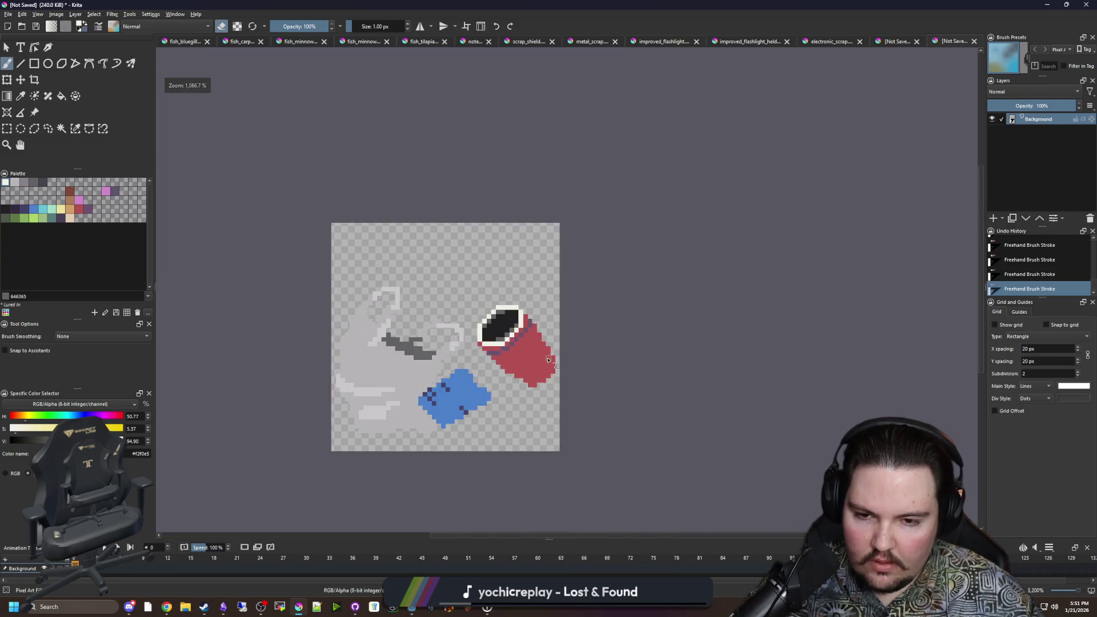
pyautogui.scroll(-3, 520, 317)
pyautogui.scroll(3, 540, 316)
pyautogui.scroll(1, 540, 316)
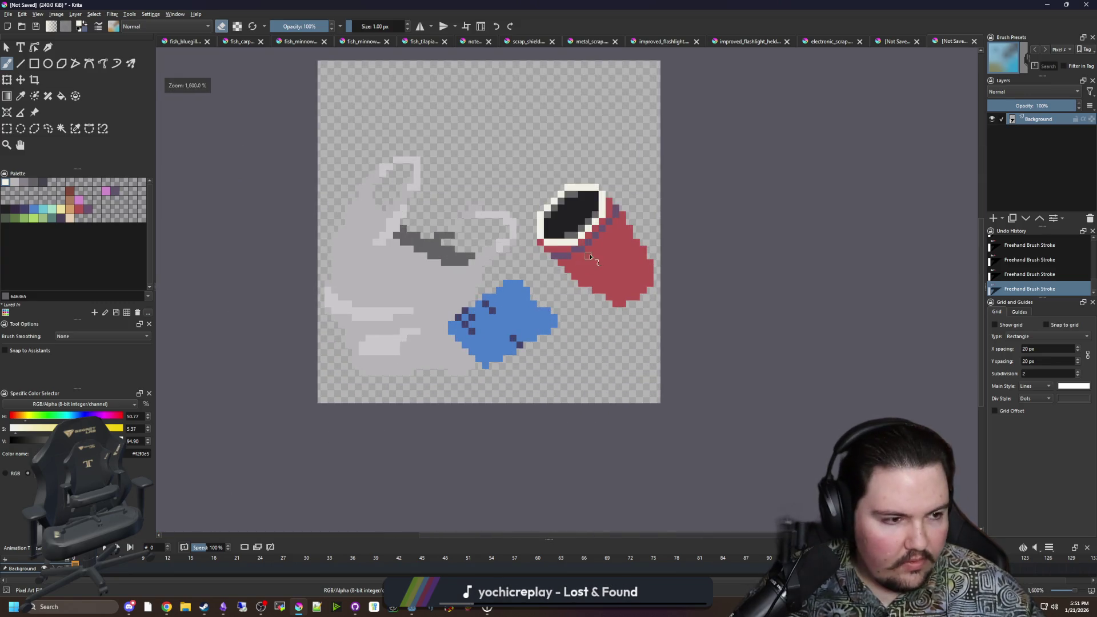
pyautogui.scroll(4, 585, 250)
pyautogui.click(14, 182)
pyautogui.click(75, 129)
pyautogui.click(434, 339)
pyautogui.press(']')
pyautogui.press(']')
pyautogui.press(']')
pyautogui.moveTo(434, 338)
pyautogui.mouseDown()
pyautogui.moveTo(417, 324)
pyautogui.moveTo(588, 189)
pyautogui.moveTo(598, 163)
pyautogui.mouseUp()
pyautogui.hotkey('ctrl', 'shift', 'a')
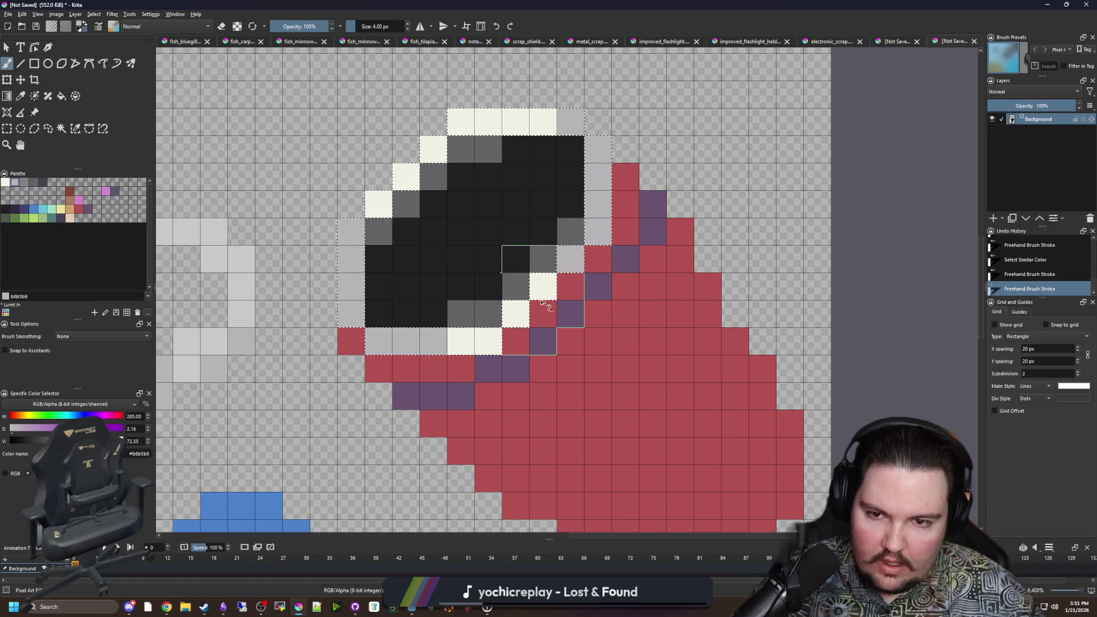
# Step: Paint a trial blue blob, undo it, and switch the colour to green
pyautogui.scroll(-4, 530, 300)
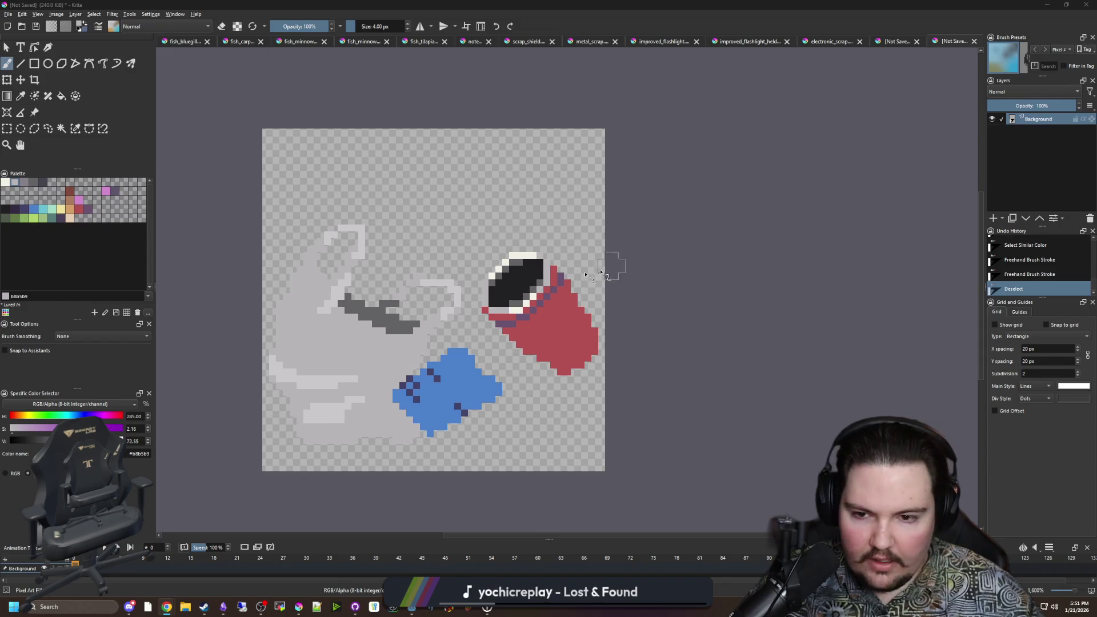
pyautogui.scroll(3, 441, 231)
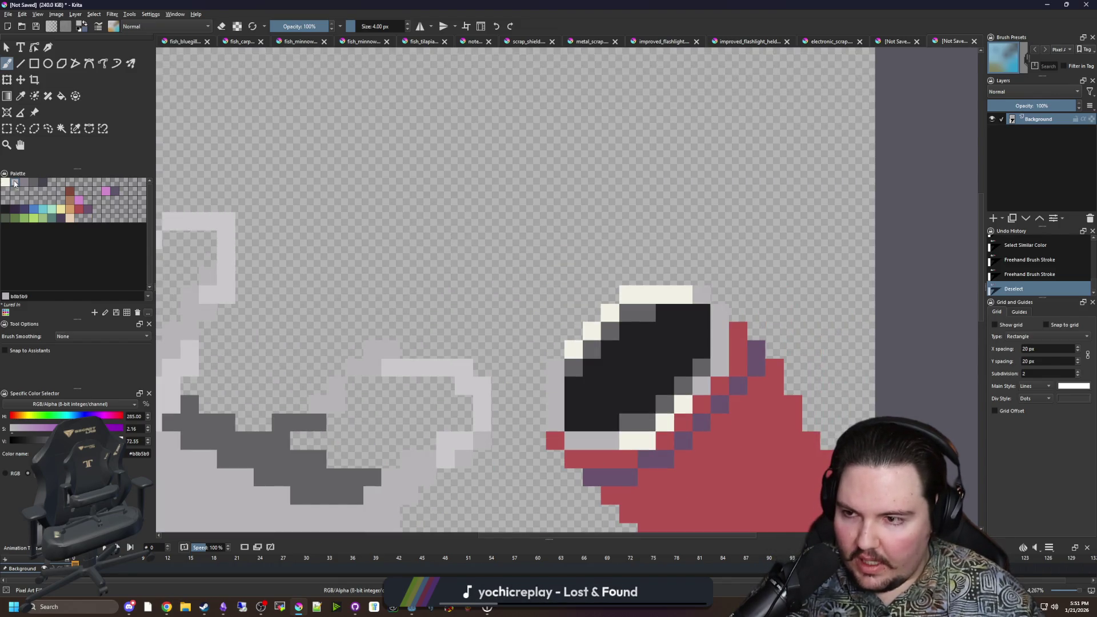
pyautogui.scroll(-2, 455, 277)
pyautogui.scroll(1, 485, 288)
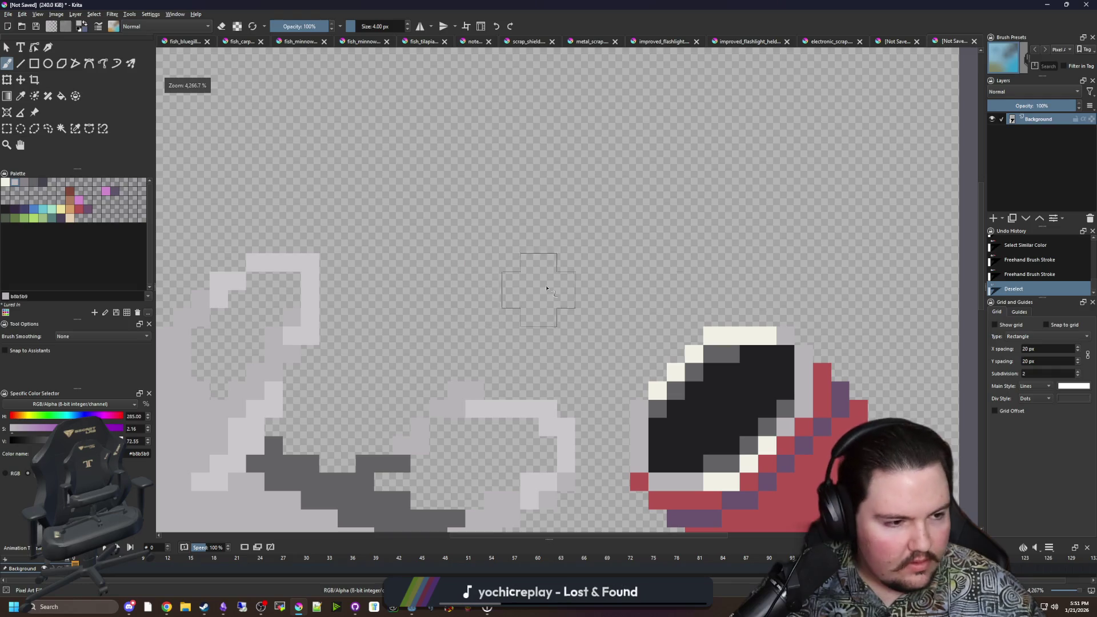
pyautogui.click(34, 208)
pyautogui.scroll(1, 447, 306)
pyautogui.moveTo(446, 306)
pyautogui.mouseDown()
pyautogui.moveTo(423, 297)
pyautogui.moveTo(434, 309)
pyautogui.mouseUp()
pyautogui.scroll(-5, 464, 306)
pyautogui.scroll(2, 451, 308)
pyautogui.scroll(-2, 400, 314)
pyautogui.hotkey('ctrl', 'z')
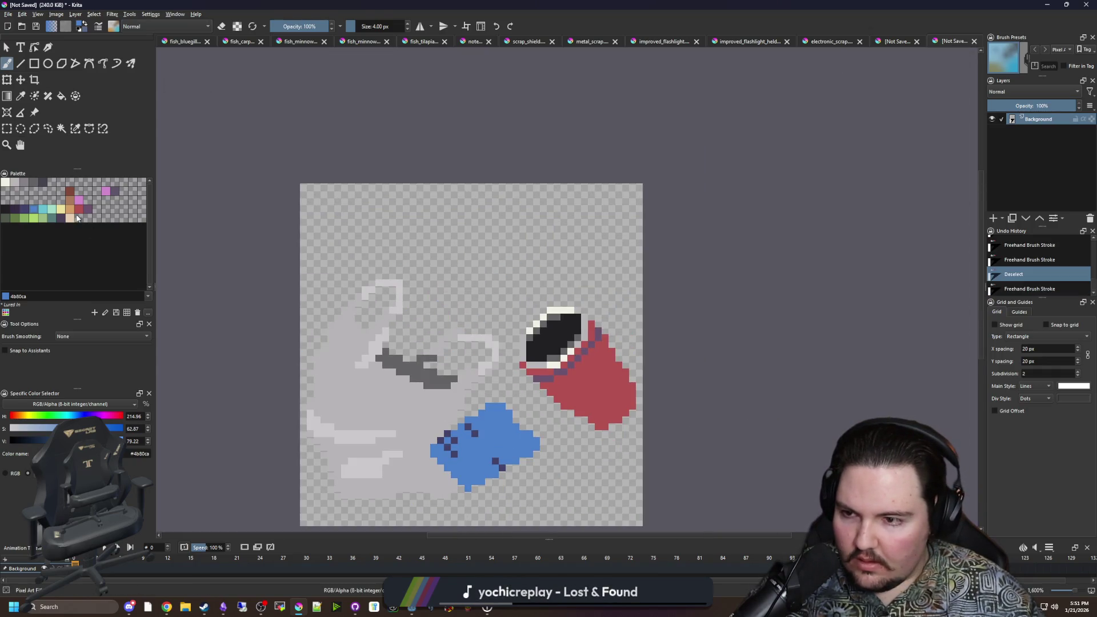
pyautogui.click(22, 218)
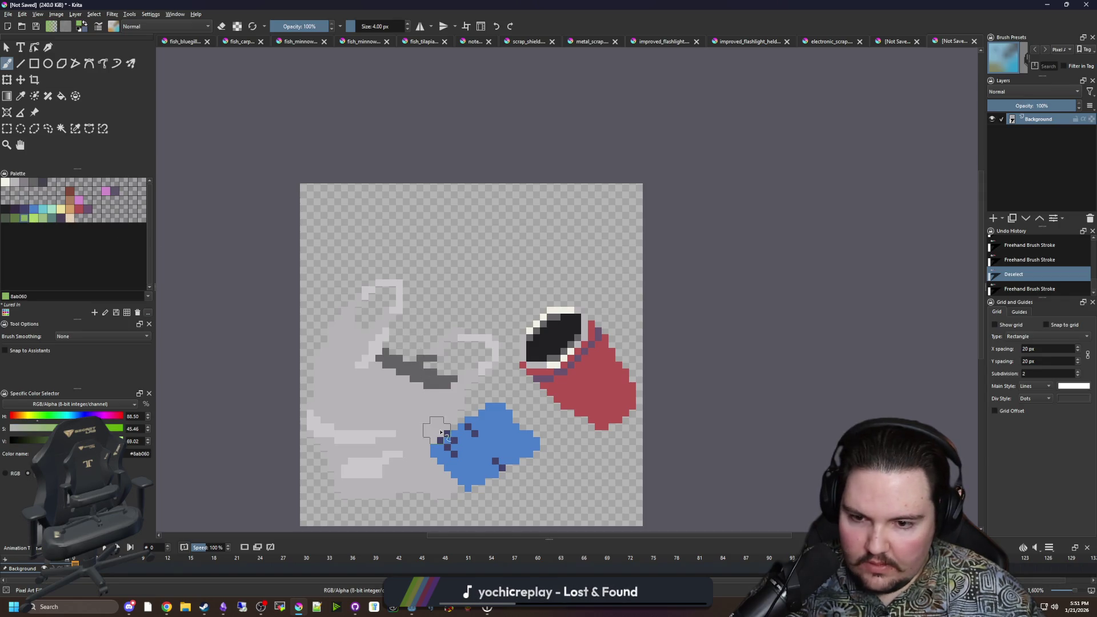
pyautogui.scroll(2, 362, 387)
pyautogui.scroll(-2, 434, 297)
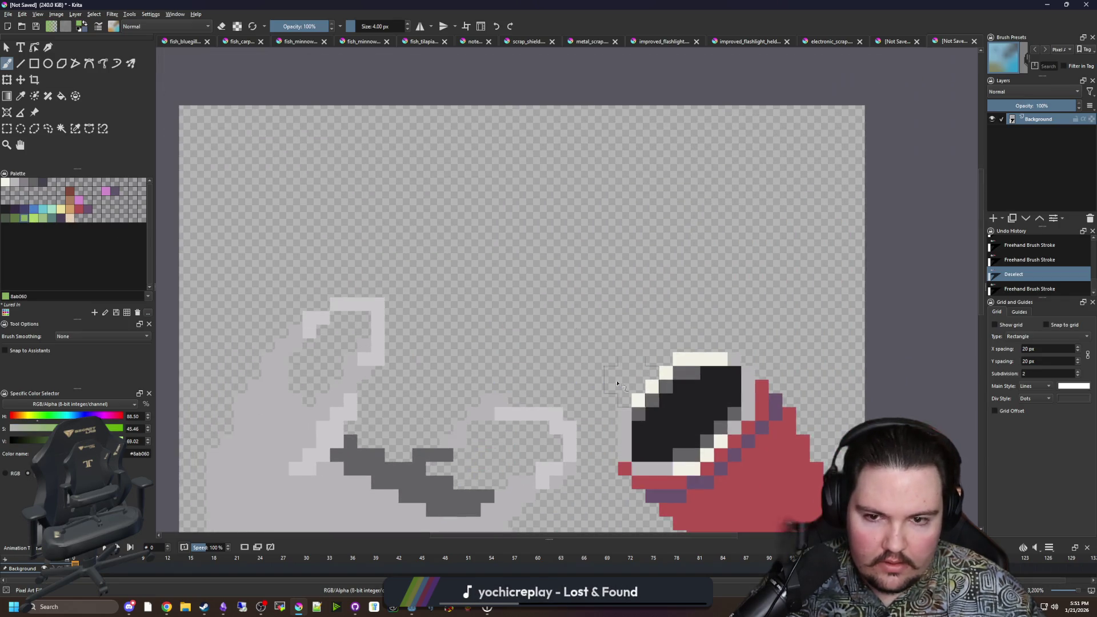
pyautogui.scroll(3, 434, 297)
pyautogui.moveTo(514, 342)
pyautogui.mouseDown()
pyautogui.moveTo(468, 274)
pyautogui.moveTo(401, 283)
pyautogui.moveTo(508, 225)
pyautogui.mouseUp()
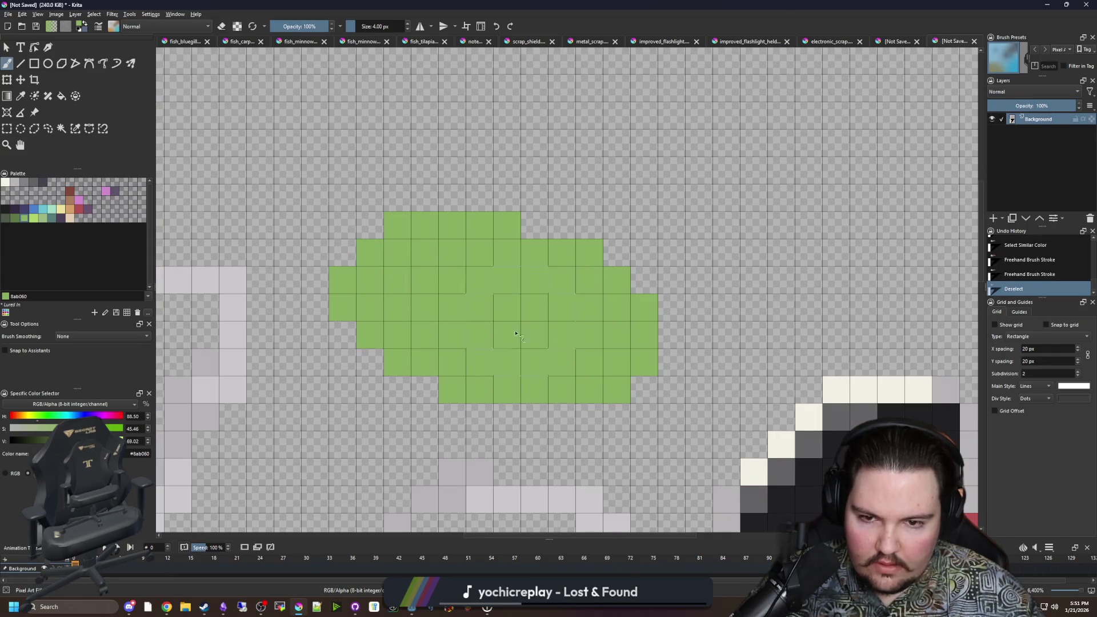
pyautogui.press('k')
pyautogui.press('k')
pyautogui.press('k')
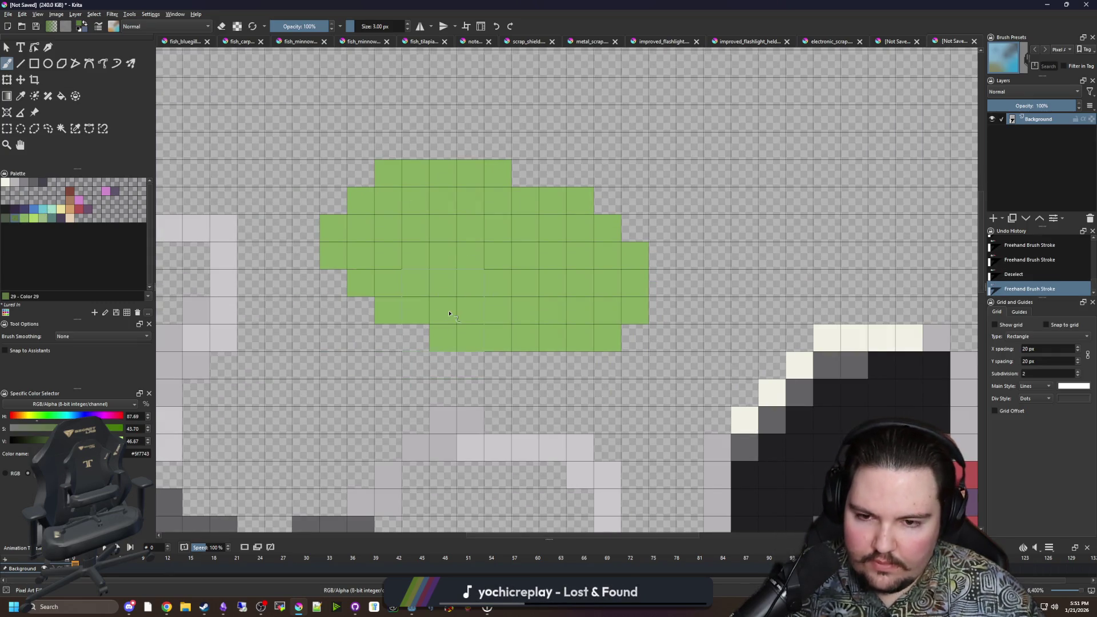
pyautogui.press('[')
pyautogui.press('[')
pyautogui.press('[')
pyautogui.moveTo(311, 251)
pyautogui.mouseDown()
pyautogui.moveTo(394, 337)
pyautogui.moveTo(551, 366)
pyautogui.moveTo(615, 366)
pyautogui.moveTo(637, 337)
pyautogui.mouseUp()
pyautogui.press('e')
pyautogui.moveTo(311, 228); pyautogui.dragTo(305, 260)
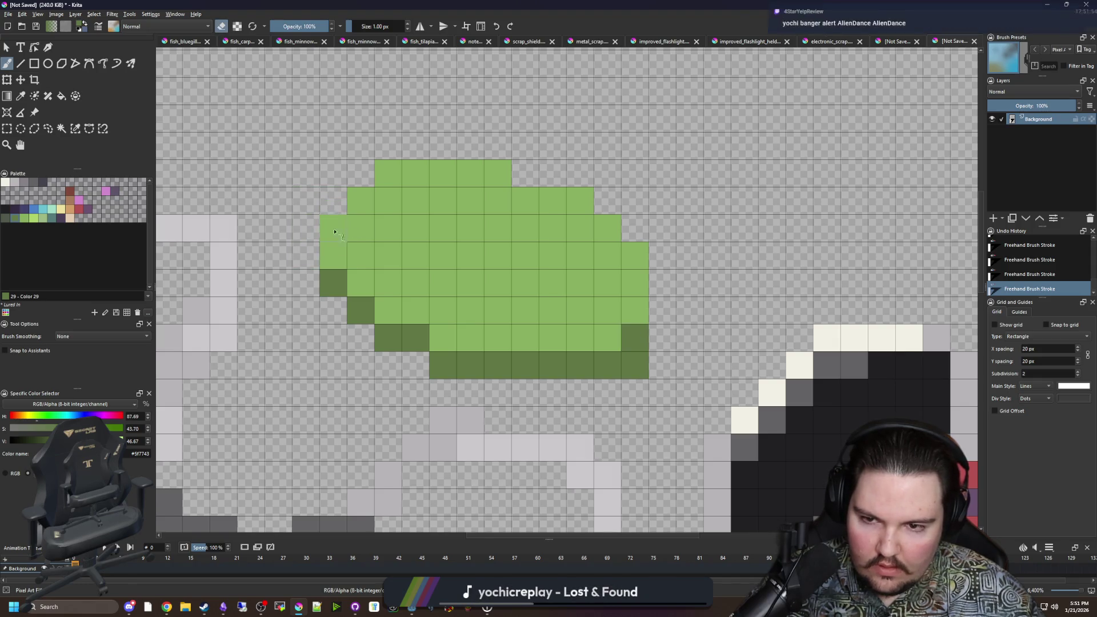
pyautogui.click(606, 365)
pyautogui.scroll(-10, 445, 440)
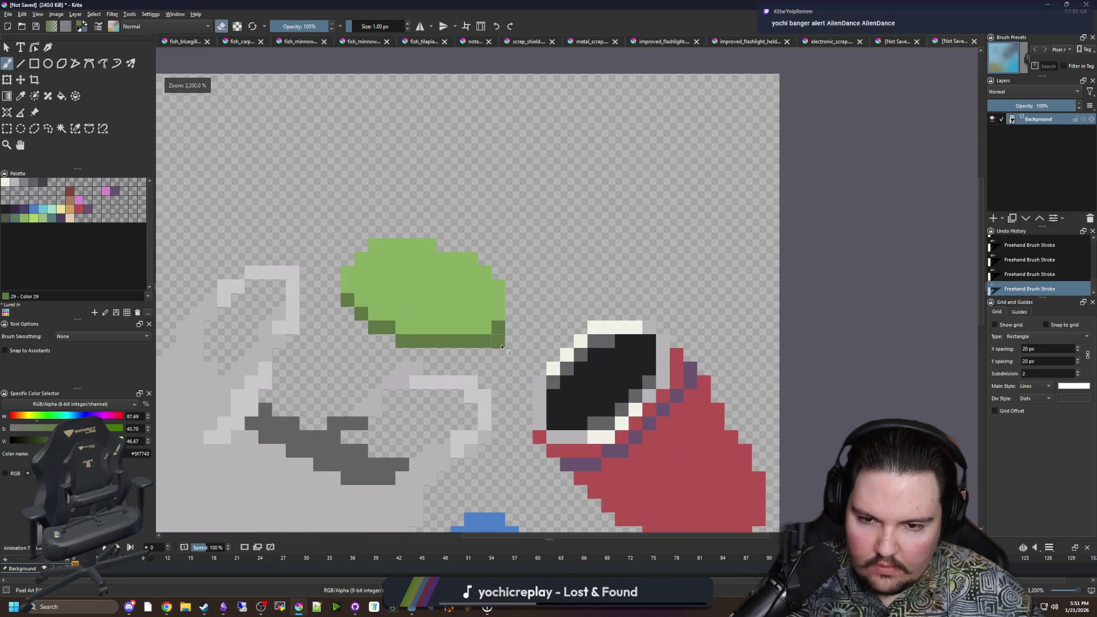
pyautogui.scroll(6, 445, 440)
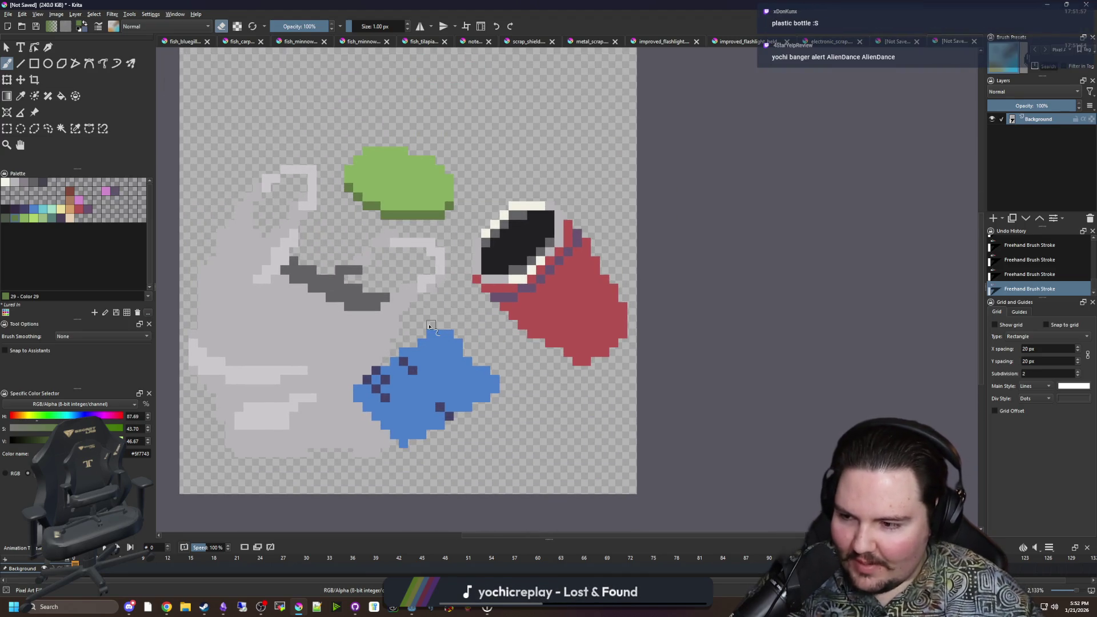
pyautogui.moveTo(240, 269); pyautogui.dragTo(317, 284)
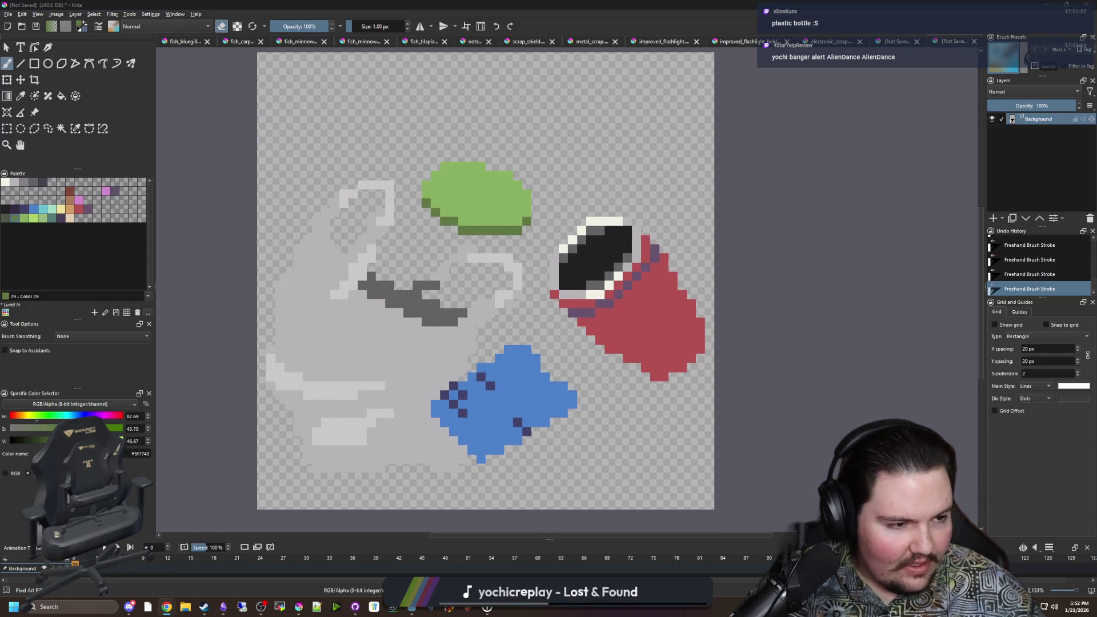
pyautogui.hscroll(2, 572, 292)
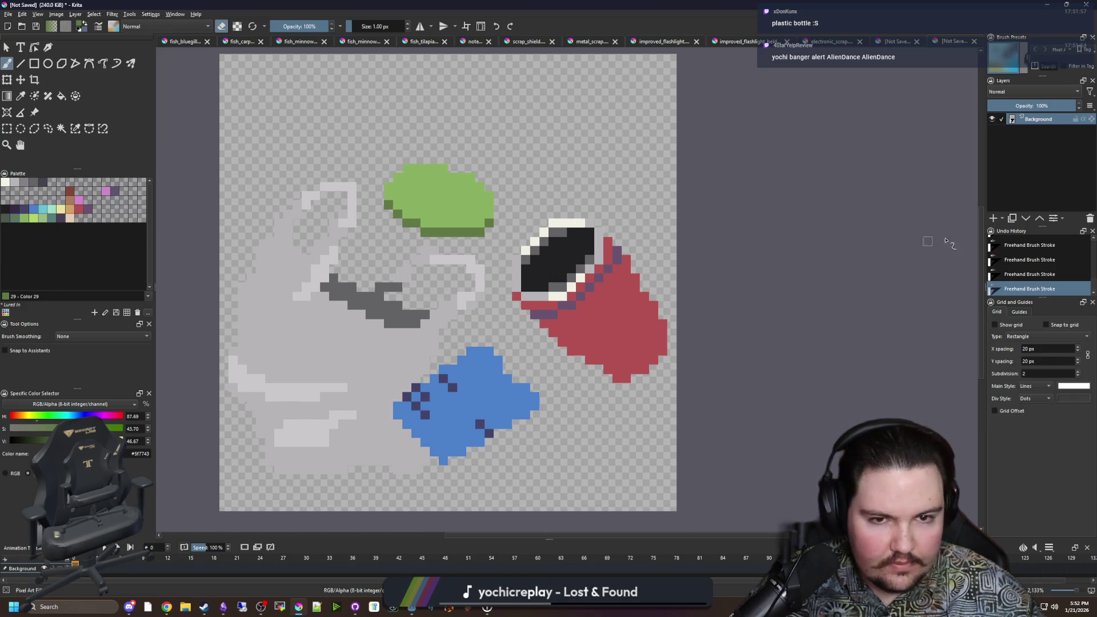
pyautogui.click(994, 218)
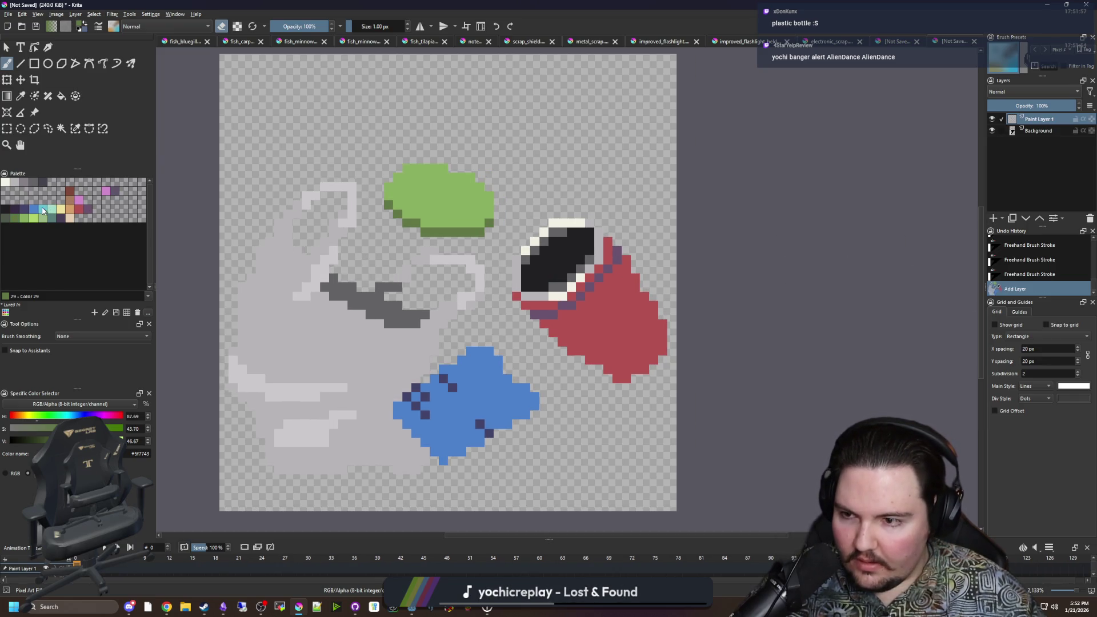
# Step: Outline a bottle shape in light cyan and flood-fill its inside cyan
pyautogui.click(42, 210)
pyautogui.press('e')
pyautogui.scroll(1, 372, 349)
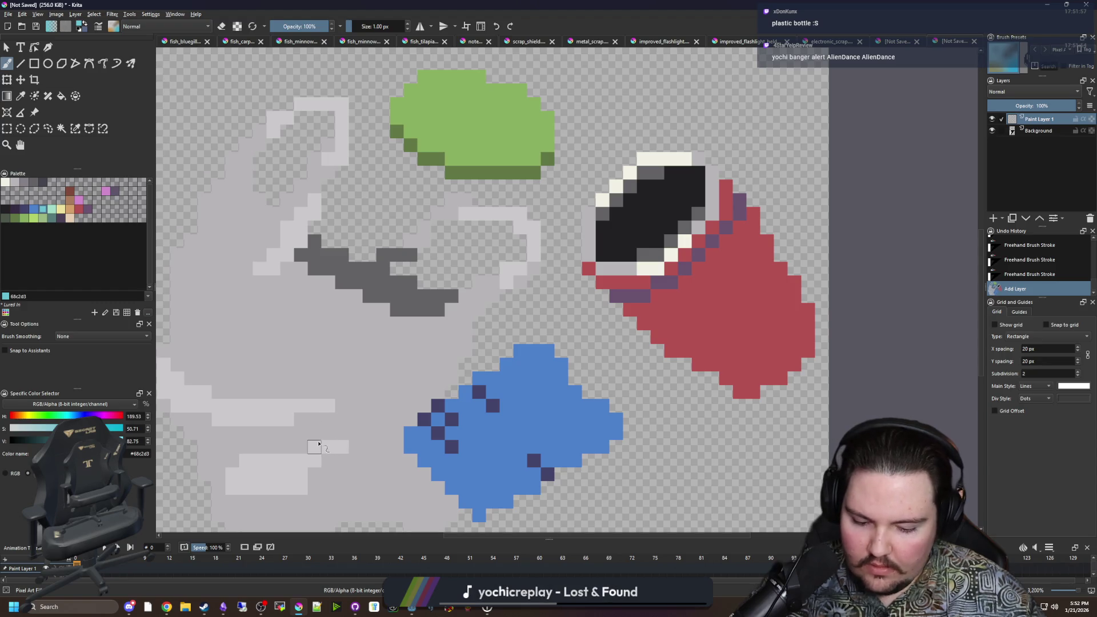
pyautogui.moveTo(298, 427); pyautogui.dragTo(270, 368)
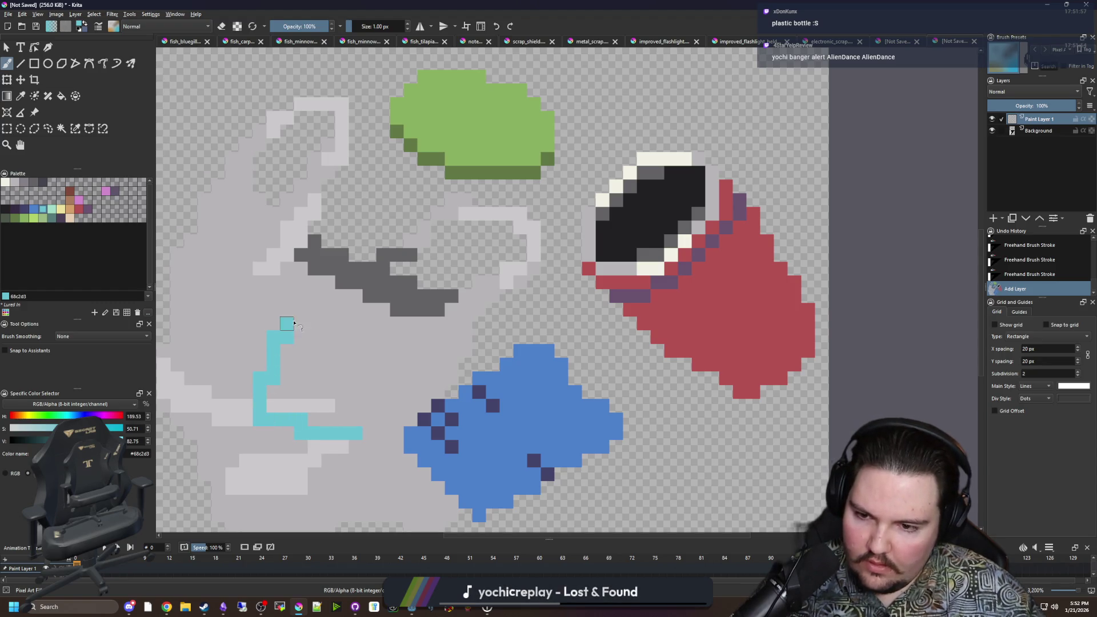
pyautogui.moveTo(314, 283)
pyautogui.mouseDown()
pyautogui.moveTo(301, 240)
pyautogui.moveTo(350, 225)
pyautogui.mouseUp()
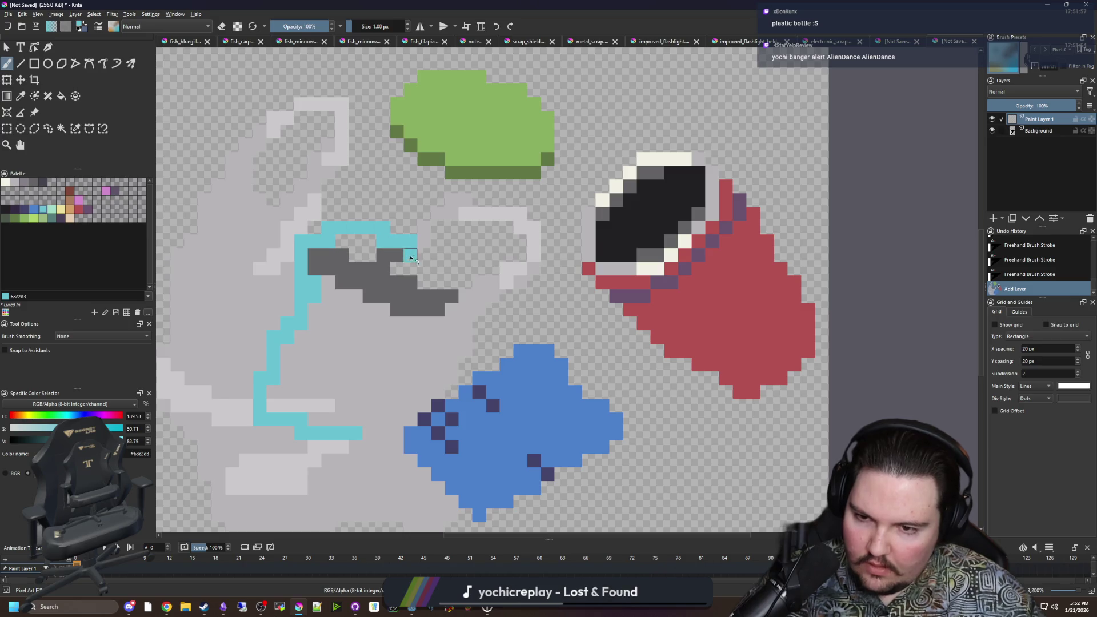
pyautogui.moveTo(410, 256); pyautogui.dragTo(393, 310)
pyautogui.moveTo(337, 437); pyautogui.dragTo(338, 437)
pyautogui.press('f')
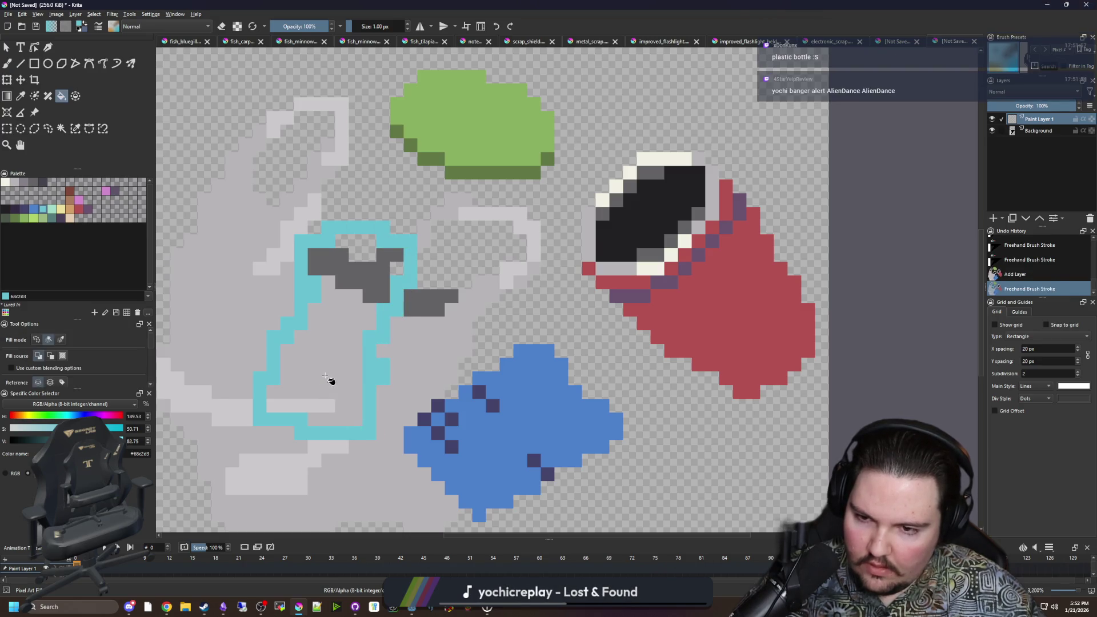
pyautogui.click(331, 380)
# Step: Patch the cyan bottle's edge gaps, widen its top two rows, and add a narrow neck row
pyautogui.press('b')
pyautogui.moveTo(383, 378)
pyautogui.mouseDown()
pyautogui.moveTo(387, 420)
pyautogui.moveTo(315, 450)
pyautogui.mouseUp()
pyautogui.click(386, 420)
pyautogui.click(275, 439)
pyautogui.scroll(2, 360, 242)
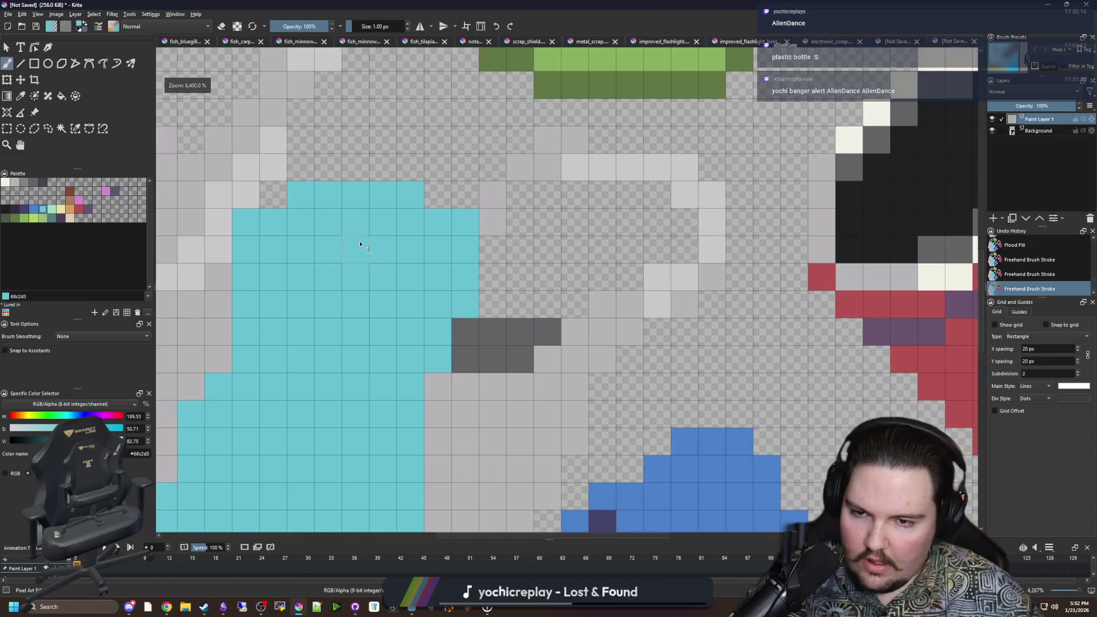
pyautogui.click(437, 254)
pyautogui.click(465, 281)
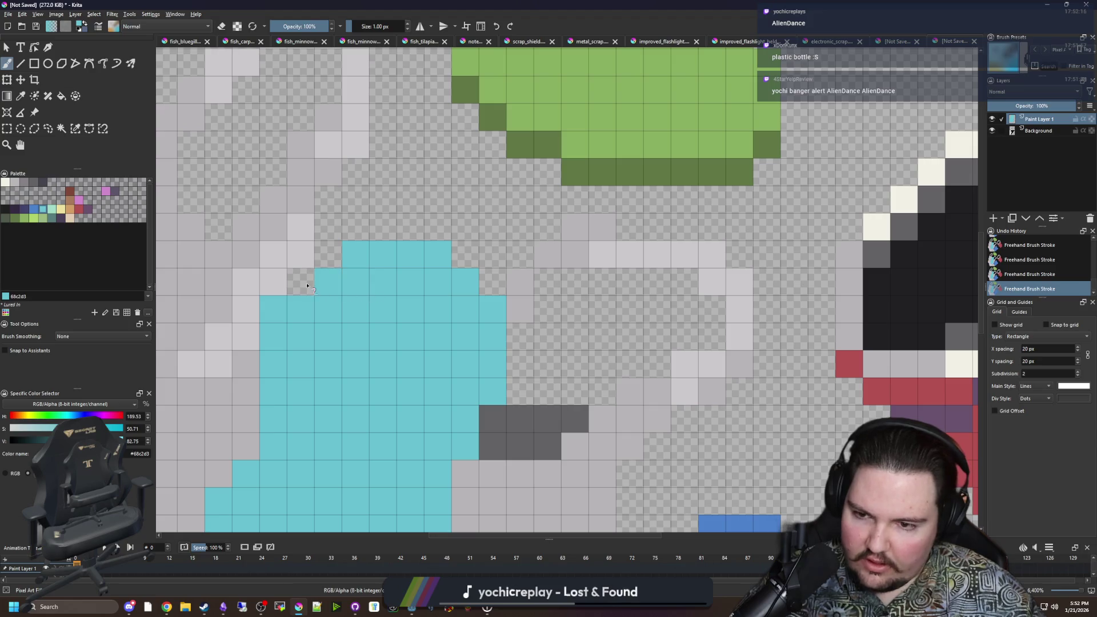
pyautogui.moveTo(372, 232); pyautogui.dragTo(444, 234)
pyautogui.scroll(-4, 465, 278)
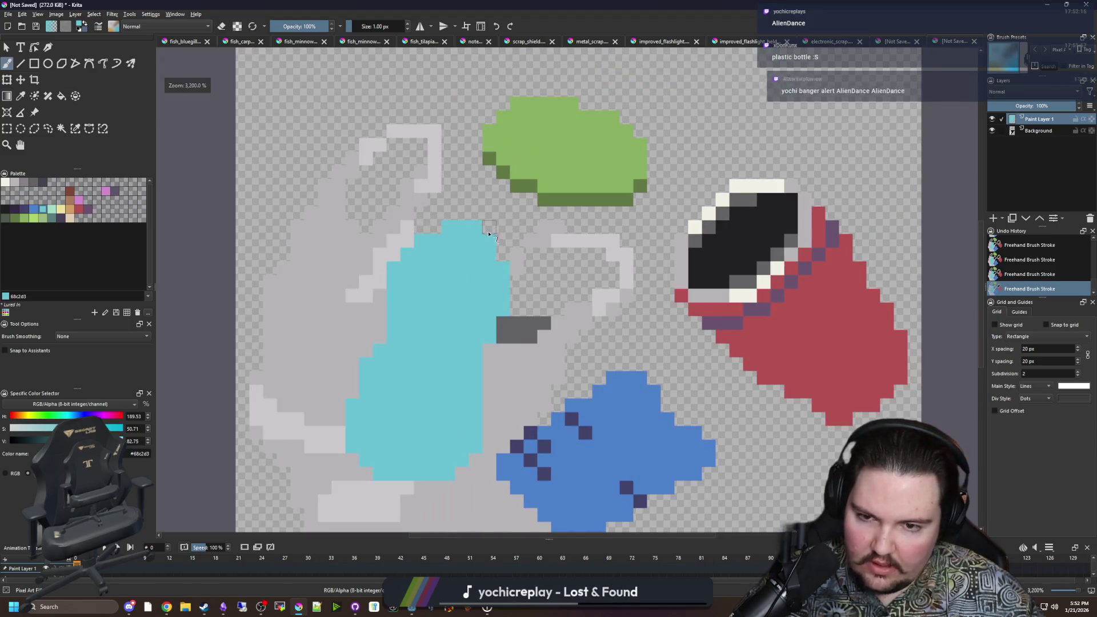
pyautogui.scroll(3, 453, 264)
# Step: Paint a blue cap on the bottle top and erase its middle into a loop
pyautogui.moveTo(424, 211)
pyautogui.mouseDown()
pyautogui.moveTo(493, 190)
pyautogui.moveTo(474, 208)
pyautogui.moveTo(511, 231)
pyautogui.moveTo(474, 226)
pyautogui.mouseUp()
pyautogui.press('e')
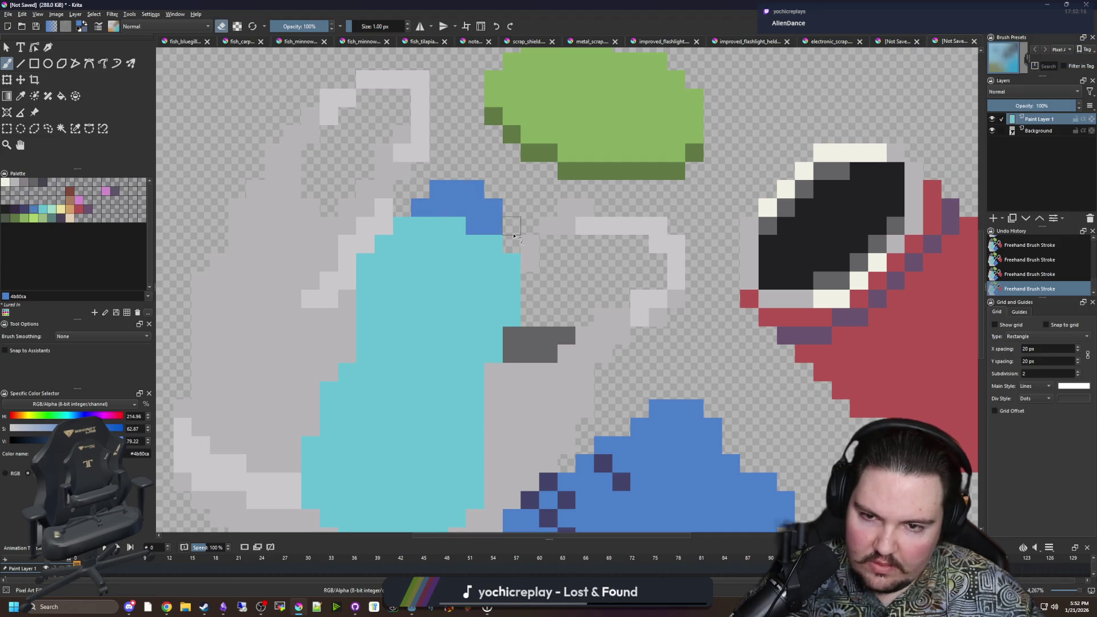
pyautogui.moveTo(473, 229)
pyautogui.mouseDown()
pyautogui.moveTo(451, 209)
pyautogui.moveTo(470, 212)
pyautogui.mouseUp()
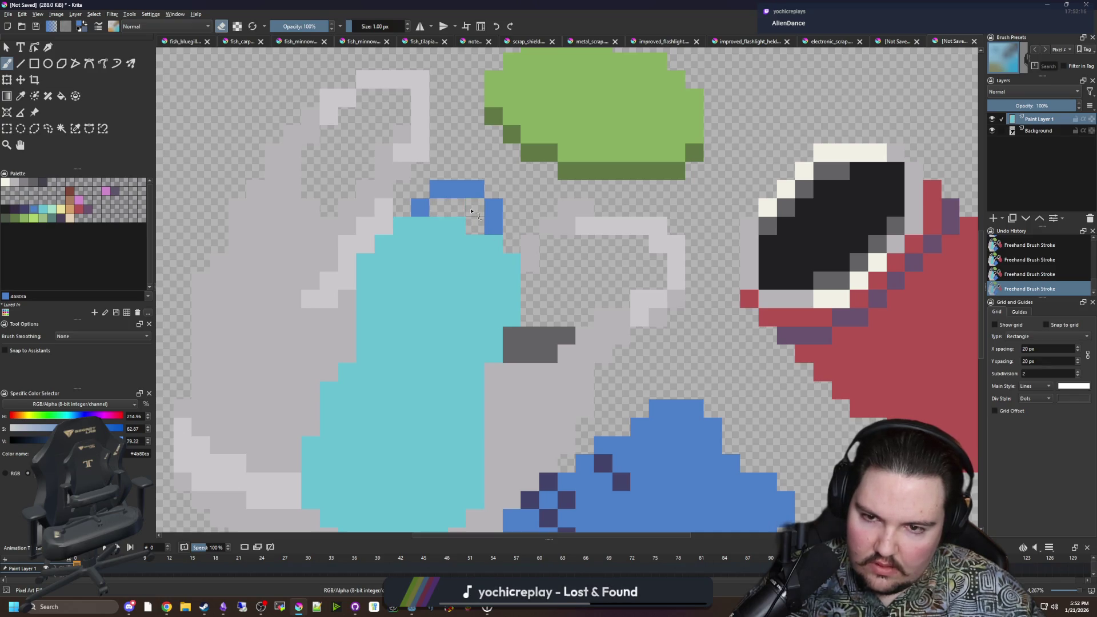
pyautogui.scroll(-2, 467, 212)
pyautogui.scroll(-2, 488, 297)
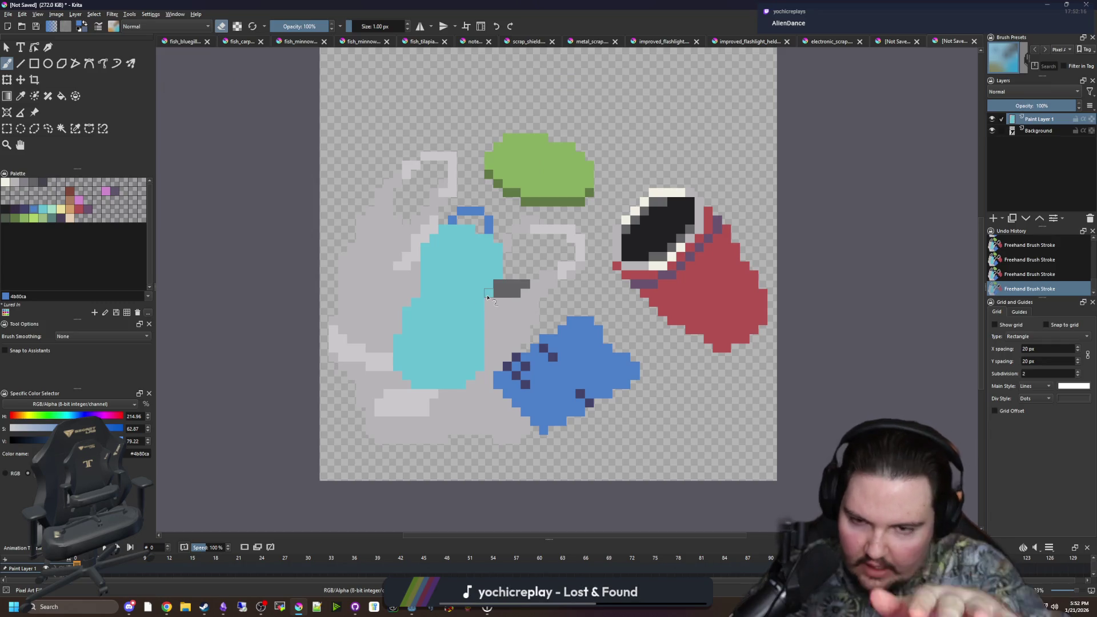
pyautogui.scroll(2, 488, 297)
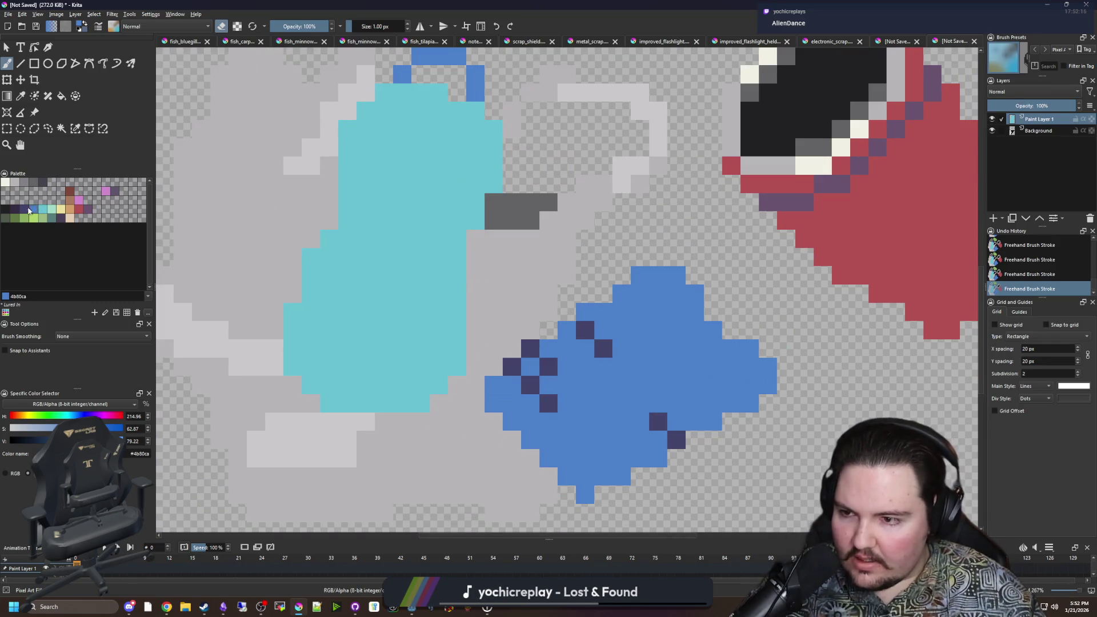
# Step: Draw a dark purple line across the bottle, fill its base dark purple, and edge the shoulder
pyautogui.click(31, 212)
pyautogui.press('e')
pyautogui.moveTo(301, 365)
pyautogui.mouseDown()
pyautogui.moveTo(337, 330)
pyautogui.moveTo(423, 333)
pyautogui.moveTo(460, 374)
pyautogui.mouseUp()
pyautogui.press('f')
pyautogui.click(356, 407)
pyautogui.scroll(-2, 356, 408)
pyautogui.scroll(2, 378, 370)
pyautogui.press('b')
pyautogui.moveTo(369, 349); pyautogui.dragTo(293, 363)
pyautogui.click(293, 363)
# Step: Add dark purple outline pixels along the bottle's shoulder and down its sides
pyautogui.moveTo(375, 238); pyautogui.dragTo(392, 260)
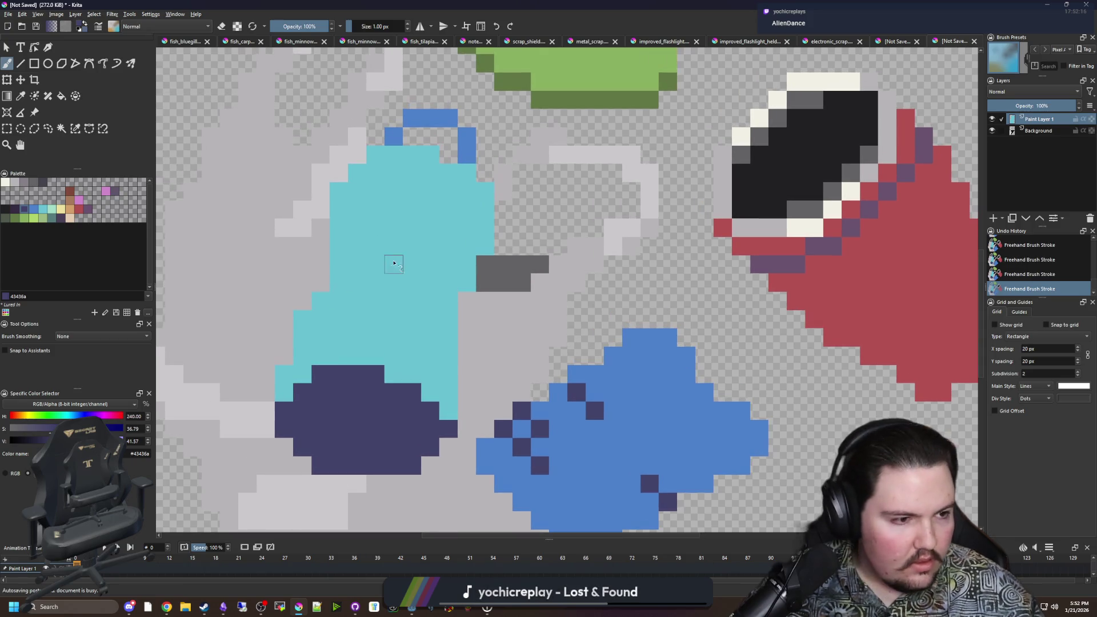
pyautogui.scroll(3, 394, 272)
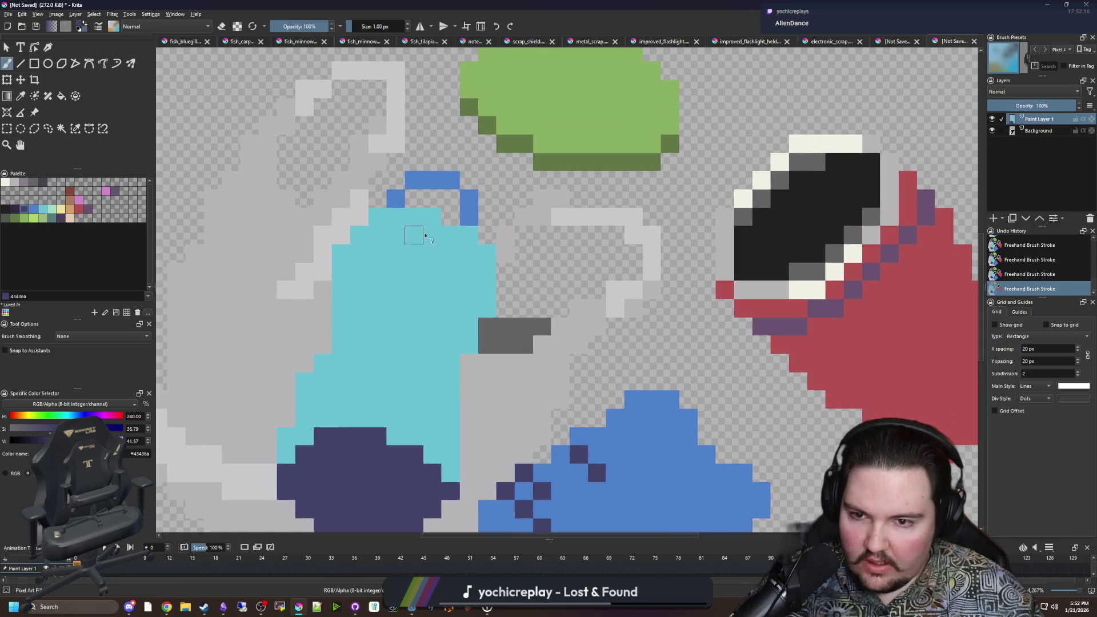
pyautogui.scroll(2, 415, 232)
pyautogui.keyDown('ctrl'); pyautogui.click(420, 203); pyautogui.keyUp('ctrl')
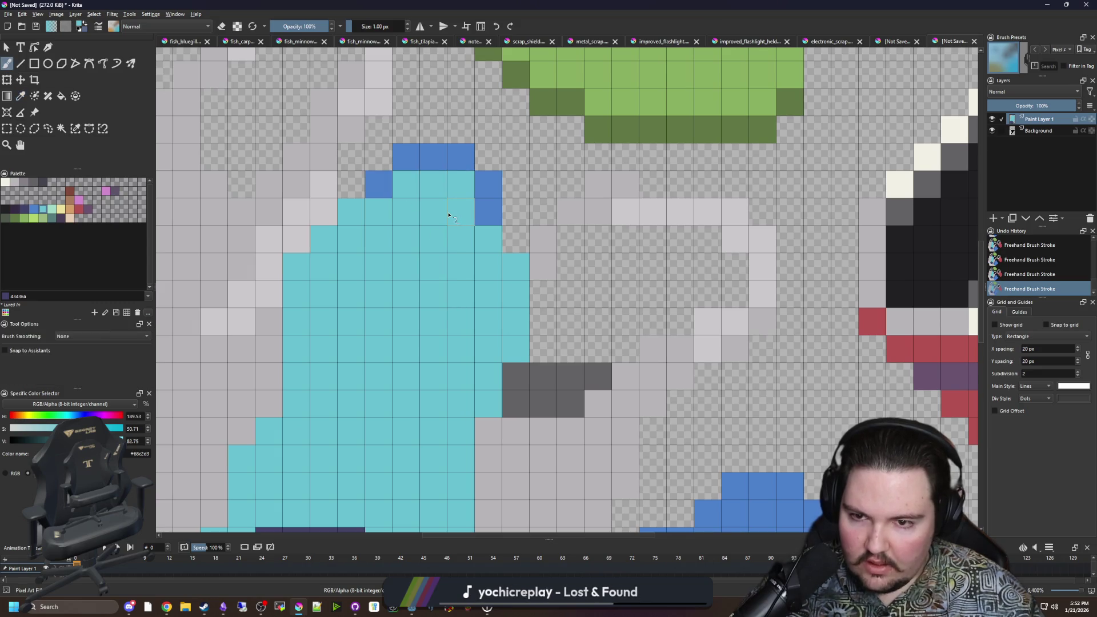
pyautogui.scroll(-2, 443, 223)
pyautogui.scroll(2, 443, 225)
pyautogui.scroll(-1, 404, 341)
pyautogui.keyDown('ctrl'); pyautogui.click(361, 502); pyautogui.keyUp('ctrl')
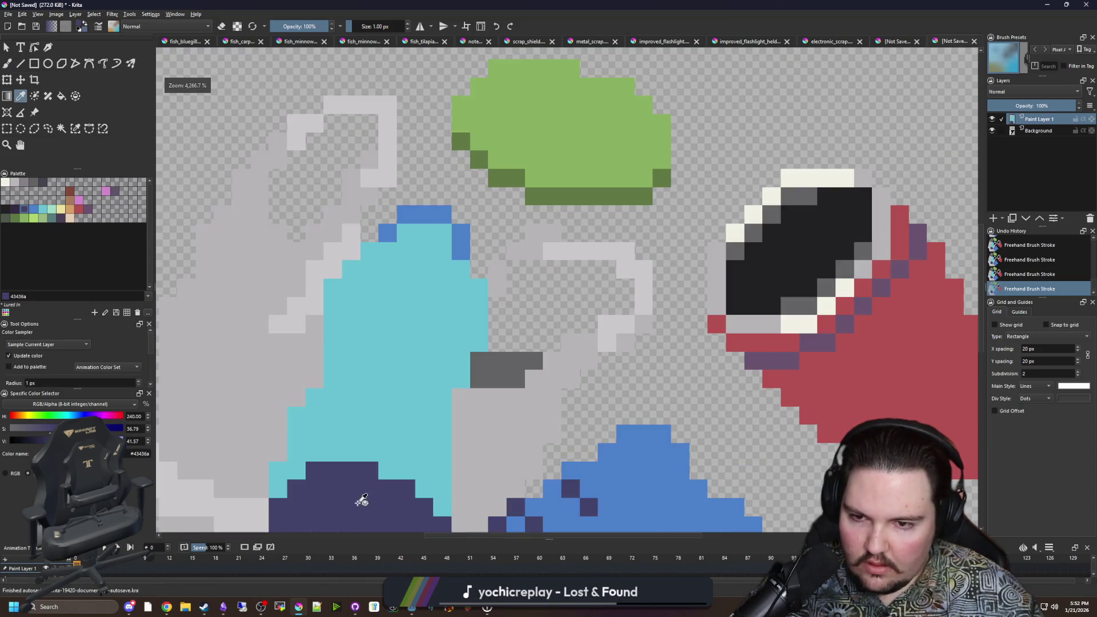
pyautogui.scroll(1, 414, 292)
pyautogui.moveTo(346, 231)
pyautogui.mouseDown()
pyautogui.moveTo(407, 232)
pyautogui.moveTo(511, 286)
pyautogui.mouseUp()
pyautogui.moveTo(320, 259); pyautogui.dragTo(291, 286)
# Step: Extend the dark purple label line and add a diagonal dark purple label stripe
pyautogui.moveTo(342, 378)
pyautogui.mouseDown()
pyautogui.moveTo(353, 309)
pyautogui.moveTo(337, 286)
pyautogui.moveTo(384, 255)
pyautogui.moveTo(454, 250)
pyautogui.mouseUp()
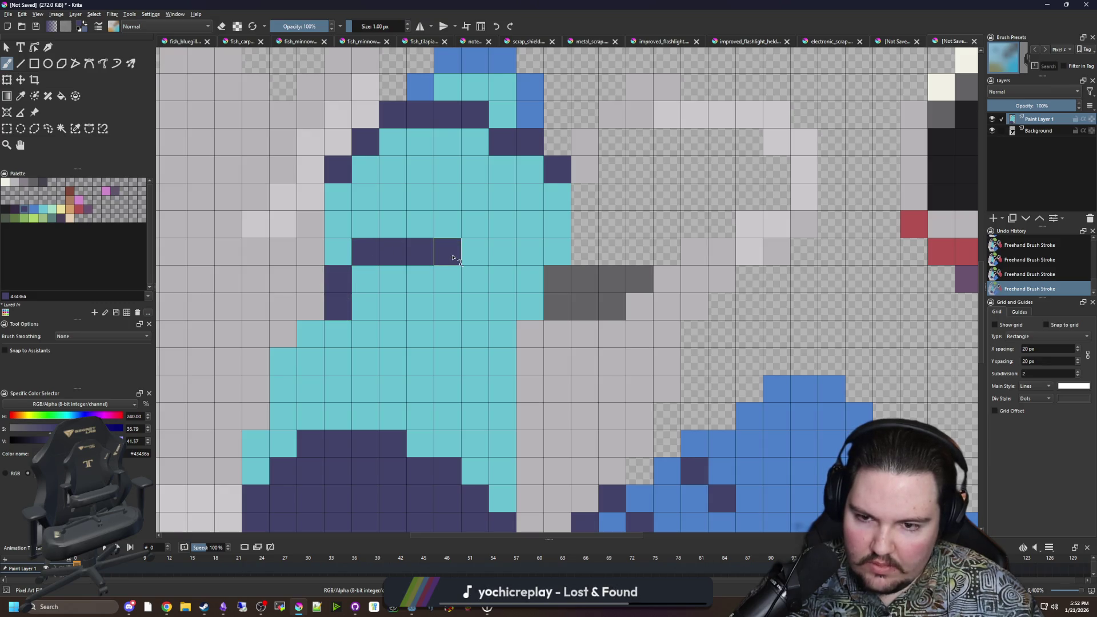
pyautogui.click(474, 277)
pyautogui.click(511, 306)
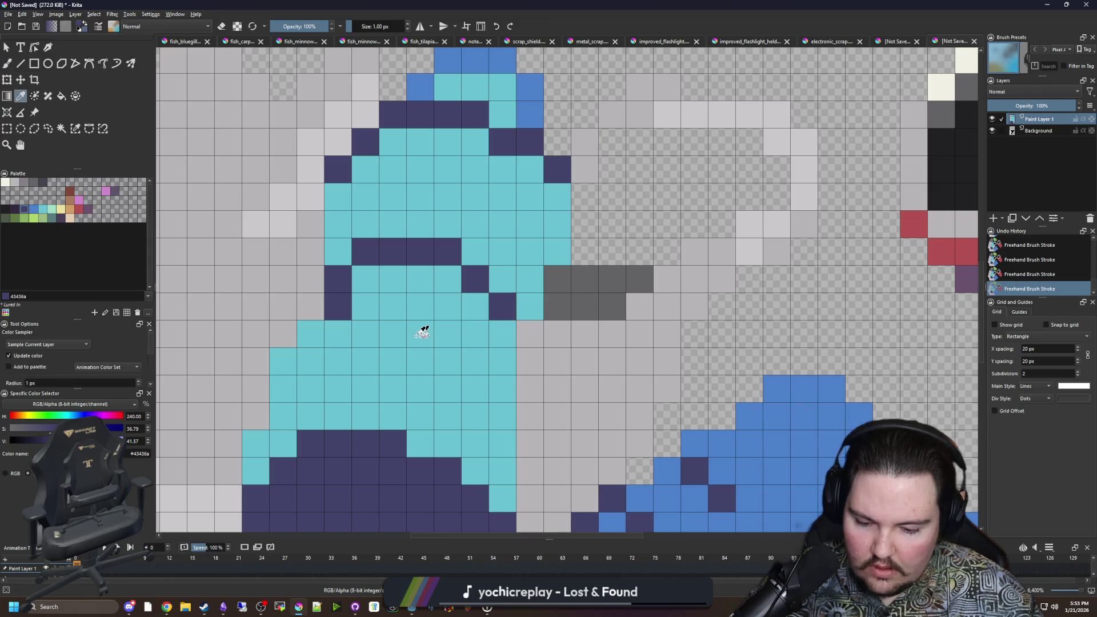
pyautogui.press('p')
pyautogui.press('b')
pyautogui.moveTo(310, 334); pyautogui.dragTo(423, 307)
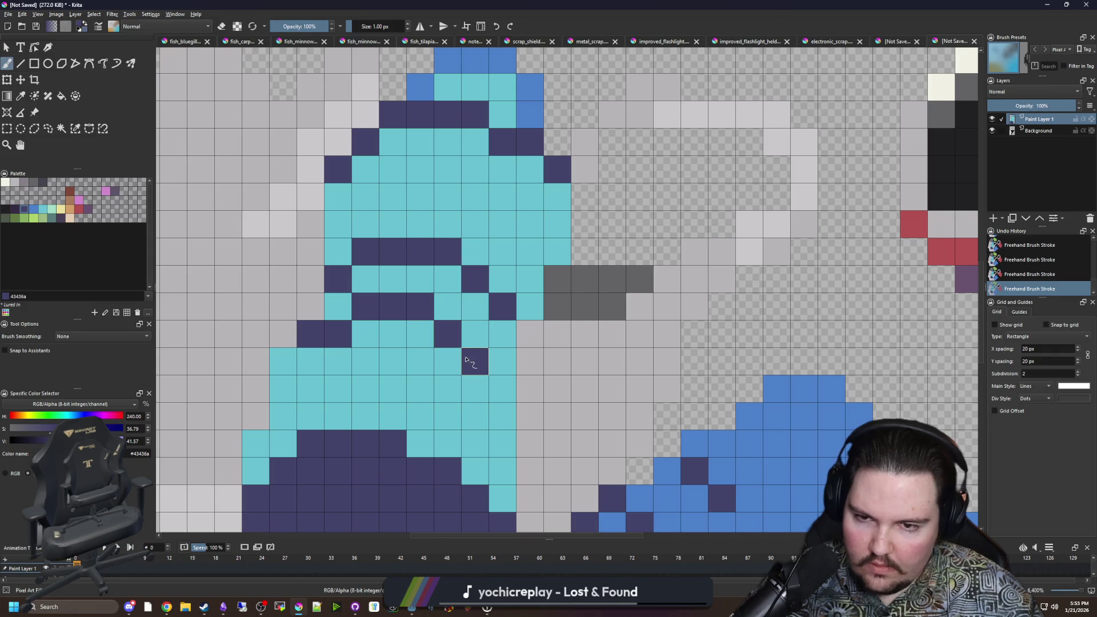
pyautogui.scroll(-5, 522, 333)
pyautogui.scroll(2, 522, 332)
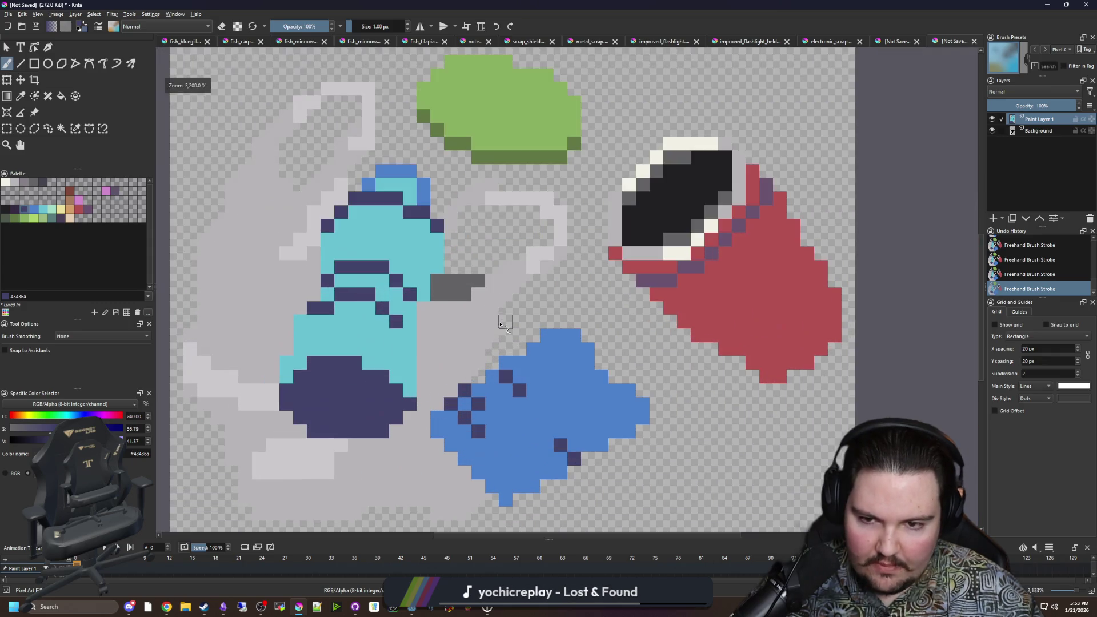
pyautogui.scroll(1, 365, 270)
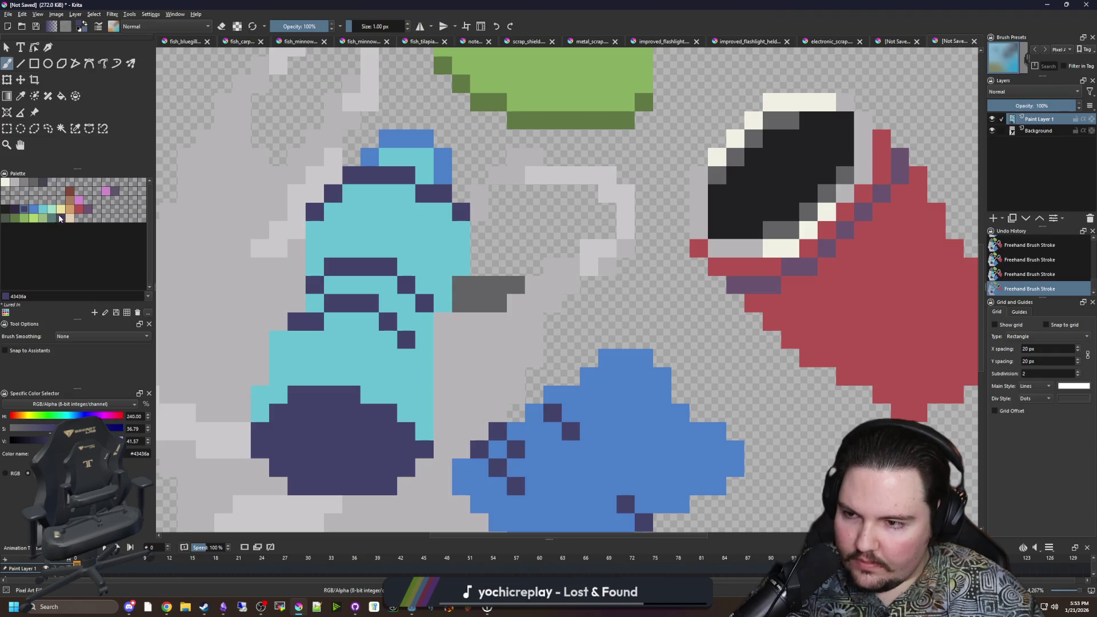
pyautogui.click(15, 182)
# Step: Flood-fill the top label band with a darker grey instead of light grey
pyautogui.press('f')
pyautogui.click(348, 268)
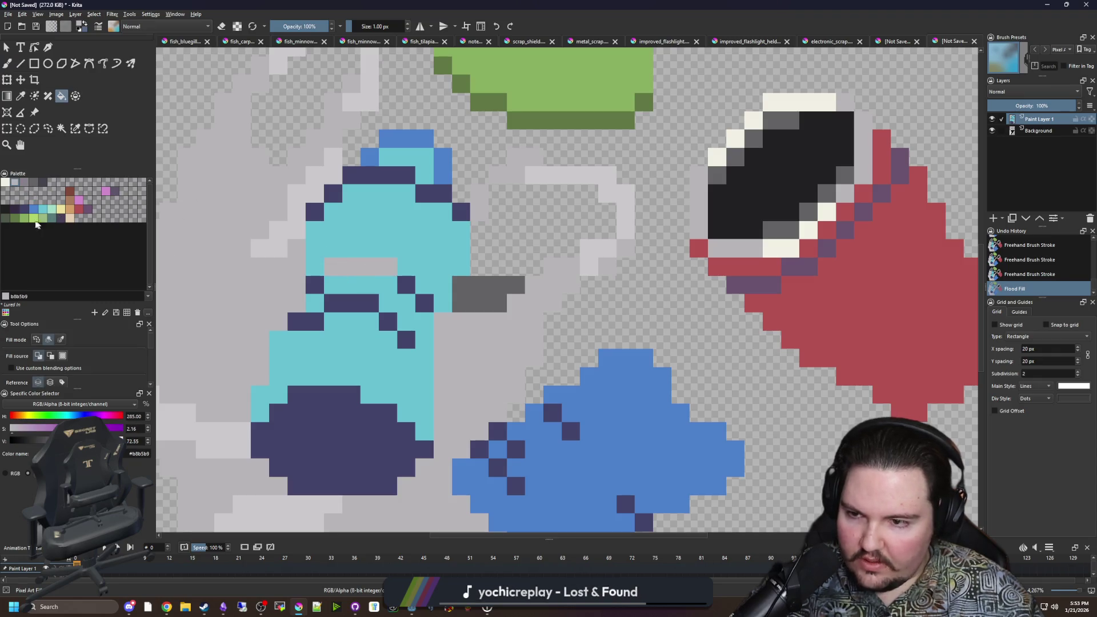
pyautogui.hotkey('ctrl', 'z')
pyautogui.click(24, 182)
pyautogui.click(369, 267)
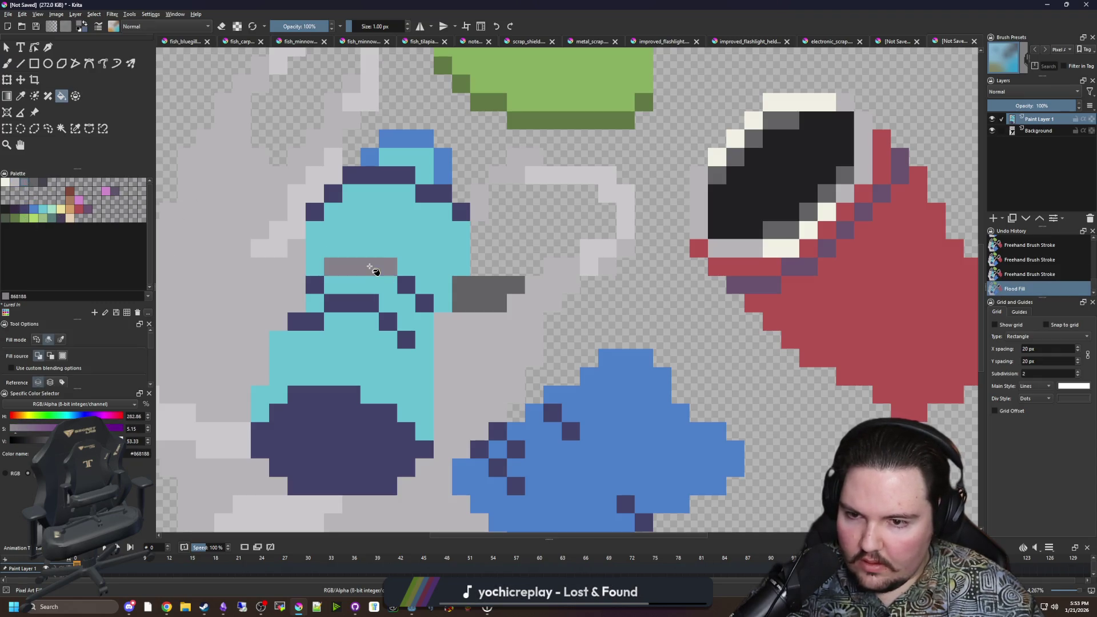
# Step: Recolour the remaining dark purple label stripes, shoulder outline, top row and base grey
pyautogui.click(368, 303)
pyautogui.click(305, 321)
pyautogui.click(315, 285)
pyautogui.click(406, 284)
pyautogui.click(424, 302)
pyautogui.click(407, 340)
pyautogui.click(388, 322)
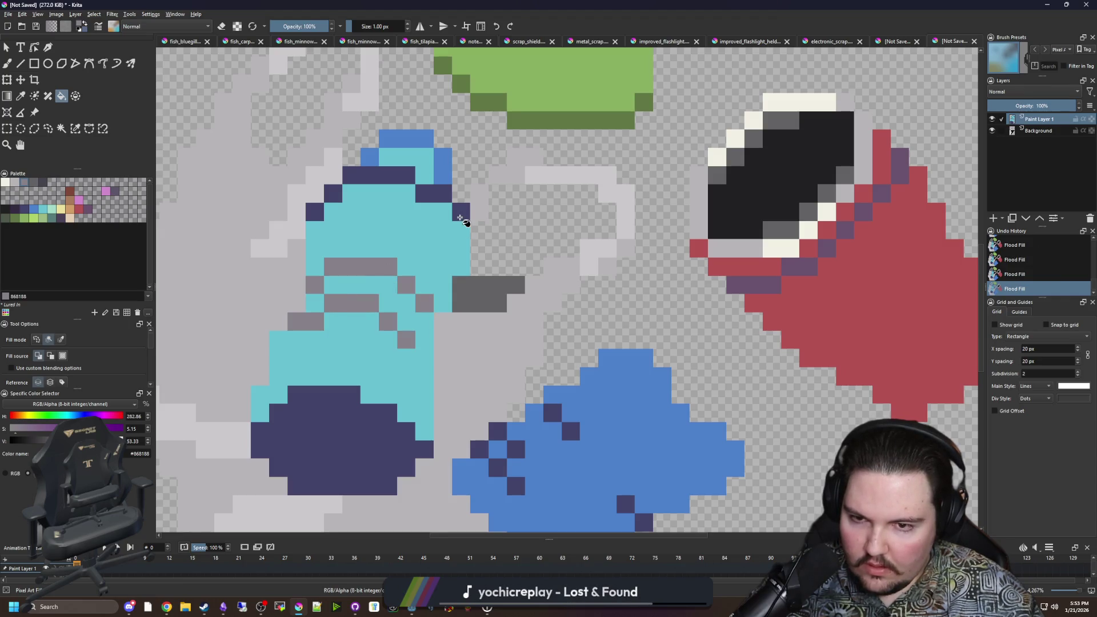
pyautogui.click(460, 218)
pyautogui.click(434, 193)
pyautogui.click(382, 175)
pyautogui.click(333, 193)
pyautogui.click(315, 211)
pyautogui.click(344, 423)
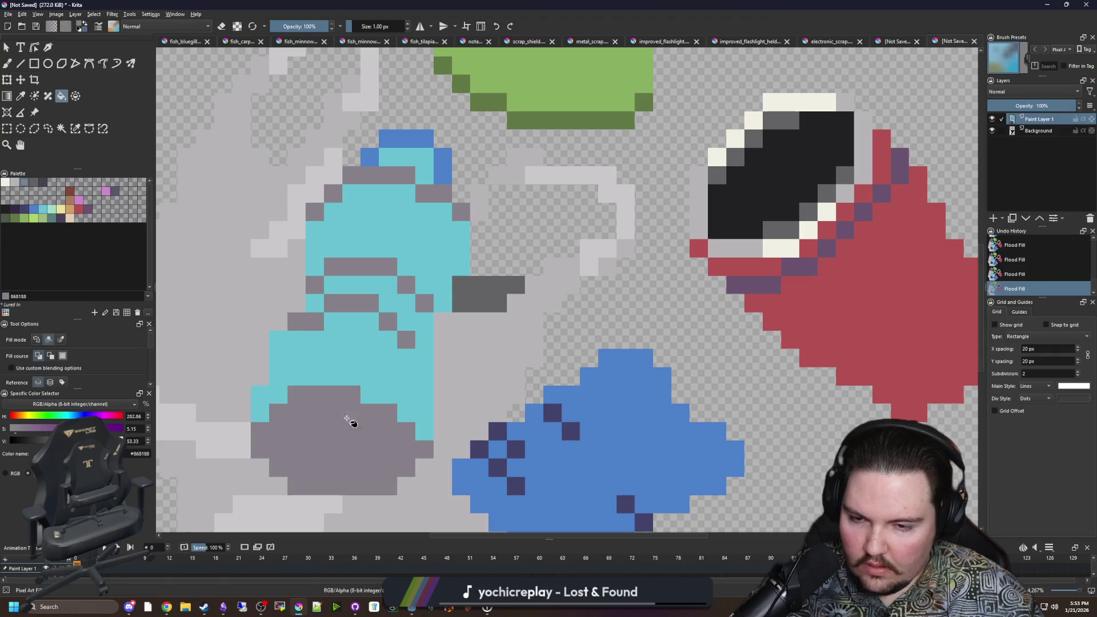
# Step: Sample the bottle's cyan, darken it, and paint shading pixels near the lower bottle
pyautogui.scroll(1, 360, 400)
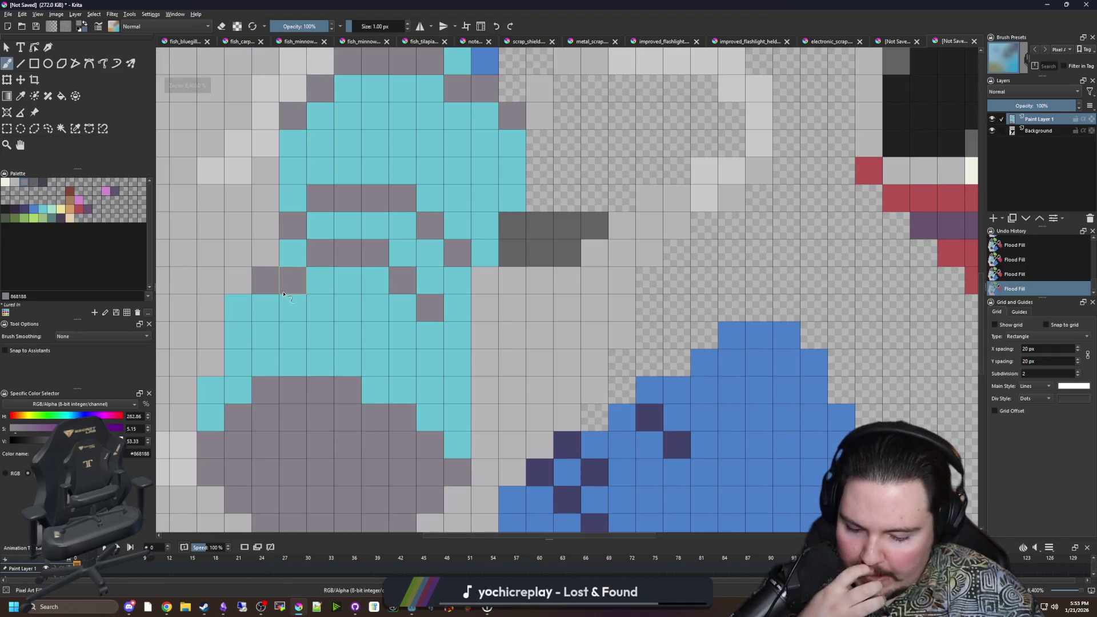
pyautogui.press('p')
pyautogui.click(309, 337)
pyautogui.press('b')
pyautogui.press('k')
pyautogui.click(347, 391)
pyautogui.click(374, 390)
pyautogui.scroll(-2, 343, 394)
pyautogui.scroll(1, 337, 389)
pyautogui.click(323, 386)
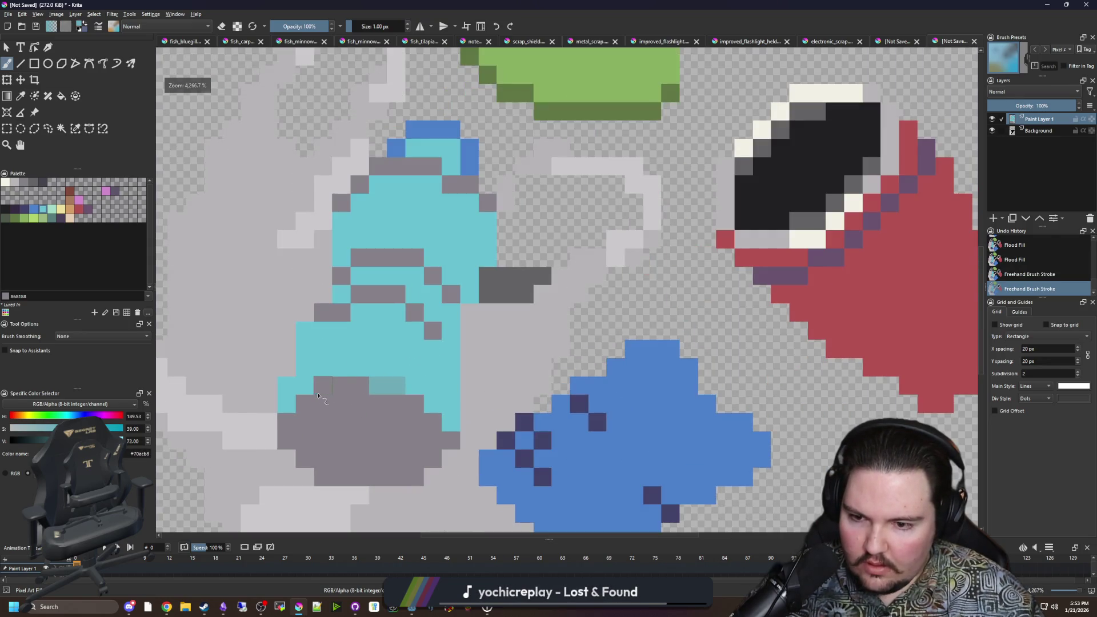
pyautogui.click(287, 422)
# Step: Shade the bottle darker teal along the label lines, top rows, and both sides
pyautogui.moveTo(373, 296)
pyautogui.mouseDown()
pyautogui.moveTo(397, 294)
pyautogui.moveTo(433, 331)
pyautogui.mouseUp()
pyautogui.moveTo(414, 258); pyautogui.dragTo(377, 258)
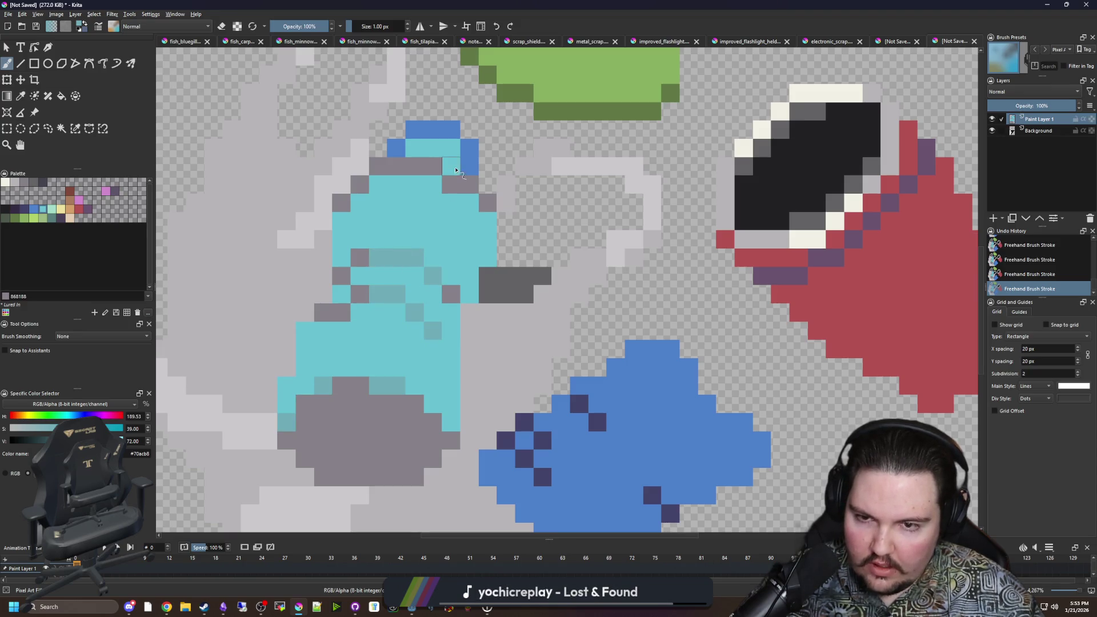
pyautogui.moveTo(456, 184)
pyautogui.mouseDown()
pyautogui.moveTo(377, 184)
pyautogui.moveTo(394, 169)
pyautogui.moveTo(378, 166)
pyautogui.mouseUp()
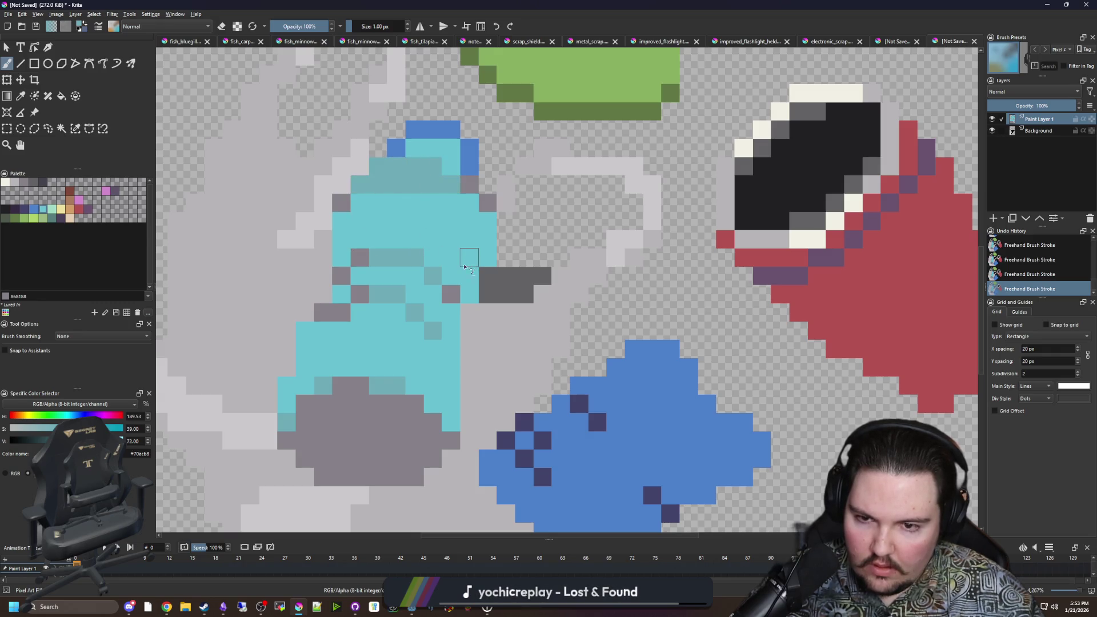
pyautogui.moveTo(454, 274)
pyautogui.mouseDown()
pyautogui.moveTo(451, 257)
pyautogui.moveTo(487, 223)
pyautogui.moveTo(487, 251)
pyautogui.moveTo(469, 223)
pyautogui.moveTo(451, 331)
pyautogui.moveTo(414, 384)
pyautogui.moveTo(433, 368)
pyautogui.moveTo(455, 423)
pyautogui.moveTo(451, 313)
pyautogui.mouseUp()
pyautogui.moveTo(306, 368)
pyautogui.mouseDown()
pyautogui.moveTo(310, 342)
pyautogui.moveTo(320, 372)
pyautogui.moveTo(285, 405)
pyautogui.moveTo(343, 334)
pyautogui.mouseUp()
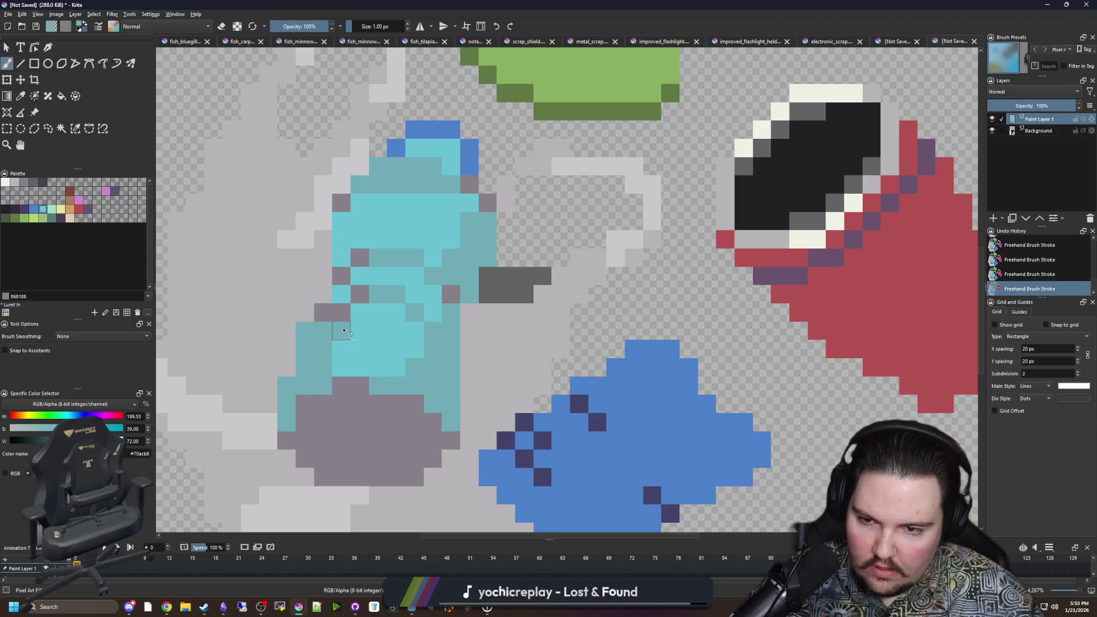
pyautogui.moveTo(356, 274)
pyautogui.mouseDown()
pyautogui.moveTo(342, 226)
pyautogui.moveTo(380, 200)
pyautogui.moveTo(376, 217)
pyautogui.mouseUp()
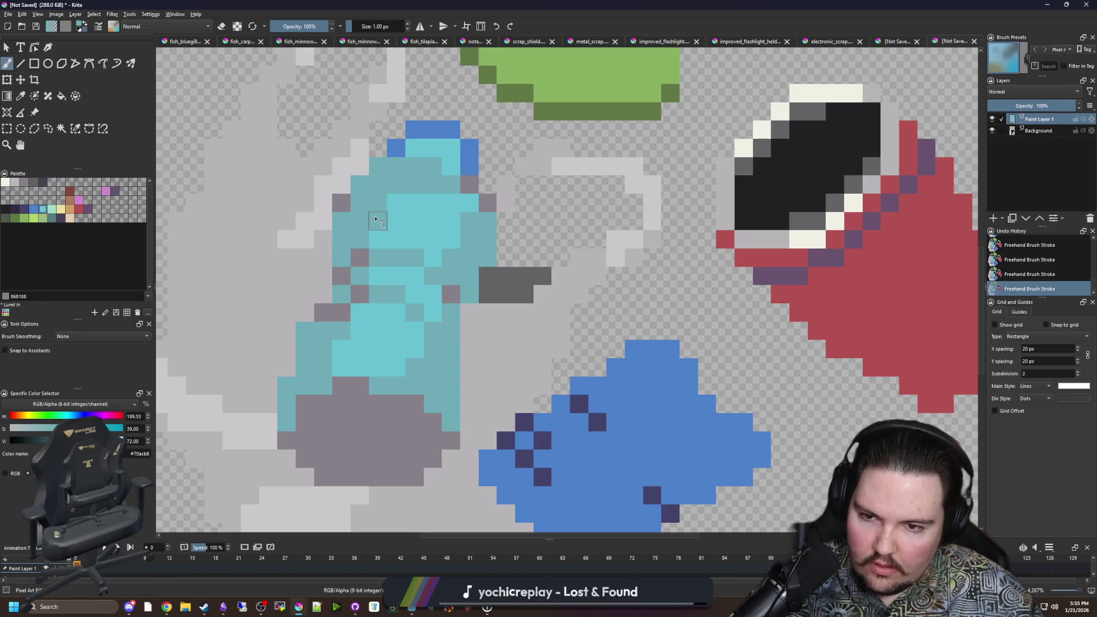
pyautogui.scroll(-10, 382, 277)
pyautogui.scroll(-2, 378, 262)
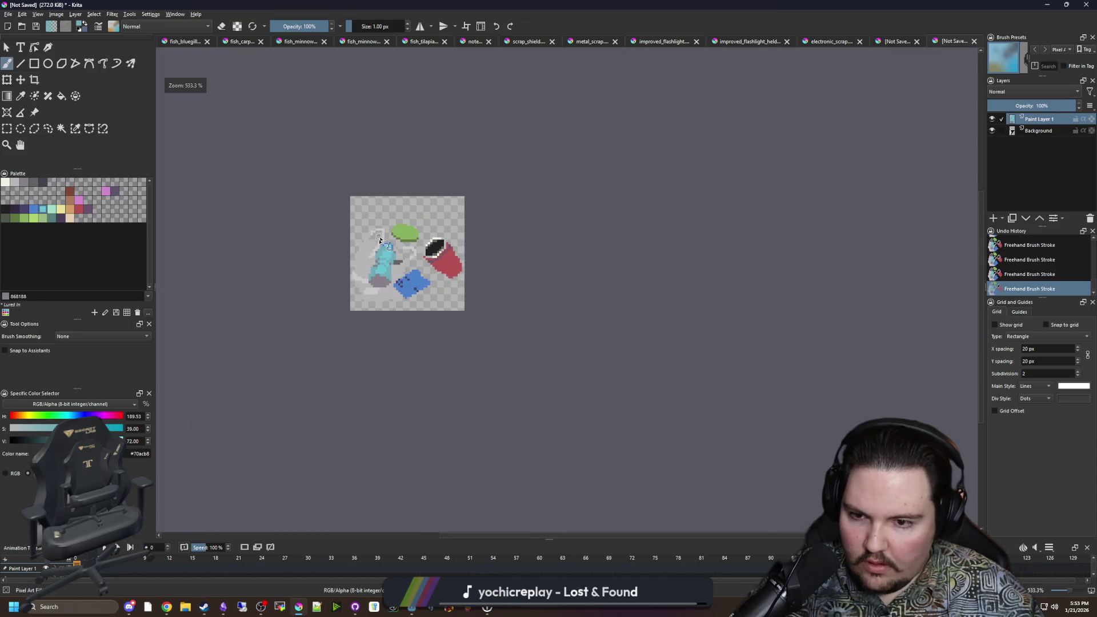
pyautogui.scroll(8, 378, 262)
pyautogui.scroll(2, 379, 262)
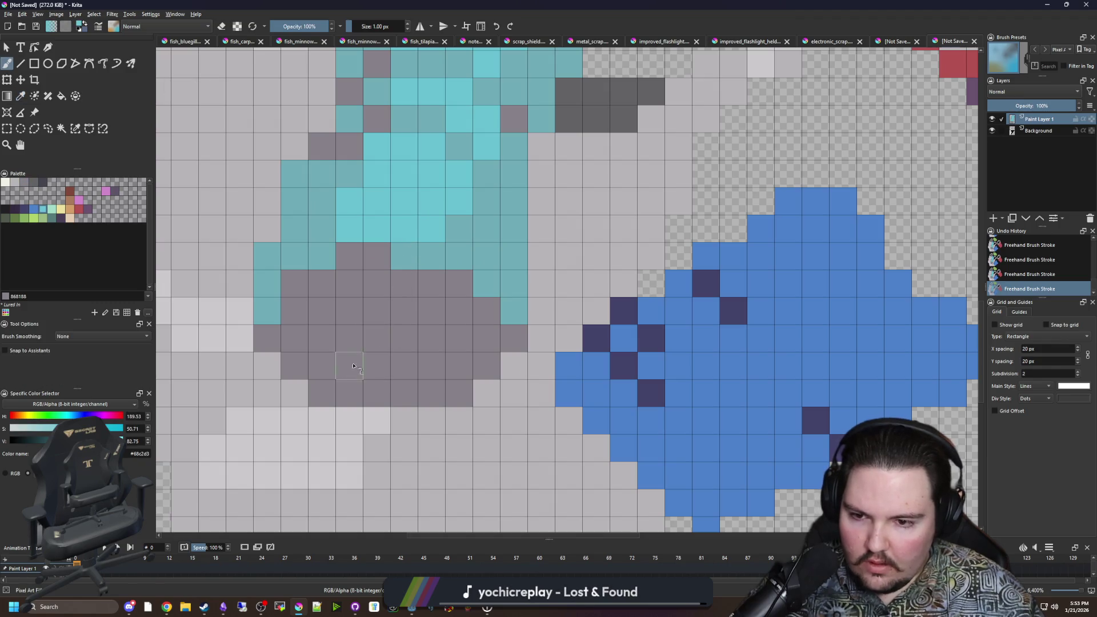
# Step: Paint a cyan band across the grey base and give its end cells muted teal
pyautogui.moveTo(303, 347)
pyautogui.mouseDown()
pyautogui.moveTo(365, 366)
pyautogui.moveTo(469, 365)
pyautogui.moveTo(484, 321)
pyautogui.mouseUp()
pyautogui.keyDown('ctrl'); pyautogui.click(476, 183); pyautogui.keyUp('ctrl')
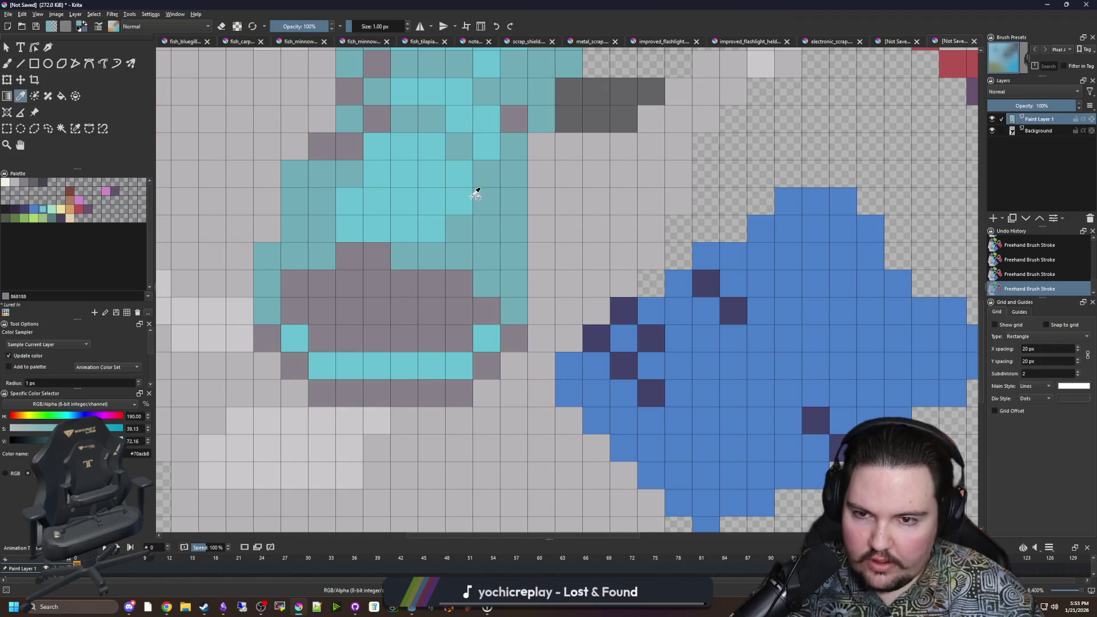
pyautogui.click(320, 365)
pyautogui.click(486, 338)
pyautogui.click(459, 365)
pyautogui.click(322, 340)
# Step: Sample the grey from the bottle base and recentre the view on the painting
pyautogui.scroll(-3, 355, 366)
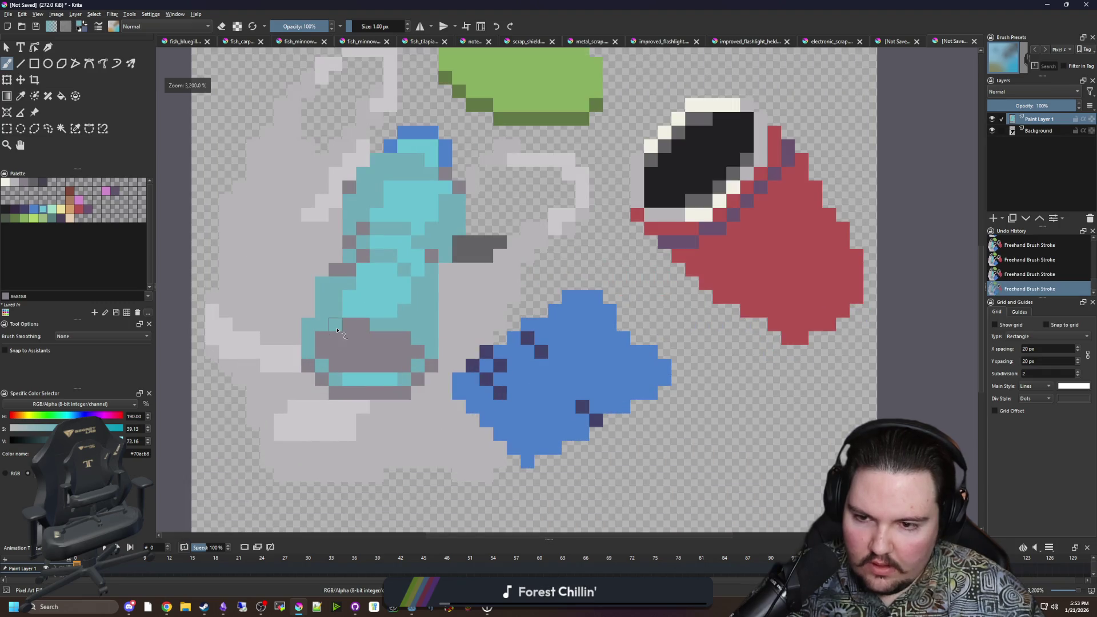
pyautogui.scroll(-1, 367, 361)
pyautogui.scroll(5, 454, 349)
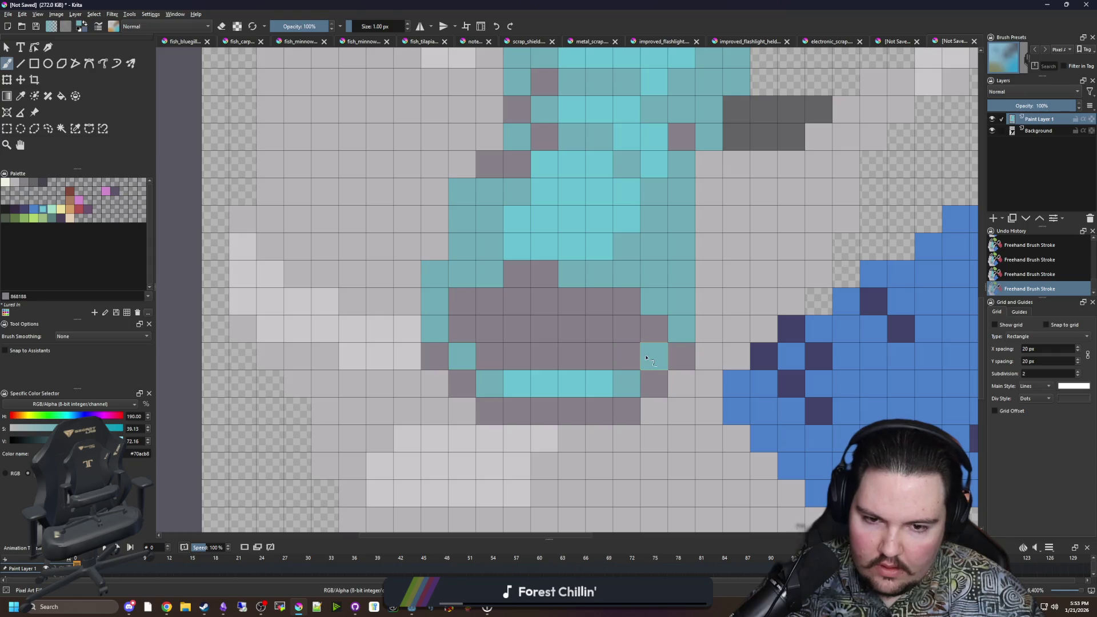
pyautogui.keyDown('ctrl'); pyautogui.click(559, 350); pyautogui.keyUp('ctrl')
pyautogui.scroll(-5, 365, 369)
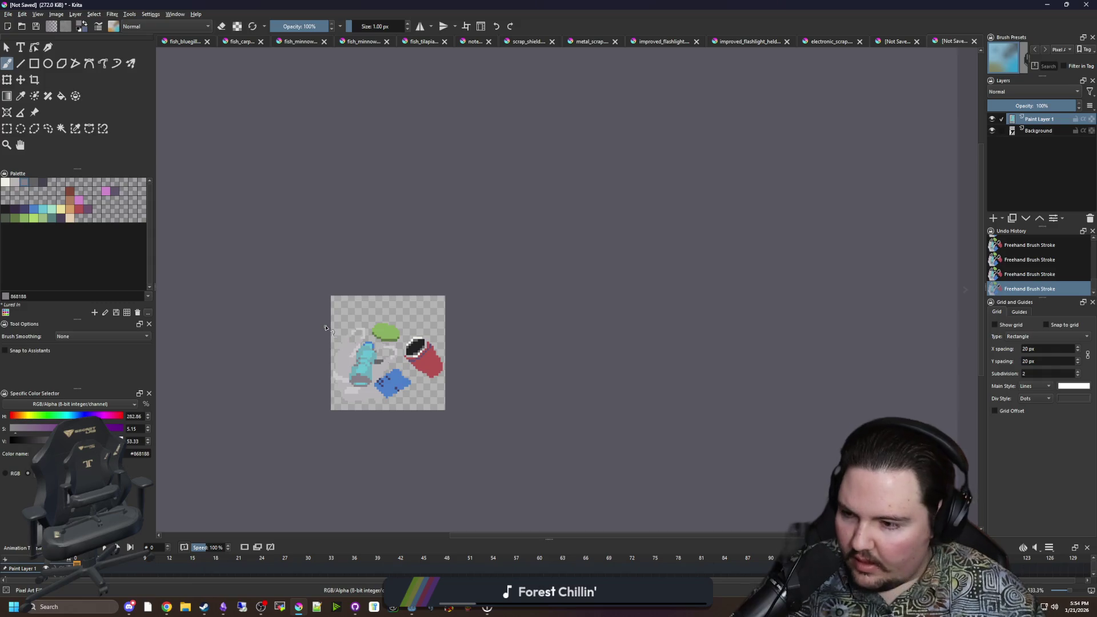
pyautogui.scroll(4, 400, 379)
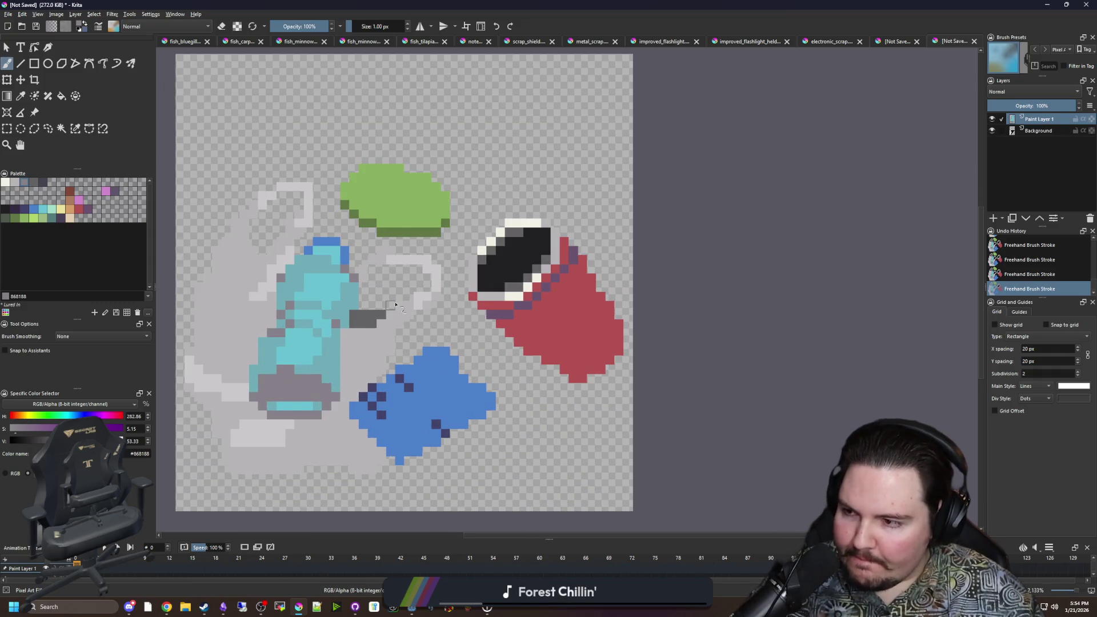
pyautogui.scroll(-1, 446, 305)
pyautogui.scroll(1, 361, 352)
pyautogui.moveTo(534, 350); pyautogui.dragTo(474, 288)
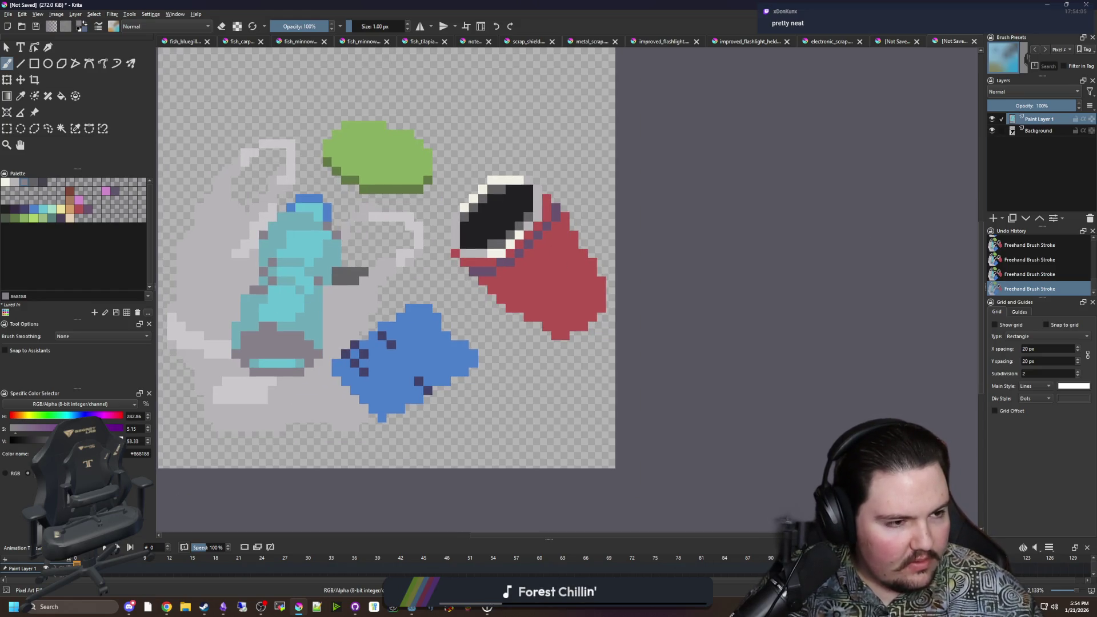
pyautogui.hotkey('alt', 'Tab')
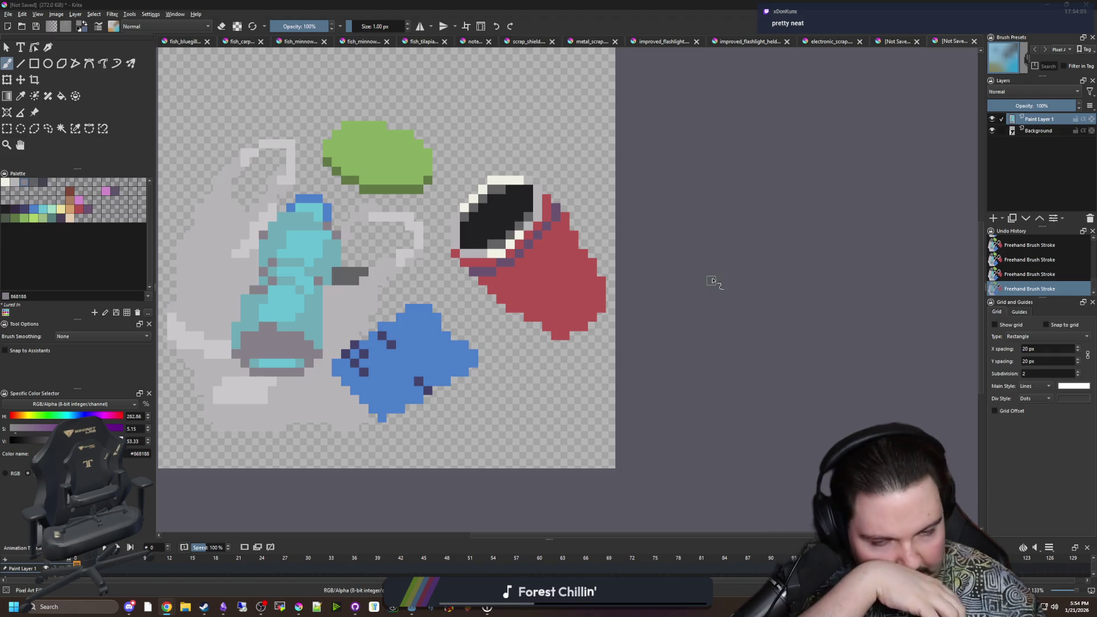
pyautogui.scroll(2, 379, 292)
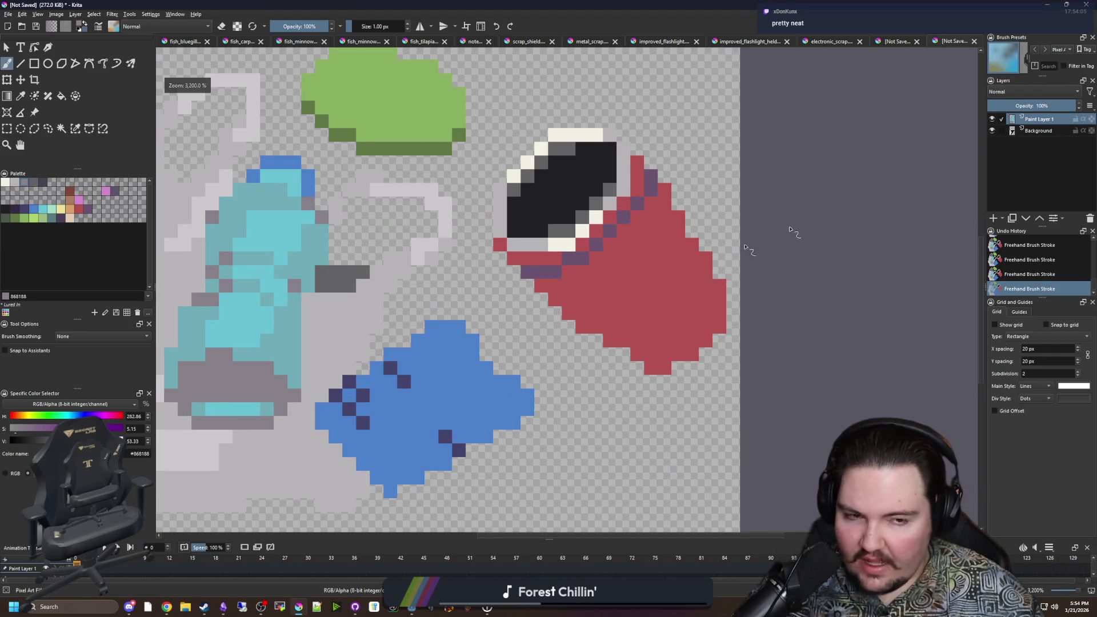
pyautogui.click(991, 118)
# Step: Check the layers' visibility, then add Paint Layer 2 above the Background
pyautogui.click(992, 118)
pyautogui.click(992, 131)
pyautogui.click(992, 131)
pyautogui.click(990, 131)
pyautogui.click(991, 131)
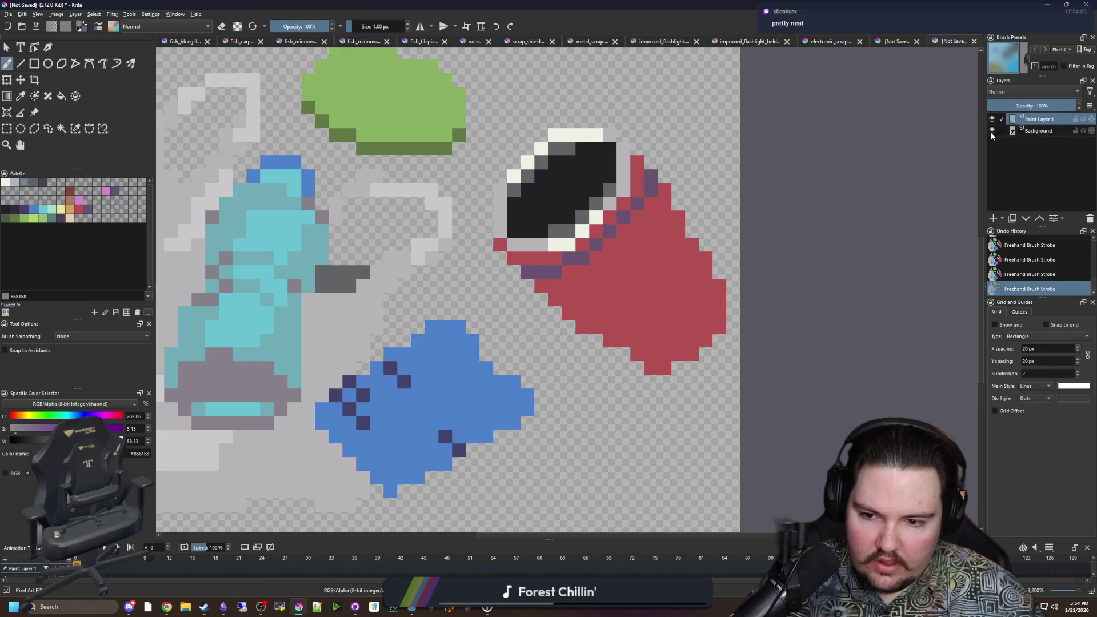
pyautogui.click(1026, 132)
pyautogui.click(993, 218)
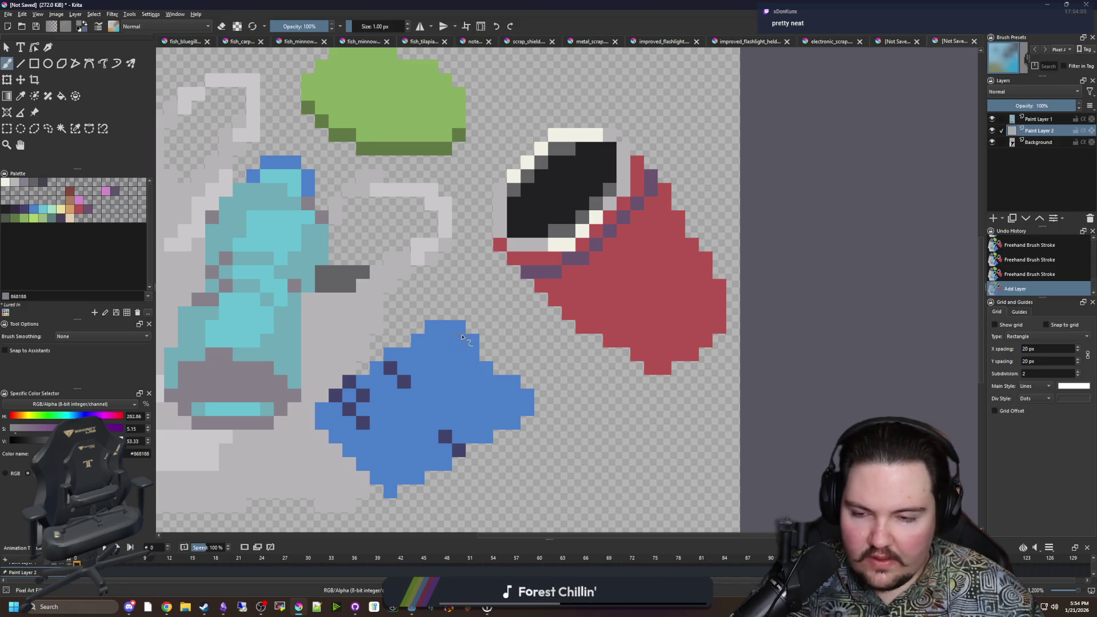
# Step: Paint cream-white #f2f0e5 strips and bands across the blue piece
pyautogui.scroll(-1, 368, 327)
pyautogui.click(6, 183)
pyautogui.moveTo(365, 277)
pyautogui.mouseDown()
pyautogui.moveTo(402, 292)
pyautogui.moveTo(517, 420)
pyautogui.moveTo(506, 326)
pyautogui.moveTo(425, 234)
pyautogui.moveTo(425, 194)
pyautogui.moveTo(434, 243)
pyautogui.moveTo(442, 209)
pyautogui.moveTo(446, 269)
pyautogui.moveTo(483, 288)
pyautogui.moveTo(514, 285)
pyautogui.moveTo(503, 363)
pyautogui.moveTo(551, 394)
pyautogui.mouseUp()
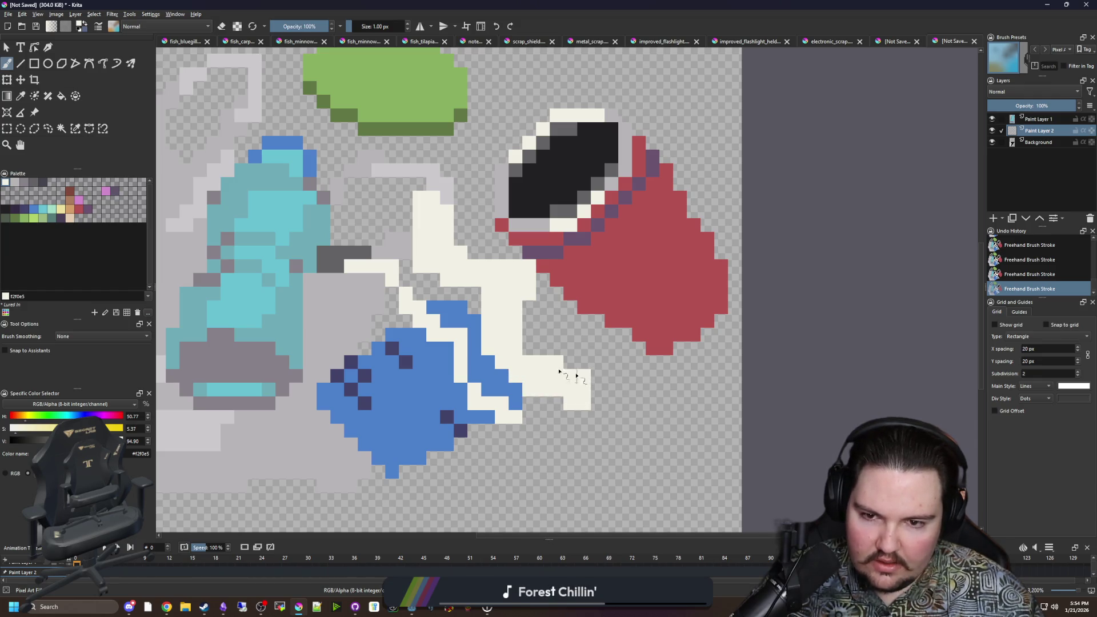
pyautogui.scroll(1, 515, 277)
pyautogui.scroll(1, 497, 304)
pyautogui.moveTo(552, 436)
pyautogui.mouseDown()
pyautogui.moveTo(366, 251)
pyautogui.moveTo(524, 430)
pyautogui.moveTo(497, 372)
pyautogui.moveTo(566, 432)
pyautogui.mouseUp()
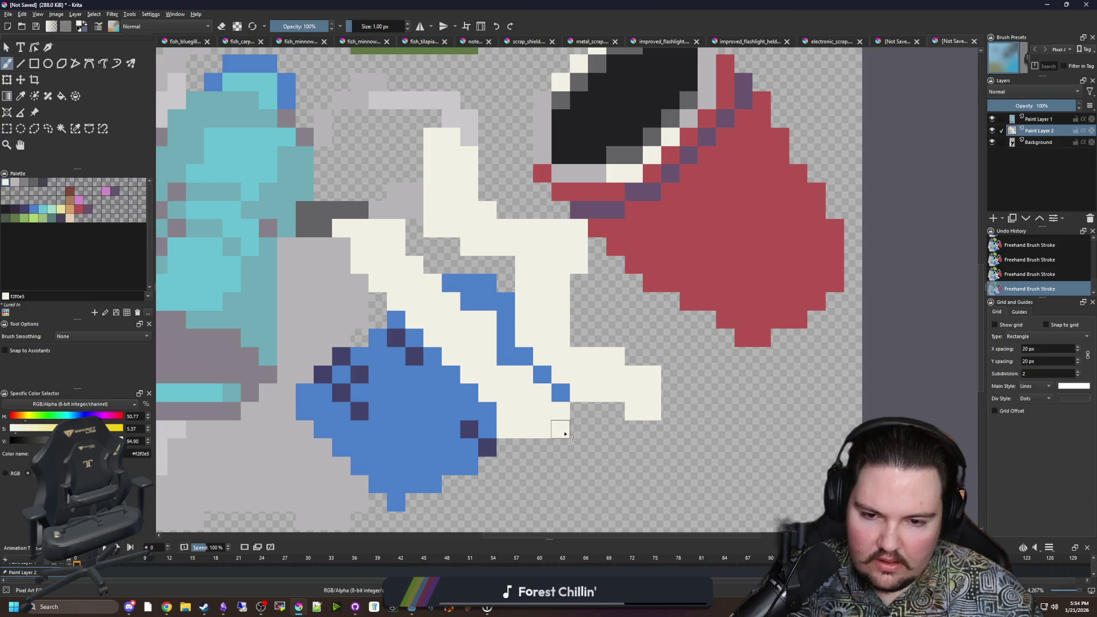
pyautogui.moveTo(489, 409)
pyautogui.mouseDown()
pyautogui.moveTo(431, 343)
pyautogui.moveTo(443, 399)
pyautogui.mouseUp()
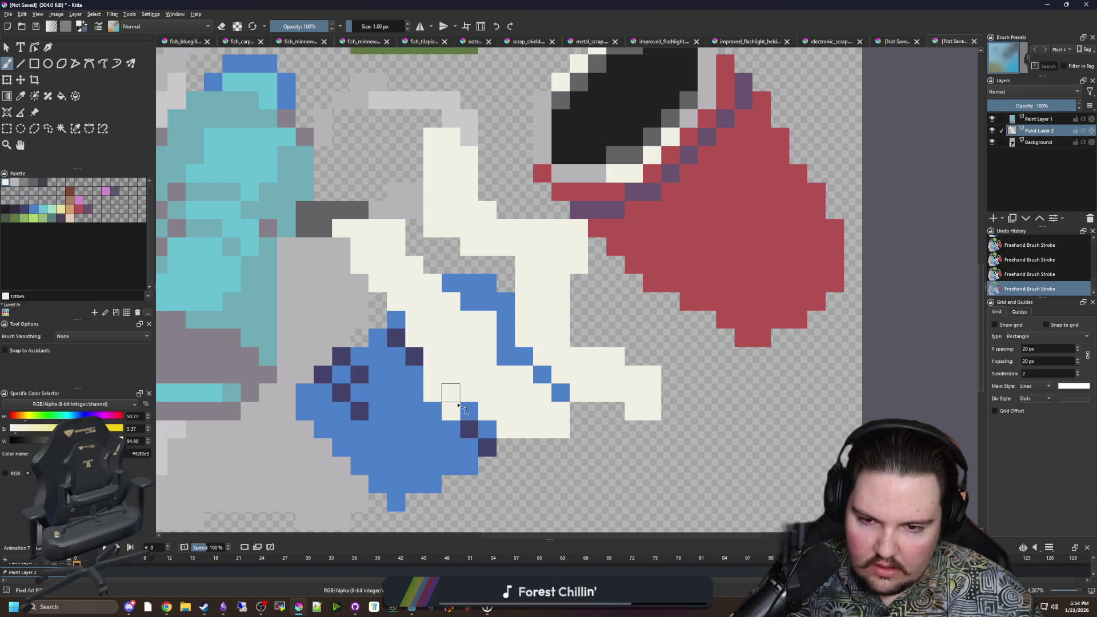
# Step: Shade the lower cream rows light grey, undoing one misplaced stroke
pyautogui.scroll(-5, 448, 373)
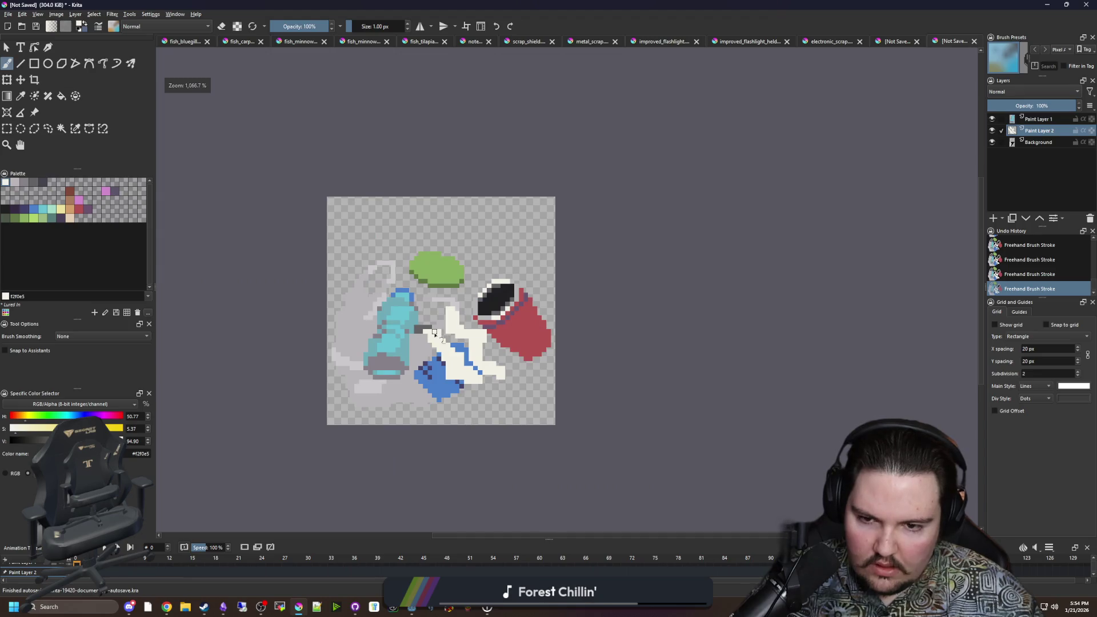
pyautogui.scroll(4, 468, 368)
pyautogui.scroll(1, 468, 369)
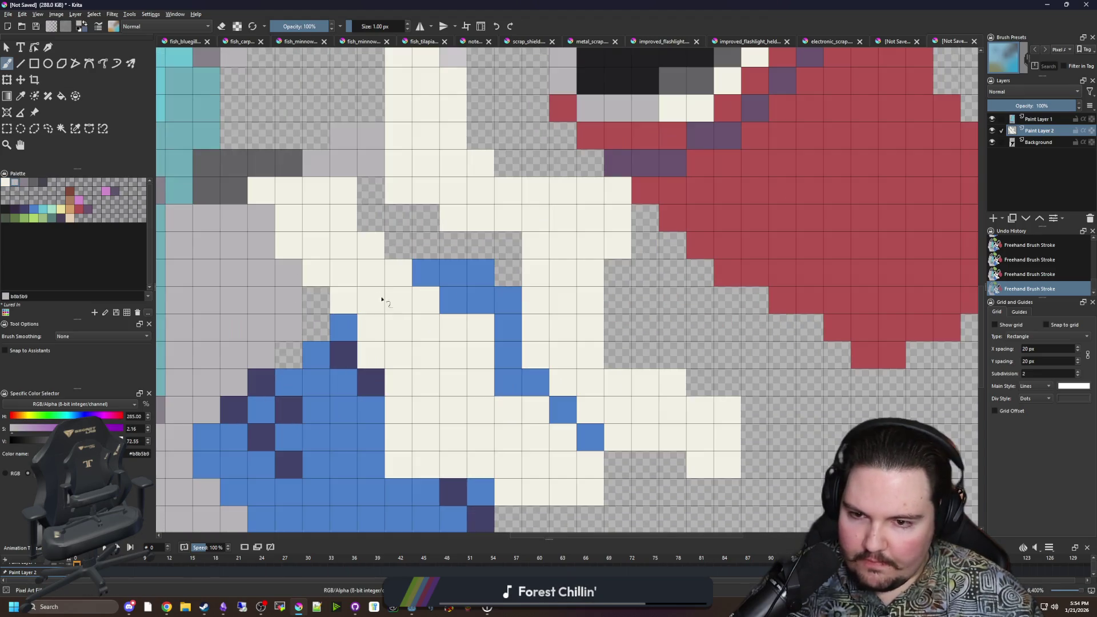
pyautogui.scroll(1, 379, 298)
pyautogui.moveTo(366, 257)
pyautogui.mouseDown()
pyautogui.moveTo(308, 261)
pyautogui.moveTo(377, 273)
pyautogui.moveTo(426, 300)
pyautogui.moveTo(346, 303)
pyautogui.mouseUp()
pyautogui.hotkey('ctrl', 'z')
pyautogui.moveTo(482, 405)
pyautogui.mouseDown()
pyautogui.moveTo(420, 409)
pyautogui.moveTo(468, 391)
pyautogui.mouseUp()
pyautogui.moveTo(405, 436); pyautogui.dragTo(449, 436)
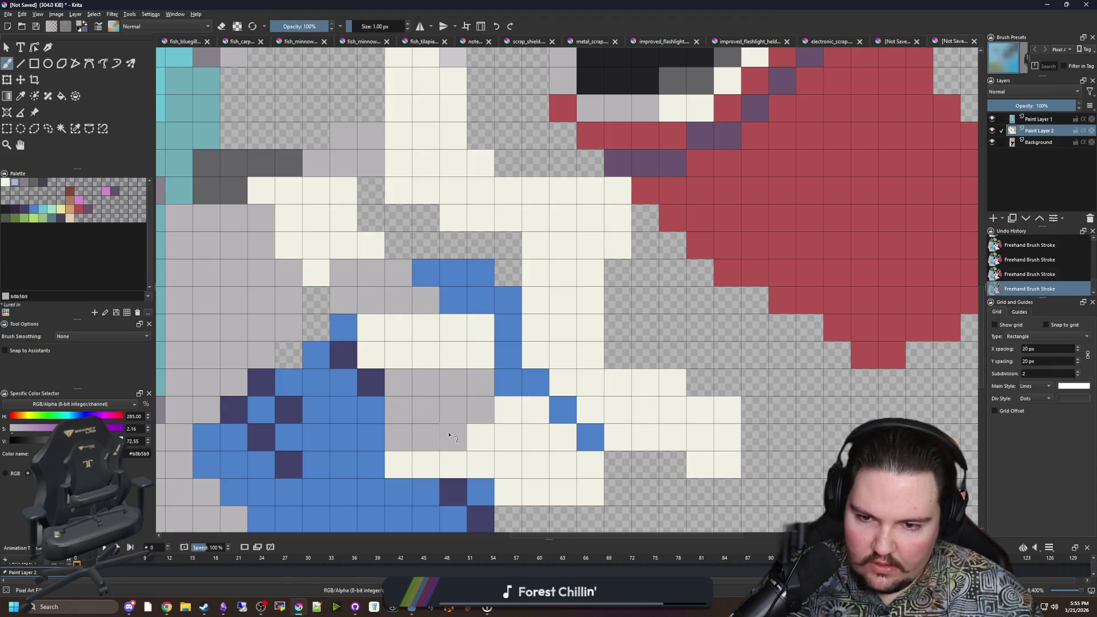
# Step: Grey out more cream cells beside and above the blue piece
pyautogui.click(410, 460)
pyautogui.moveTo(594, 273)
pyautogui.mouseDown()
pyautogui.moveTo(541, 289)
pyautogui.moveTo(588, 329)
pyautogui.moveTo(535, 327)
pyautogui.mouseUp()
pyautogui.scroll(2, 507, 355)
pyautogui.moveTo(497, 265)
pyautogui.mouseDown()
pyautogui.moveTo(400, 254)
pyautogui.moveTo(462, 205)
pyautogui.moveTo(419, 217)
pyautogui.moveTo(457, 224)
pyautogui.mouseUp()
pyautogui.scroll(-5, 457, 225)
pyautogui.scroll(-3, 457, 225)
pyautogui.scroll(6, 502, 221)
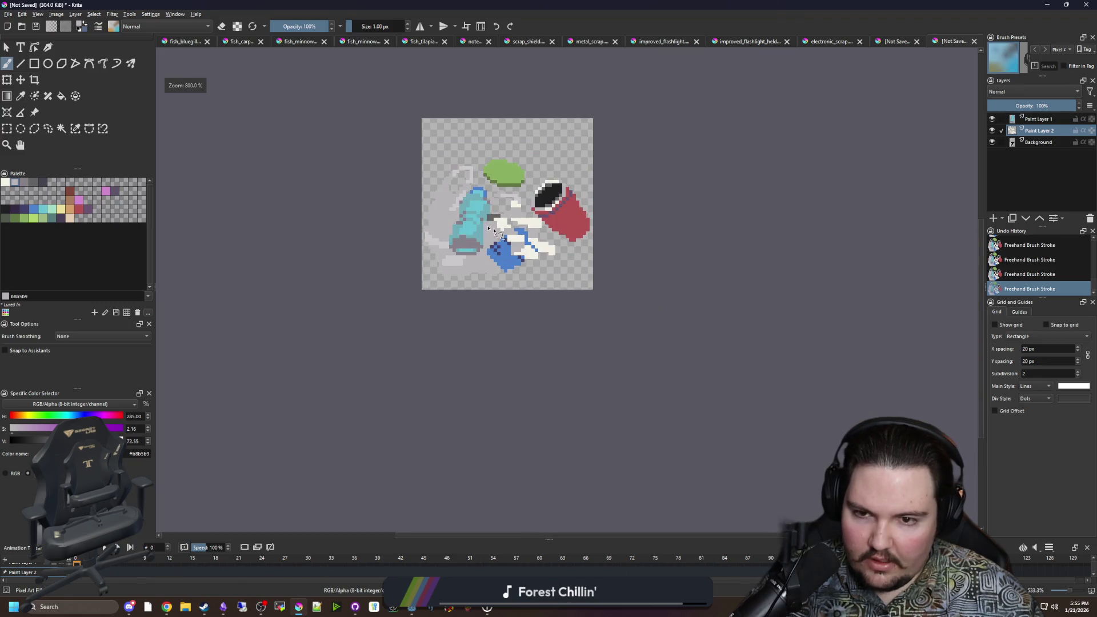
pyautogui.scroll(1, 503, 221)
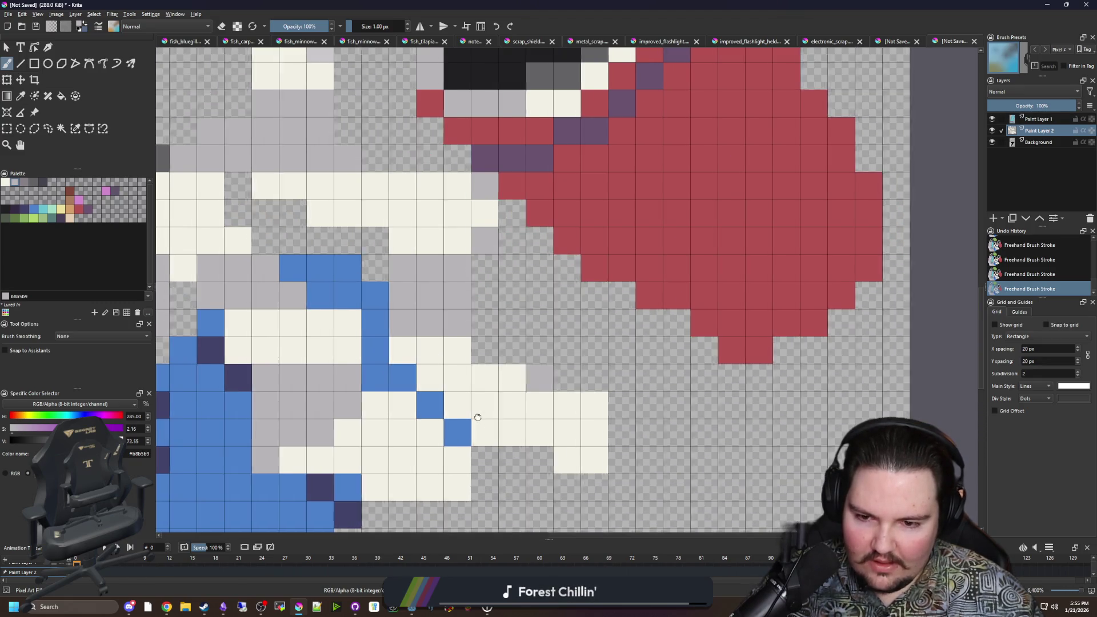
pyautogui.scroll(1, 478, 343)
pyautogui.scroll(-7, 477, 344)
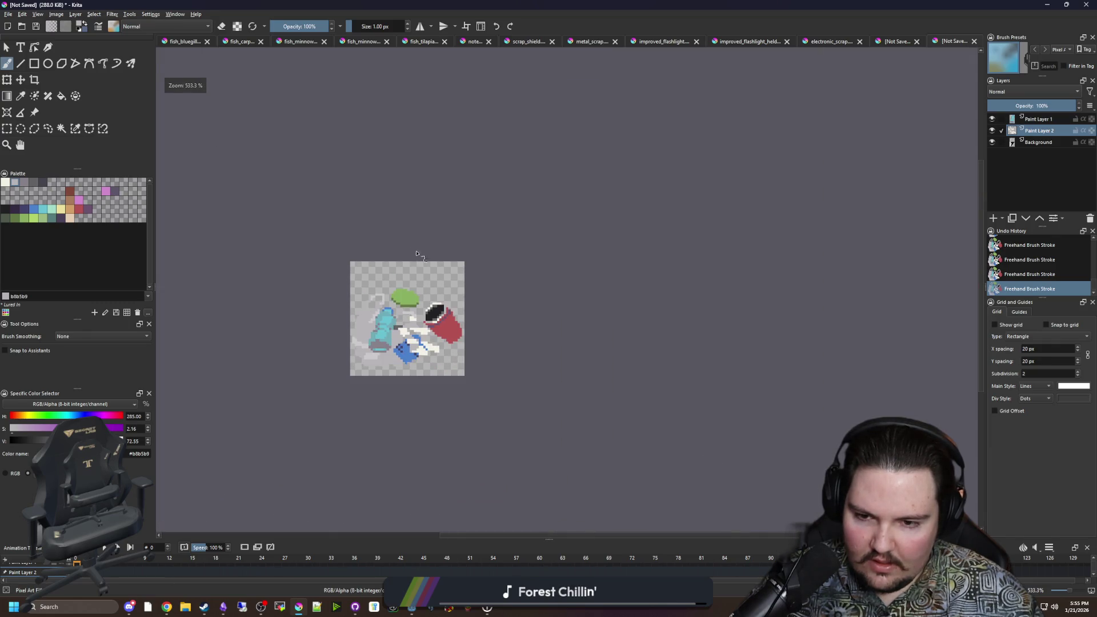
pyautogui.scroll(1, 347, 349)
pyautogui.scroll(1, 346, 350)
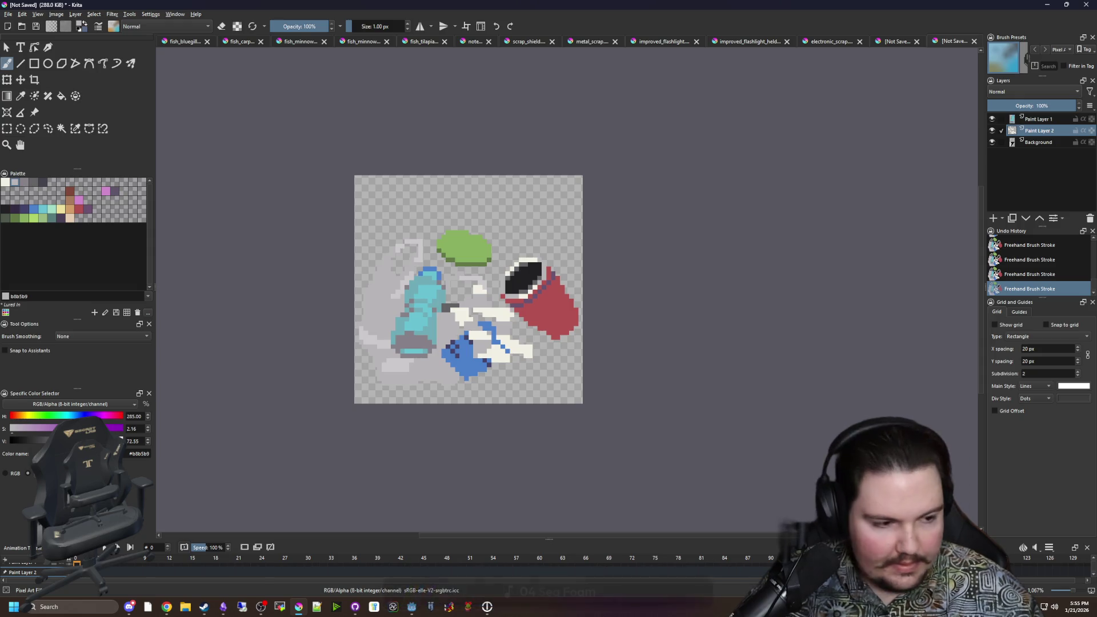
# Step: Check the browser reference, then add Paint Layer 3 on top of the stack
pyautogui.hotkey('alt', 'Tab')
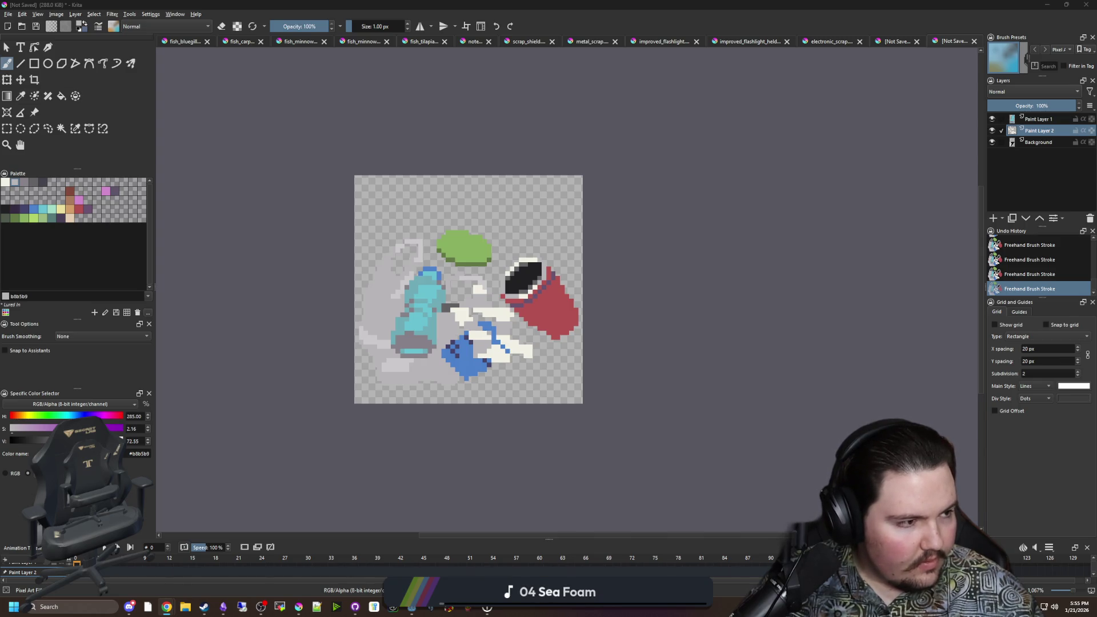
pyautogui.hotkey('alt', 'Tab')
pyautogui.scroll(2, 581, 309)
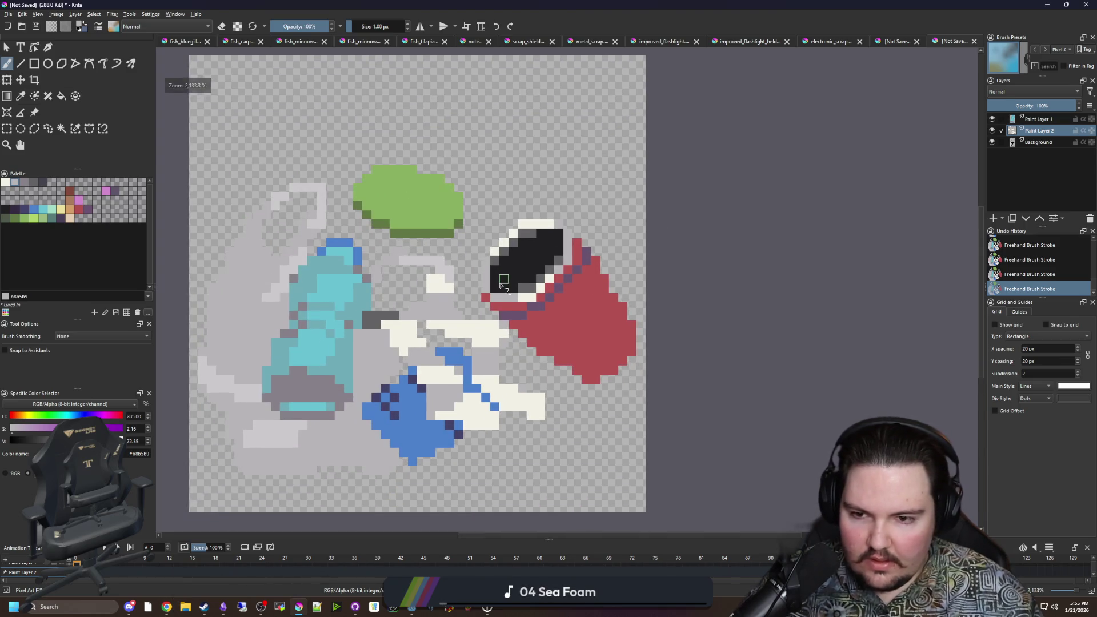
pyautogui.scroll(-2, 581, 308)
pyautogui.click(995, 219)
pyautogui.scroll(1, 560, 394)
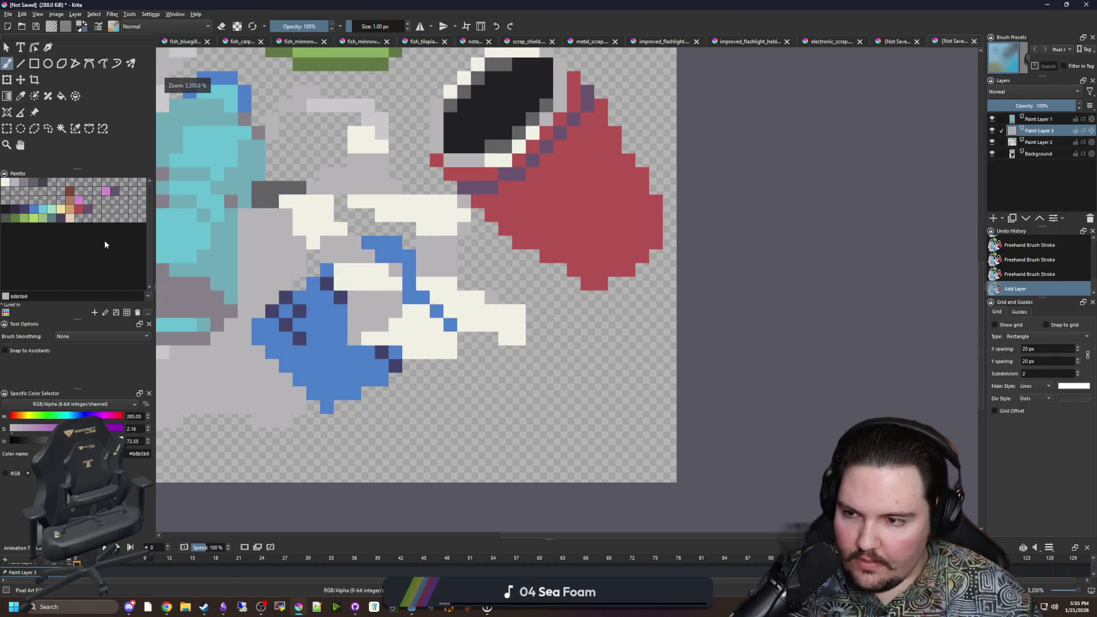
# Step: Outline a dark green blob below the red cup and fill its inside
pyautogui.click(16, 220)
pyautogui.scroll(1, 539, 422)
pyautogui.scroll(-1, 497, 441)
pyautogui.scroll(1, 498, 441)
pyautogui.scroll(-1, 540, 453)
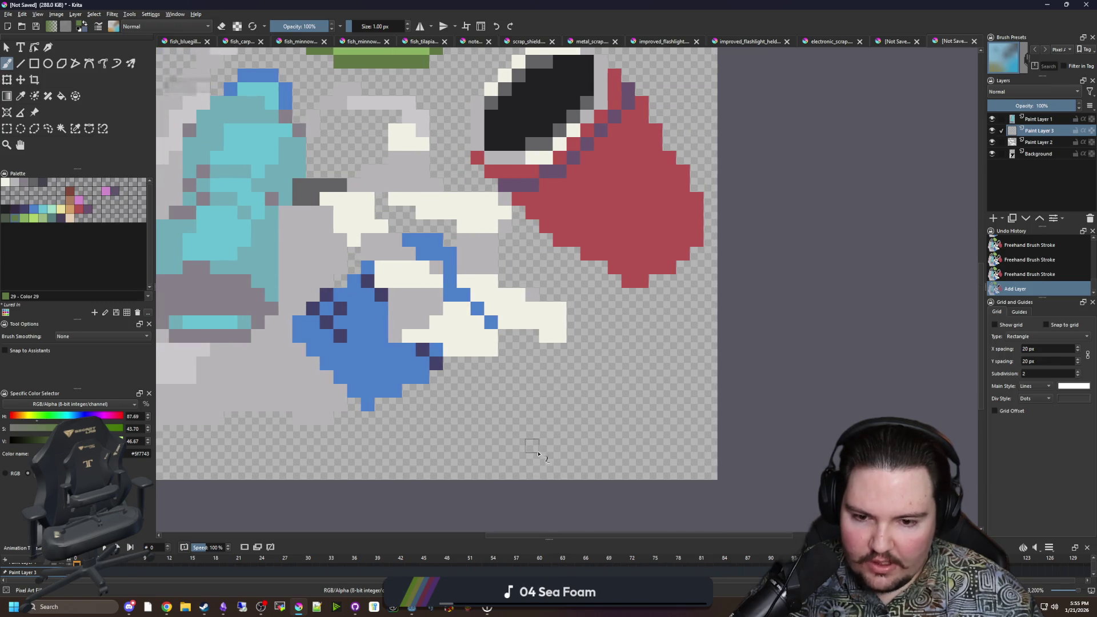
pyautogui.moveTo(490, 430)
pyautogui.mouseDown()
pyautogui.moveTo(534, 460)
pyautogui.moveTo(651, 444)
pyautogui.moveTo(665, 360)
pyautogui.moveTo(531, 309)
pyautogui.moveTo(494, 434)
pyautogui.moveTo(514, 434)
pyautogui.mouseUp()
pyautogui.press('f')
pyautogui.click(568, 405)
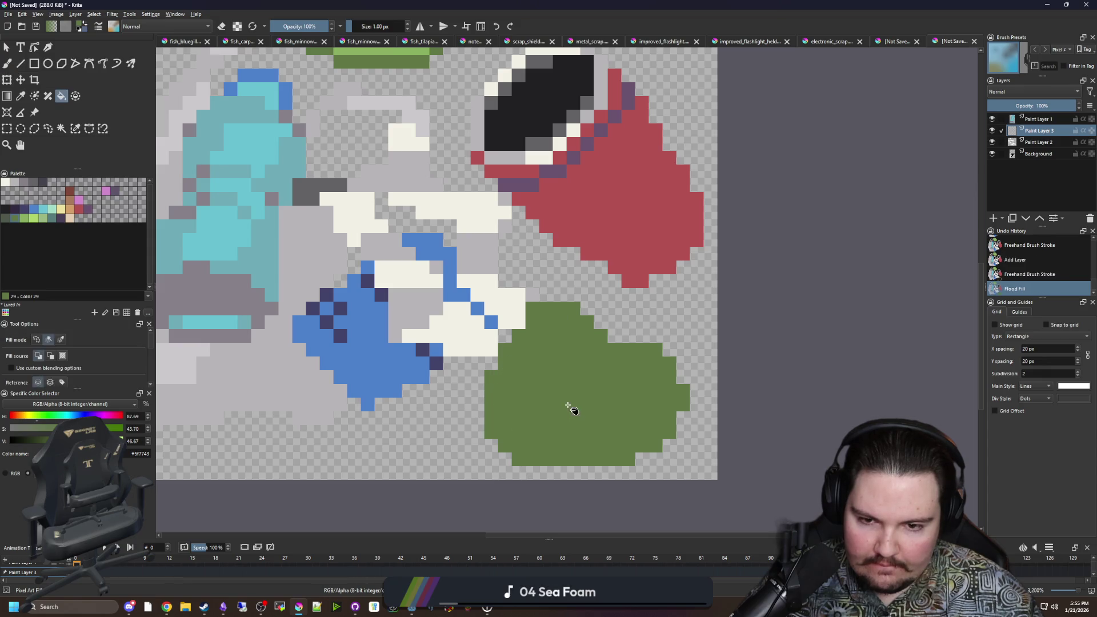
pyautogui.press('b')
# Step: Extend the blob's upper-left edge with green pixels and refill the blob teal
pyautogui.scroll(1, 567, 339)
pyautogui.moveTo(484, 299); pyautogui.dragTo(448, 336)
pyautogui.click(502, 280)
pyautogui.click(503, 261)
pyautogui.scroll(2, 682, 432)
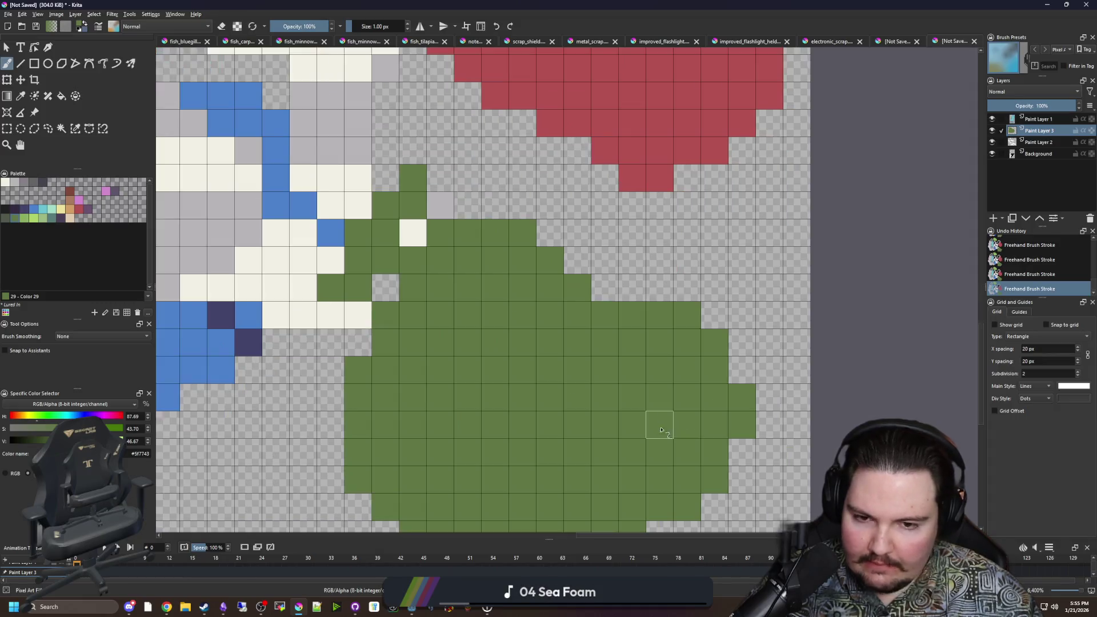
pyautogui.press('f')
pyautogui.click(396, 318)
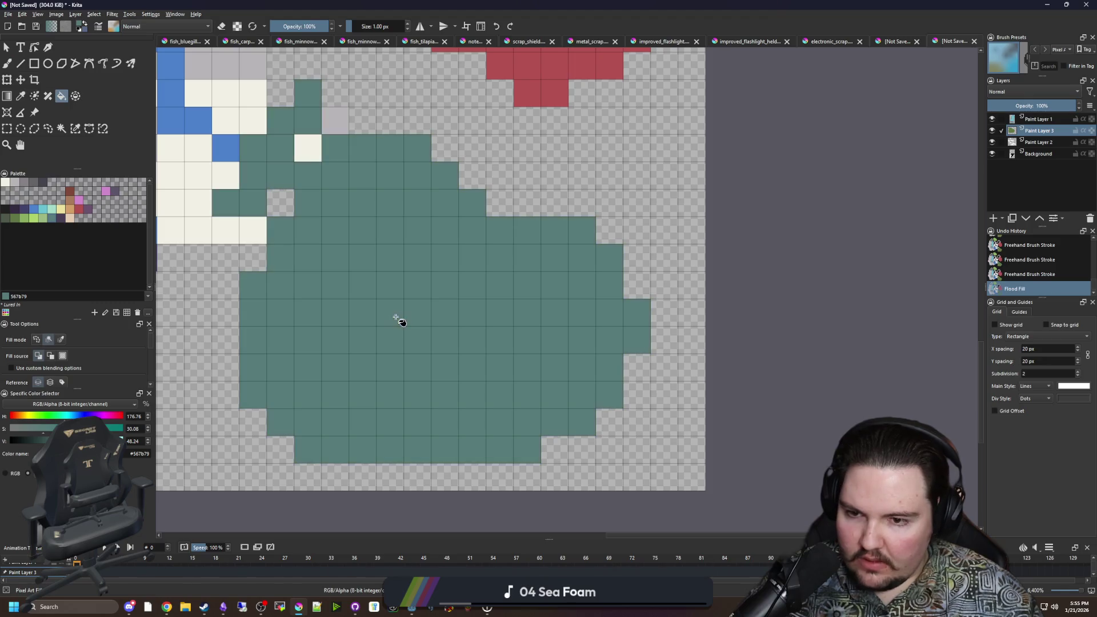
pyautogui.moveTo(396, 318); pyautogui.dragTo(421, 350)
# Step: Select the teal area and paint dark grey patches on its lower left and middle right
pyautogui.click(46, 219)
pyautogui.press('b')
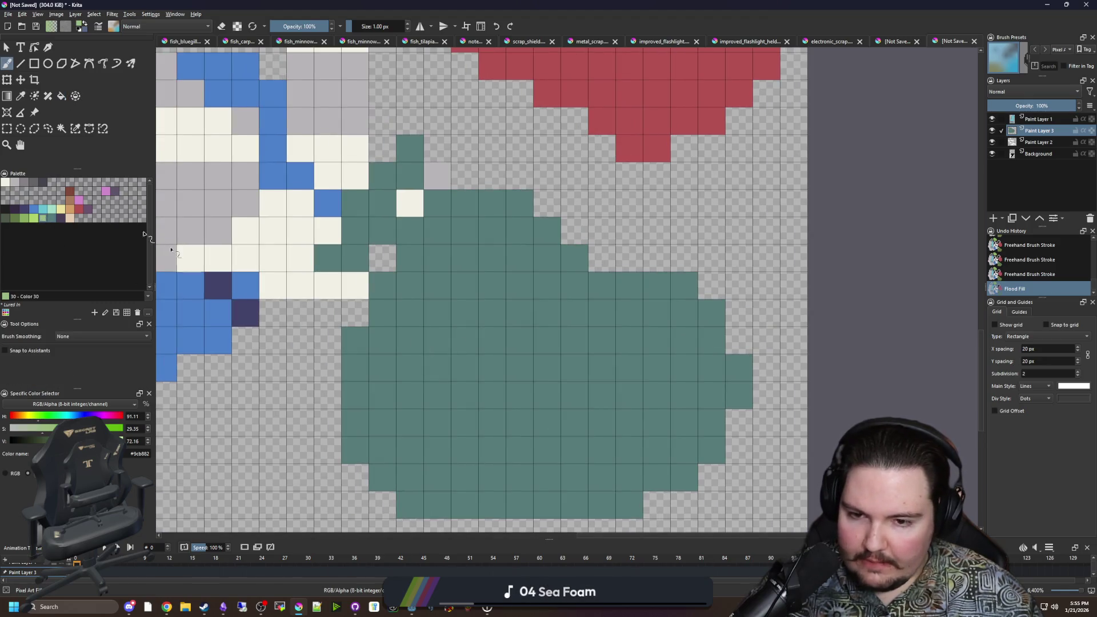
pyautogui.click(62, 128)
pyautogui.click(312, 297)
pyautogui.click(34, 181)
pyautogui.press('b')
pyautogui.moveTo(354, 340)
pyautogui.mouseDown()
pyautogui.moveTo(445, 448)
pyautogui.moveTo(552, 455)
pyautogui.moveTo(493, 422)
pyautogui.mouseUp()
pyautogui.moveTo(642, 311)
pyautogui.mouseDown()
pyautogui.moveTo(578, 335)
pyautogui.moveTo(656, 306)
pyautogui.moveTo(627, 365)
pyautogui.moveTo(667, 357)
pyautogui.moveTo(660, 366)
pyautogui.mouseUp()
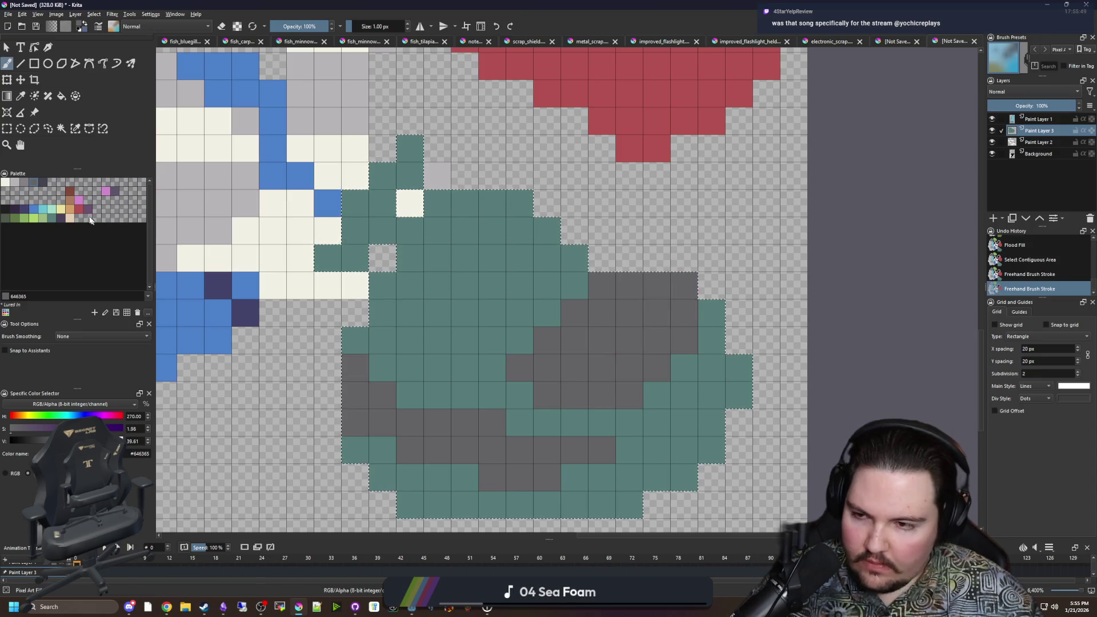
# Step: Add light green highlights in the teal piece's middle, then deselect
pyautogui.click(47, 219)
pyautogui.moveTo(466, 286)
pyautogui.mouseDown()
pyautogui.moveTo(434, 286)
pyautogui.moveTo(537, 240)
pyautogui.moveTo(491, 312)
pyautogui.mouseUp()
pyautogui.moveTo(489, 389); pyautogui.dragTo(394, 364)
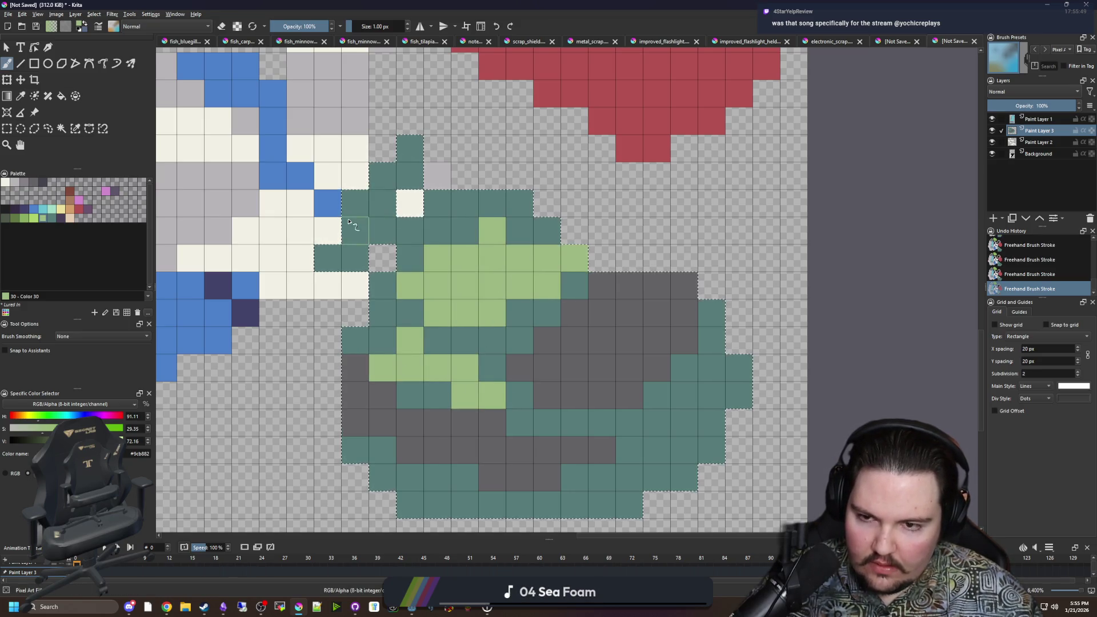
pyautogui.scroll(-2, 190, 258)
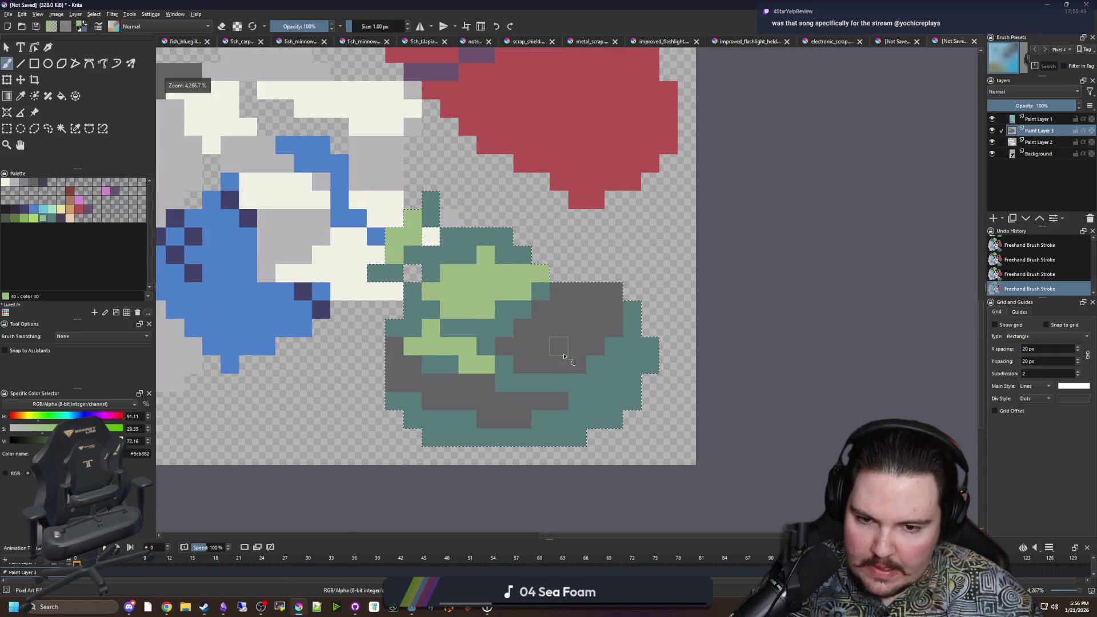
pyautogui.hotkey('ctrl', 'shift', 'a')
pyautogui.scroll(2, 280, 326)
pyautogui.scroll(-2, 498, 290)
pyautogui.scroll(-1, 498, 290)
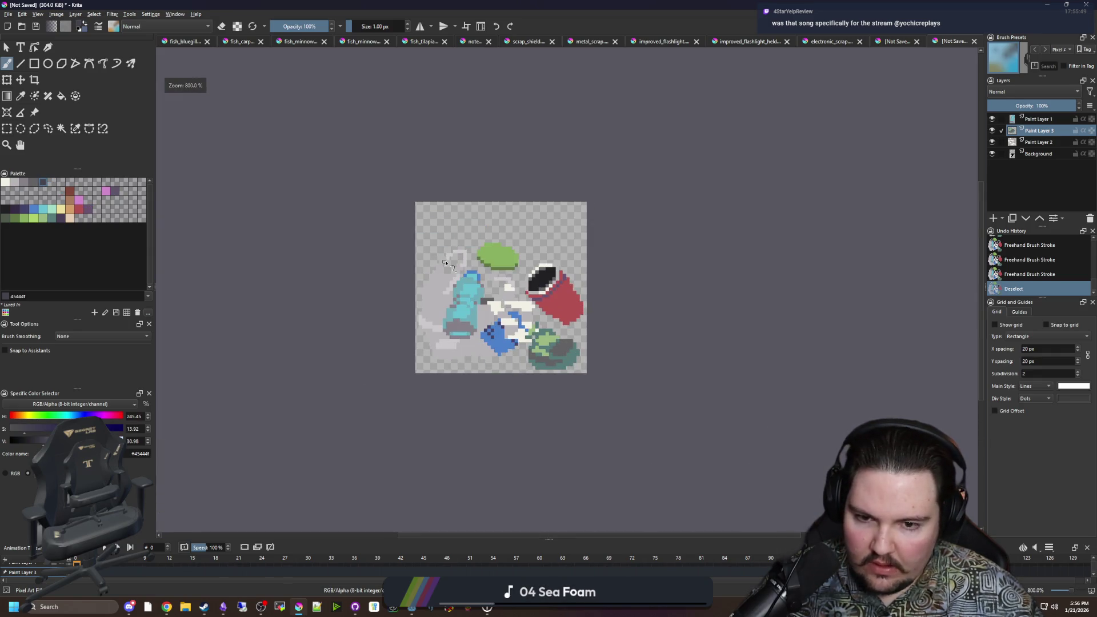
# Step: Move the artwork on all four layers about 48 px up the canvas
pyautogui.scroll(1, 498, 290)
pyautogui.scroll(1, 498, 290)
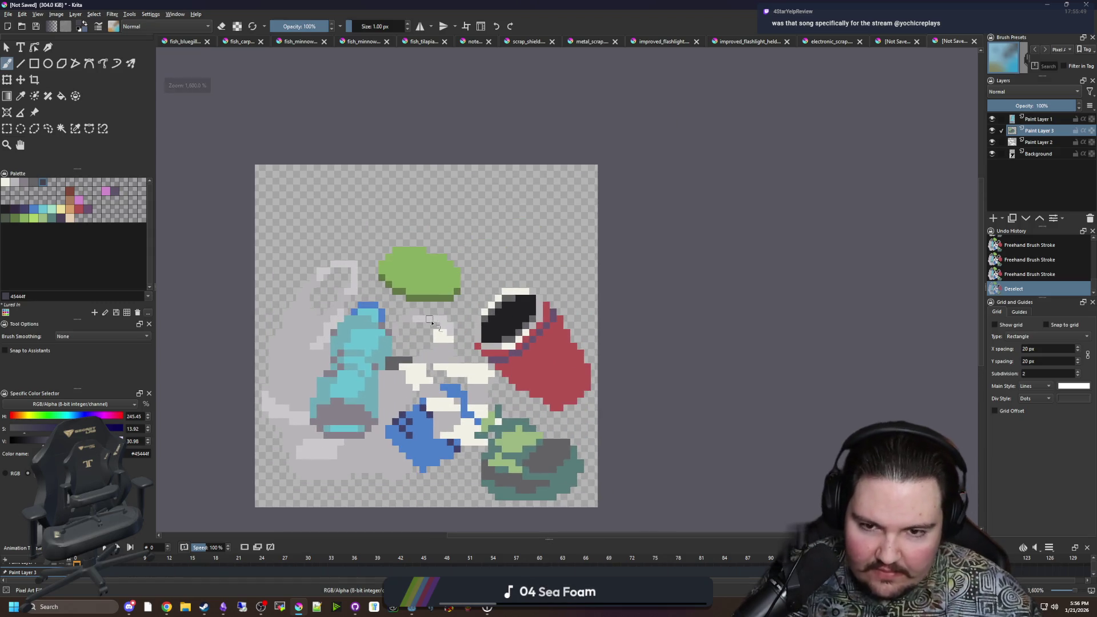
pyautogui.moveTo(505, 273); pyautogui.dragTo(428, 321)
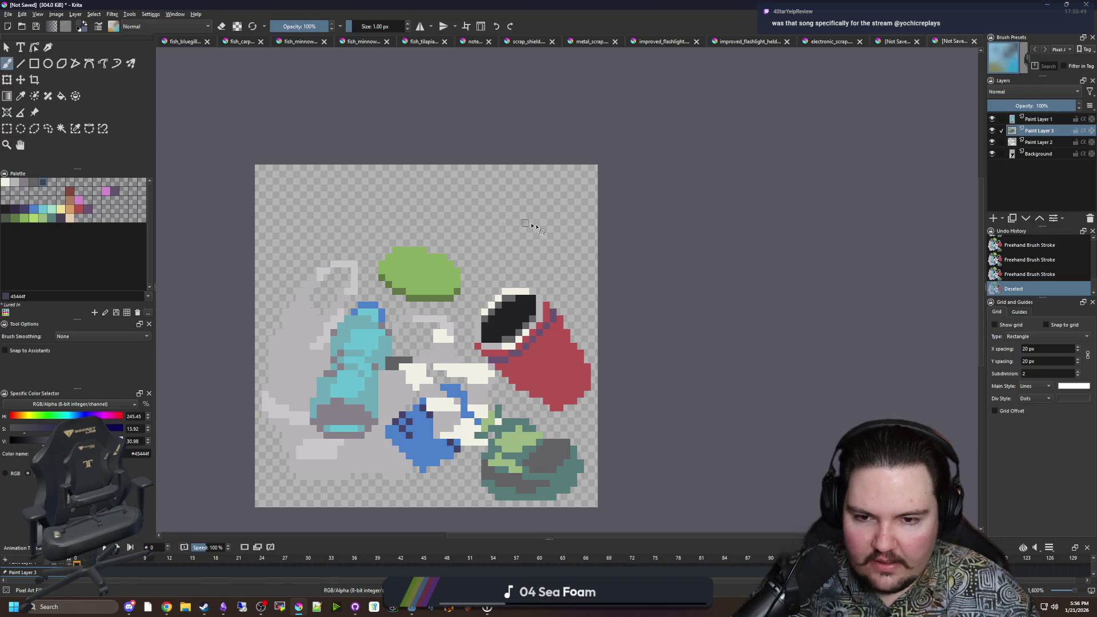
pyautogui.moveTo(553, 250); pyautogui.dragTo(596, 213)
pyautogui.click(21, 80)
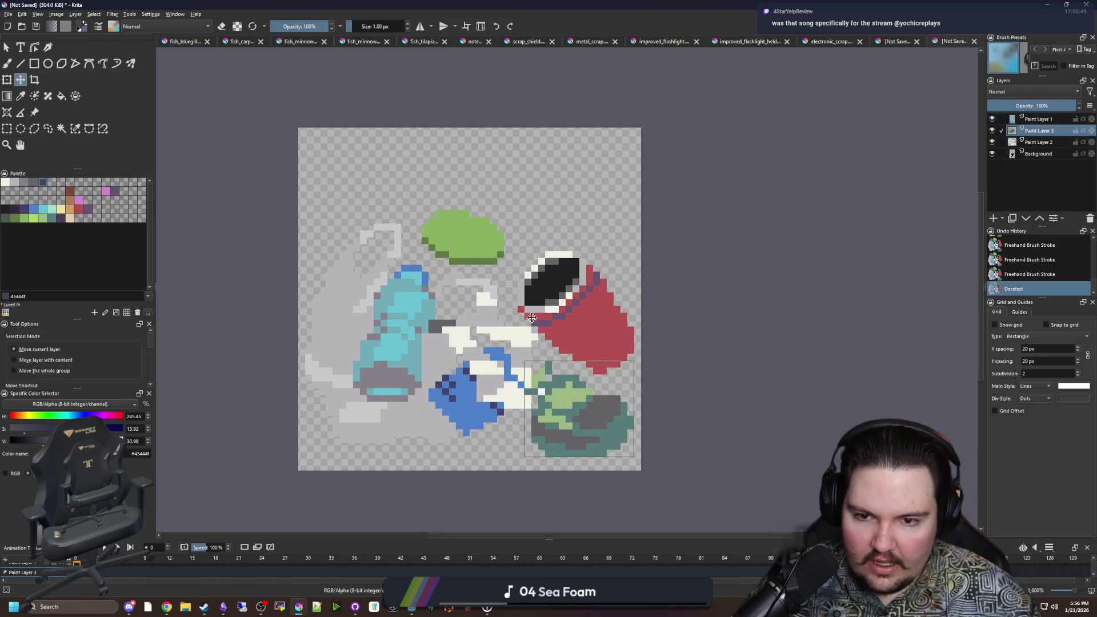
pyautogui.click(1050, 151)
pyautogui.keyDown('shift'); pyautogui.click(1046, 123); pyautogui.keyUp('shift')
pyautogui.moveTo(473, 273); pyautogui.dragTo(470, 203)
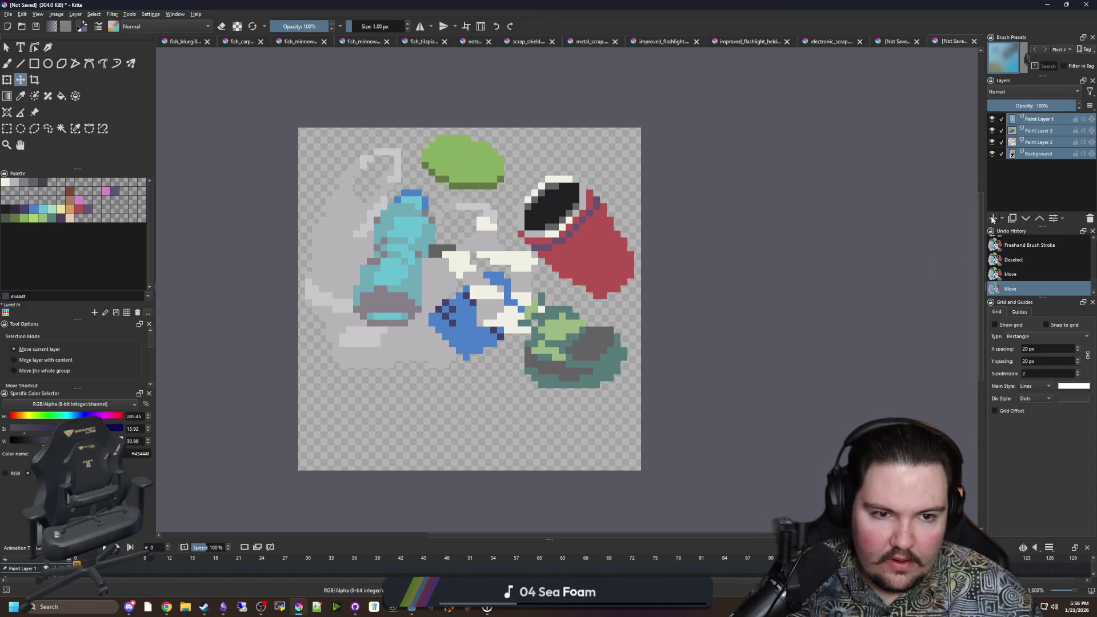
# Step: Add Paint Layer 4 and place it below the Background
pyautogui.hotkey('ctrl', 'g')
pyautogui.hotkey('ctrl', 'z')
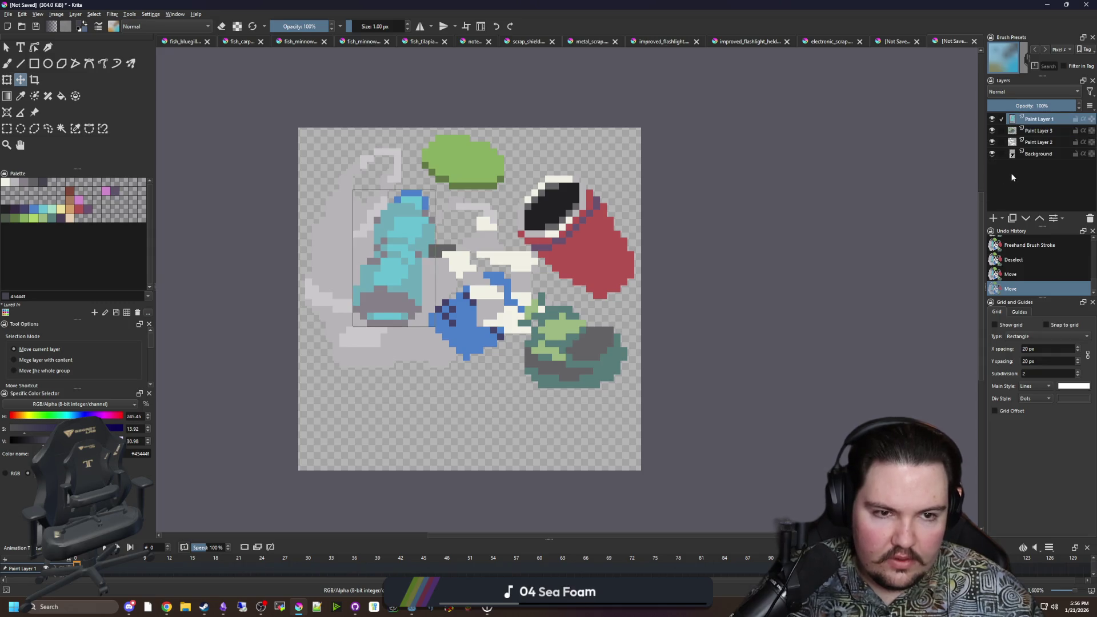
pyautogui.click(993, 217)
pyautogui.moveTo(1031, 121); pyautogui.dragTo(1034, 166)
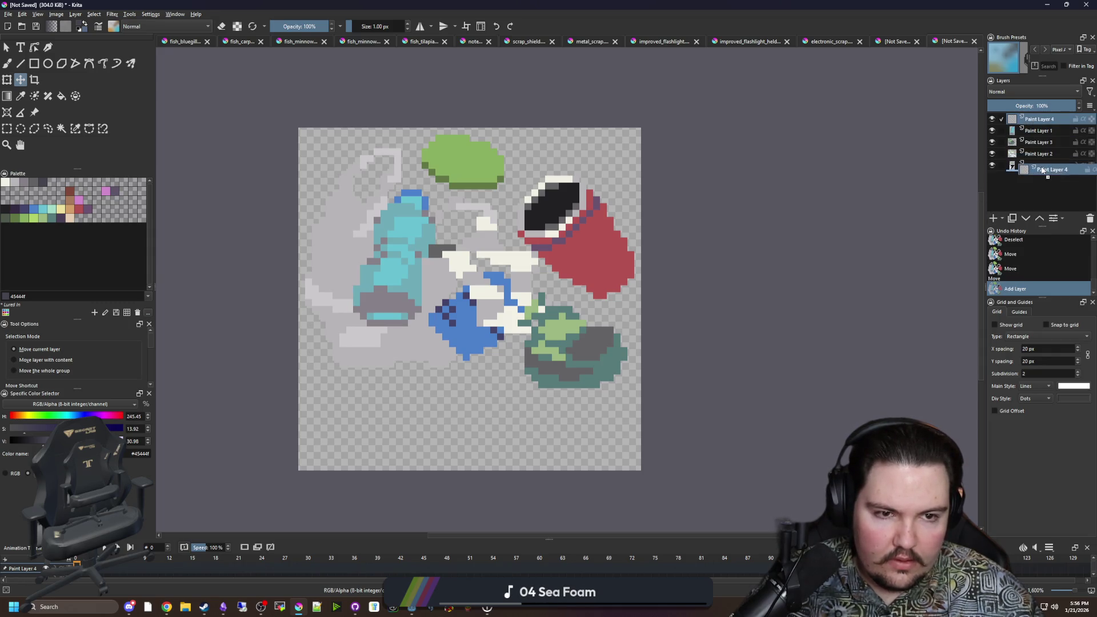
# Step: Draw the box's lower stepped outline in red #b45252
pyautogui.click(68, 204)
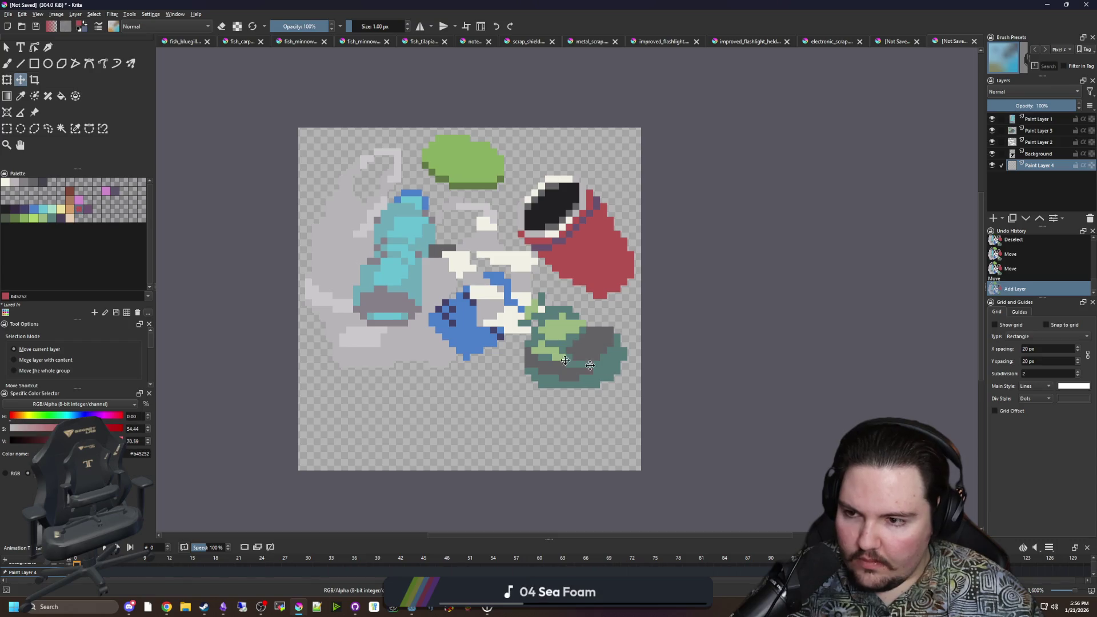
pyautogui.press('b')
pyautogui.scroll(1, 547, 456)
pyautogui.moveTo(524, 459); pyautogui.dragTo(271, 370)
pyautogui.moveTo(524, 467); pyautogui.dragTo(247, 372)
pyautogui.moveTo(363, 343)
pyautogui.mouseDown()
pyautogui.moveTo(497, 377)
pyautogui.moveTo(534, 409)
pyautogui.moveTo(517, 460)
pyautogui.moveTo(616, 387)
pyautogui.mouseUp()
pyautogui.click(526, 393)
# Step: Hide the other layers and draw the box's top edges and left corner in red
pyautogui.moveTo(992, 154); pyautogui.dragTo(992, 118)
pyautogui.moveTo(623, 294); pyautogui.dragTo(337, 200)
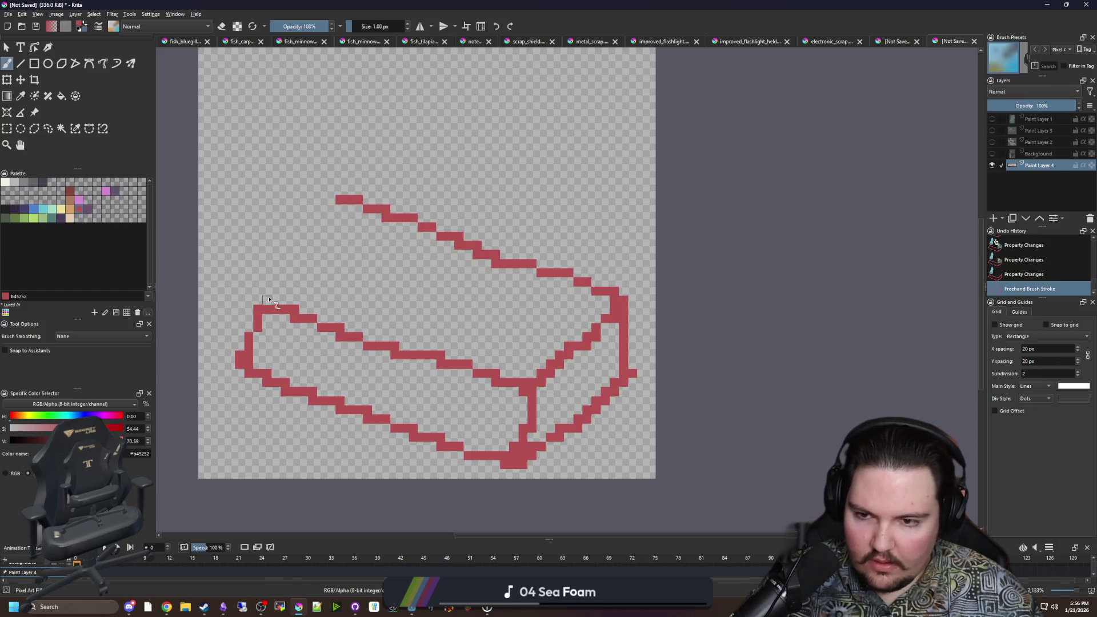
pyautogui.moveTo(269, 301); pyautogui.dragTo(377, 237)
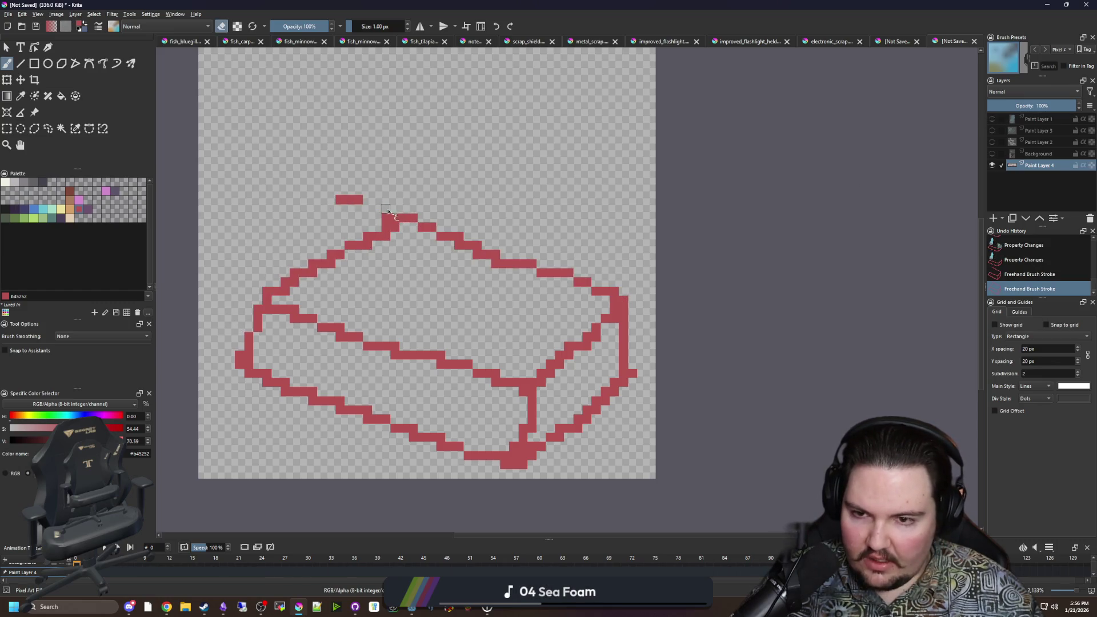
pyautogui.scroll(2, 249, 320)
pyautogui.moveTo(251, 337)
pyautogui.mouseDown()
pyautogui.moveTo(269, 311)
pyautogui.moveTo(268, 263)
pyautogui.moveTo(274, 309)
pyautogui.mouseUp()
pyautogui.scroll(-3, 337, 266)
pyautogui.scroll(2, 409, 222)
pyautogui.scroll(-2, 457, 221)
# Step: Flood-fill the box's top face red
pyautogui.press('f')
pyautogui.click(491, 264)
pyautogui.scroll(2, 492, 263)
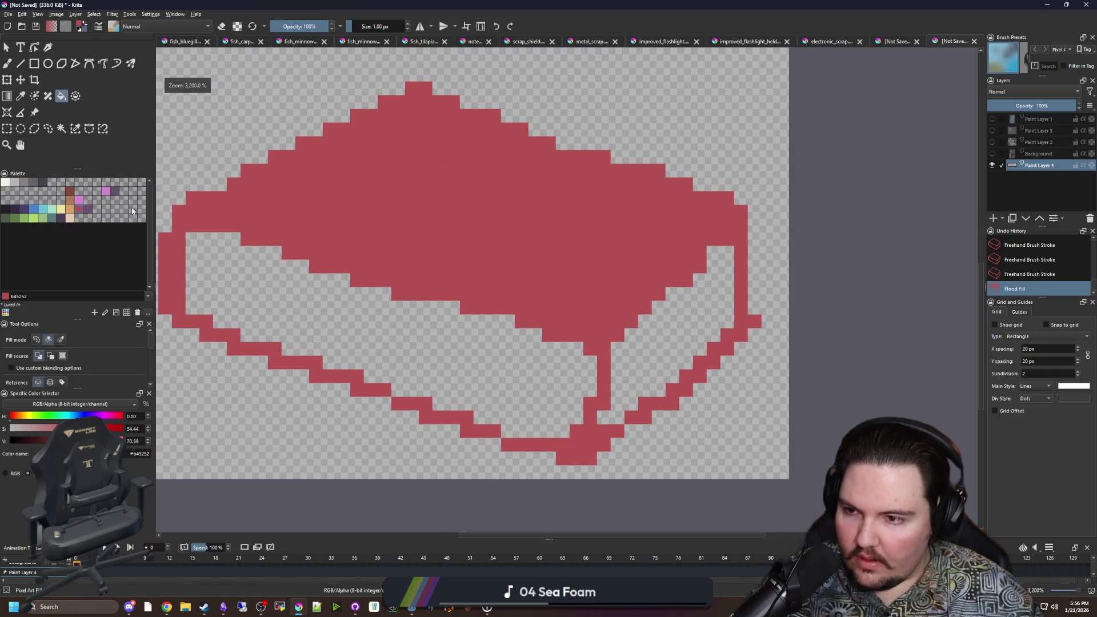
# Step: Bucket-fill the box's front and right faces with purple 6a536e
pyautogui.click(88, 209)
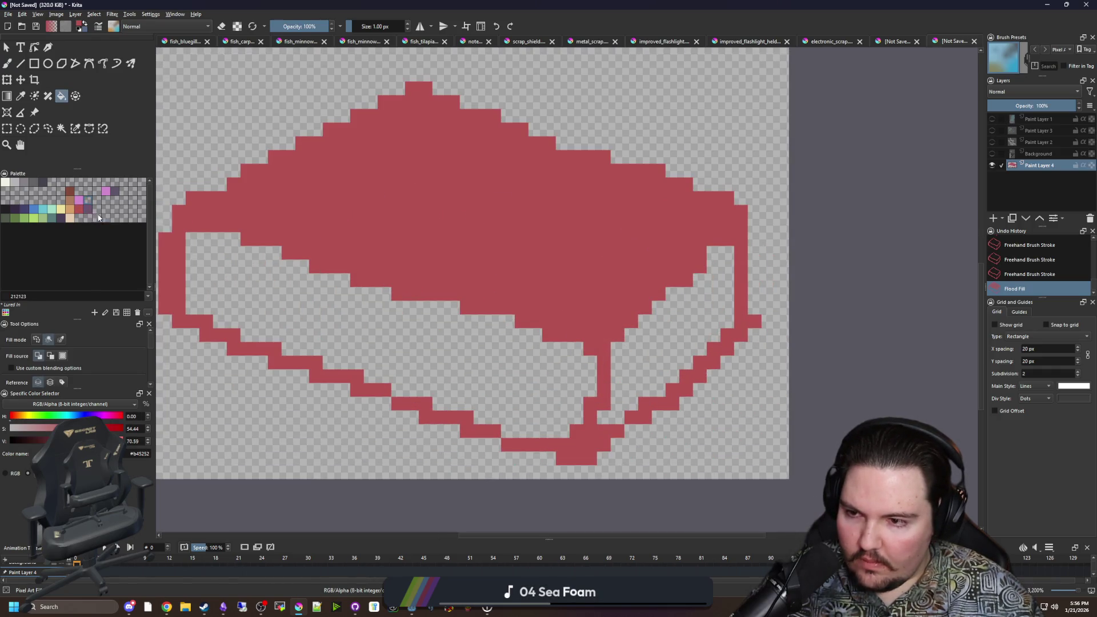
pyautogui.click(337, 342)
pyautogui.click(654, 369)
pyautogui.scroll(-2, 594, 385)
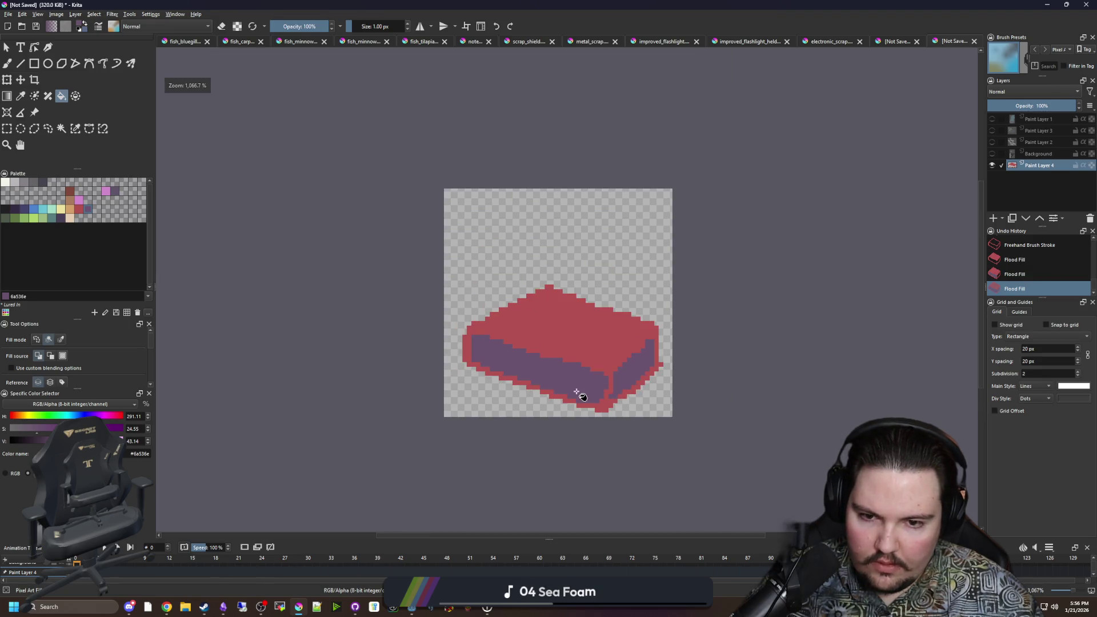
pyautogui.scroll(1, 588, 354)
pyautogui.scroll(1, 543, 316)
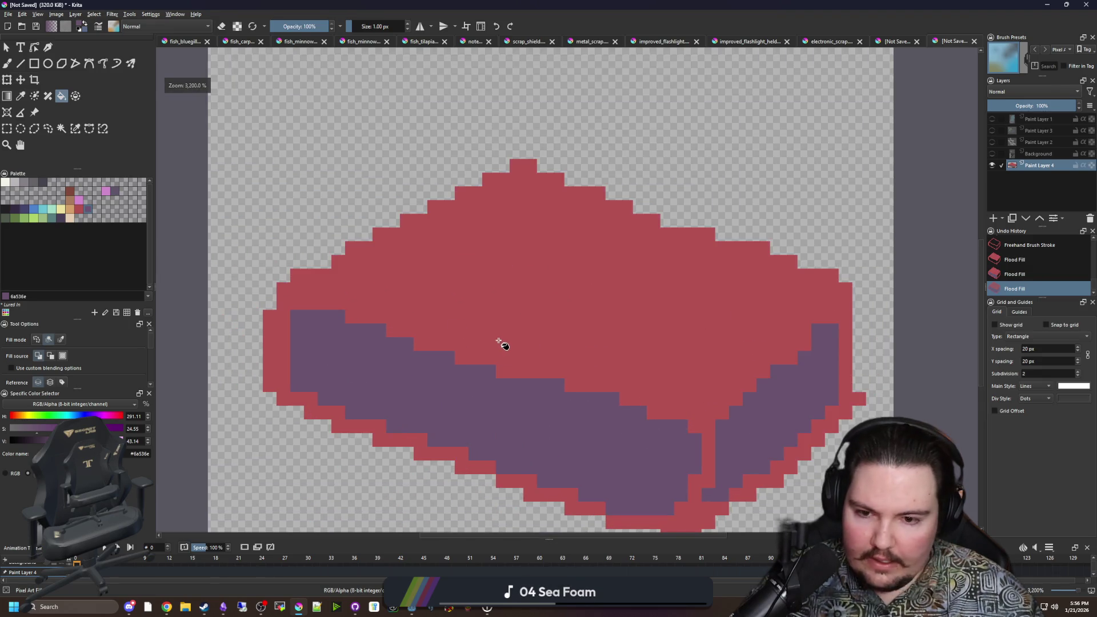
pyautogui.scroll(-1, 478, 250)
pyautogui.scroll(2, 417, 368)
# Step: Sample the box-top red and brush a red rim along the top right and up the left side
pyautogui.press('p')
pyautogui.scroll(1, 713, 287)
pyautogui.click(713, 287)
pyautogui.press('b')
pyautogui.moveTo(714, 303)
pyautogui.mouseDown()
pyautogui.moveTo(740, 308)
pyautogui.moveTo(734, 217)
pyautogui.moveTo(565, 183)
pyautogui.moveTo(431, 211)
pyautogui.moveTo(649, 205)
pyautogui.moveTo(736, 296)
pyautogui.mouseUp()
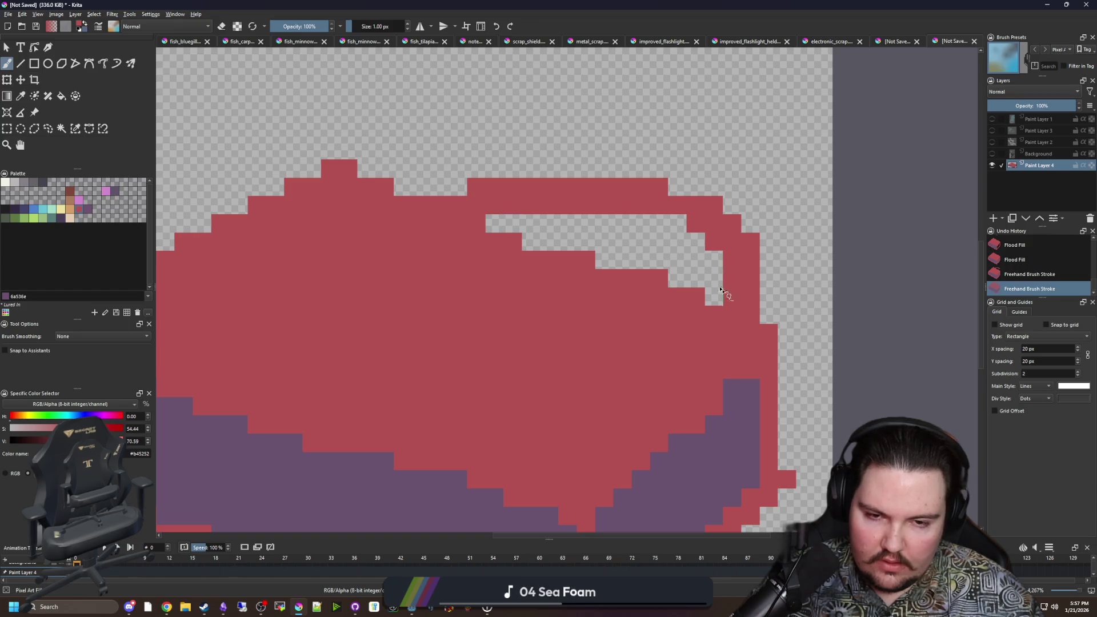
pyautogui.scroll(-1, 725, 295)
pyautogui.scroll(-1, 457, 217)
pyautogui.scroll(3, 345, 251)
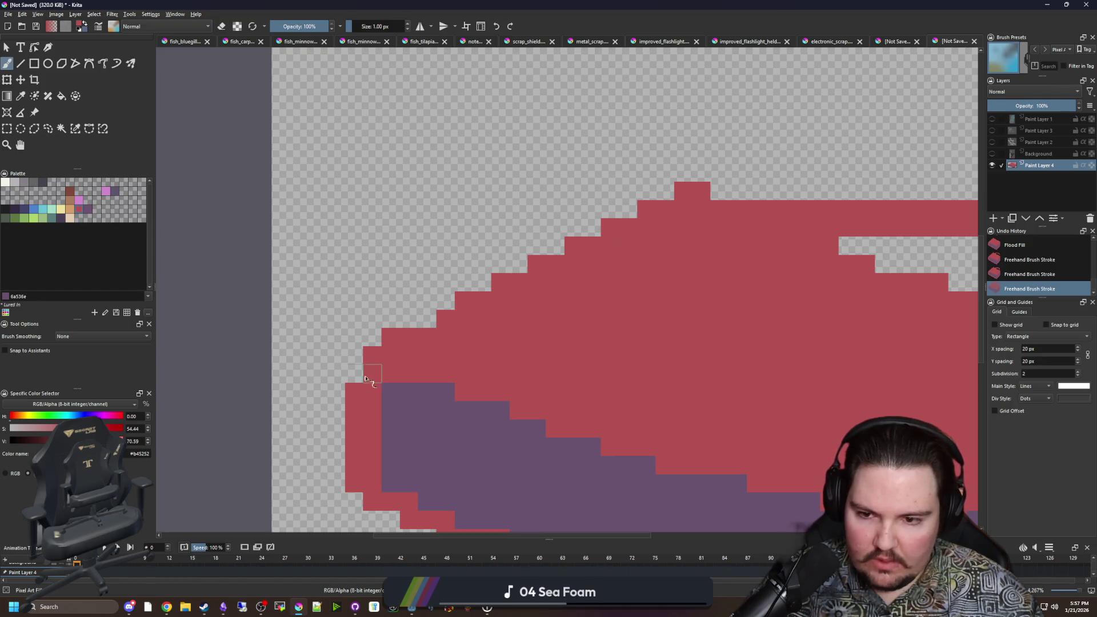
pyautogui.moveTo(345, 461)
pyautogui.mouseDown()
pyautogui.moveTo(311, 423)
pyautogui.moveTo(320, 363)
pyautogui.moveTo(402, 262)
pyautogui.moveTo(472, 248)
pyautogui.moveTo(429, 260)
pyautogui.moveTo(319, 343)
pyautogui.moveTo(335, 429)
pyautogui.moveTo(320, 400)
pyautogui.mouseUp()
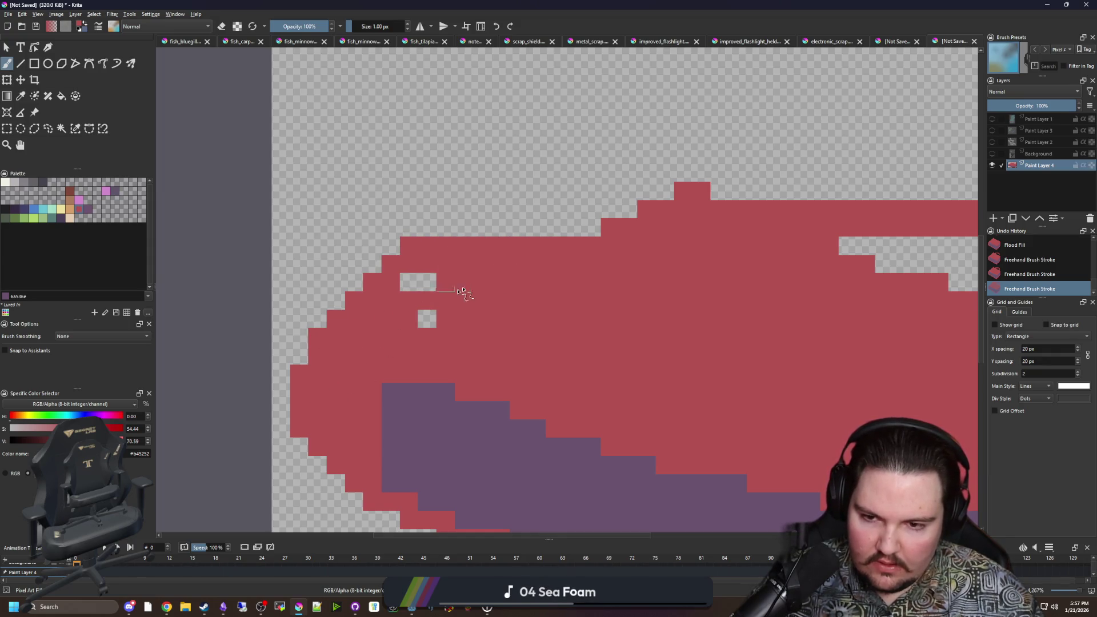
pyautogui.moveTo(427, 318); pyautogui.dragTo(404, 296)
pyautogui.scroll(-3, 443, 303)
# Step: Paint purple strokes over the red at the top of the band
pyautogui.keyDown('ctrl'); pyautogui.click(447, 377); pyautogui.keyUp('ctrl')
pyautogui.moveTo(443, 331)
pyautogui.mouseDown()
pyautogui.moveTo(351, 309)
pyautogui.moveTo(313, 367)
pyautogui.moveTo(437, 323)
pyautogui.moveTo(490, 238)
pyautogui.moveTo(512, 228)
pyautogui.moveTo(495, 224)
pyautogui.mouseUp()
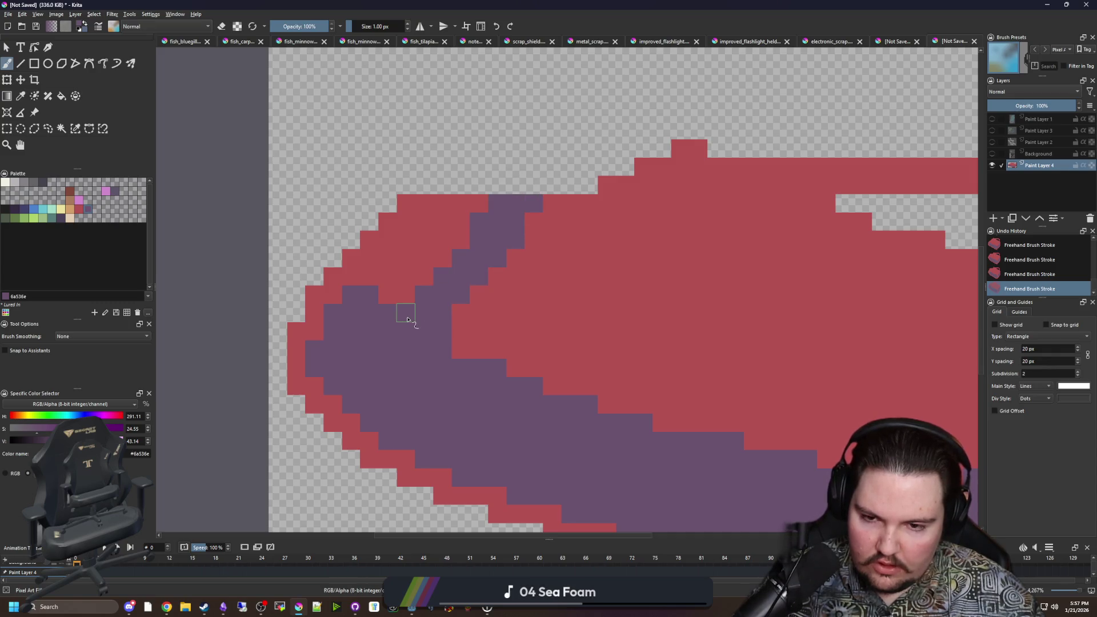
pyautogui.scroll(-8, 408, 319)
pyautogui.scroll(5, 399, 365)
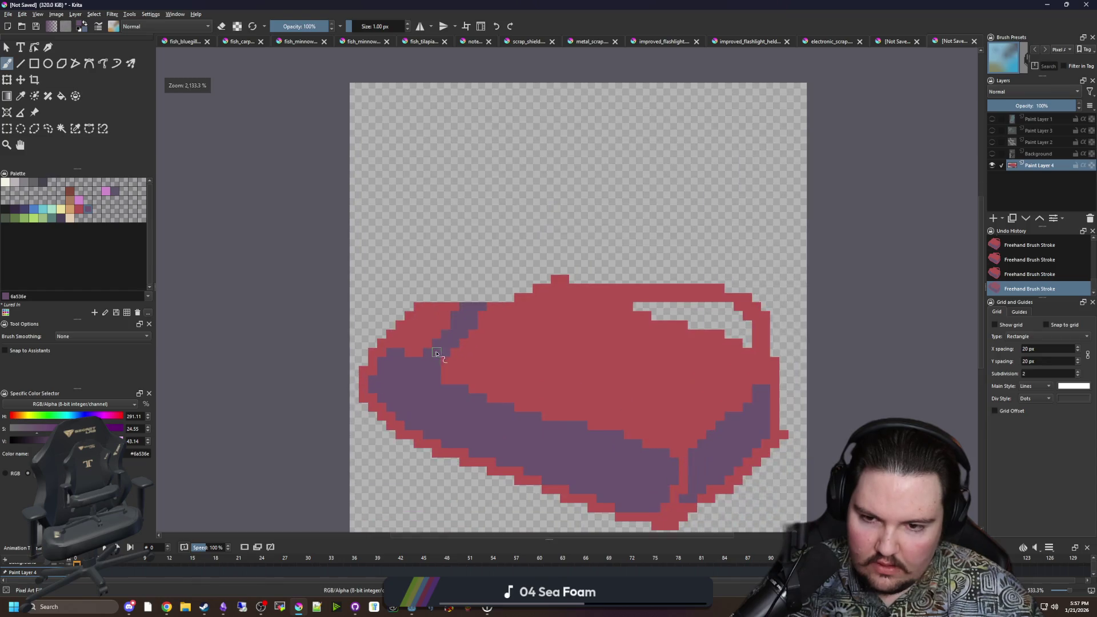
pyautogui.scroll(3, 434, 351)
pyautogui.moveTo(511, 326)
pyautogui.mouseDown()
pyautogui.moveTo(624, 215)
pyautogui.moveTo(568, 262)
pyautogui.mouseUp()
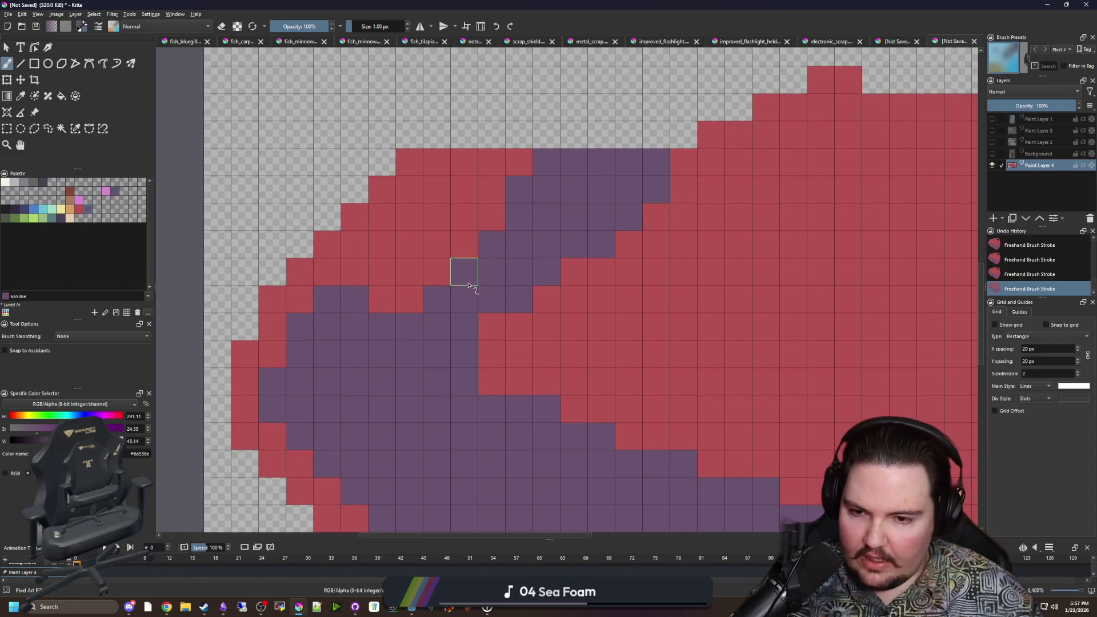
# Step: Paint red over part of the purple, then turn the red centre column and a stray pixel purple
pyautogui.keyDown('ctrl'); pyautogui.click(440, 276); pyautogui.keyUp('ctrl')
pyautogui.moveTo(380, 324)
pyautogui.mouseDown()
pyautogui.moveTo(352, 318)
pyautogui.moveTo(355, 380)
pyautogui.moveTo(299, 357)
pyautogui.moveTo(311, 334)
pyautogui.mouseUp()
pyautogui.scroll(-3, 315, 337)
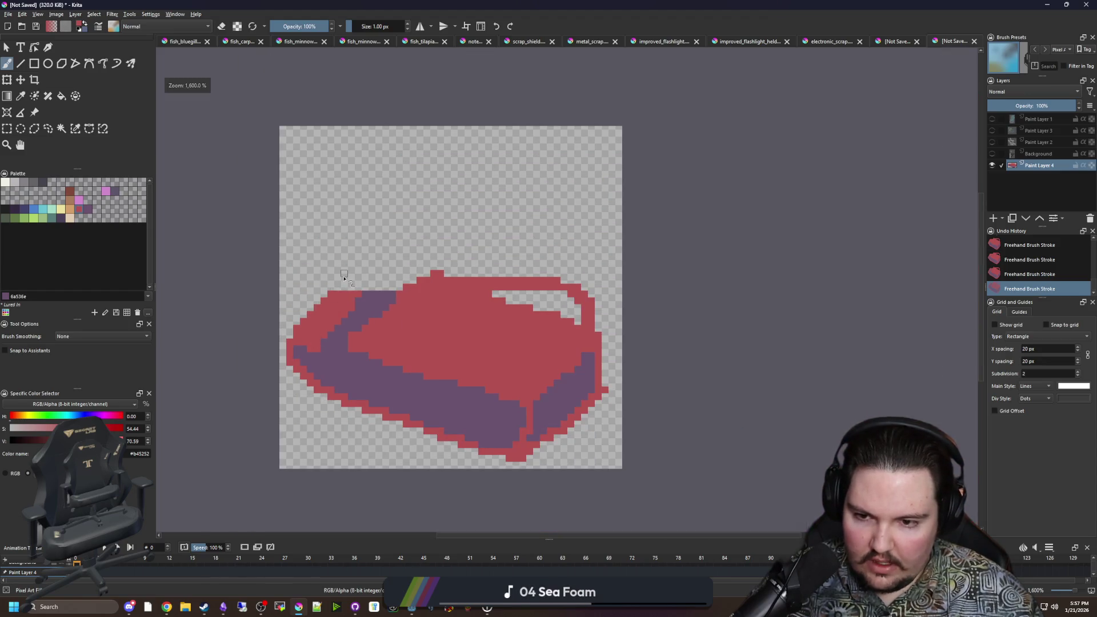
pyautogui.scroll(-3, 344, 278)
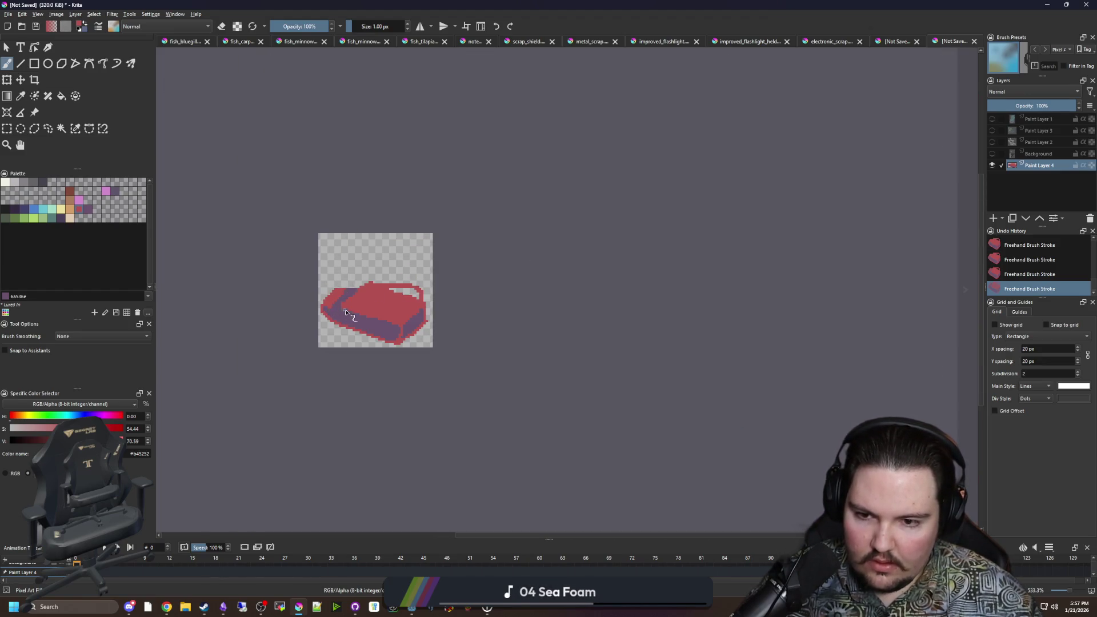
pyautogui.scroll(6, 347, 315)
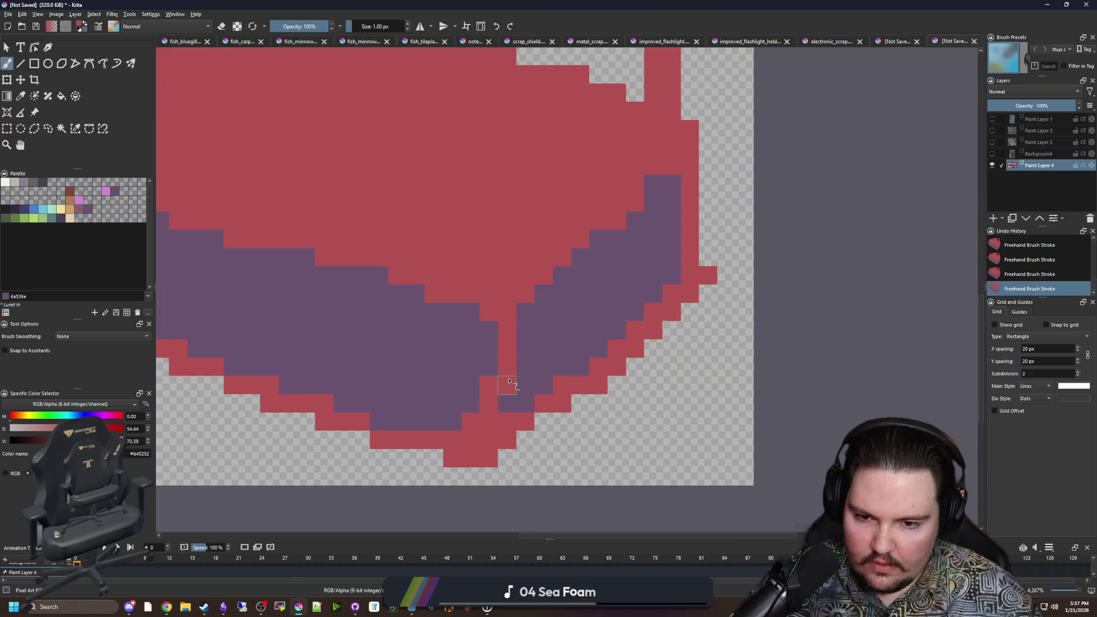
pyautogui.keyDown('ctrl'); pyautogui.click(524, 354); pyautogui.keyUp('ctrl')
pyautogui.moveTo(515, 326); pyautogui.dragTo(508, 361)
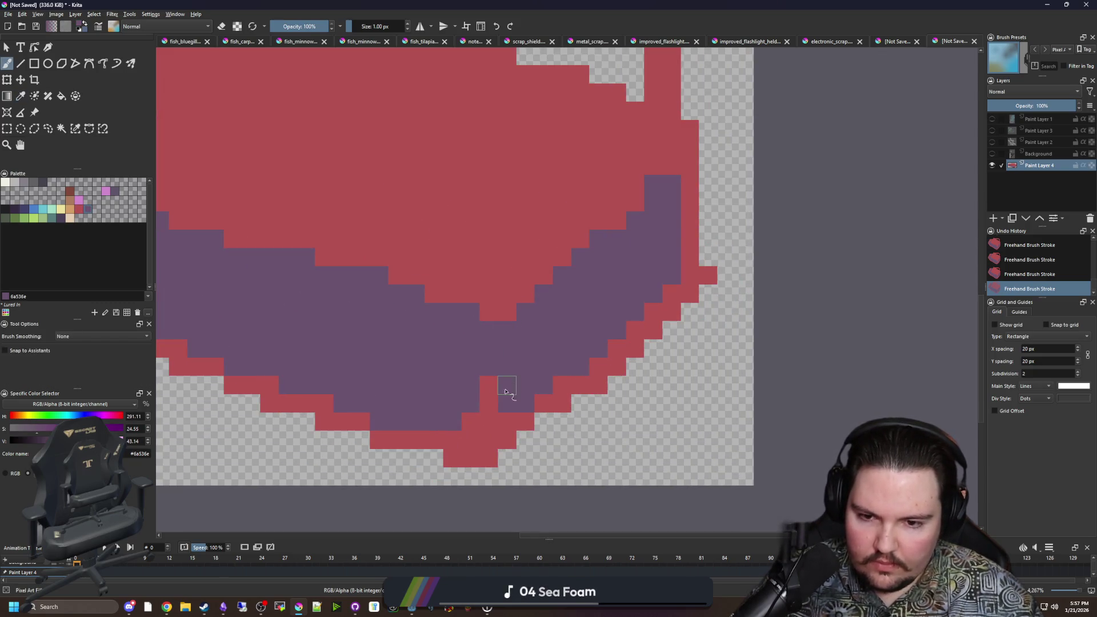
pyautogui.click(488, 386)
# Step: Fill the red right and bottom borders purple, undo the left-border fill, and touch up a pixel
pyautogui.press('f')
pyautogui.click(685, 277)
pyautogui.click(513, 435)
pyautogui.scroll(-1, 512, 416)
pyautogui.scroll(1, 513, 417)
pyautogui.click(542, 418)
pyautogui.click(503, 400)
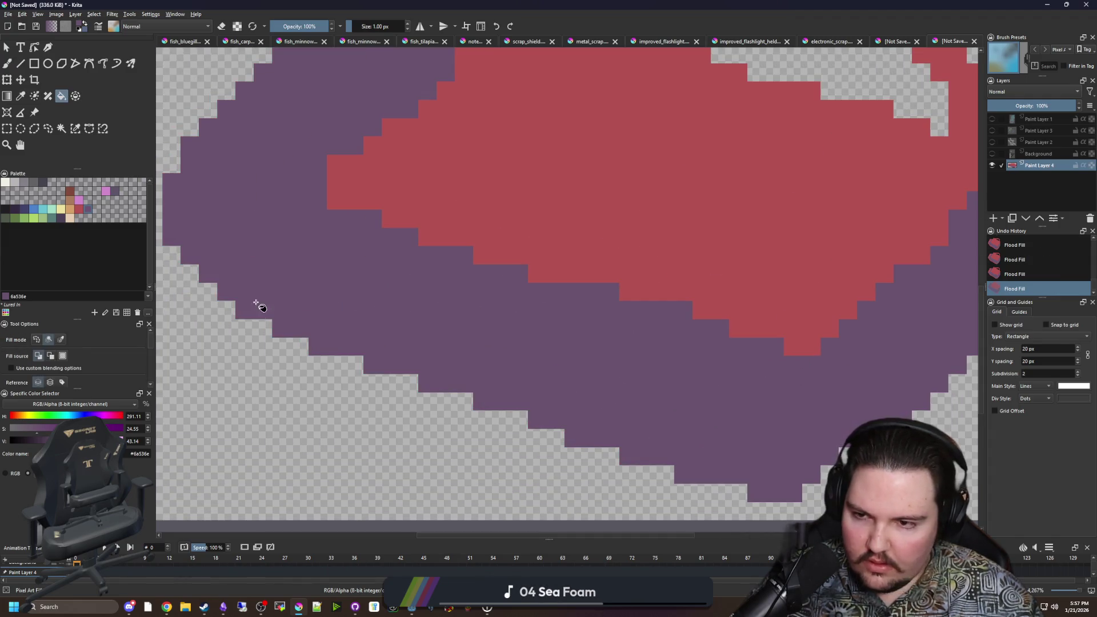
pyautogui.scroll(-2, 292, 260)
pyautogui.hotkey('ctrl', 'z')
pyautogui.scroll(3, 228, 275)
pyautogui.press('b')
pyautogui.click(214, 244)
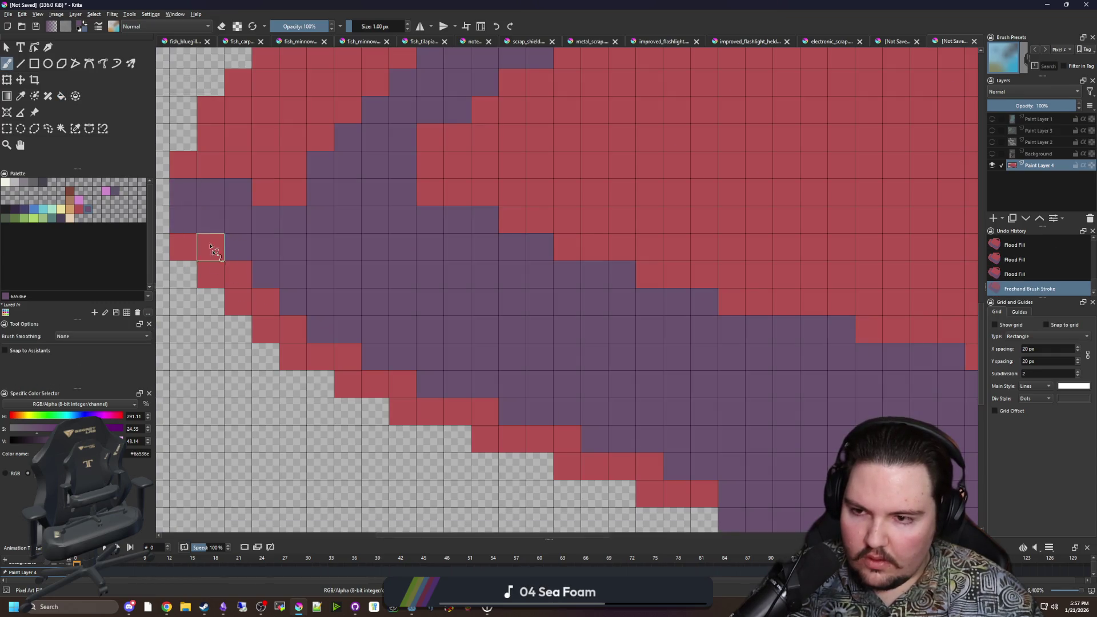
# Step: Fill the lower-left red border with purple
pyautogui.press('f')
pyautogui.click(227, 276)
pyautogui.scroll(-3, 228, 276)
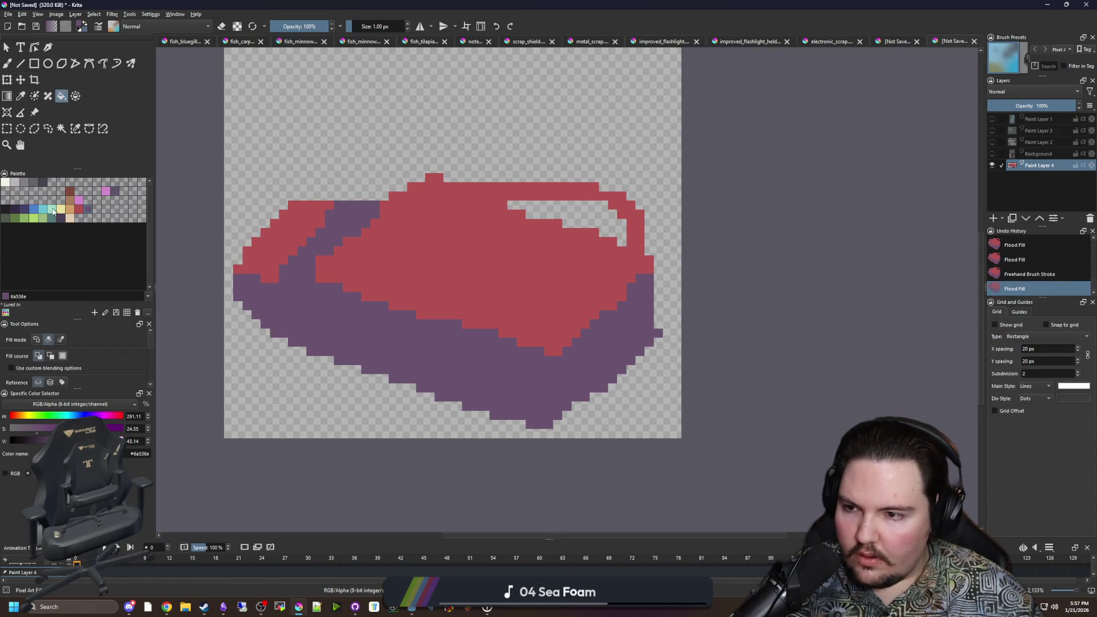
# Step: Draw a dark grey 45444f divider line and fill the box's right side dark grey
pyautogui.click(35, 186)
pyautogui.scroll(1, 558, 384)
pyautogui.press('b')
pyautogui.moveTo(558, 384)
pyautogui.mouseDown()
pyautogui.moveTo(561, 360)
pyautogui.moveTo(565, 400)
pyautogui.mouseUp()
pyautogui.hotkey('ctrl', 'z')
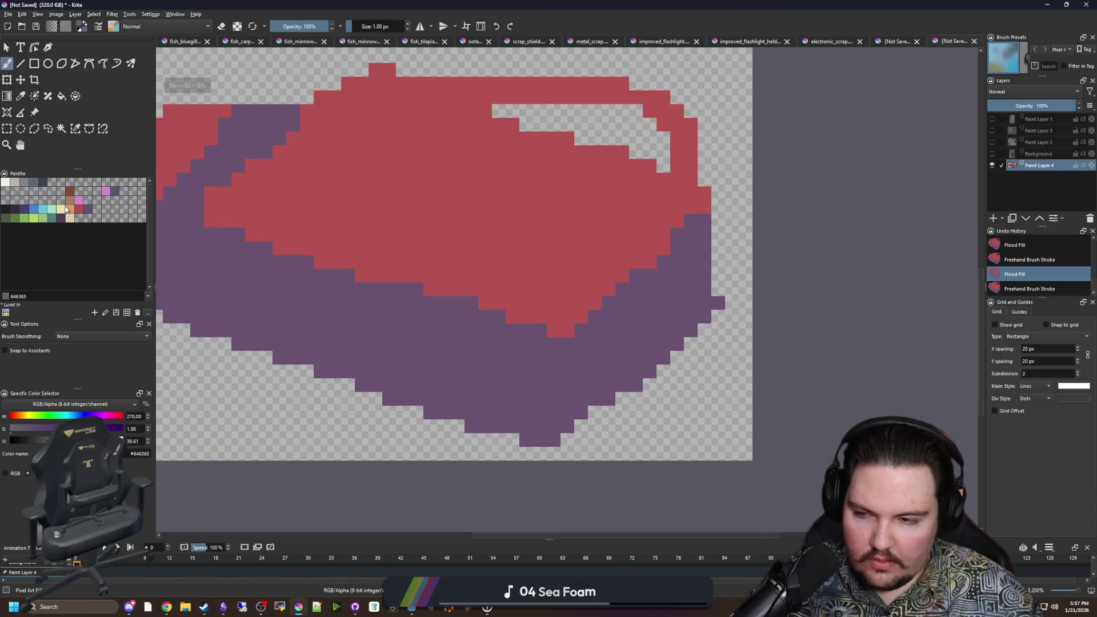
pyautogui.click(43, 183)
pyautogui.moveTo(569, 334); pyautogui.dragTo(570, 420)
pyautogui.press('f')
pyautogui.click(613, 356)
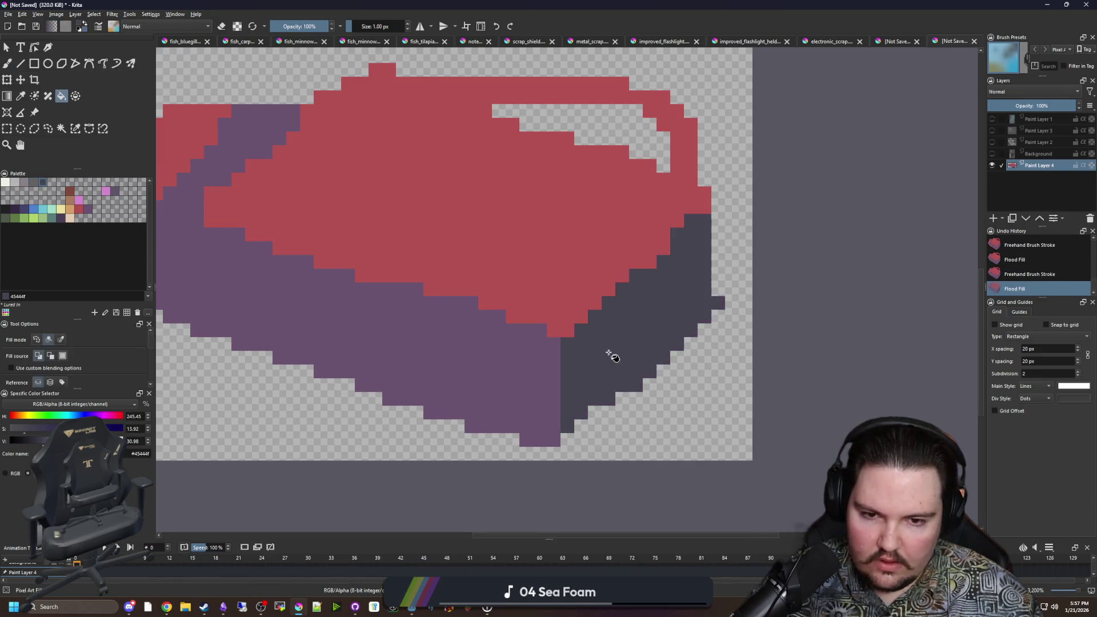
pyautogui.scroll(-3, 545, 368)
pyautogui.scroll(4, 546, 369)
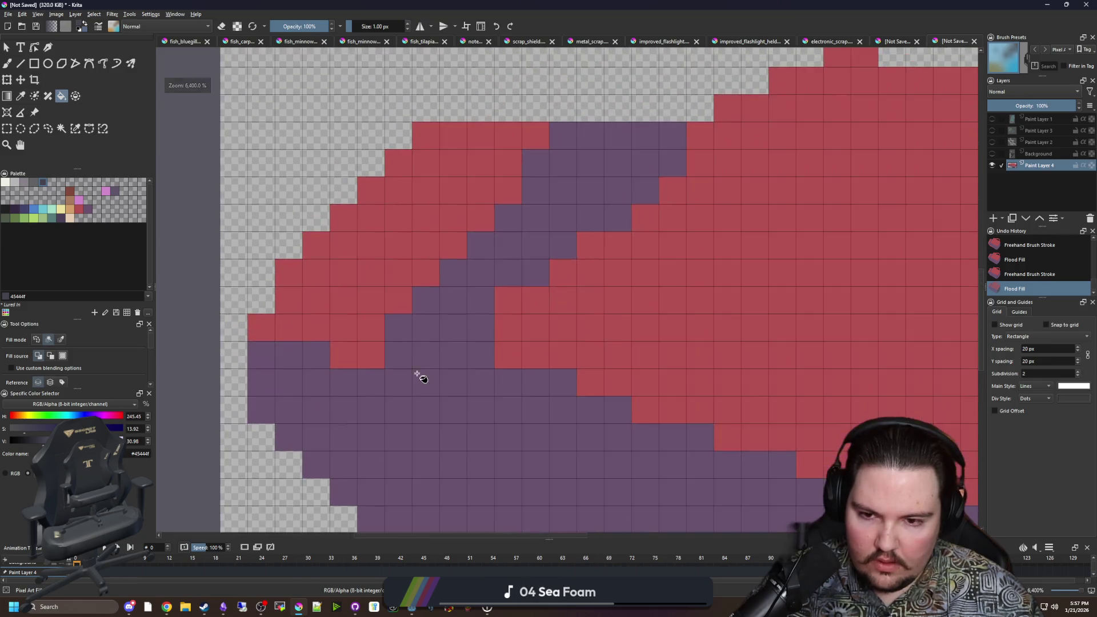
# Step: Paint dark diagonal shading lines across the purple on the box's left, extending up-right
pyautogui.press('b')
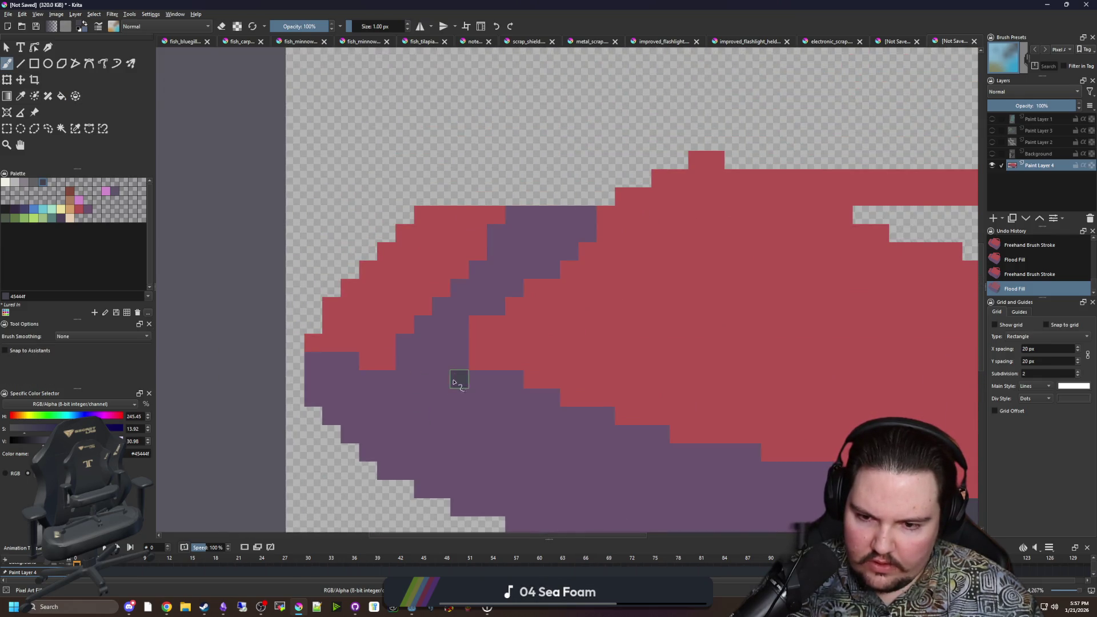
pyautogui.moveTo(456, 376); pyautogui.dragTo(404, 470)
pyautogui.moveTo(350, 433)
pyautogui.mouseDown()
pyautogui.moveTo(388, 391)
pyautogui.moveTo(394, 464)
pyautogui.mouseUp()
pyautogui.moveTo(434, 373); pyautogui.dragTo(402, 360)
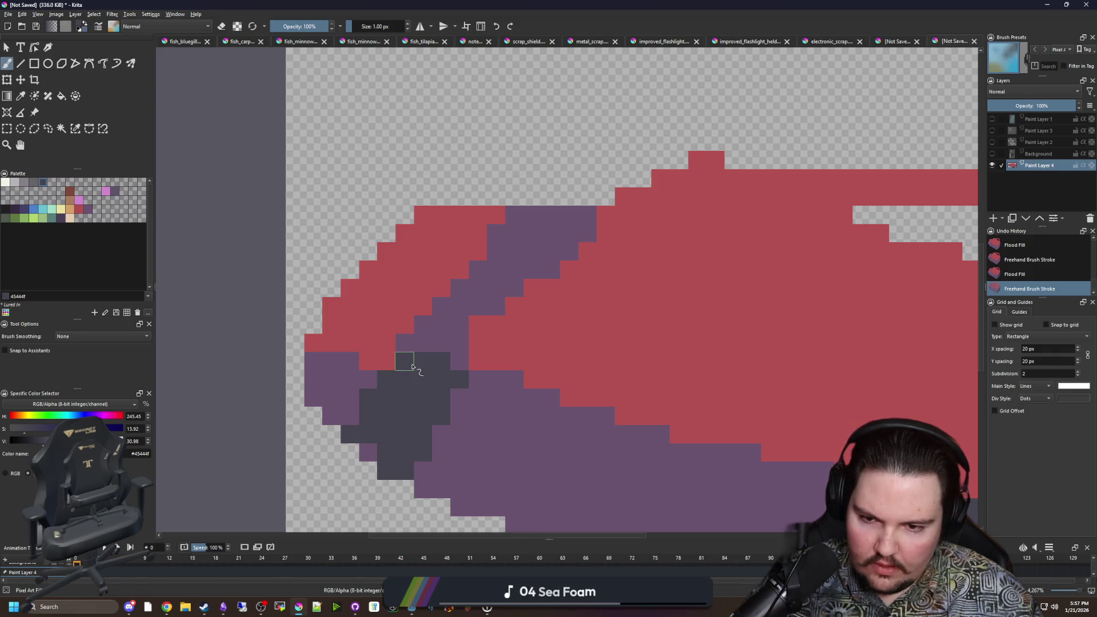
pyautogui.scroll(-8, 394, 343)
pyautogui.scroll(8, 391, 357)
pyautogui.moveTo(429, 417)
pyautogui.mouseDown()
pyautogui.moveTo(412, 440)
pyautogui.moveTo(610, 245)
pyautogui.mouseUp()
pyautogui.scroll(-8, 318, 289)
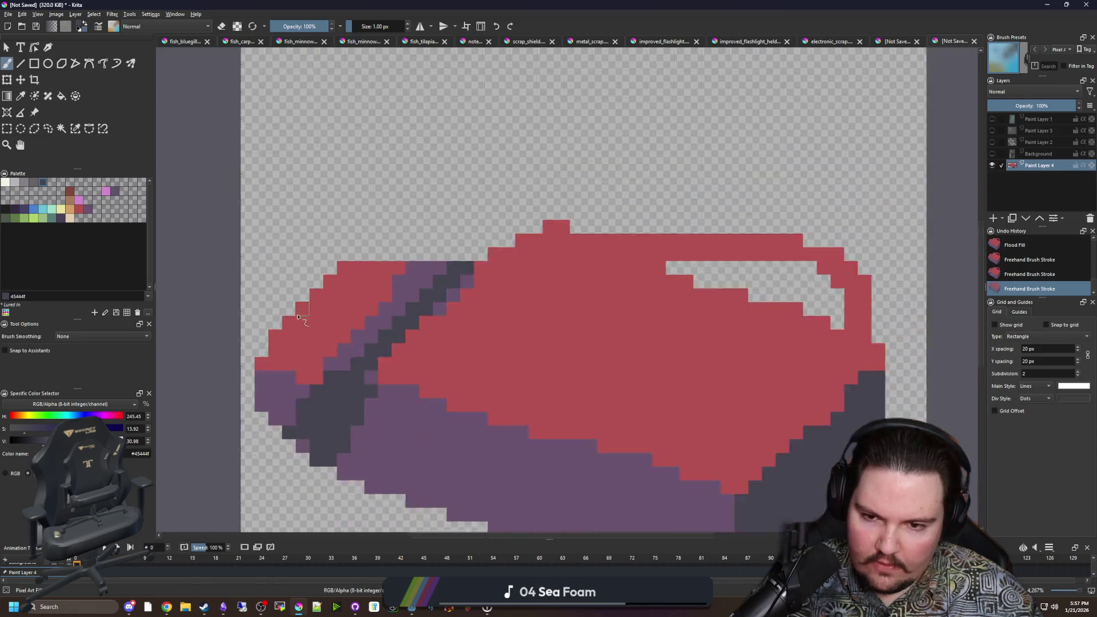
pyautogui.scroll(6, 314, 296)
# Step: Add purple 6a536e pixels on the shading and a purple line along the box's top edge
pyautogui.keyDown('ctrl'); pyautogui.click(326, 334); pyautogui.keyUp('ctrl')
pyautogui.click(311, 377)
pyautogui.scroll(-6, 368, 360)
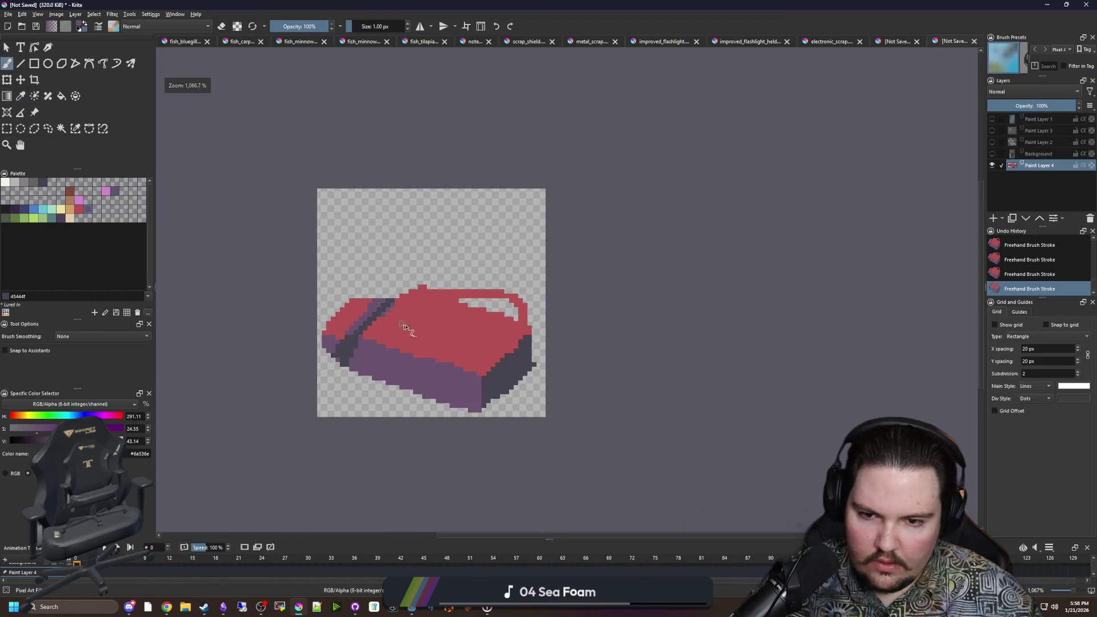
pyautogui.scroll(6, 453, 321)
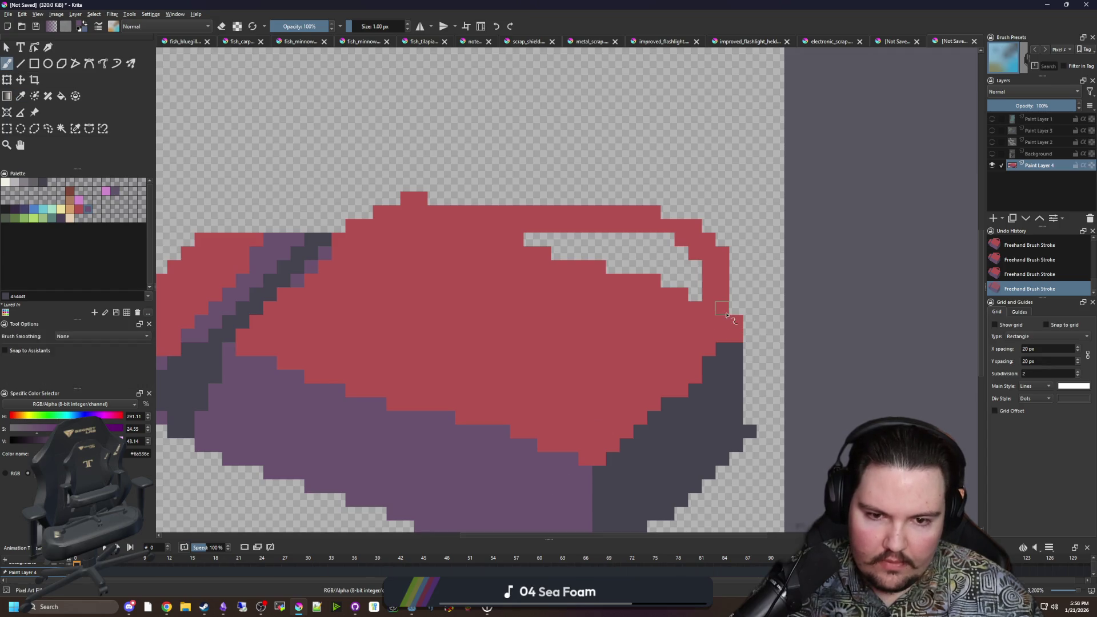
pyautogui.moveTo(516, 239)
pyautogui.mouseDown()
pyautogui.moveTo(345, 234)
pyautogui.moveTo(464, 230)
pyautogui.mouseUp()
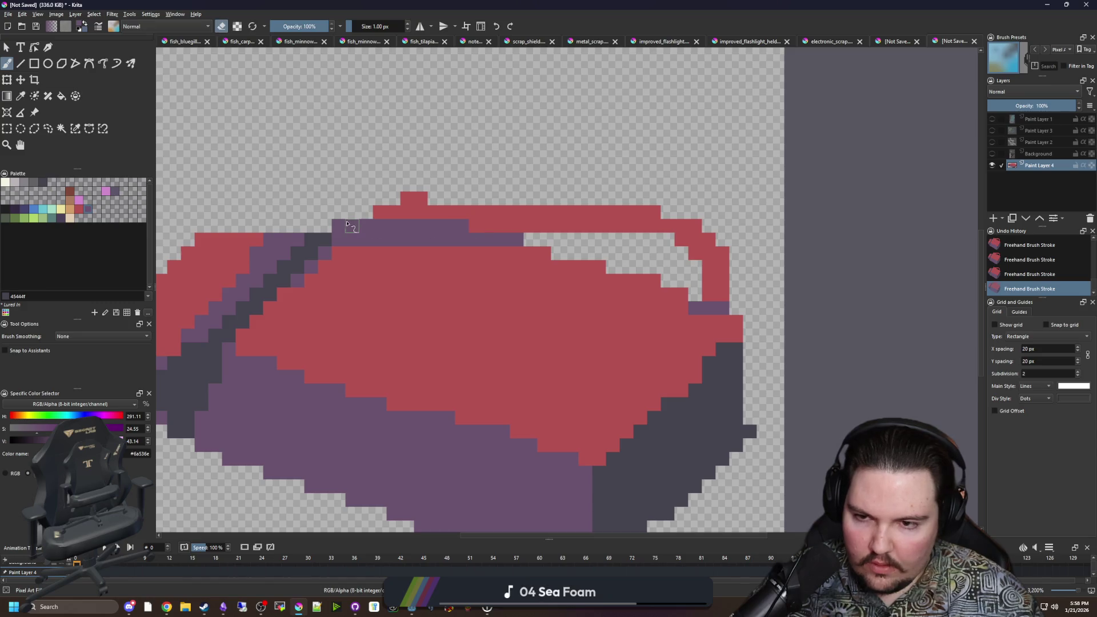
pyautogui.scroll(-5, 348, 224)
pyautogui.scroll(6, 407, 255)
# Step: Paint a pale yellow ede19e stair-stepped stick at the box's upper-left with a 2 px brush
pyautogui.press('p')
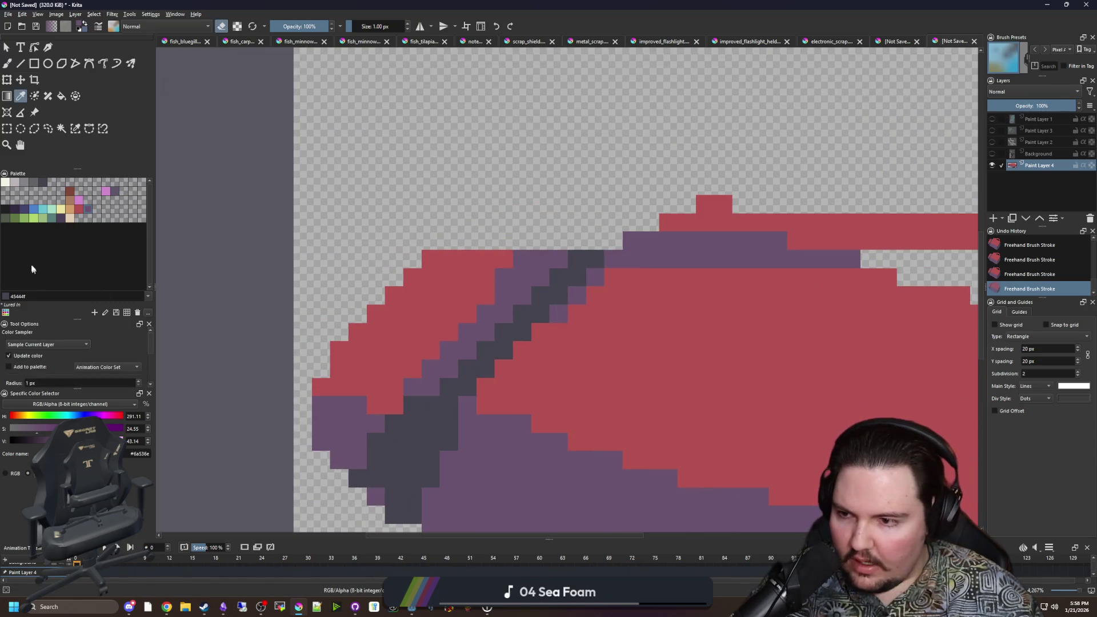
pyautogui.click(65, 210)
pyautogui.press('b')
pyautogui.moveTo(448, 310)
pyautogui.mouseDown()
pyautogui.moveTo(432, 349)
pyautogui.moveTo(404, 338)
pyautogui.mouseUp()
pyautogui.press(']')
pyautogui.moveTo(334, 319); pyautogui.dragTo(404, 200)
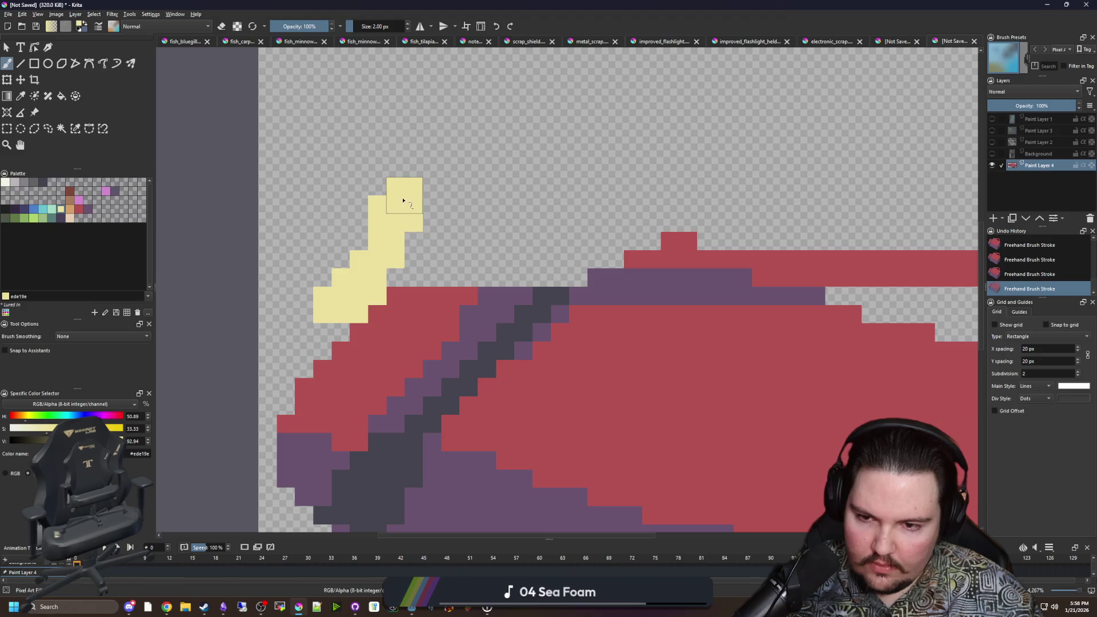
pyautogui.click(327, 329)
pyautogui.moveTo(327, 333)
pyautogui.mouseDown()
pyautogui.moveTo(303, 369)
pyautogui.moveTo(306, 337)
pyautogui.mouseUp()
pyautogui.scroll(-3, 314, 314)
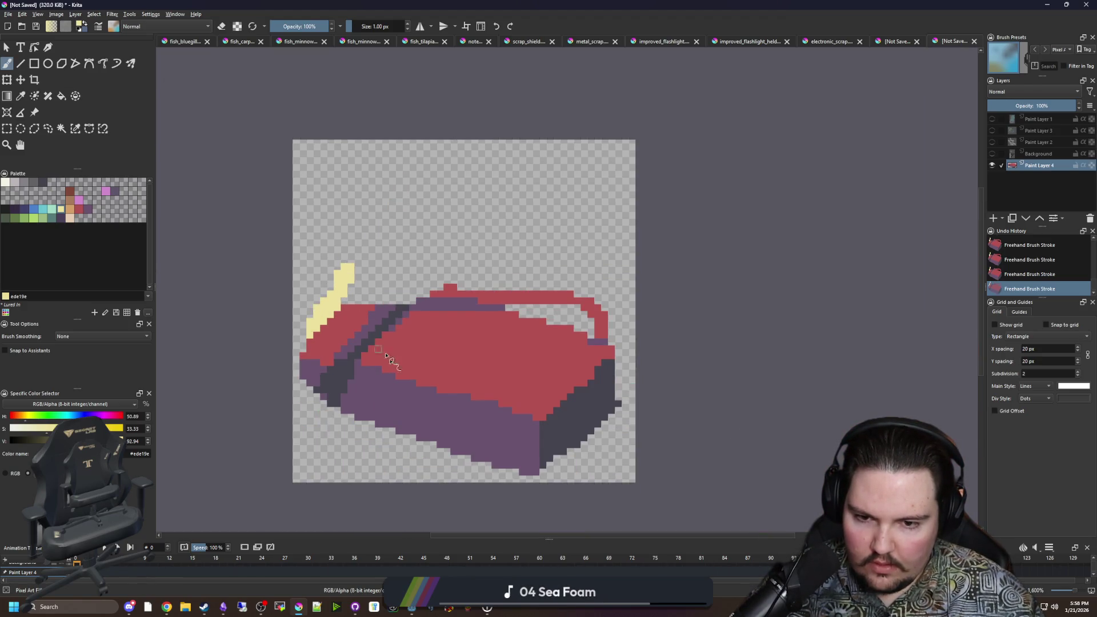
pyautogui.scroll(3, 434, 378)
# Step: Paint a purple rounded patch on the box's lid
pyautogui.click(90, 210)
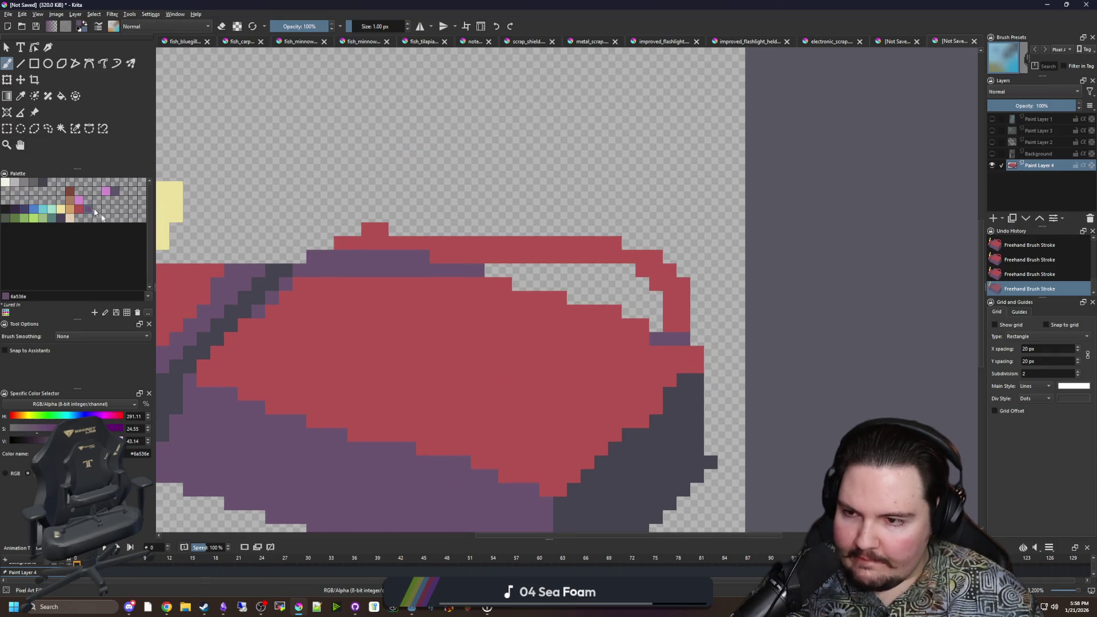
pyautogui.scroll(1, 441, 414)
pyautogui.moveTo(390, 374)
pyautogui.mouseDown()
pyautogui.moveTo(424, 404)
pyautogui.moveTo(543, 350)
pyautogui.moveTo(417, 328)
pyautogui.moveTo(380, 347)
pyautogui.moveTo(521, 367)
pyautogui.moveTo(465, 385)
pyautogui.mouseUp()
pyautogui.scroll(-7, 479, 283)
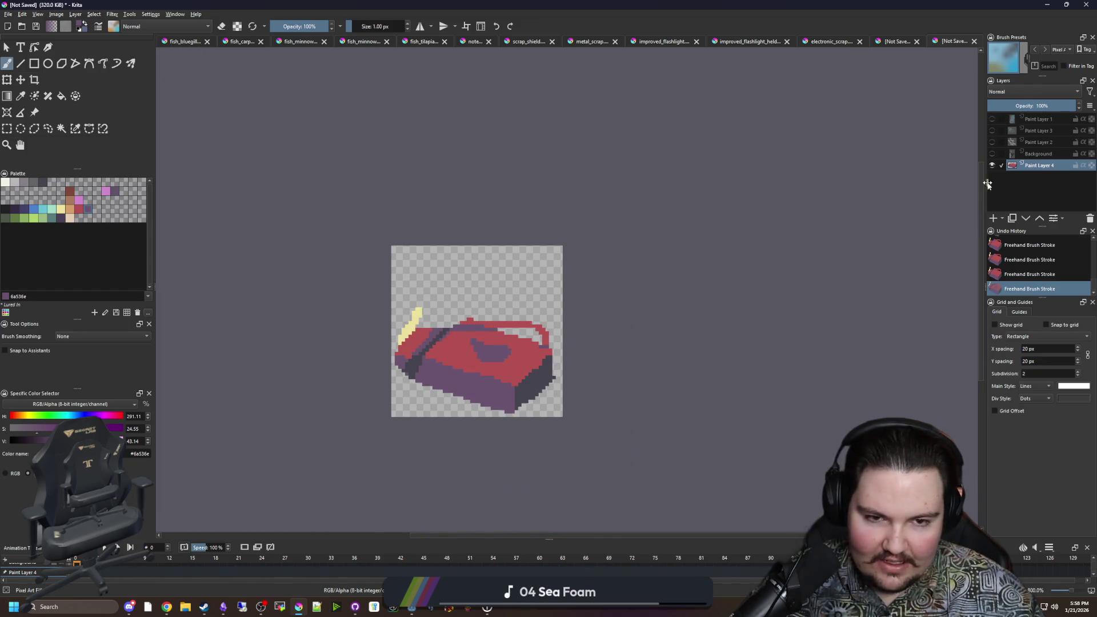
# Step: Make Paint Layers 1, 2, 3 and the Background layer visible again
pyautogui.click(991, 154)
pyautogui.click(992, 141)
pyautogui.click(992, 130)
pyautogui.click(992, 119)
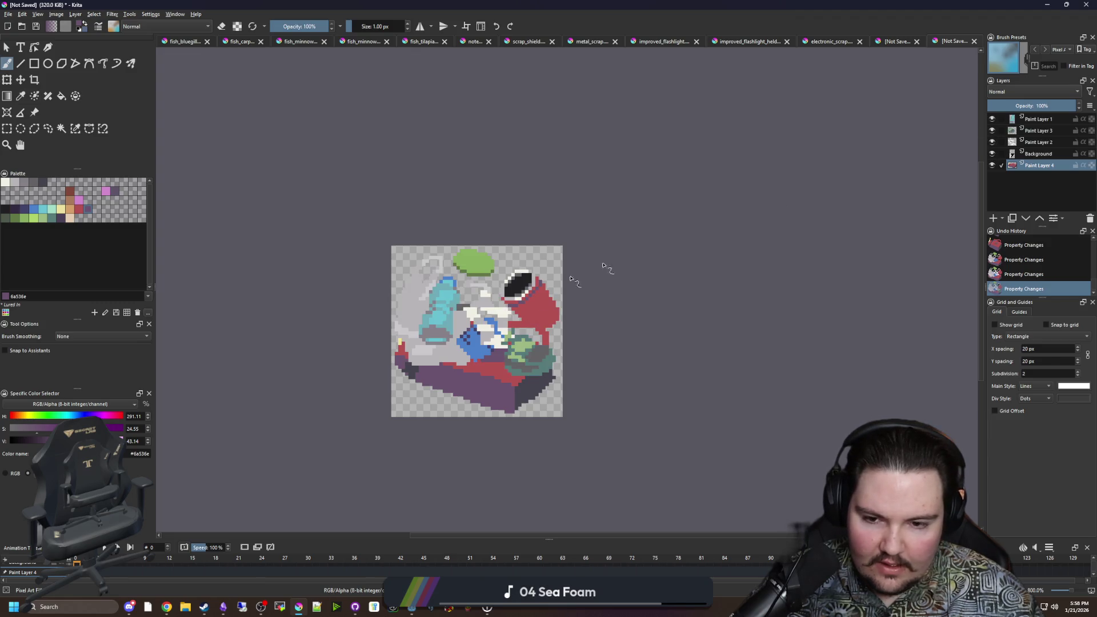
# Step: Move the green bush on Paint Layer 3 to the bottom-left and shift the Background art slightly left
pyautogui.scroll(3, 580, 394)
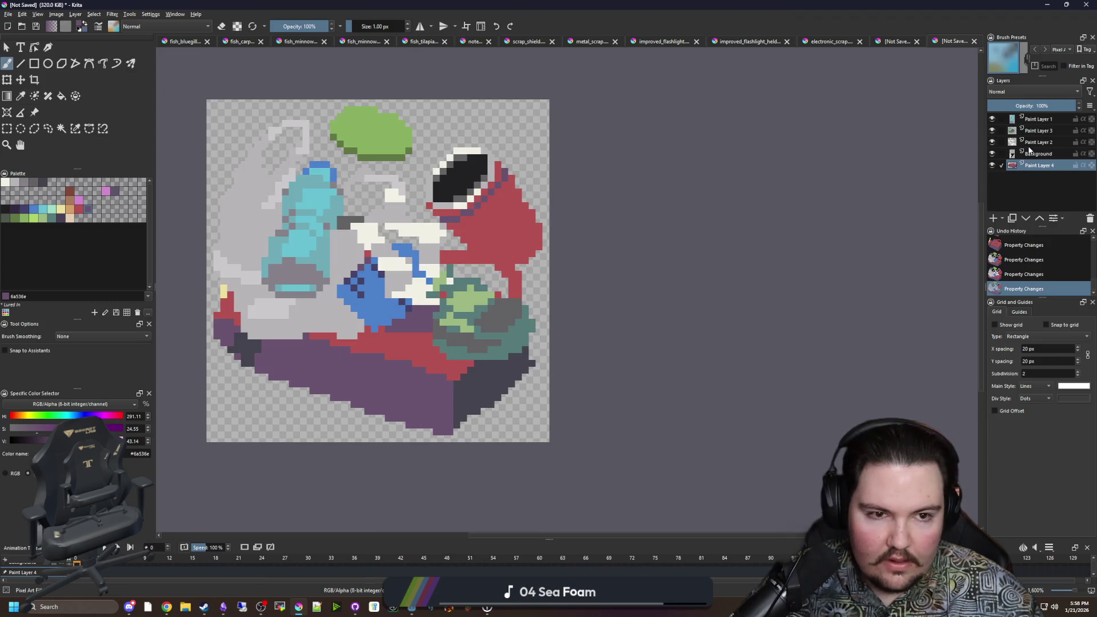
pyautogui.click(1038, 131)
pyautogui.click(20, 80)
pyautogui.moveTo(510, 336); pyautogui.dragTo(312, 402)
pyautogui.scroll(1, 357, 287)
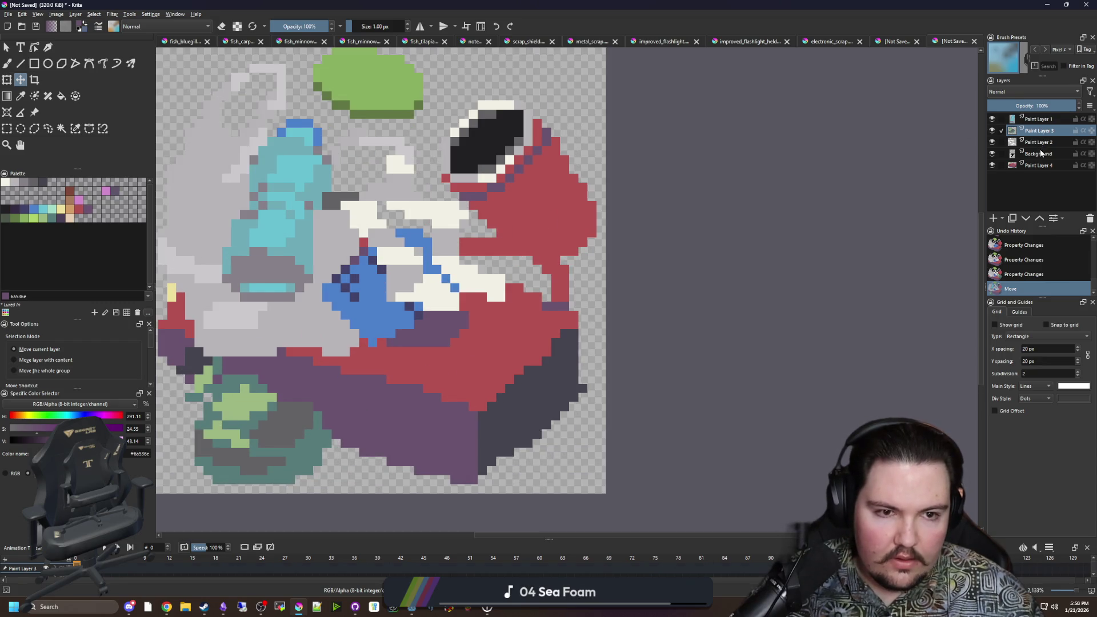
pyautogui.click(1038, 153)
pyautogui.scroll(-1, 710, 293)
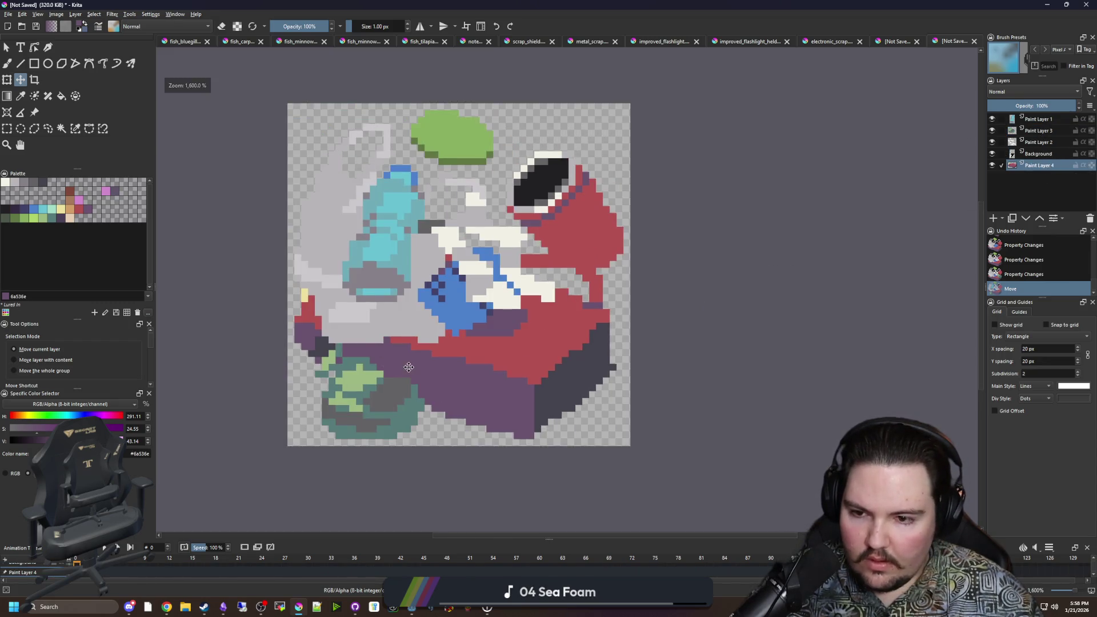
pyautogui.moveTo(395, 275)
pyautogui.mouseDown()
pyautogui.moveTo(411, 303)
pyautogui.moveTo(400, 268)
pyautogui.moveTo(393, 276)
pyautogui.mouseUp()
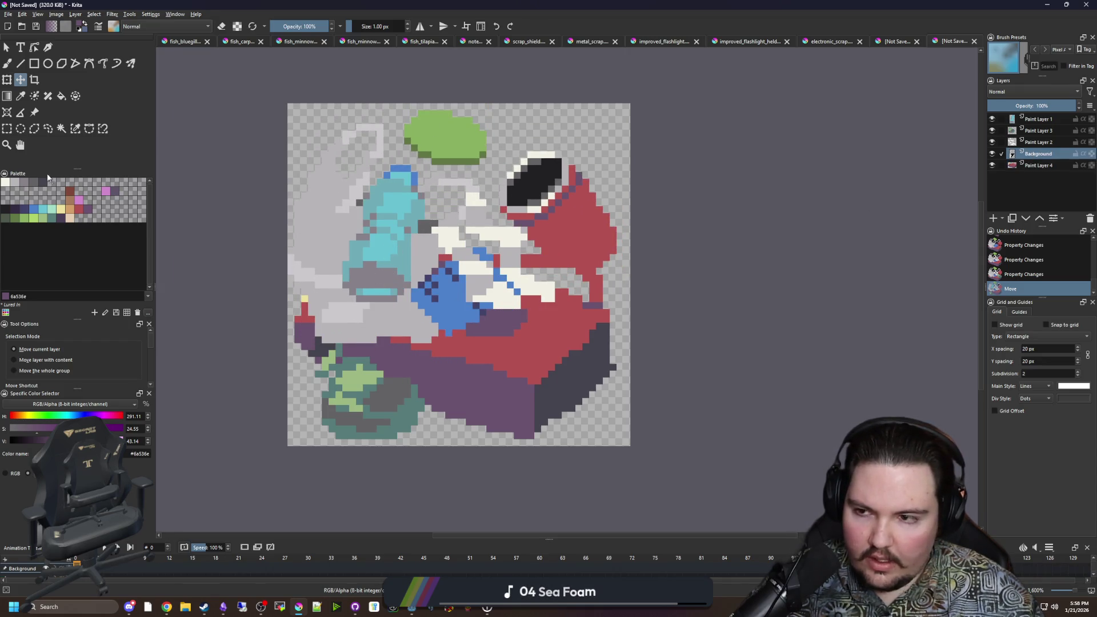
# Step: Move the white pieces down-right, nudge the green bush further left, and drop the cyan bottle lower-middle
pyautogui.click(7, 128)
pyautogui.press('pageup')
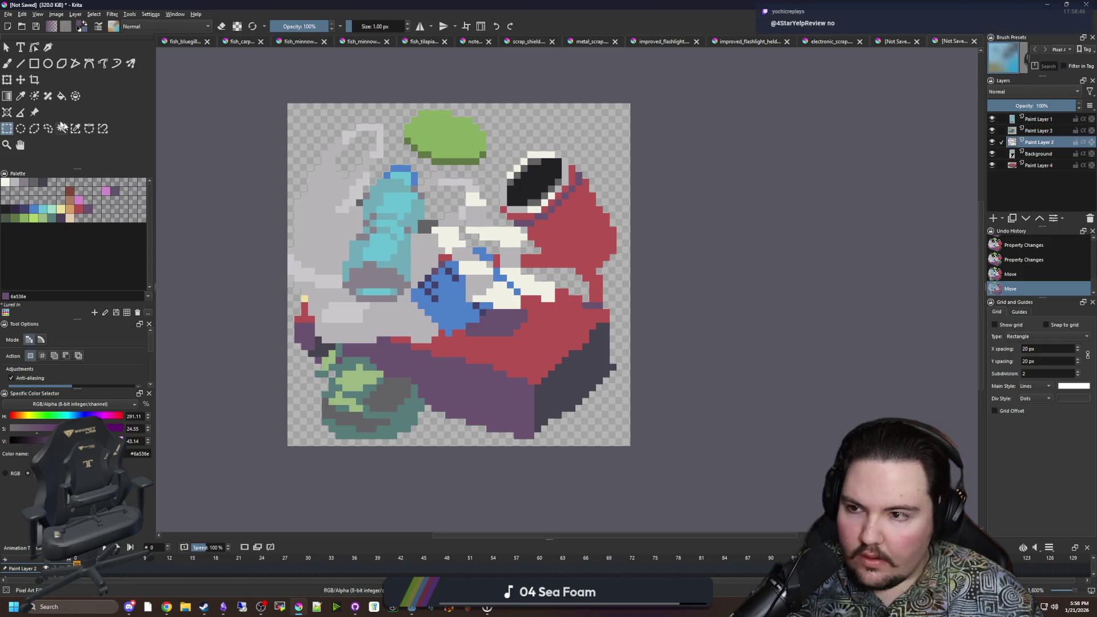
pyautogui.click(20, 80)
pyautogui.moveTo(503, 314)
pyautogui.mouseDown()
pyautogui.moveTo(580, 437)
pyautogui.moveTo(549, 377)
pyautogui.mouseUp()
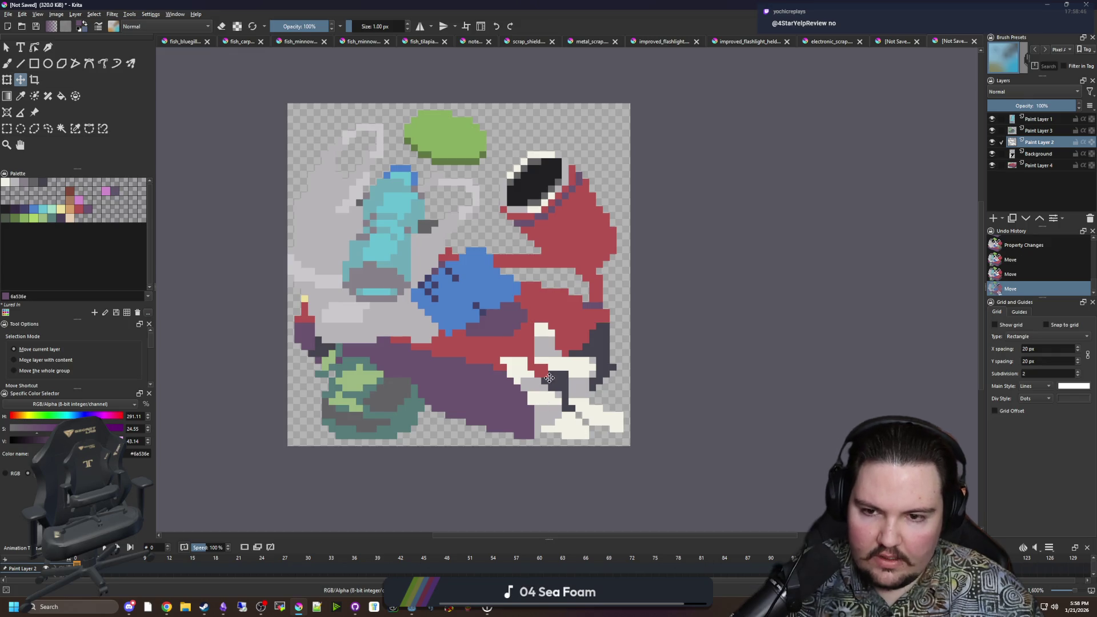
pyautogui.click(1040, 131)
pyautogui.moveTo(329, 209); pyautogui.dragTo(309, 209)
pyautogui.click(1040, 119)
pyautogui.moveTo(487, 292)
pyautogui.mouseDown()
pyautogui.moveTo(527, 406)
pyautogui.moveTo(521, 429)
pyautogui.mouseUp()
pyautogui.scroll(-2, 482, 337)
pyautogui.scroll(2, 482, 337)
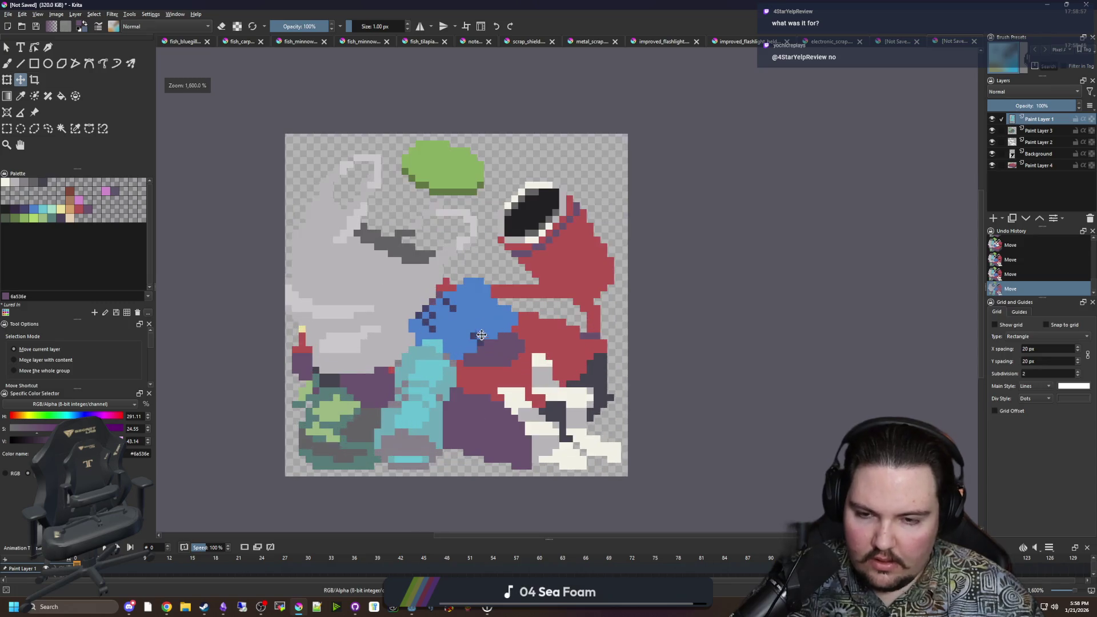
pyautogui.scroll(1, 487, 190)
# Step: Cut the green blob from the Background, paste it as a new layer, and move it down-left
pyautogui.click(8, 130)
pyautogui.scroll(1, 512, 152)
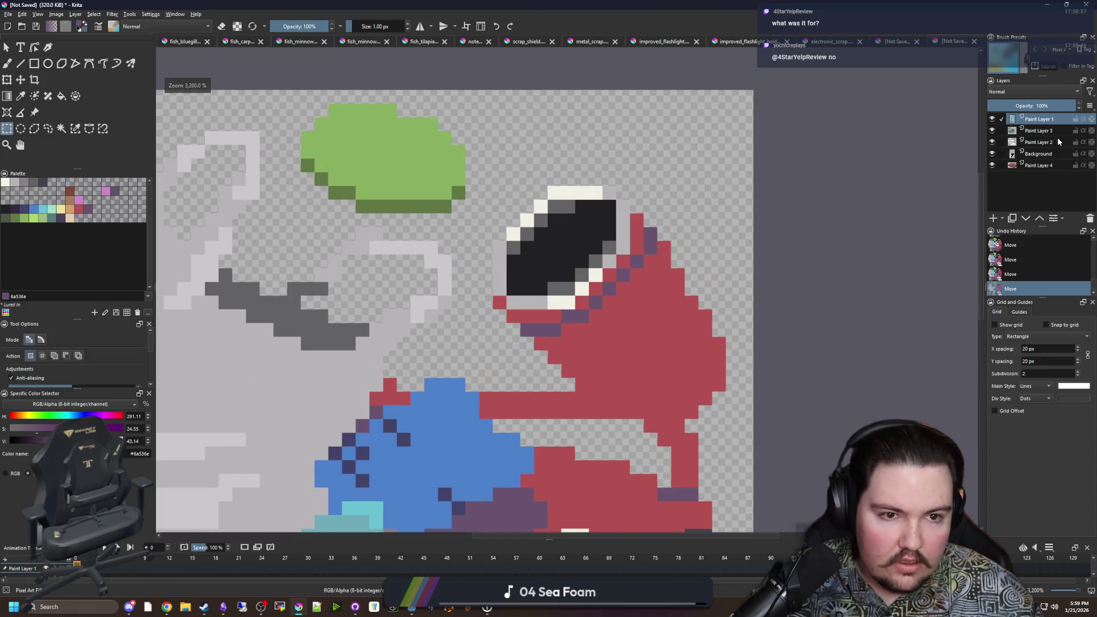
pyautogui.click(1046, 154)
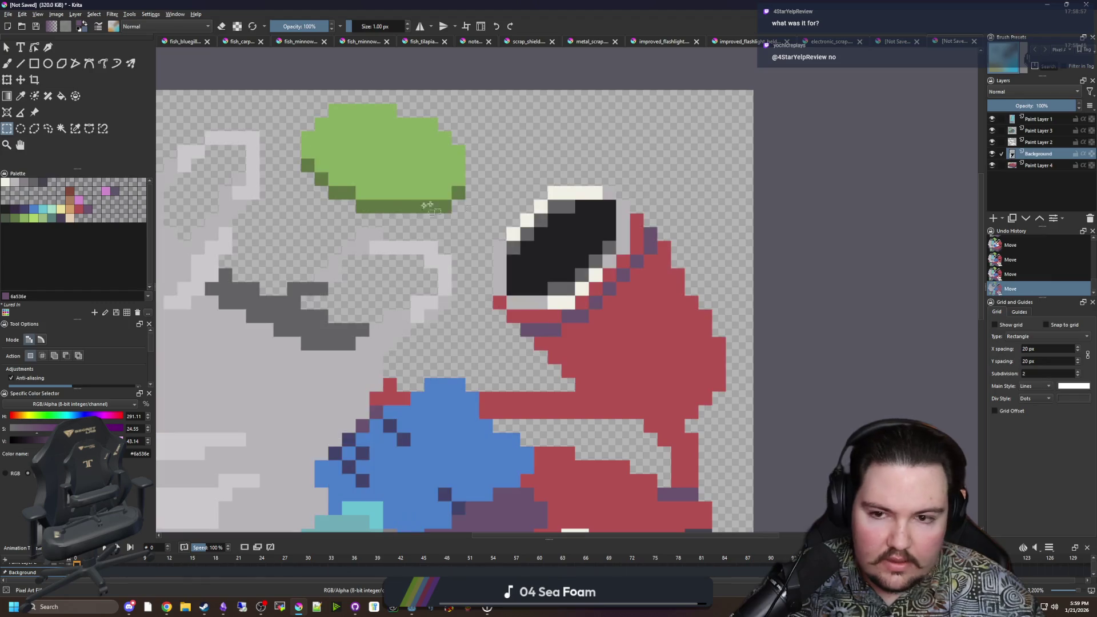
pyautogui.moveTo(465, 214); pyautogui.dragTo(300, 104)
pyautogui.hotkey('ctrl', 'x')
pyautogui.scroll(-2, 516, 148)
pyautogui.hotkey('ctrl', 'v')
pyautogui.hotkey('ctrl', 't')
pyautogui.moveTo(457, 137); pyautogui.dragTo(367, 267)
pyautogui.press('Return')
pyautogui.scroll(-1, 513, 280)
pyautogui.hotkey('ctrl', 'shift', 'a')
pyautogui.scroll(2, 591, 231)
# Step: Switch the active layer between Paint Layer 3 and Paint Layer 5
pyautogui.click(1029, 130)
pyautogui.press('pagedown')
pyautogui.press('pagedown')
pyautogui.click(1029, 131)
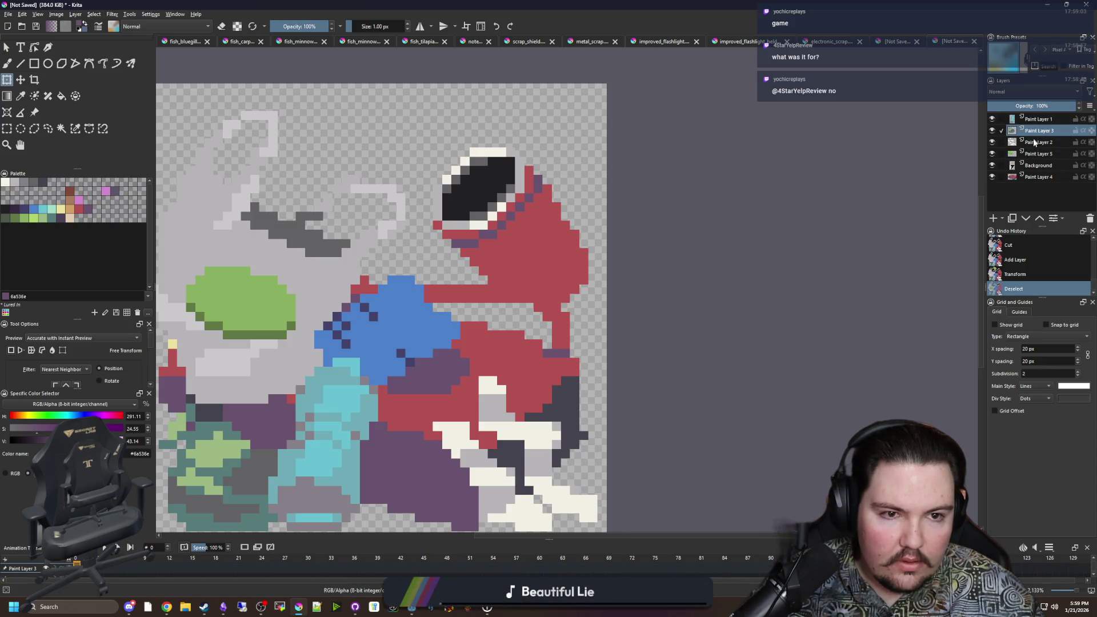
# Step: Toggle layer visibilities to compare the layers, then select the Background layer
pyautogui.click(993, 130)
pyautogui.click(992, 130)
pyautogui.click(992, 142)
pyautogui.click(992, 141)
pyautogui.click(992, 153)
pyautogui.click(992, 153)
pyautogui.click(993, 177)
pyautogui.click(993, 165)
pyautogui.click(992, 176)
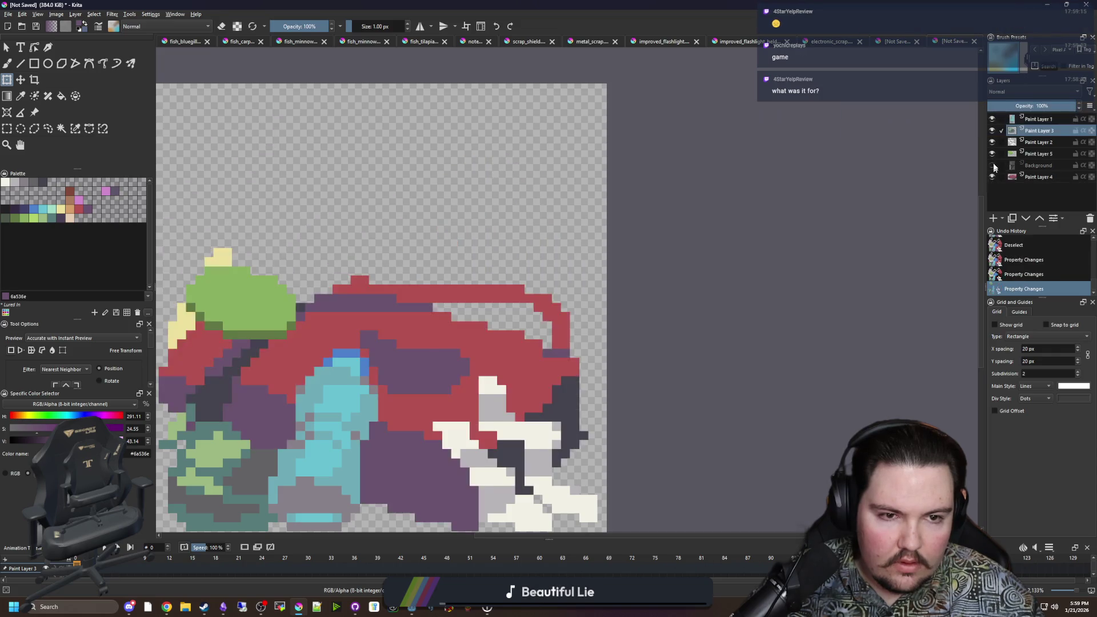
pyautogui.click(992, 165)
pyautogui.click(1001, 165)
# Step: Rectangle-select the red creature's head on Background and cut it out
pyautogui.click(8, 129)
pyautogui.moveTo(597, 321)
pyautogui.mouseDown()
pyautogui.moveTo(594, 174)
pyautogui.moveTo(432, 138)
pyautogui.mouseUp()
pyautogui.hotkey('ctrl', 'x')
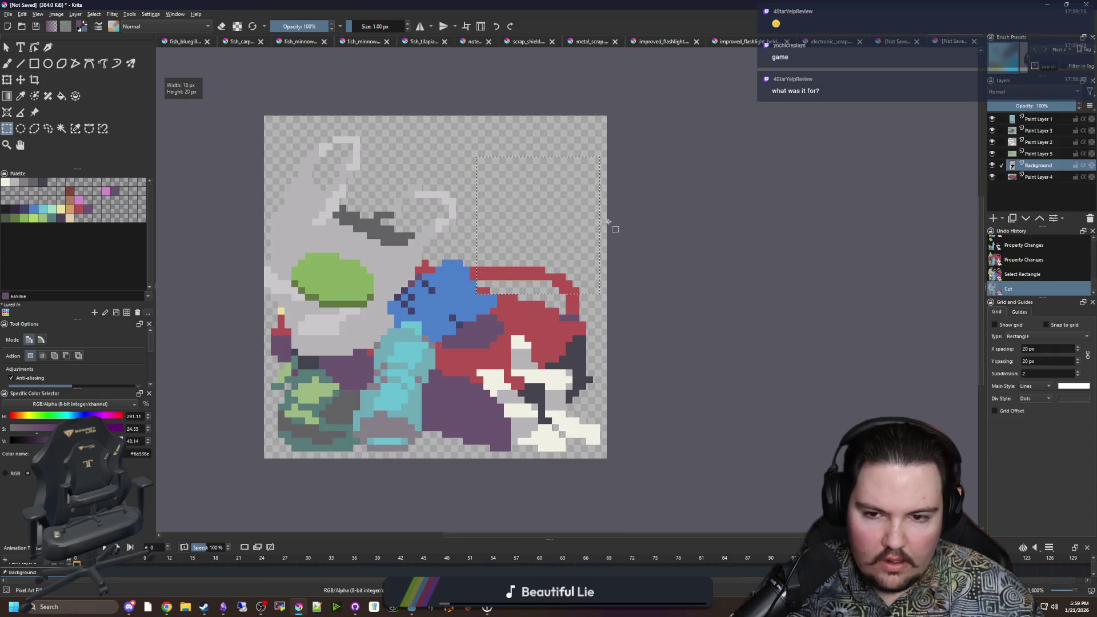
pyautogui.hotkey('ctrl', 'z')
pyautogui.hotkey('ctrl', 'shift', 'a')
pyautogui.moveTo(554, 254); pyautogui.dragTo(438, 100)
pyautogui.hotkey('ctrl', 'x')
pyautogui.press('-')
# Step: Paste the head as a new layer, move it down-left, mirror it horizontally and commit
pyautogui.hotkey('ctrl', 'v')
pyautogui.hotkey('ctrl', 't')
pyautogui.moveTo(577, 239)
pyautogui.mouseDown()
pyautogui.moveTo(569, 289)
pyautogui.moveTo(538, 294)
pyautogui.moveTo(574, 230)
pyautogui.moveTo(530, 301)
pyautogui.moveTo(565, 291)
pyautogui.mouseUp()
pyautogui.hotkey('ctrl', 'shift', 'a')
pyautogui.rightClick(576, 229)
pyautogui.click(612, 305)
pyautogui.rightClick(529, 301)
pyautogui.click(559, 369)
pyautogui.scroll(2, 565, 291)
pyautogui.click(61, 128)
# Step: Select the red head area with the contiguous selection tool, then clear the selection
pyautogui.click(447, 259)
pyautogui.click(483, 290)
pyautogui.hotkey('ctrl', 'shift', 'a')
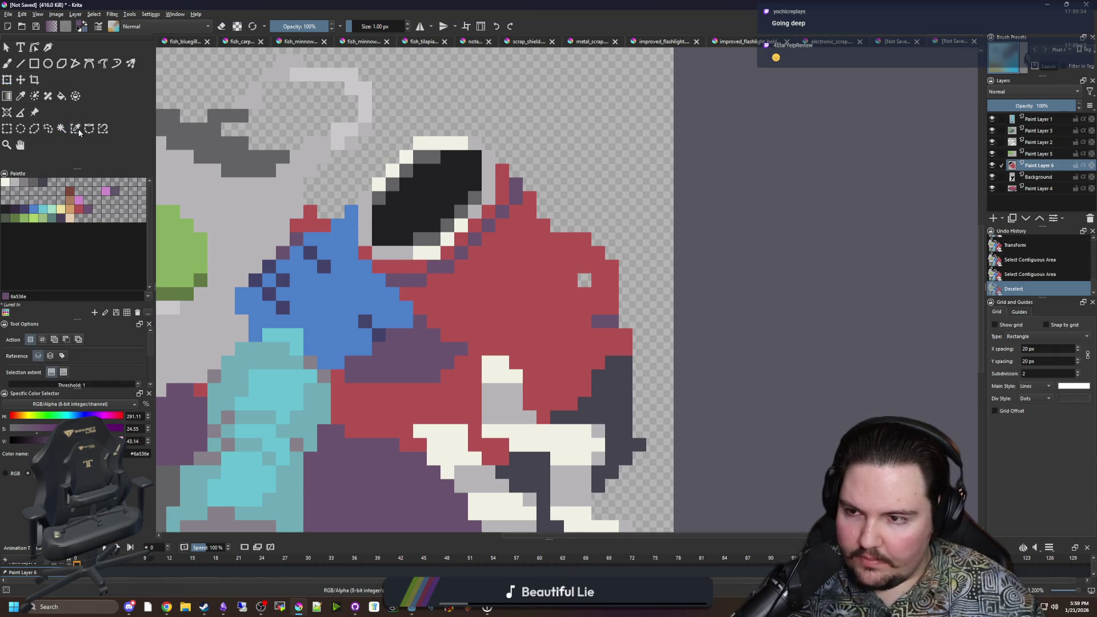
# Step: Select the head's red areas by colour and paint a 3 px near-black 212123 edge along the lower-left
pyautogui.click(75, 128)
pyautogui.click(392, 343)
pyautogui.press('b')
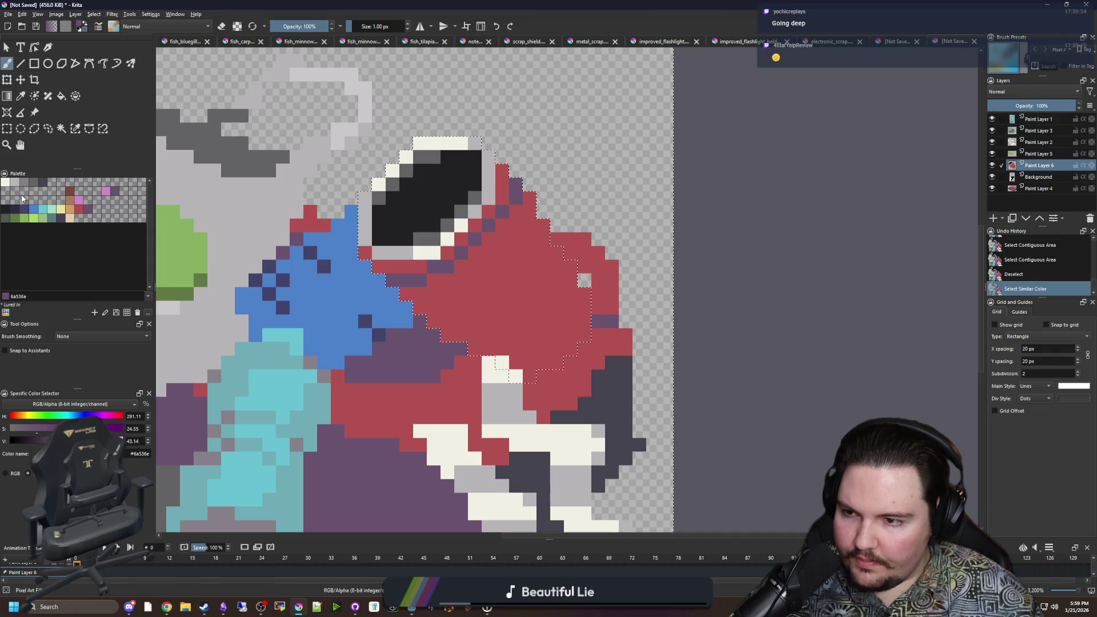
pyautogui.click(5, 210)
pyautogui.press(']')
pyautogui.press(']')
pyautogui.moveTo(511, 365)
pyautogui.mouseDown()
pyautogui.moveTo(384, 271)
pyautogui.moveTo(549, 357)
pyautogui.moveTo(545, 372)
pyautogui.moveTo(577, 366)
pyautogui.mouseUp()
pyautogui.moveTo(351, 240)
pyautogui.mouseDown()
pyautogui.moveTo(363, 244)
pyautogui.moveTo(354, 228)
pyautogui.mouseUp()
pyautogui.hotkey('ctrl', 'shift', 'a')
pyautogui.press('[')
# Step: Centre the view on the sprite and pick the off-white #f2f0e5 from the palette
pyautogui.scroll(-5, 497, 240)
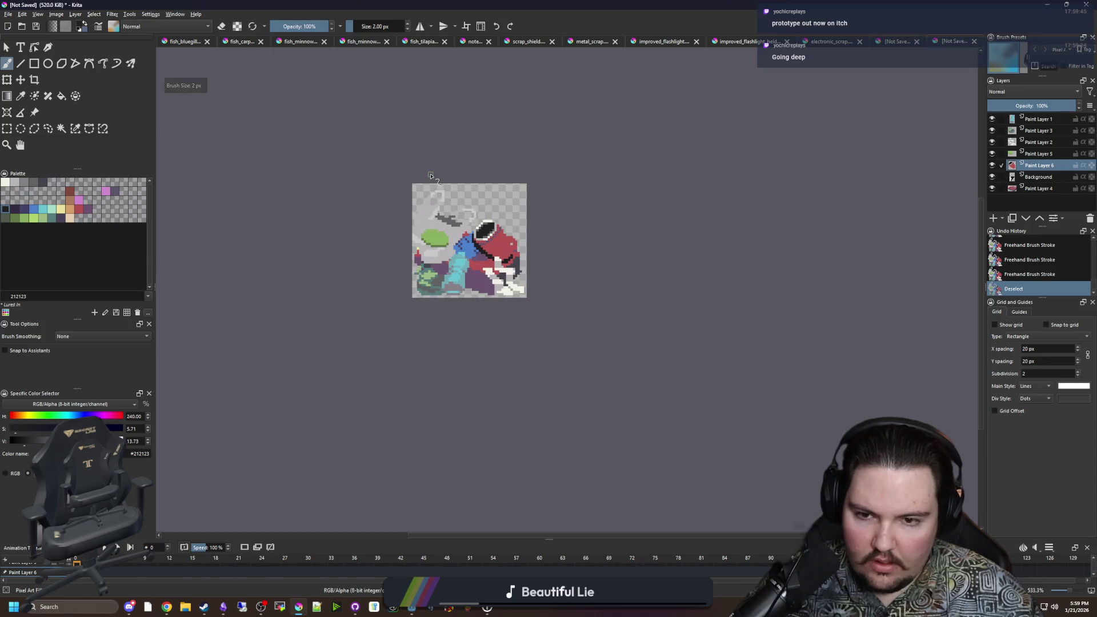
pyautogui.scroll(5, 472, 185)
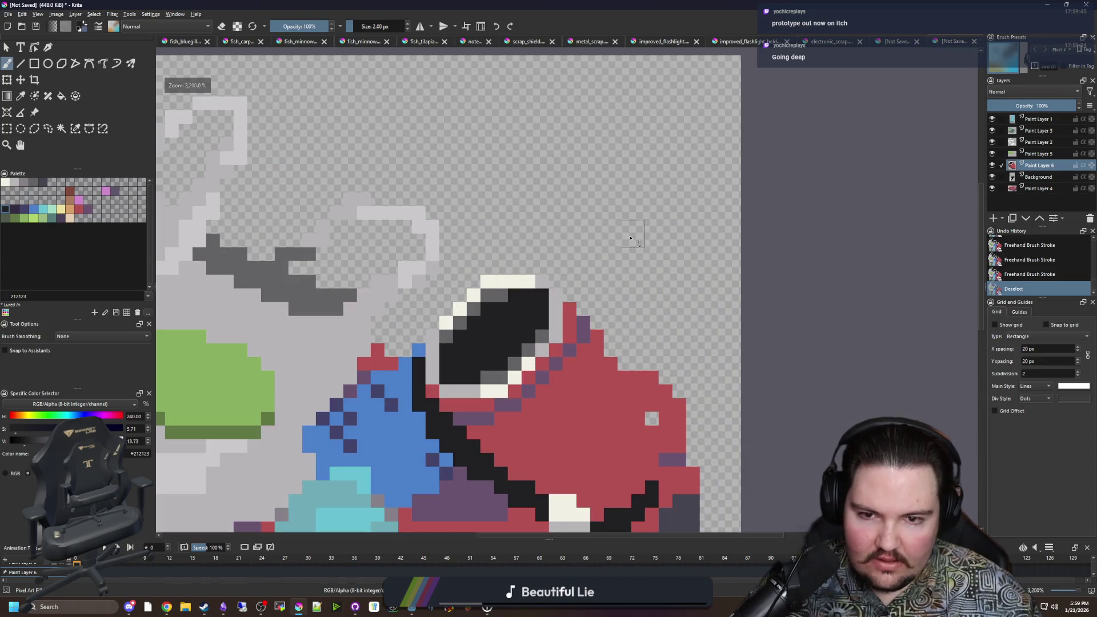
pyautogui.moveTo(632, 238)
pyautogui.mouseDown()
pyautogui.moveTo(597, 245)
pyautogui.moveTo(584, 262)
pyautogui.mouseUp()
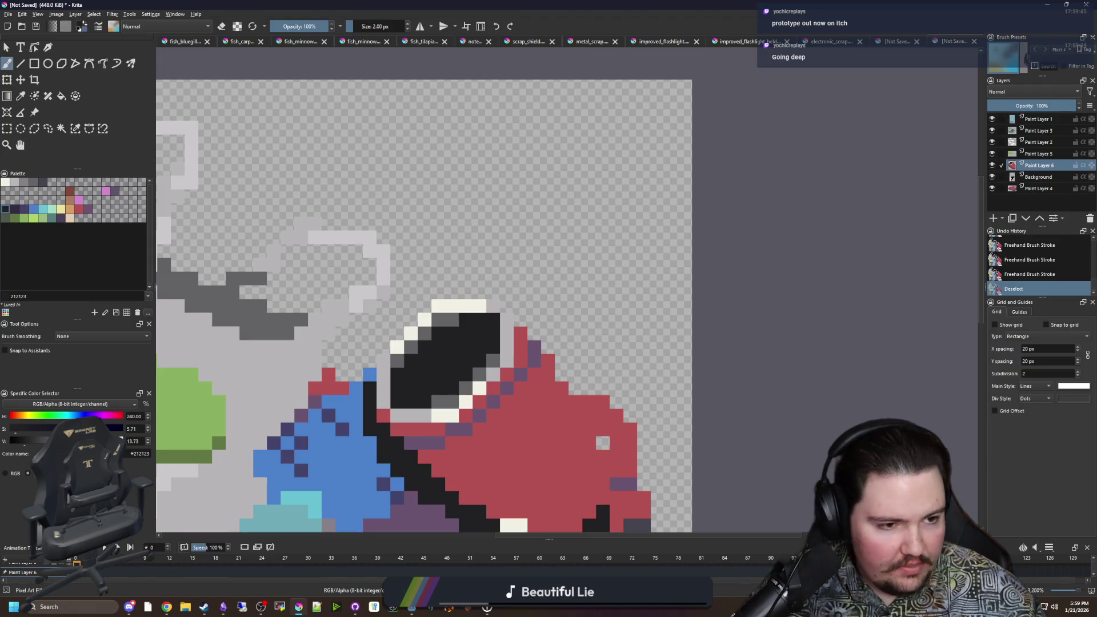
pyautogui.hotkey('alt', 'Tab')
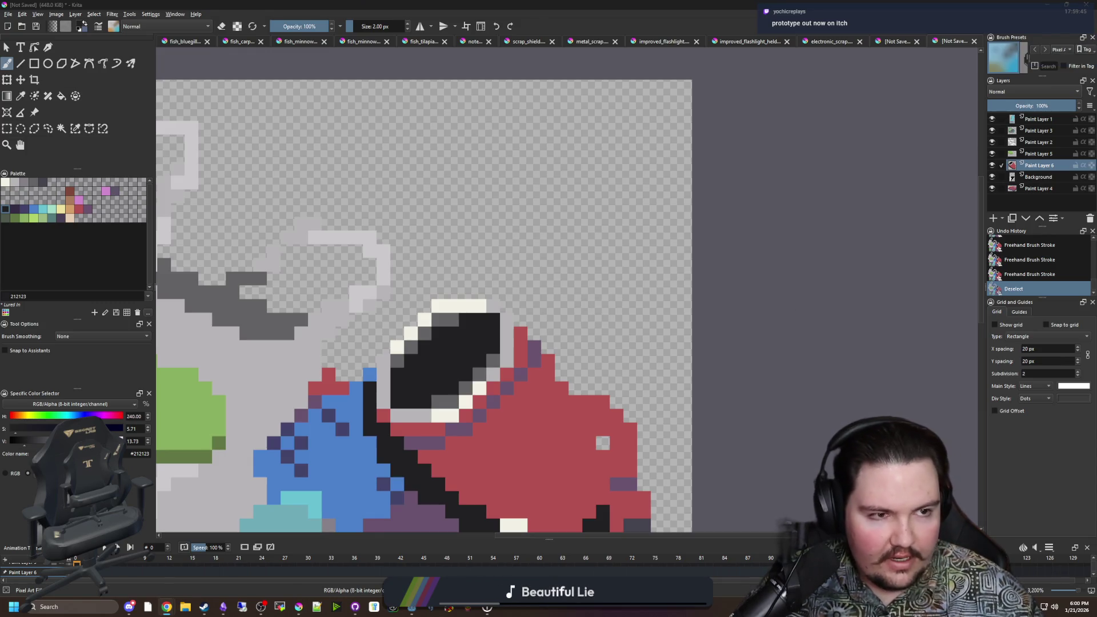
pyautogui.click(5, 189)
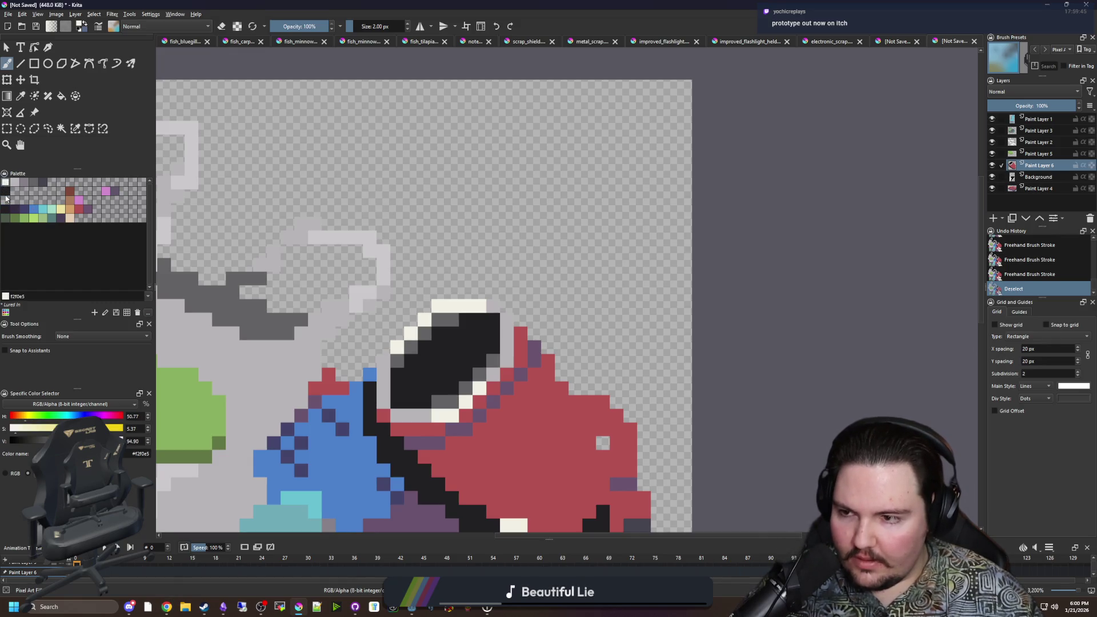
# Step: With a 1 px brush, draw the off-white outline up-right, left, and down toward the blue piece
pyautogui.moveTo(456, 271); pyautogui.dragTo(634, 265)
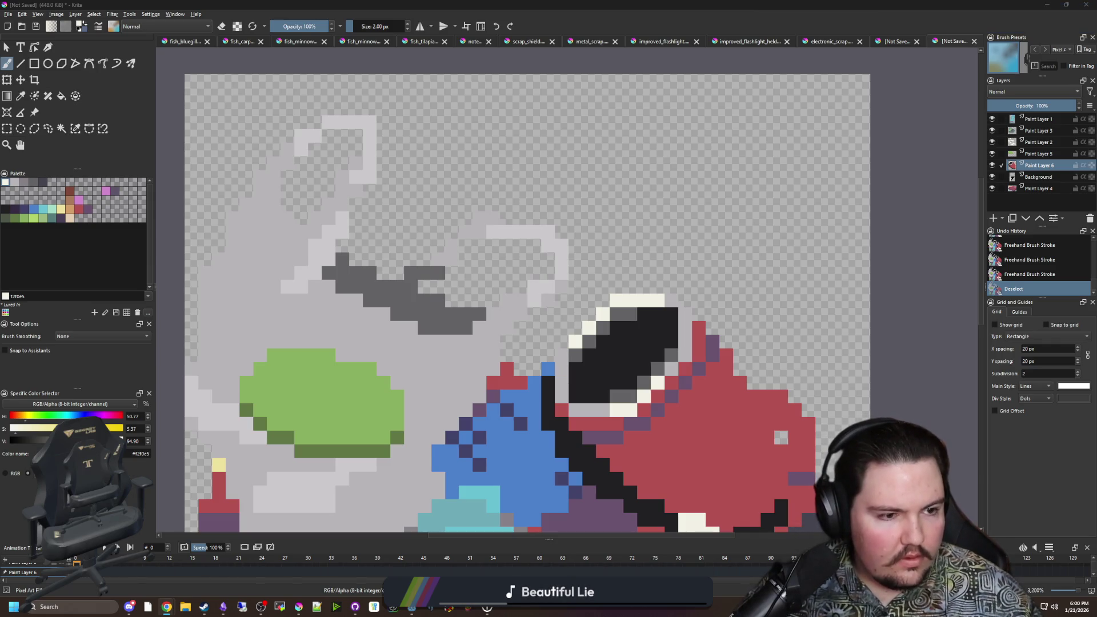
pyautogui.moveTo(640, 253); pyautogui.dragTo(550, 229)
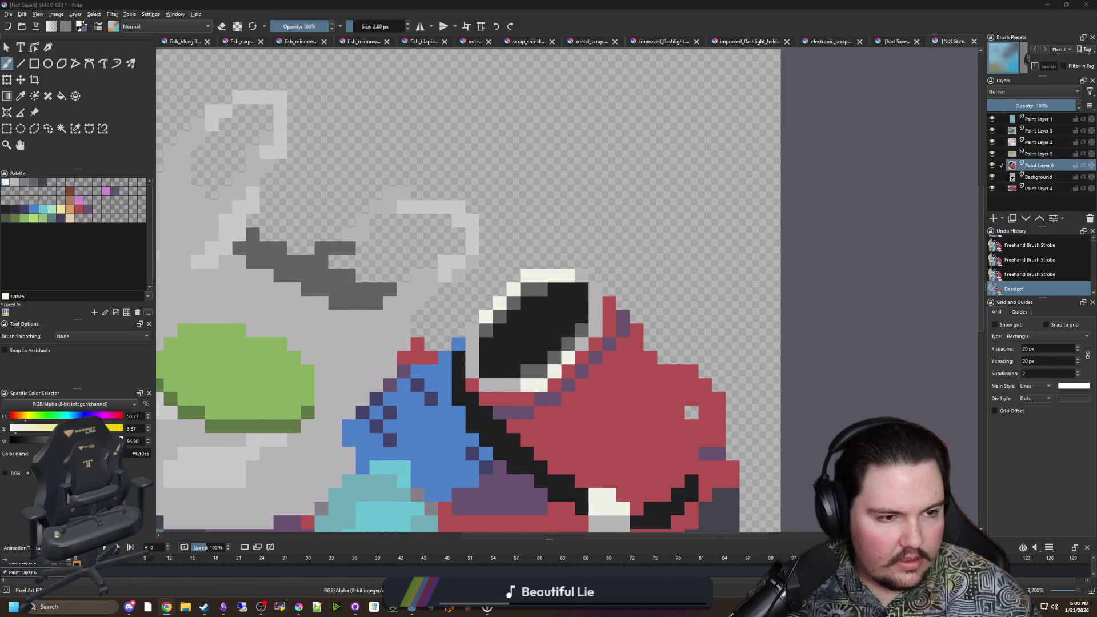
pyautogui.scroll(-5, 685, 309)
pyautogui.scroll(5, 671, 343)
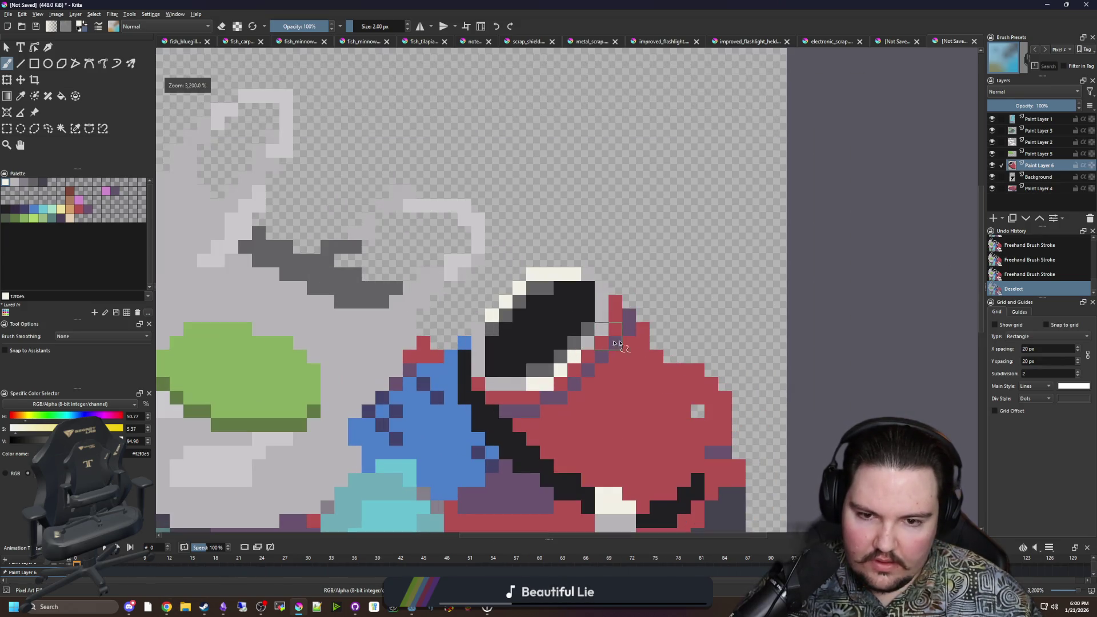
pyautogui.press('[')
pyautogui.moveTo(665, 343)
pyautogui.mouseDown()
pyautogui.moveTo(730, 272)
pyautogui.moveTo(771, 253)
pyautogui.moveTo(680, 219)
pyautogui.moveTo(594, 217)
pyautogui.mouseUp()
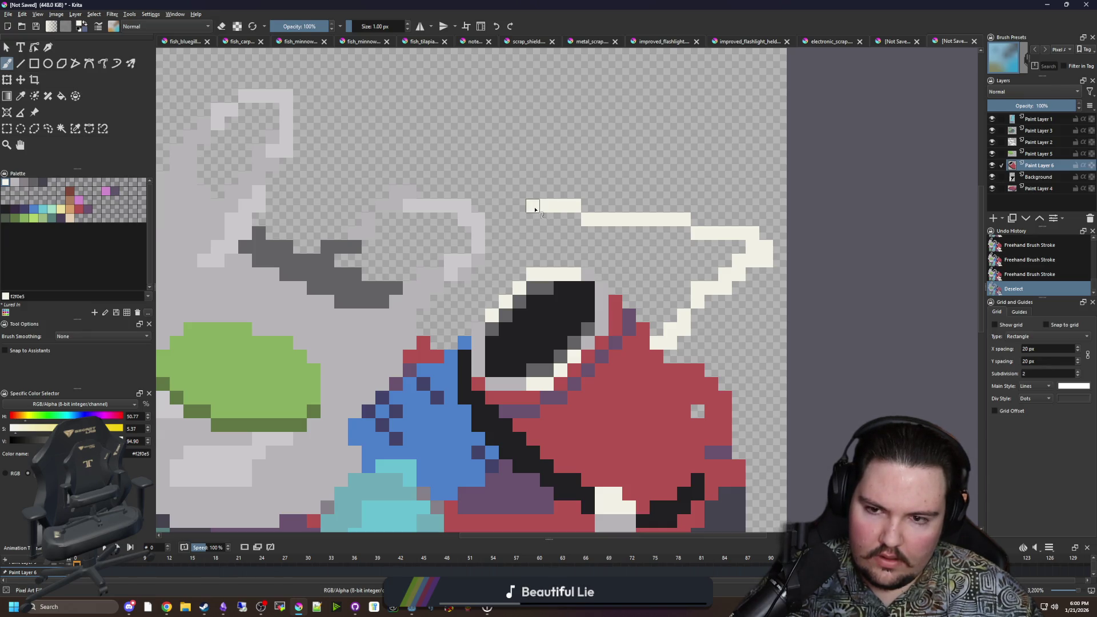
pyautogui.moveTo(535, 209)
pyautogui.mouseDown()
pyautogui.moveTo(490, 137)
pyautogui.moveTo(440, 138)
pyautogui.mouseUp()
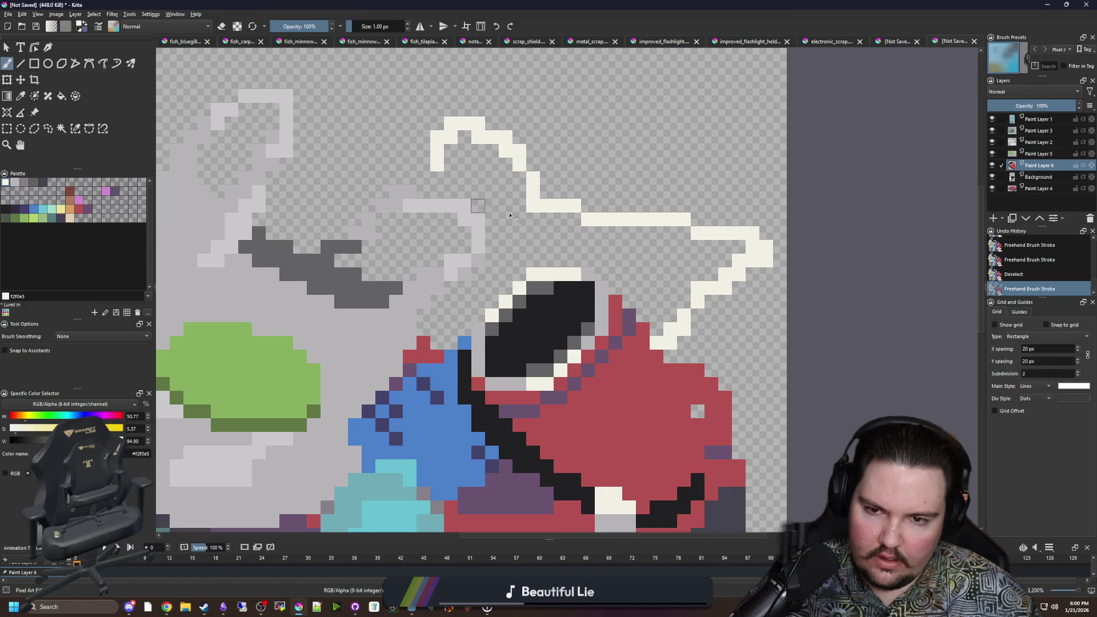
pyautogui.moveTo(522, 209); pyautogui.dragTo(453, 319)
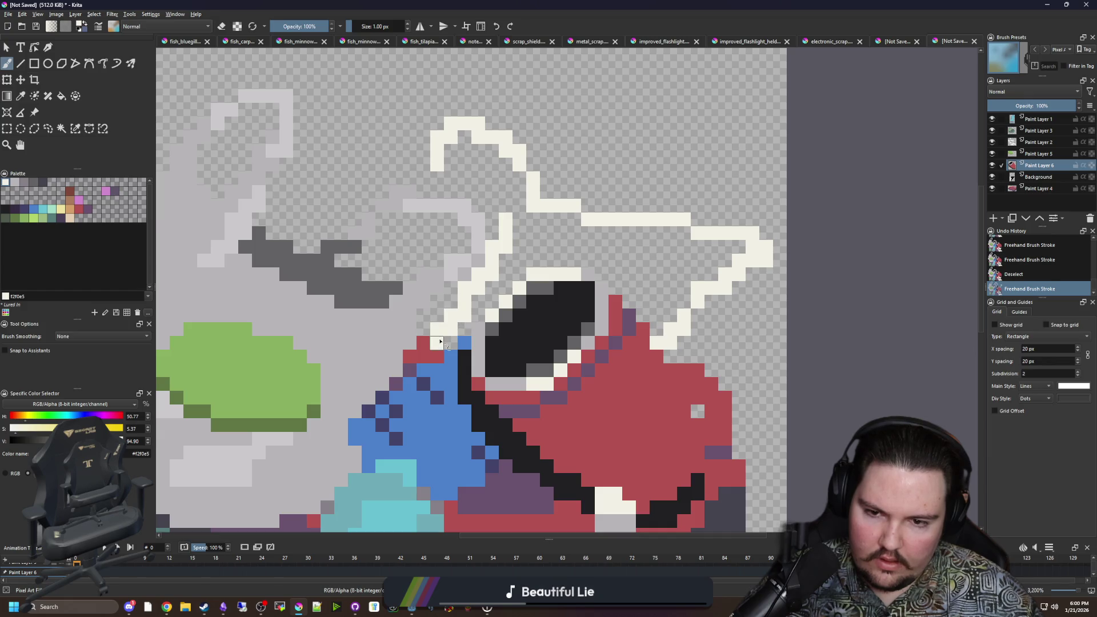
pyautogui.scroll(-5, 440, 341)
pyautogui.scroll(6, 509, 280)
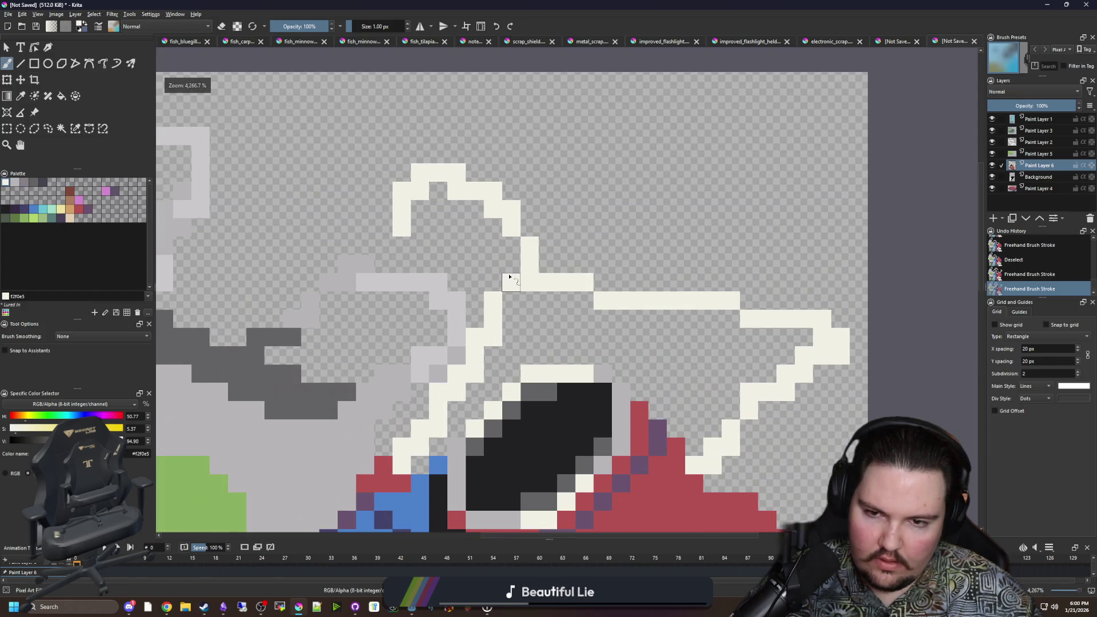
pyautogui.click(508, 279)
# Step: Draw the outline's hooked top, erase stray white pixels, and bring up Save As
pyautogui.scroll(1, 513, 262)
pyautogui.moveTo(530, 216)
pyautogui.mouseDown()
pyautogui.moveTo(507, 122)
pyautogui.moveTo(427, 106)
pyautogui.moveTo(424, 236)
pyautogui.mouseUp()
pyautogui.press('e')
pyautogui.moveTo(345, 211)
pyautogui.mouseDown()
pyautogui.moveTo(362, 152)
pyautogui.moveTo(436, 184)
pyautogui.moveTo(490, 184)
pyautogui.moveTo(478, 139)
pyautogui.moveTo(429, 130)
pyautogui.mouseUp()
pyautogui.scroll(-8, 488, 201)
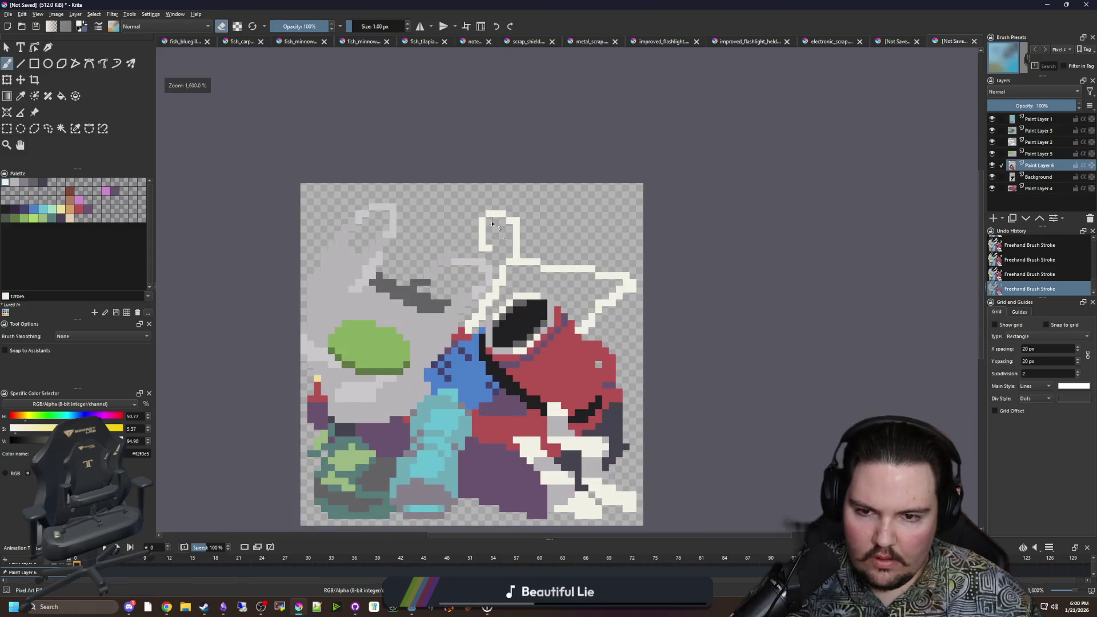
pyautogui.scroll(5, 511, 277)
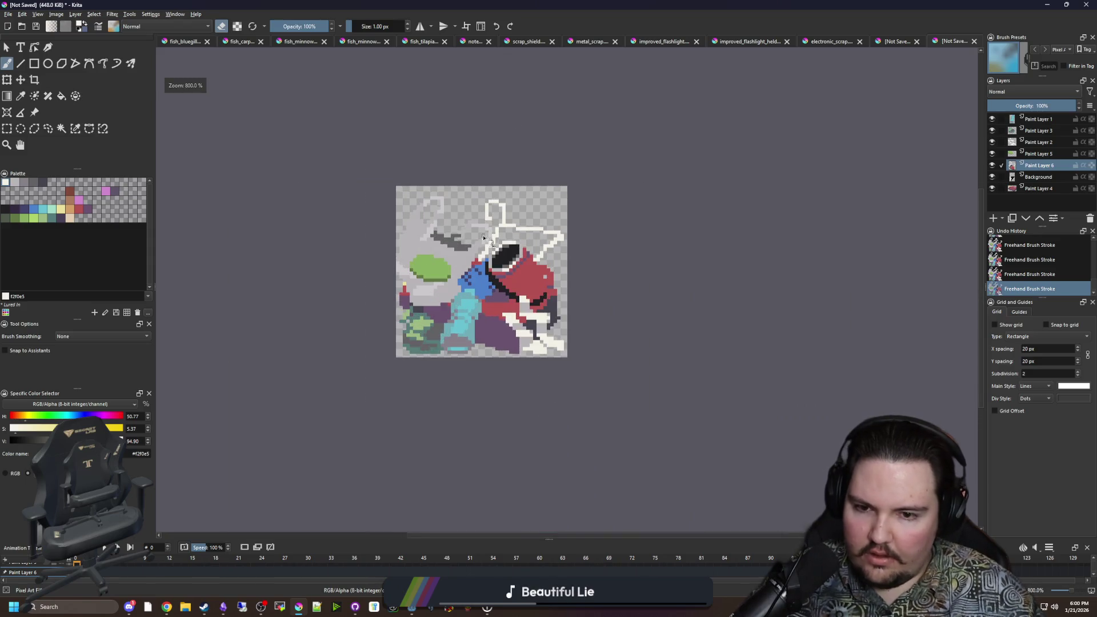
pyautogui.scroll(1, 453, 284)
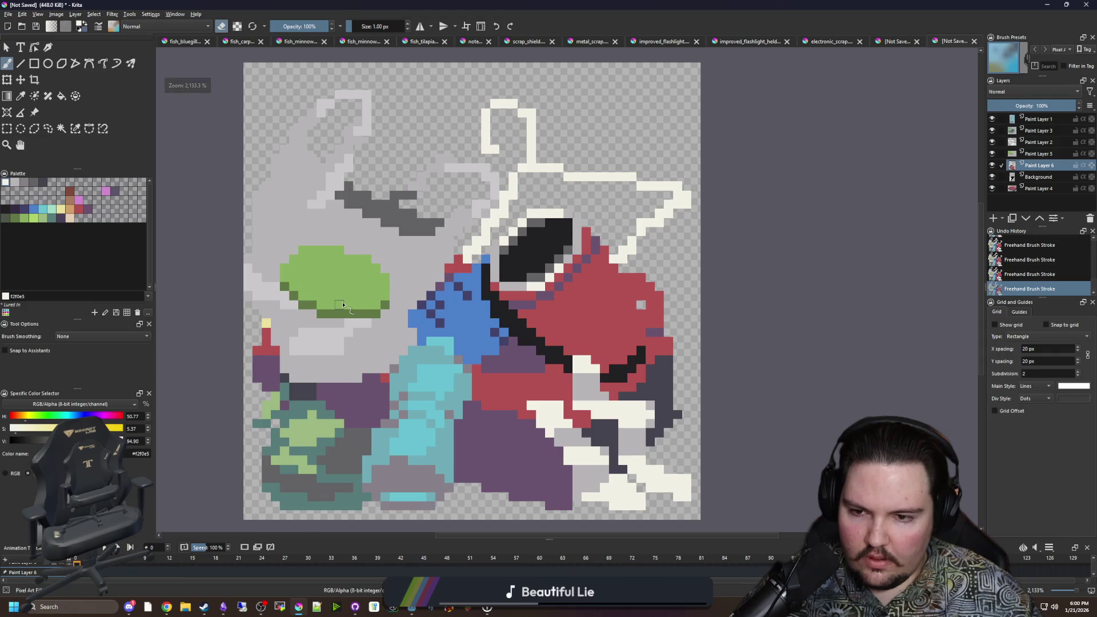
pyautogui.scroll(-1, 343, 304)
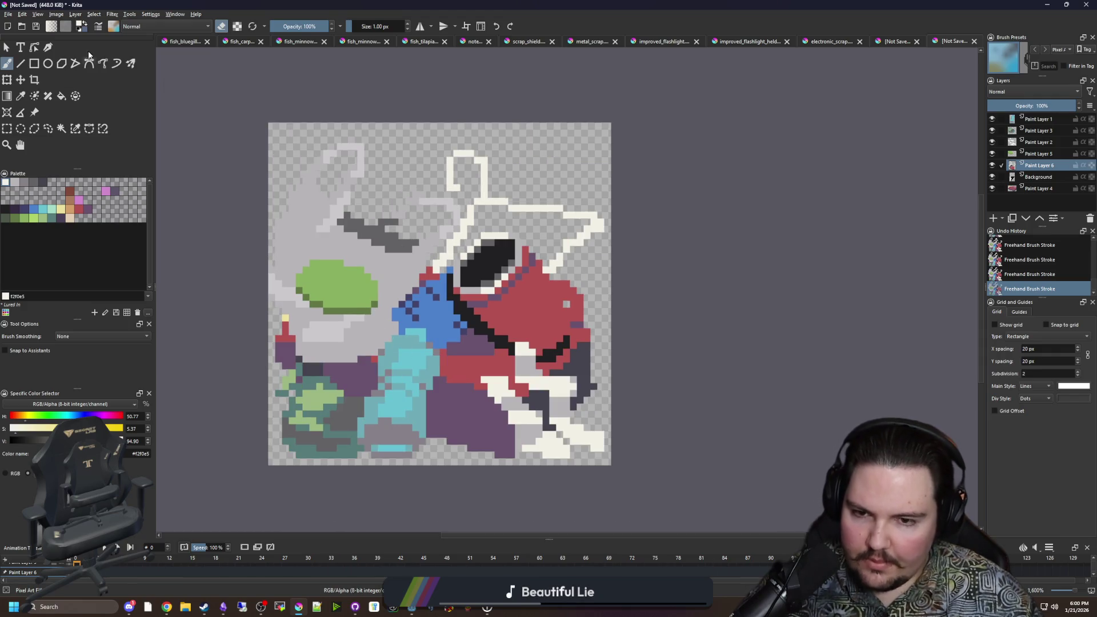
pyautogui.click(10, 15)
pyautogui.click(26, 64)
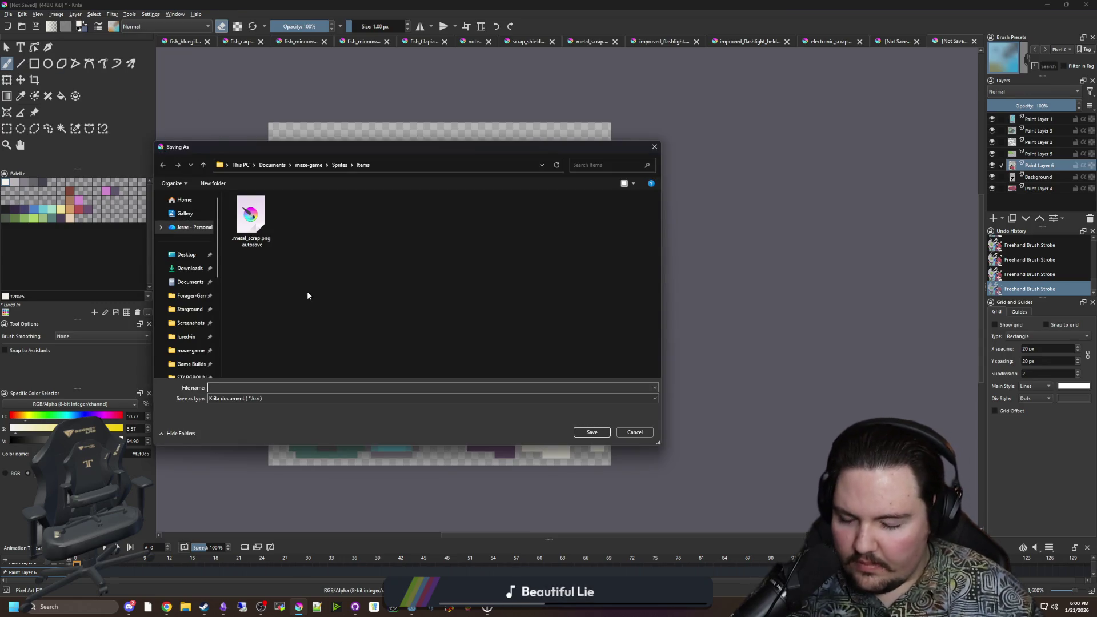
# Step: Save the sprite as plastic_scrap.png in PNG format, accept the export options, and minimize Krita
pyautogui.write('plastic_scrap')
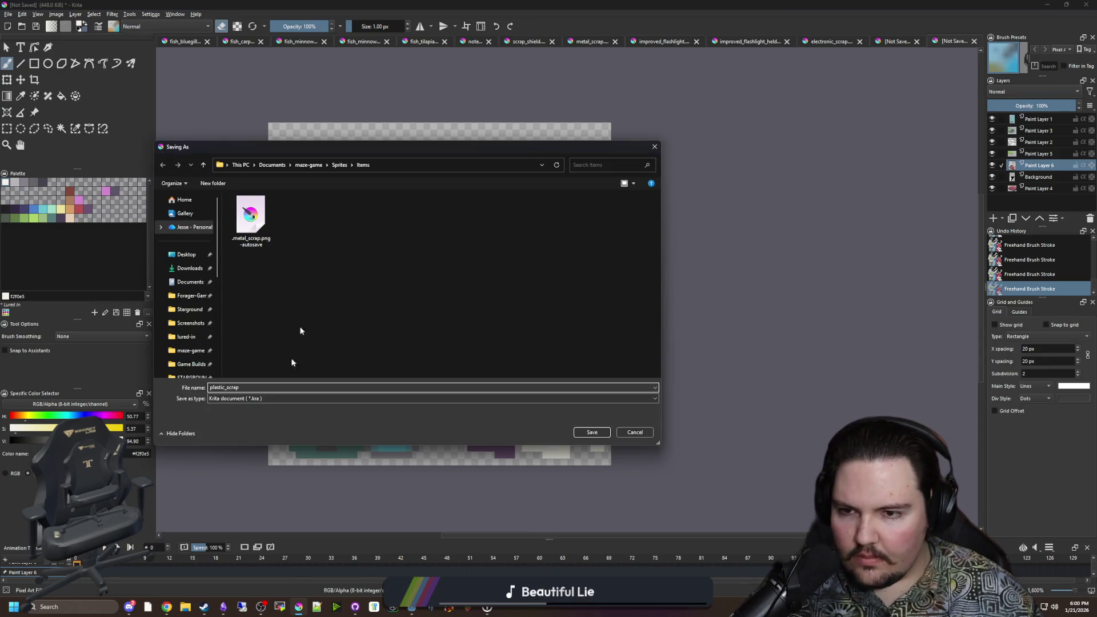
pyautogui.click(269, 398)
pyautogui.scroll(-1, 235, 512)
pyautogui.click(236, 512)
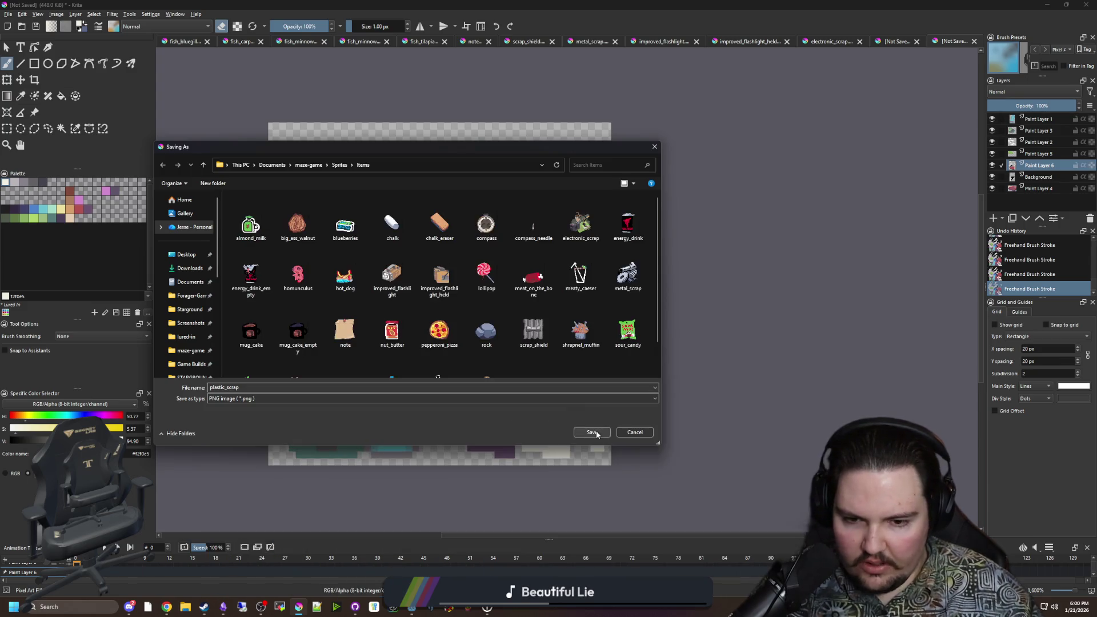
pyautogui.click(592, 432)
pyautogui.click(594, 397)
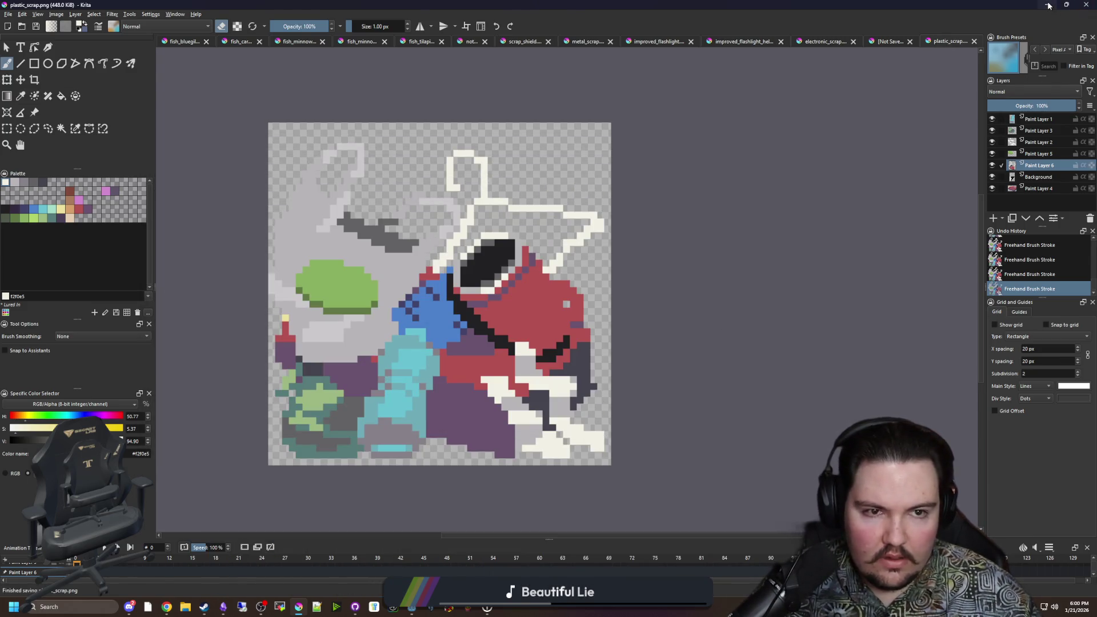
pyautogui.click(1048, 6)
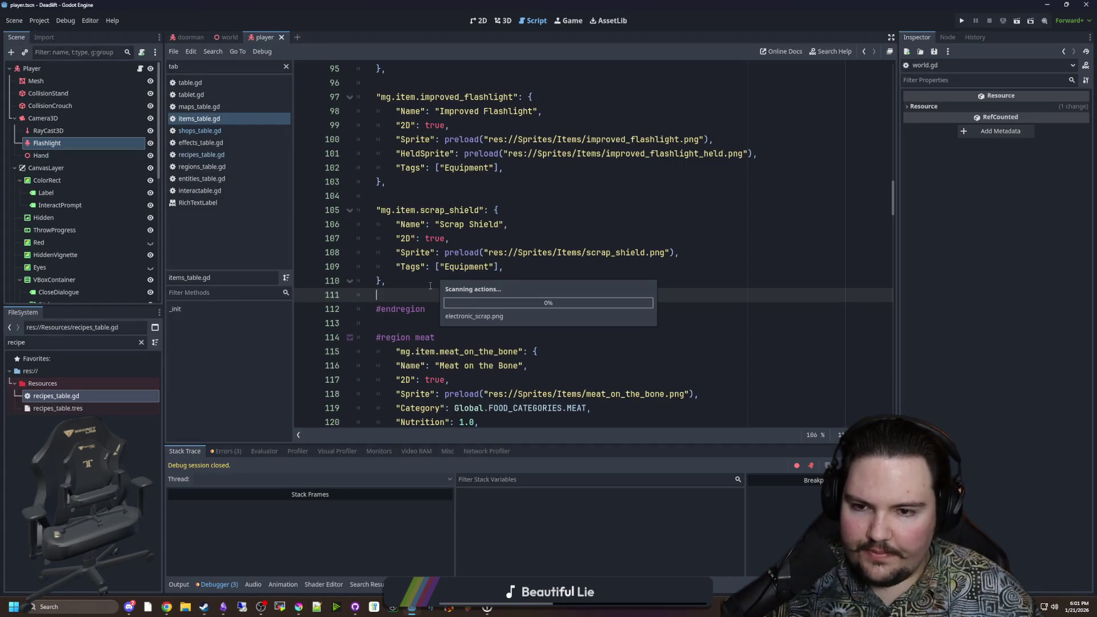
# Step: Copy the mg.item.rock entry block in items_table.gd and paste it twice below
pyautogui.scroll(10, 535, 183)
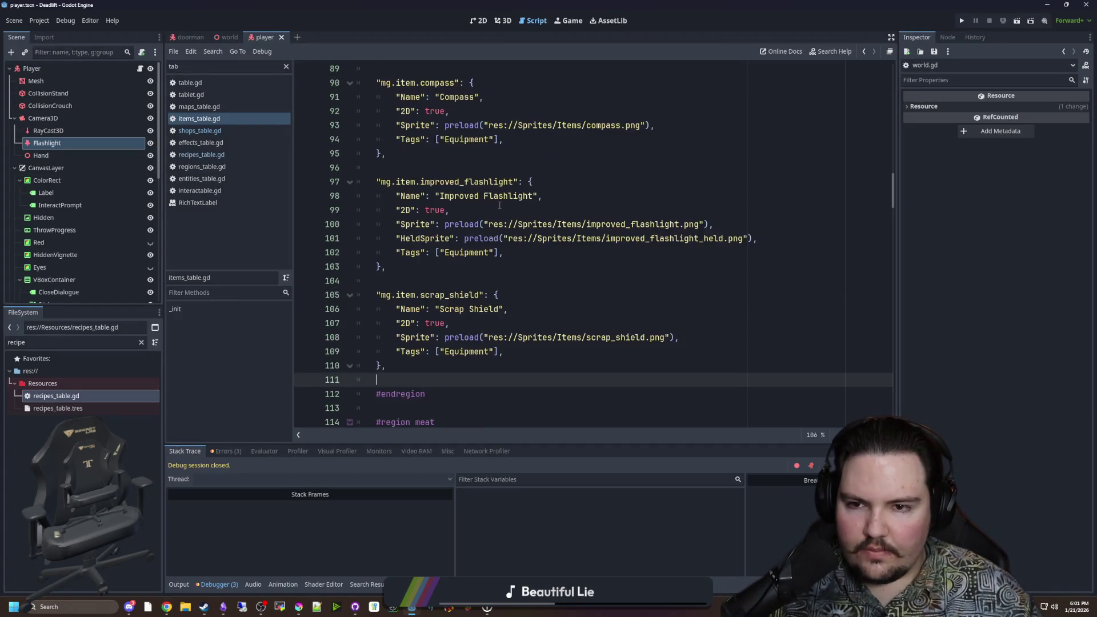
pyautogui.scroll(9, 500, 205)
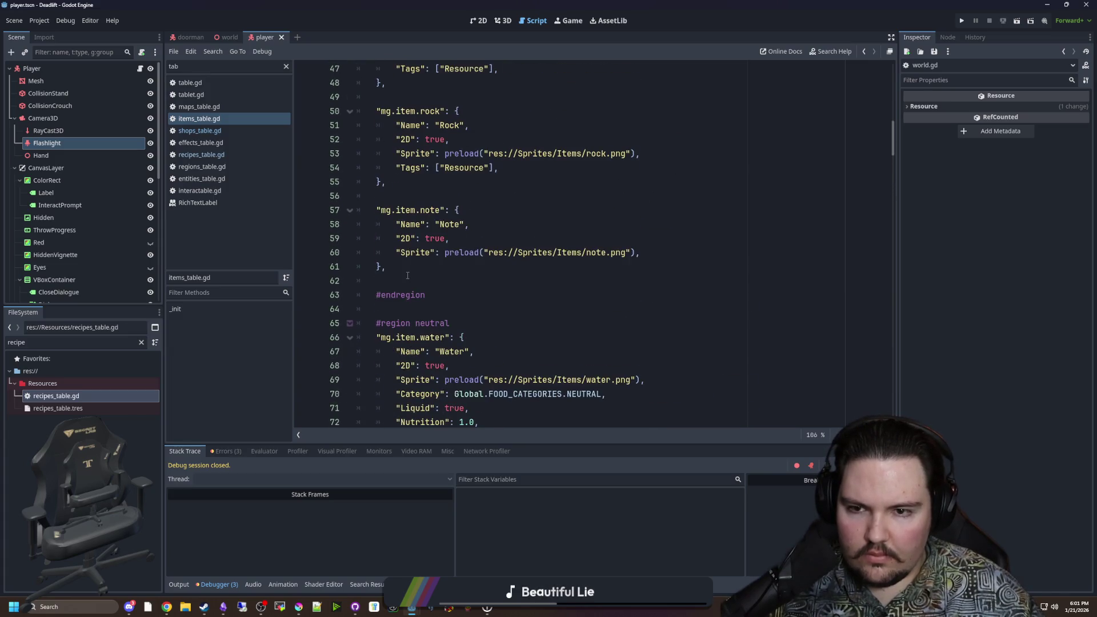
pyautogui.click(408, 314)
pyautogui.moveTo(409, 314); pyautogui.dragTo(331, 245)
pyautogui.hotkey('ctrl', 'c')
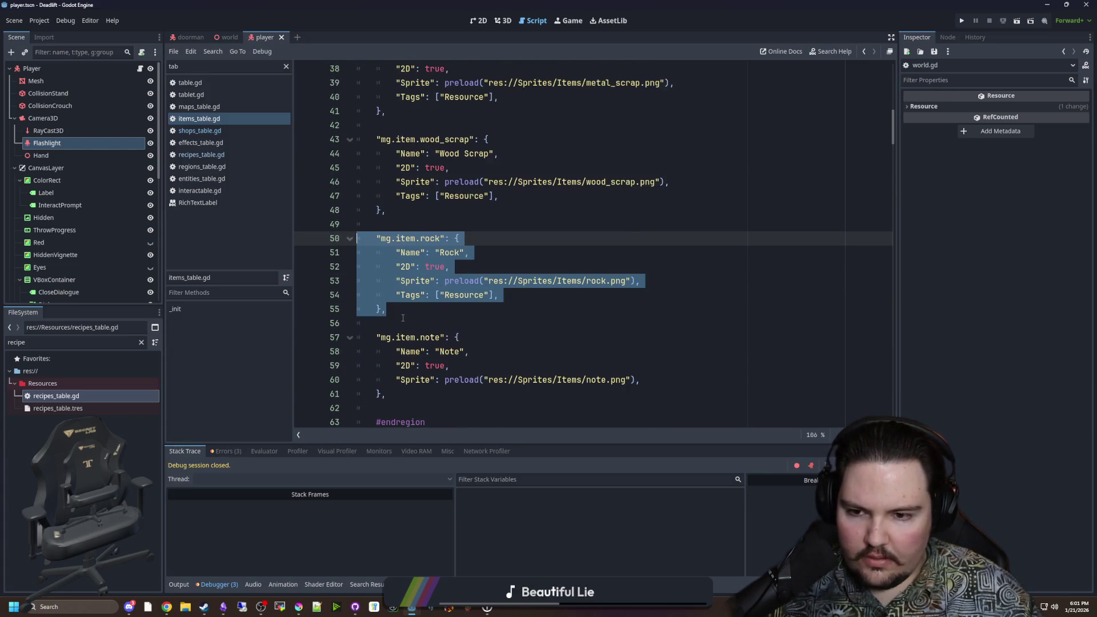
pyautogui.click(400, 317)
pyautogui.click(433, 310)
pyautogui.press('Return')
pyautogui.press('Return')
pyautogui.hotkey('ctrl', 'v')
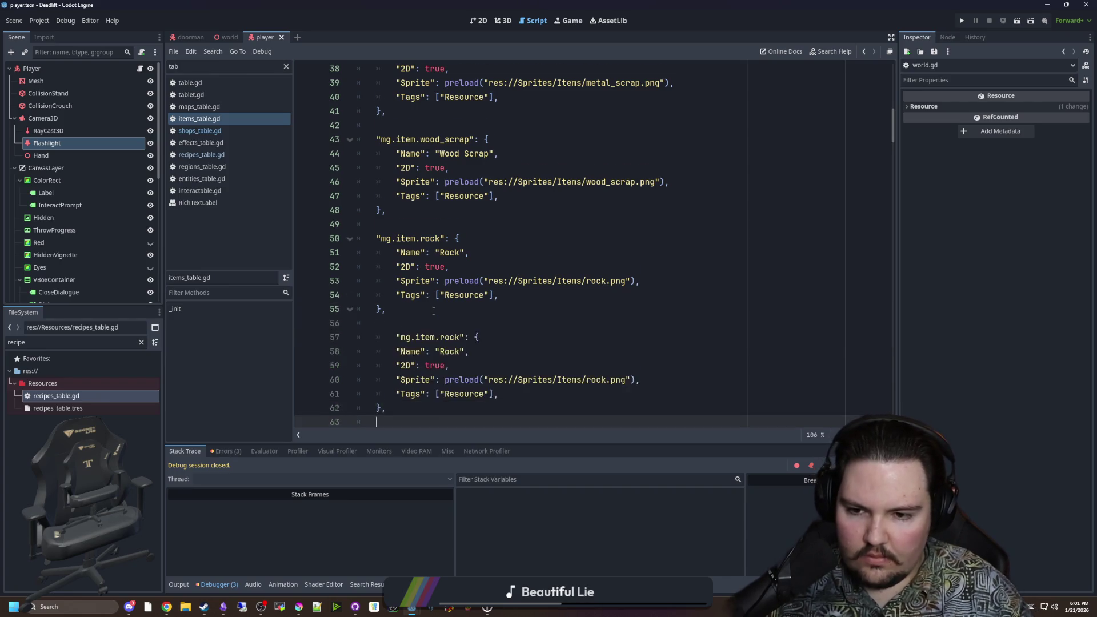
pyautogui.press('Return')
pyautogui.press('Return')
pyautogui.hotkey('ctrl', 'v')
# Step: Fix the copies' indentation and rename the first to mg.item.plastic_scrap with Name "Plastic Scrap"
pyautogui.click(394, 254)
pyautogui.press('BackSpace')
pyautogui.click(394, 352)
pyautogui.press('BackSpace')
pyautogui.click(437, 253)
pyautogui.doubleClick(427, 253)
pyautogui.keyDown('shift'); pyautogui.click(426, 253); pyautogui.keyUp('shift')
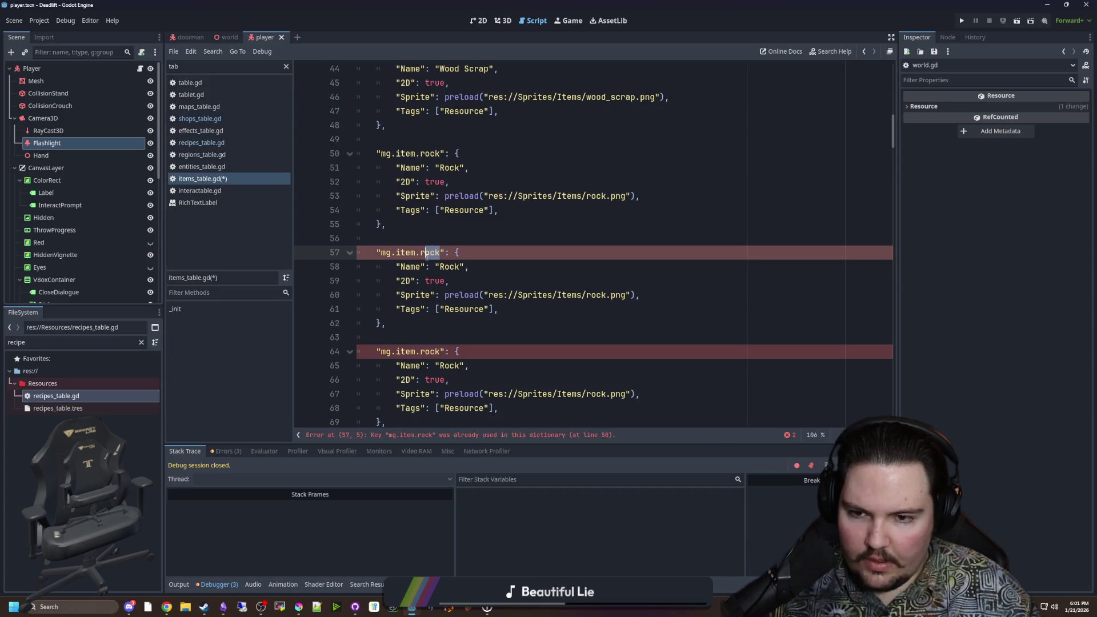
pyautogui.write('astic_scrap')
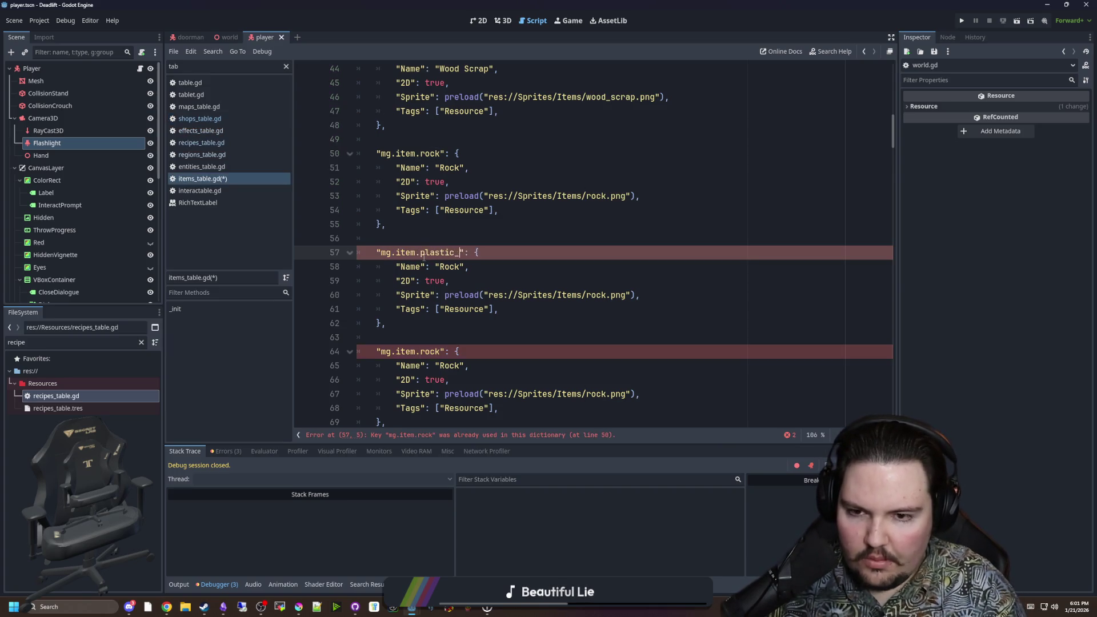
pyautogui.doubleClick(442, 264)
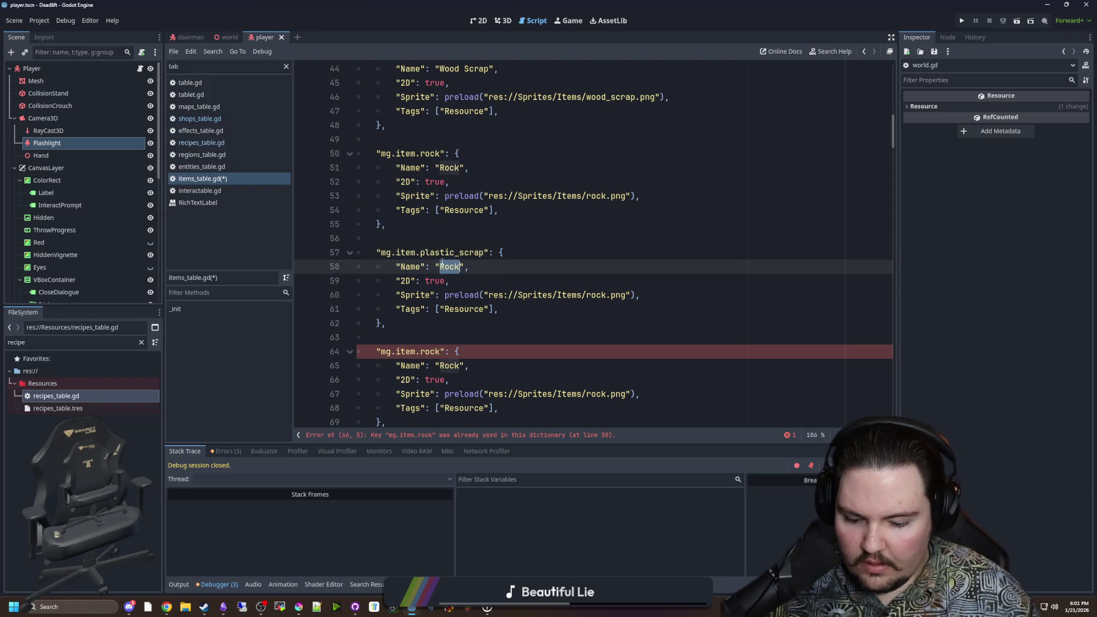
pyautogui.write('PlasticScra')
pyautogui.press('BackSpace')
pyautogui.press('BackSpace')
pyautogui.press('BackSpace')
pyautogui.write('Scrap')
# Step: Delete 'rock' from the second copy's key, leaving 'mg.item.'
pyautogui.scroll(-1, 474, 269)
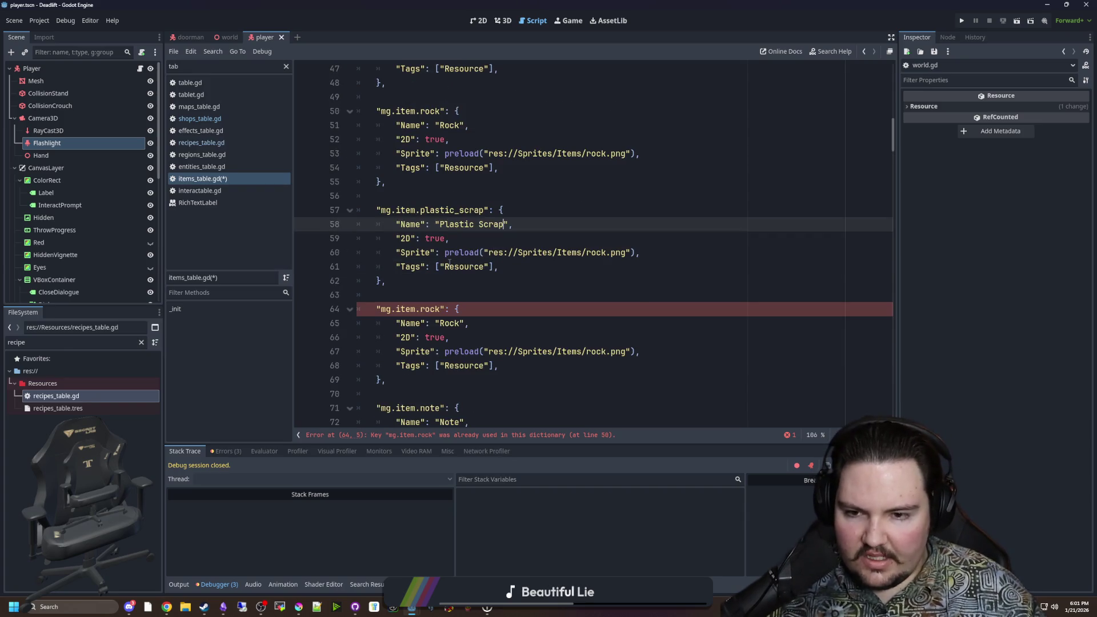
pyautogui.moveTo(483, 267); pyautogui.dragTo(449, 267)
pyautogui.click(483, 266)
pyautogui.hotkey('alt', 'Tab')
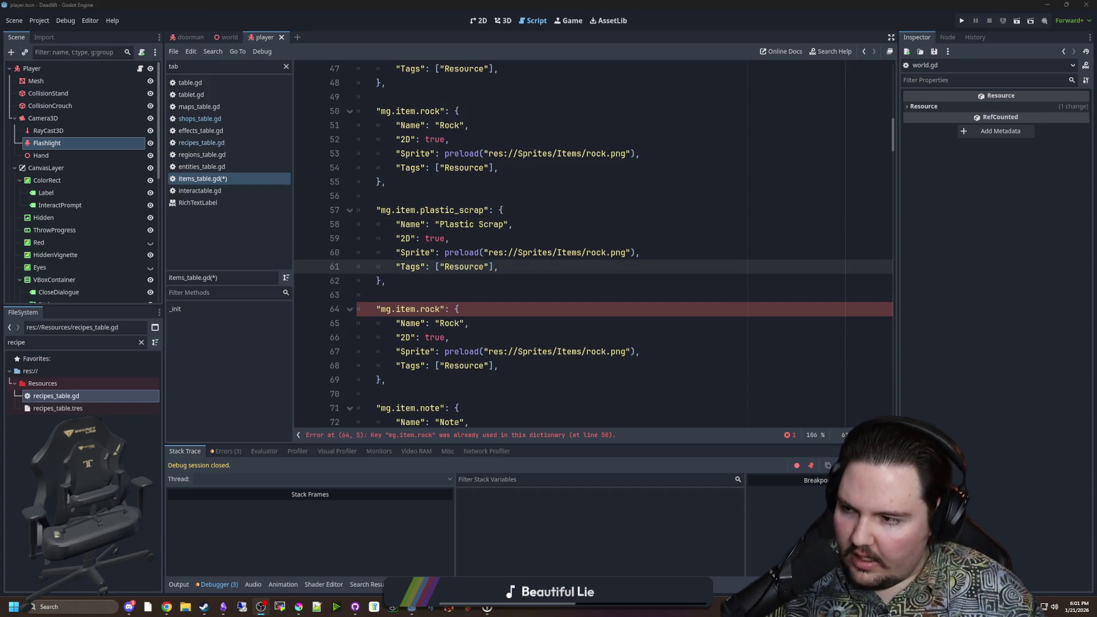
pyautogui.click(438, 311)
pyautogui.doubleClick(437, 311)
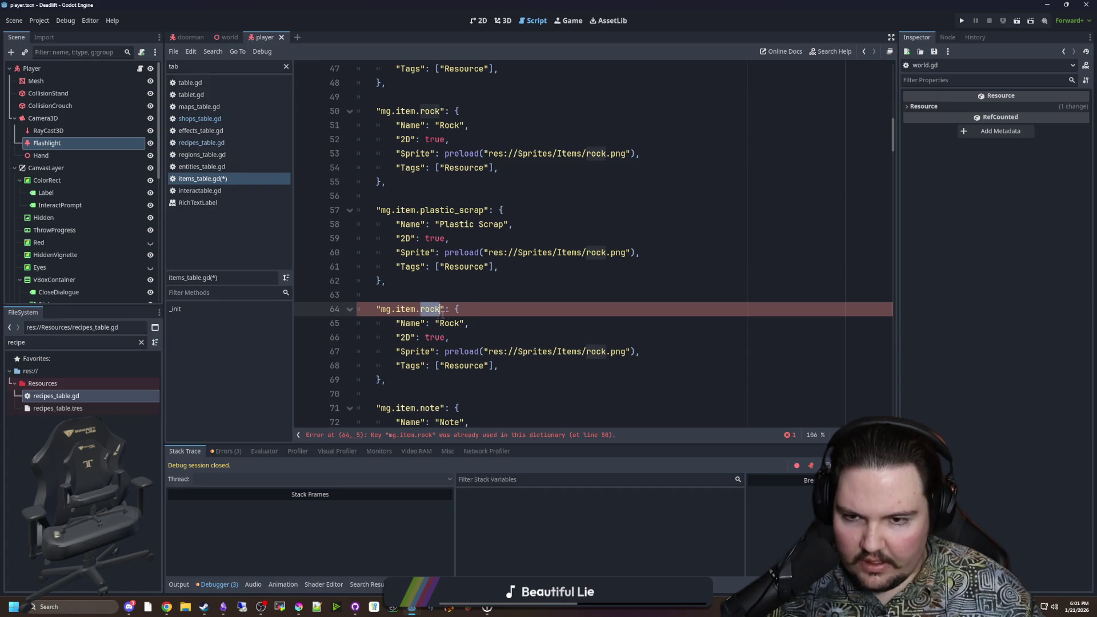
pyautogui.press('BackSpace')
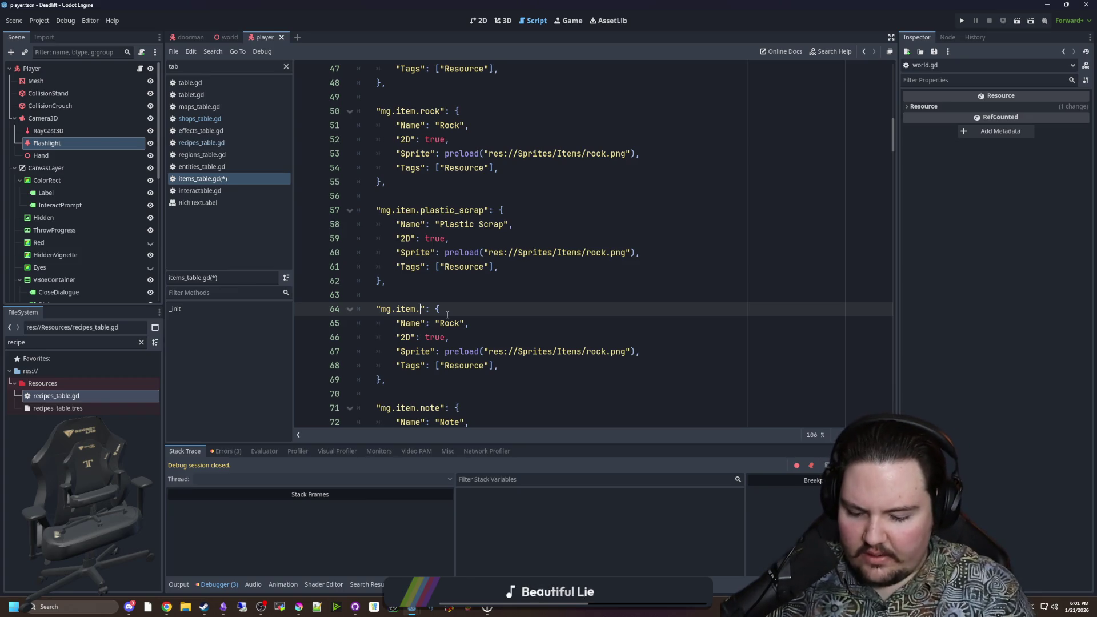
# Step: Make the second copy mg.item.electronic_scrap, named "Electronic Scrap", using electronic_scrap.png
pyautogui.write('Eelectronic_')
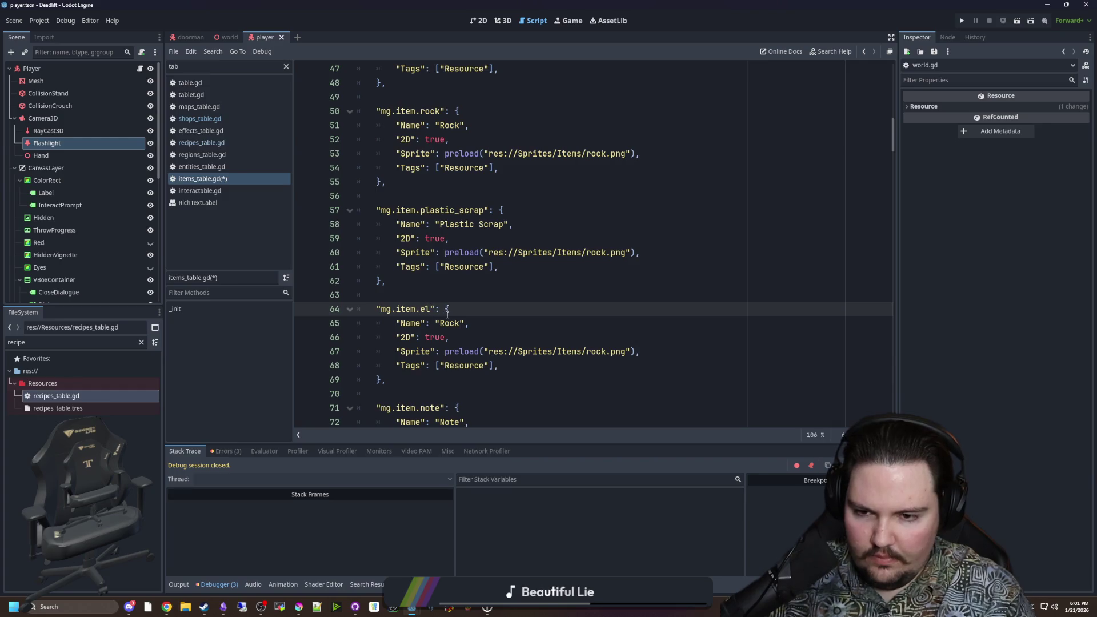
pyautogui.write('scrap')
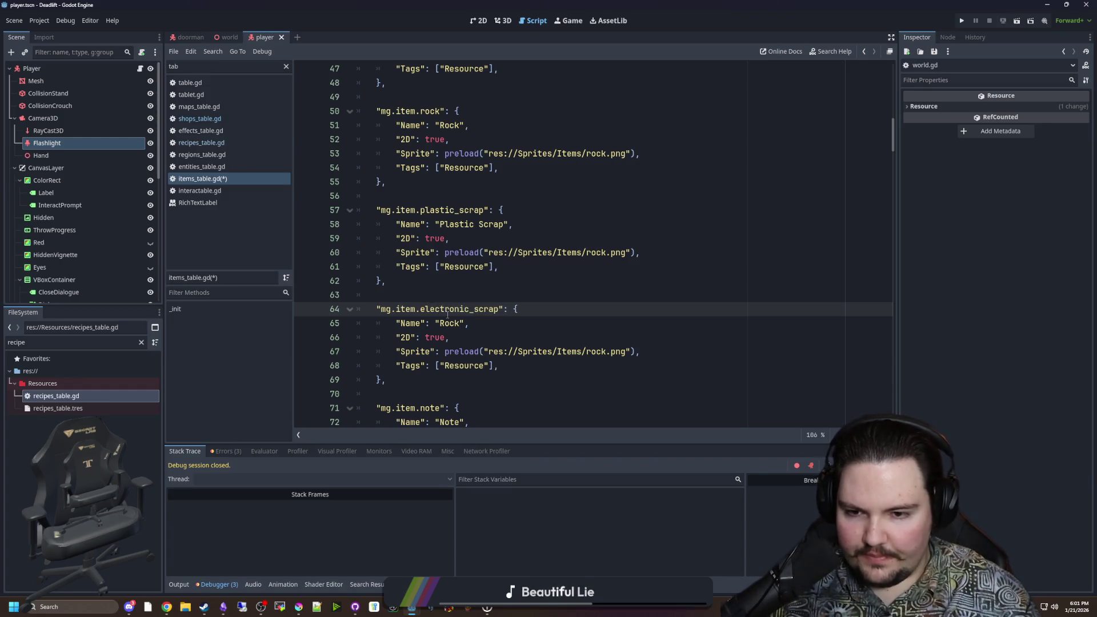
pyautogui.doubleClick(450, 323)
pyautogui.write('E')
pyautogui.write('lectronic Scrap')
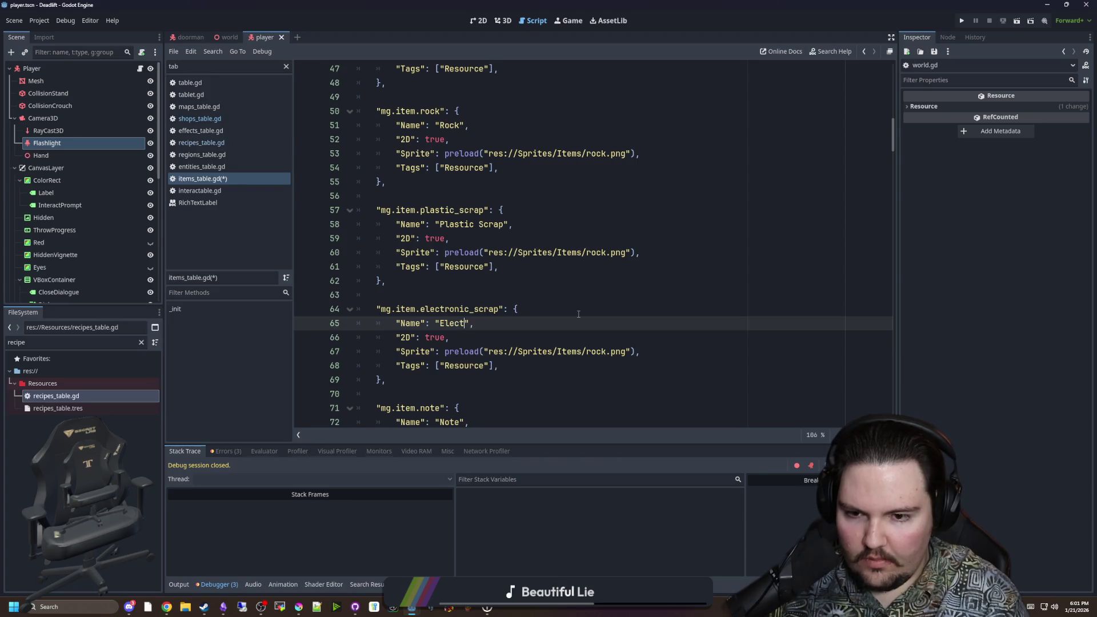
pyautogui.doubleClick(597, 347)
pyautogui.write('elec')
pyautogui.press('Return')
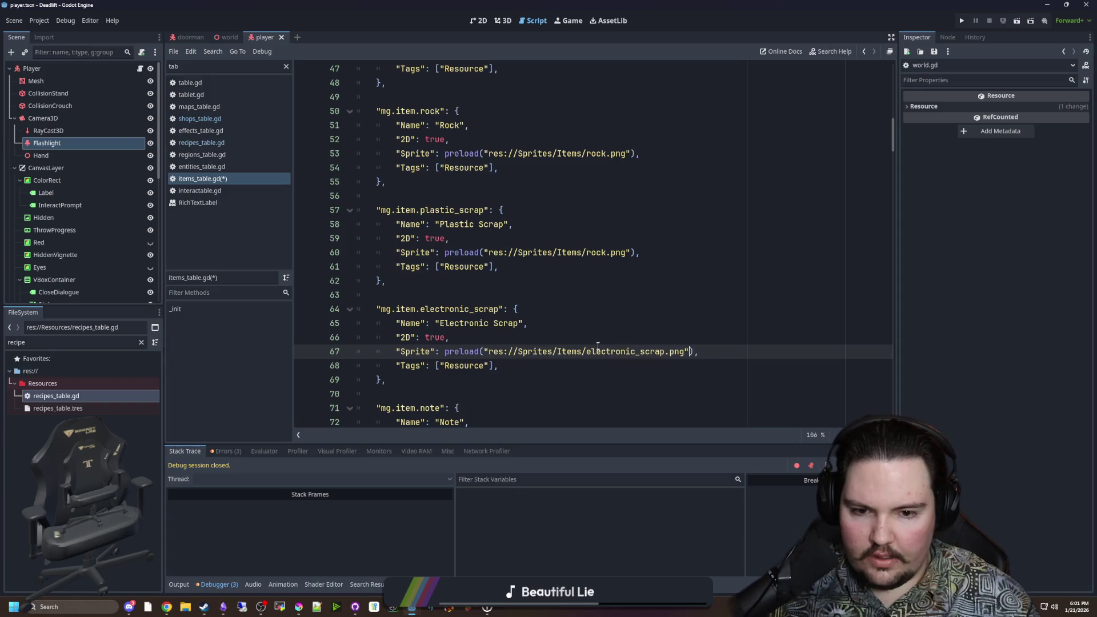
# Step: Point Plastic Scrap's sprite path to plastic_scrap.png, then open recipes_table.gd and scroll through it
pyautogui.doubleClick(598, 252)
pyautogui.write('pl')
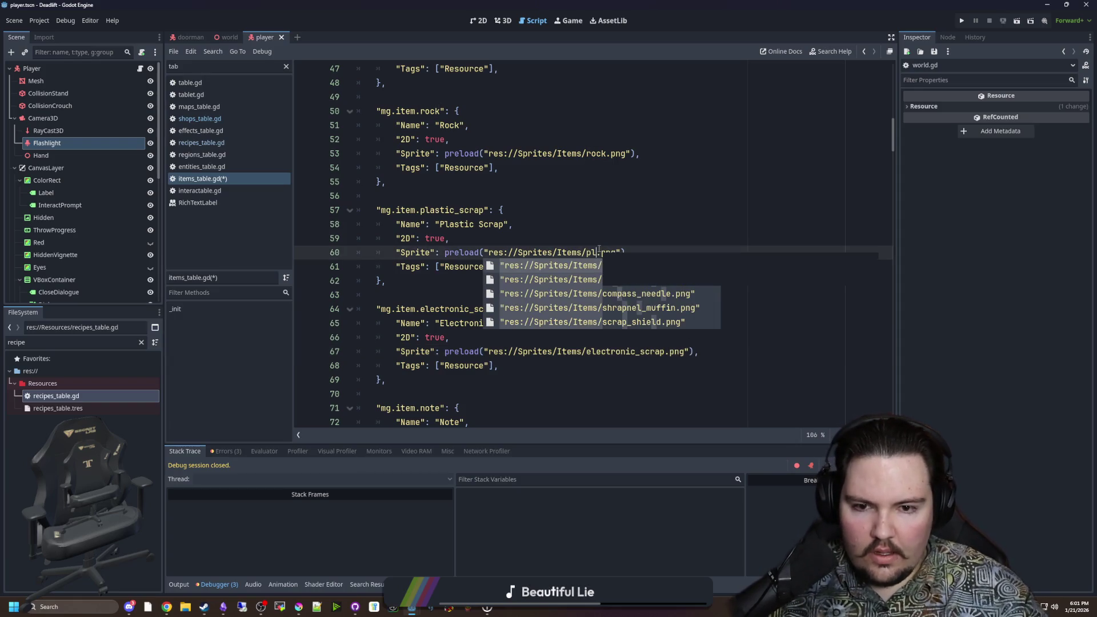
pyautogui.press('Return')
pyautogui.scroll(-5, 490, 328)
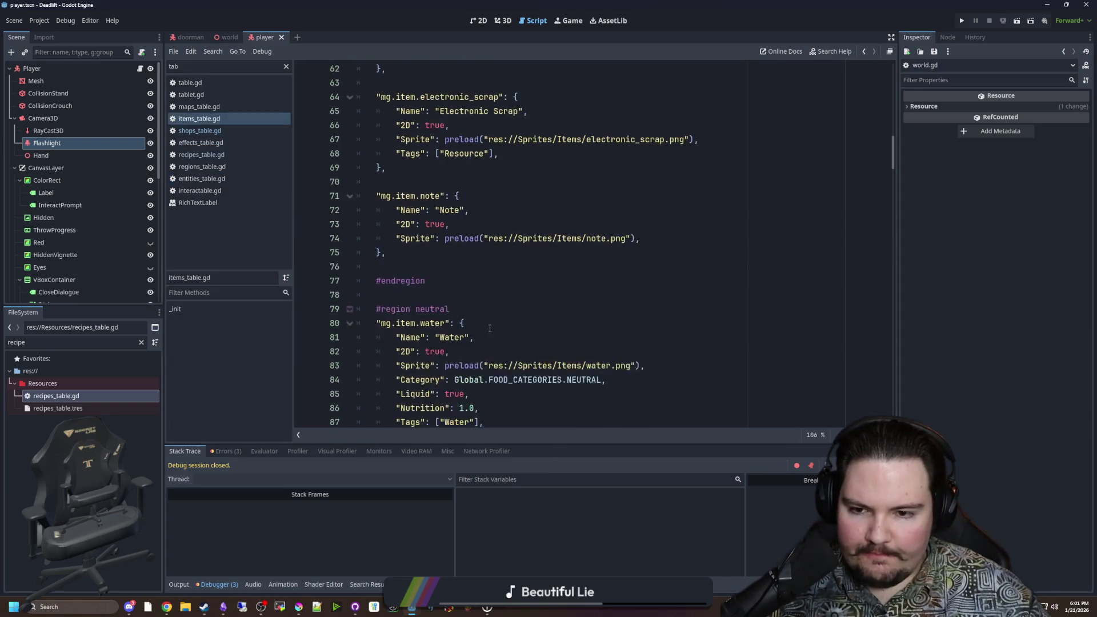
pyautogui.scroll(-3, 491, 328)
pyautogui.click(485, 323)
pyautogui.scroll(-5, 475, 308)
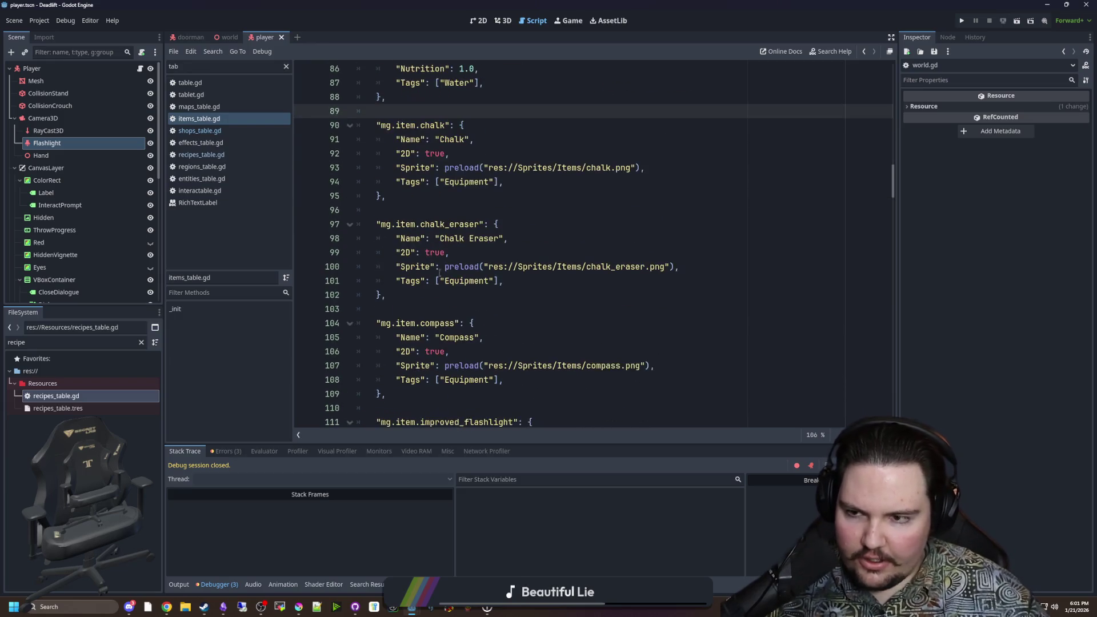
pyautogui.click(199, 153)
pyautogui.scroll(-9, 544, 274)
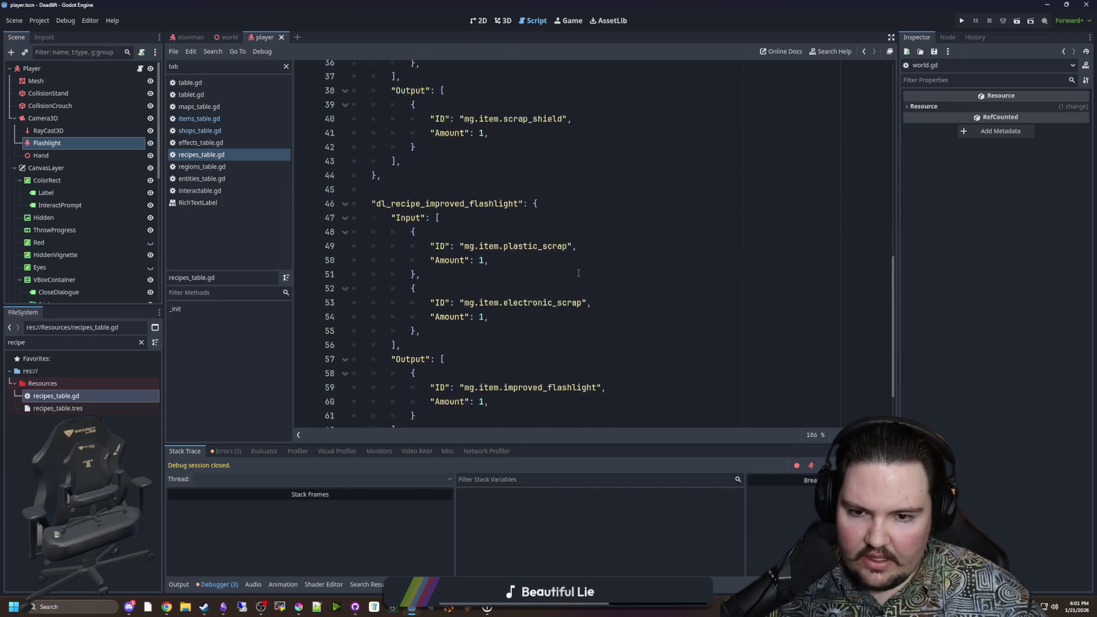
pyautogui.scroll(-1, 578, 273)
pyautogui.click(514, 238)
# Step: Save the recipe script changes and launch the game with F5
pyautogui.doubleClick(537, 281)
pyautogui.click(515, 266)
pyautogui.hotkey('ctrl', 's')
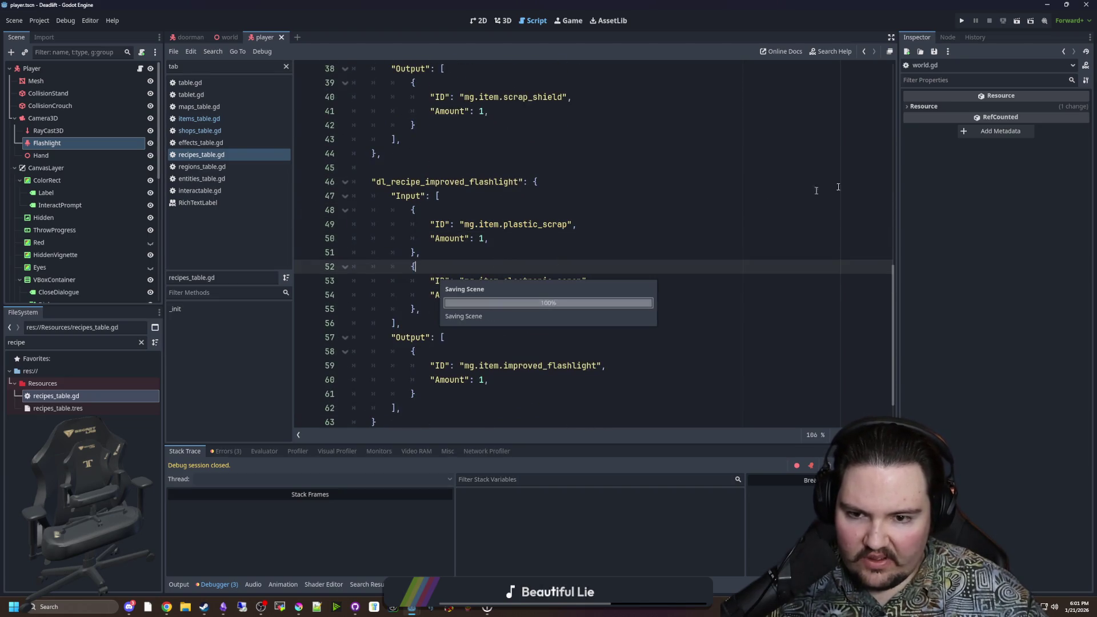
pyautogui.press('F5')
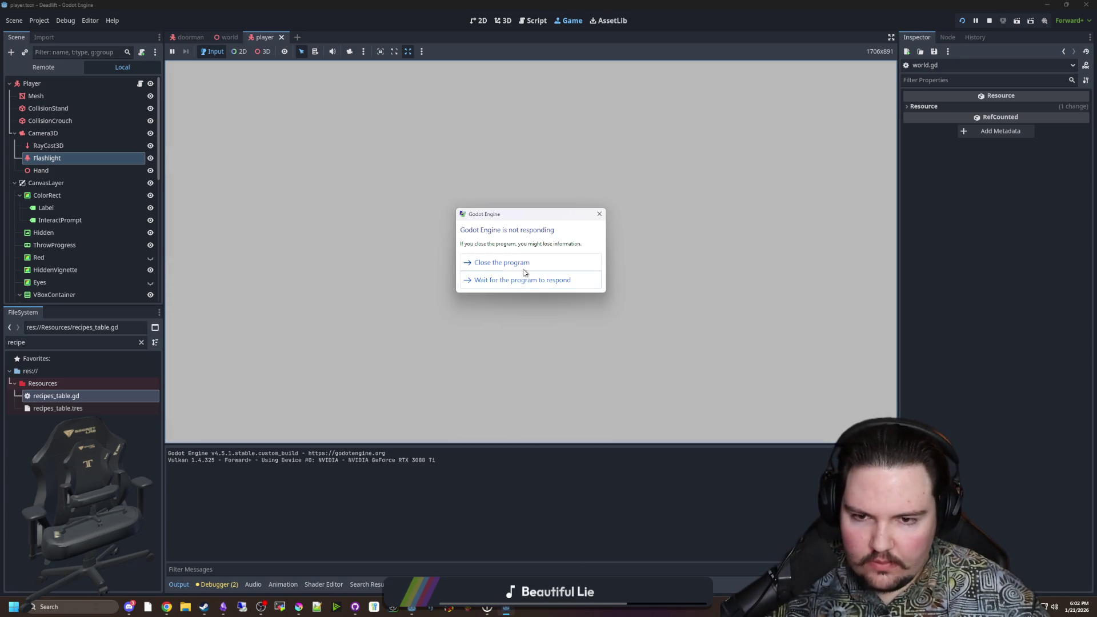
# Step: Wait out the not-responding dialog, start Play, and walk from the elevator into the corridors
pyautogui.click(509, 282)
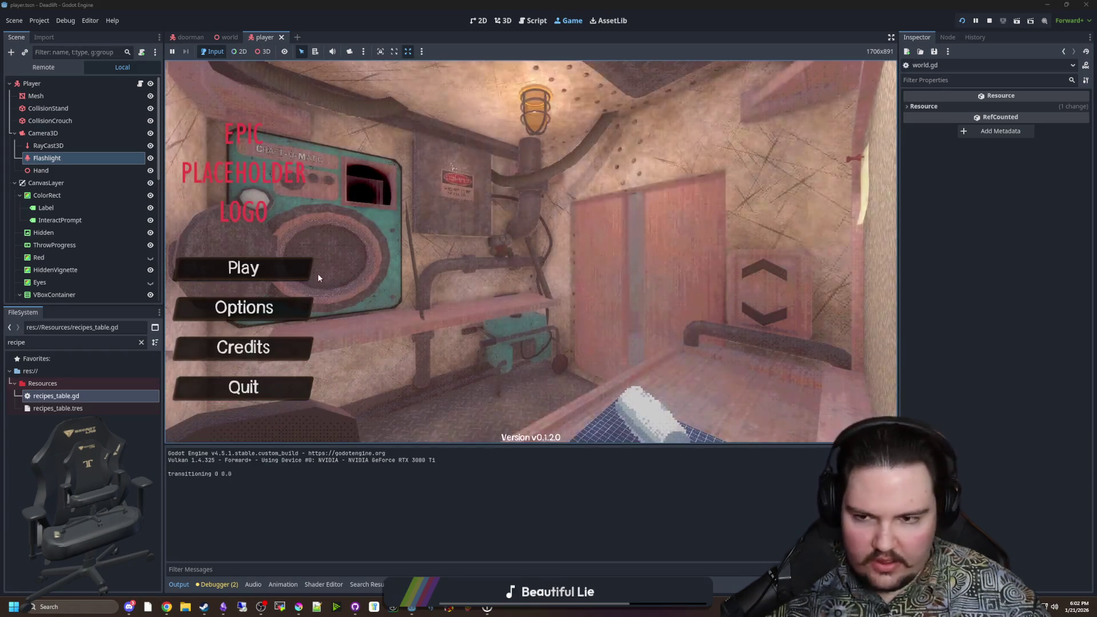
pyautogui.click(264, 270)
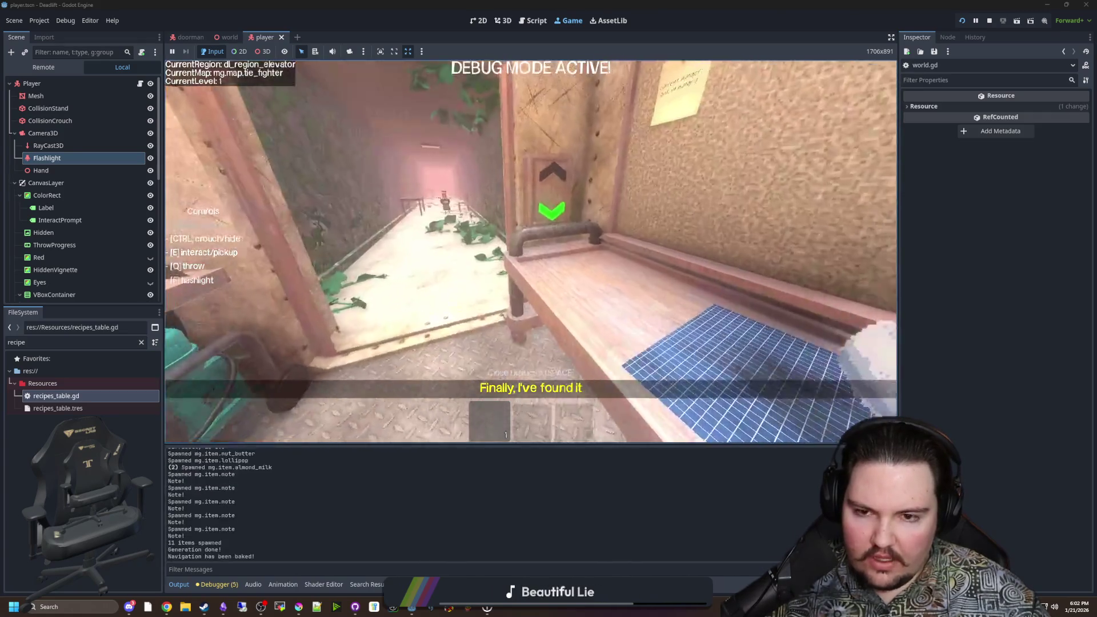
pyautogui.press('w')
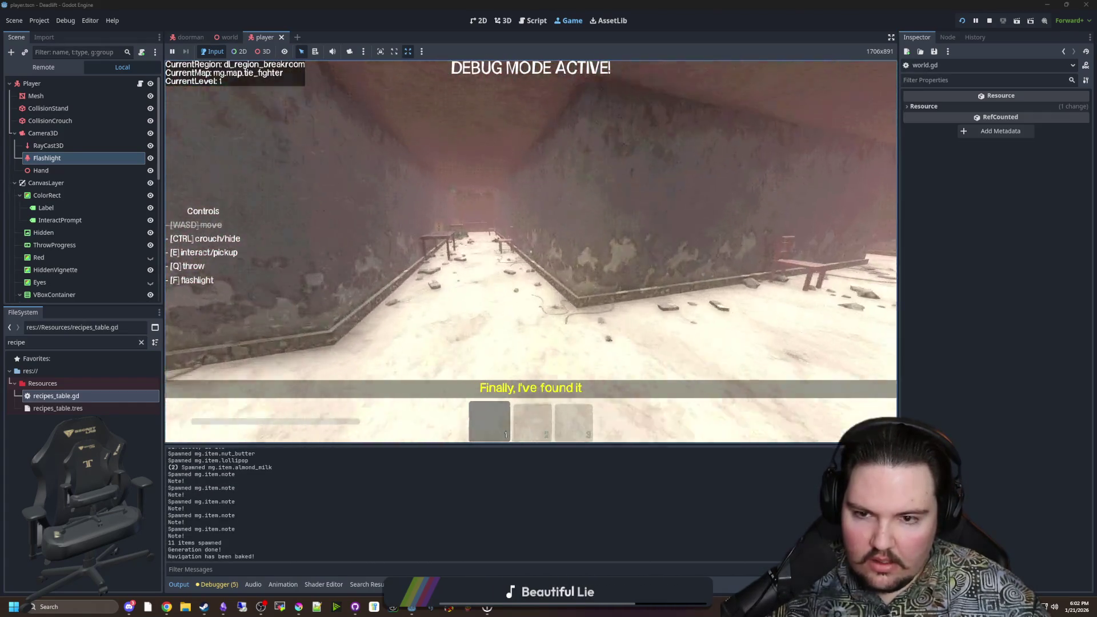
pyautogui.press('w')
pyautogui.press('w')
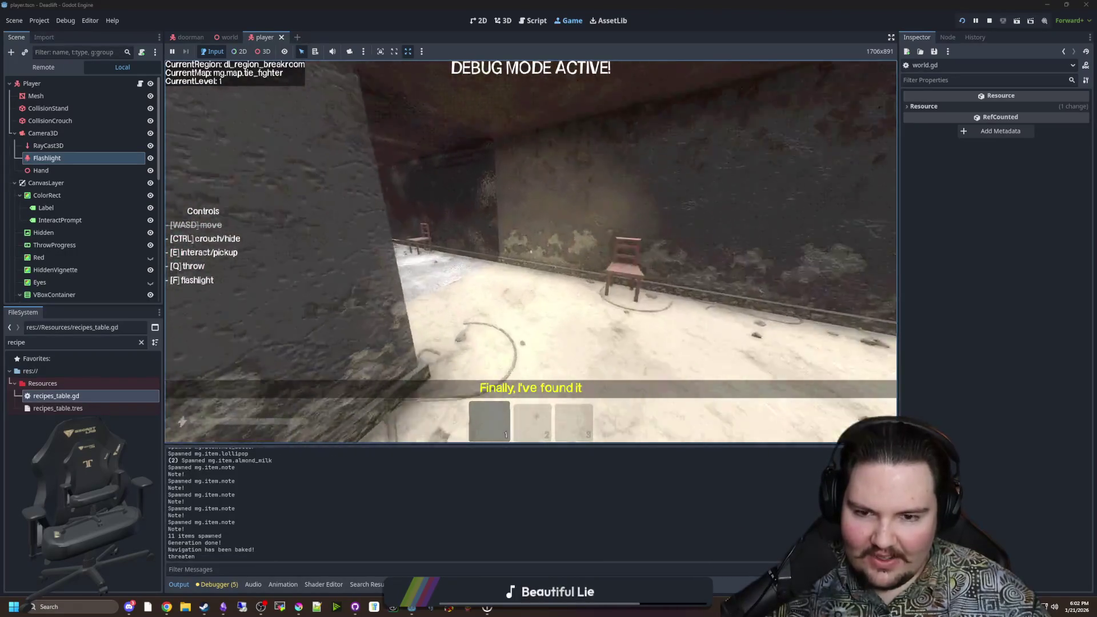
pyautogui.press('w')
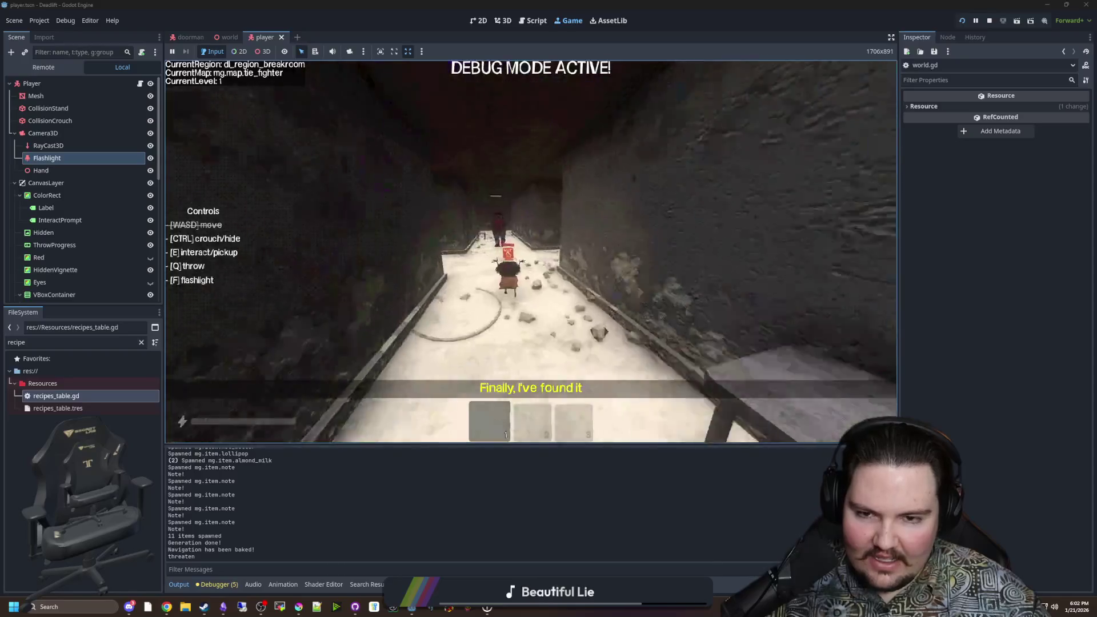
# Step: Pause, stop the game with F8, and return to recipes_table.gd
pyautogui.press('Escape')
pyautogui.press('F8')
pyautogui.hotkey('ctrl', 's')
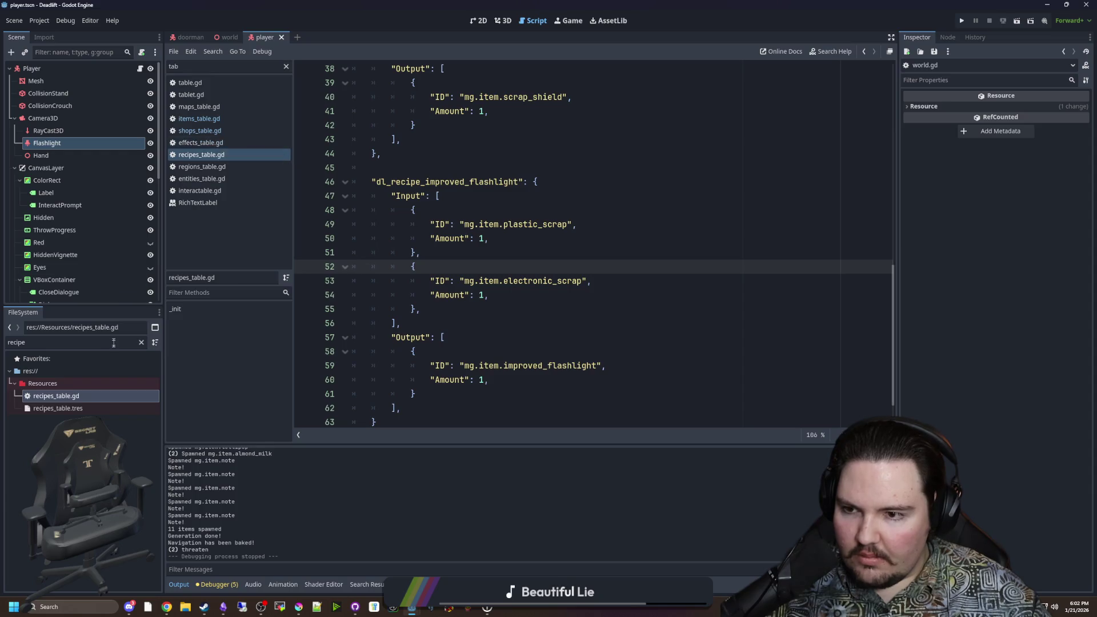
# Step: Open world.gd and inspect the generate_decorations code found by searching for 'decor'
pyautogui.click(141, 342)
pyautogui.write('world')
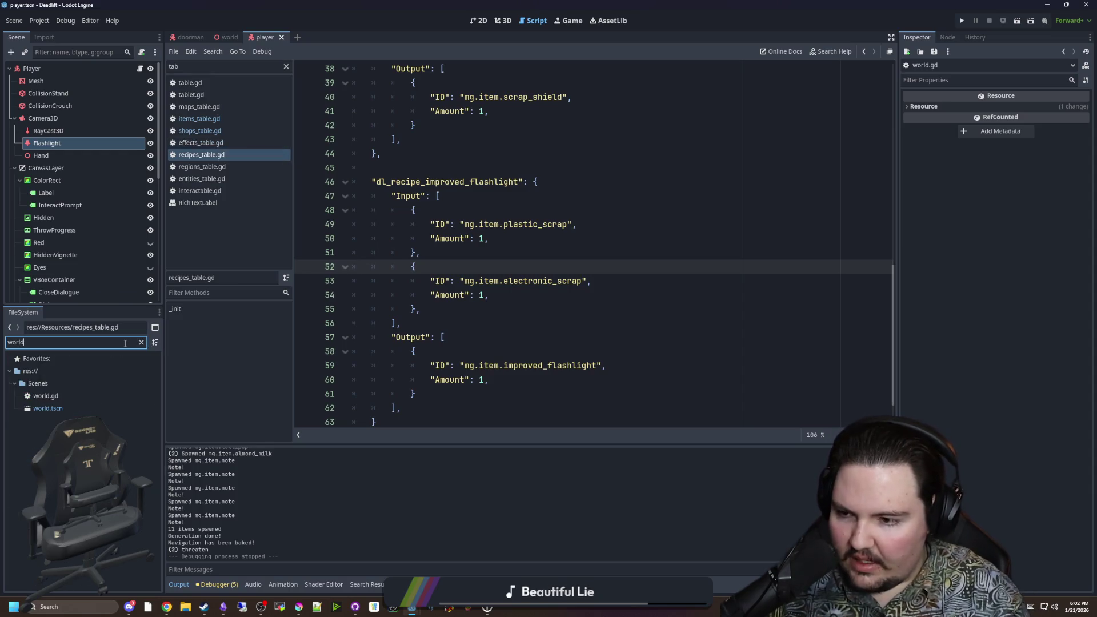
pyautogui.doubleClick(46, 396)
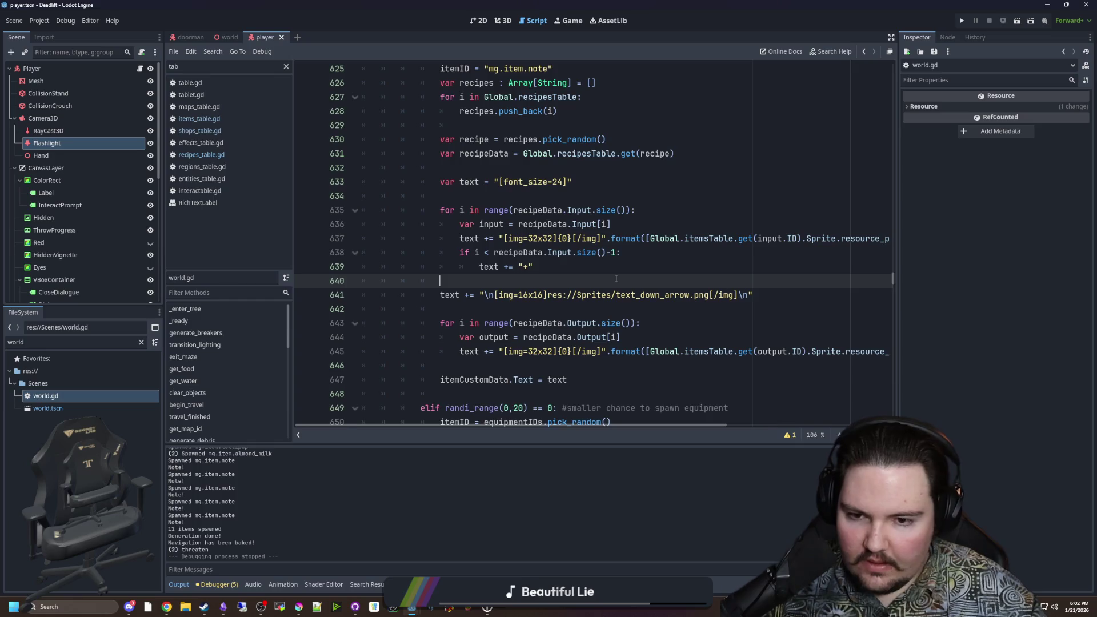
pyautogui.hotkey('ctrl', 'f')
pyautogui.write('decor')
pyautogui.click(616, 278)
pyautogui.keyDown('ctrl'); pyautogui.click(458, 239); pyautogui.keyUp('ctrl')
pyautogui.scroll(-1, 492, 257)
pyautogui.click(519, 309)
pyautogui.hotkey('ctrl', 's')
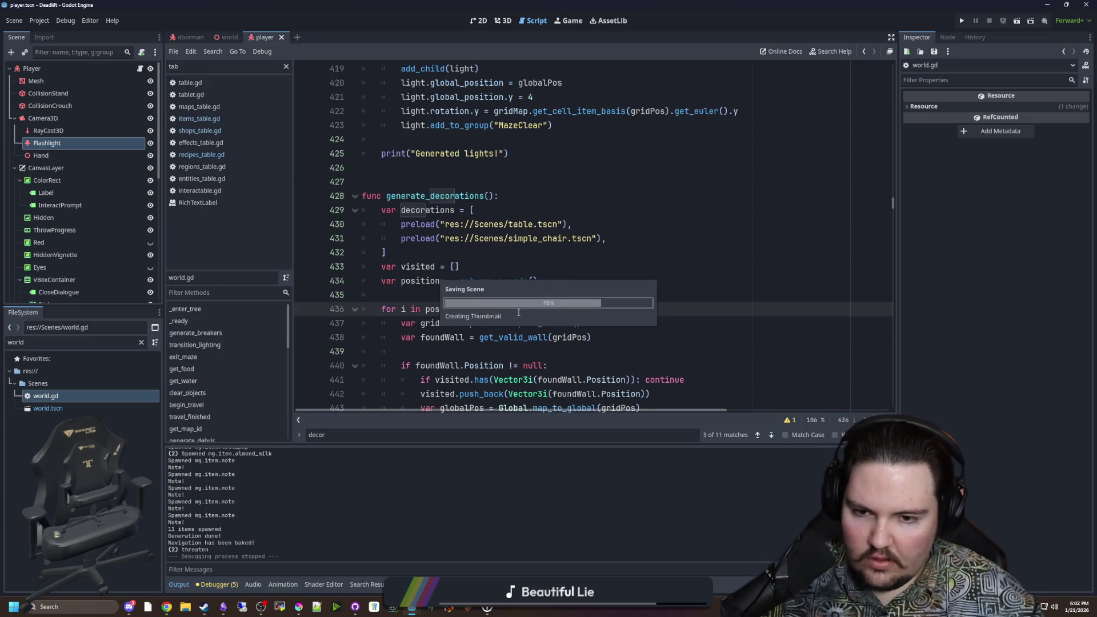
pyautogui.click(491, 181)
# Step: In get_random_item, change randi_range(0,0) to randi_range(0,10), save and relaunch the game
pyautogui.hotkey('ctrl', 'f')
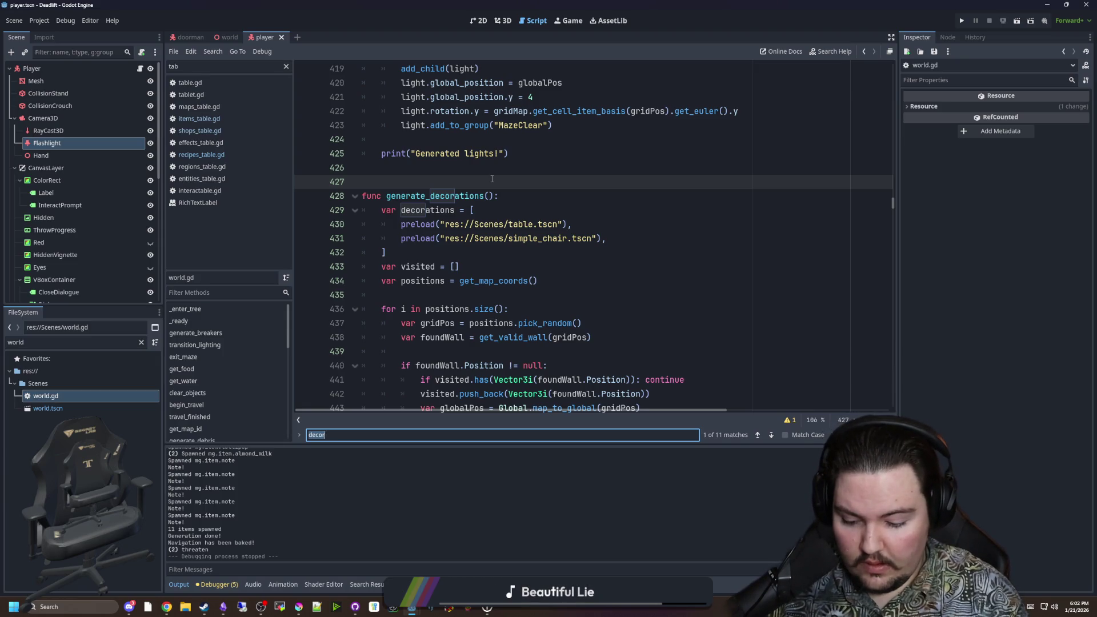
pyautogui.write('get_random_item')
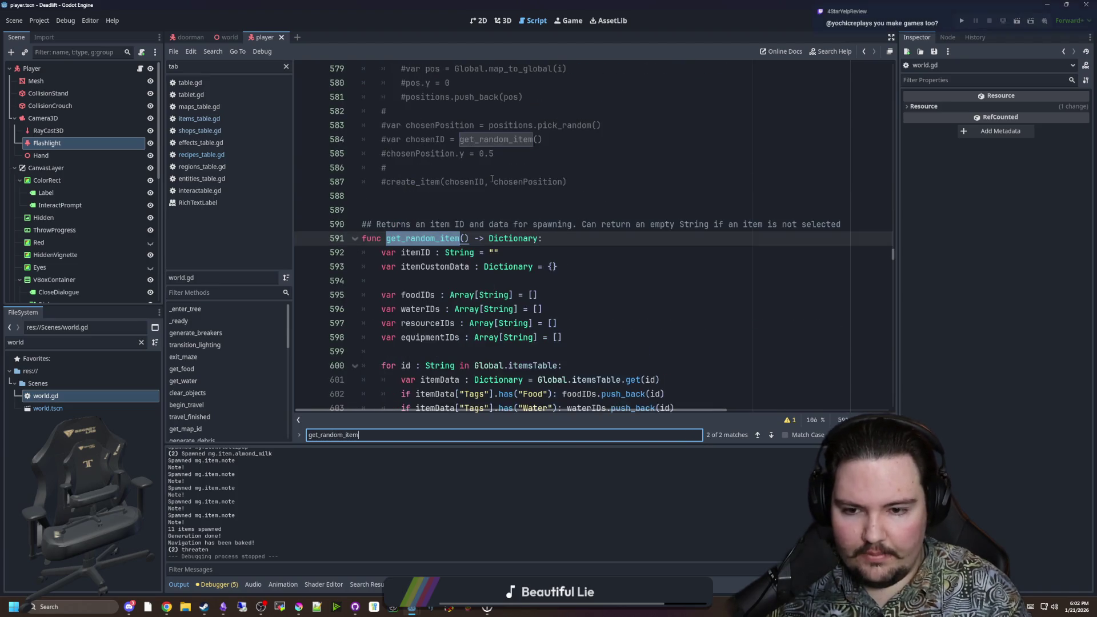
pyautogui.scroll(-10, 518, 280)
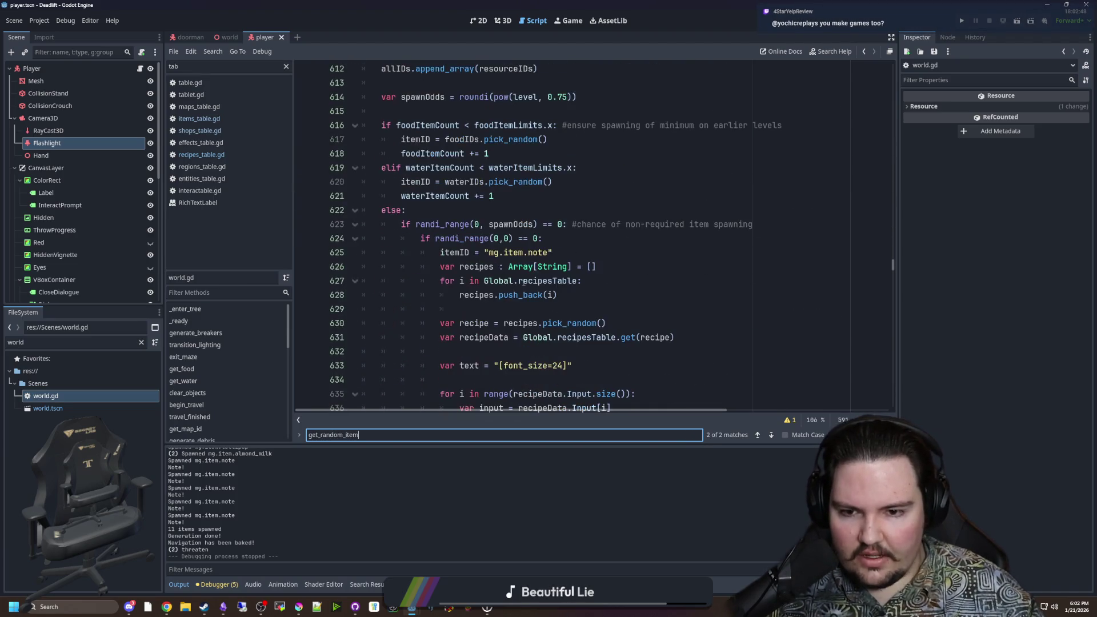
pyautogui.click(556, 243)
pyautogui.scroll(-2, 568, 260)
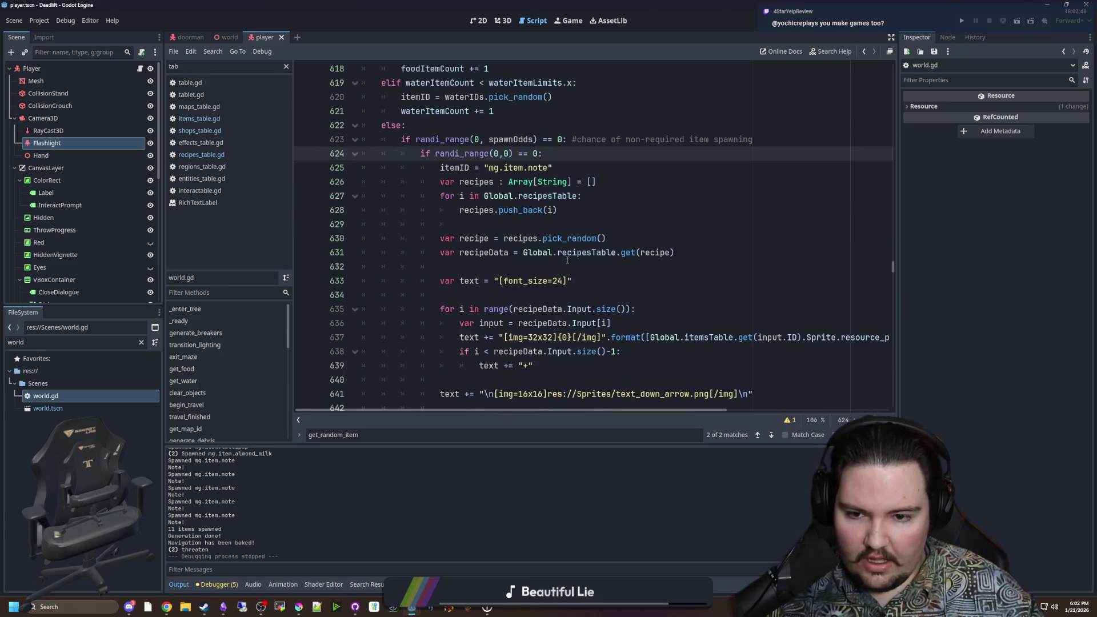
pyautogui.press('BackSpace')
pyautogui.write('10')
pyautogui.scroll(-4, 567, 260)
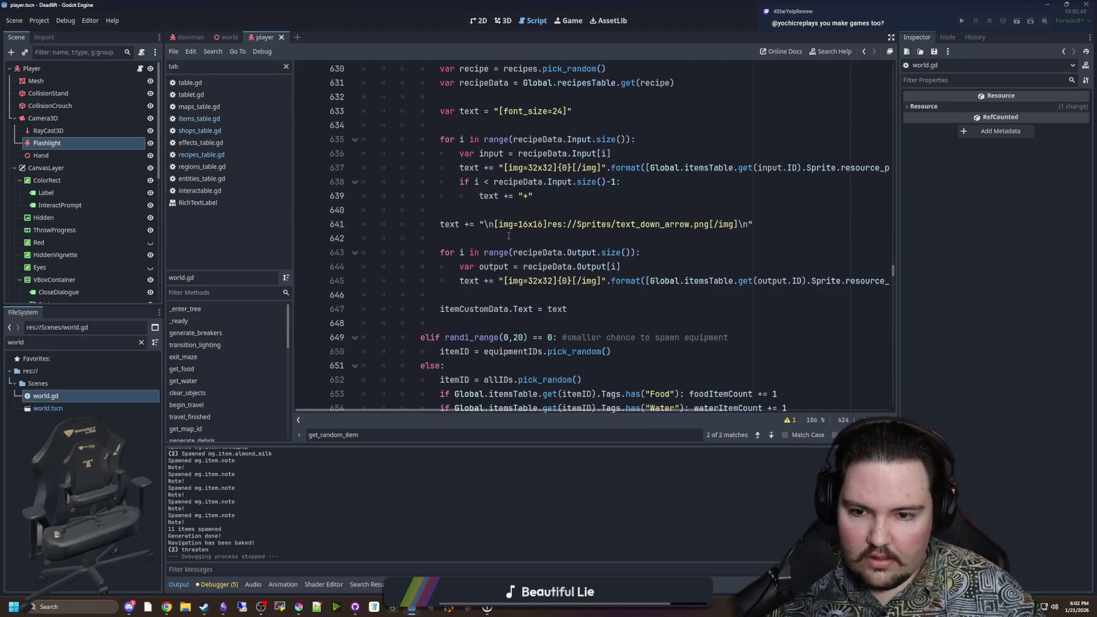
pyautogui.click(539, 326)
pyautogui.hotkey('ctrl', 's')
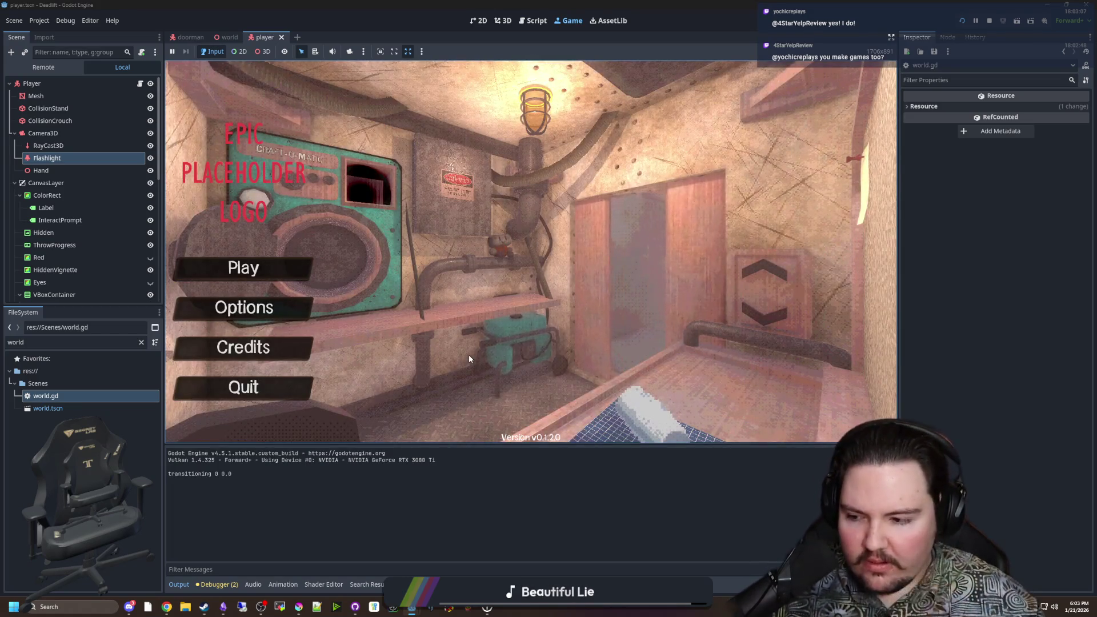
# Step: Start playing from the main menu and walk through the corridor into the breakroom
pyautogui.write('dwasdwa')
pyautogui.press('Return')
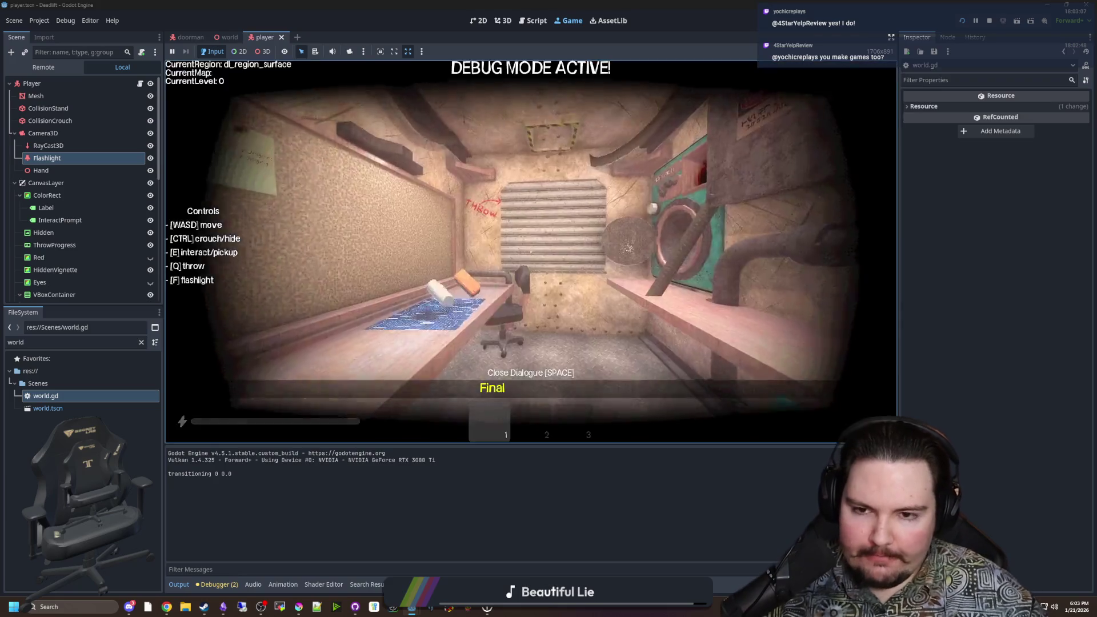
pyautogui.press('w')
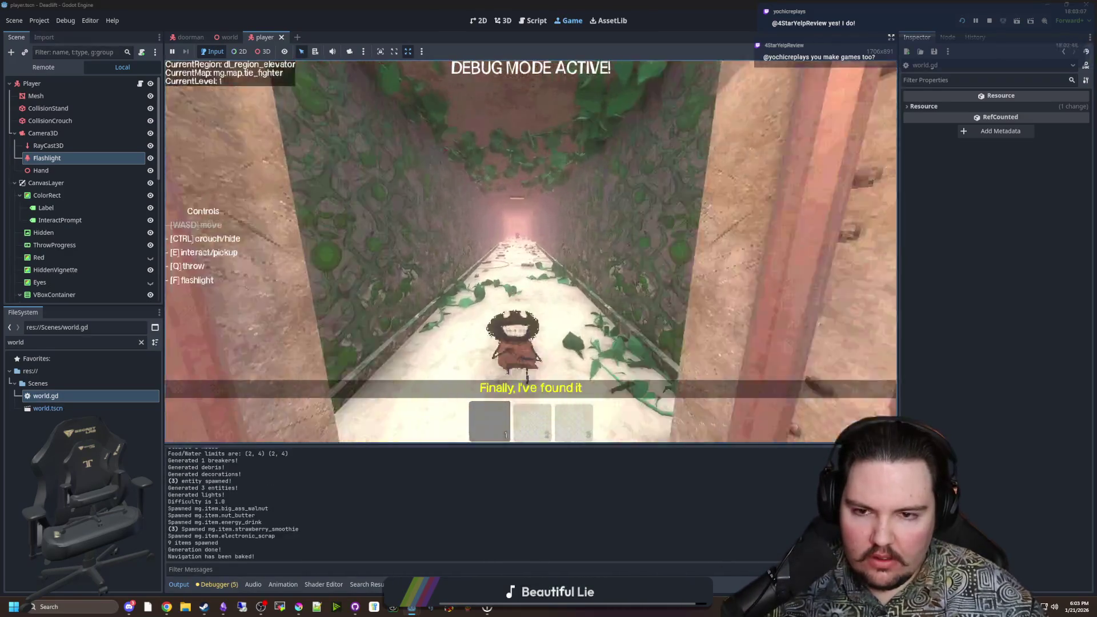
pyautogui.press('w')
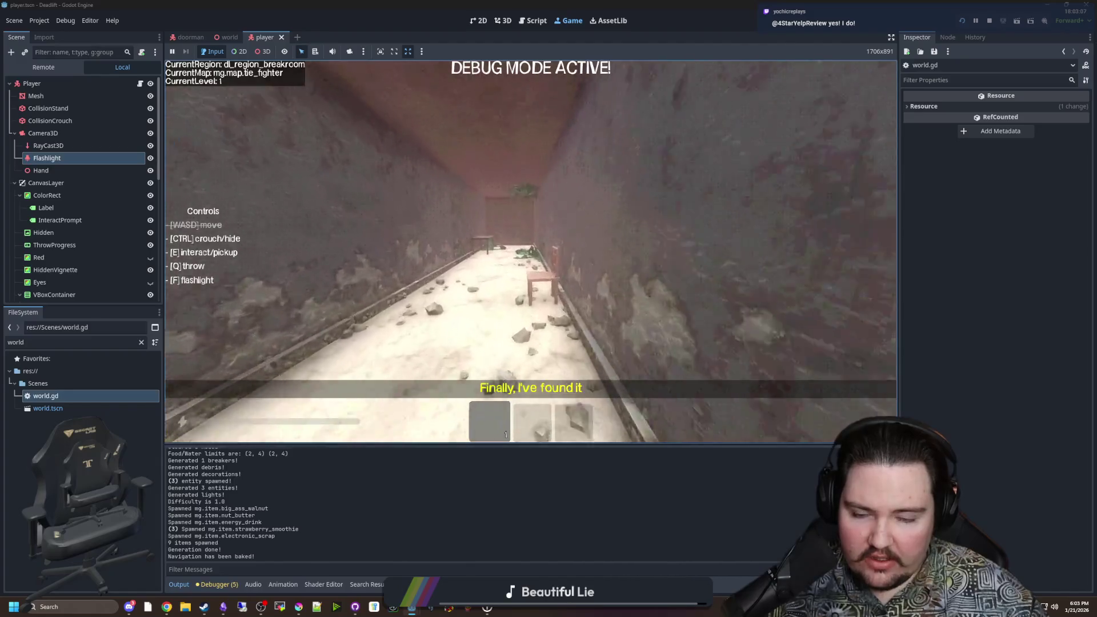
# Step: Grab the item from the freezer table and carry it back to the elevator desk
pyautogui.press('e')
pyautogui.press('w')
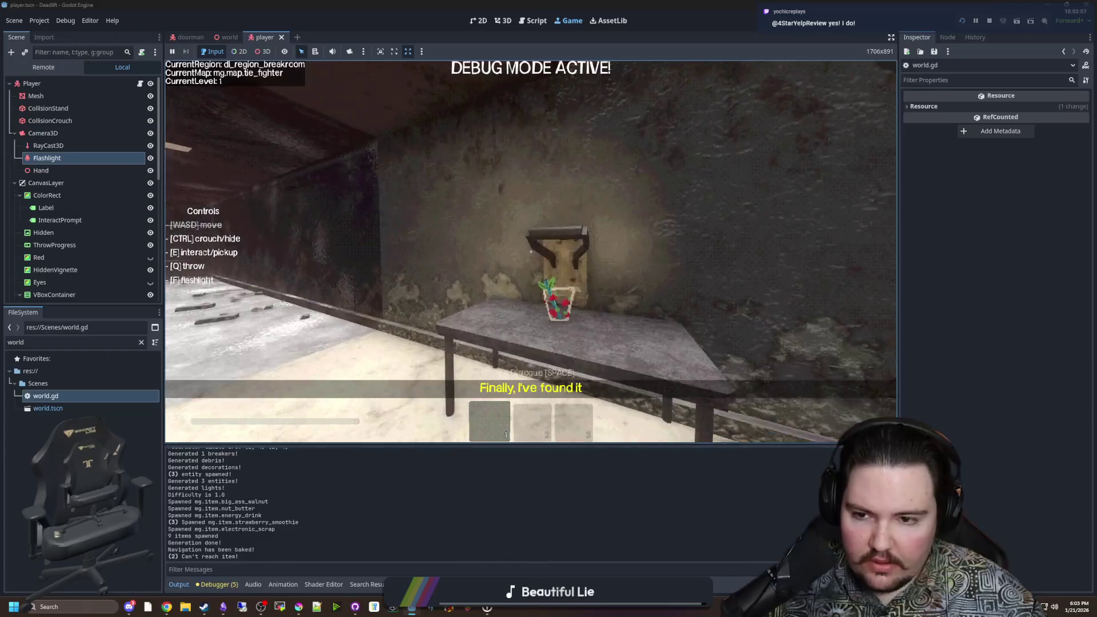
pyautogui.press('w')
pyautogui.press('w')
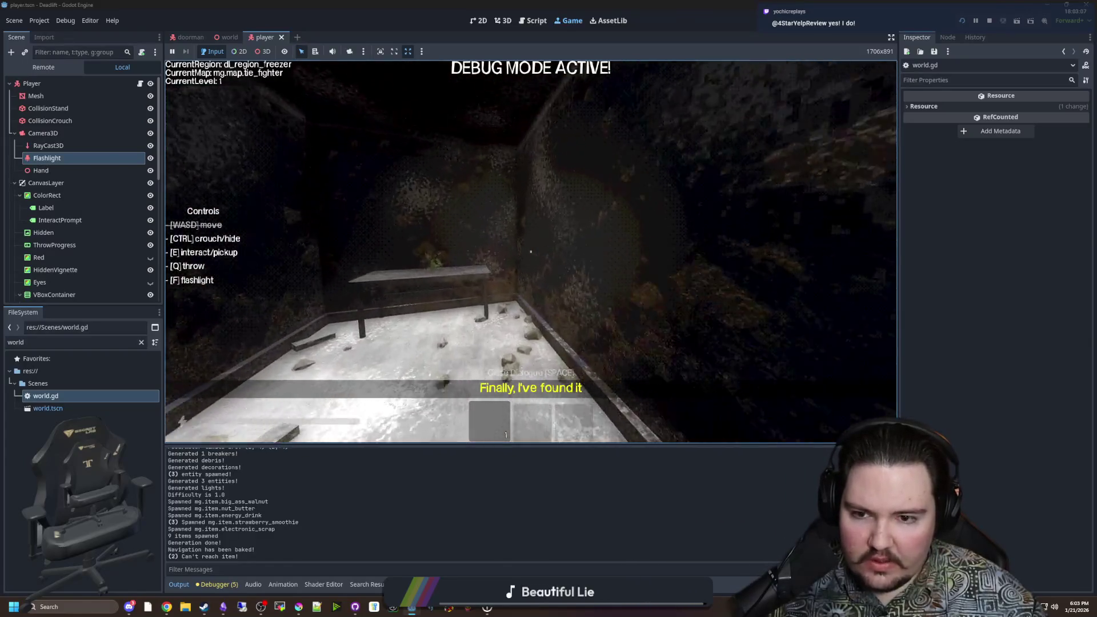
pyautogui.press('e')
pyautogui.press('e')
pyautogui.press('e')
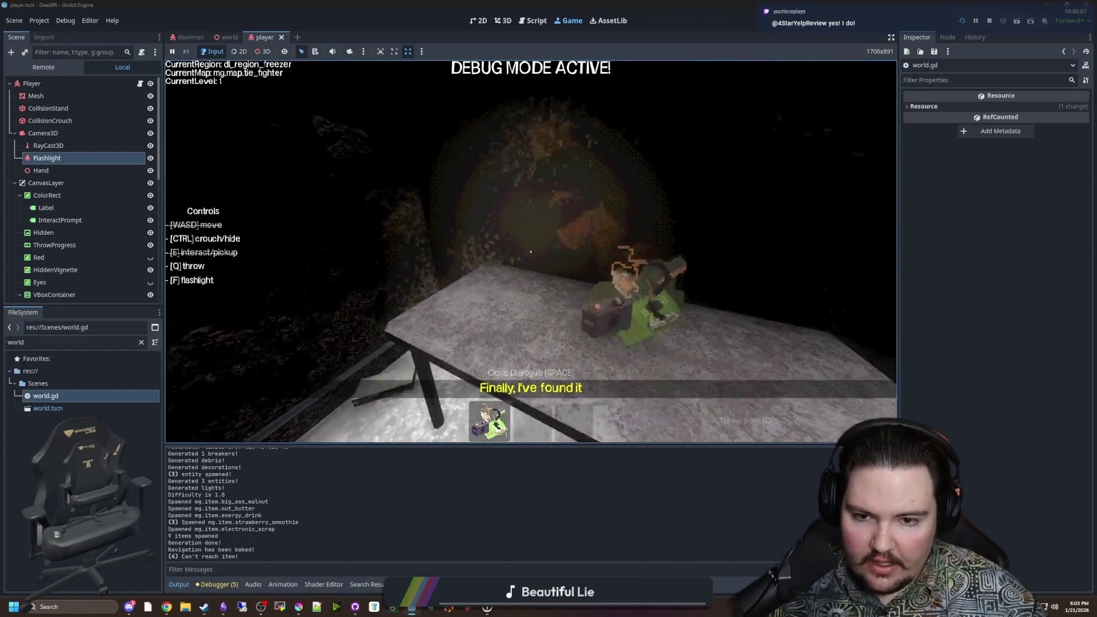
pyautogui.press('w')
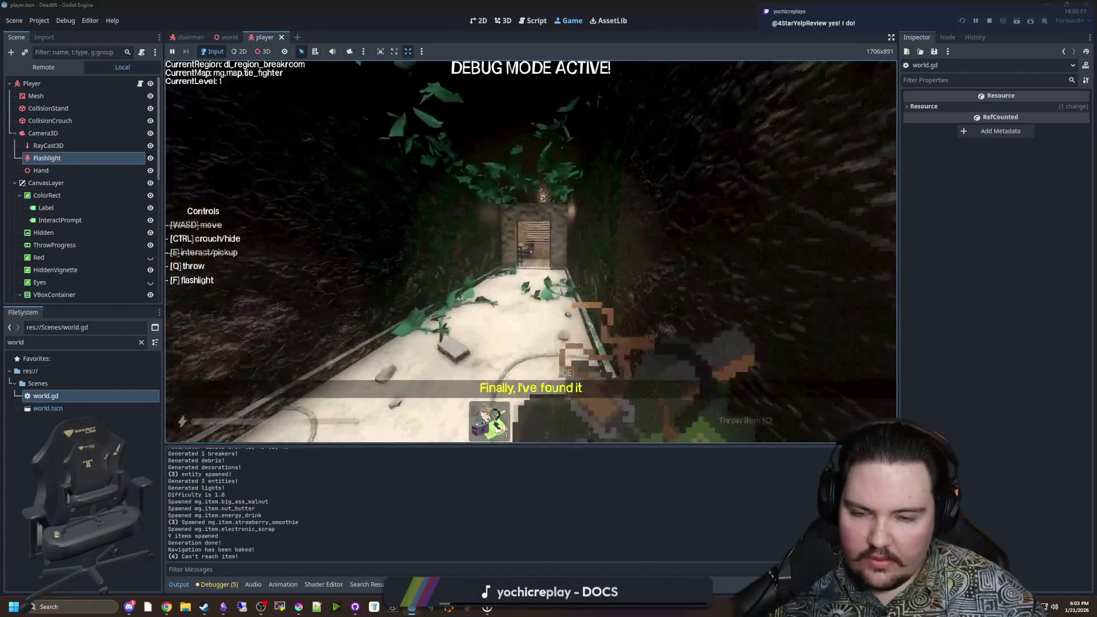
pyautogui.press('w')
pyautogui.write('s')
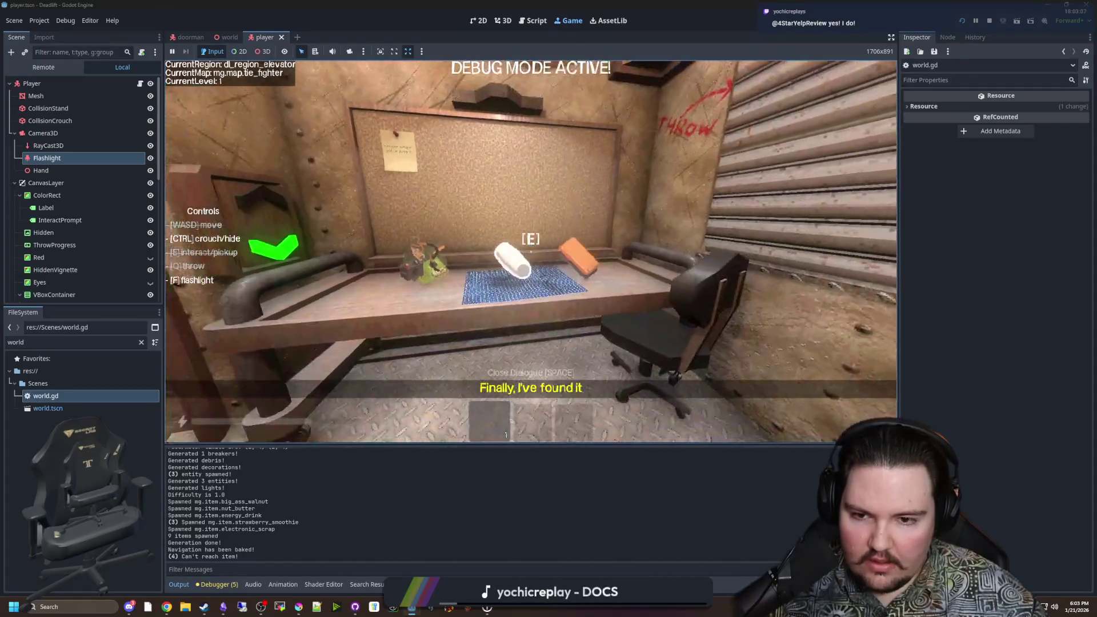
pyautogui.write('/give plastic_so')
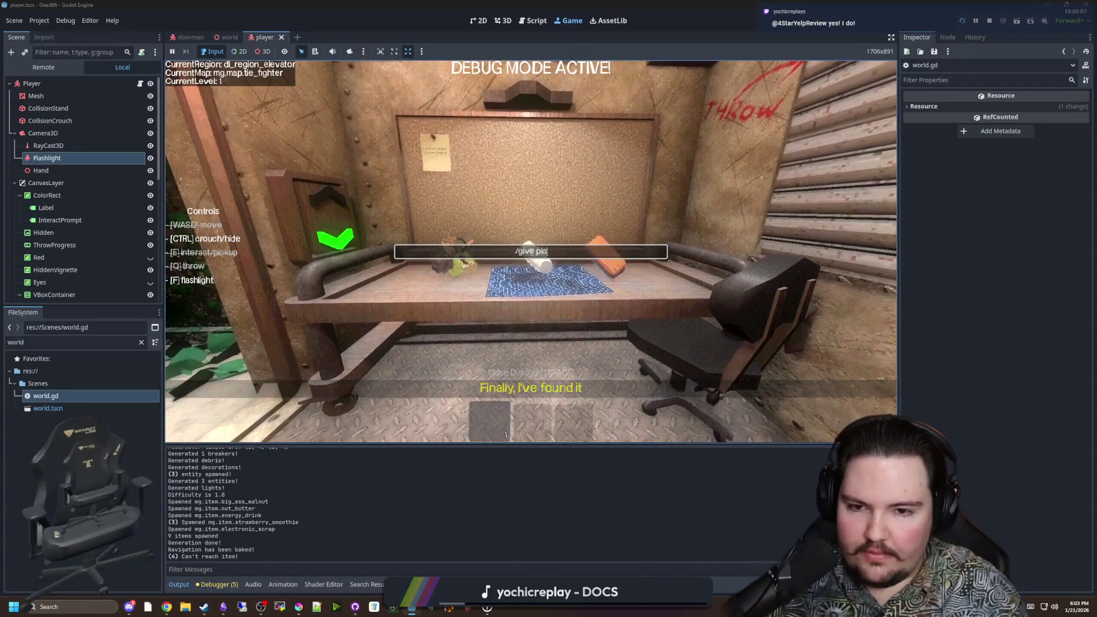
# Step: Spawn plastic, metal and wood scrap with /give console commands
pyautogui.press('Return')
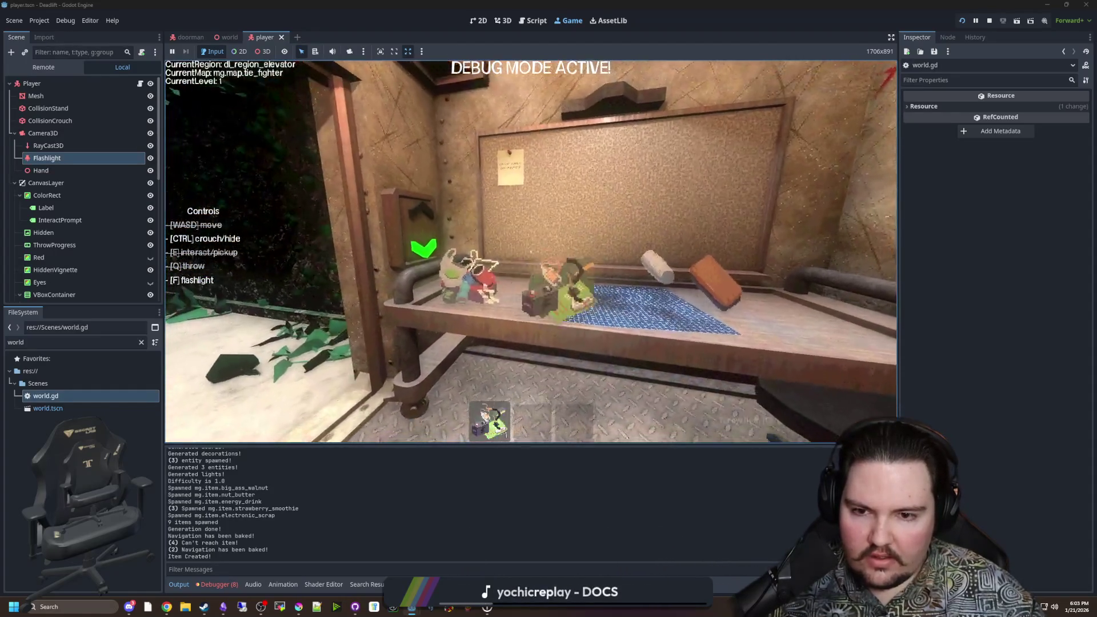
pyautogui.press('`')
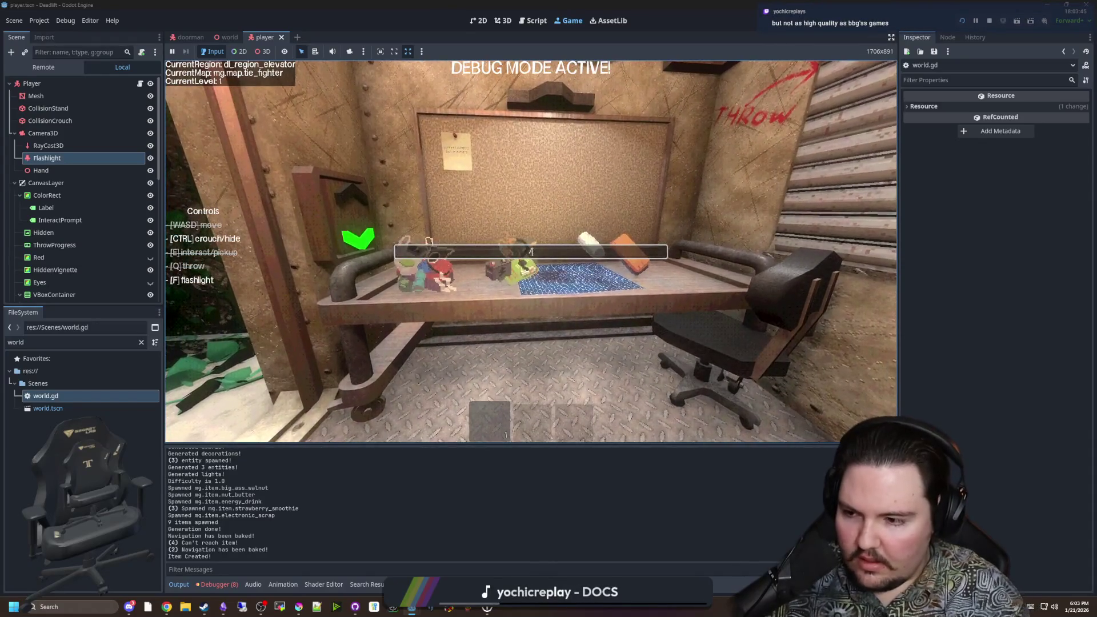
pyautogui.write('/give metal_sc')
pyautogui.press('Return')
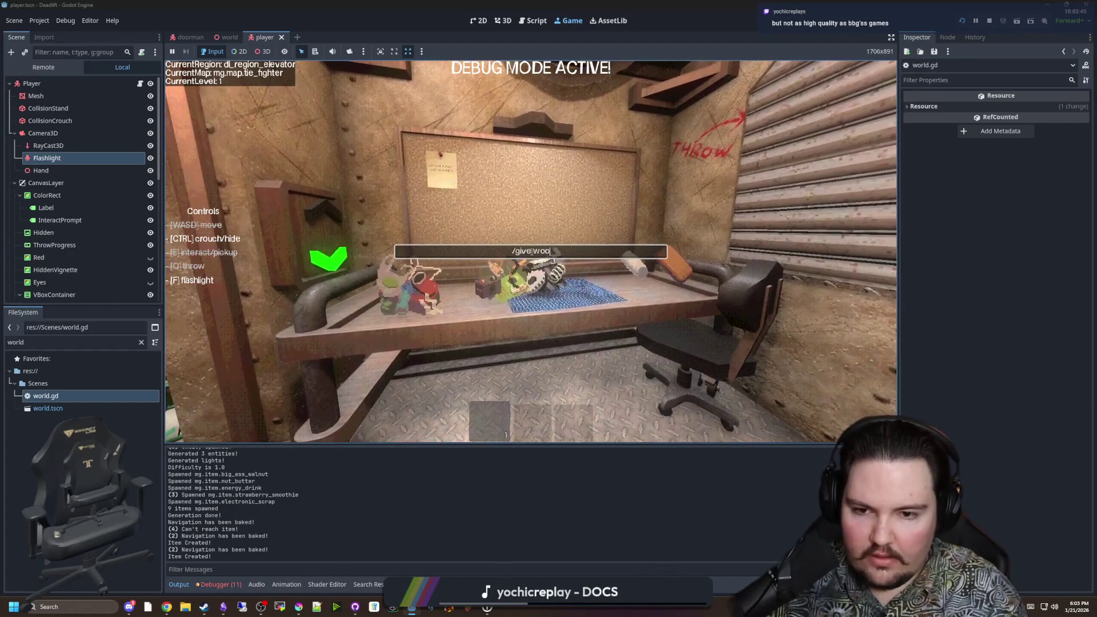
pyautogui.press('Return')
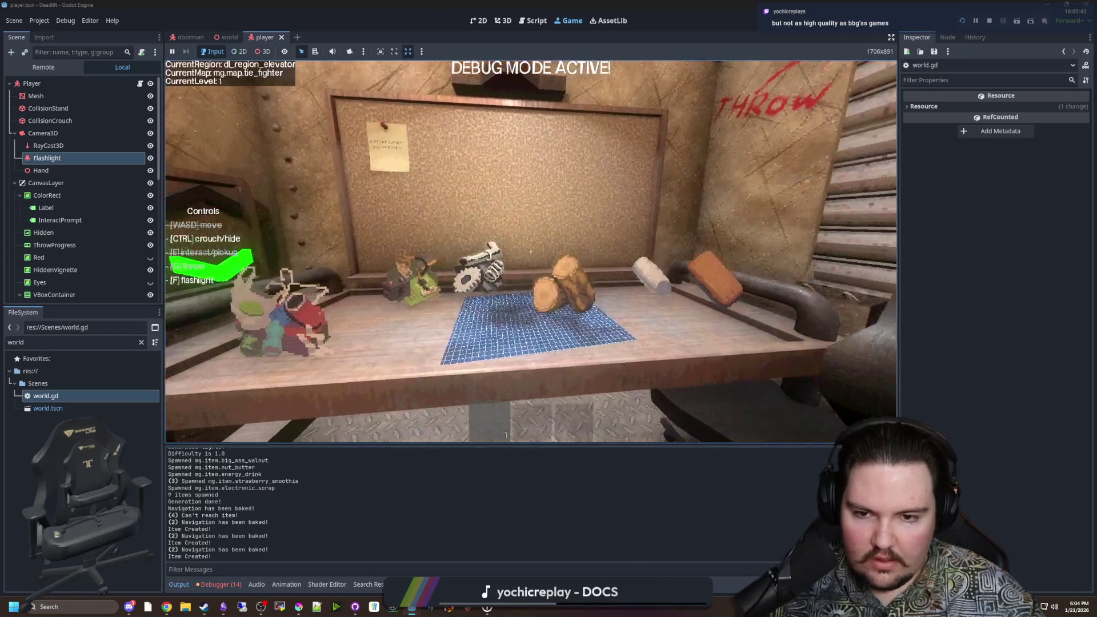
# Step: Run the Craft-O-Matic on electronic plus plastic scrap, which logs 'Invalid recipe!'
pyautogui.press('a')
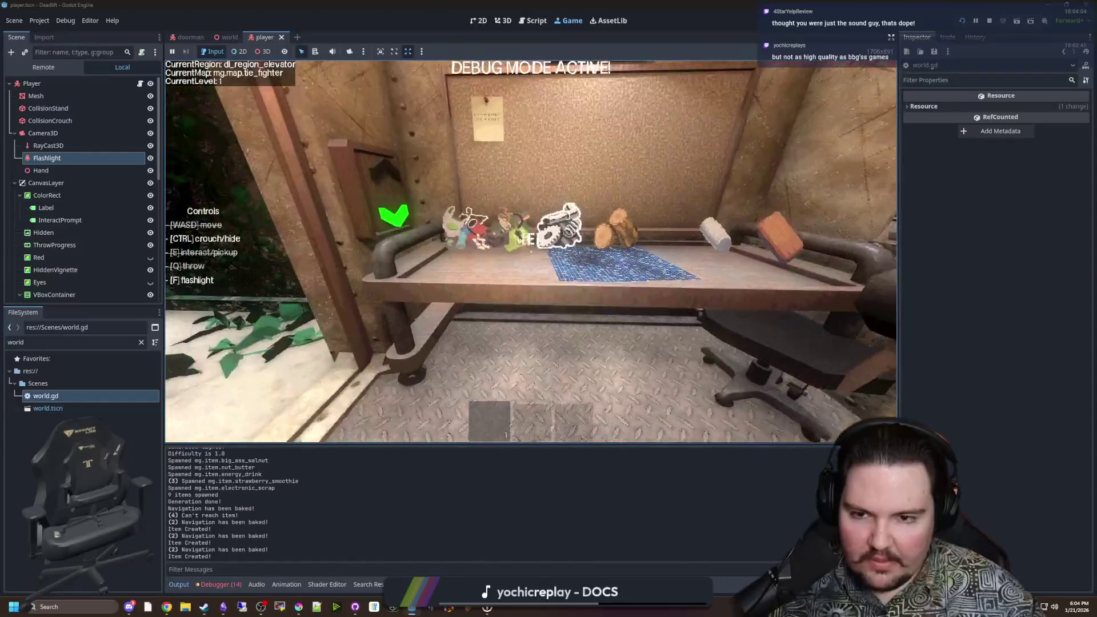
pyautogui.press('e')
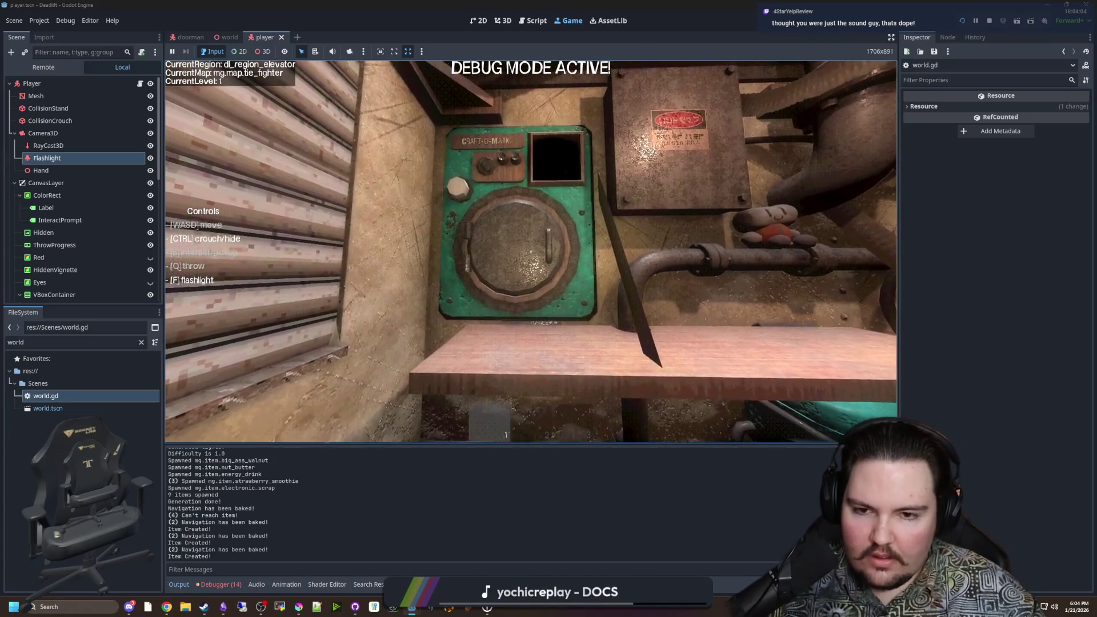
pyautogui.press('e')
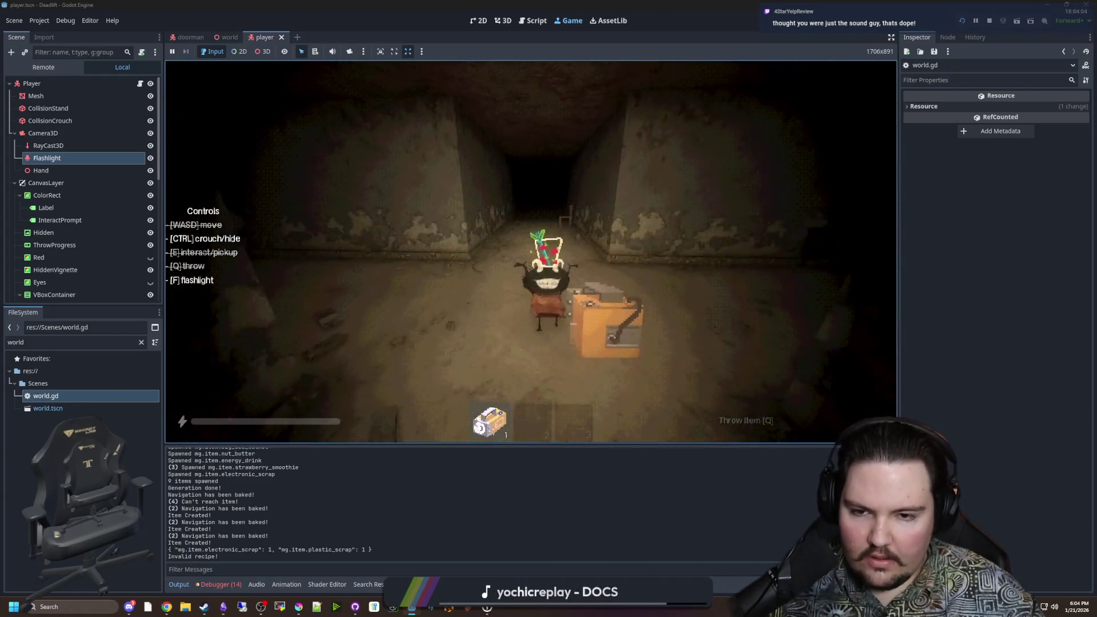
# Step: Walk toward the doorway and put the held orange box on the shelf
pyautogui.moveTo(530, 251)
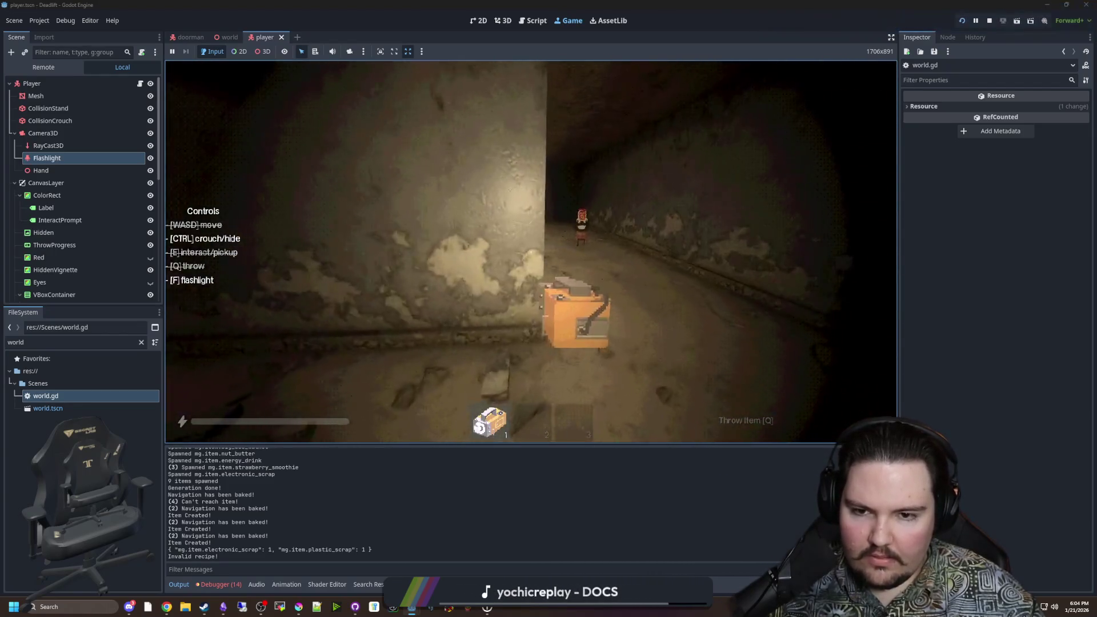
pyautogui.press('w')
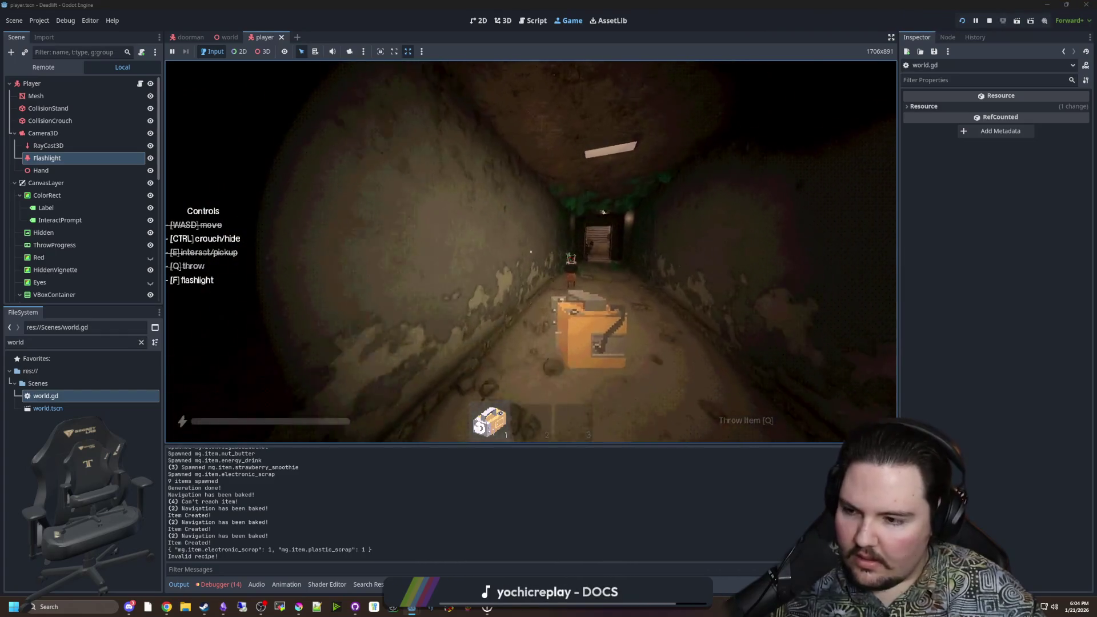
pyautogui.press('w')
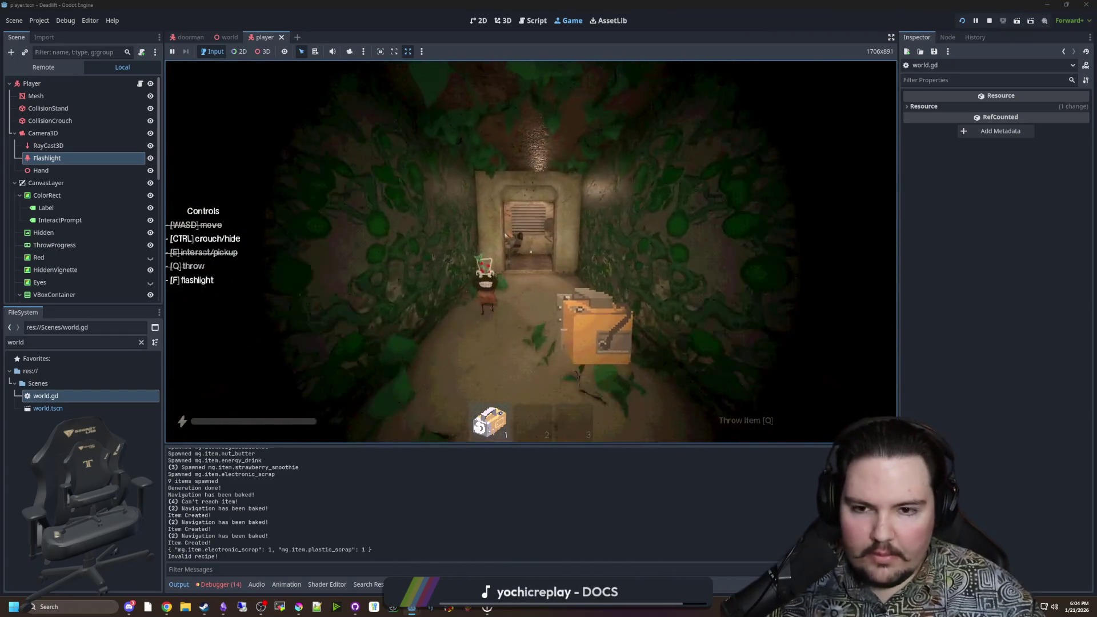
pyautogui.press('w')
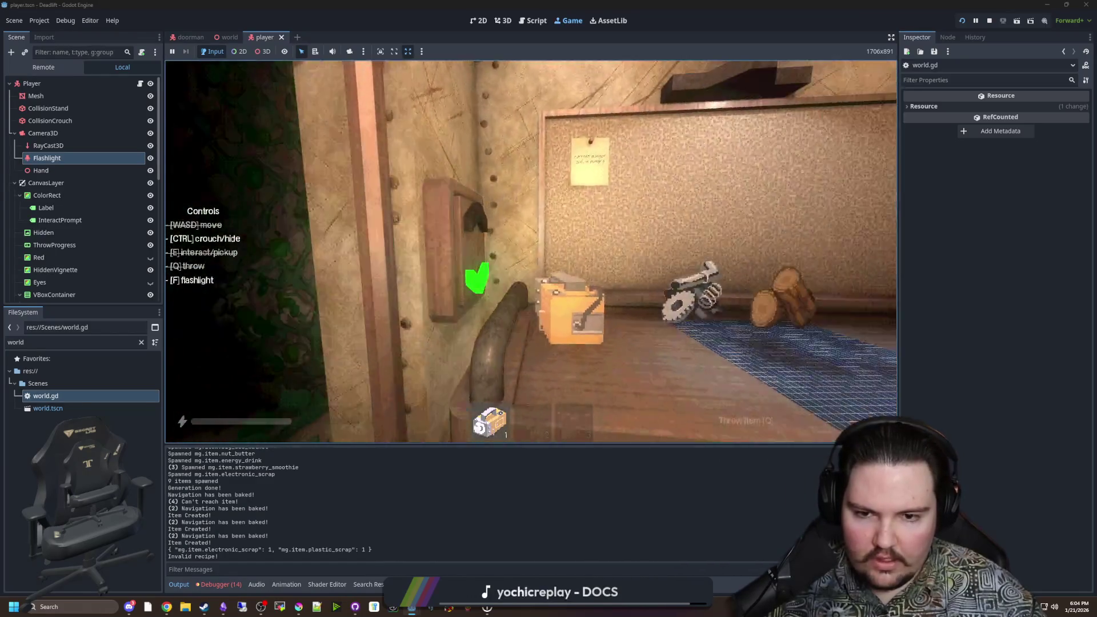
pyautogui.press('q')
# Step: Spawn metal scrap with /give metal_scrap, run the crafter on two metal scrap, then pause
pyautogui.press('s')
pyautogui.press('F3')
pyautogui.write('/give metal_scrap')
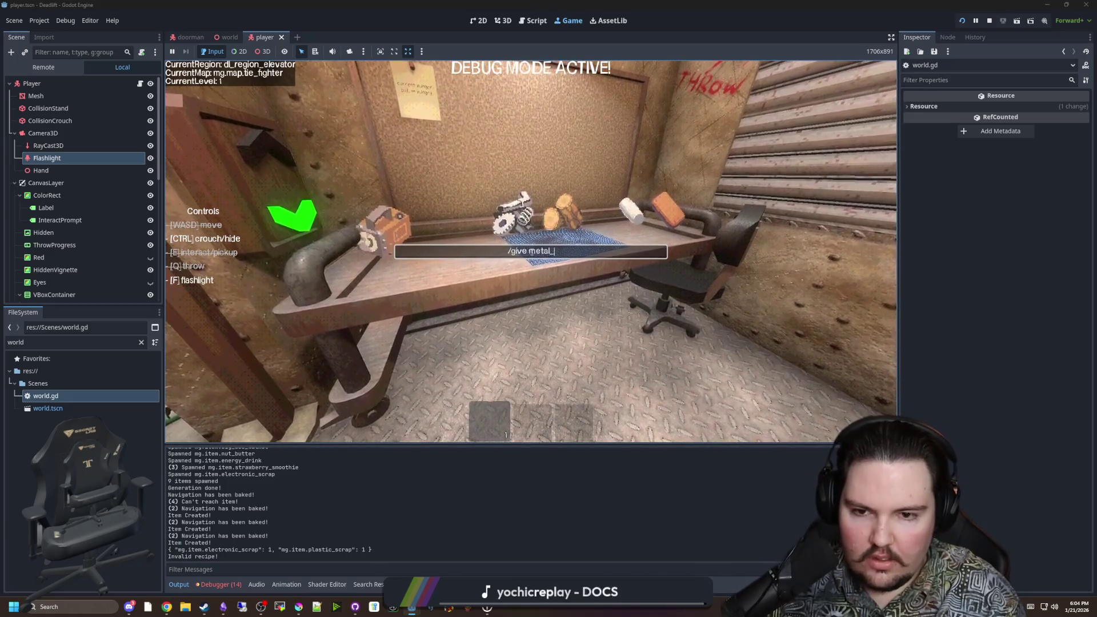
pyautogui.press('Return')
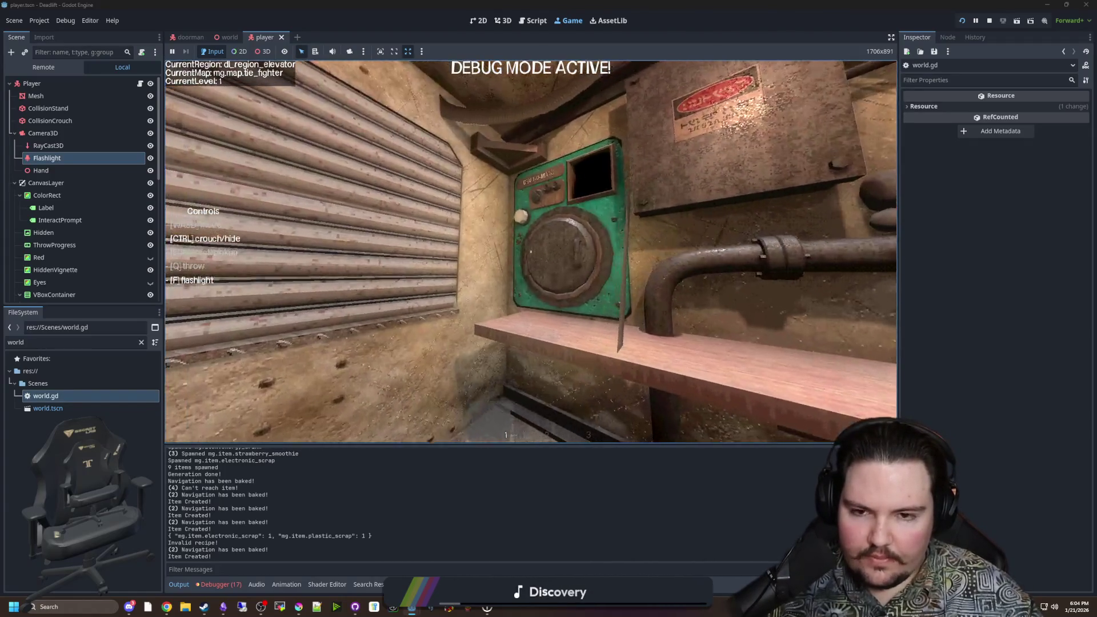
pyautogui.press('e')
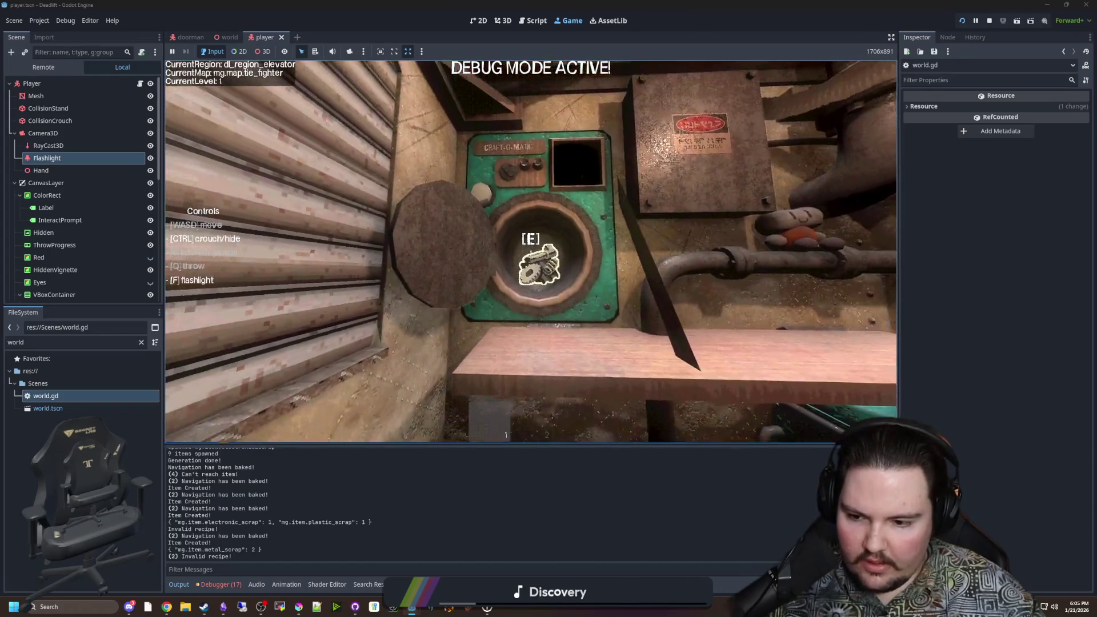
pyautogui.press('Escape')
pyautogui.doubleClick(128, 341)
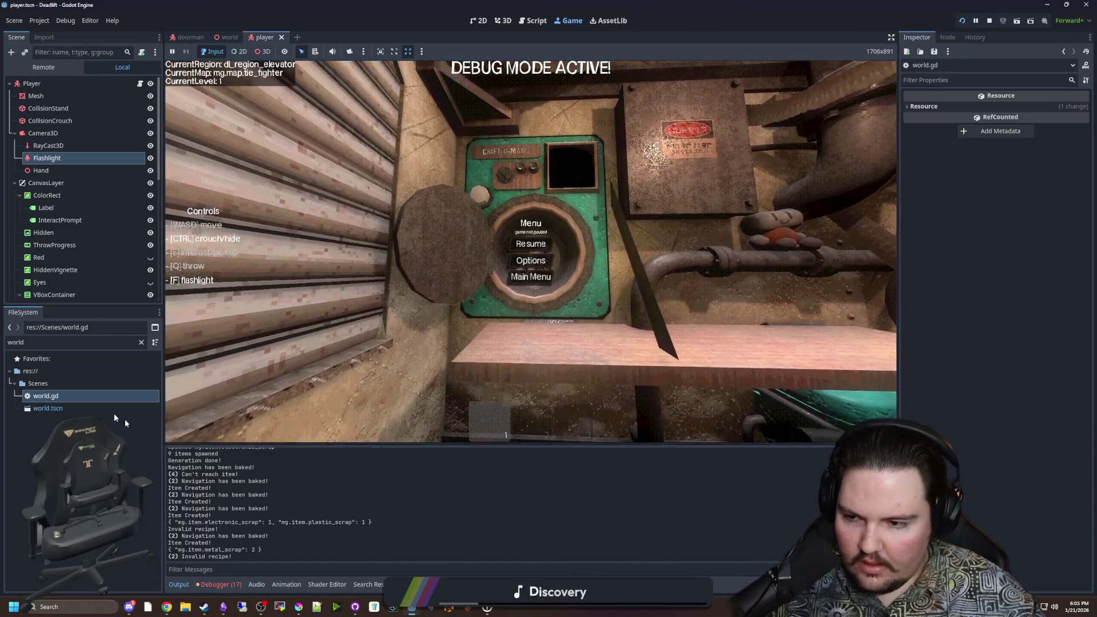
# Step: Check dl_recipe_scrap_shield's two metal scrap inputs in recipes_table.gd, then return to world.gd
pyautogui.write('rec')
pyautogui.doubleClick(56, 395)
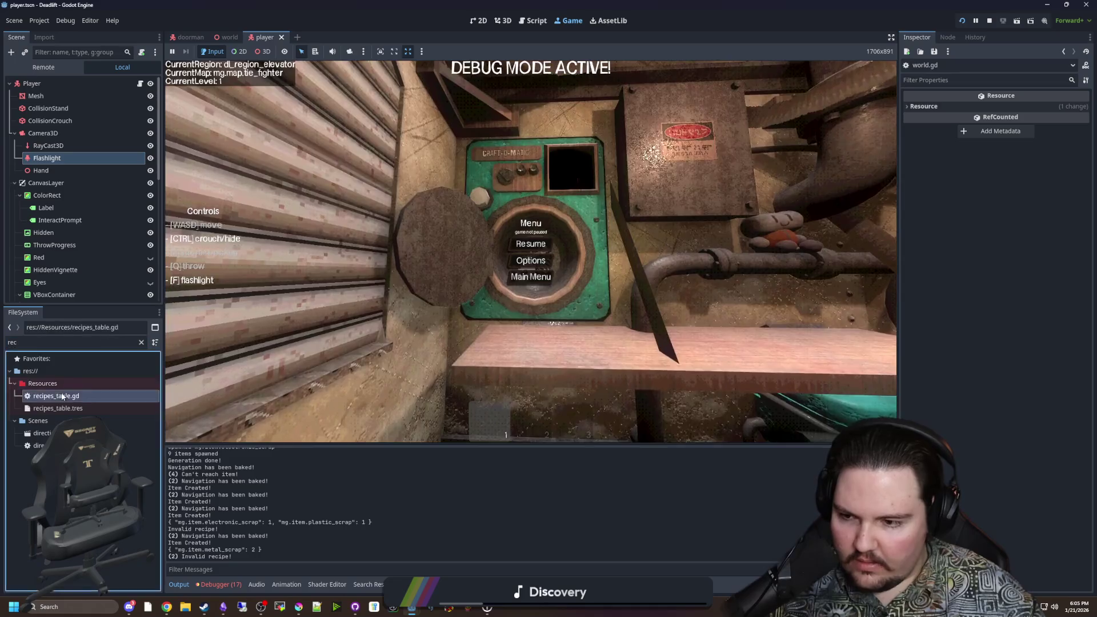
pyautogui.scroll(6, 599, 272)
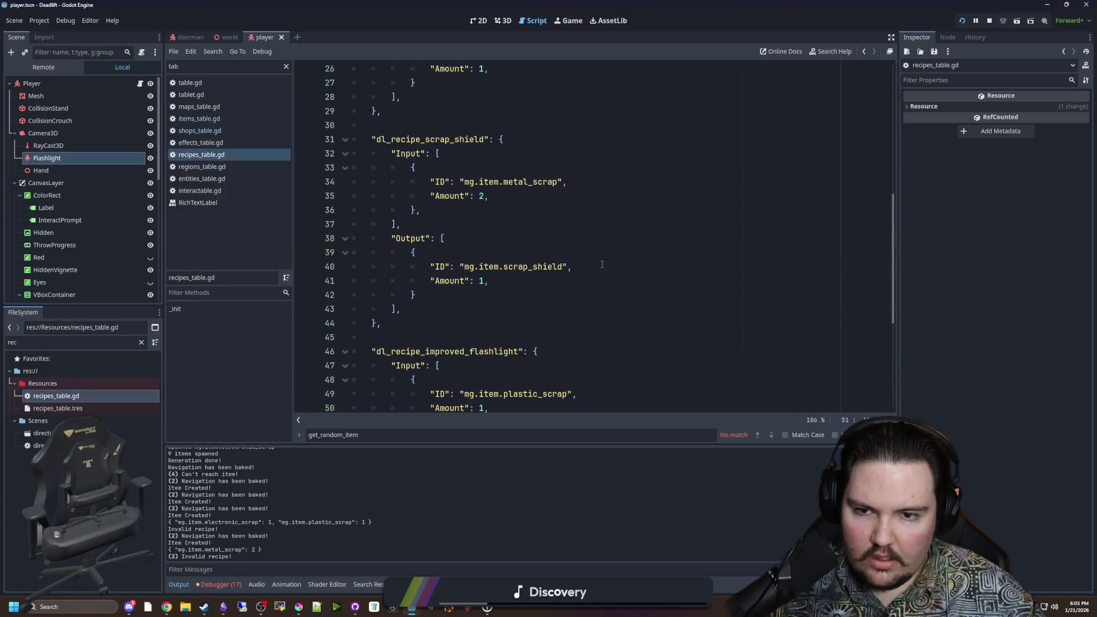
pyautogui.click(537, 309)
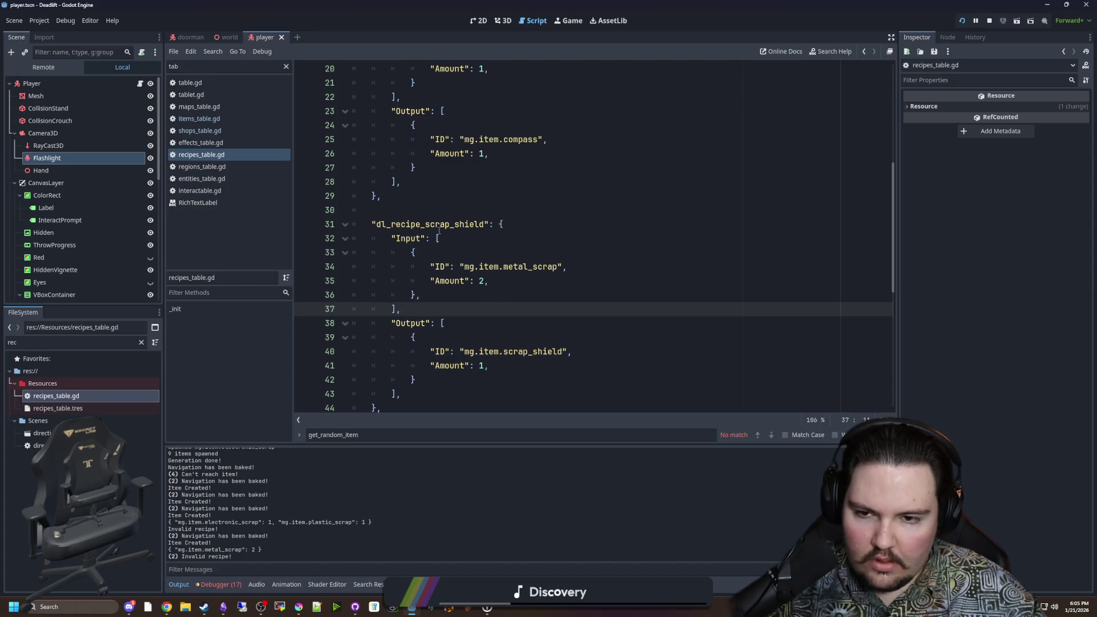
pyautogui.scroll(-1, 451, 224)
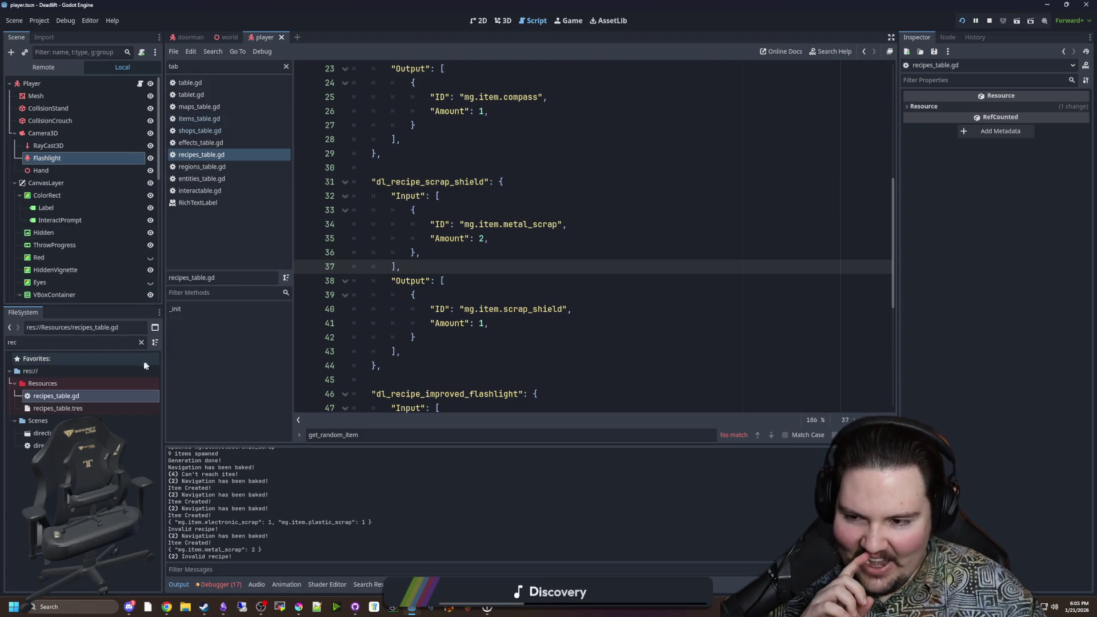
pyautogui.click(227, 38)
pyautogui.click(593, 235)
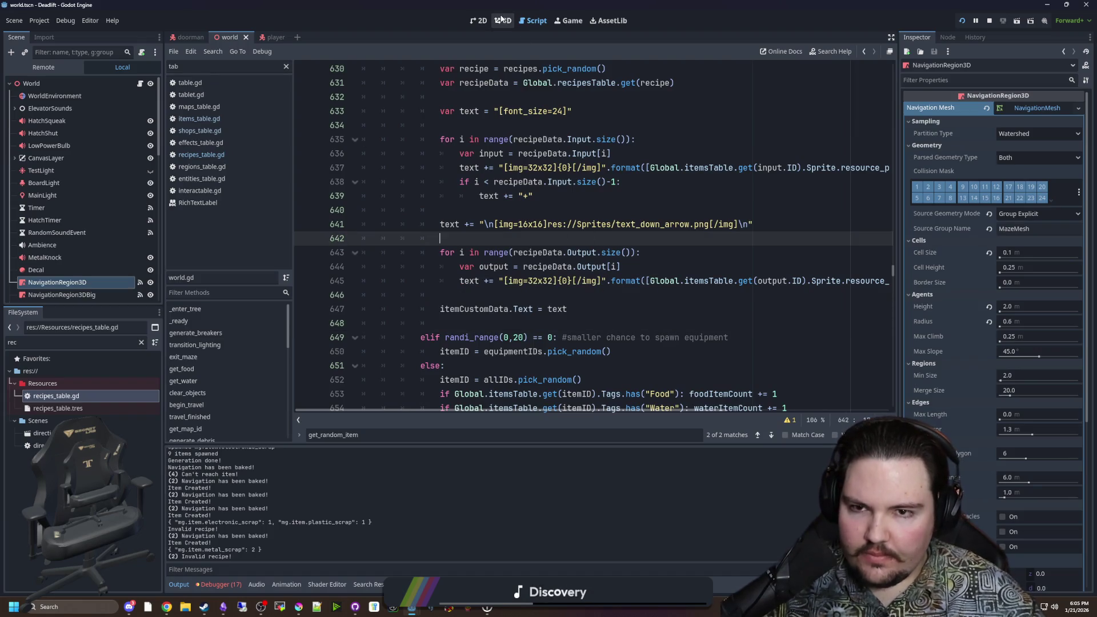
# Step: Switch to the 3D view and open CrafterButton's script at the recipe input validation loop
pyautogui.click(480, 21)
pyautogui.click(502, 20)
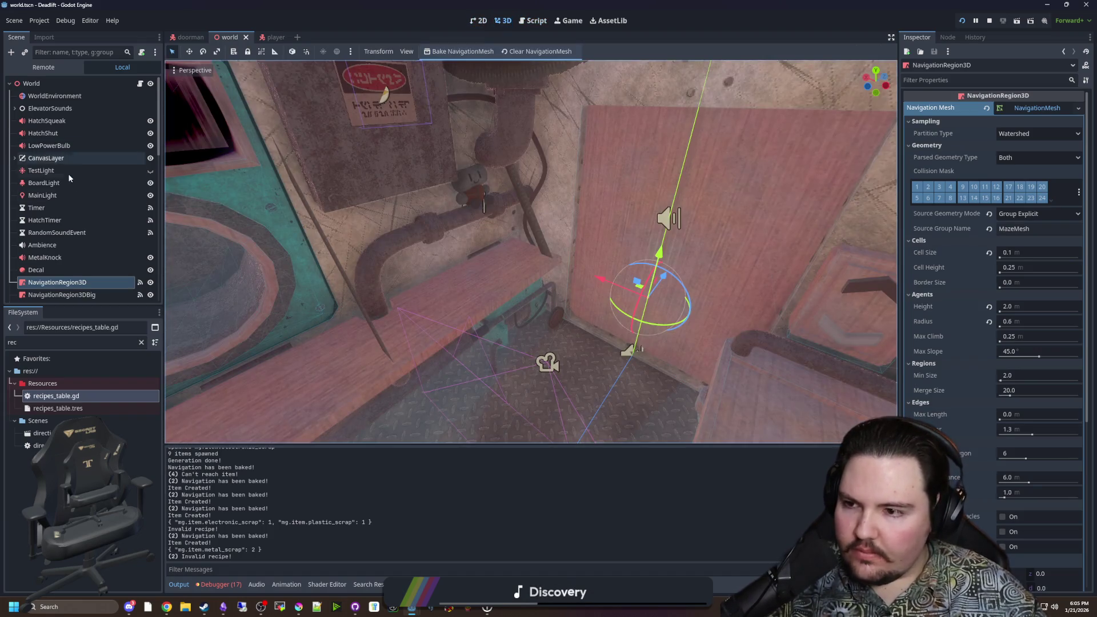
pyautogui.scroll(-5, 68, 172)
pyautogui.scroll(-5, 81, 184)
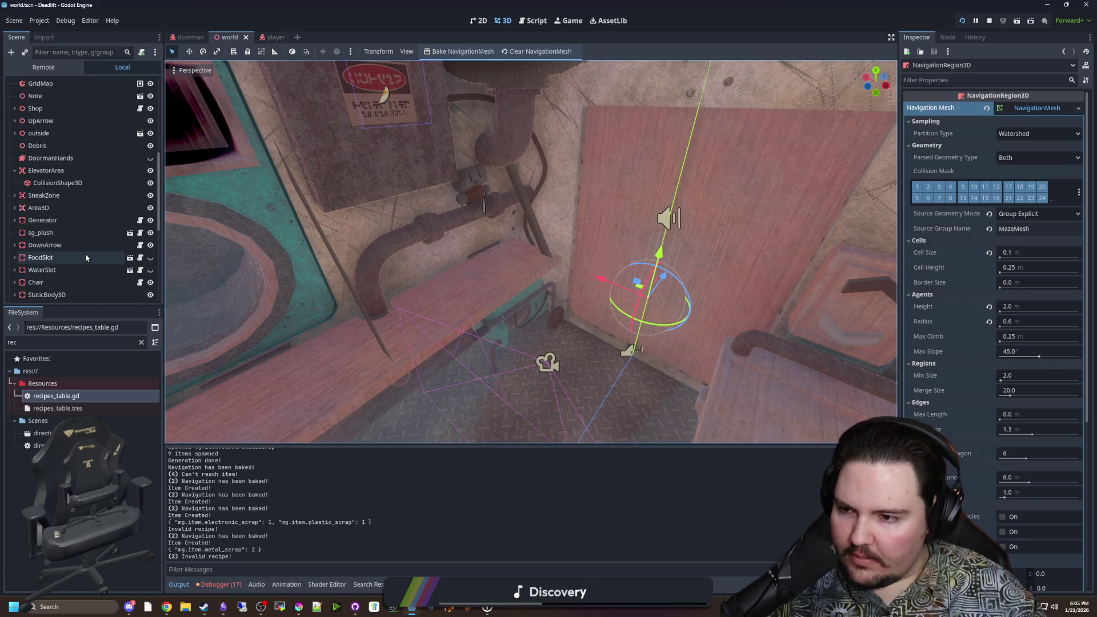
pyautogui.click(140, 236)
pyautogui.click(520, 266)
pyautogui.press('Up')
pyautogui.scroll(2, 521, 265)
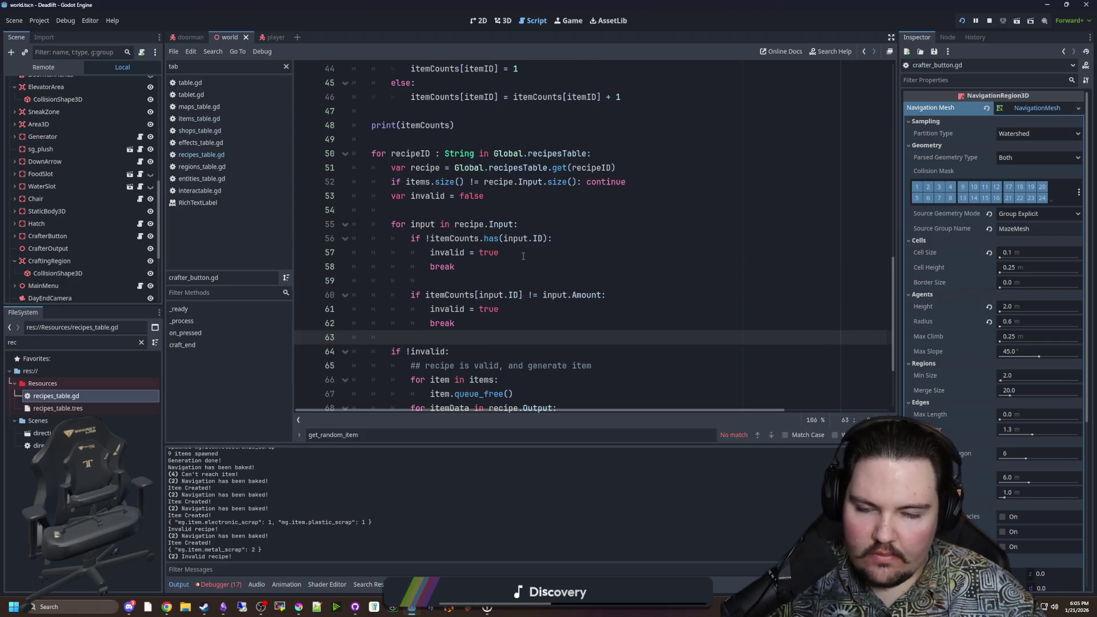
pyautogui.scroll(-3, 522, 264)
pyautogui.scroll(2, 471, 289)
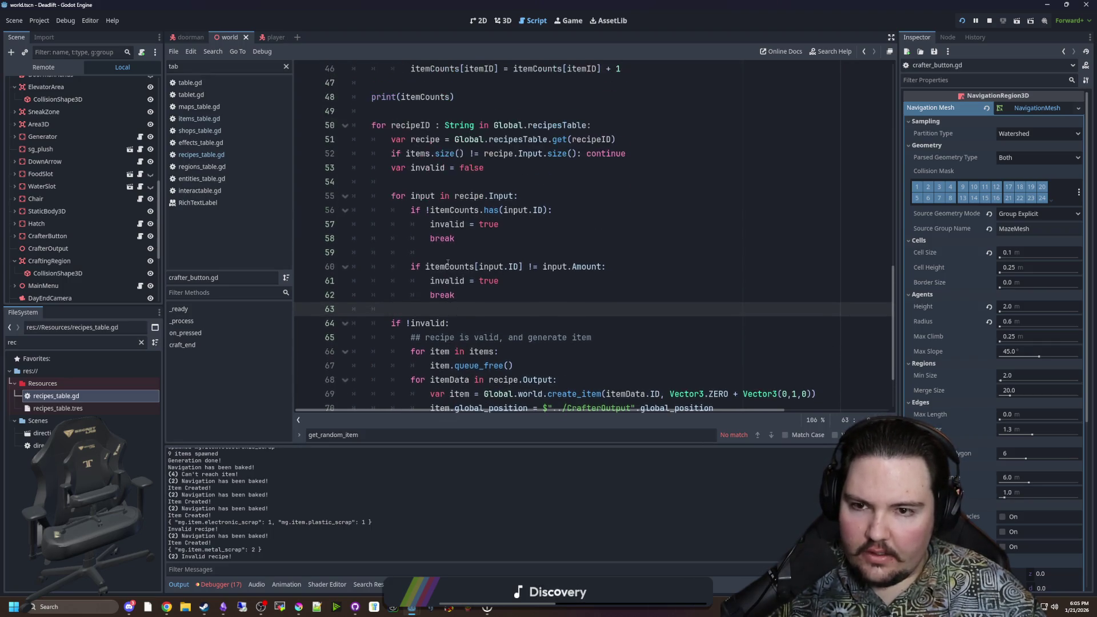
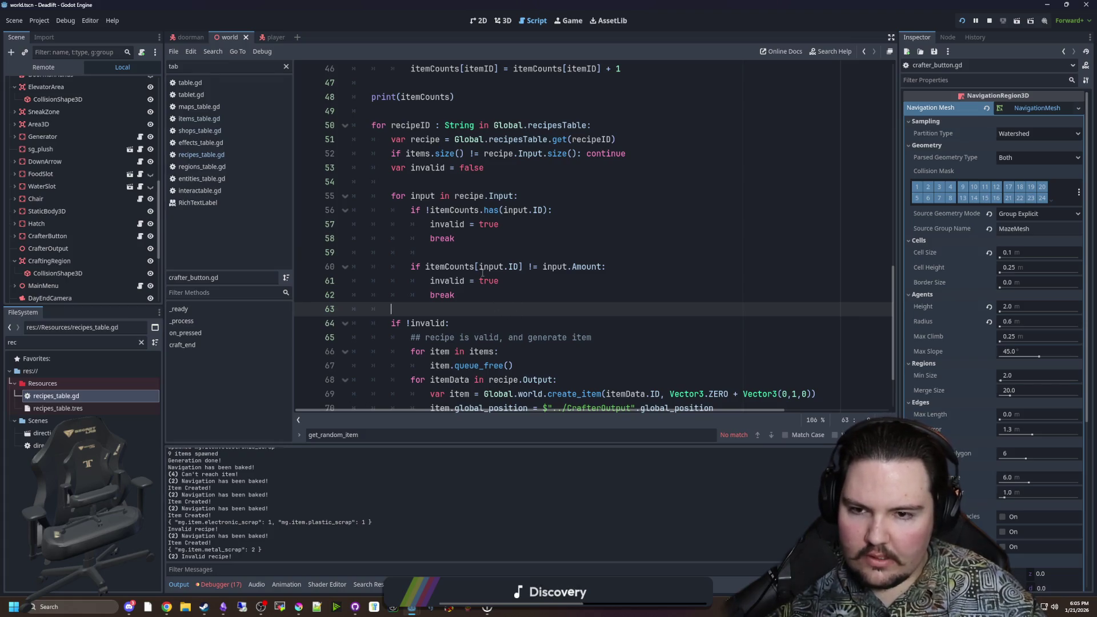
# Step: Review the recipe loop in crafter_button.gd, placing the caret around lines 47–49
pyautogui.scroll(2, 518, 261)
pyautogui.scroll(2, 544, 259)
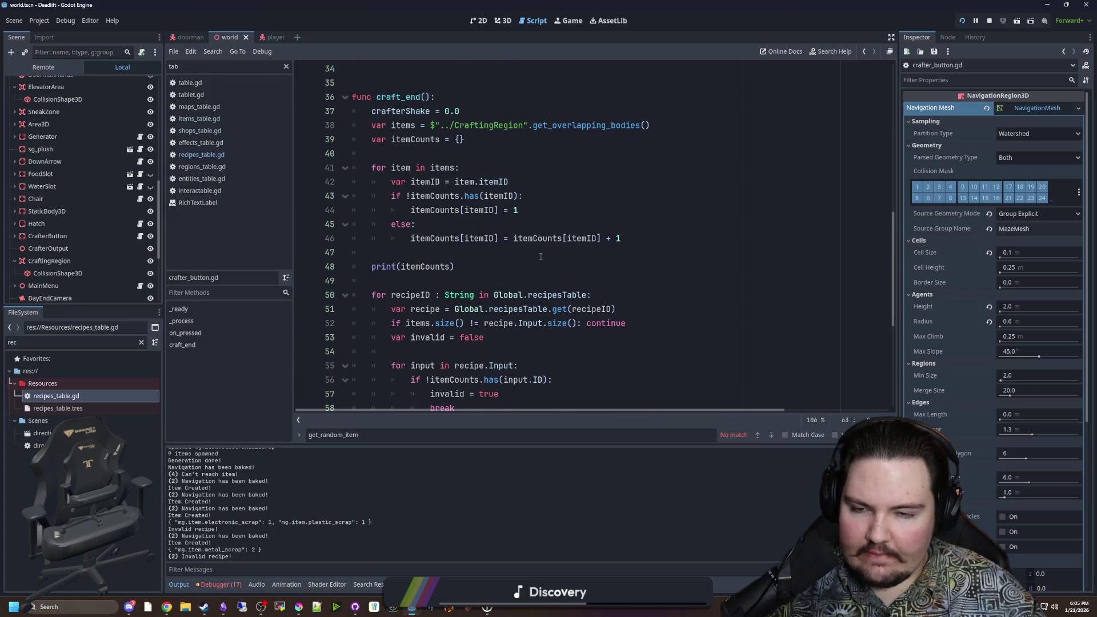
pyautogui.click(427, 281)
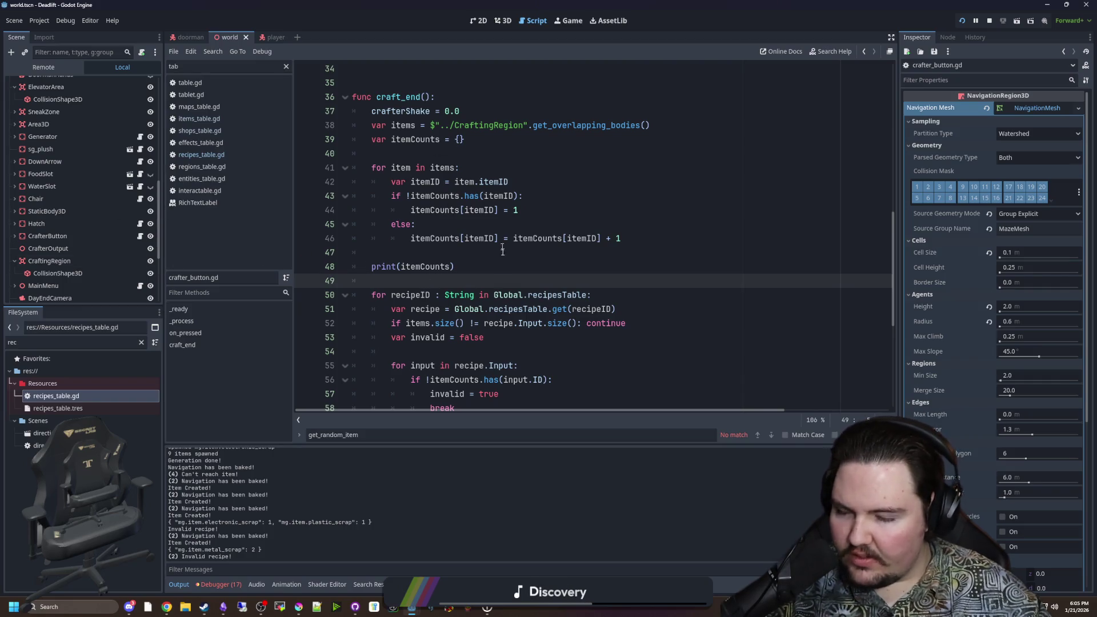
pyautogui.click(469, 258)
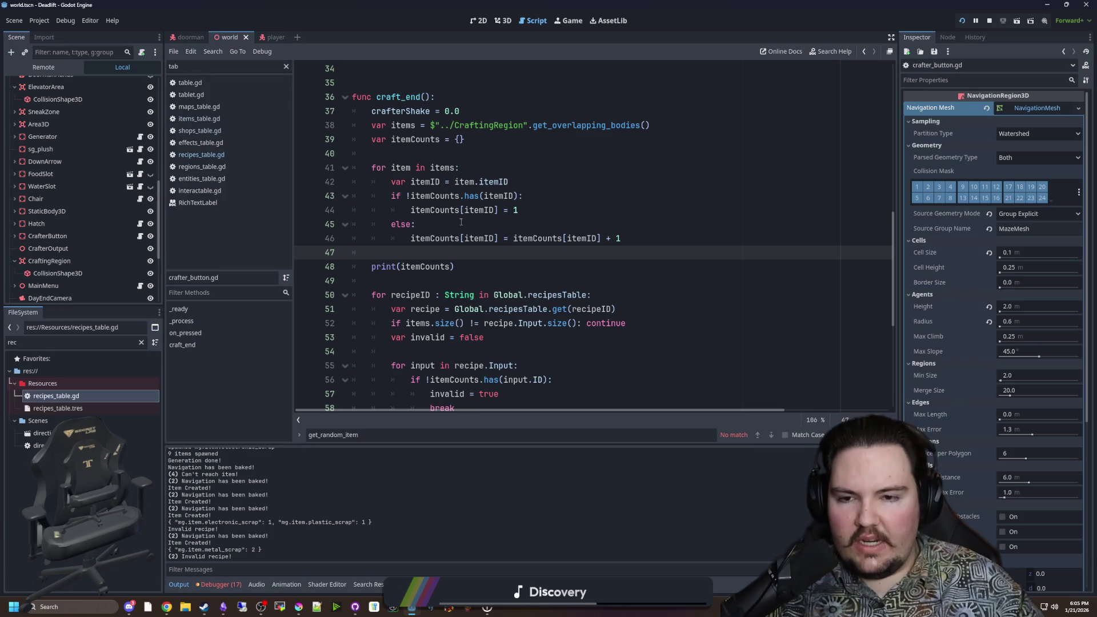
pyautogui.moveTo(513, 238); pyautogui.dragTo(622, 238)
pyautogui.click(614, 284)
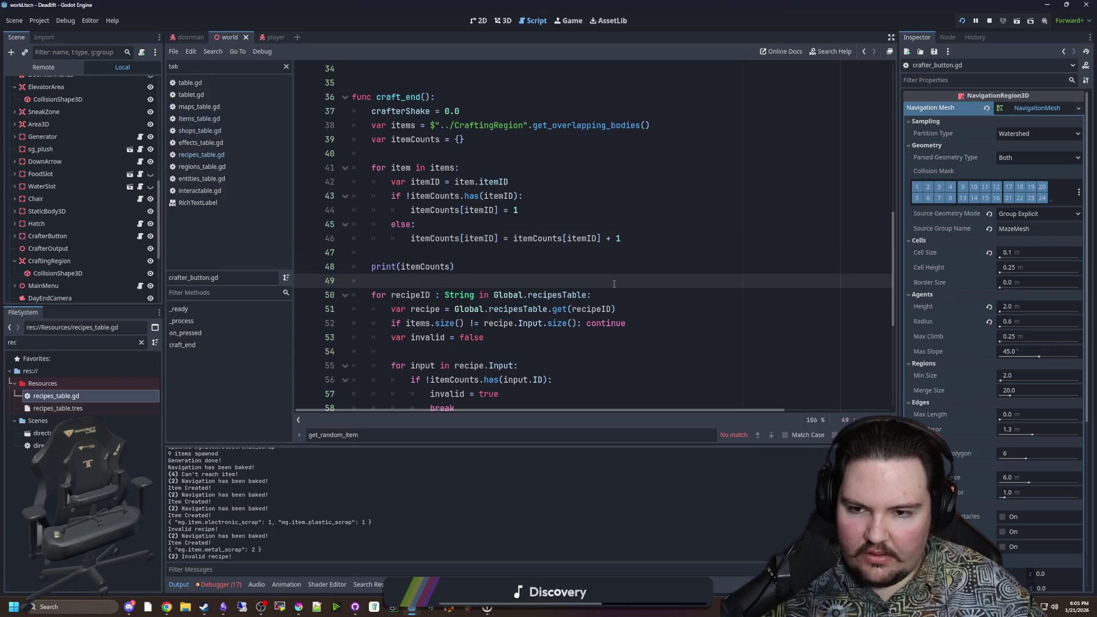
pyautogui.scroll(-3, 615, 284)
pyautogui.click(436, 226)
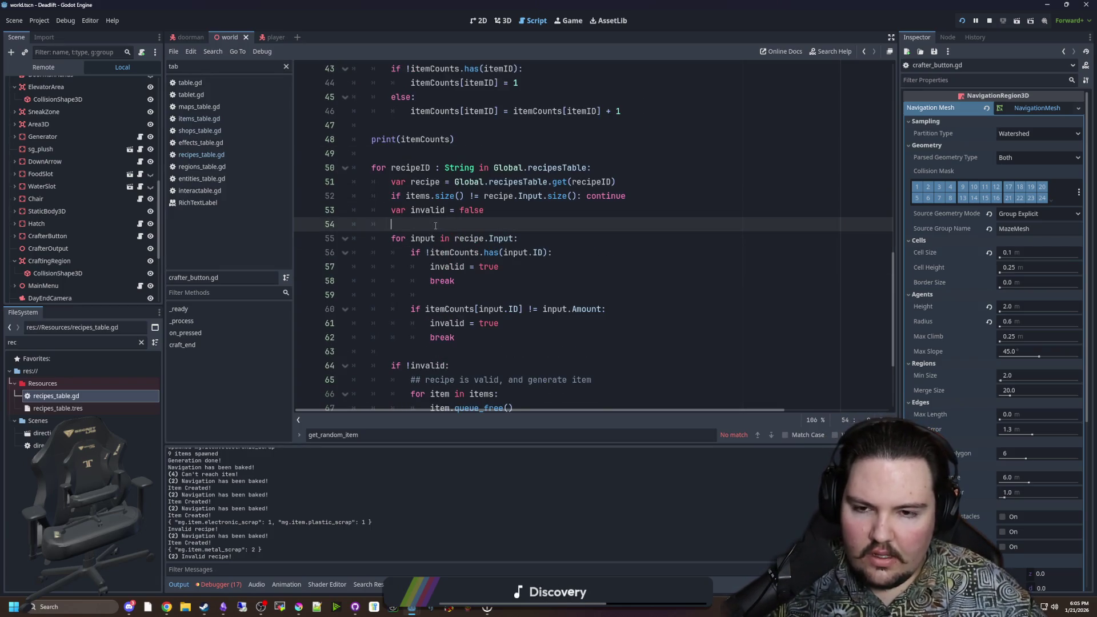
pyautogui.scroll(1, 436, 226)
# Step: Open recipes_table.gd and inspect the scrap shield recipe's input list
pyautogui.click(200, 155)
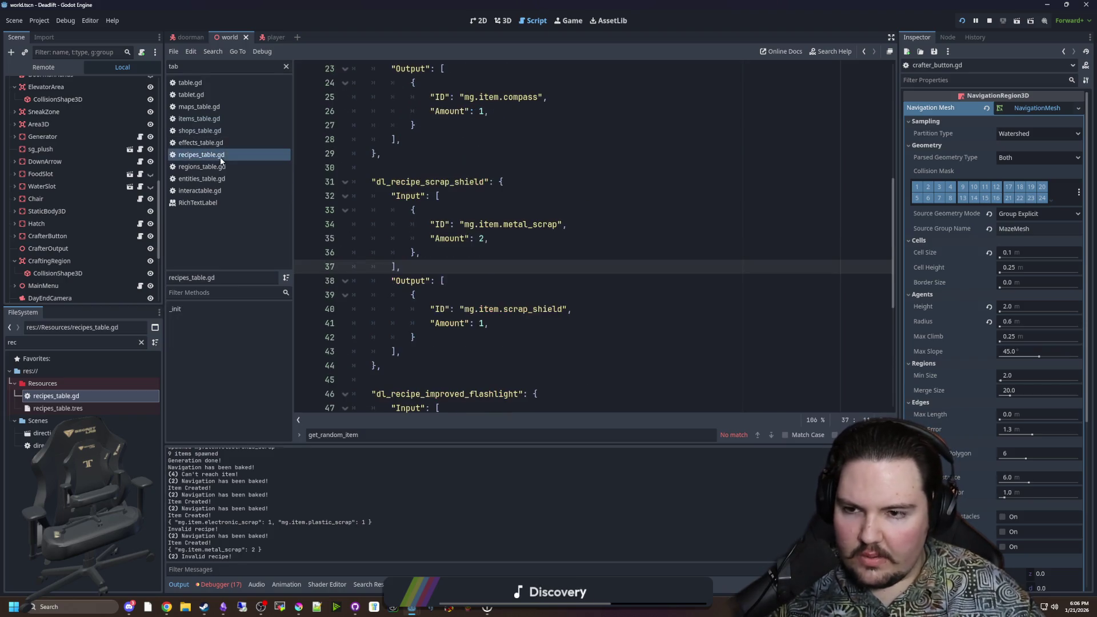
pyautogui.moveTo(423, 252); pyautogui.dragTo(374, 191)
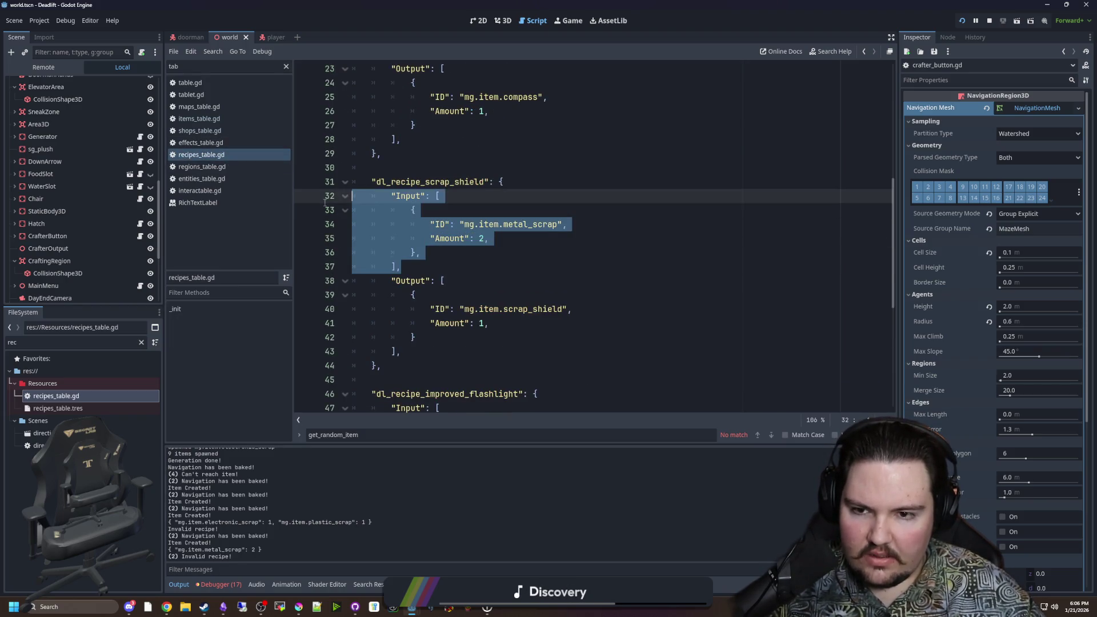
pyautogui.click(423, 252)
# Step: Browse items_table.gd, shops_table.gd and world.gd, ending on interactable.gd
pyautogui.click(215, 119)
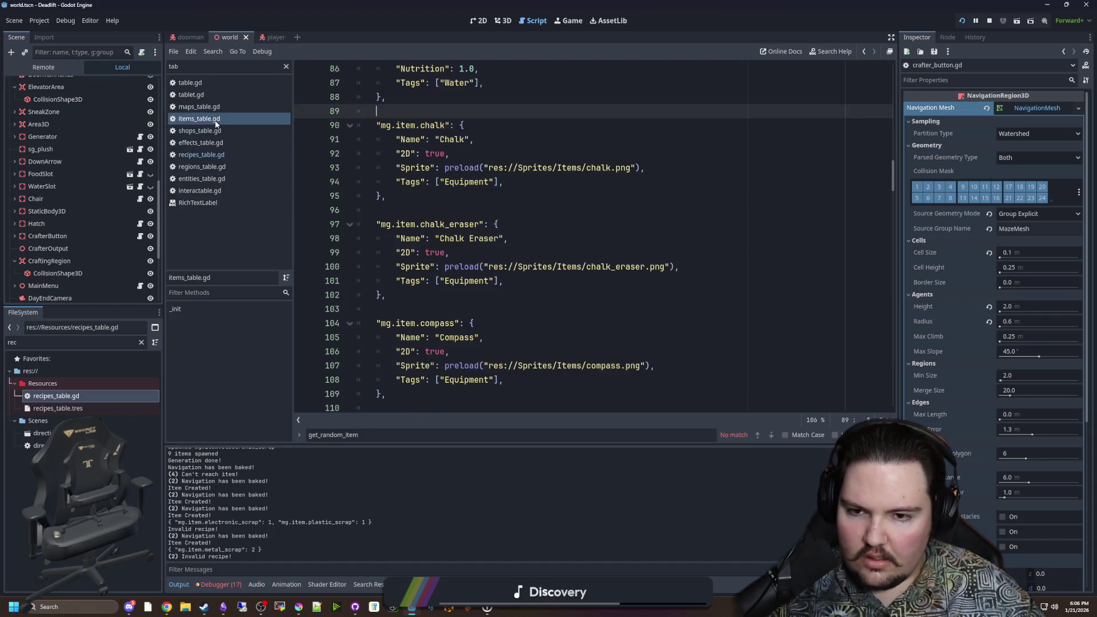
pyautogui.click(215, 131)
pyautogui.scroll(10, 133, 101)
pyautogui.click(150, 84)
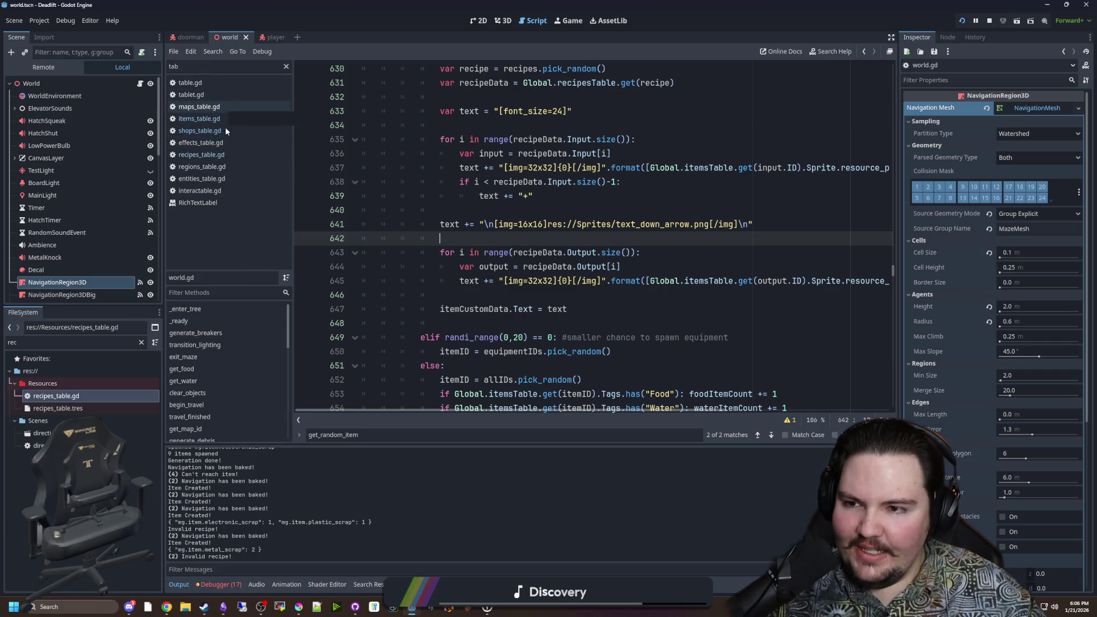
pyautogui.click(228, 191)
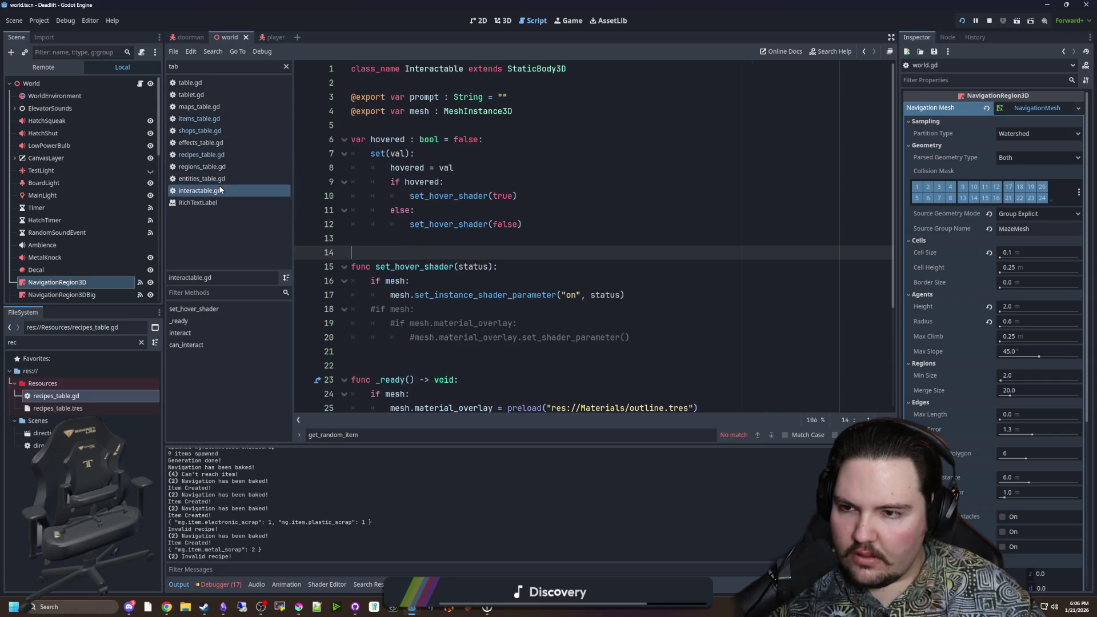
# Step: Reopen crafter_button.gd from the Scene tree and select the CrafterButton node
pyautogui.scroll(-5, 114, 269)
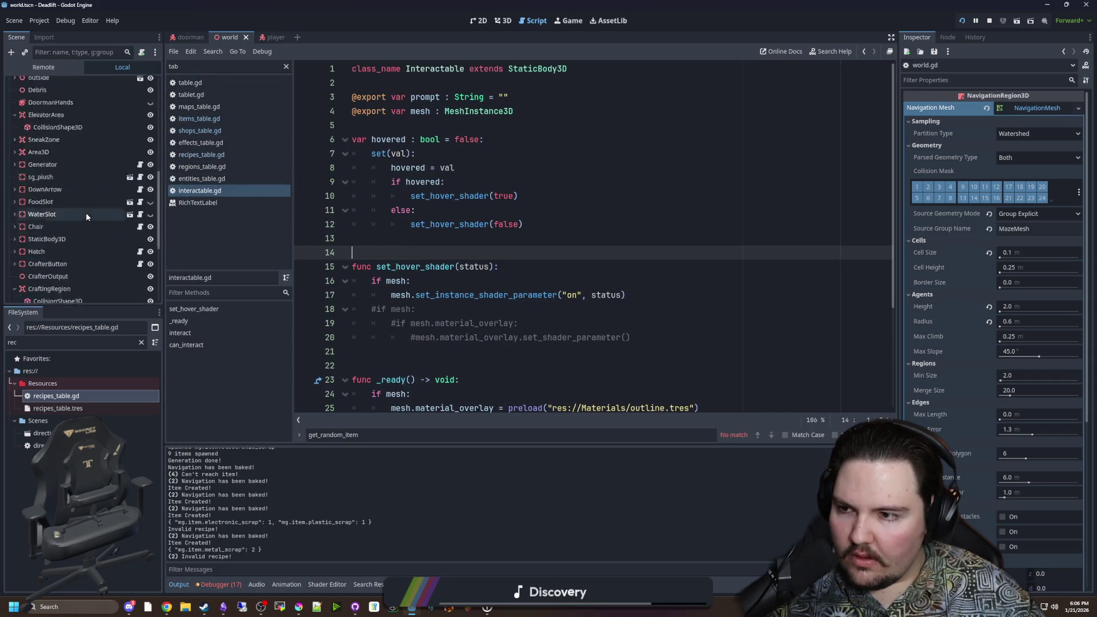
pyautogui.click(140, 108)
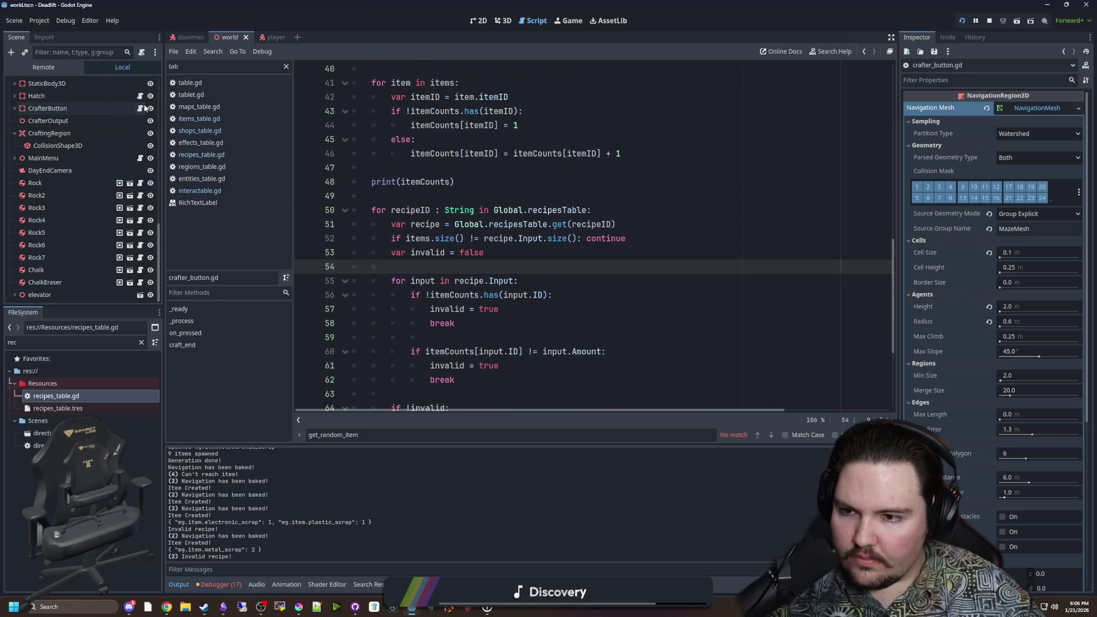
pyautogui.click(103, 106)
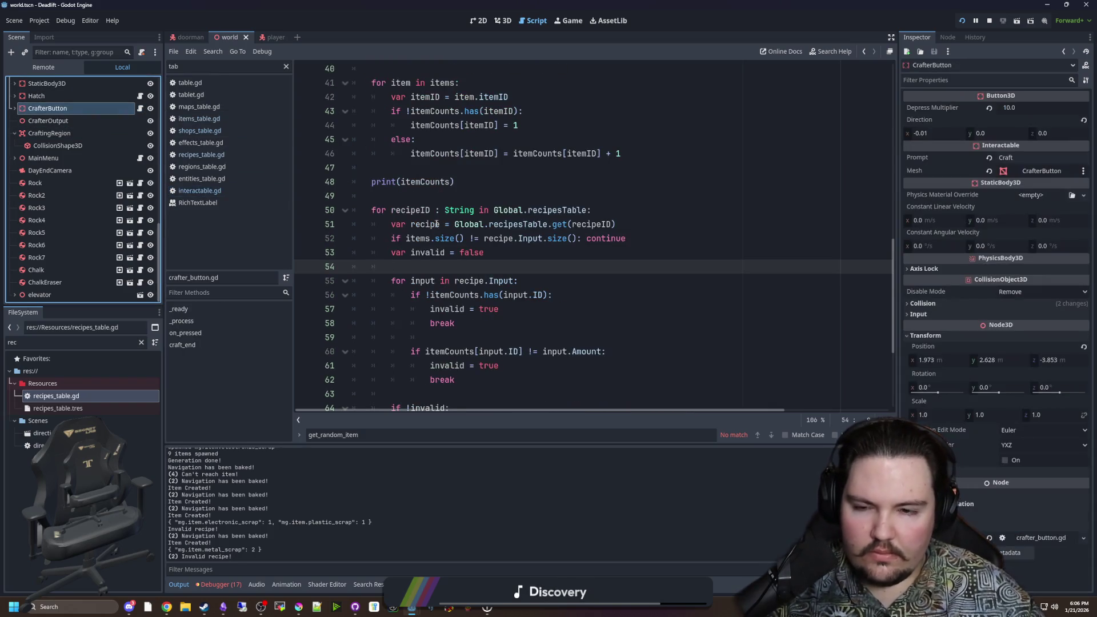
# Step: Examine craft_end's input-size check on line 52 and place the caret on line 54
pyautogui.scroll(2, 455, 229)
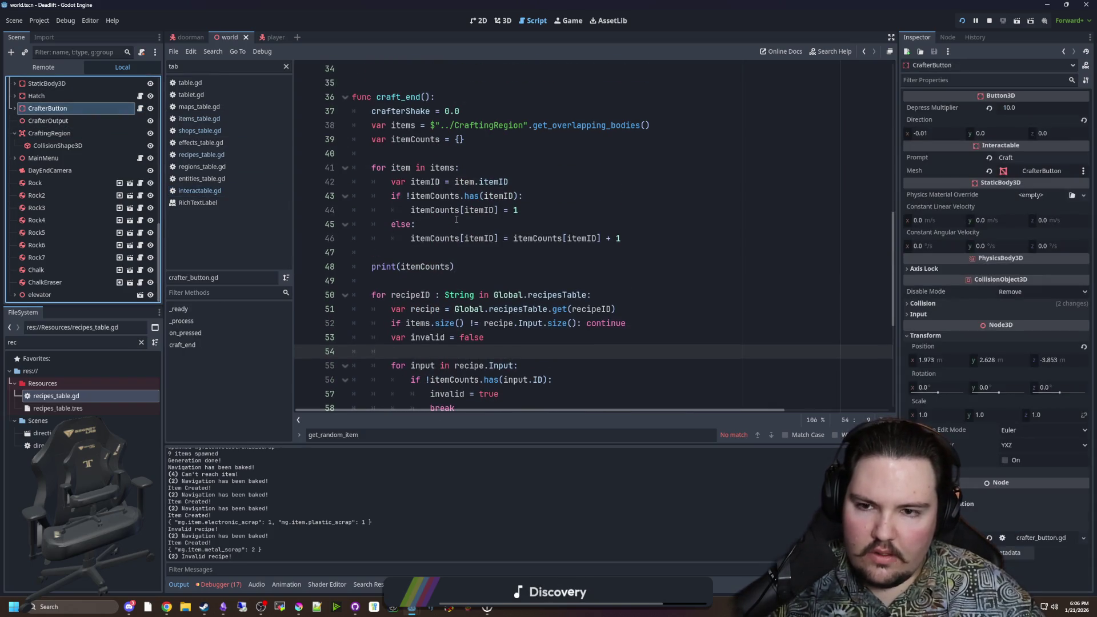
pyautogui.click(431, 280)
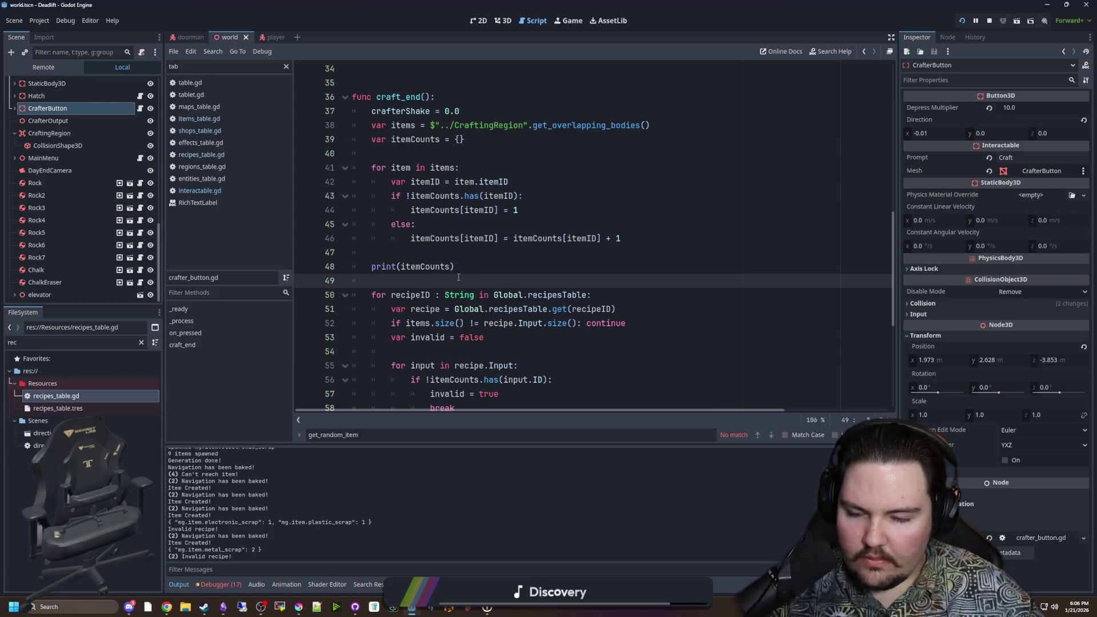
pyautogui.scroll(-6, 451, 279)
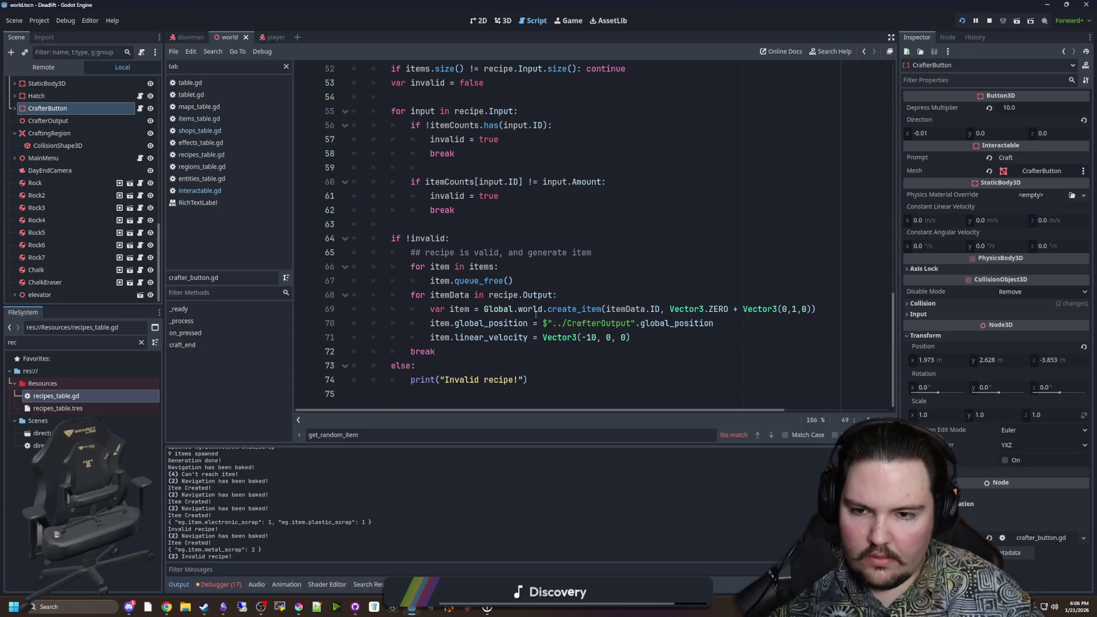
pyautogui.scroll(2, 535, 315)
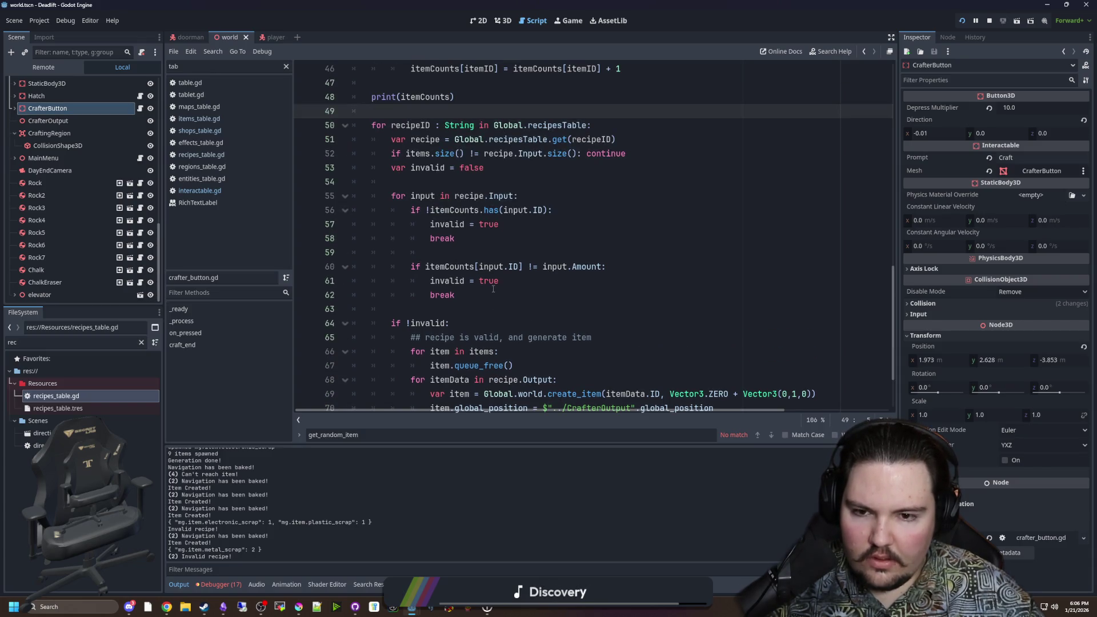
pyautogui.scroll(1, 493, 288)
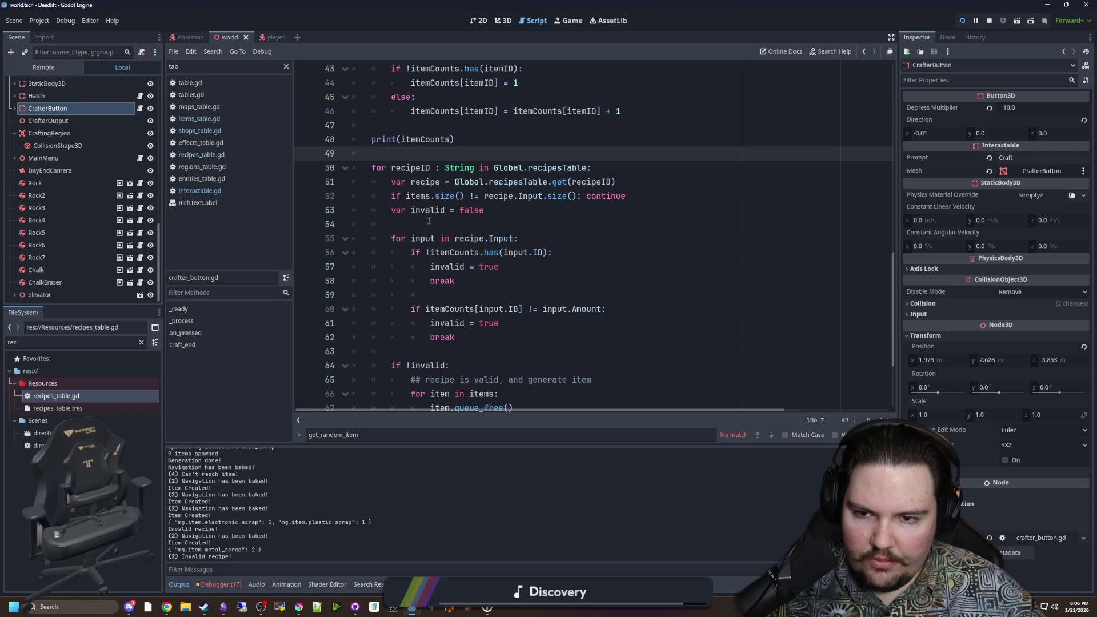
pyautogui.moveTo(448, 196); pyautogui.dragTo(628, 197)
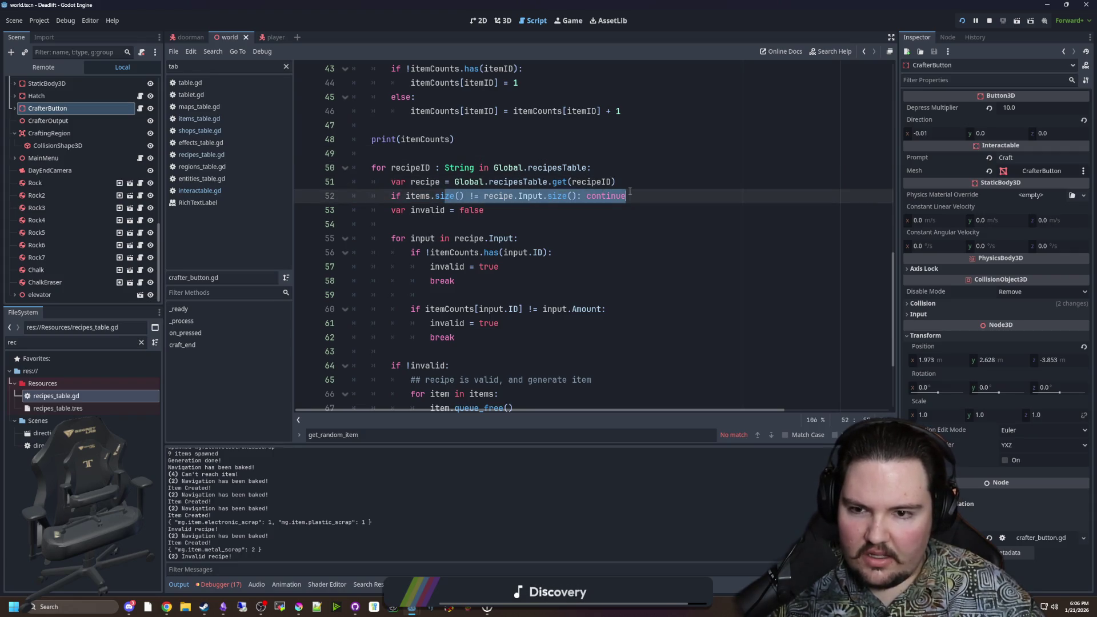
pyautogui.click(440, 210)
pyautogui.click(441, 223)
# Step: Add a blank debug-print line after invalid = false in craft_end and save
pyautogui.press('Return')
pyautogui.press('Return')
pyautogui.press('Up')
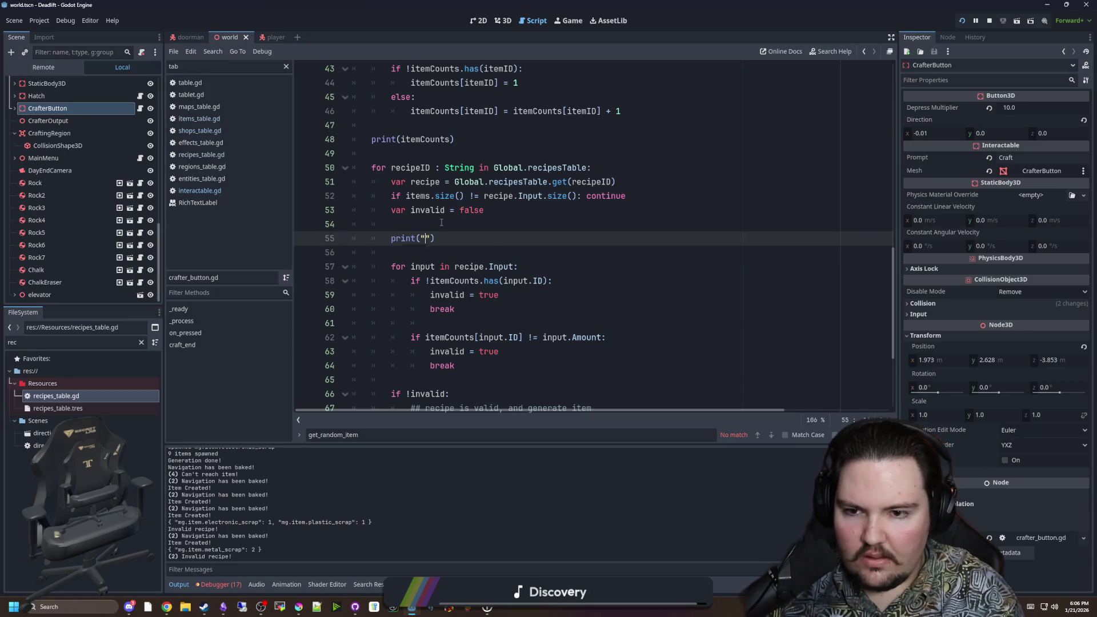
pyautogui.write('hdwasdwasd')
pyautogui.press('Up')
pyautogui.hotkey('ctrl', 's')
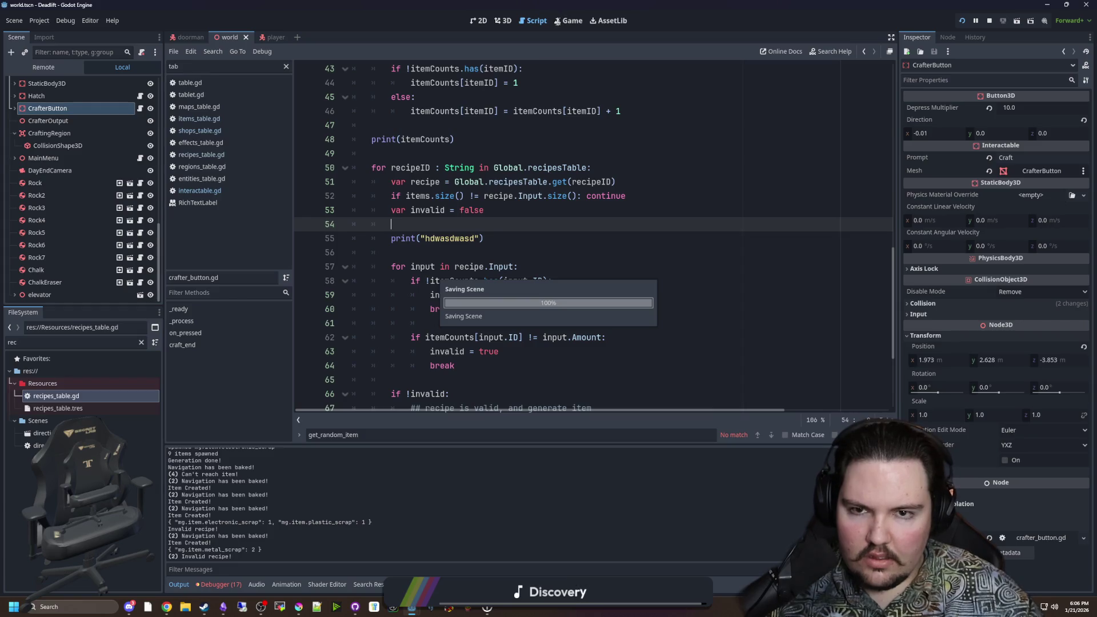
# Step: Try crafting at the Craft-O-Matic in the running game, then pause and return to the script
pyautogui.click(562, 21)
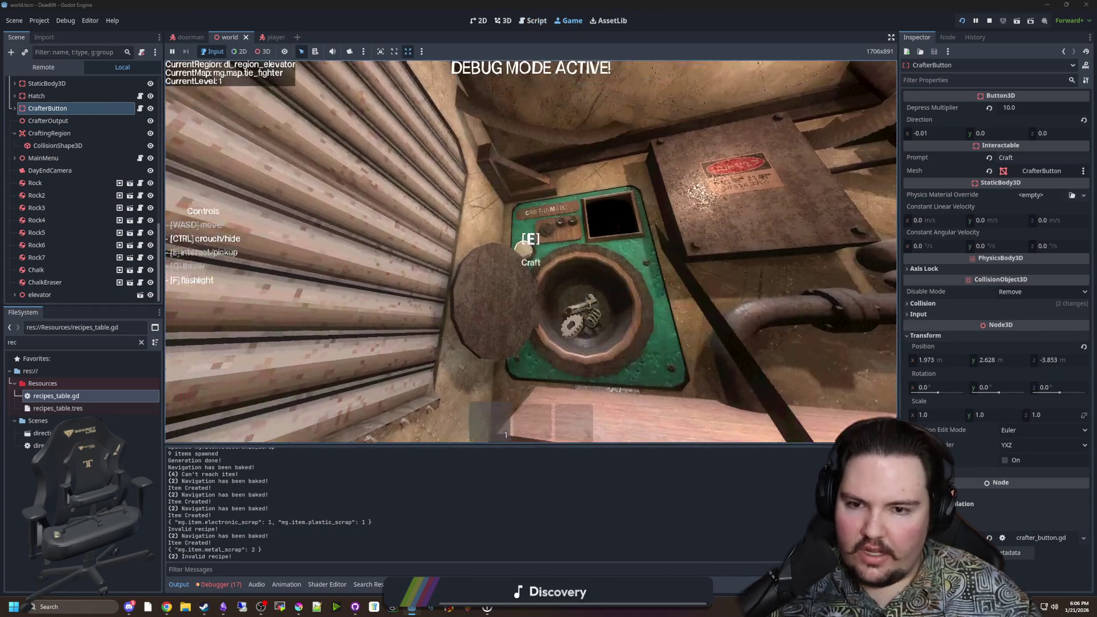
pyautogui.press('e')
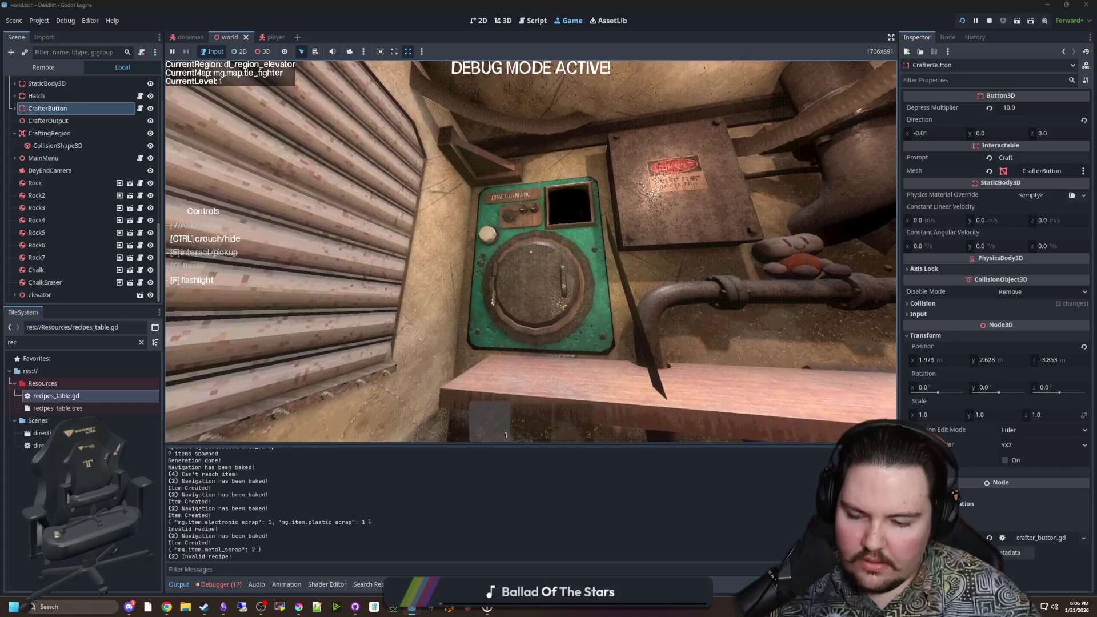
pyautogui.press('s')
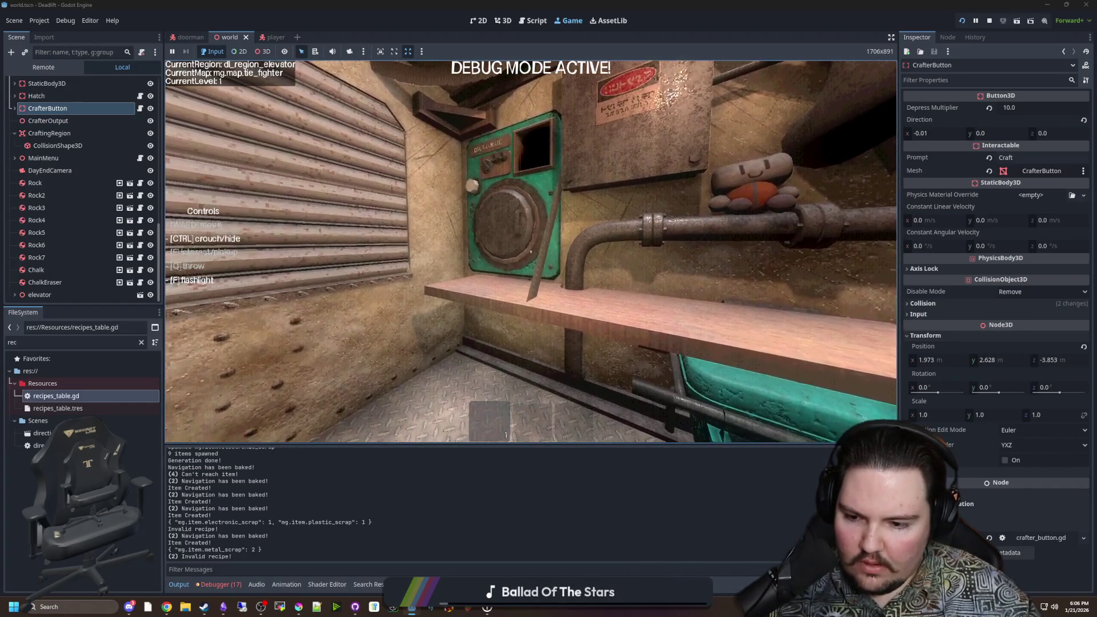
pyautogui.press('w')
pyautogui.press('super')
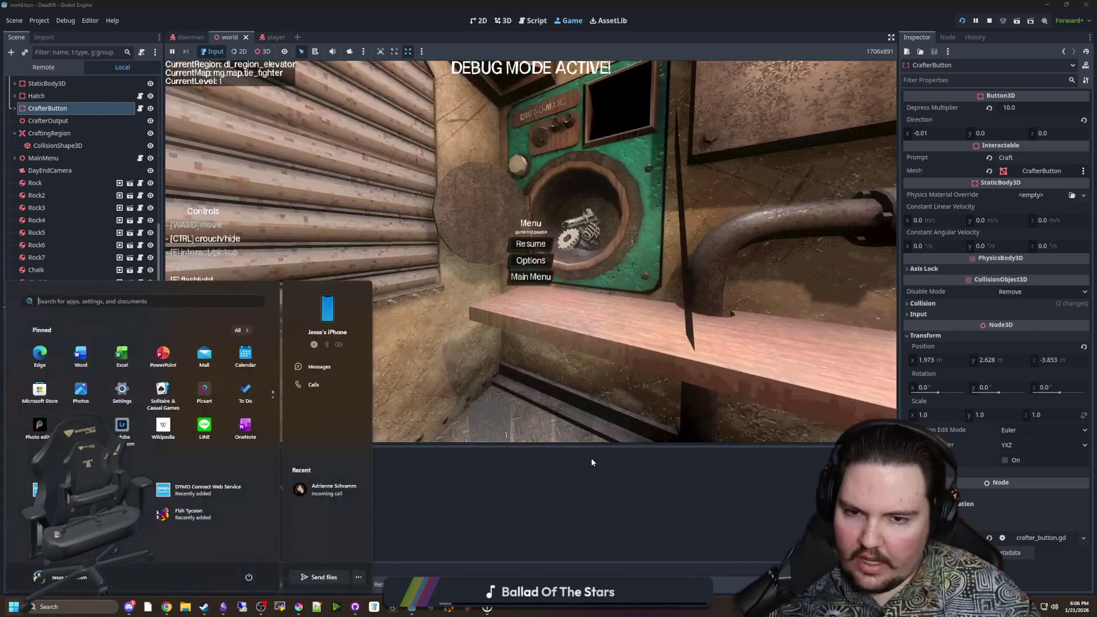
pyautogui.press('Escape')
pyautogui.hotkey('ctrl', 'F3')
# Step: Put a print("not have!") in craft_end's missing-item branch near the invalid flag
pyautogui.scroll(-2, 490, 268)
pyautogui.click(471, 167)
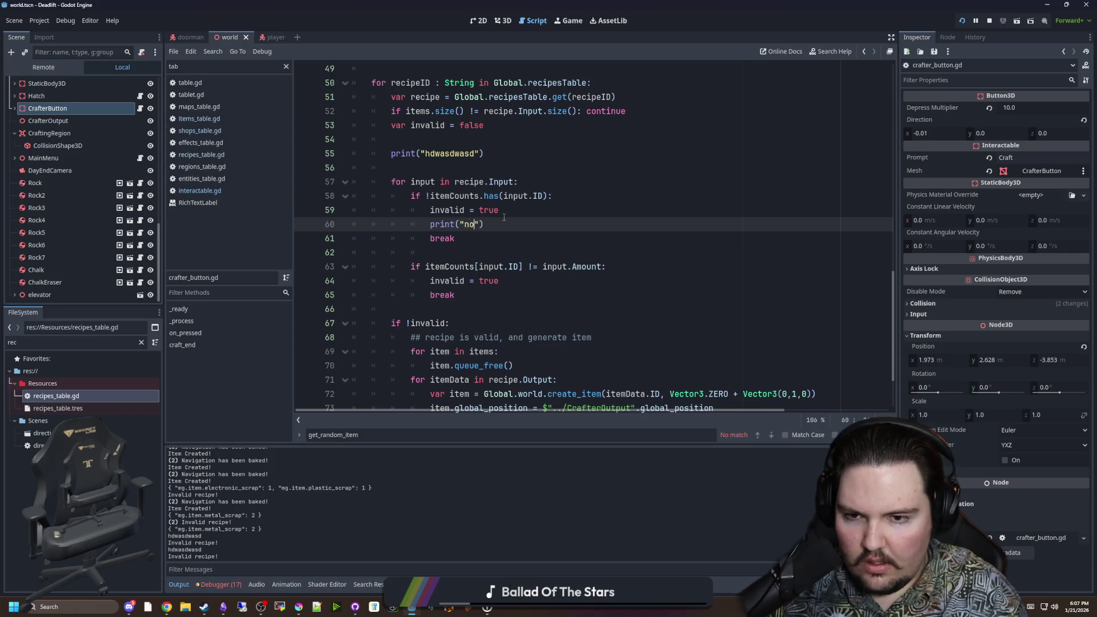
pyautogui.click(504, 217)
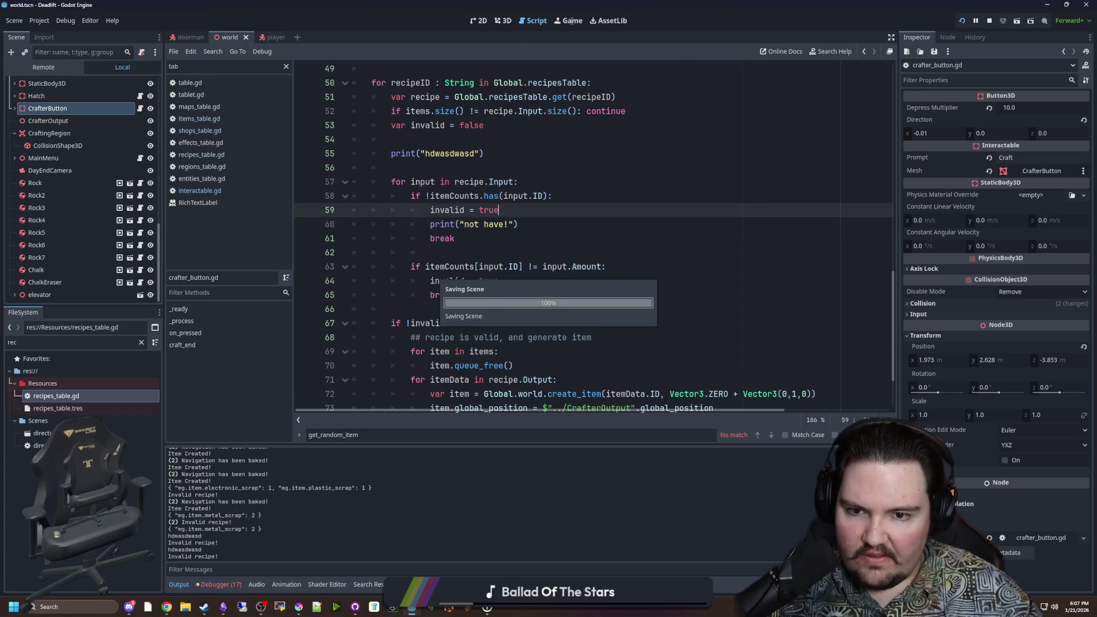
# Step: Rerun the game and use the Craft-O-Matic so the log shows "not have!"
pyautogui.press('F5')
pyautogui.click(530, 243)
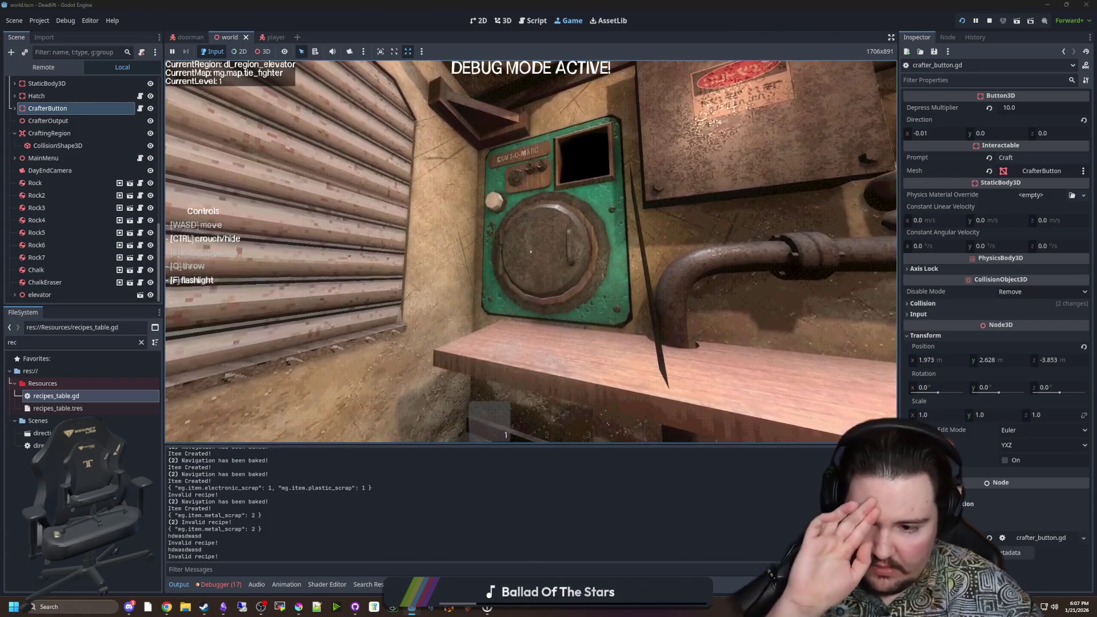
pyautogui.press('w')
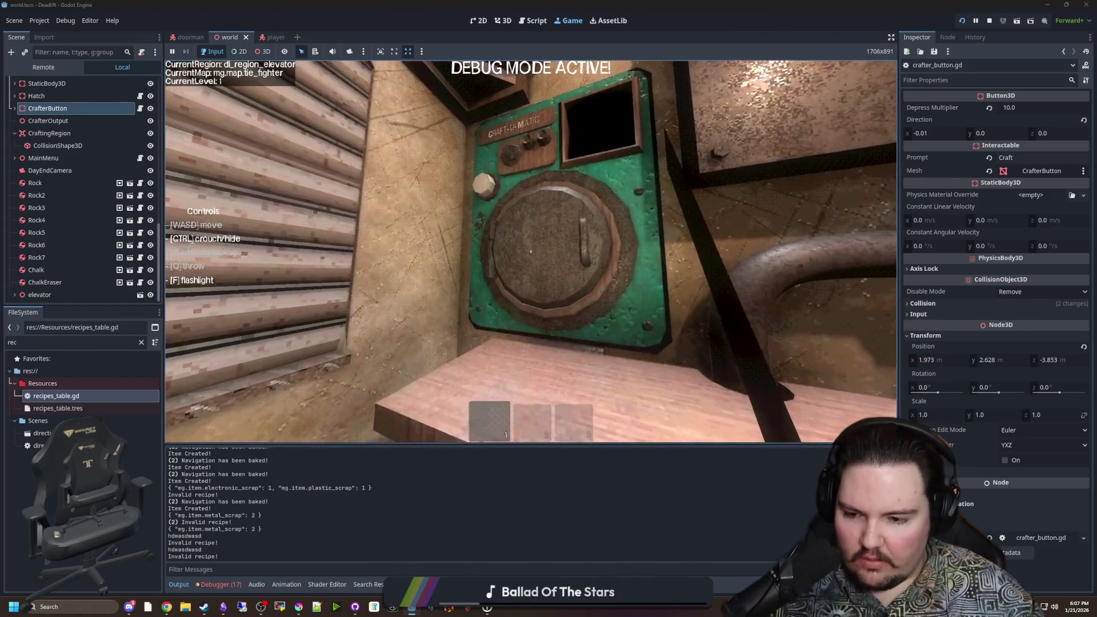
pyautogui.write('threaten')
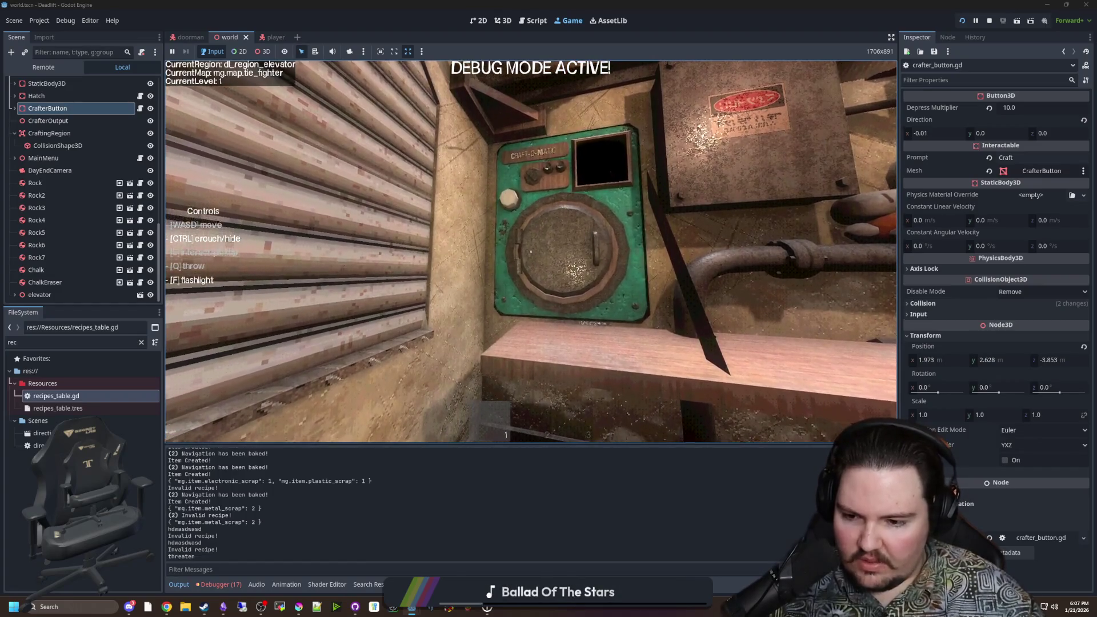
pyautogui.write('e')
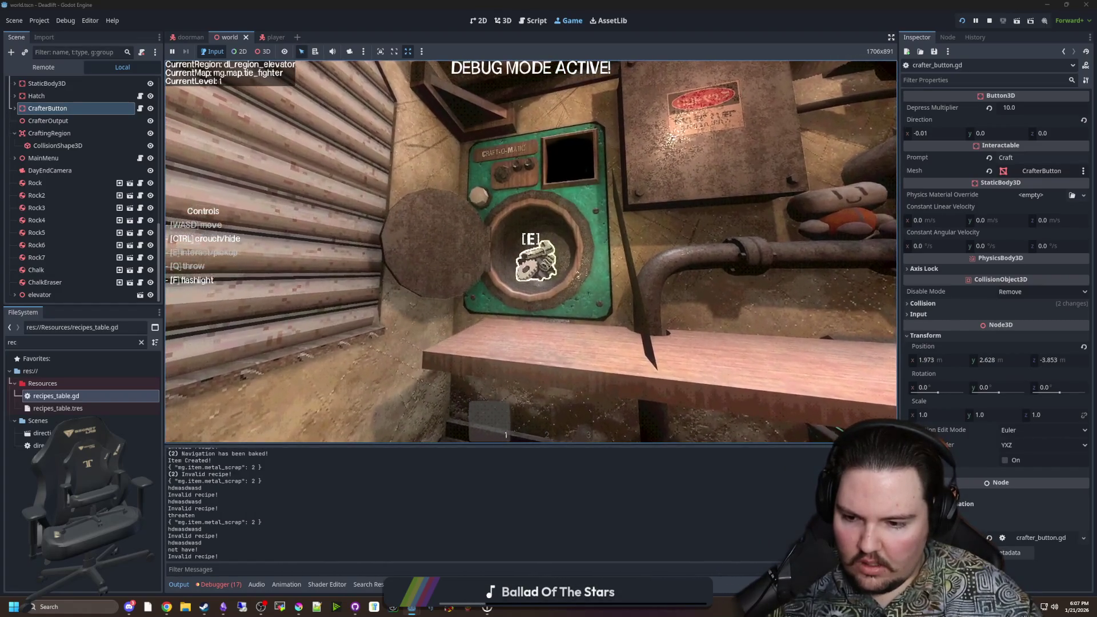
pyautogui.press('Escape')
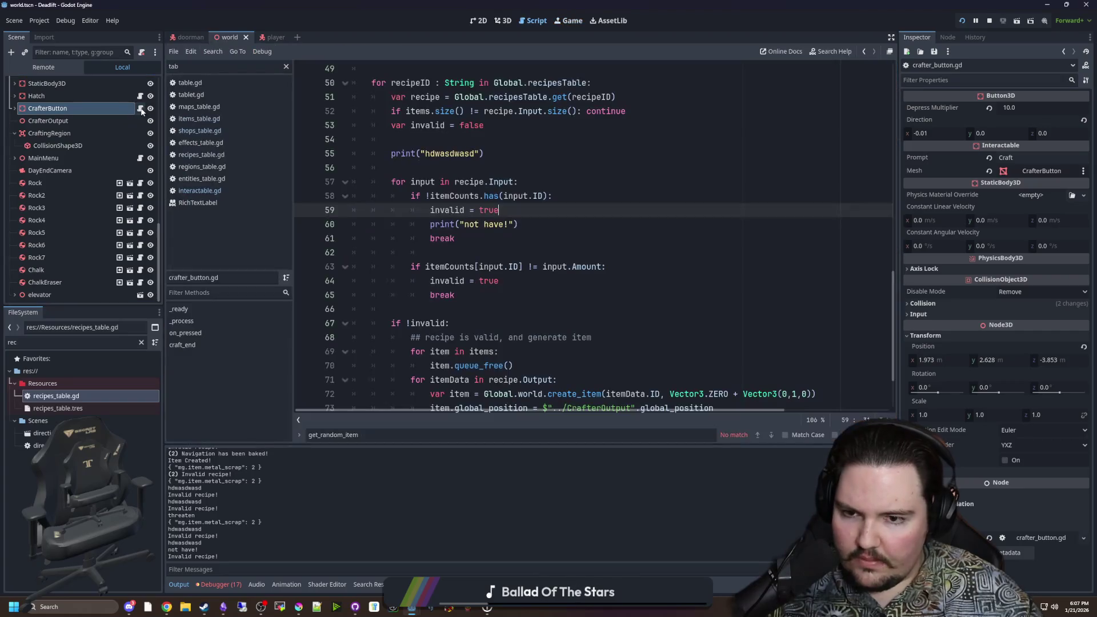
pyautogui.hotkey('ctrl', 'F3')
# Step: Back in crafter_button.gd, move the caret from line 61's break to empty line 56
pyautogui.click(465, 238)
pyautogui.scroll(1, 464, 235)
pyautogui.click(451, 209)
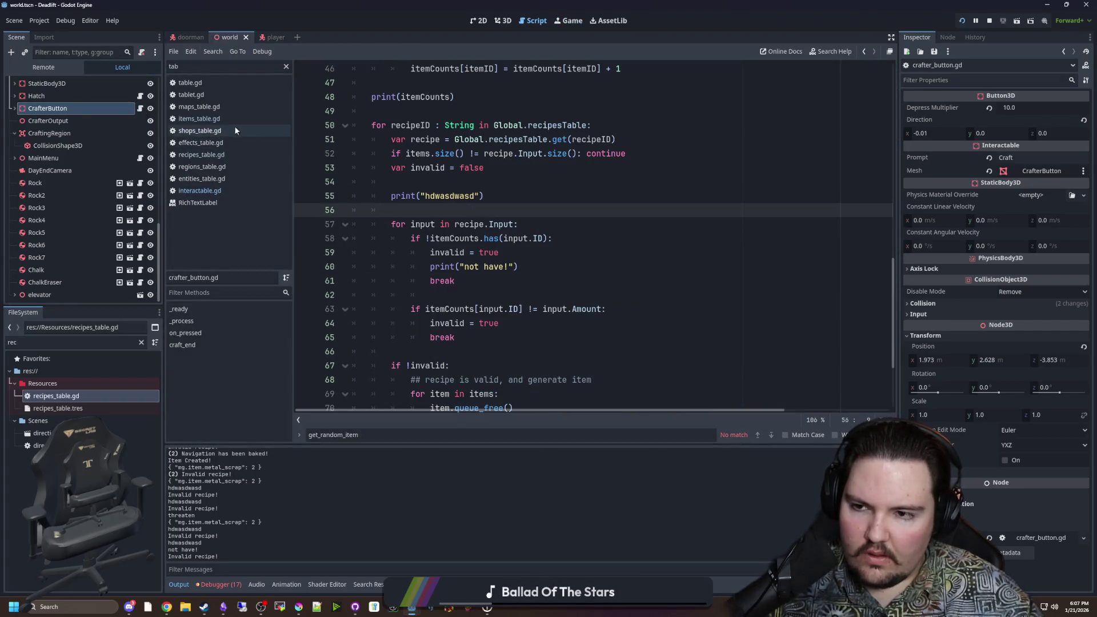
pyautogui.click(201, 154)
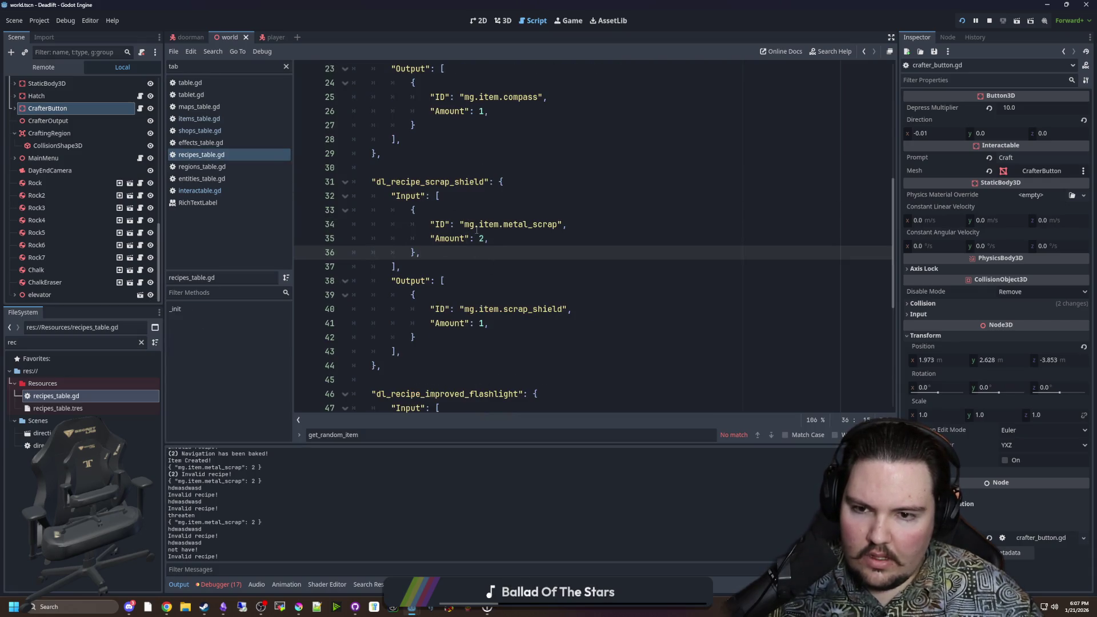
pyautogui.doubleClick(516, 224)
pyautogui.click(523, 200)
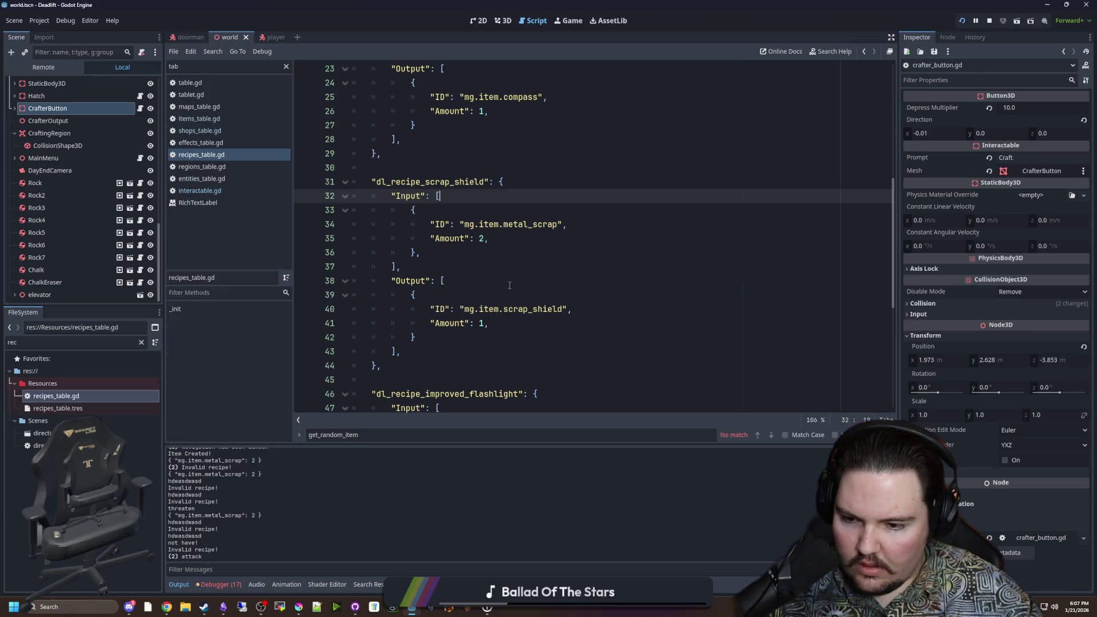
pyautogui.click(537, 253)
pyautogui.moveTo(558, 225)
pyautogui.mouseDown()
pyautogui.moveTo(447, 224)
pyautogui.moveTo(465, 225)
pyautogui.mouseUp()
pyautogui.hotkey('ctrl', 'c')
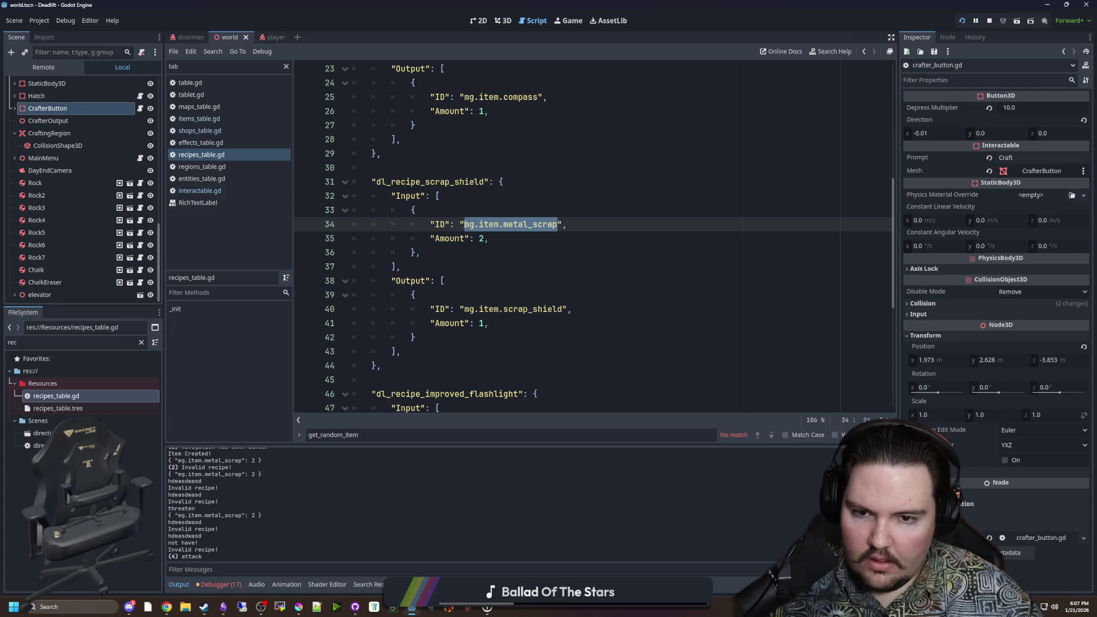
pyautogui.click(488, 197)
pyautogui.click(258, 118)
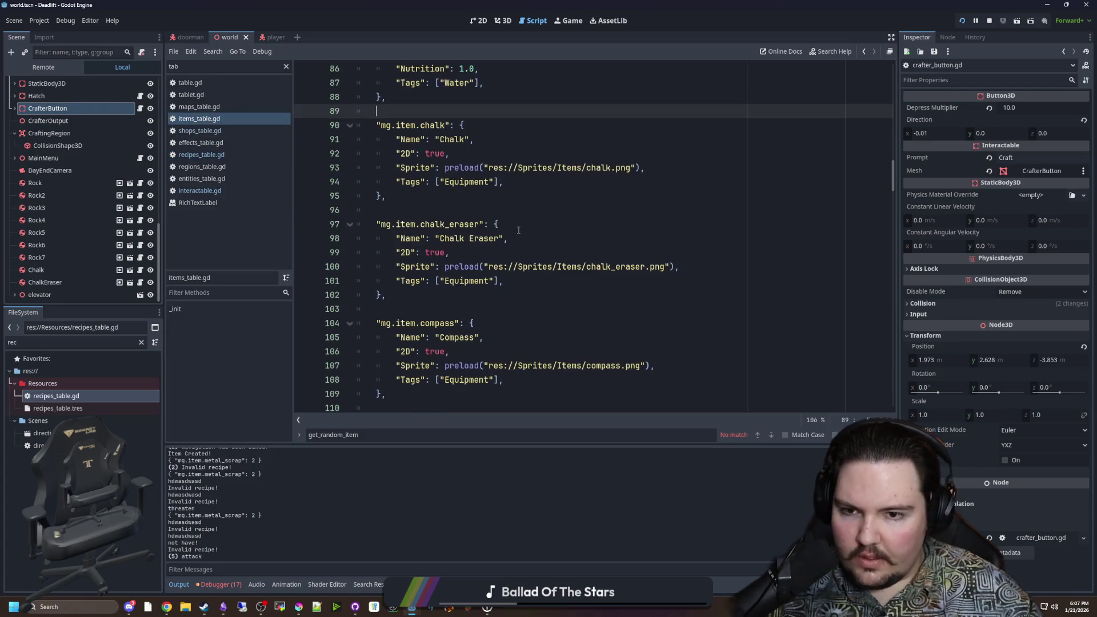
pyautogui.scroll(8, 502, 228)
pyautogui.scroll(8, 499, 229)
pyautogui.scroll(3, 469, 213)
pyautogui.click(460, 197)
pyautogui.press('Return')
pyautogui.hotkey('ctrl', 'v')
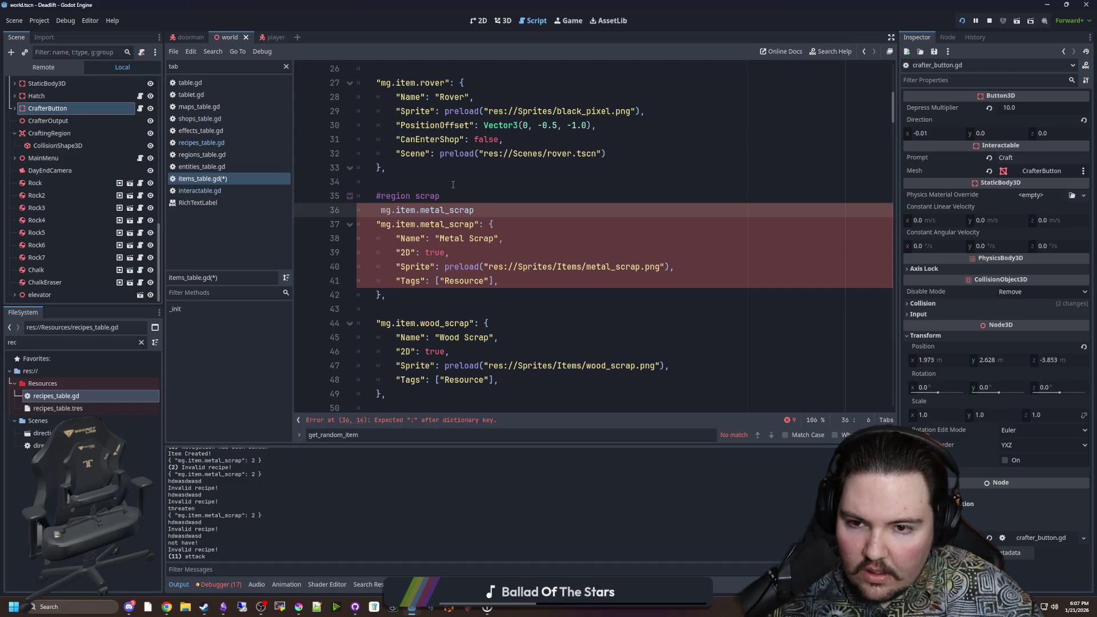
pyautogui.tripleClick(486, 209)
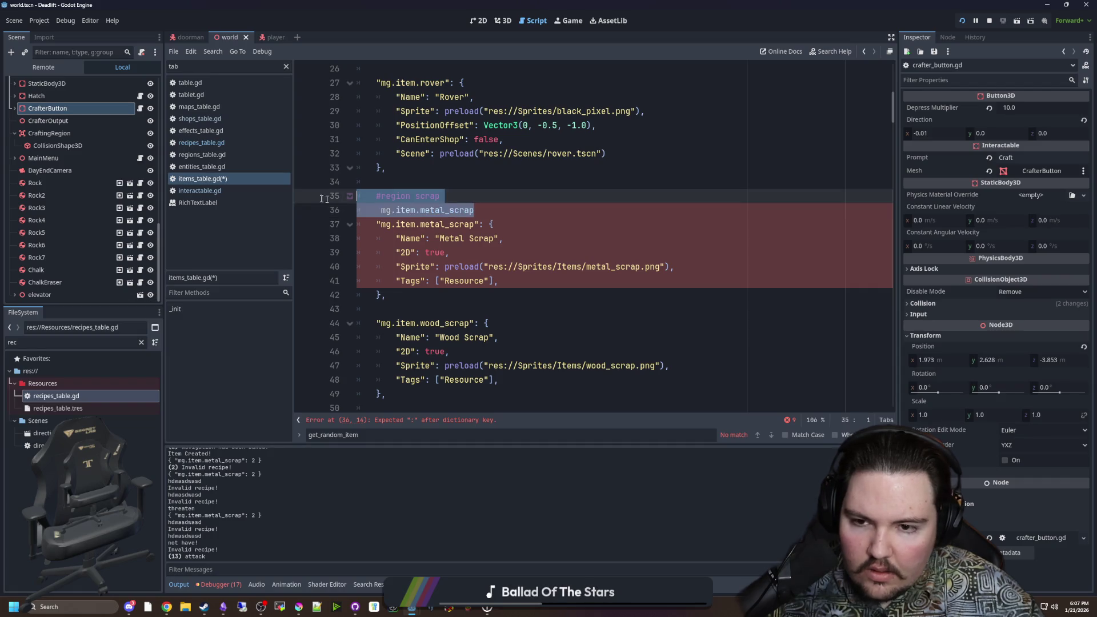
pyautogui.press('BackSpace')
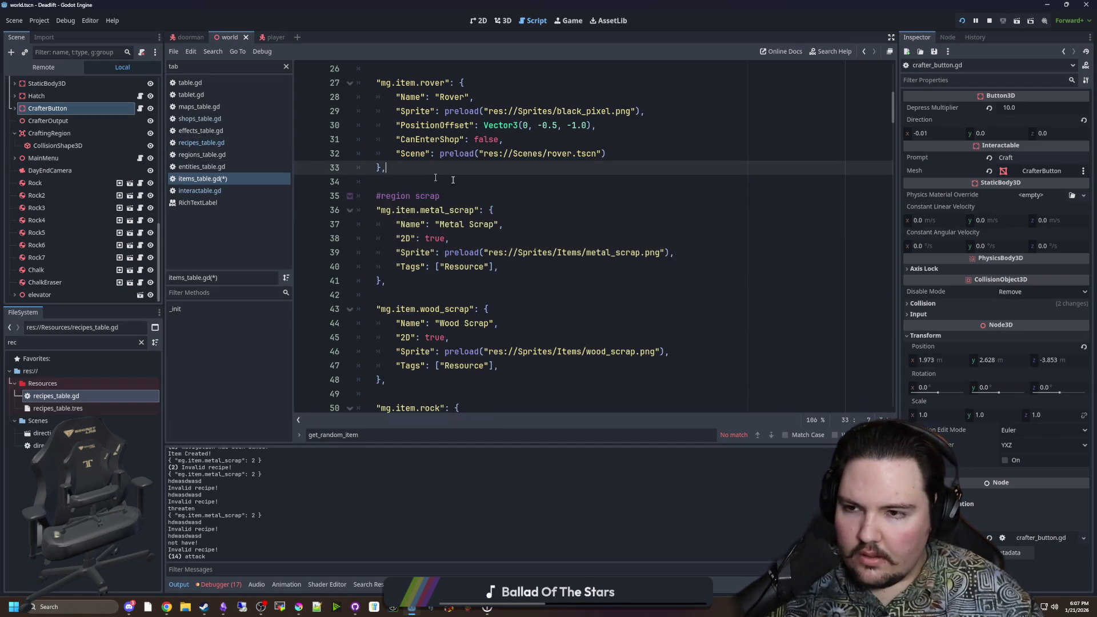
pyautogui.hotkey('ctrl', 's')
pyautogui.click(140, 108)
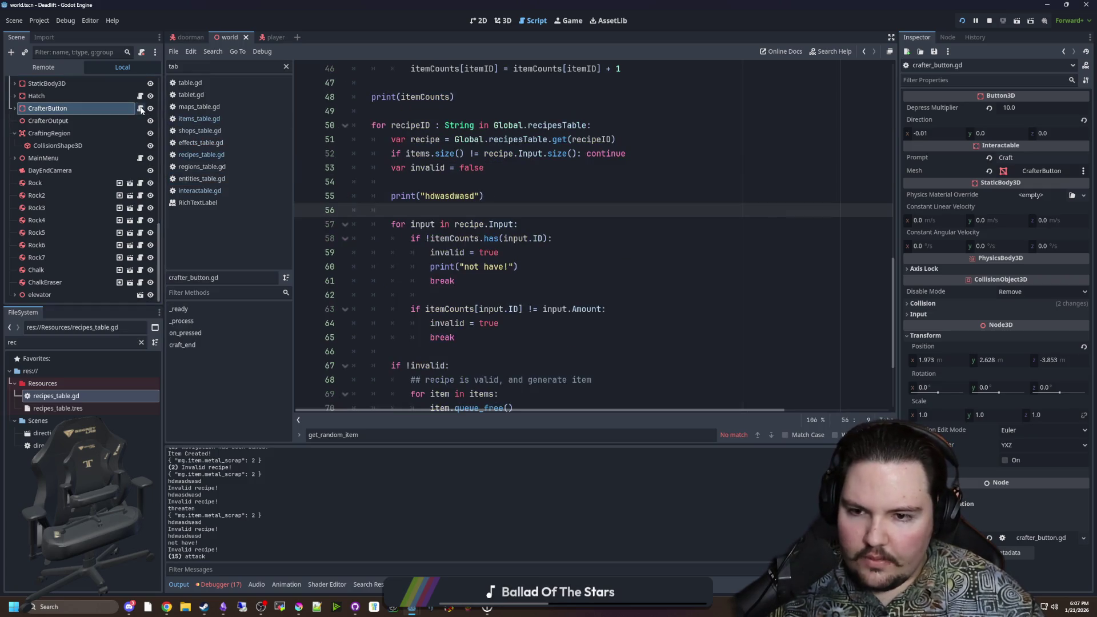
# Step: Review the ingredient check in craft_end around lines 44–47
pyautogui.click(454, 238)
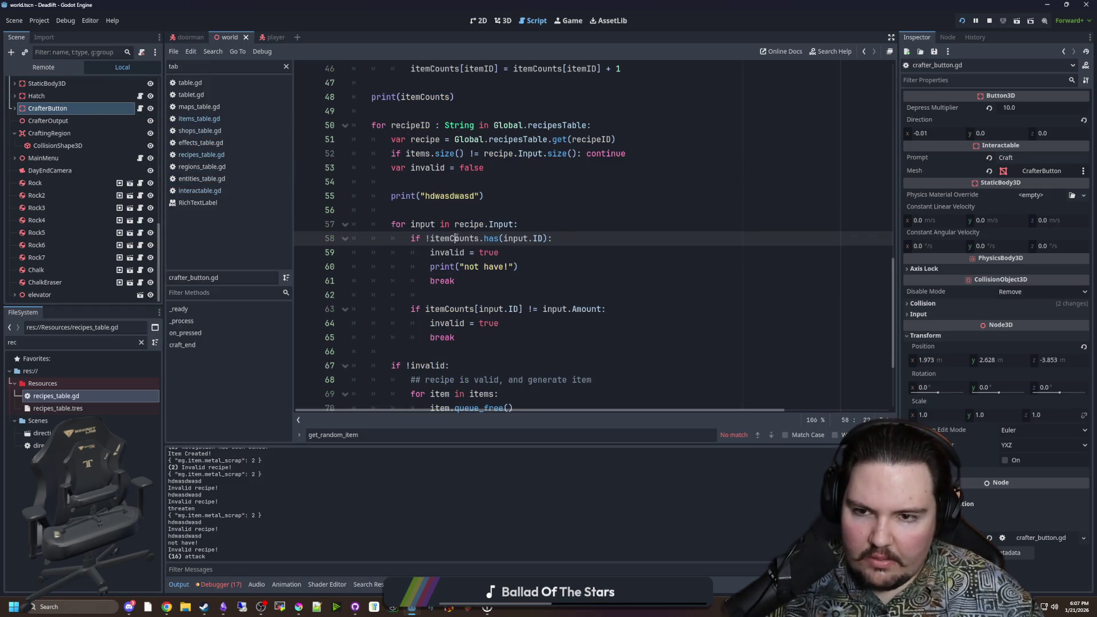
pyautogui.scroll(4, 457, 240)
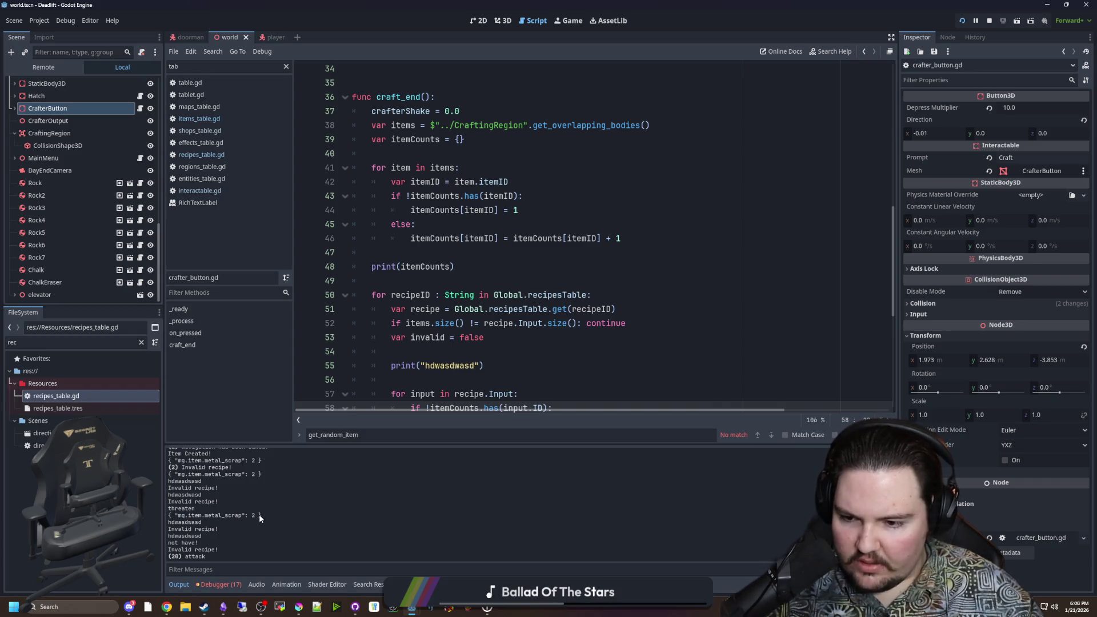
pyautogui.click(472, 252)
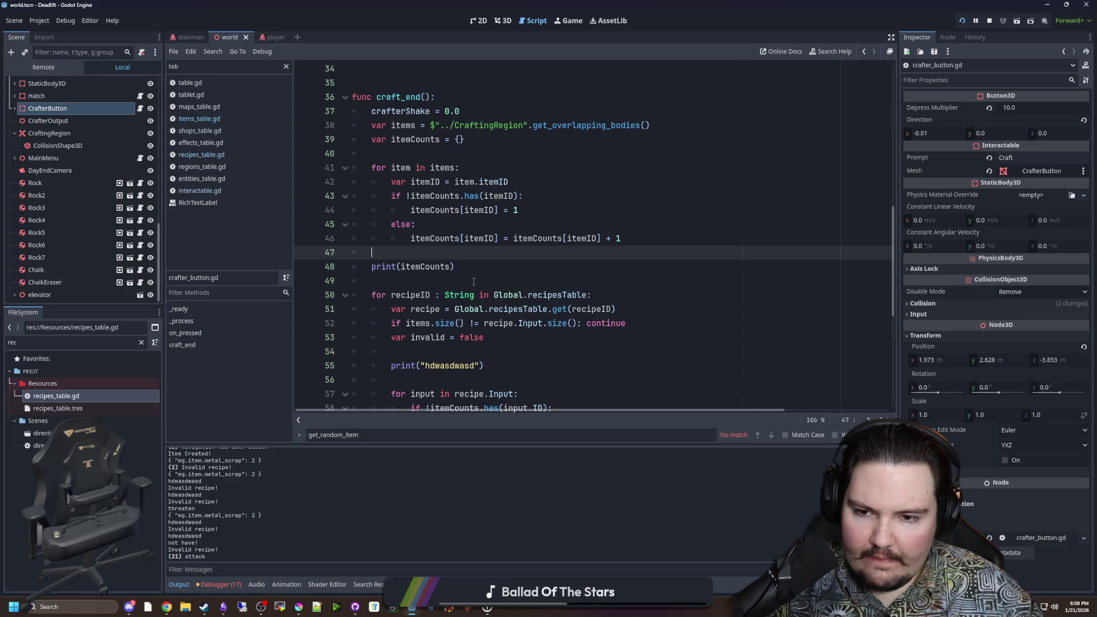
pyautogui.scroll(-1, 473, 281)
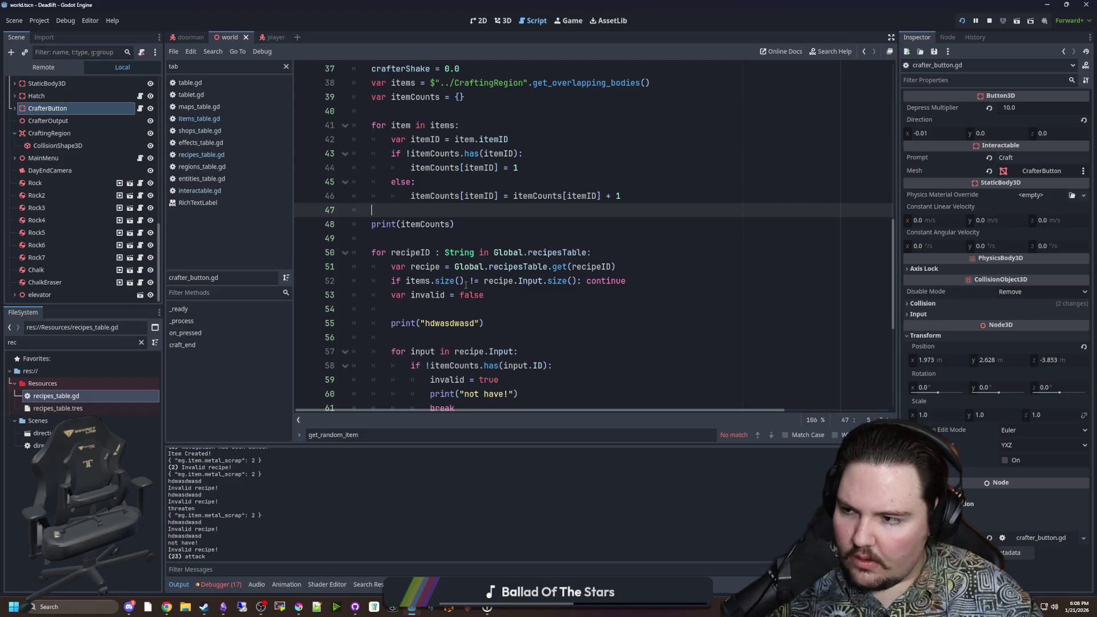
pyautogui.scroll(2, 466, 284)
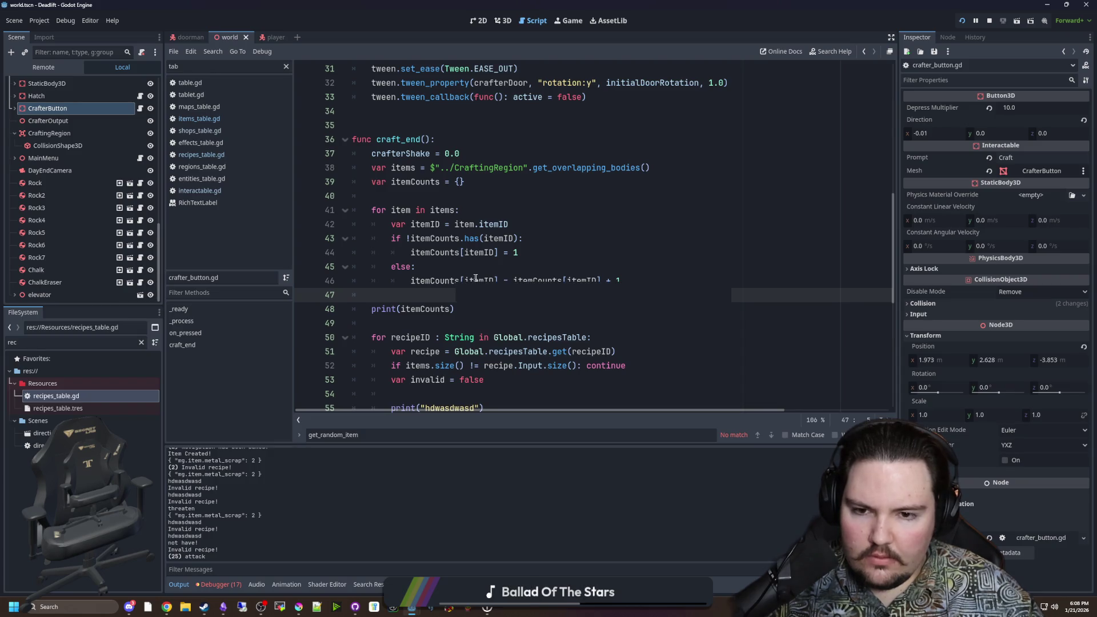
pyautogui.click(554, 259)
pyautogui.click(553, 261)
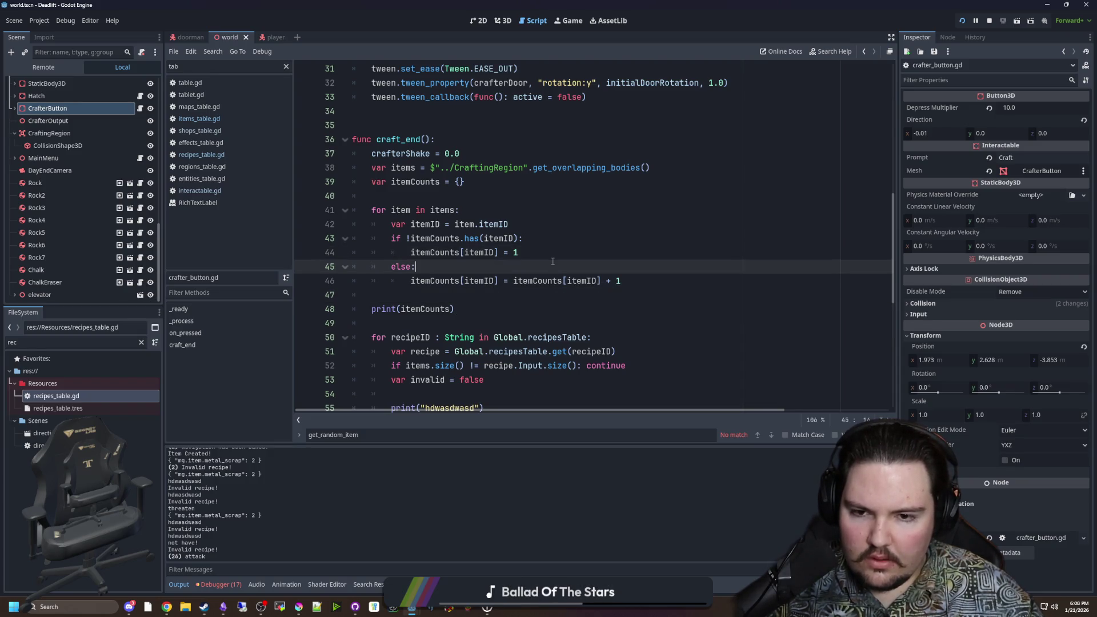
pyautogui.scroll(-3, 553, 261)
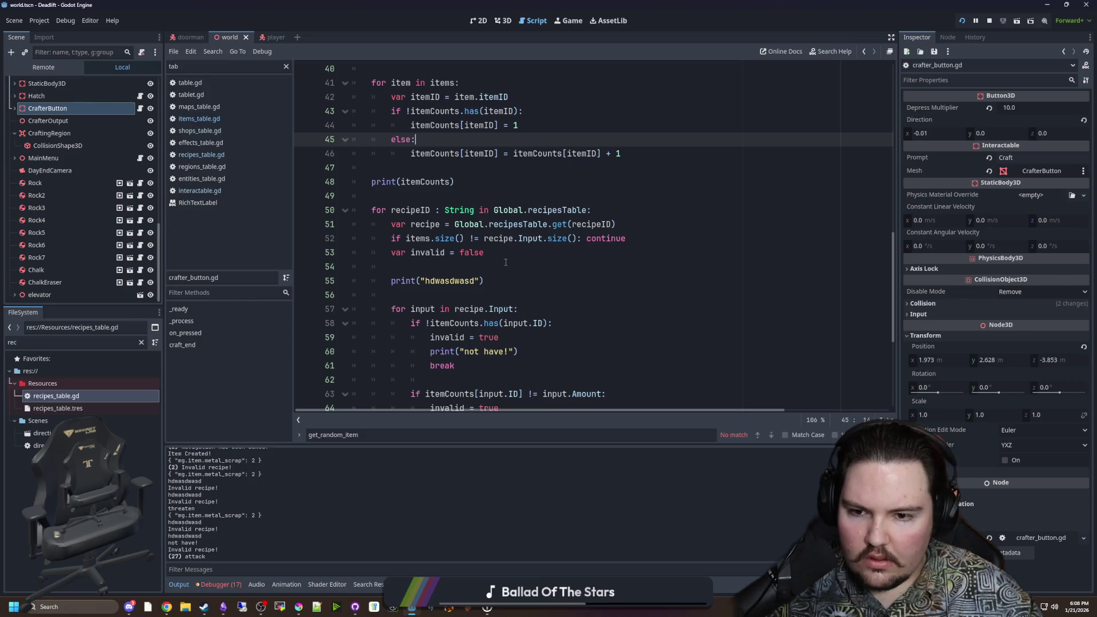
pyautogui.scroll(-1, 506, 262)
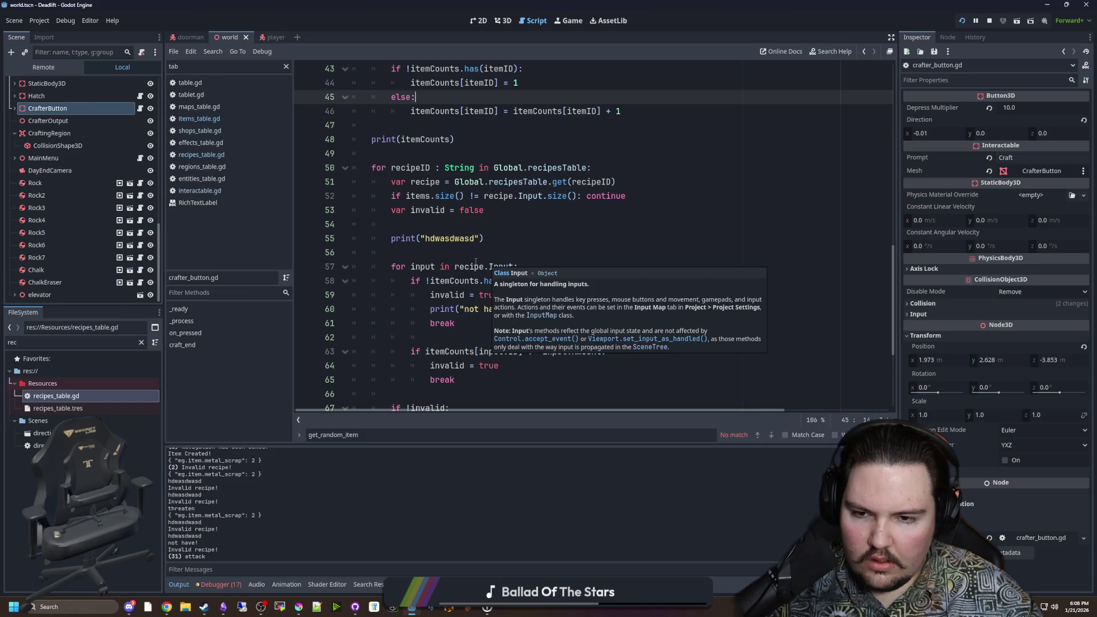
# Step: Add print(input) under the recipe input loop on line 58, then save and relaunch
pyautogui.click(456, 267)
pyautogui.press('Return')
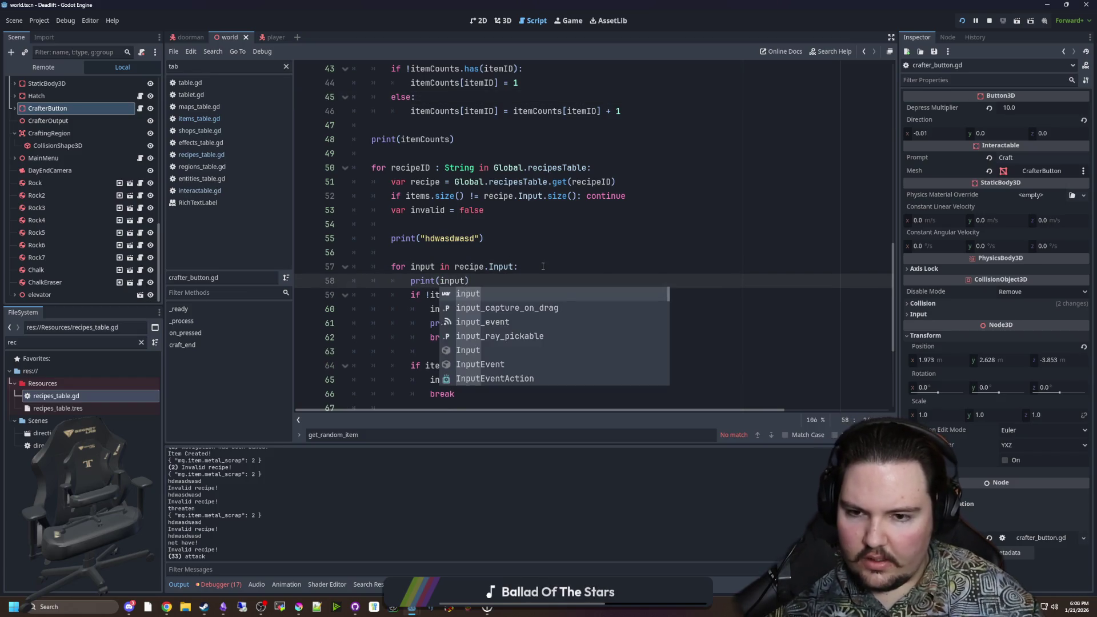
pyautogui.click(543, 267)
pyautogui.hotkey('ctrl', 's')
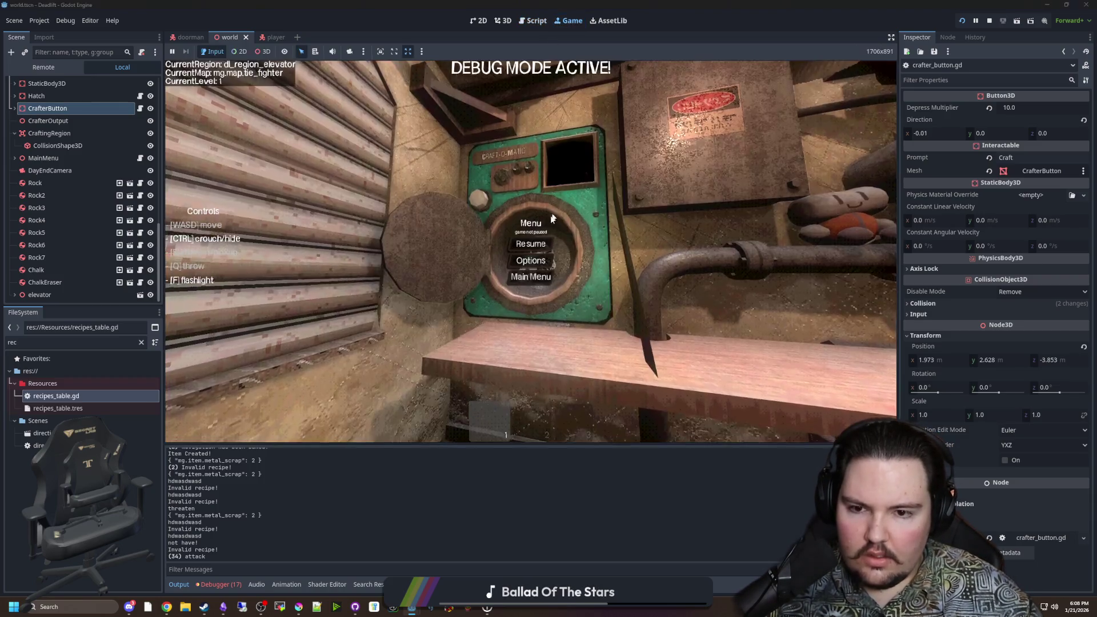
# Step: Activate the Craft-O-Matic so the log prints metal_scrap and plastic_scrap inputs, then pause
pyautogui.press('e')
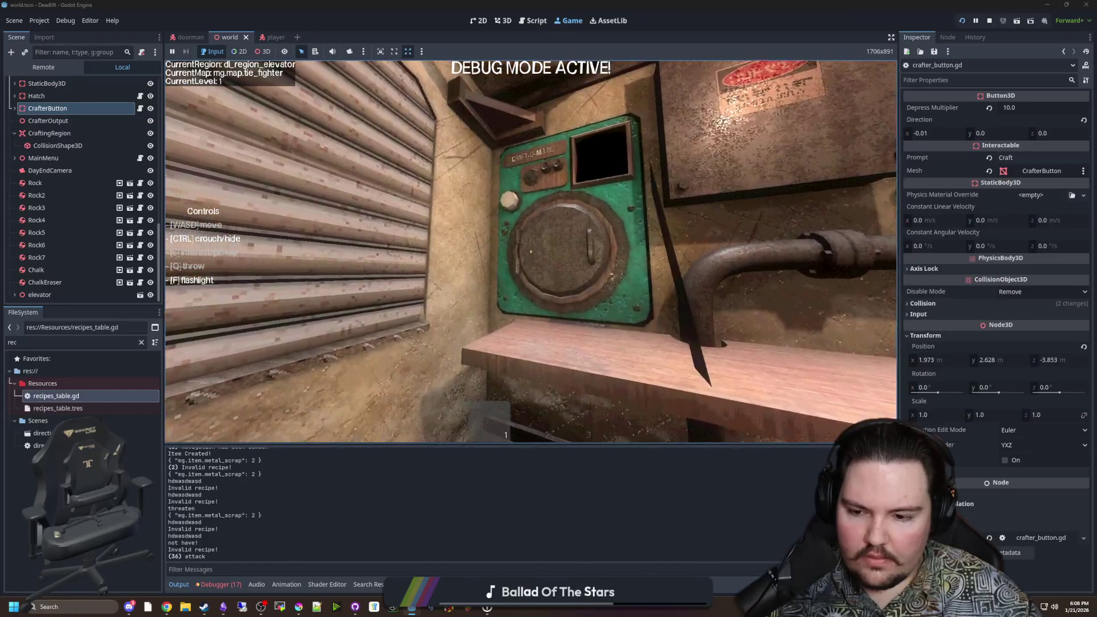
pyautogui.click(531, 251)
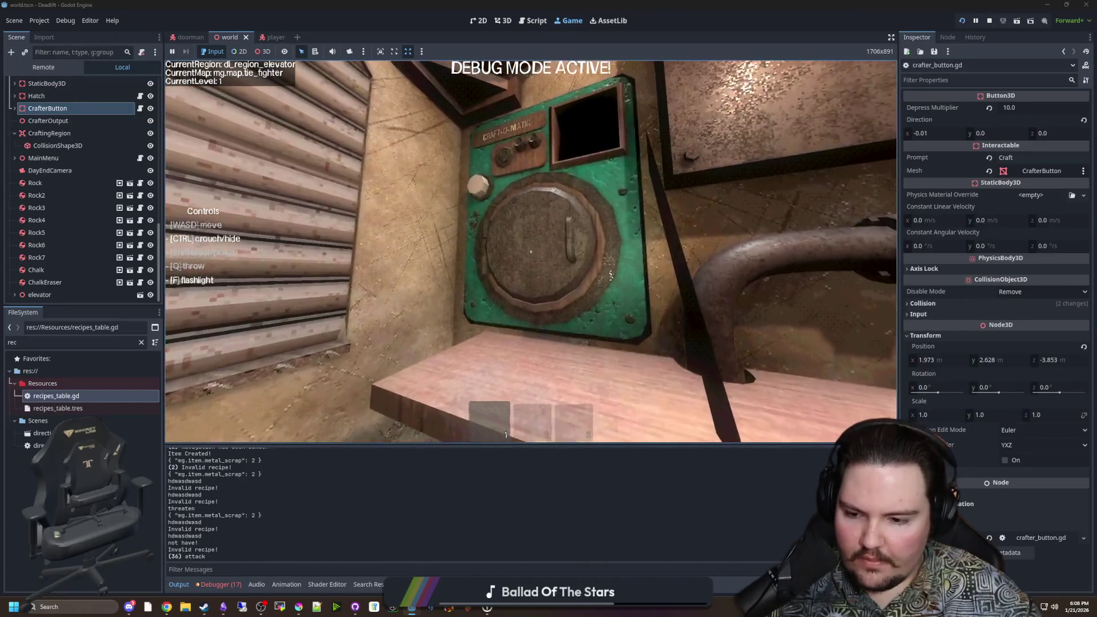
pyautogui.click(531, 251)
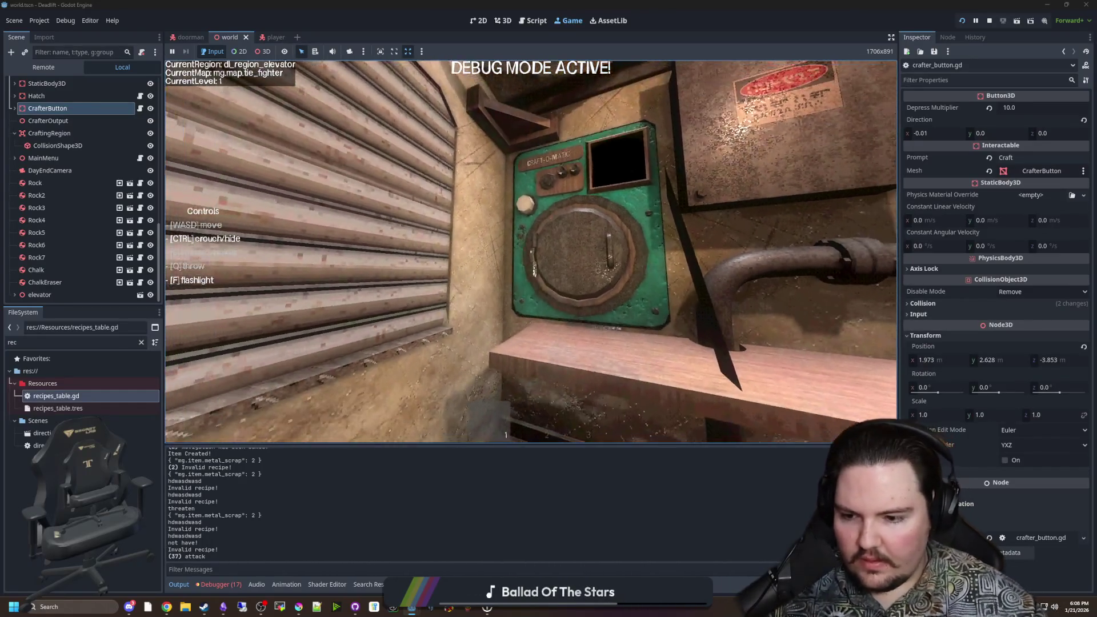
pyautogui.press('e')
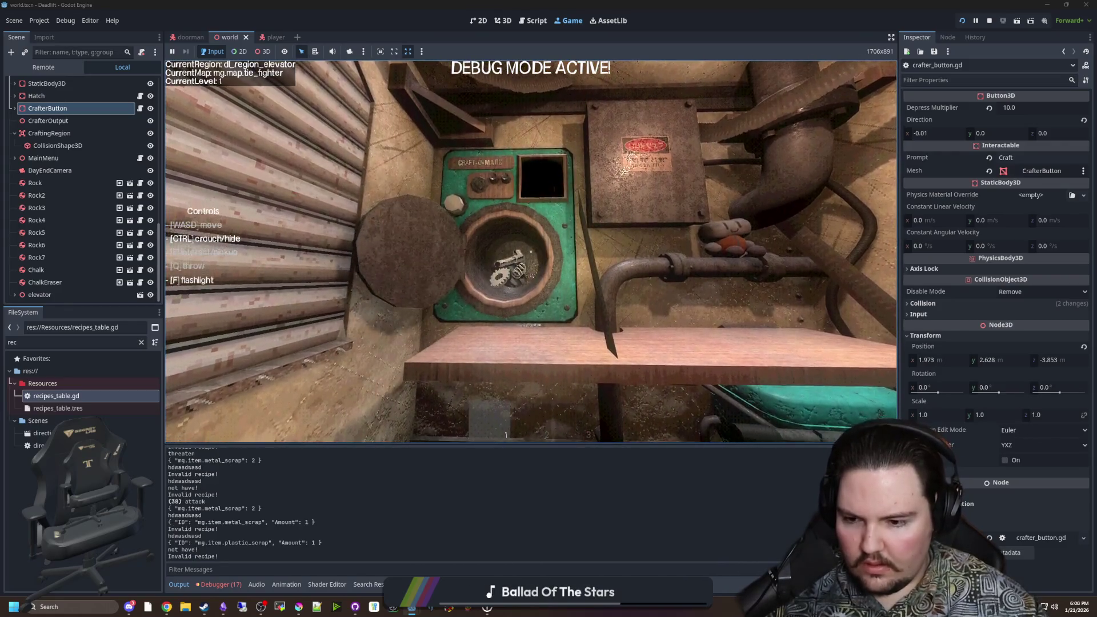
pyautogui.press('Escape')
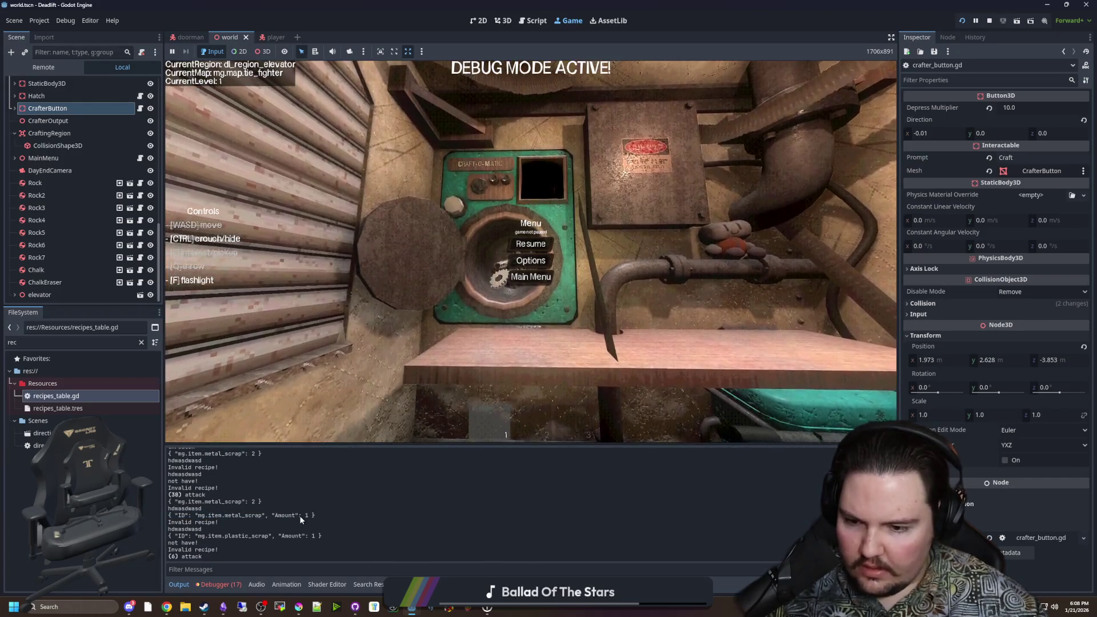
# Step: Open recipes_table.gd and look through the recipe definitions
pyautogui.doubleClick(101, 395)
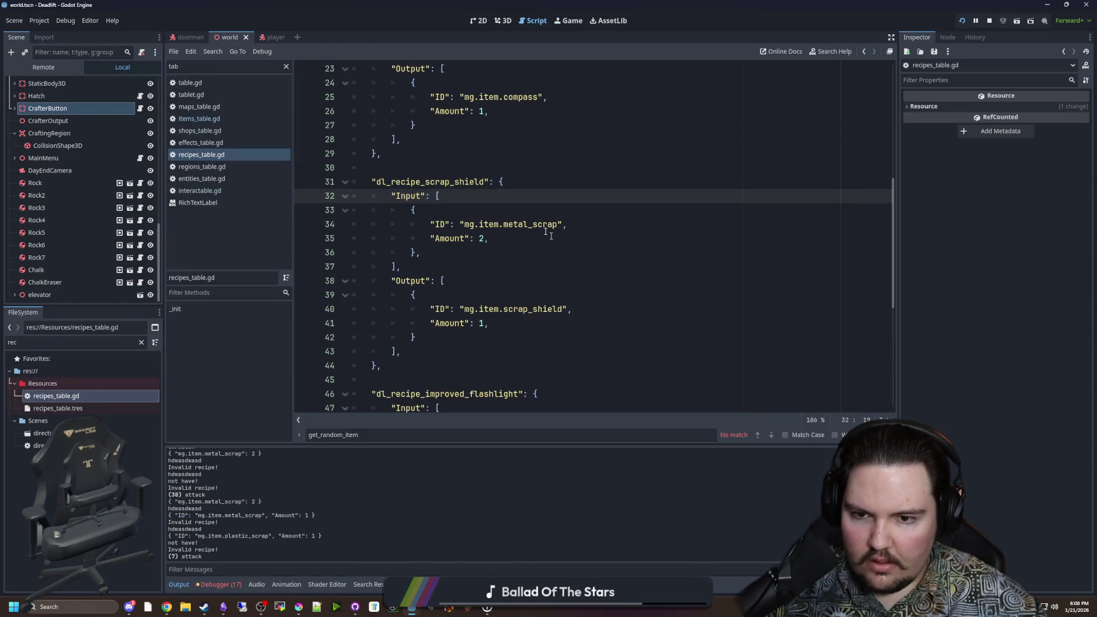
pyautogui.click(488, 238)
pyautogui.scroll(6, 487, 246)
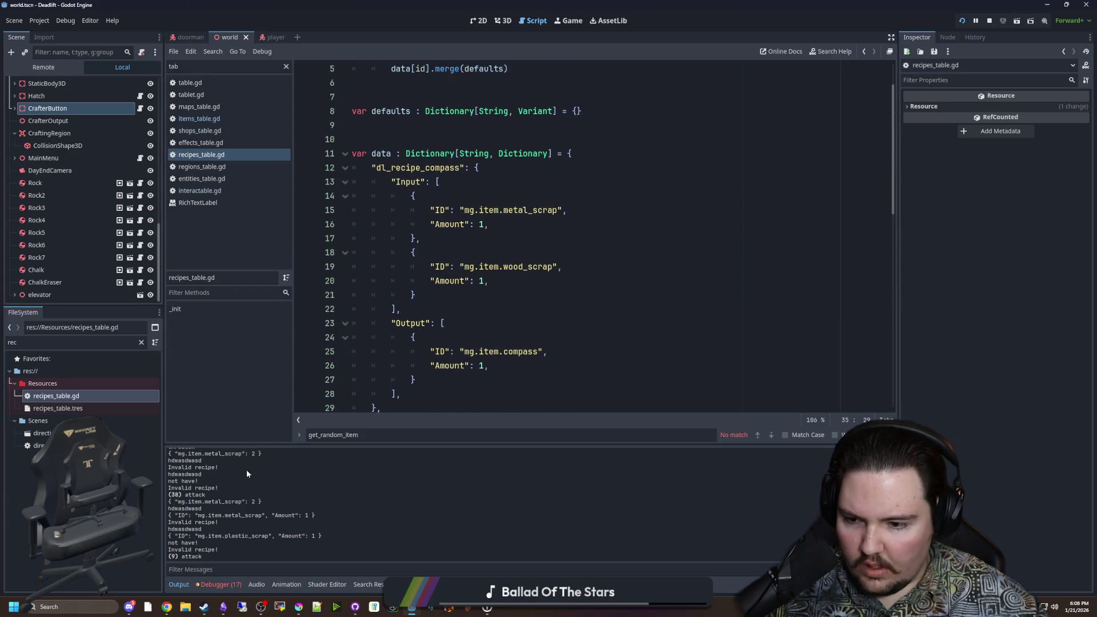
pyautogui.scroll(-4, 502, 273)
pyautogui.scroll(-6, 495, 266)
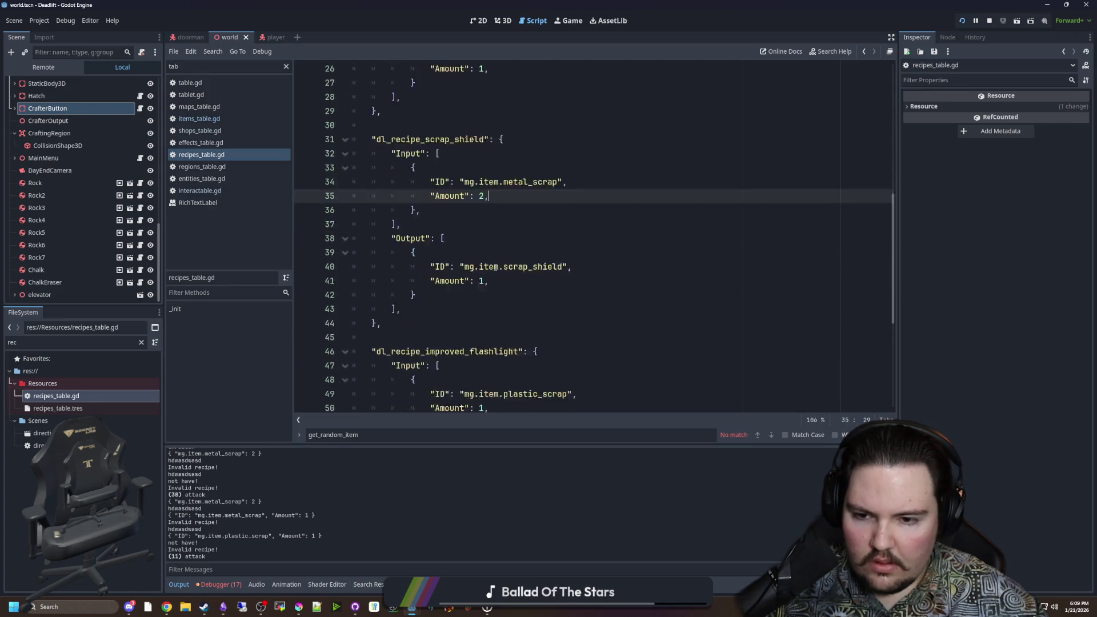
pyautogui.scroll(-1, 495, 267)
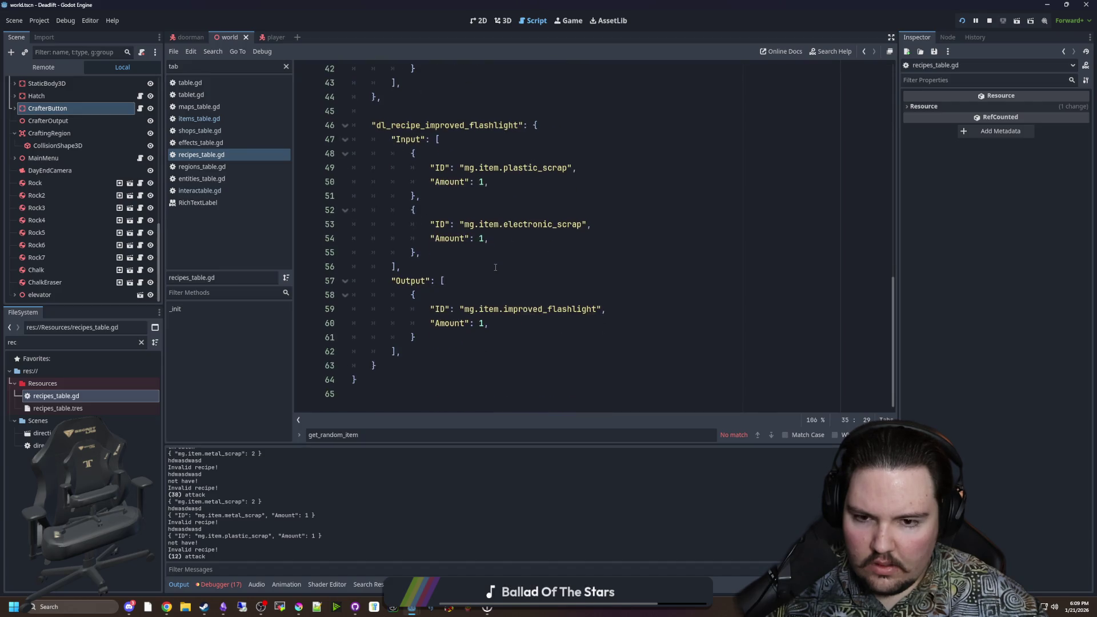
pyautogui.scroll(5, 509, 274)
pyautogui.scroll(4, 515, 280)
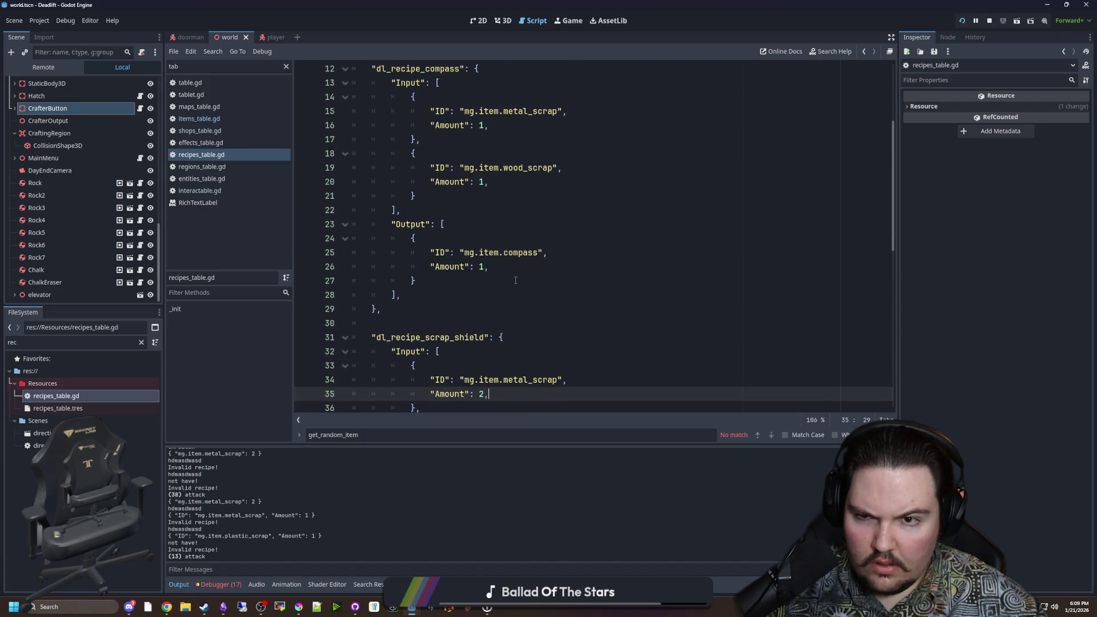
pyautogui.scroll(-4, 509, 293)
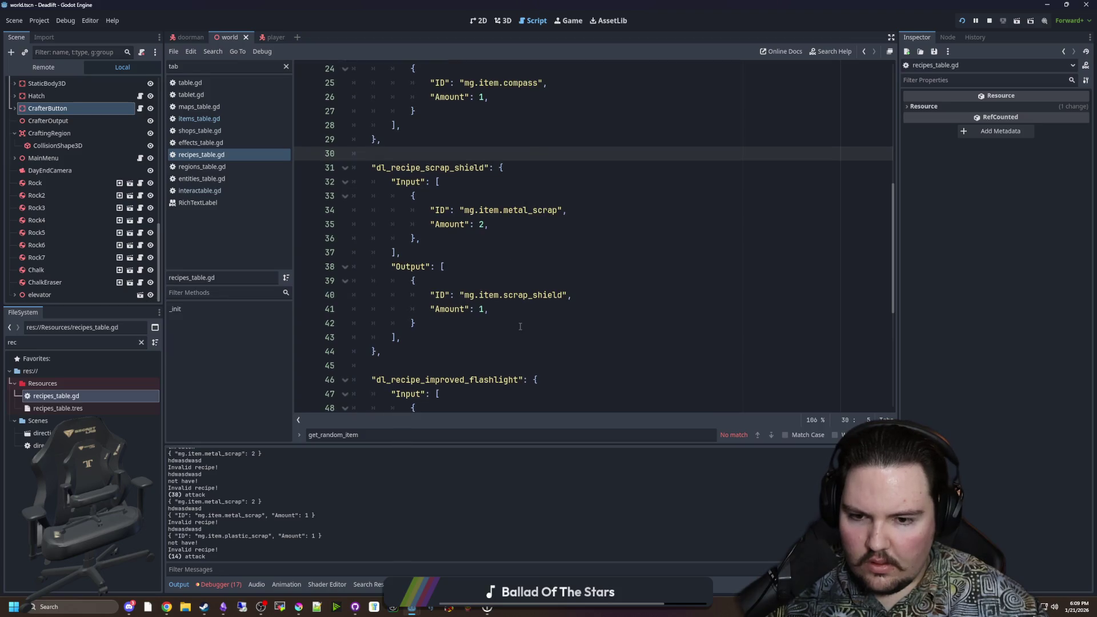
# Step: Add a comma after the scrap shield output entry on line 42 and rerun the project
pyautogui.click(519, 325)
pyautogui.write(',')
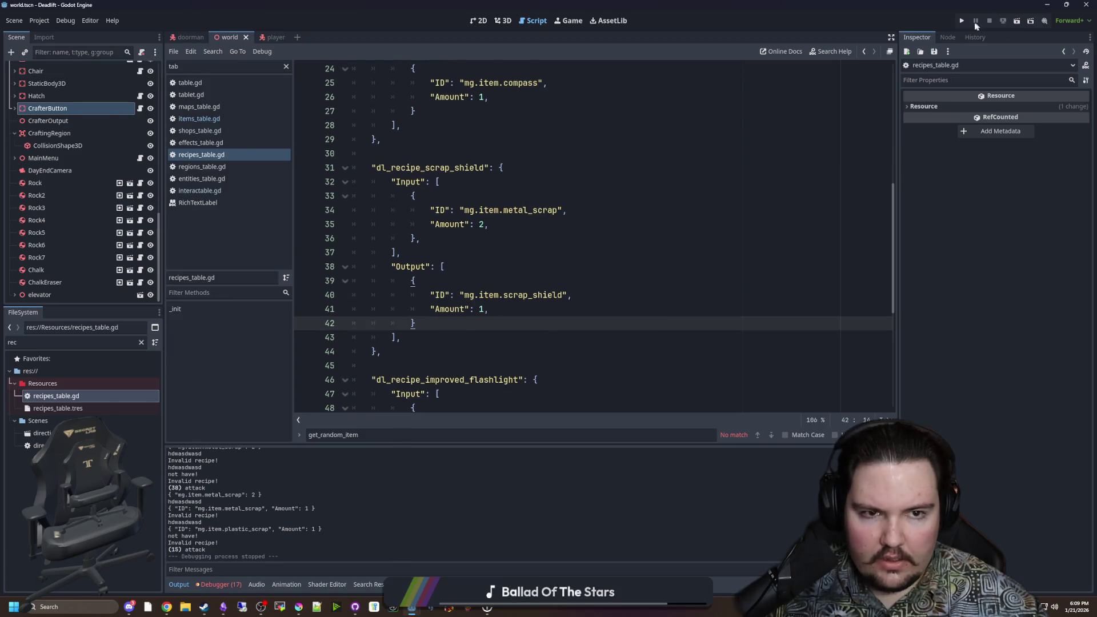
pyautogui.click(963, 21)
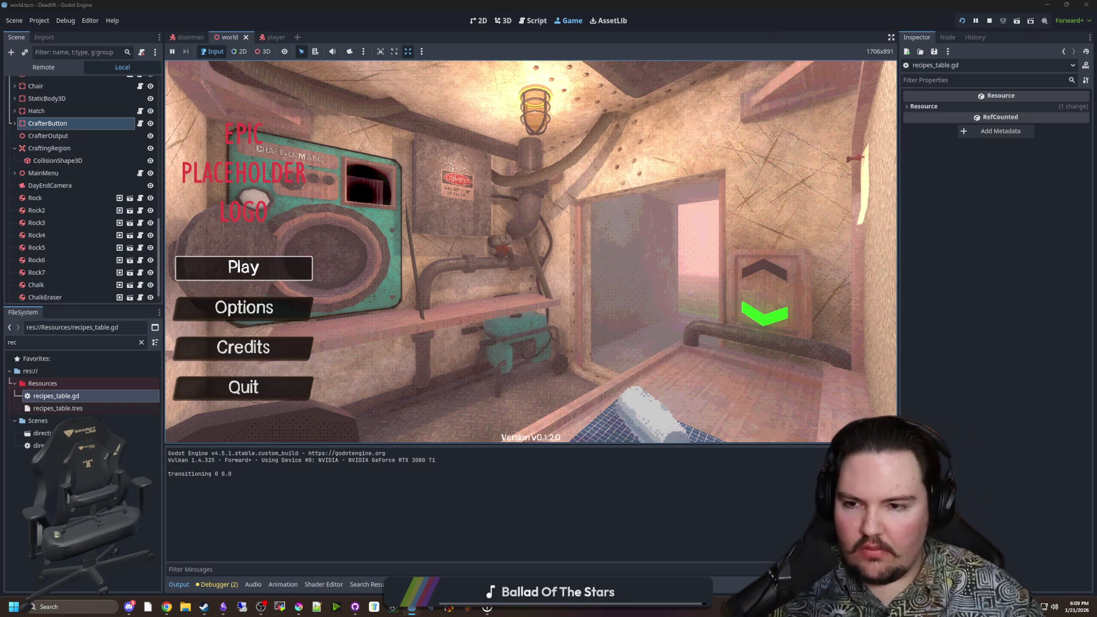
# Step: Start play, spawn a gear with /give me gear and put it in the Craft-O-Matic bowl
pyautogui.press('Return')
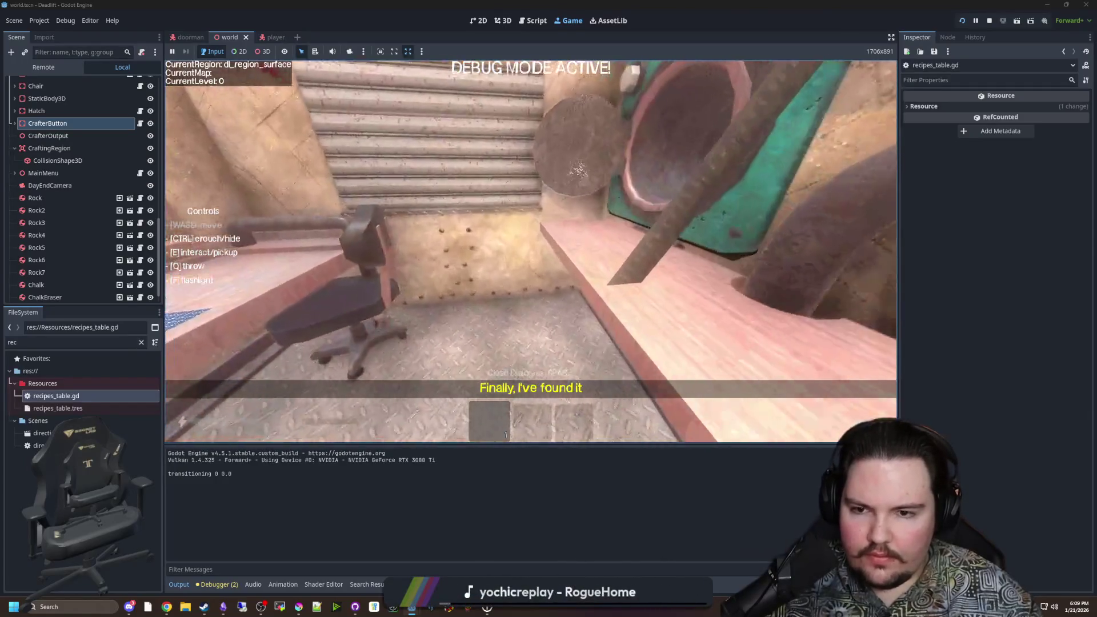
pyautogui.write('/gi')
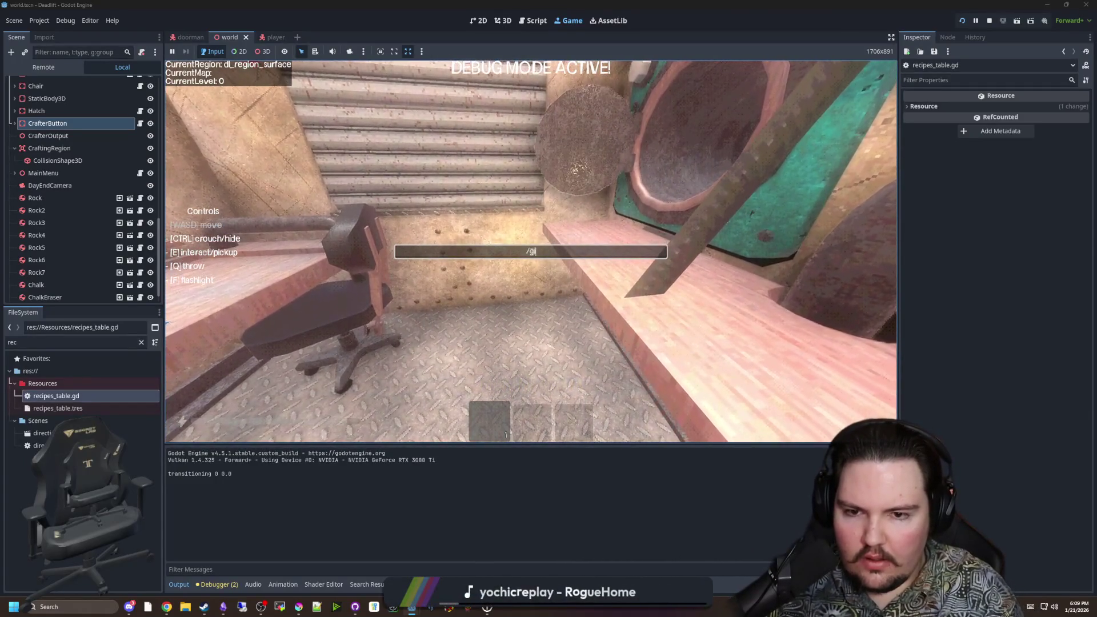
pyautogui.write('ve me gear')
pyautogui.press('Return')
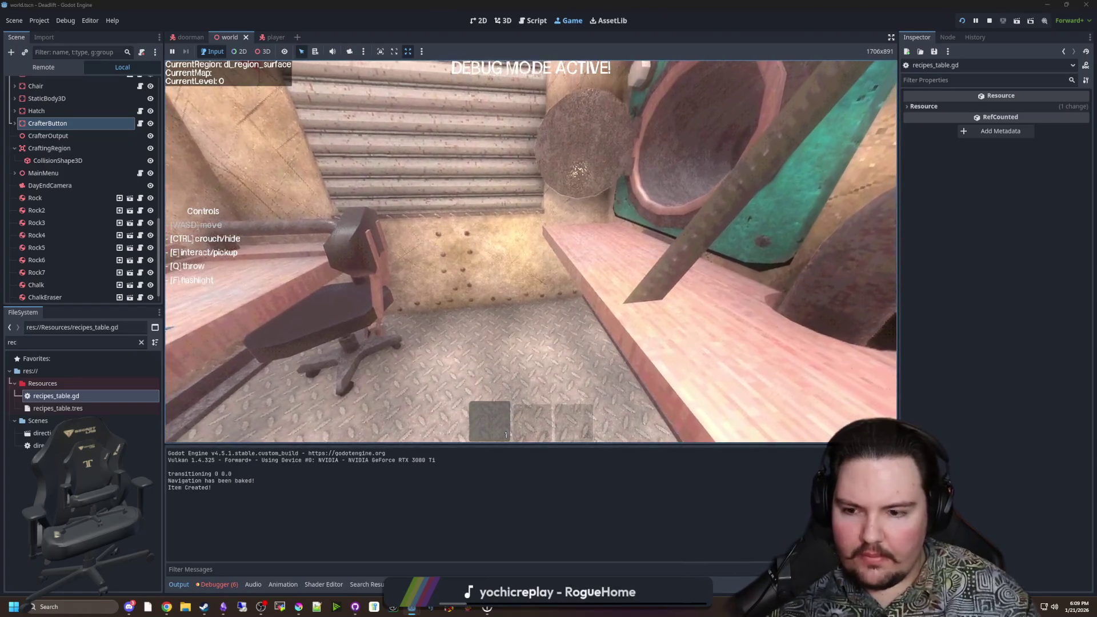
pyautogui.press('e')
pyautogui.press('q')
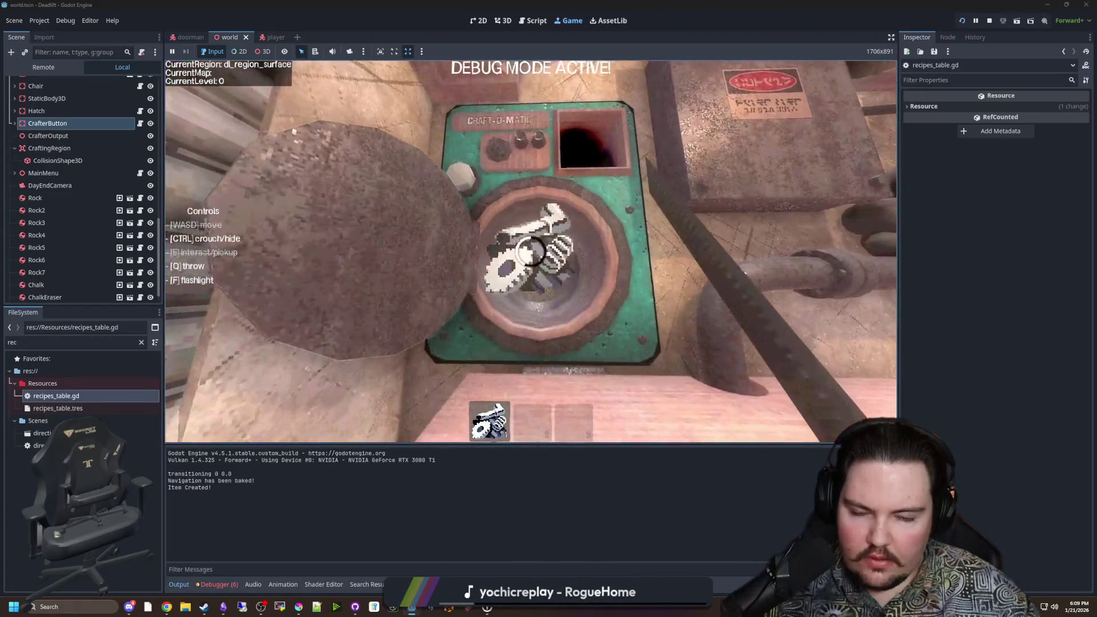
# Step: Spawn metal scrap with /give metal_scrap and drop it into the Craft-O-Matic bowl
pyautogui.press('Return')
pyautogui.write('/give ')
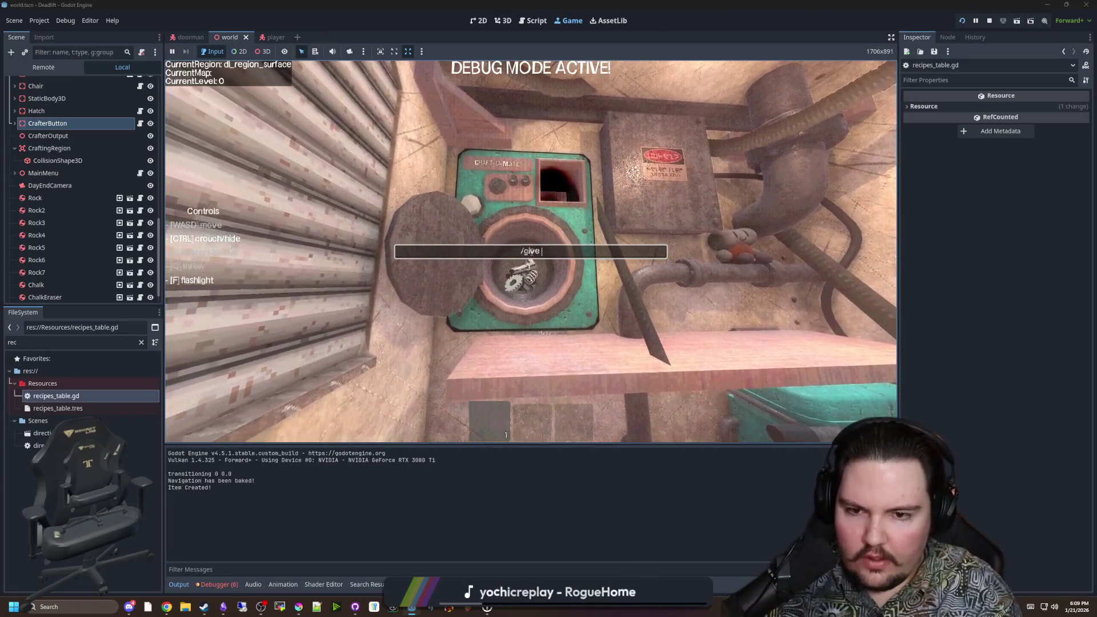
pyautogui.write('metal_scrap')
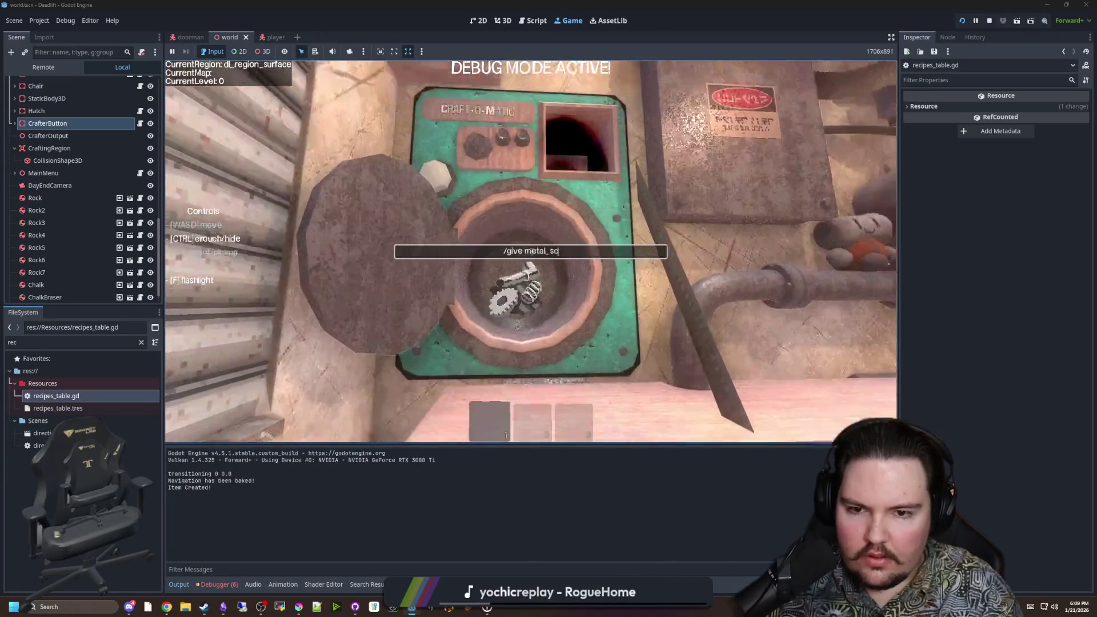
pyautogui.press('Return')
pyautogui.press('Escape')
pyautogui.press('e')
pyautogui.press('q')
pyautogui.press('s')
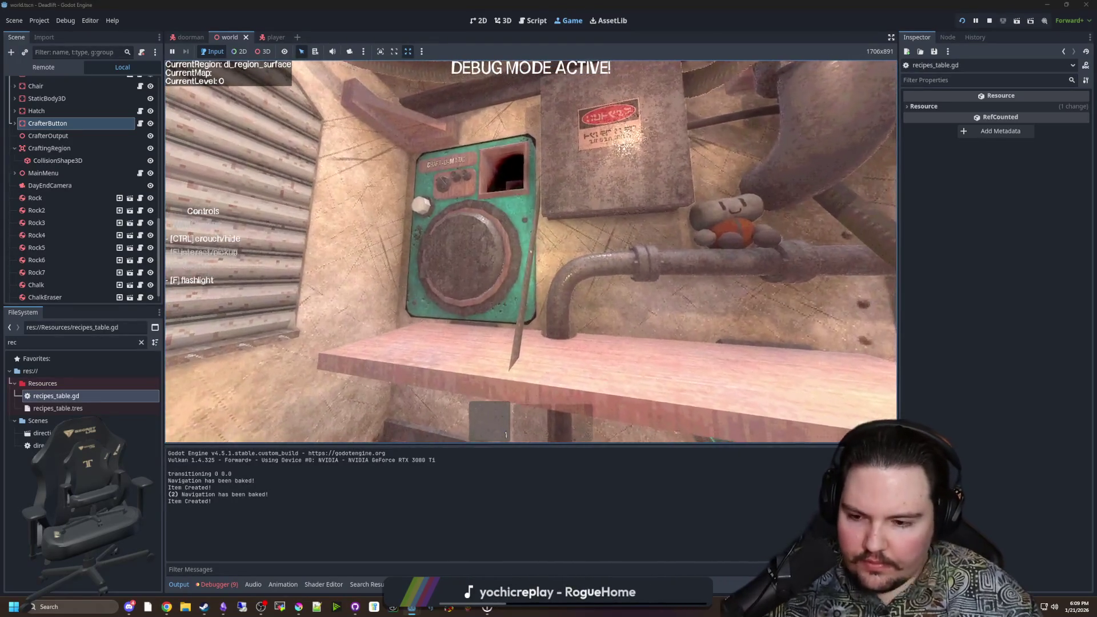
# Step: Run the Craft-O-Matic on the loaded items, pause, and return to the script editor
pyautogui.press('w')
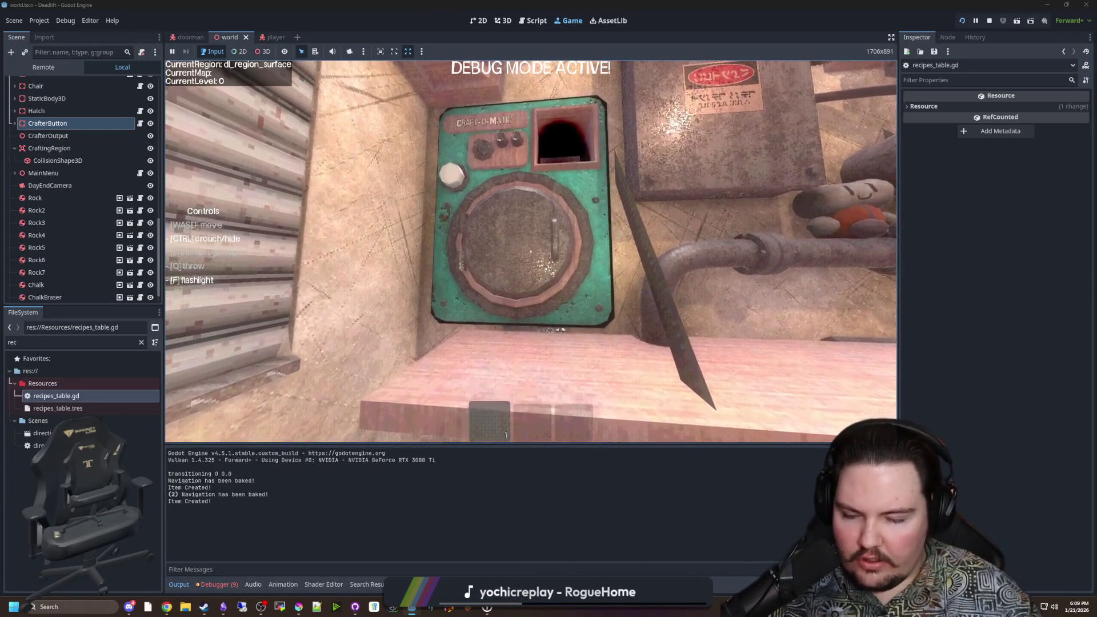
pyautogui.press('q')
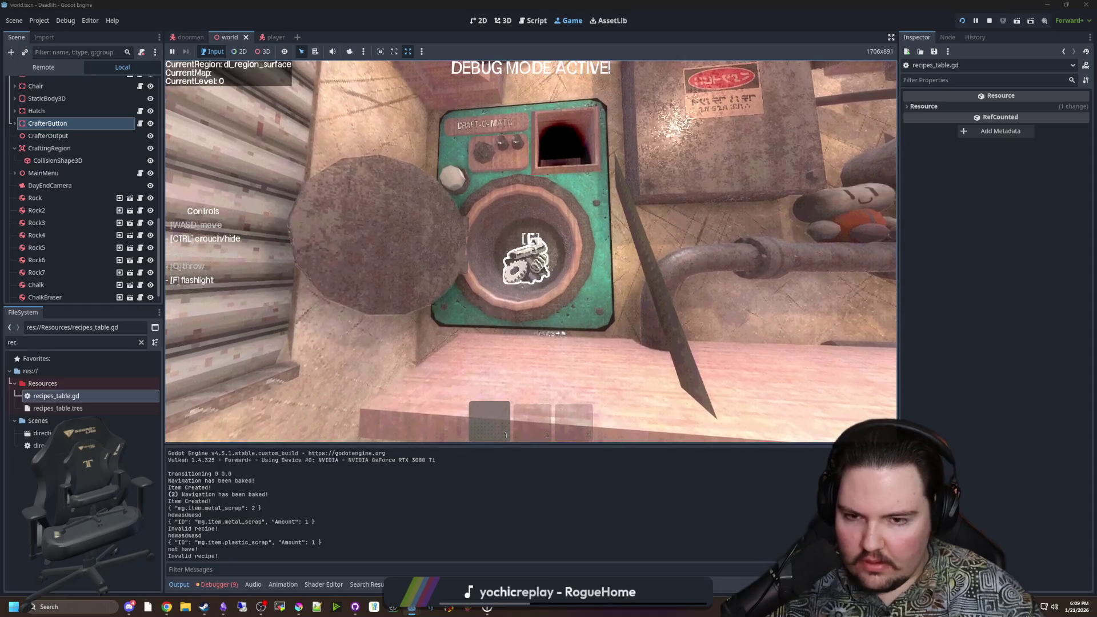
pyautogui.press('Escape')
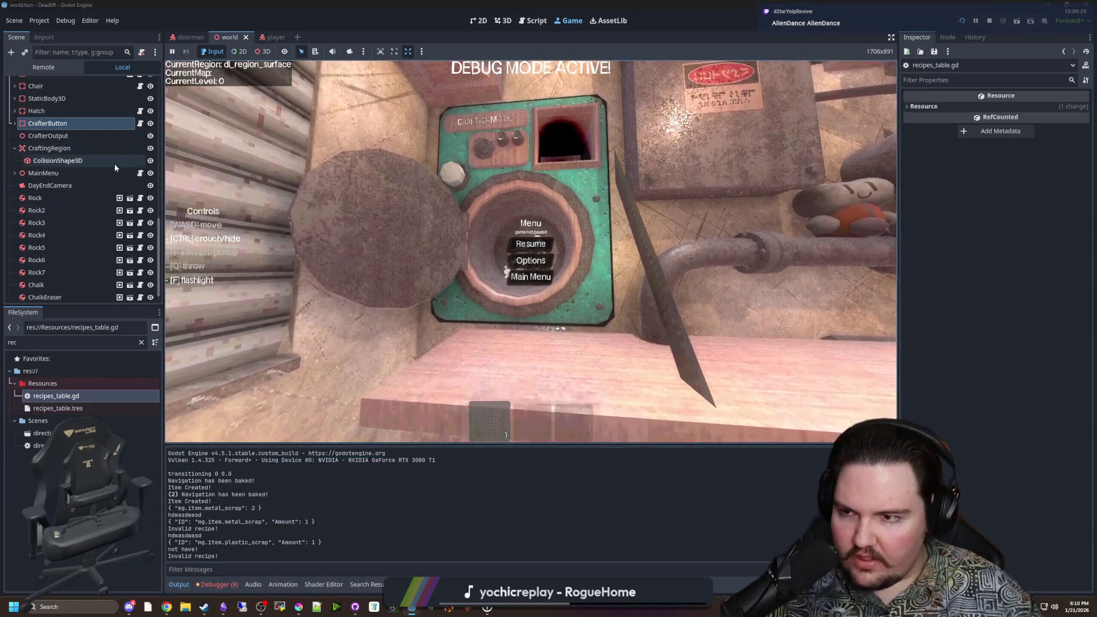
pyautogui.click(141, 124)
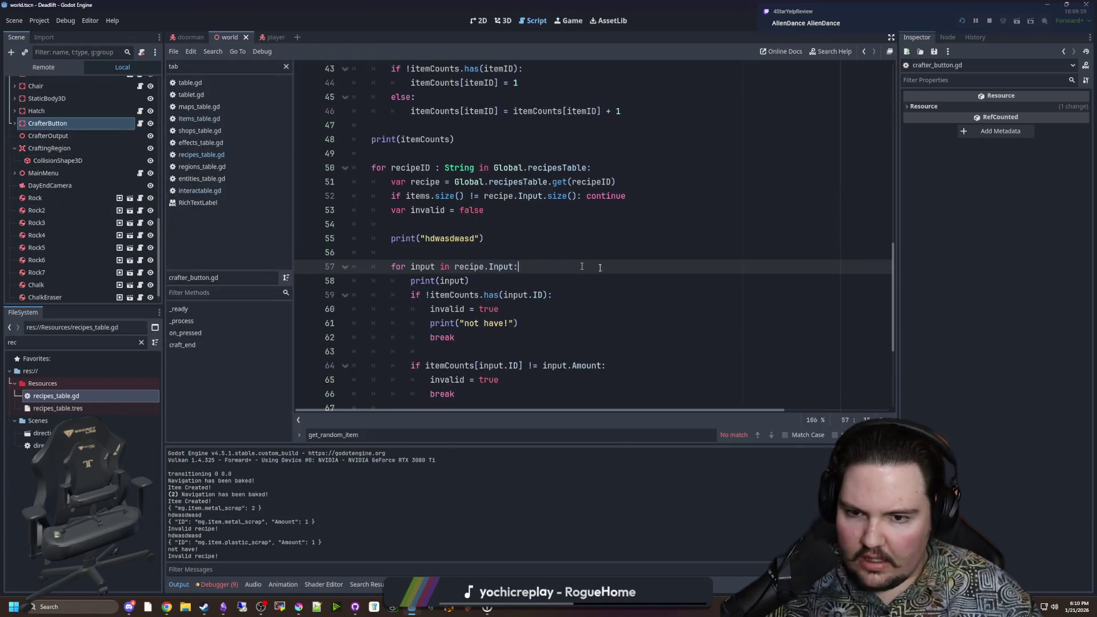
# Step: Check the scrap shield's metal scrap requirement in recipes_table.gd and the metal scrap item in items_table.gd
pyautogui.click(222, 154)
pyautogui.moveTo(489, 224)
pyautogui.mouseDown()
pyautogui.moveTo(380, 196)
pyautogui.moveTo(353, 210)
pyautogui.mouseUp()
pyautogui.click(416, 194)
pyautogui.click(384, 139)
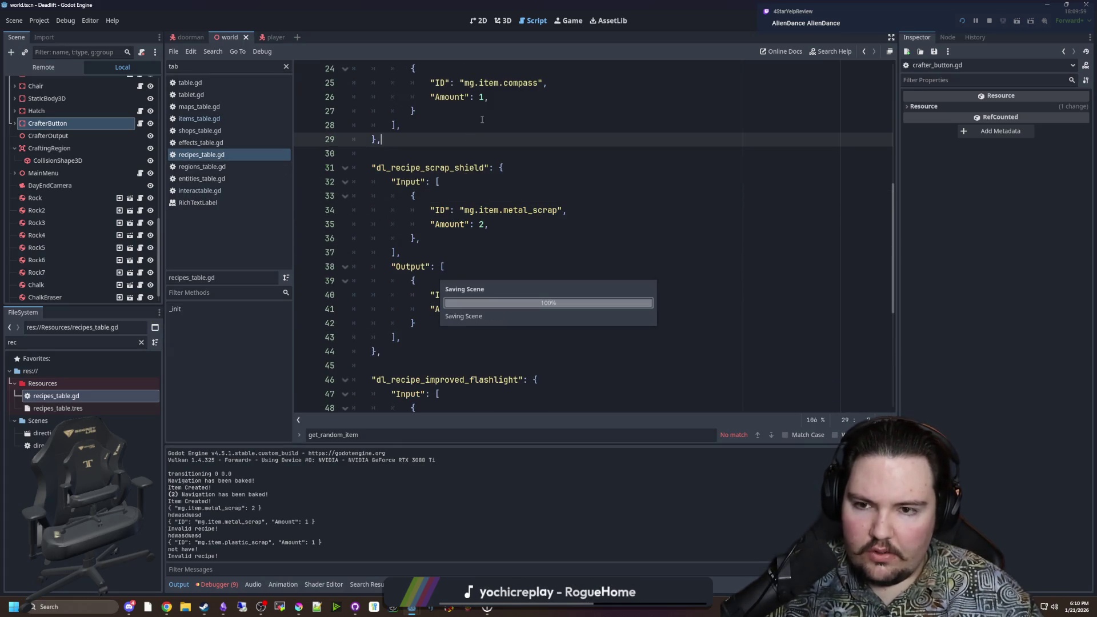
pyautogui.click(223, 118)
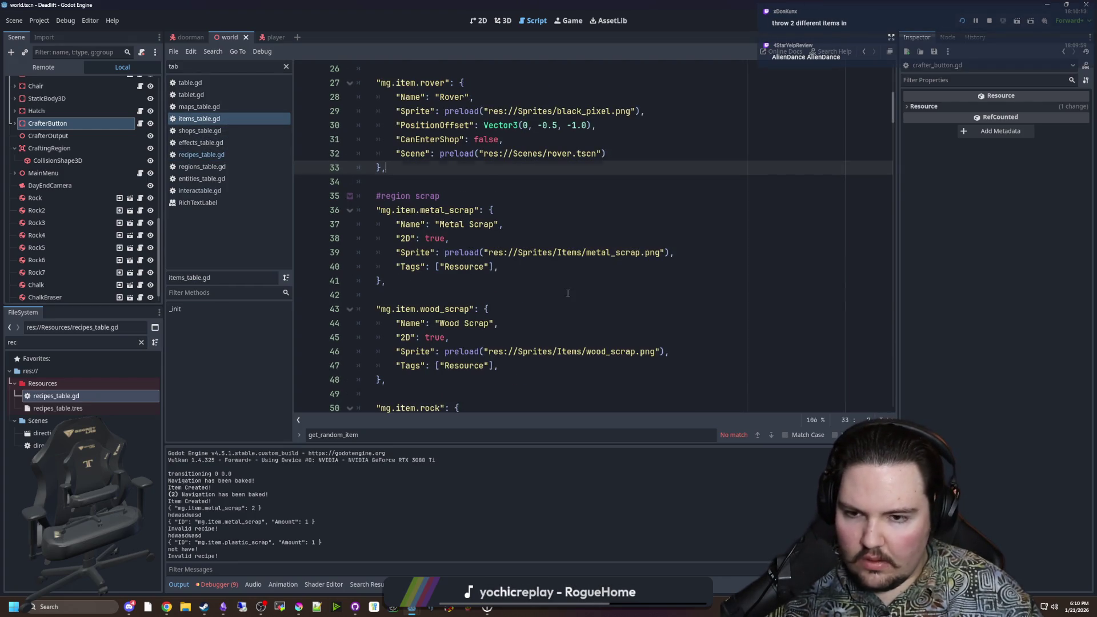
pyautogui.click(548, 295)
pyautogui.click(457, 280)
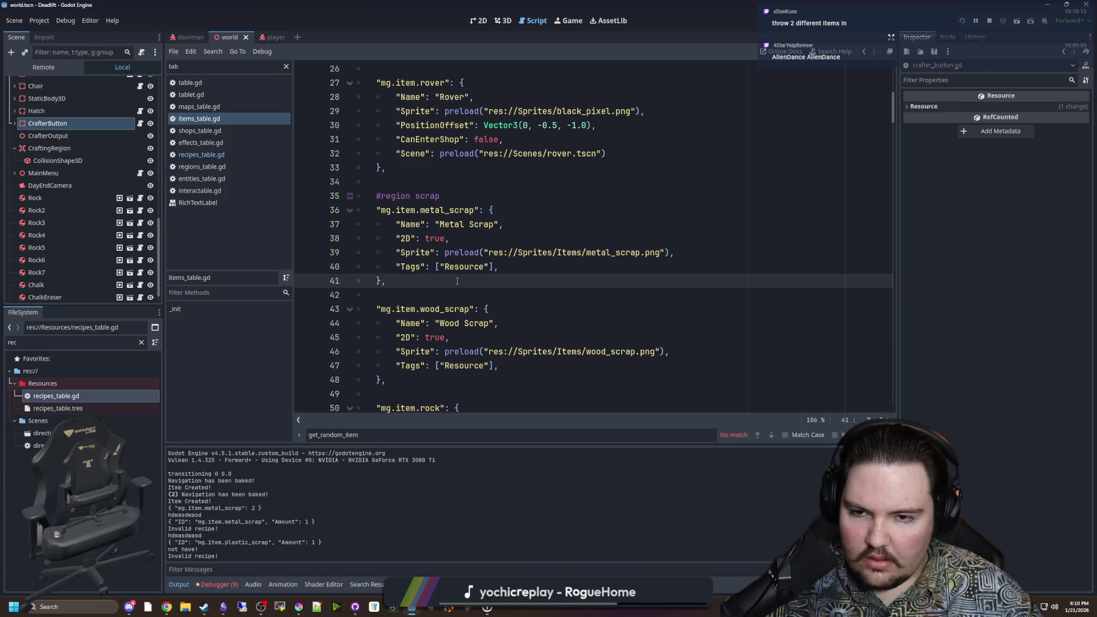
pyautogui.scroll(3, 457, 280)
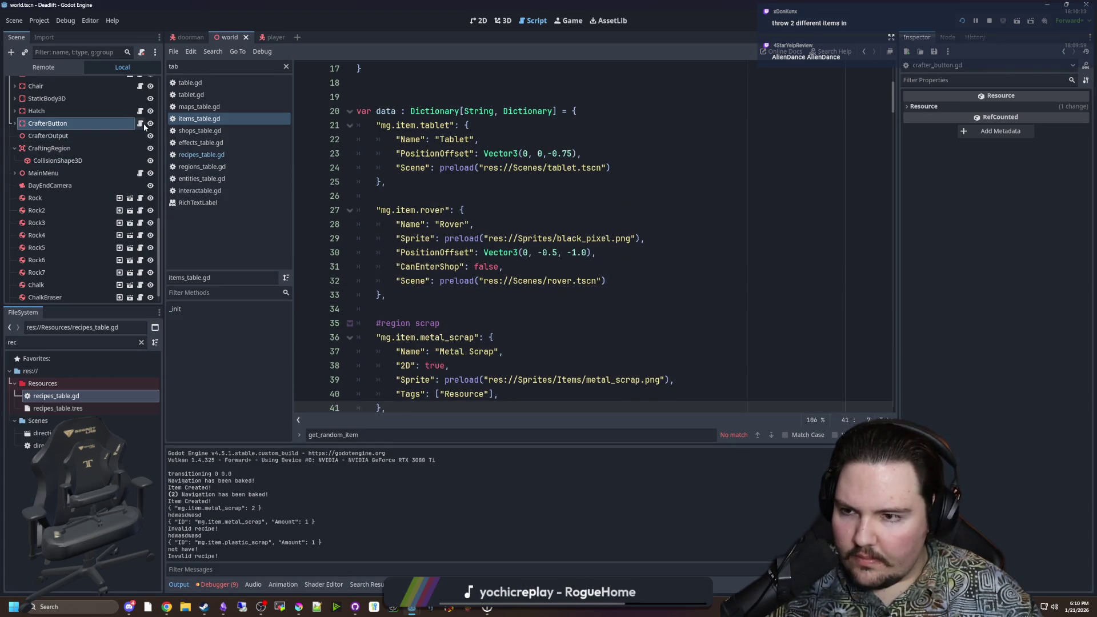
# Step: In crafter_button.gd, change the itemCounts print to prints("Items inside are:", itemCounts) and save
pyautogui.click(143, 125)
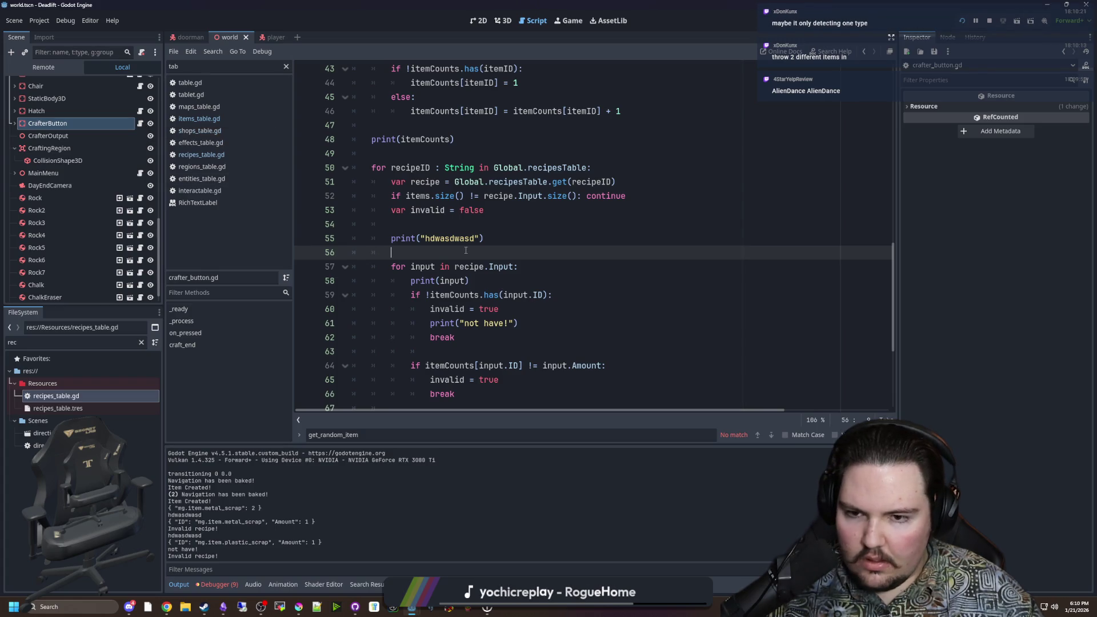
pyautogui.moveTo(499, 239); pyautogui.dragTo(333, 221)
pyautogui.scroll(4, 489, 272)
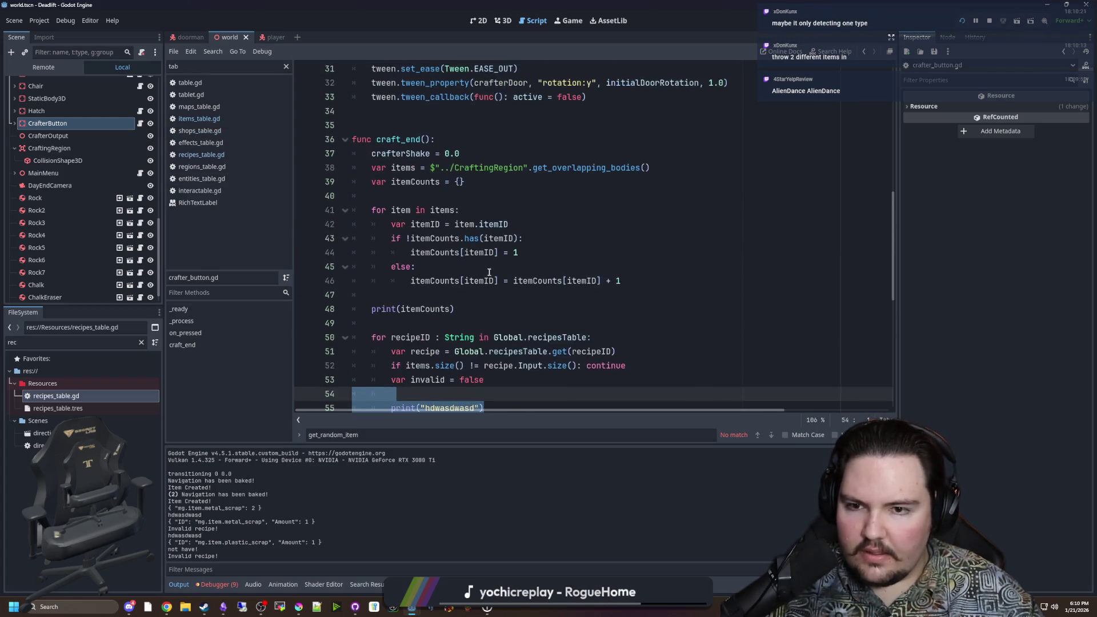
pyautogui.click(400, 295)
pyautogui.click(401, 308)
pyautogui.write('s')
pyautogui.press('Right')
pyautogui.write('"",')
pyautogui.press('Left')
pyautogui.press('Left')
pyautogui.press('Left')
pyautogui.write('Items inside are:')
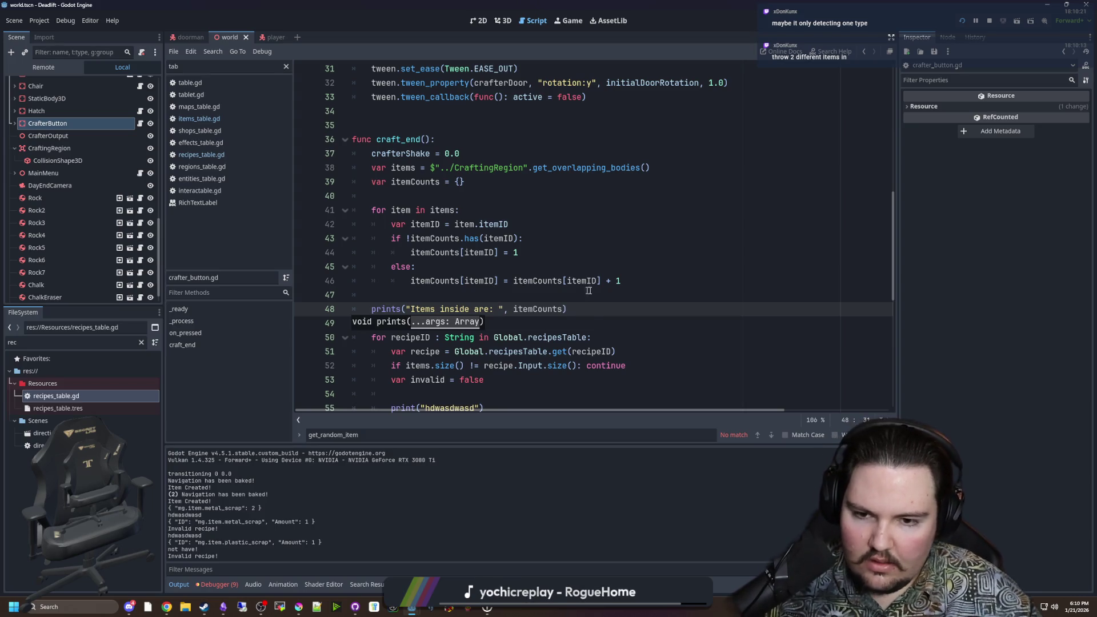
pyautogui.press('BackSpace')
pyautogui.click(601, 303)
pyautogui.scroll(-3, 602, 301)
pyautogui.click(478, 188)
pyautogui.hotkey('ctrl', 's')
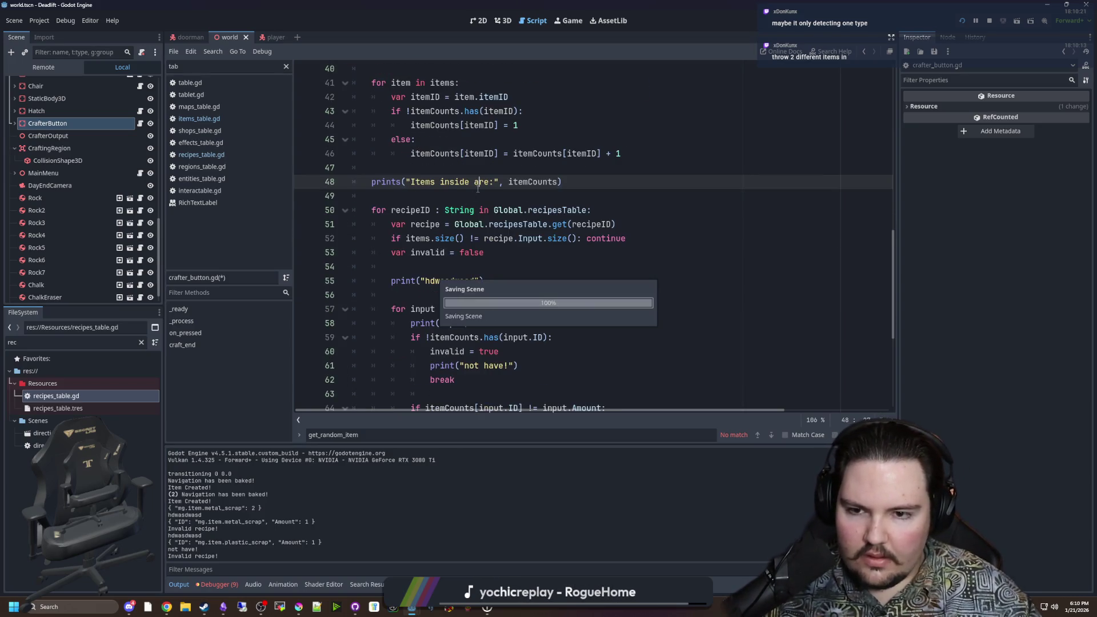
# Step: Delete the leftover print("hdwasdwasd") debug line and save
pyautogui.tripleClick(465, 280)
pyautogui.press('BackSpace')
pyautogui.press('BackSpace')
pyautogui.press('BackSpace')
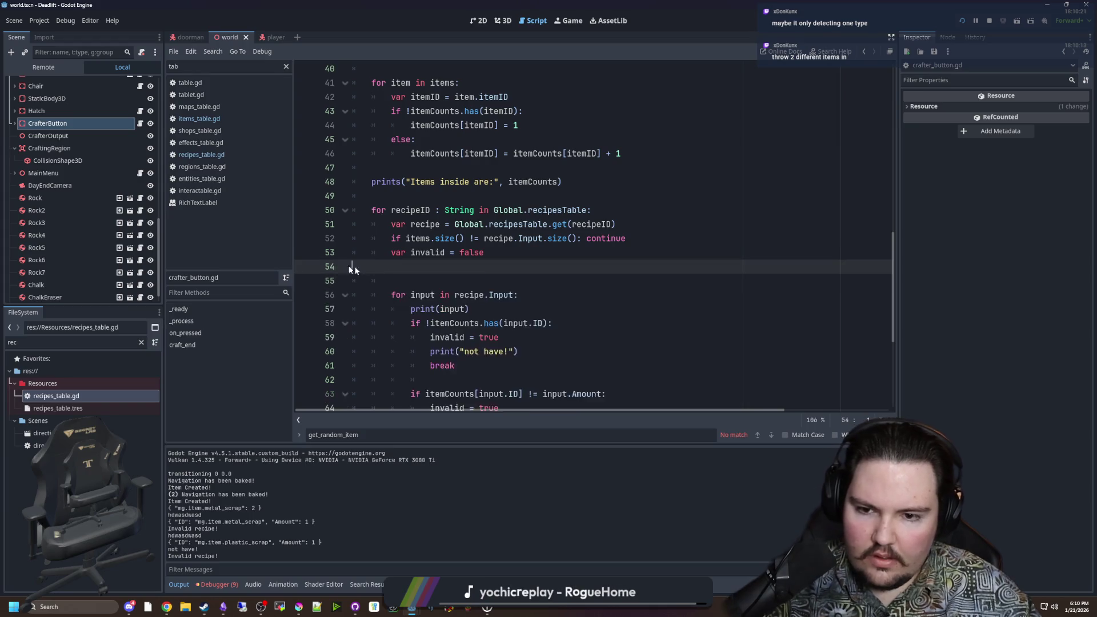
pyautogui.scroll(-3, 466, 280)
pyautogui.click(482, 229)
pyautogui.hotkey('ctrl', 's')
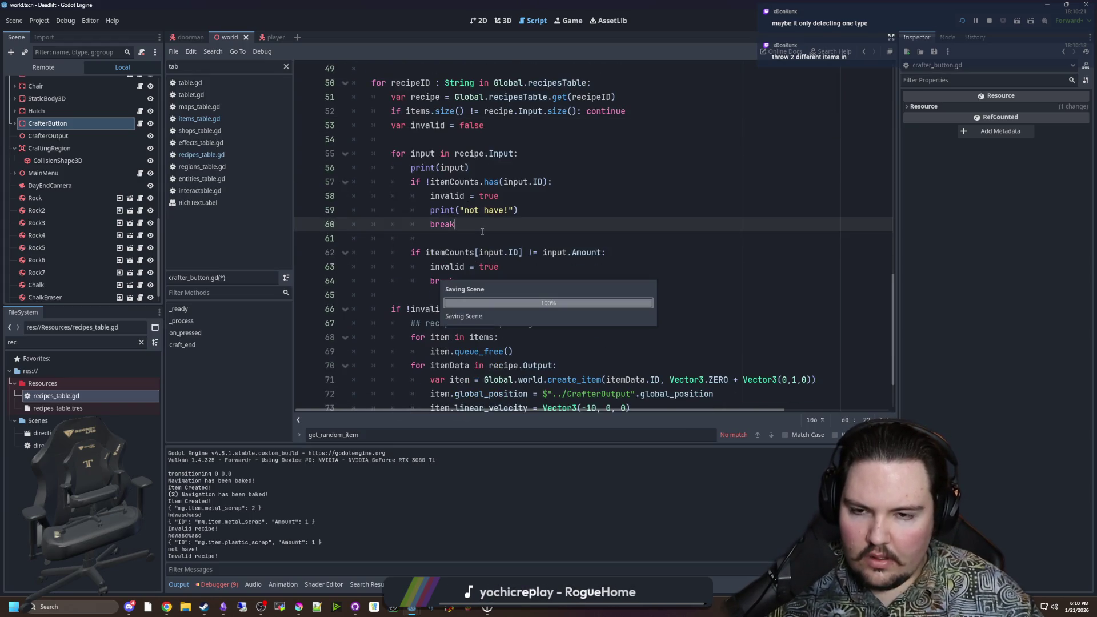
# Step: Add prints("Trying recipe", recipeID) inside the recipe loop and save
pyautogui.scroll(1, 480, 231)
pyautogui.hotkey('shift', 'Up')
pyautogui.hotkey('shift', 'Up')
pyautogui.hotkey('shift', 'Up')
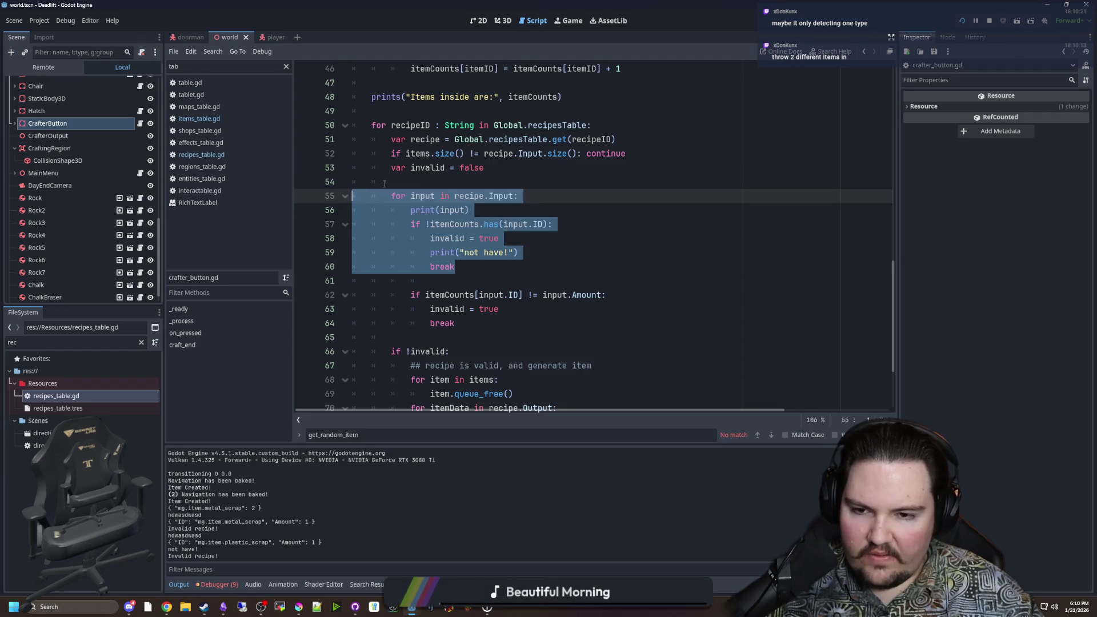
pyautogui.press('Up')
pyautogui.scroll(-3, 467, 279)
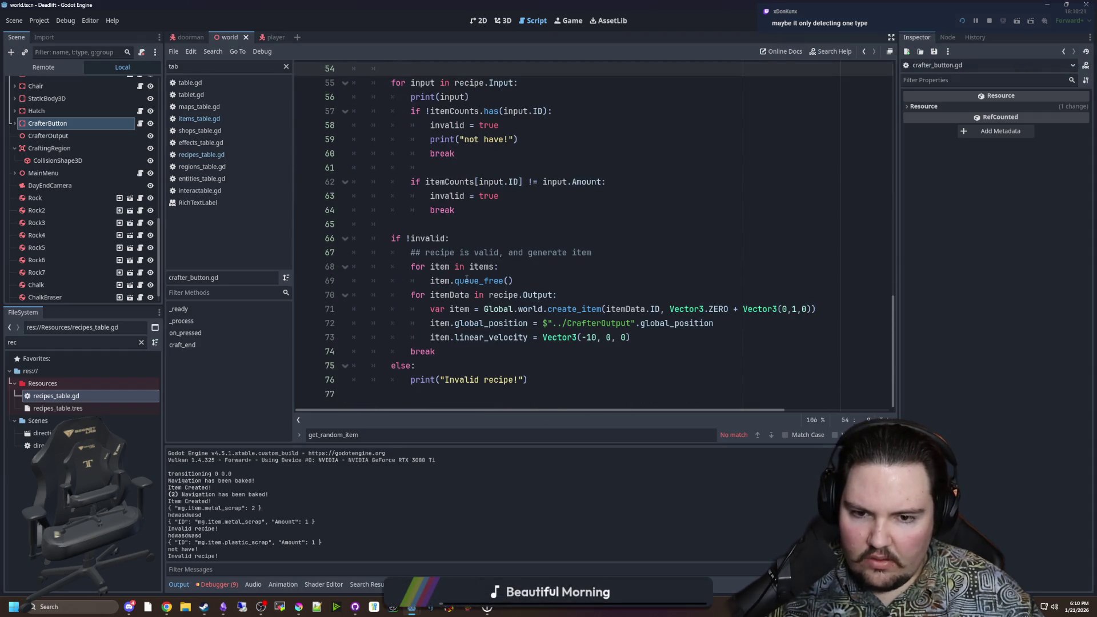
pyautogui.scroll(4, 467, 280)
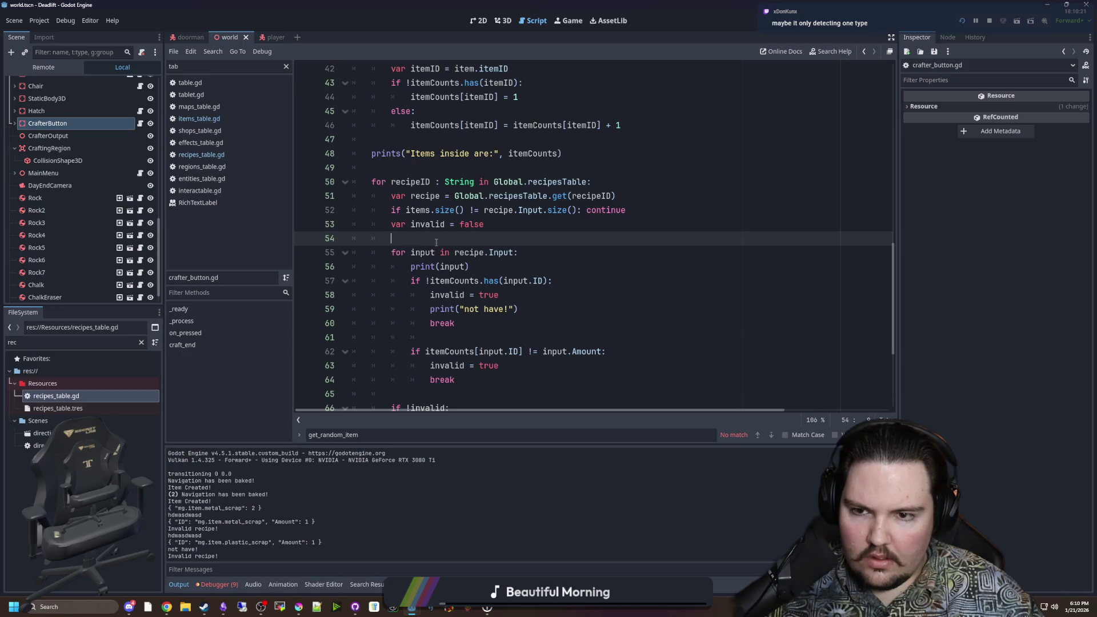
pyautogui.click(609, 186)
pyautogui.press('Return')
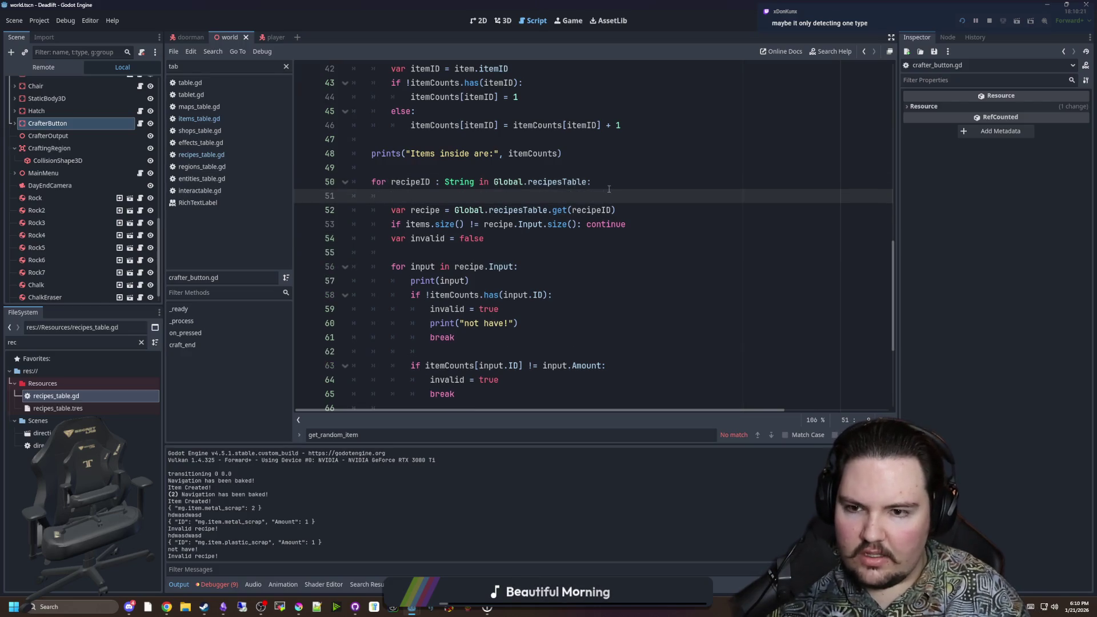
pyautogui.write('print()')
pyautogui.press('BackSpace')
pyautogui.write('s(')
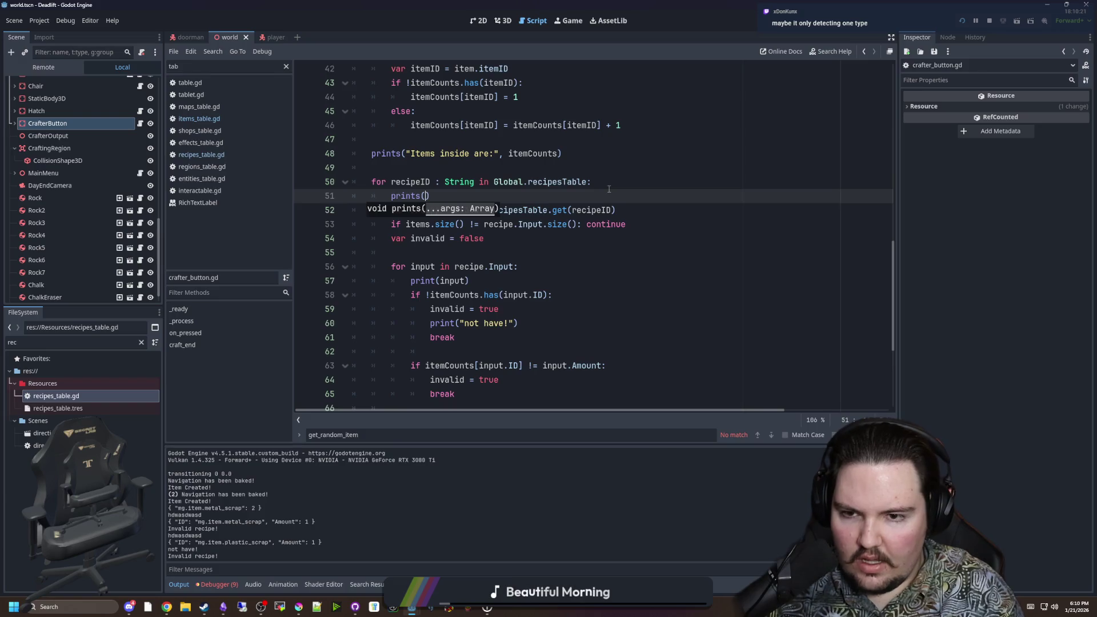
pyautogui.write('Trying recipe')
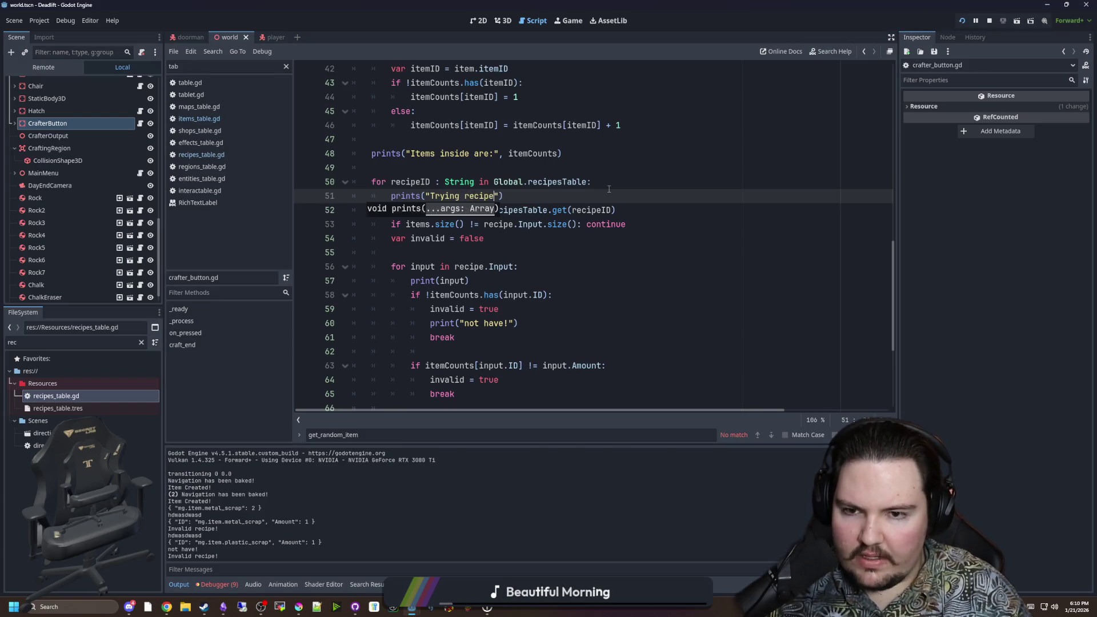
pyautogui.write(')')
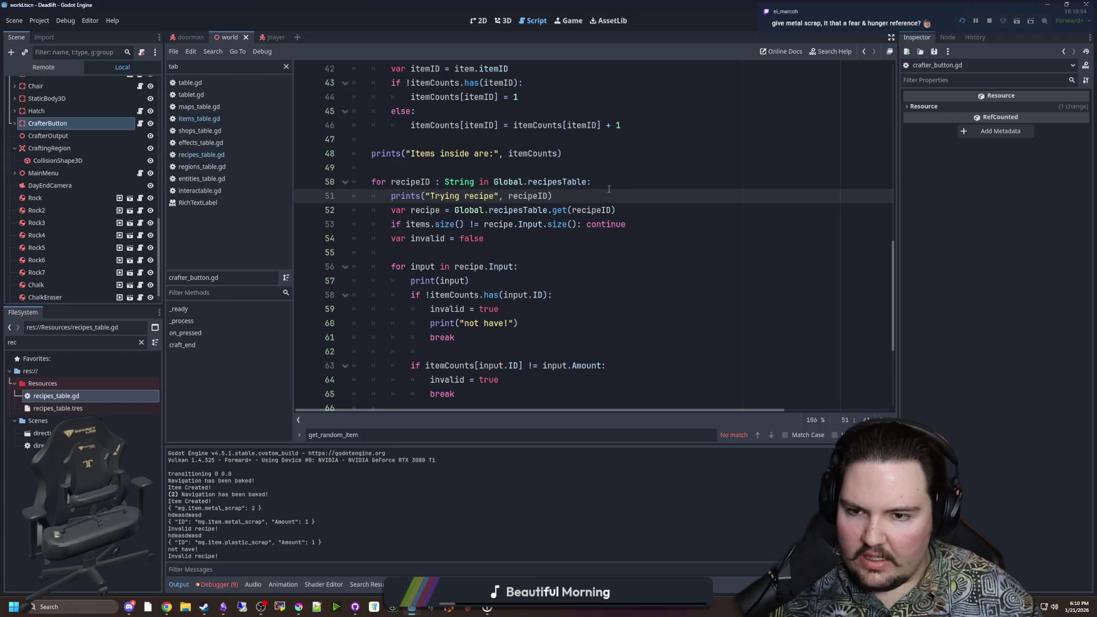
pyautogui.click(473, 263)
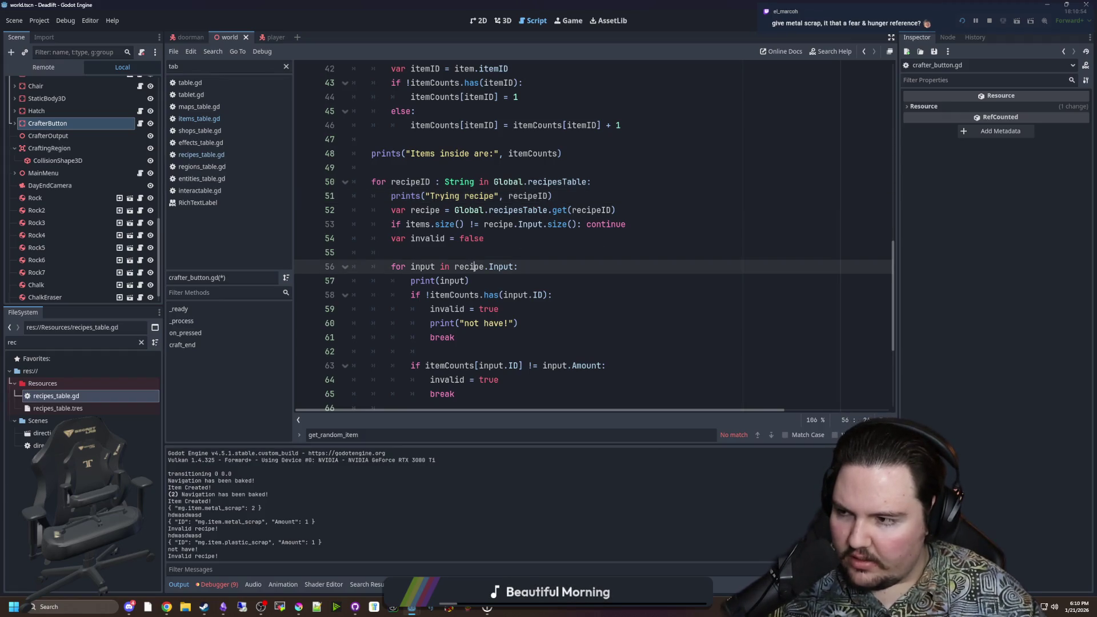
pyautogui.scroll(-1, 623, 309)
pyautogui.click(622, 308)
pyautogui.hotkey('ctrl', 's')
# Step: Start another prints line below the Trying recipe print and run the game with F5
pyautogui.click(559, 151)
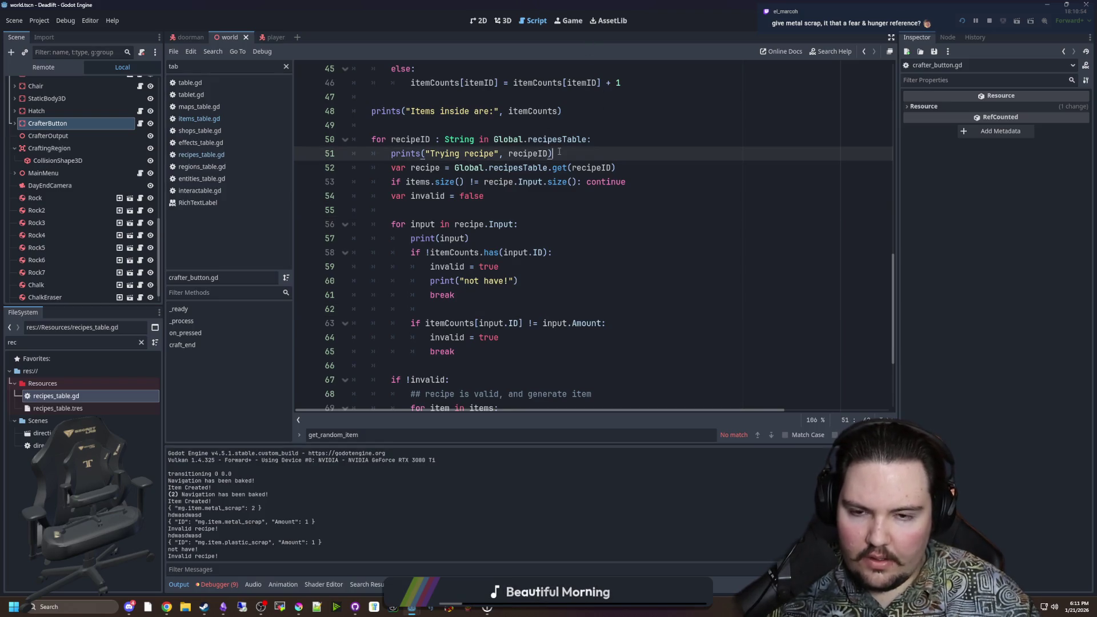
pyautogui.press('Return')
pyautogui.write('prints("Recipe has')
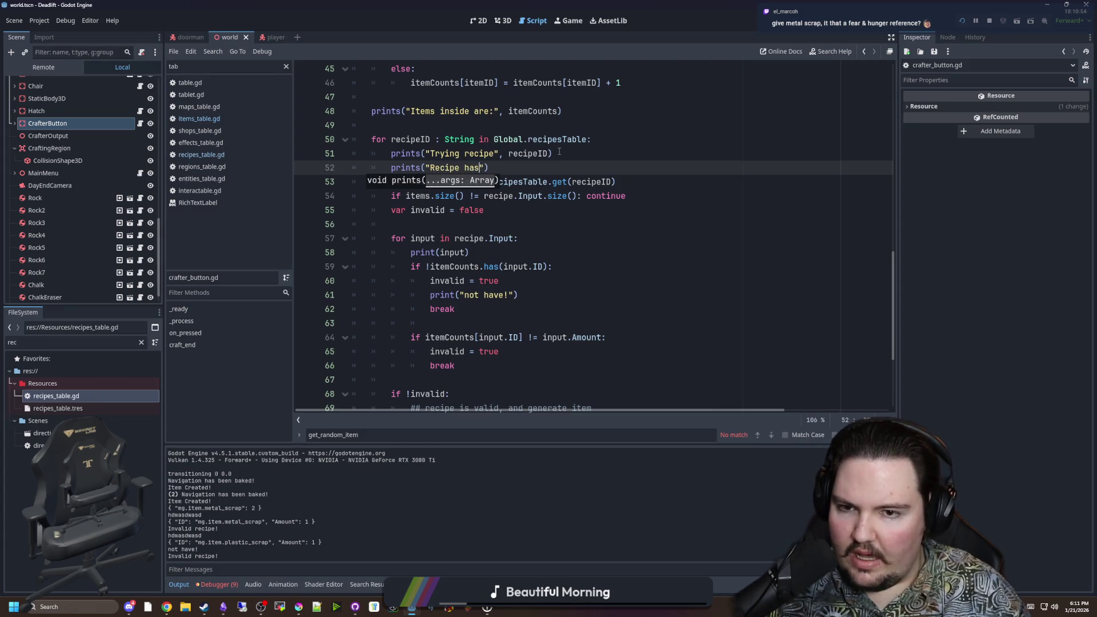
pyautogui.press('F5')
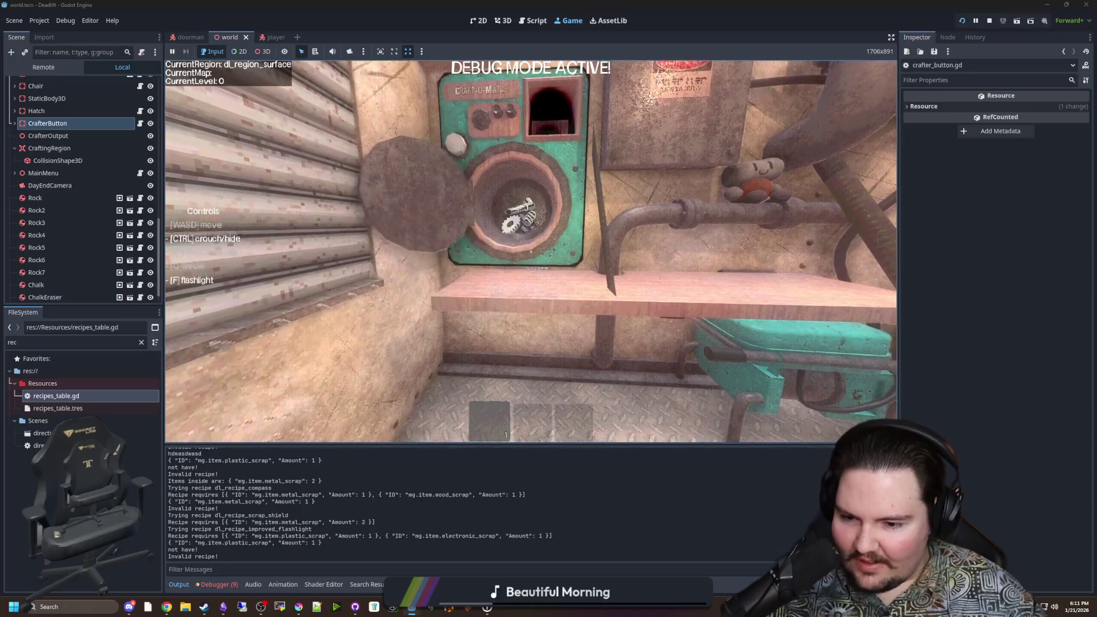
pyautogui.press('super')
pyautogui.press('super')
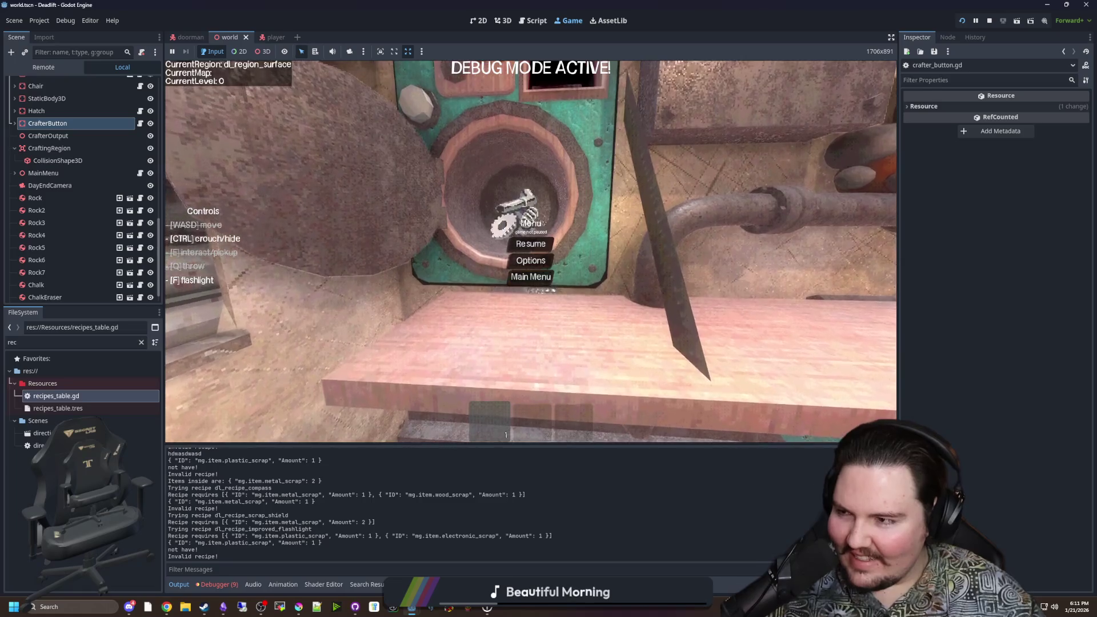
# Step: Read the logged dl_recipe_scrap_shield attempt and its requirements, then return to crafter_button.gd's recipe-checking code
pyautogui.scroll(1, 305, 508)
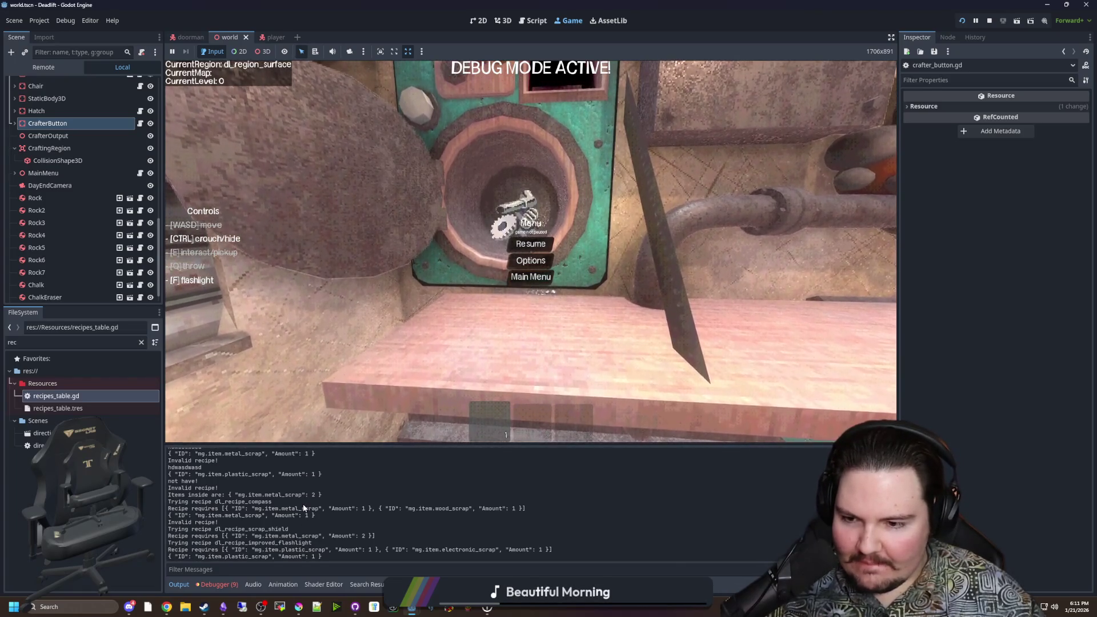
pyautogui.scroll(3, 303, 504)
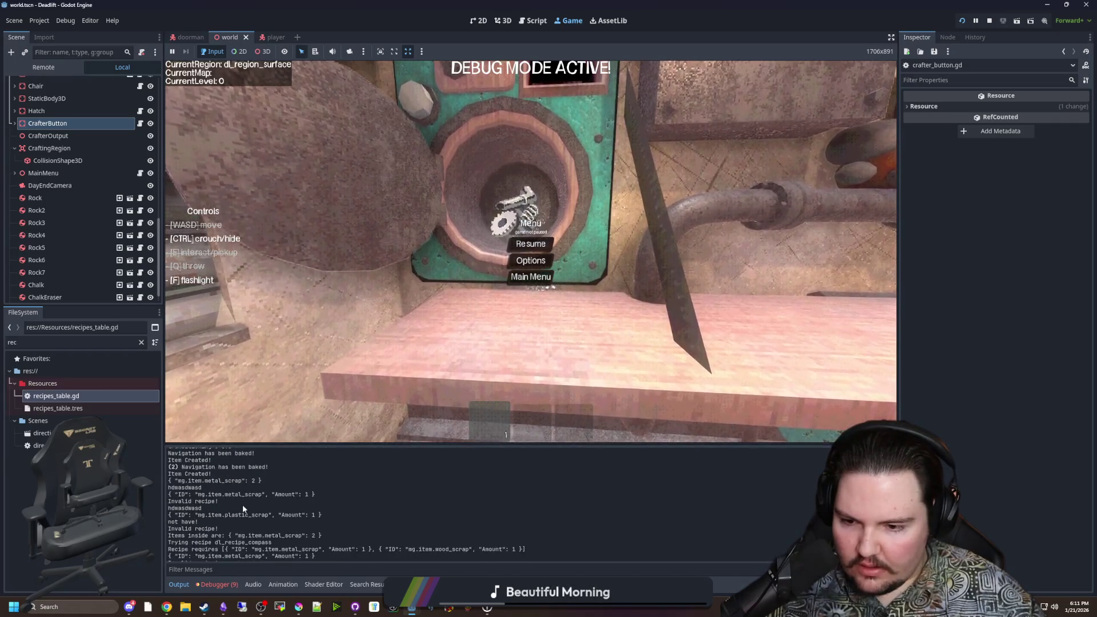
pyautogui.scroll(-3, 223, 503)
pyautogui.scroll(-1, 217, 501)
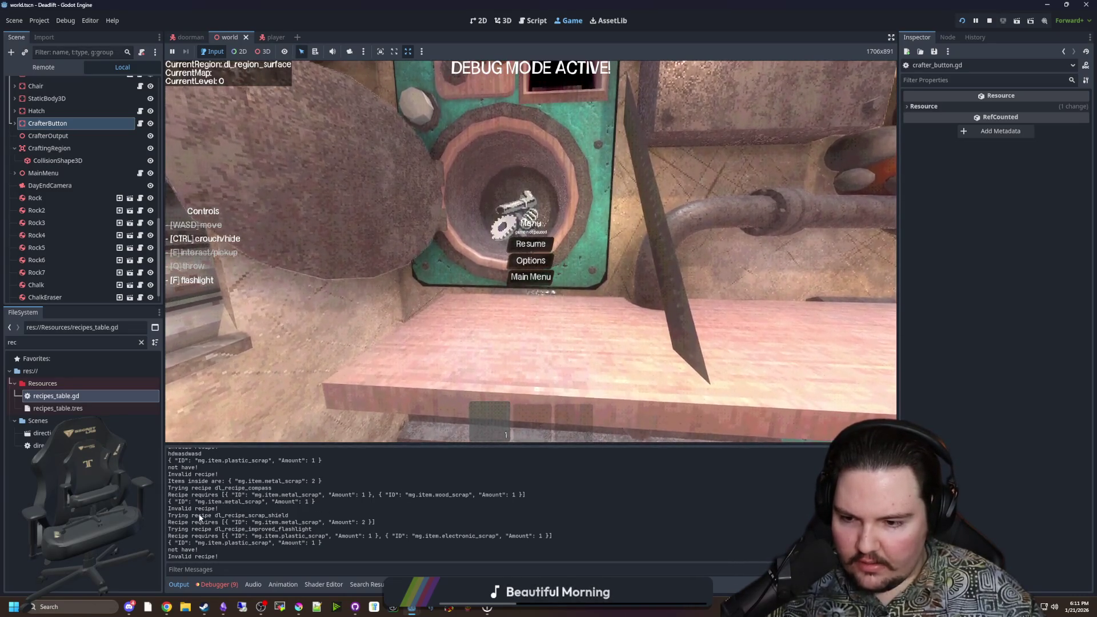
pyautogui.moveTo(190, 515); pyautogui.dragTo(280, 515)
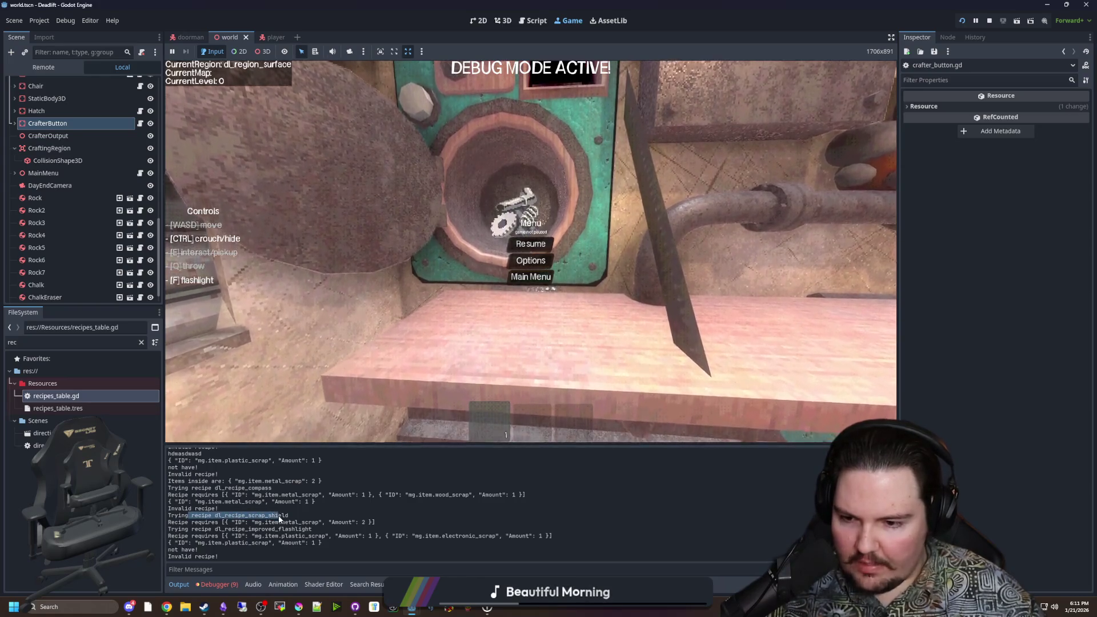
pyautogui.moveTo(168, 522); pyautogui.dragTo(376, 522)
pyautogui.click(395, 522)
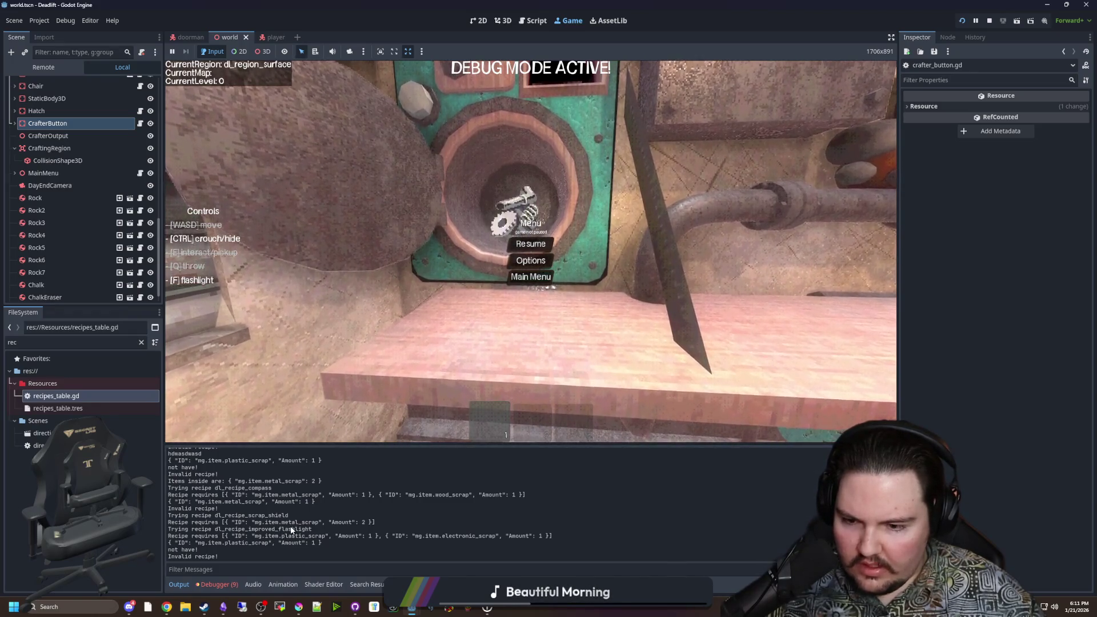
pyautogui.click(139, 124)
pyautogui.click(486, 222)
# Step: Add print("Recipe is valid!") under the 'if !invalid:' check and save the script
pyautogui.scroll(-2, 508, 261)
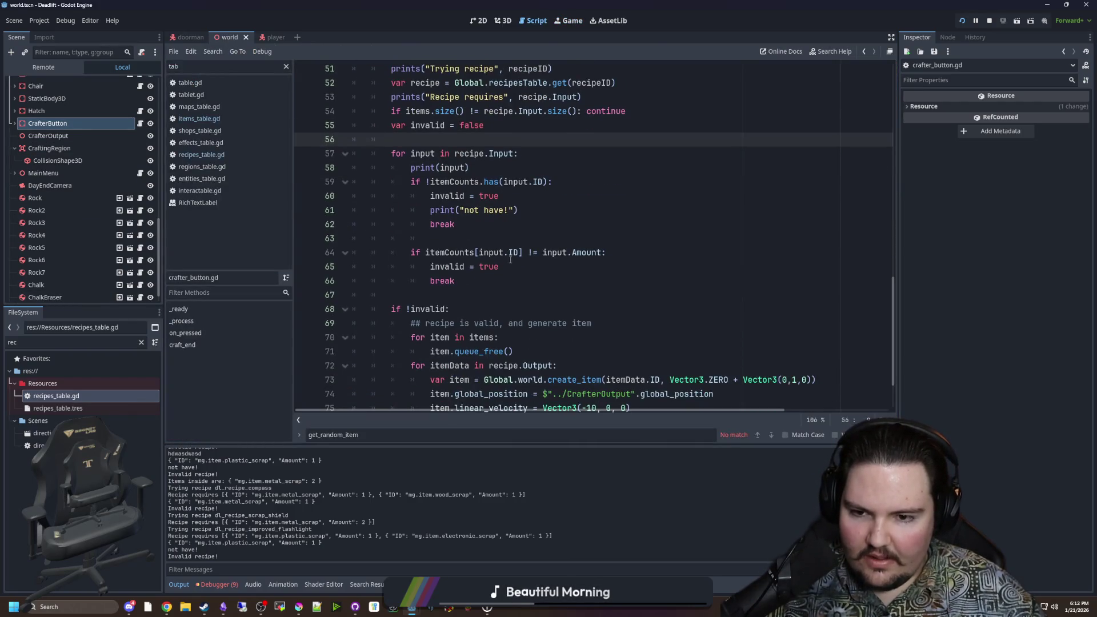
pyautogui.click(433, 295)
pyautogui.scroll(3, 434, 274)
pyautogui.click(434, 272)
pyautogui.scroll(-5, 439, 273)
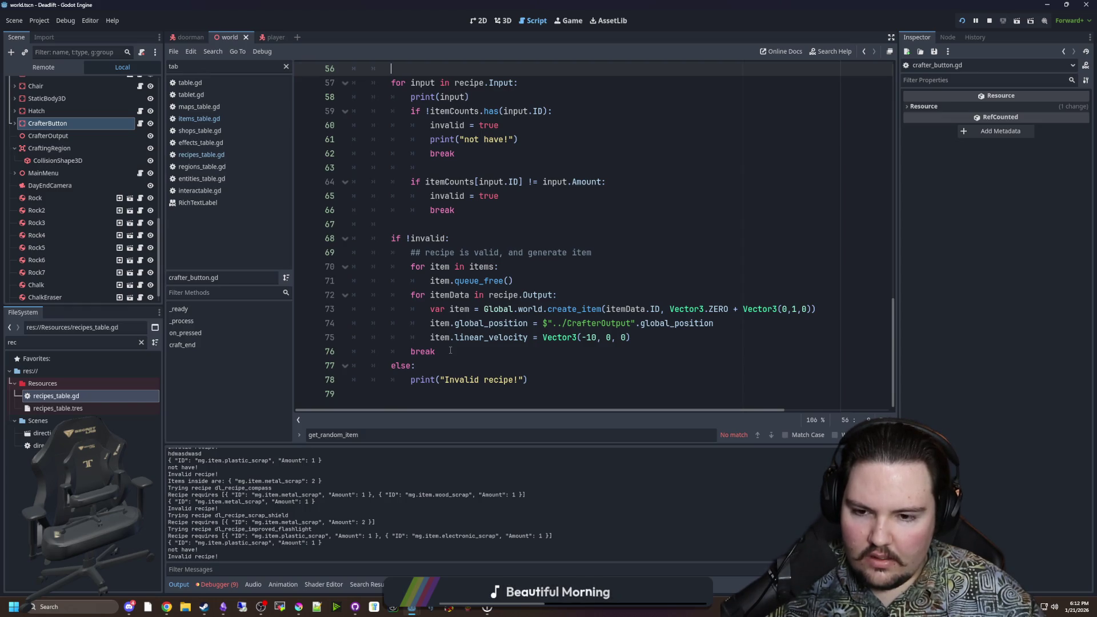
pyautogui.click(473, 239)
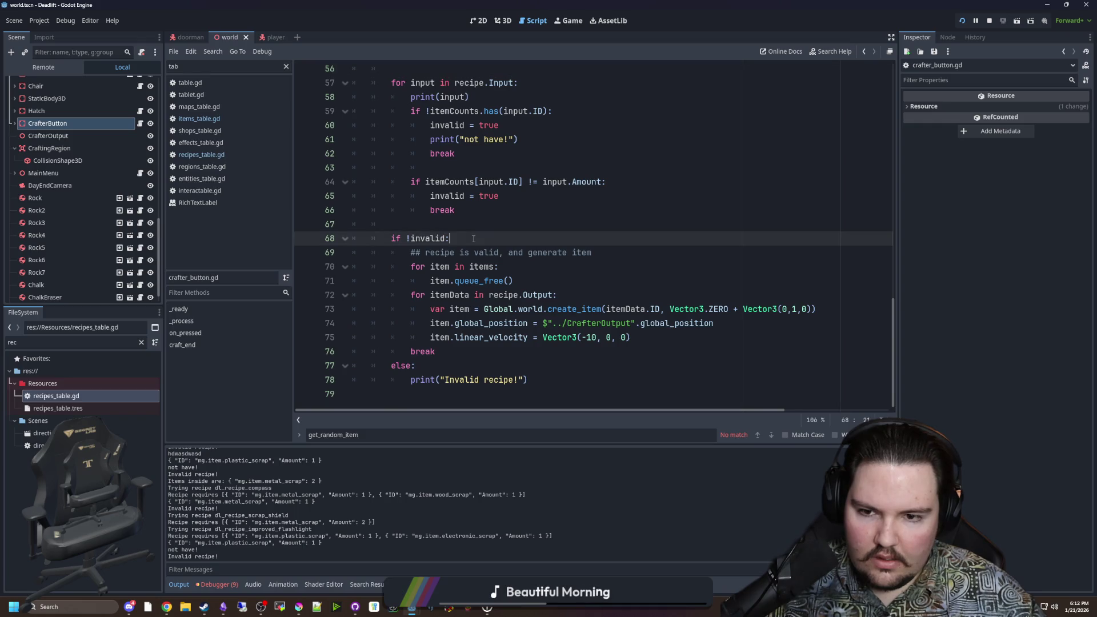
pyautogui.press('Return')
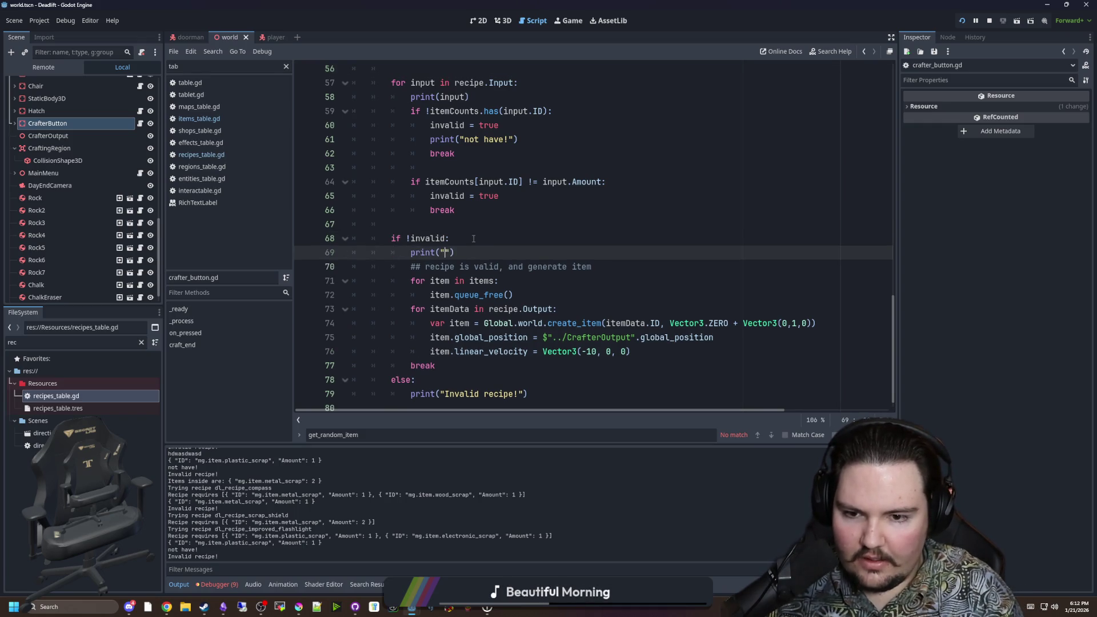
pyautogui.write('Recipe is valid!')
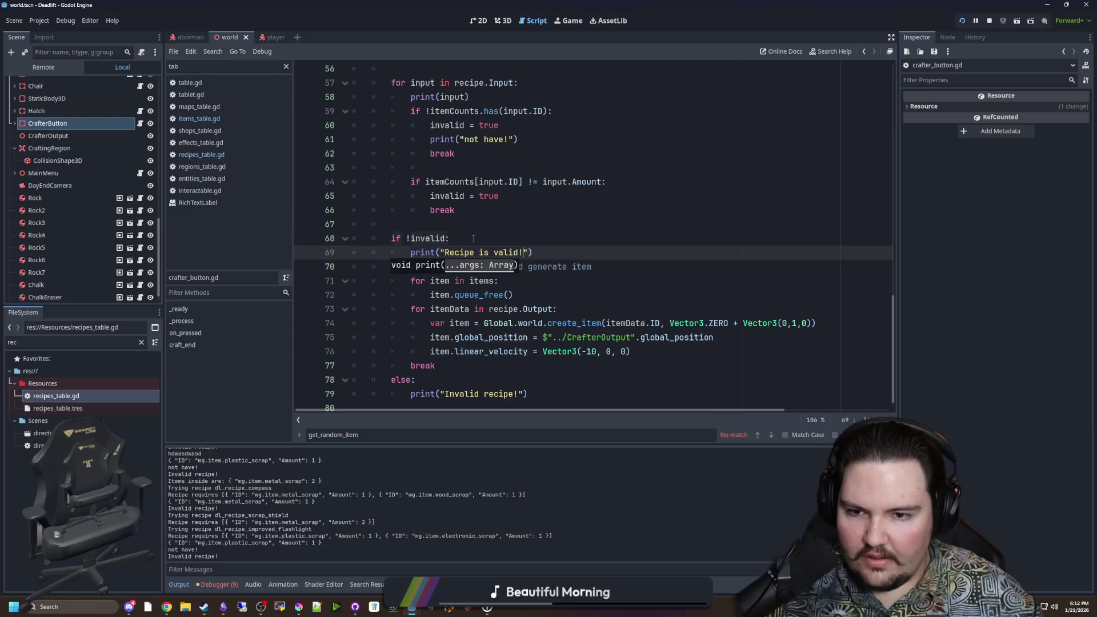
pyautogui.click(473, 239)
pyautogui.click(478, 211)
pyautogui.hotkey('ctrl', 's')
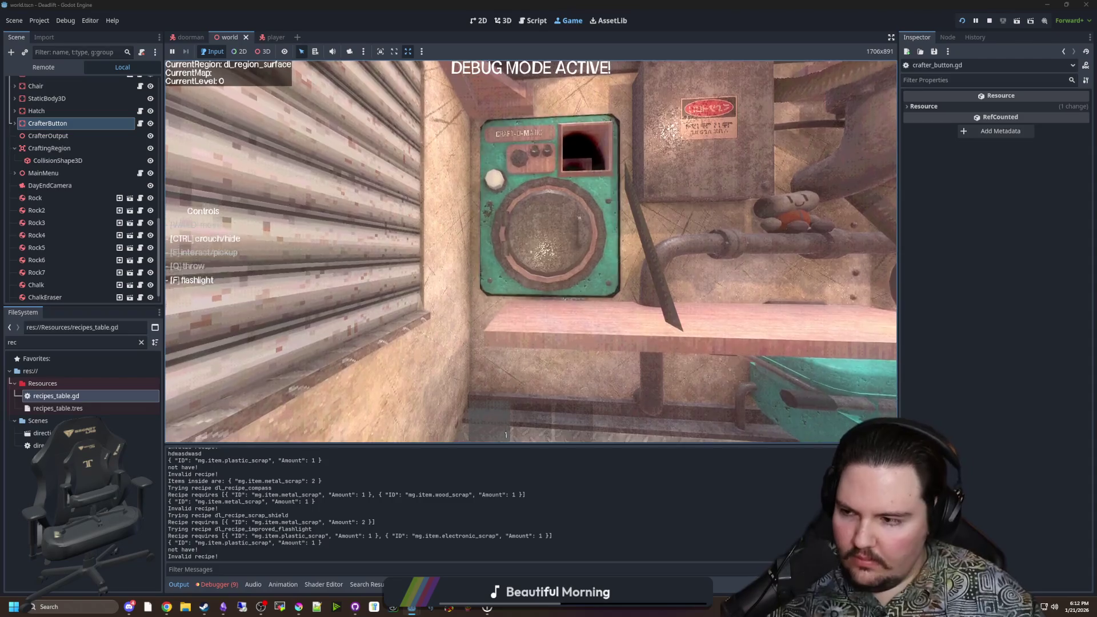
# Step: Run and pause the game, clear the Output log with Ctrl+Alt+K, and return to the script
pyautogui.press('Escape')
pyautogui.press('super')
pyautogui.press('super')
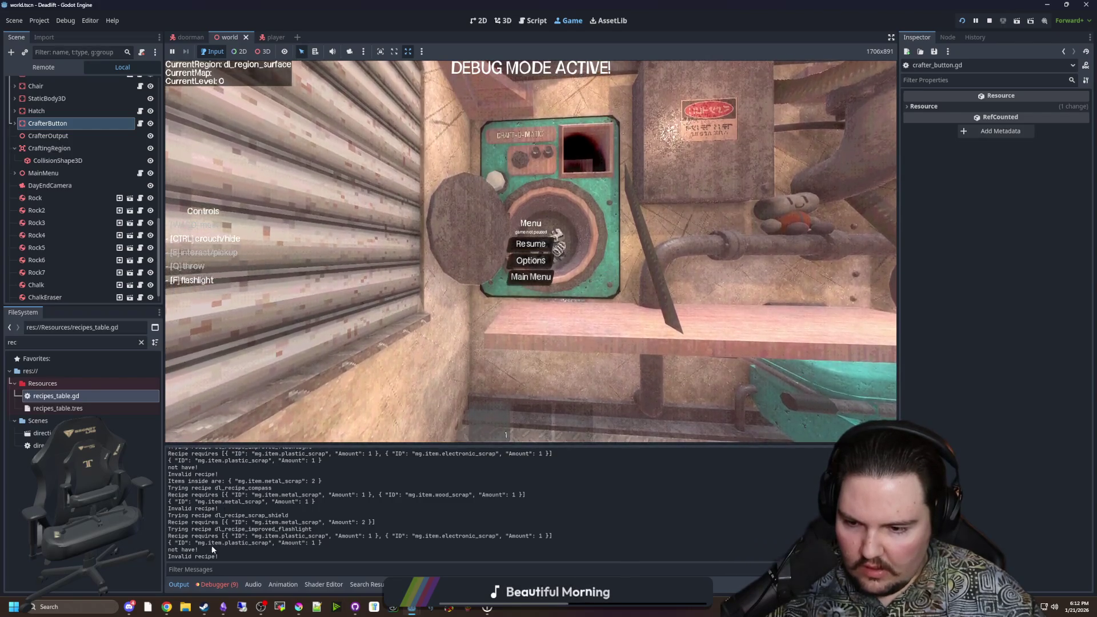
pyautogui.hotkey('ctrl', 'alt', 'k')
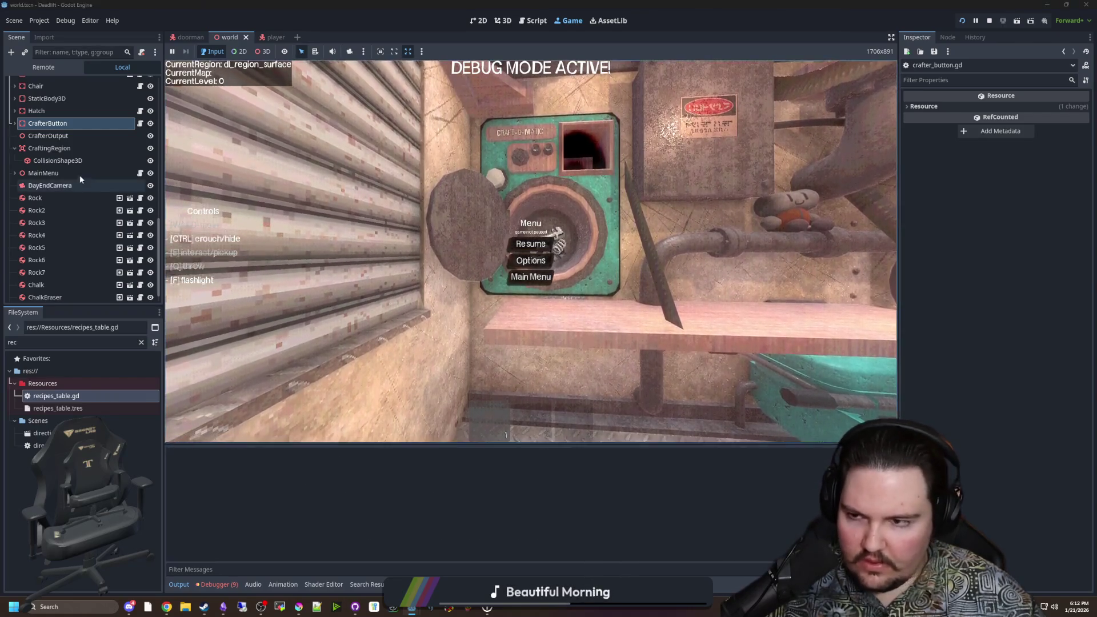
pyautogui.click(140, 123)
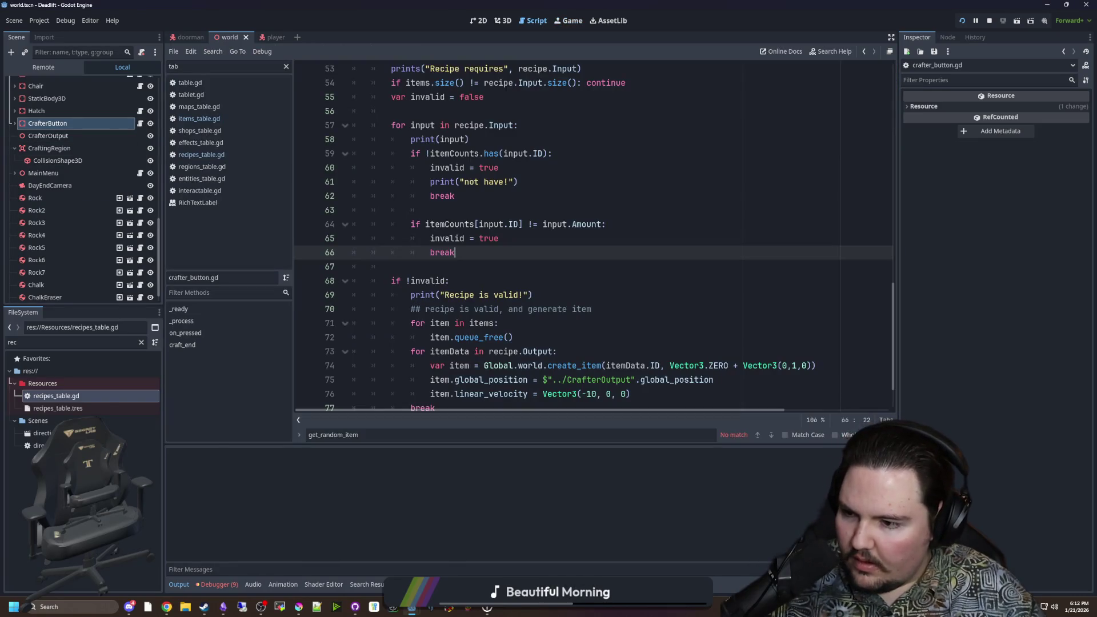
# Step: Review the input loop on line 57 and the missing-item condition on line 59
pyautogui.click(607, 286)
pyautogui.press('Up')
pyautogui.scroll(2, 486, 237)
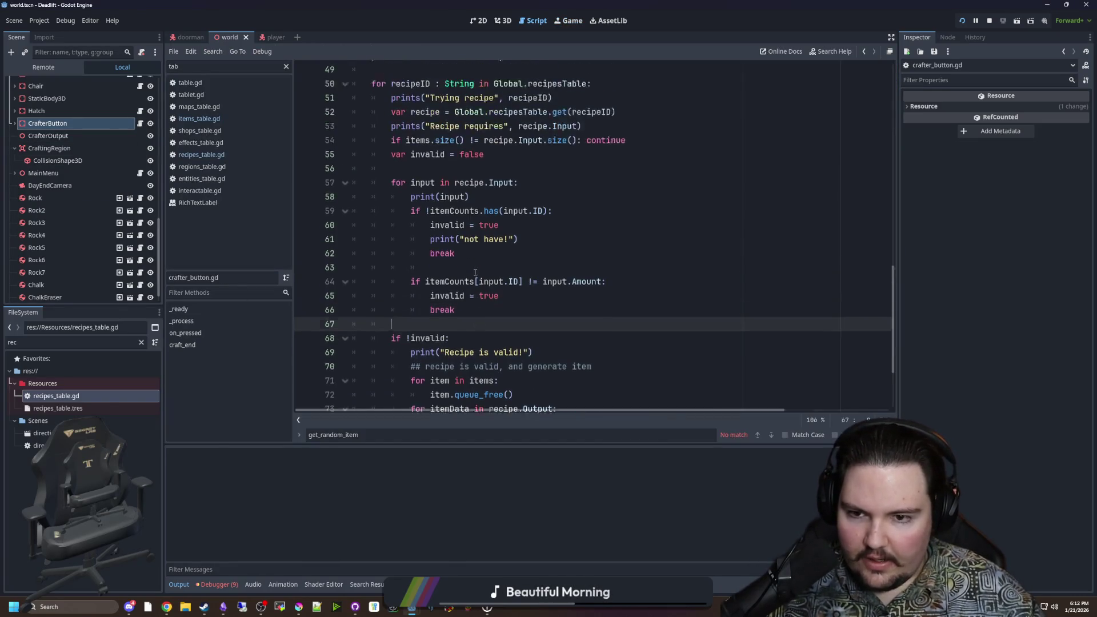
pyautogui.scroll(2, 486, 238)
pyautogui.click(440, 279)
pyautogui.scroll(-2, 440, 233)
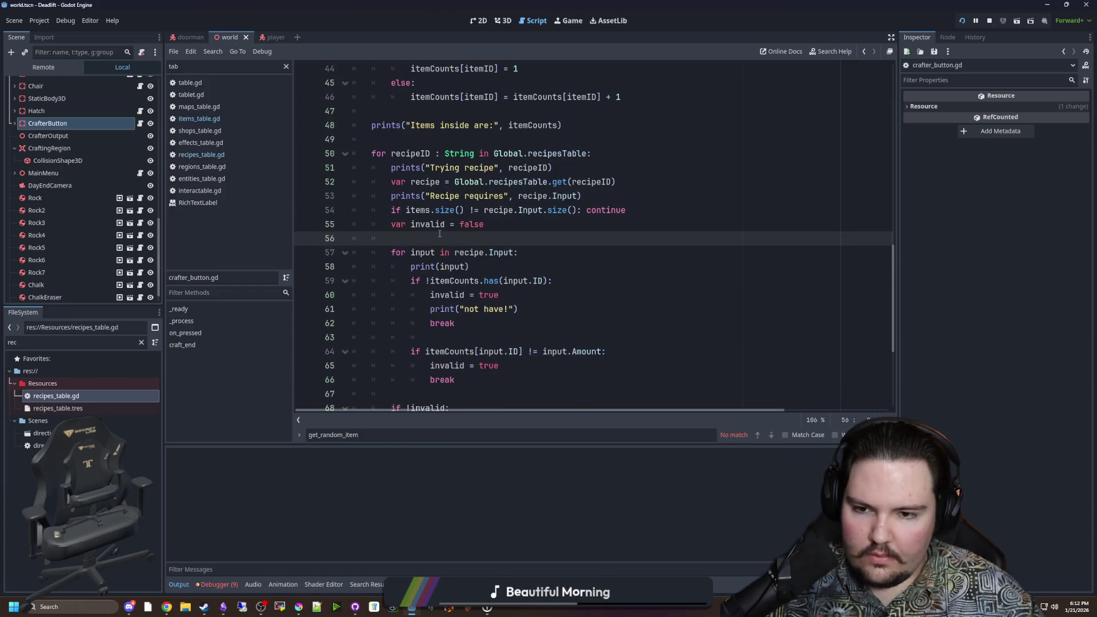
pyautogui.moveTo(410, 211); pyautogui.dragTo(517, 211)
pyautogui.click(491, 210)
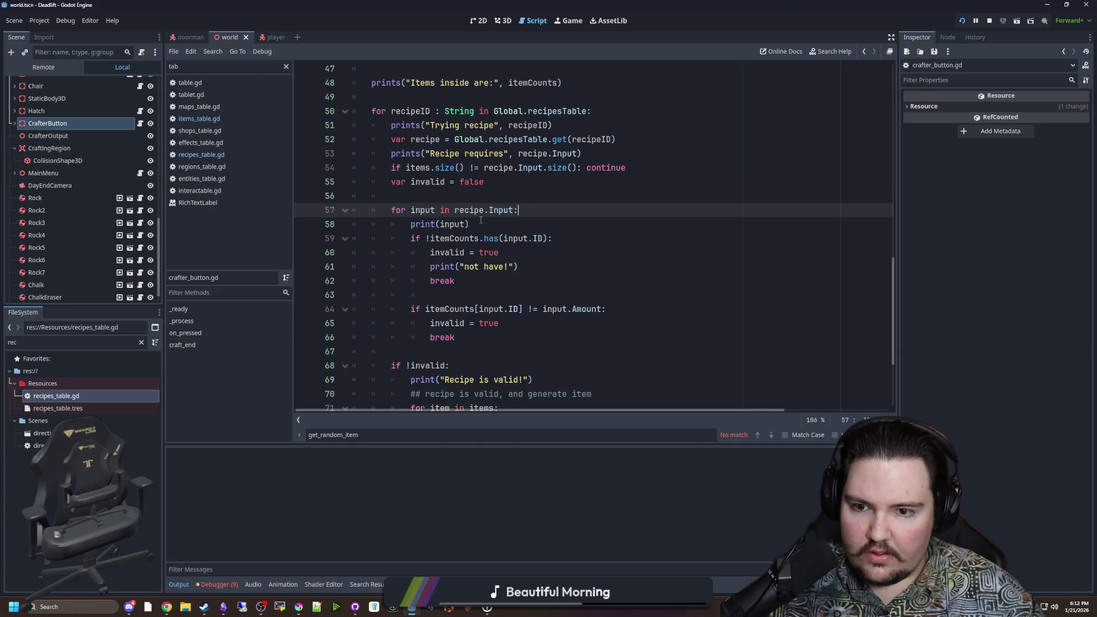
pyautogui.click(412, 238)
pyautogui.moveTo(411, 238); pyautogui.dragTo(547, 238)
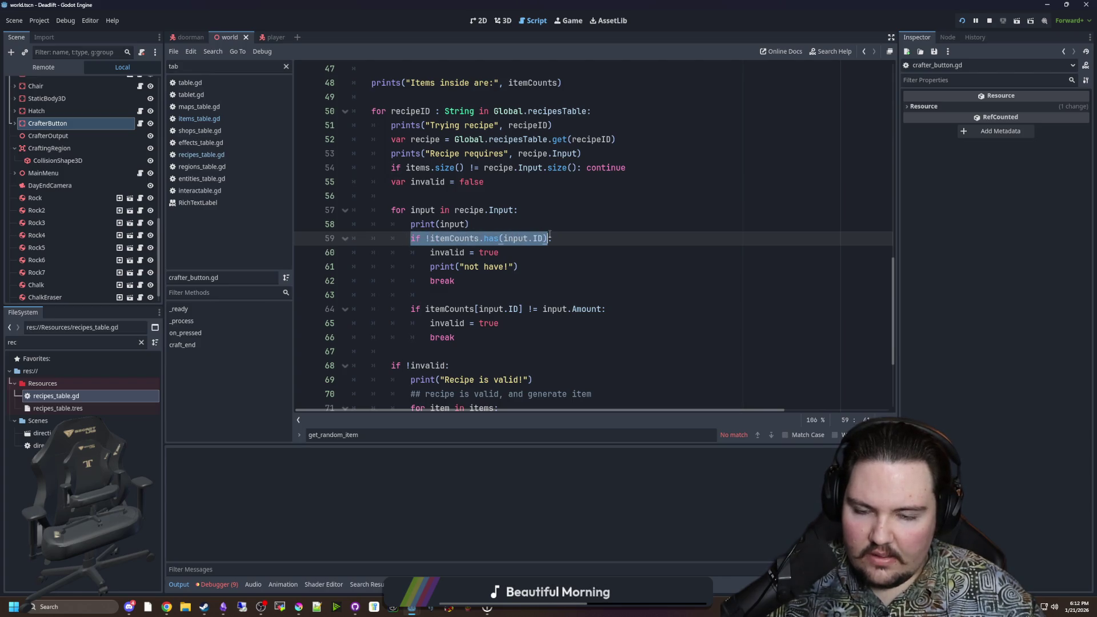
pyautogui.click(548, 239)
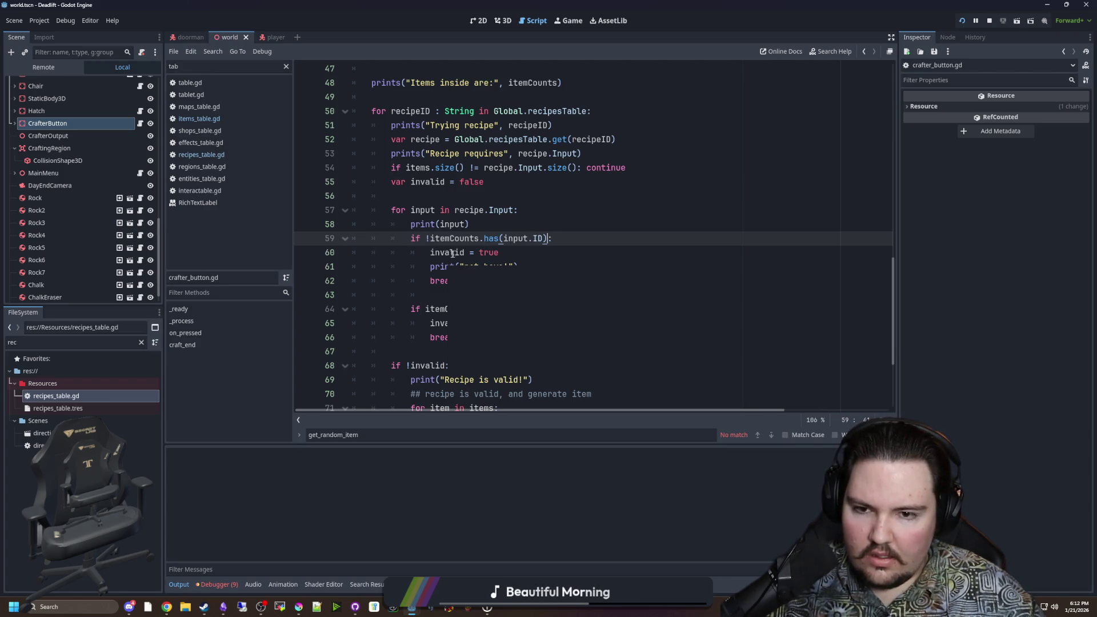
pyautogui.press('End')
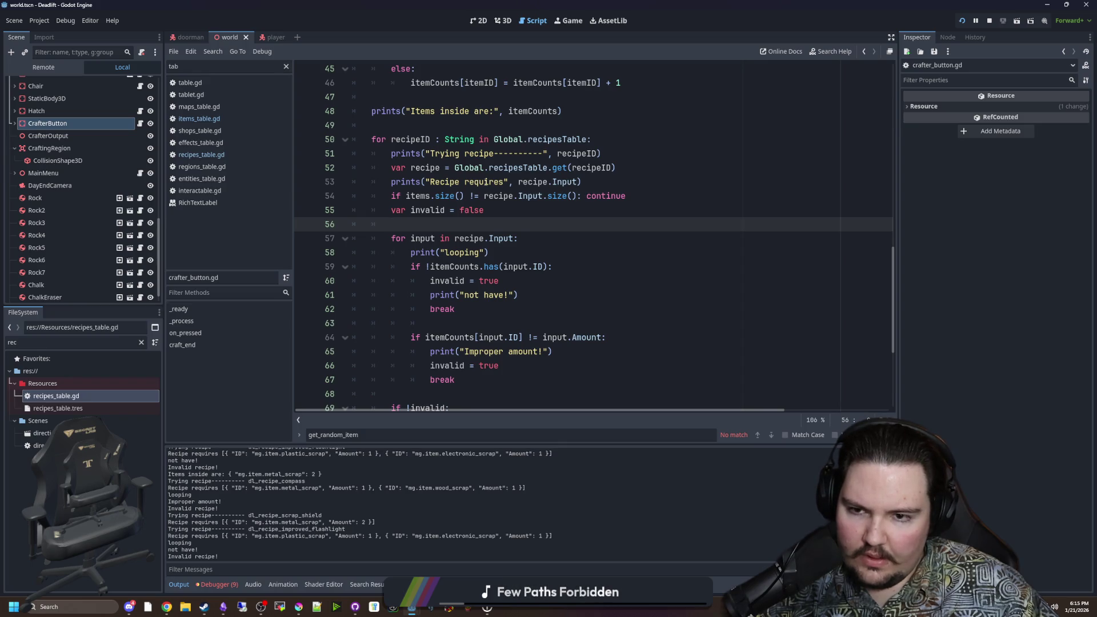
# Step: Insert print(recipe) above the input loop and save
pyautogui.doubleClick(502, 182)
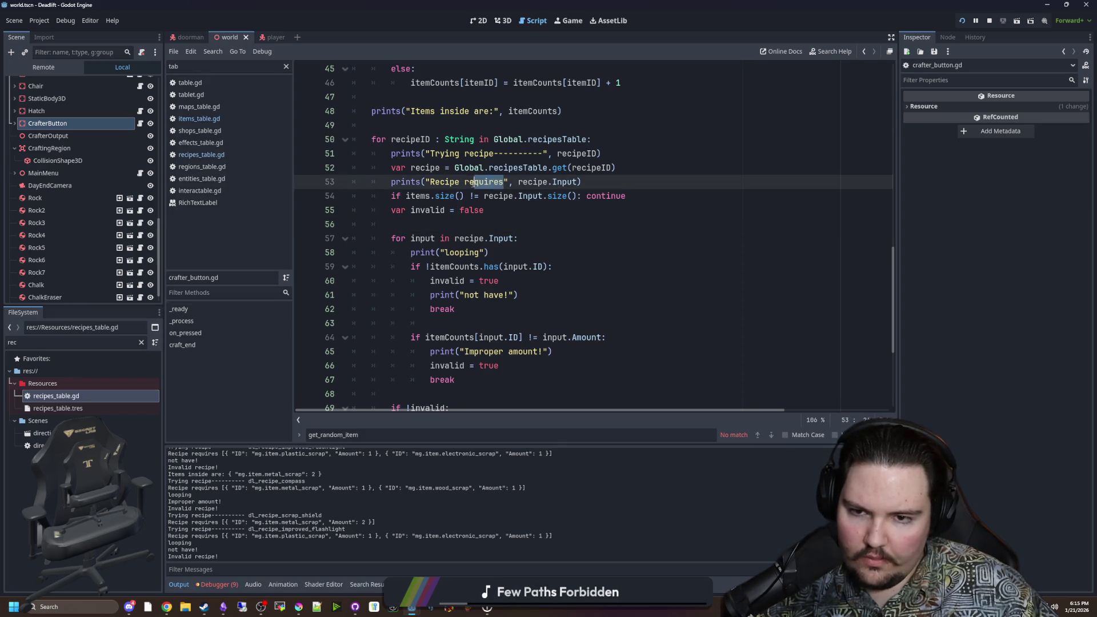
pyautogui.click(475, 223)
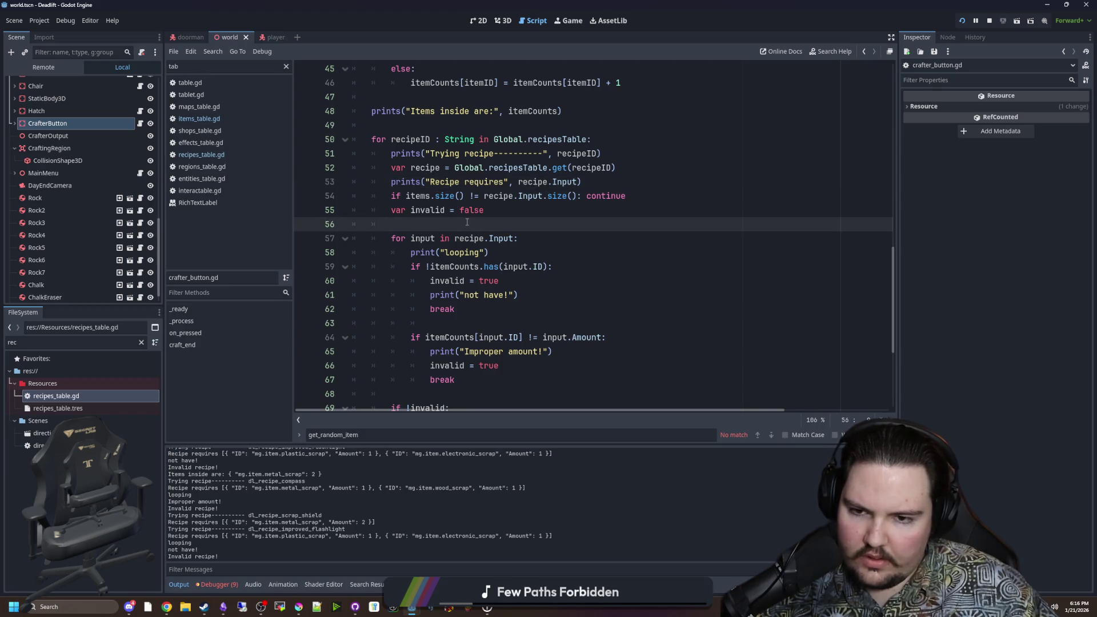
pyautogui.press('Return')
pyautogui.press('Return')
pyautogui.press('Up')
pyautogui.write('(recipe)')
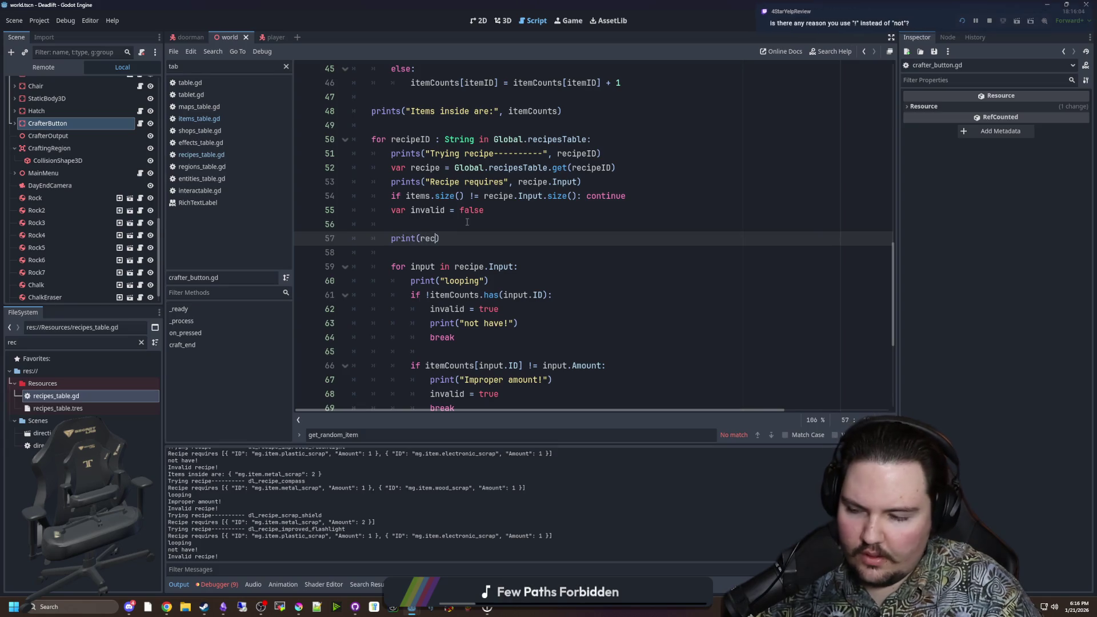
pyautogui.press('Up')
pyautogui.hotkey('ctrl', 's')
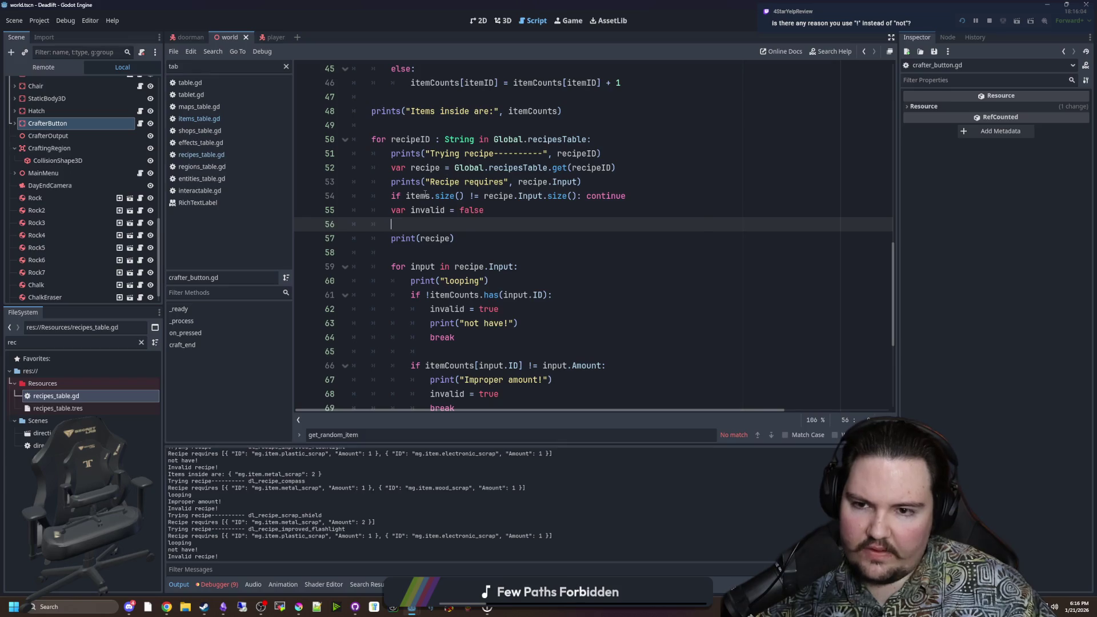
# Step: Replace items.size() with itemCounts.size() in line 54's size check and save
pyautogui.moveTo(425, 195)
pyautogui.scroll(2, 425, 195)
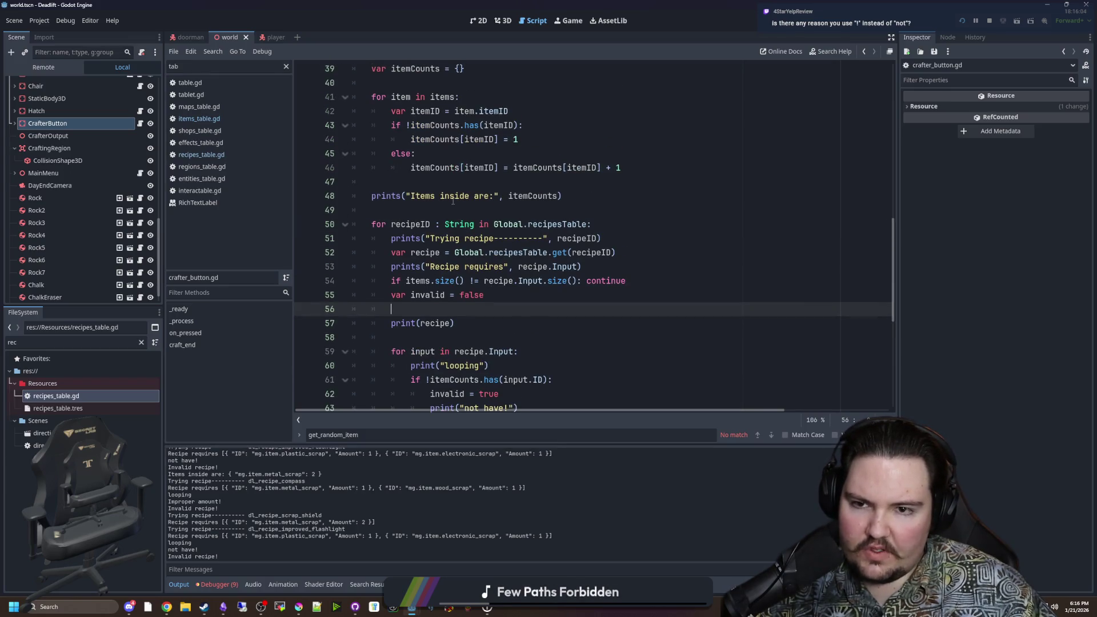
pyautogui.scroll(1, 452, 201)
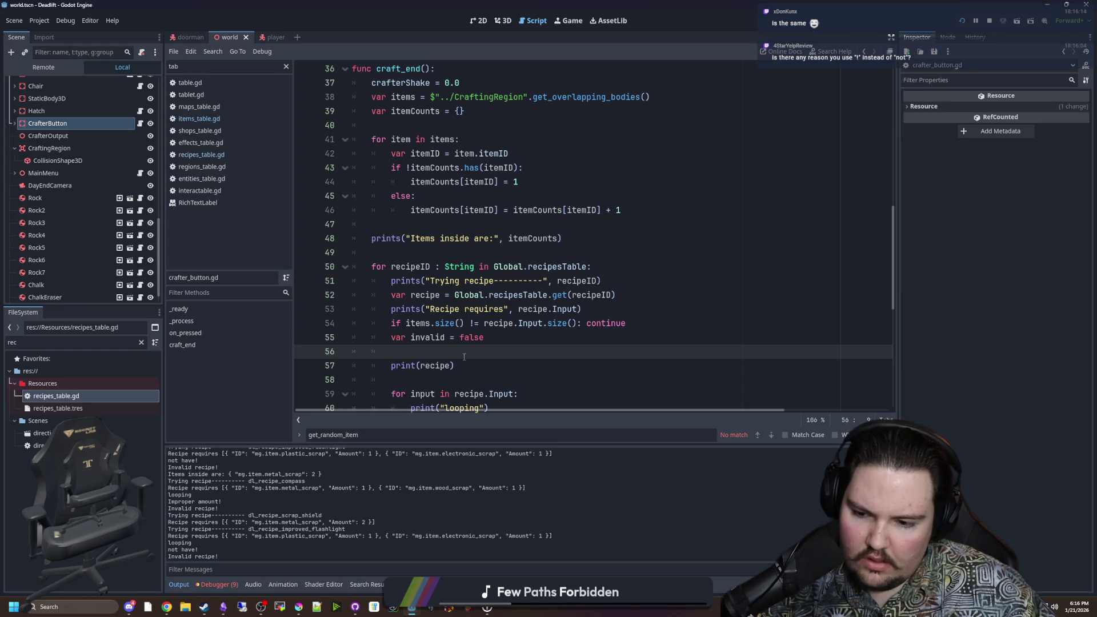
pyautogui.doubleClick(418, 323)
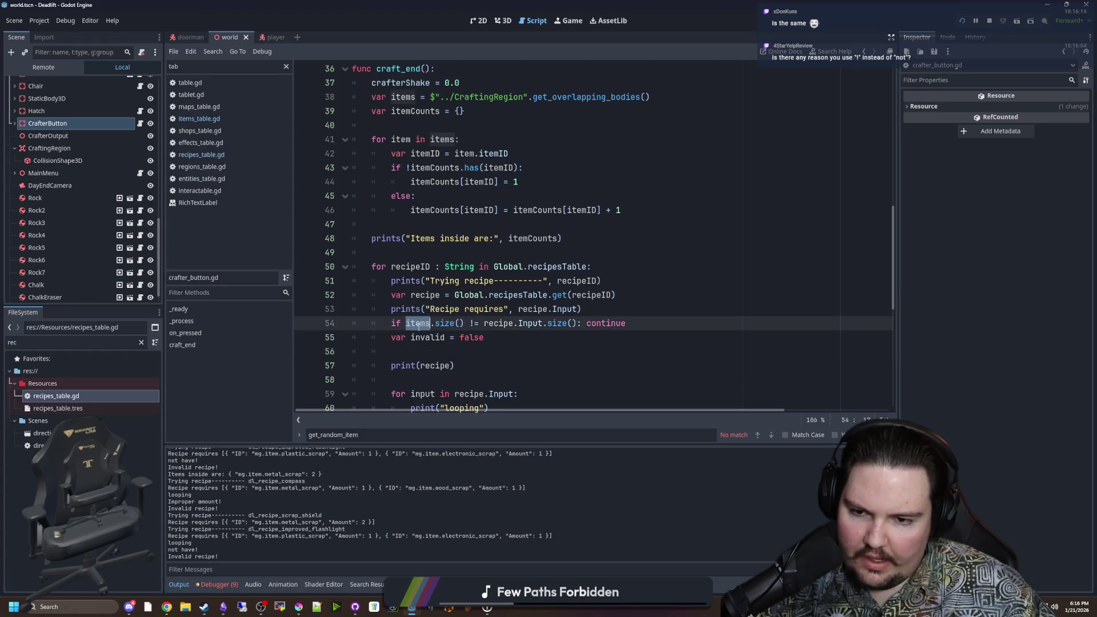
pyautogui.moveTo(418, 323)
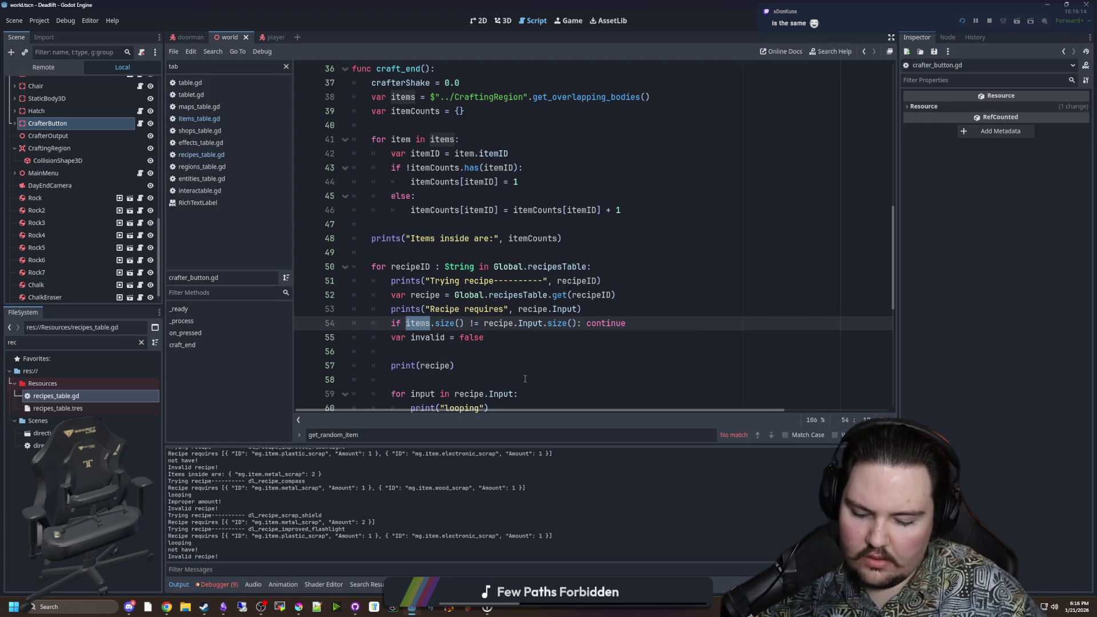
pyautogui.write('itemCounts')
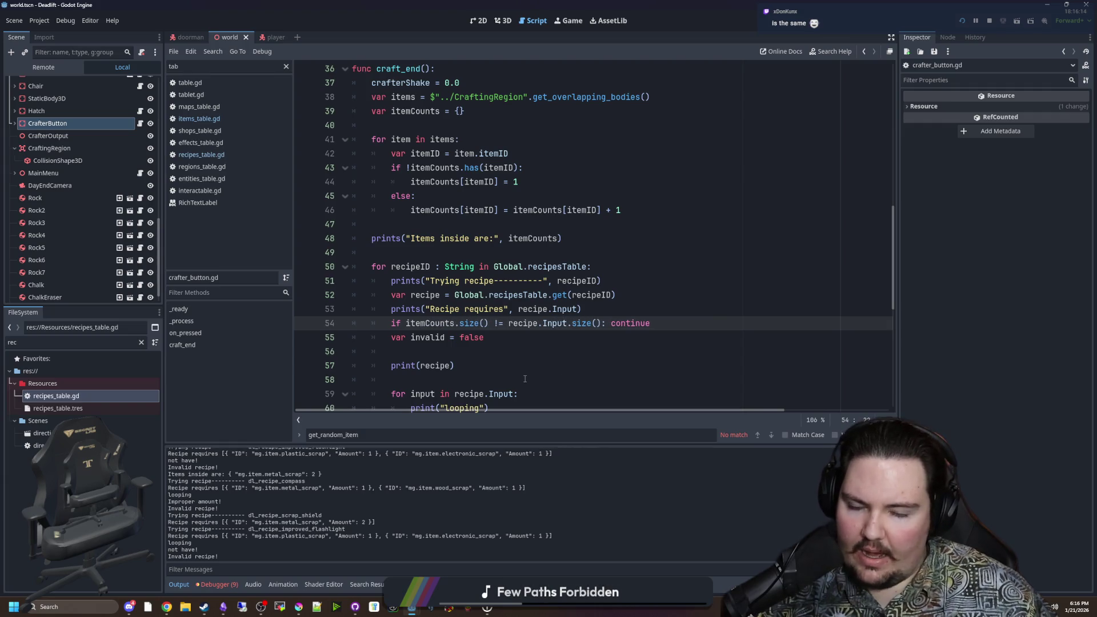
pyautogui.click(564, 339)
pyautogui.scroll(-1, 563, 339)
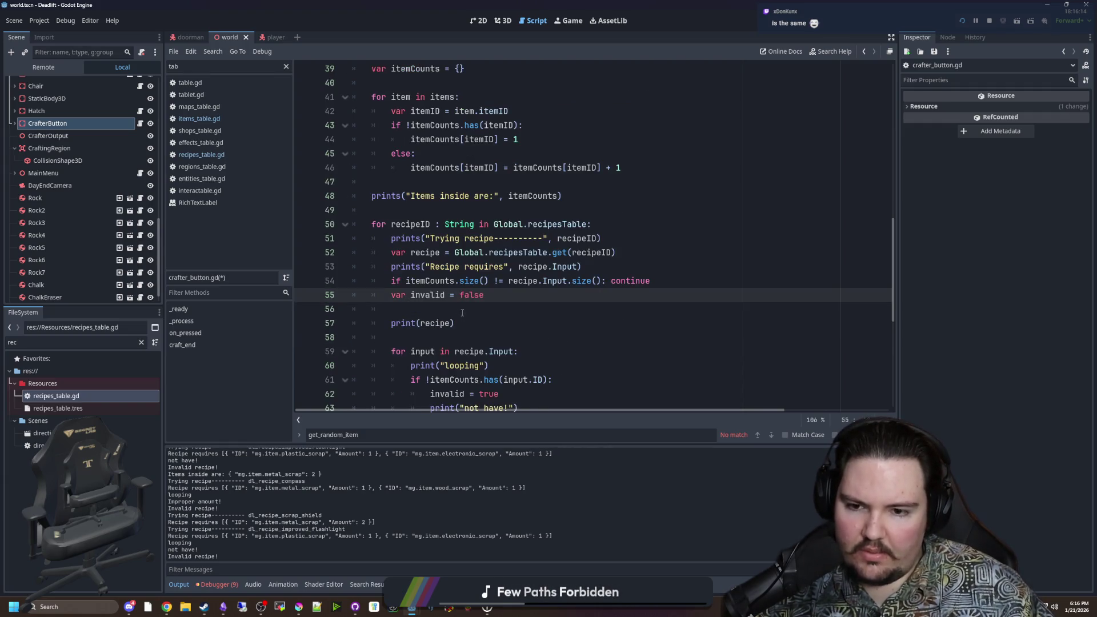
pyautogui.press('Down')
pyautogui.hotkey('ctrl', 's')
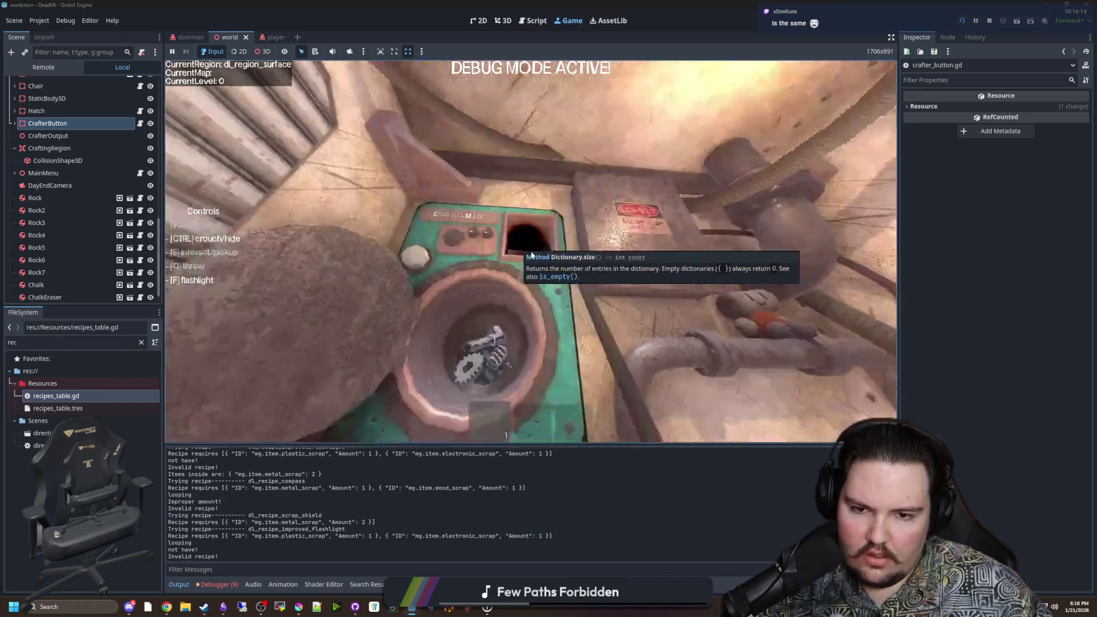
# Step: In the running game, use the crafter to make a scrap shield and pick it up
pyautogui.click(531, 255)
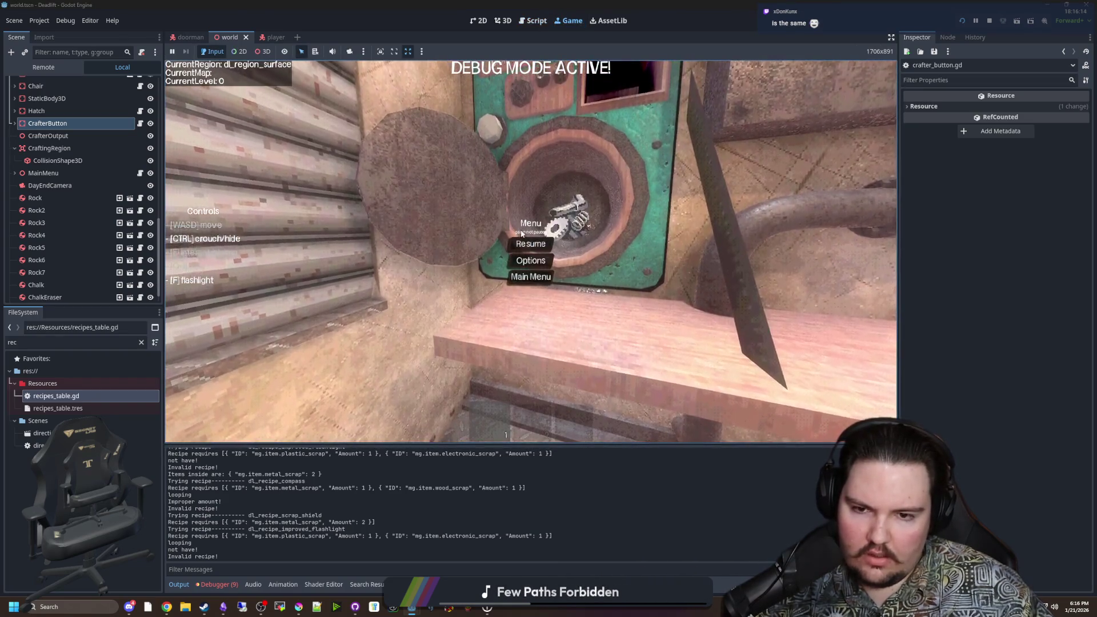
pyautogui.press('s')
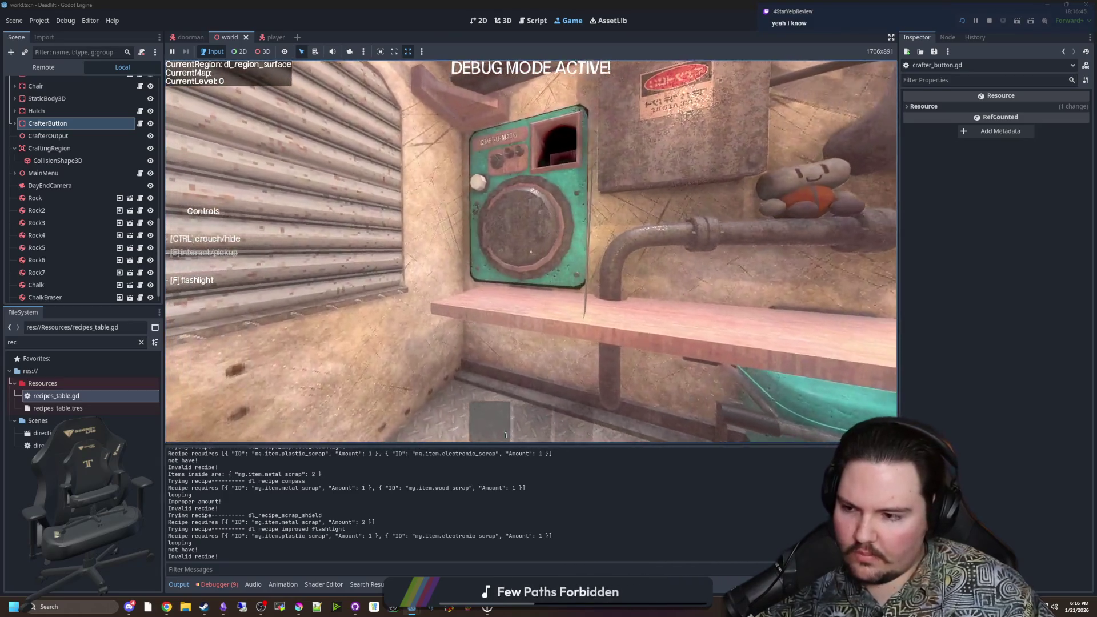
pyautogui.moveTo(531, 252)
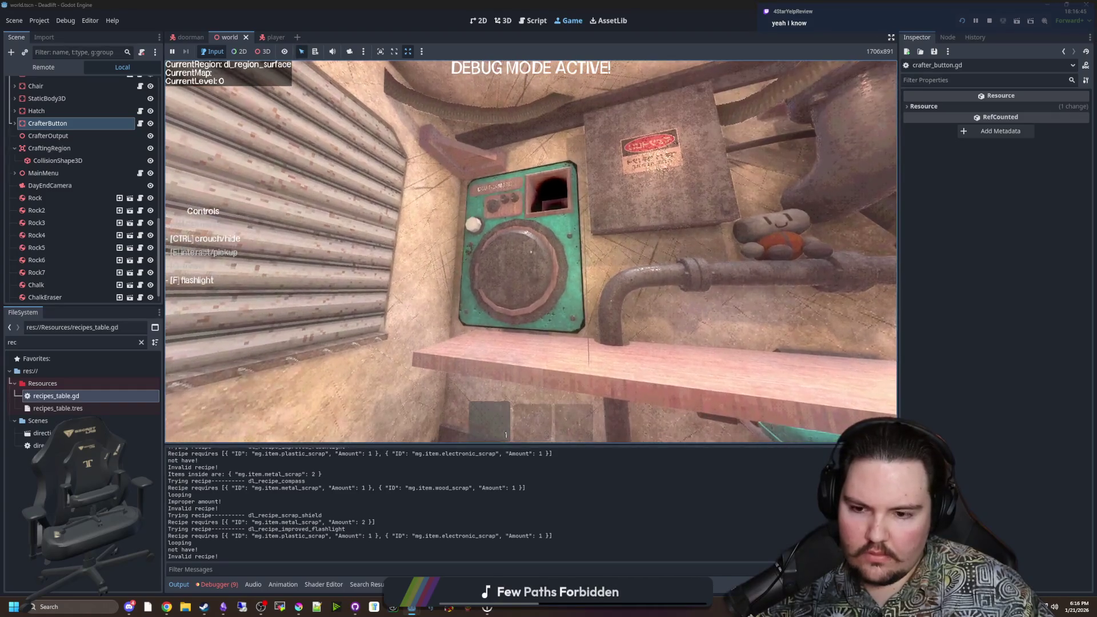
pyautogui.press('e')
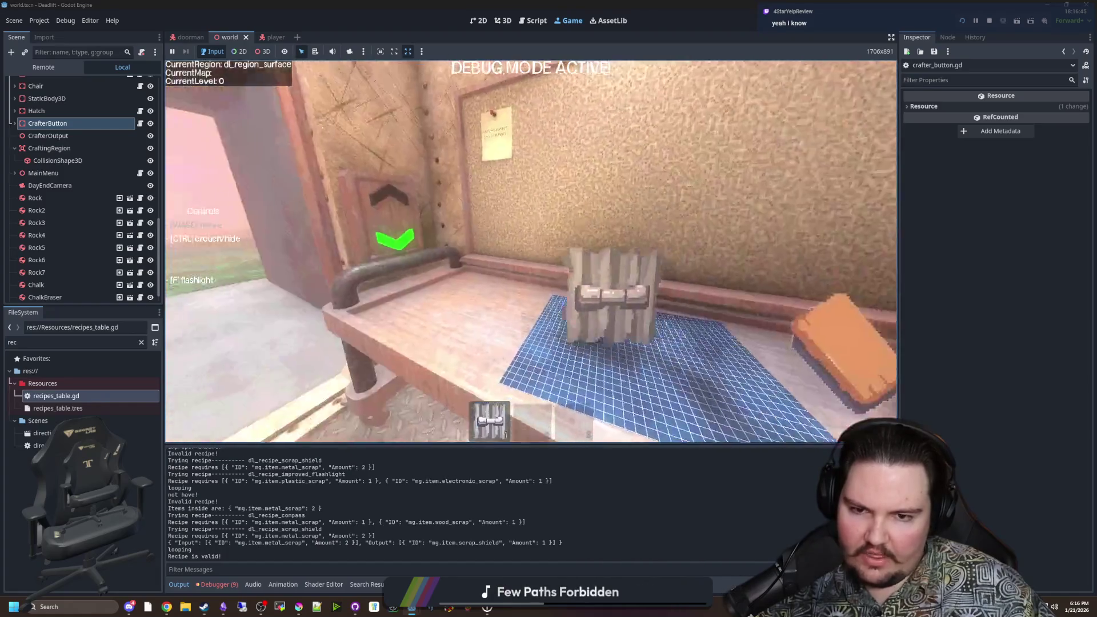
pyautogui.press('e')
# Step: Walk outside, throw the shield with Q, then pause and return to crafter_button.gd
pyautogui.press('w')
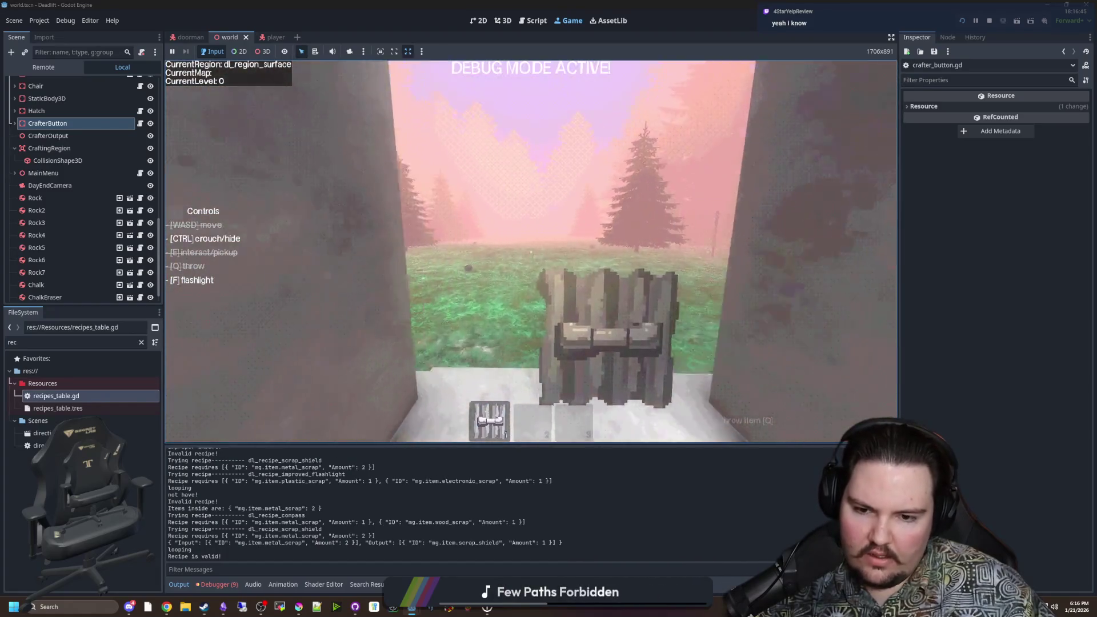
pyautogui.press('w')
pyautogui.press('q')
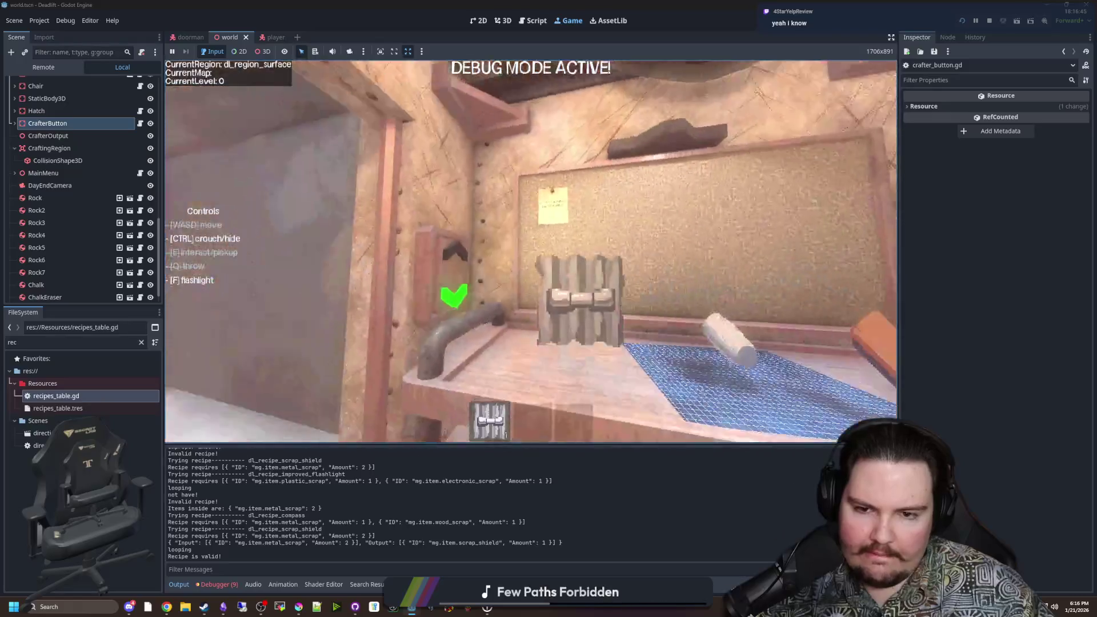
pyautogui.press('Escape')
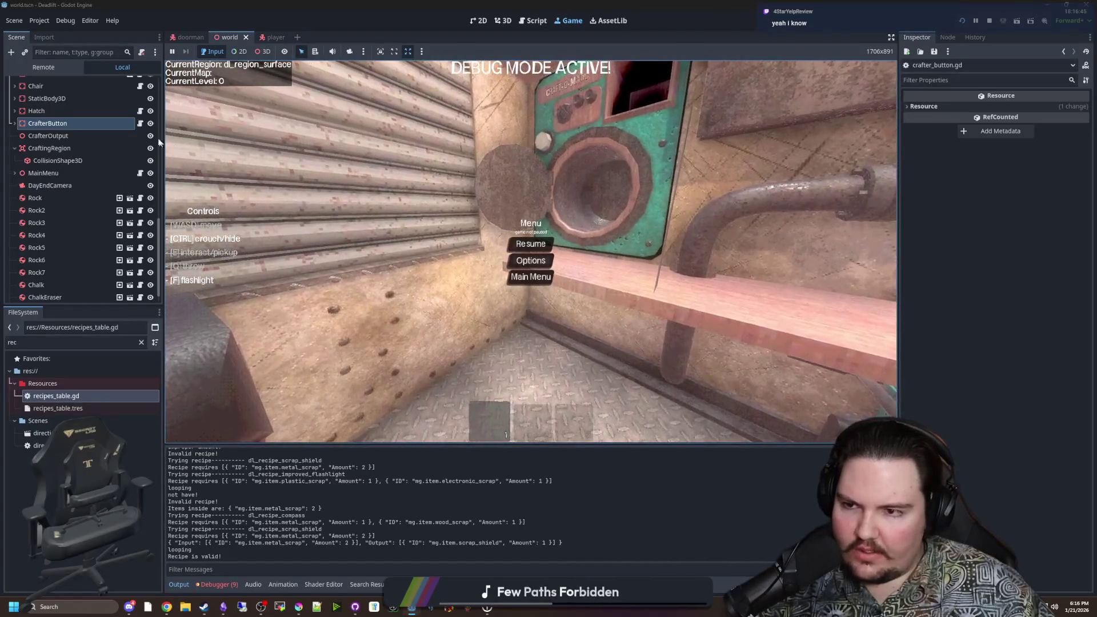
pyautogui.press('F8')
pyautogui.click(505, 299)
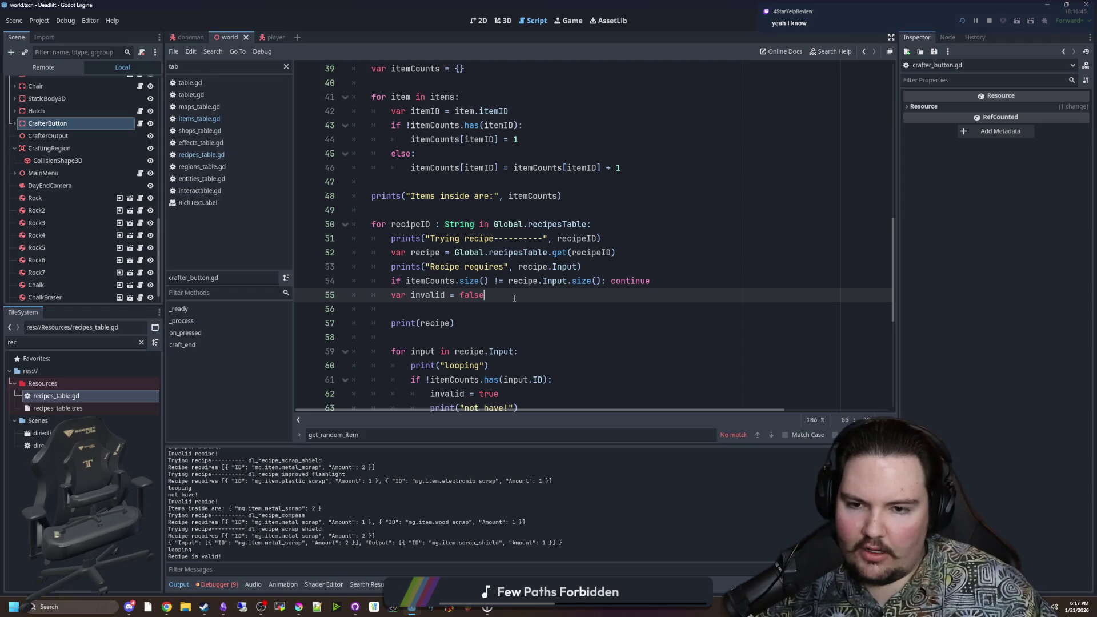
# Step: Inspect line 54's recipe.Input.size() versus itemCounts.size() check, then switch back to the Game view
pyautogui.moveTo(388, 278)
pyautogui.mouseDown()
pyautogui.moveTo(649, 281)
pyautogui.moveTo(445, 296)
pyautogui.moveTo(475, 281)
pyautogui.moveTo(602, 281)
pyautogui.mouseUp()
pyautogui.click(688, 286)
pyautogui.click(488, 280)
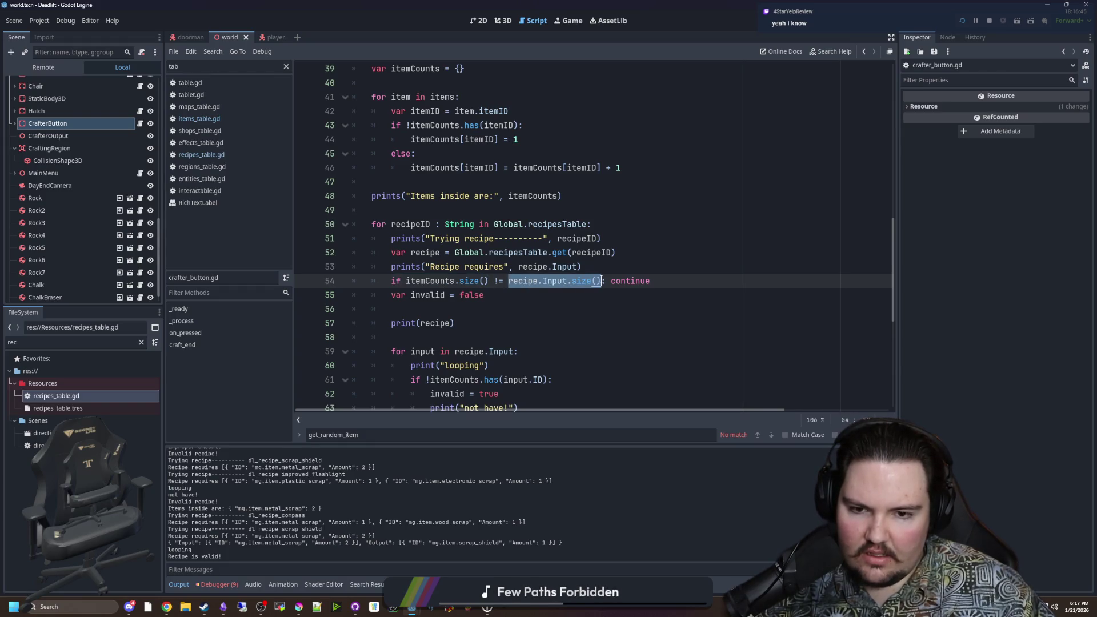
pyautogui.click(708, 283)
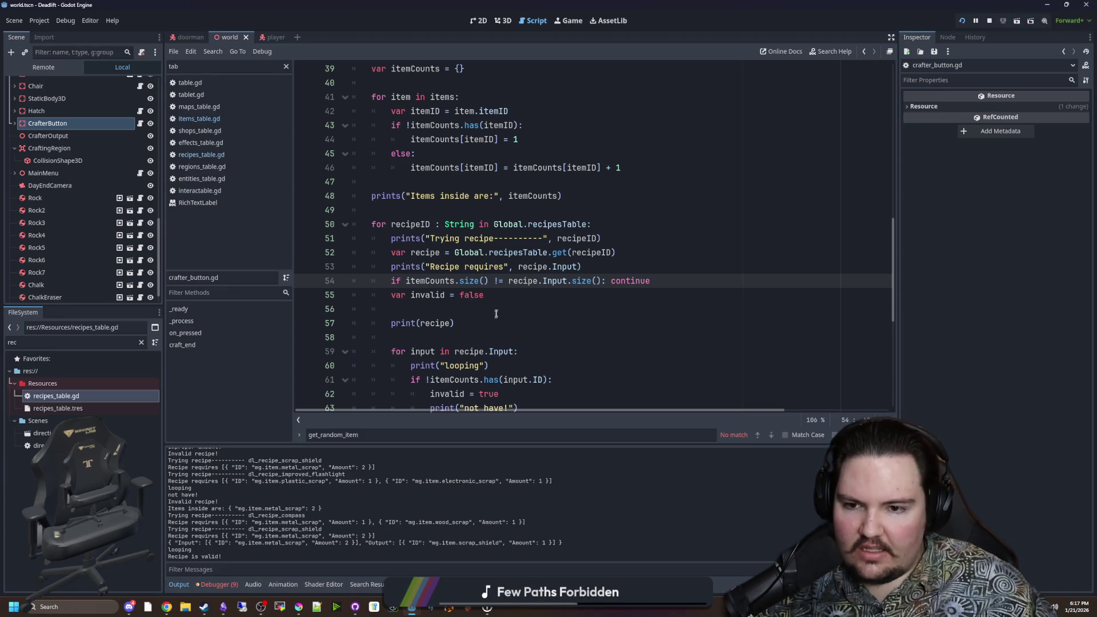
pyautogui.click(527, 297)
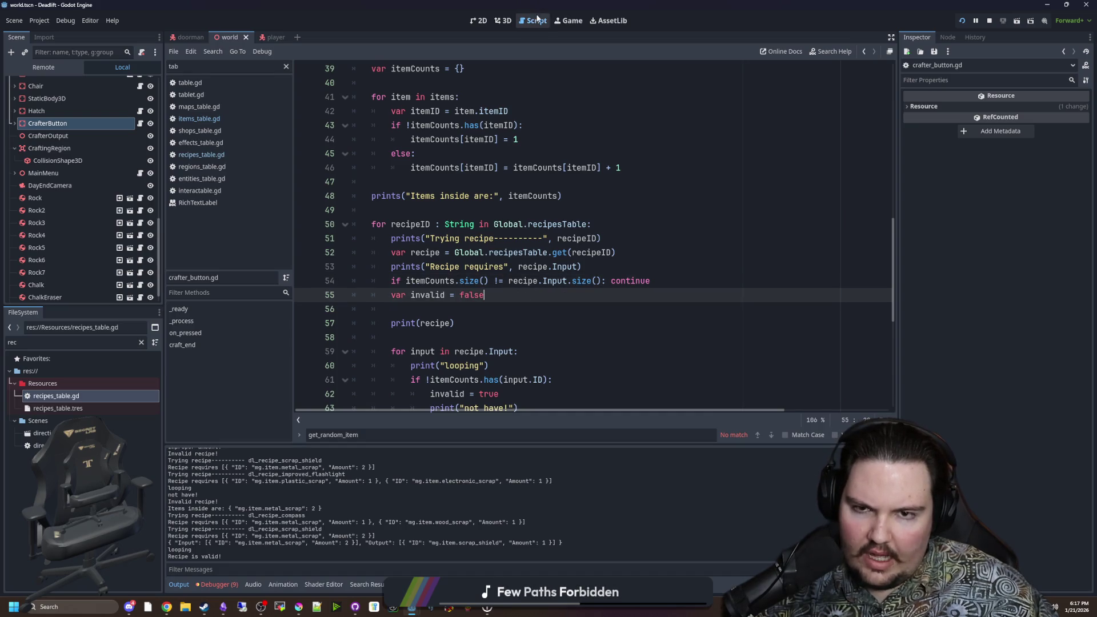
pyautogui.click(568, 20)
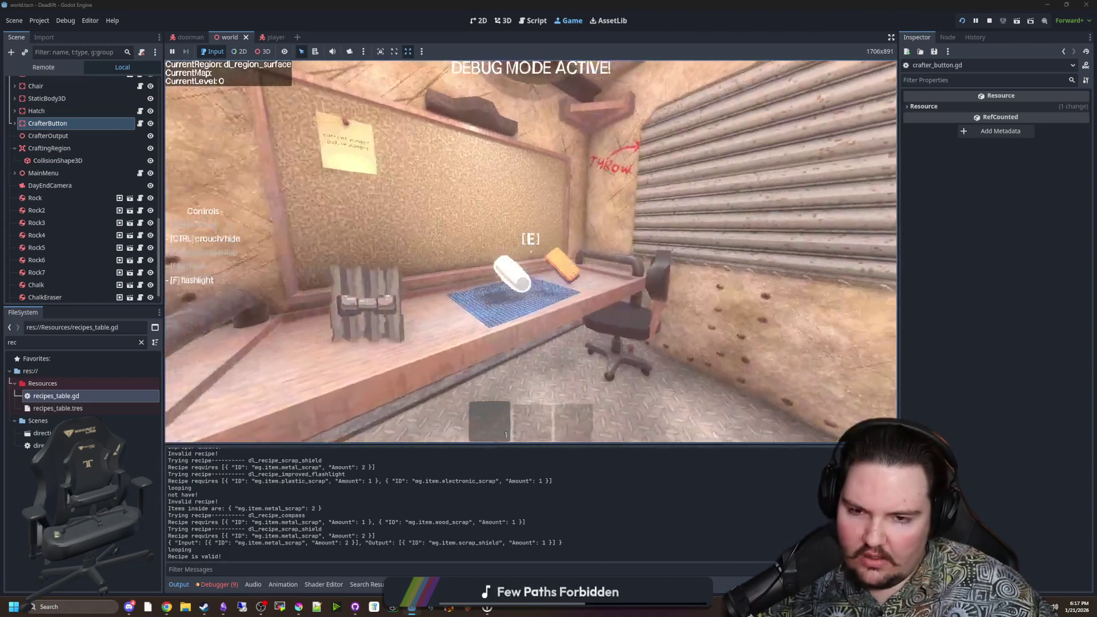
# Step: Spawn three metal scrap with /give metal_scrap in the console and run the crafter on them
pyautogui.press('`')
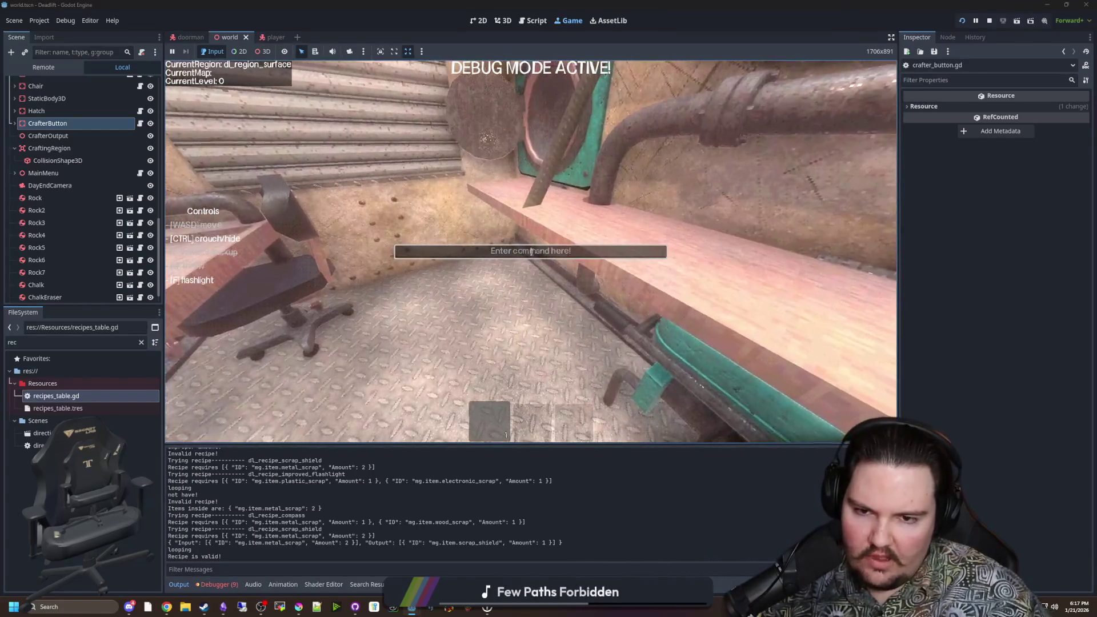
pyautogui.write('/give metal_scrap')
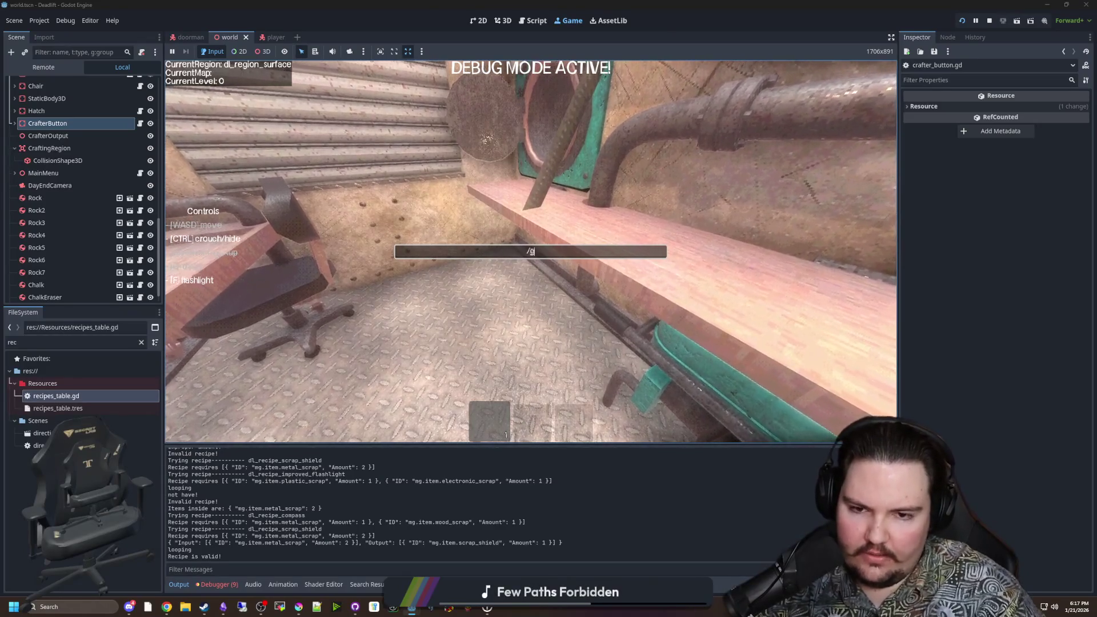
pyautogui.press('Return')
pyautogui.write('/give metal_scrap')
pyautogui.press('Return')
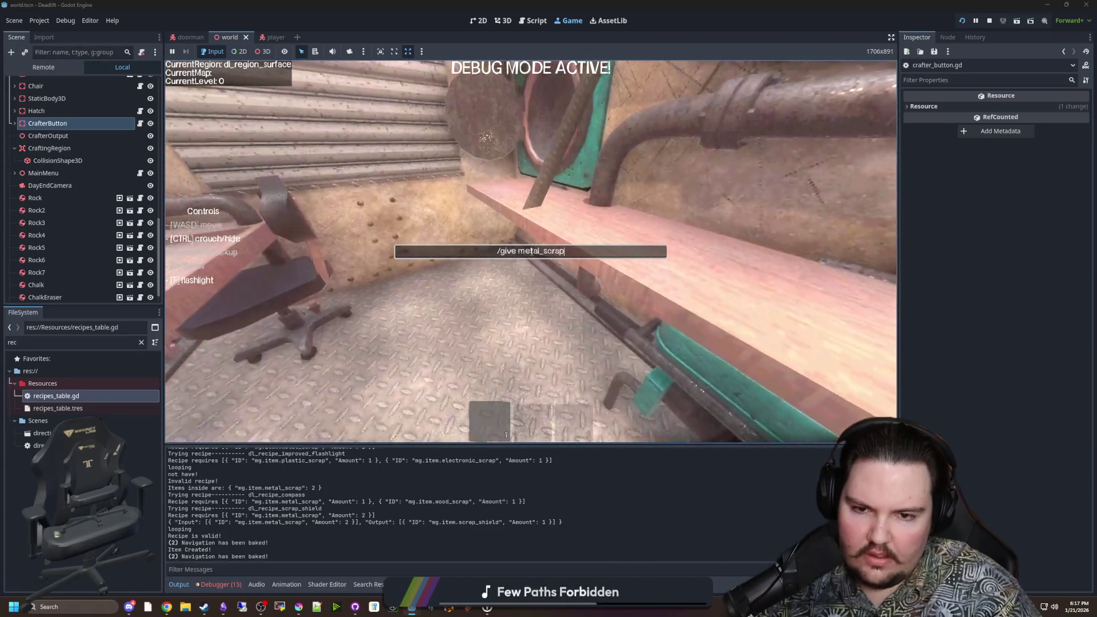
pyautogui.write('/give metal_scrap')
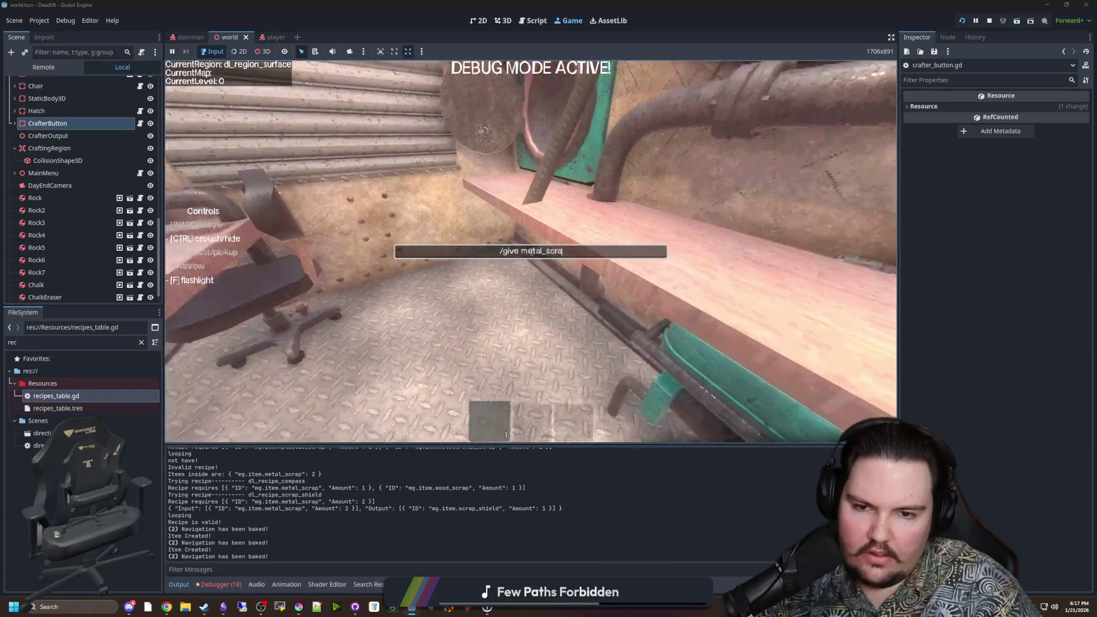
pyautogui.press('Return')
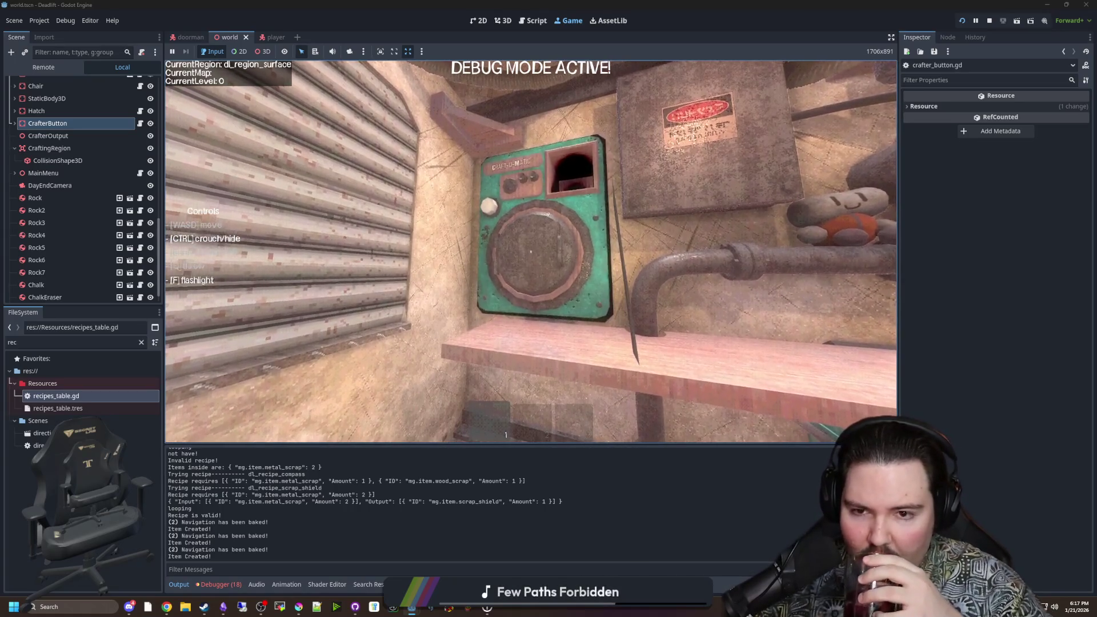
pyautogui.press('e')
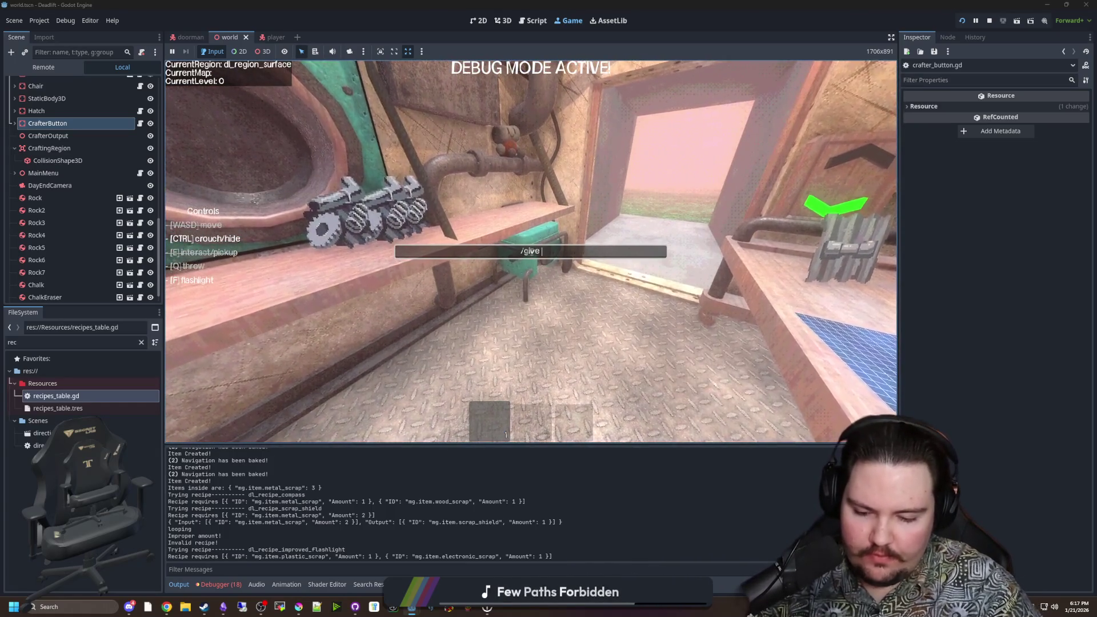
pyautogui.write('/give wood_')
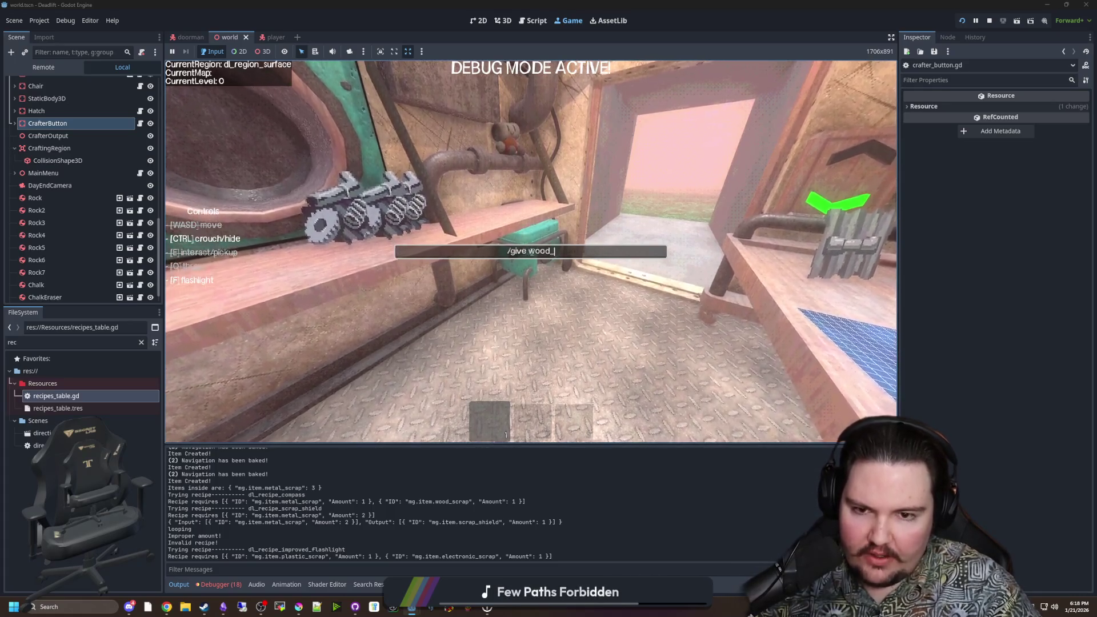
# Step: Spawn a wood scrap and run the crafter again on the wood-plus-metal mix
pyautogui.press('Return')
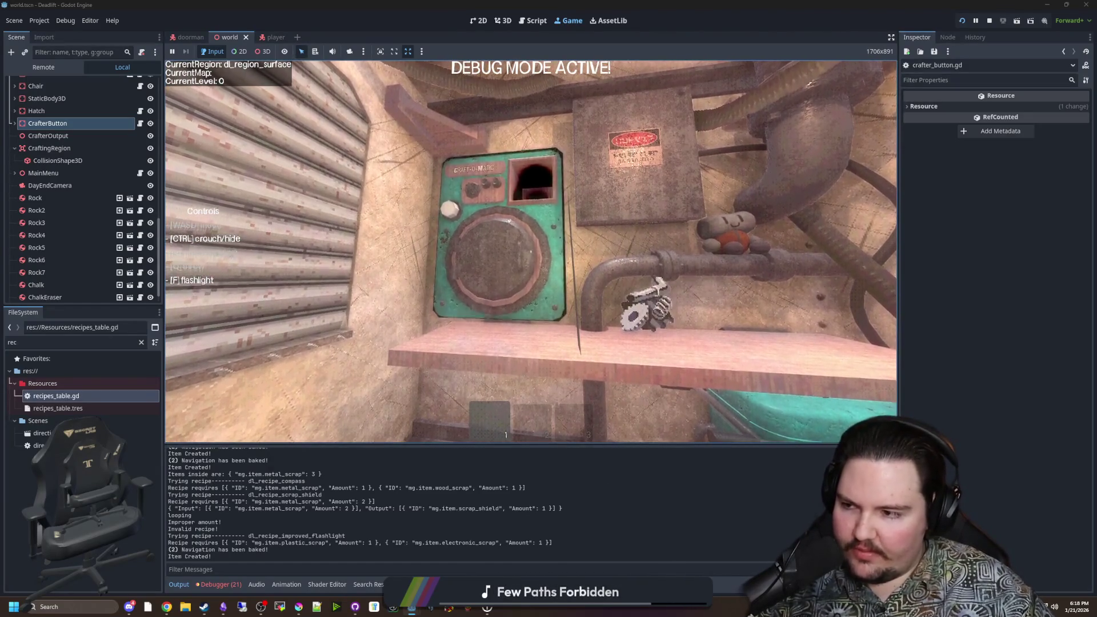
pyautogui.press('w')
pyautogui.press('e')
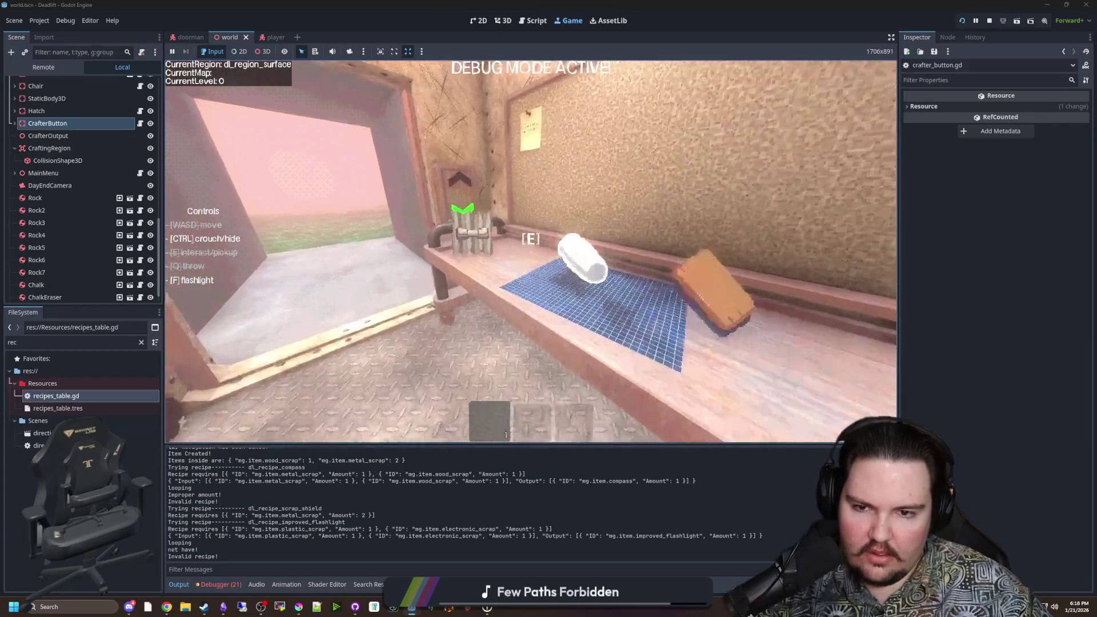
# Step: Pick up the scrap shield, carry it outside into the forest, and walk back in
pyautogui.press('w')
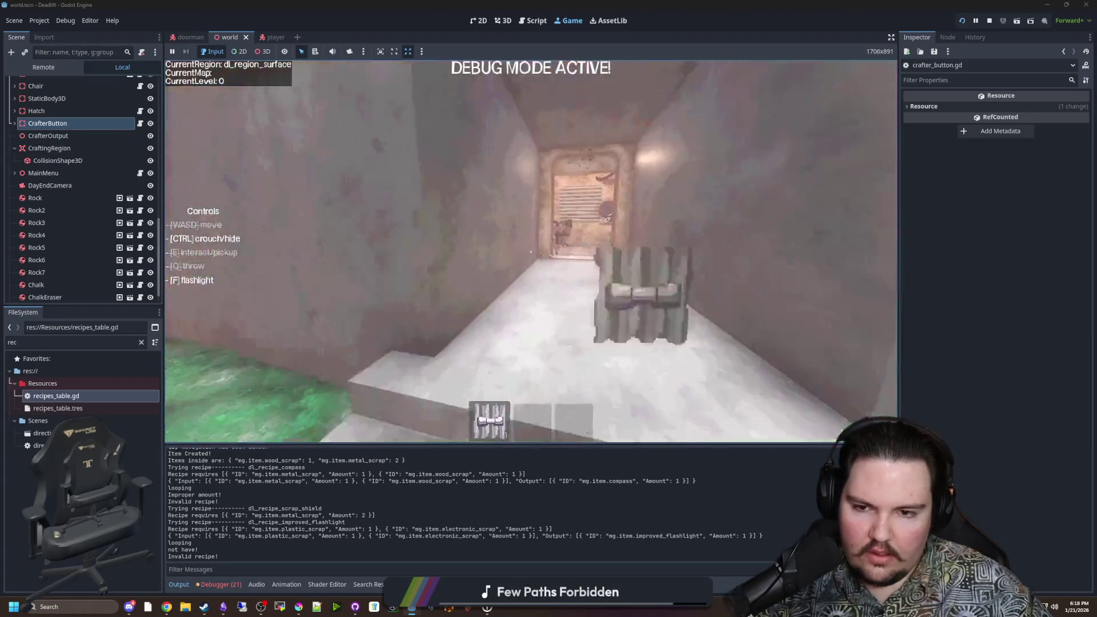
pyautogui.press('w')
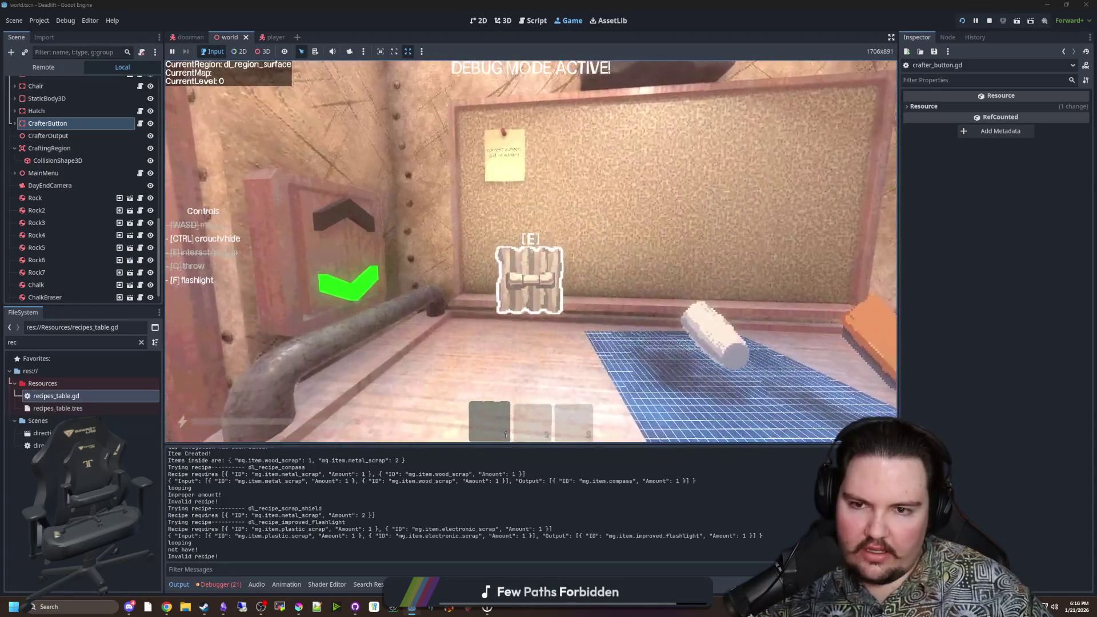
pyautogui.press('w')
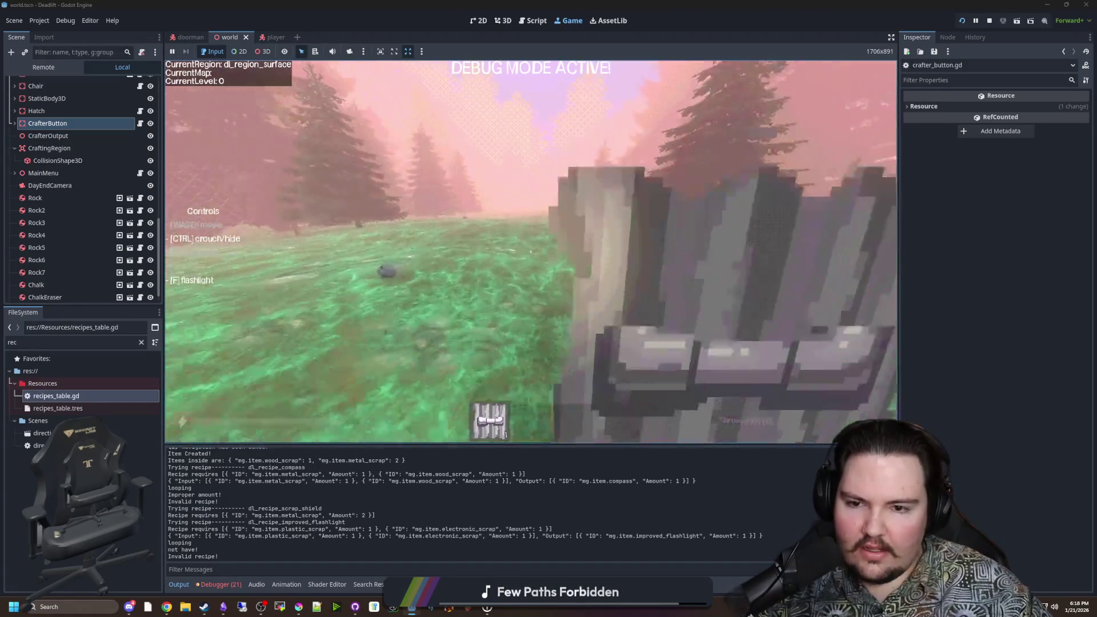
pyautogui.press('w')
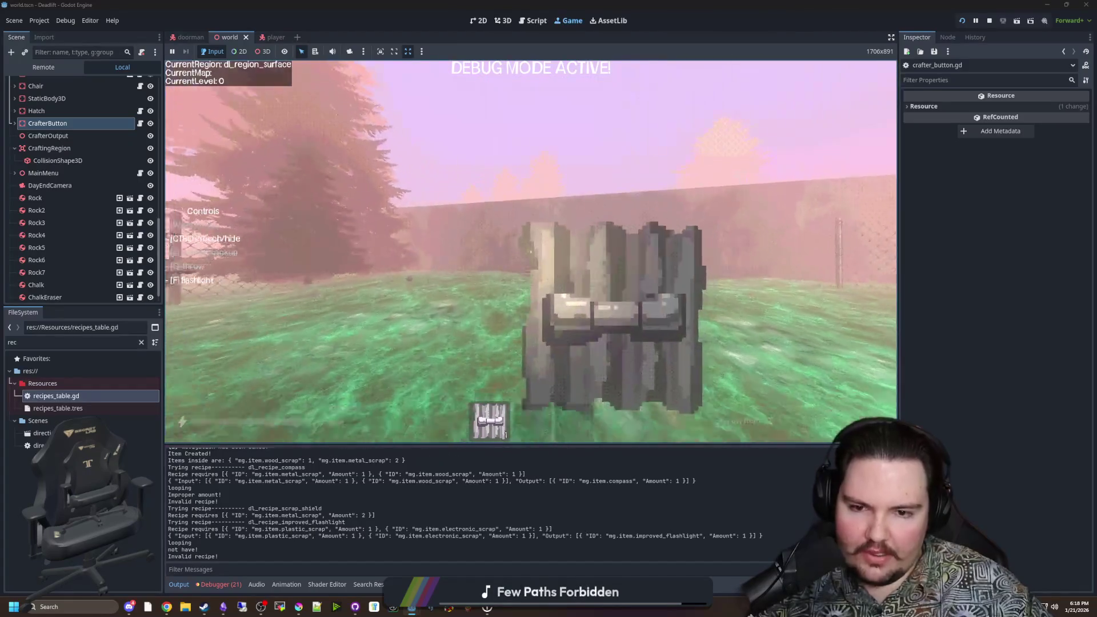
pyautogui.press('w')
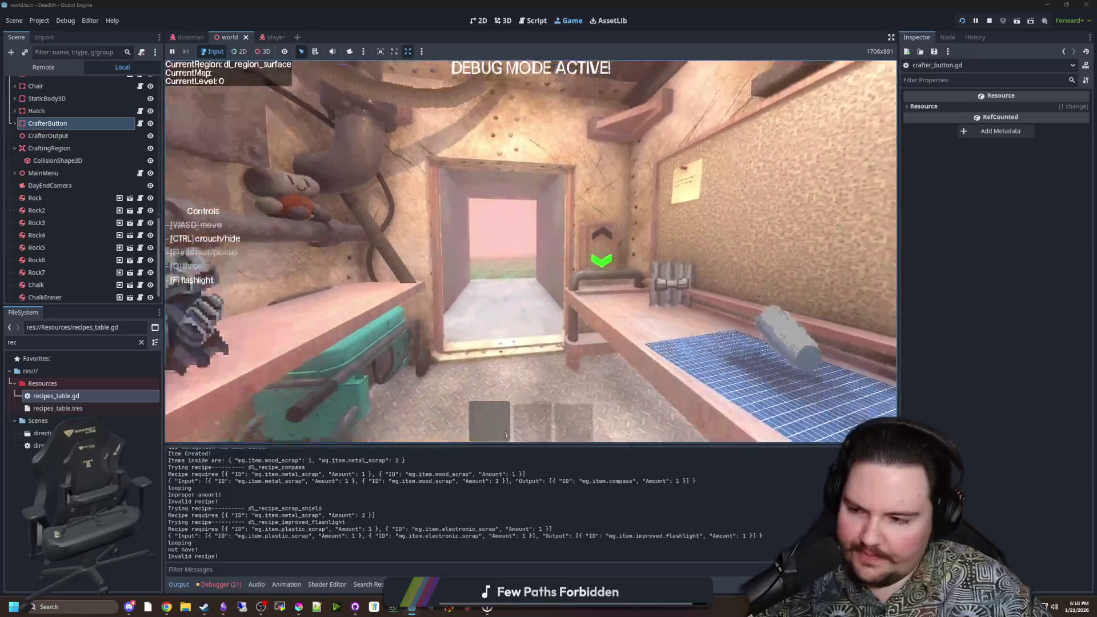
# Step: Stop the running playtest and delete the empty line 56 in crafter_button.gd
pyautogui.press('Escape')
pyautogui.click(990, 21)
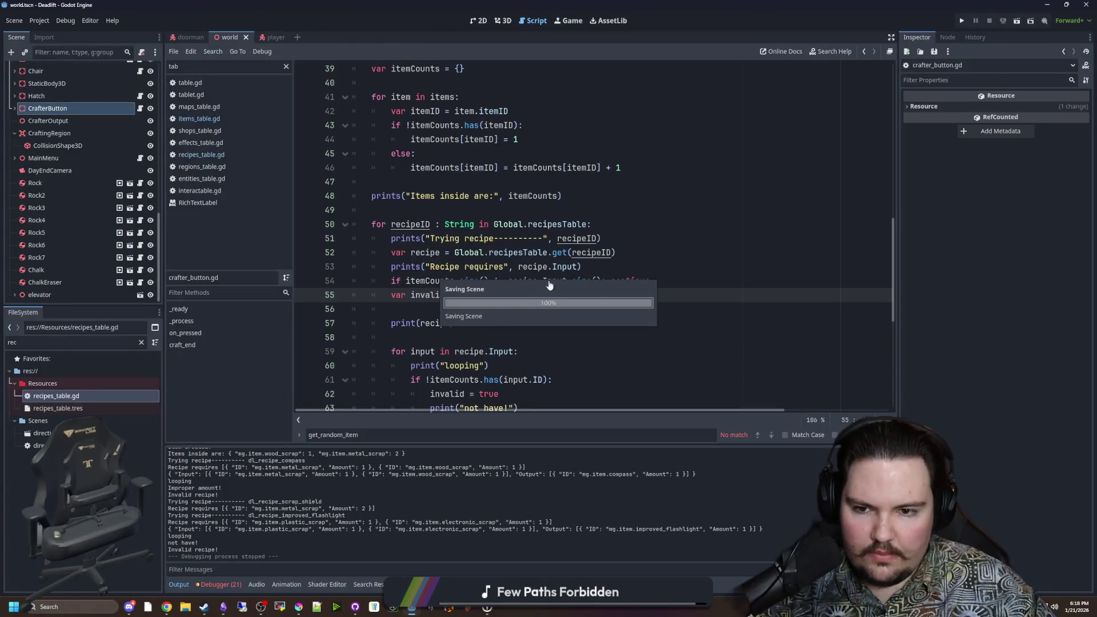
pyautogui.click(421, 309)
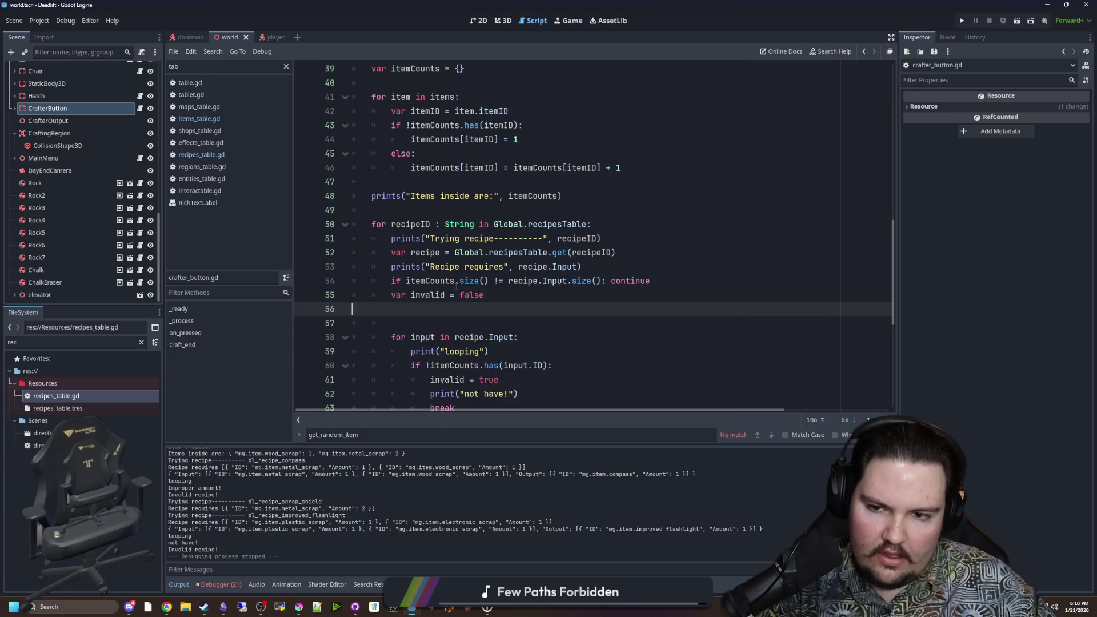
pyautogui.press('BackSpace')
# Step: Comment out the prints on lines 48, 51 and 53, and delete the print("looping") and print("not have!") lines
pyautogui.click(376, 238)
pyautogui.hotkey('ctrl', 'k')
pyautogui.click(376, 266)
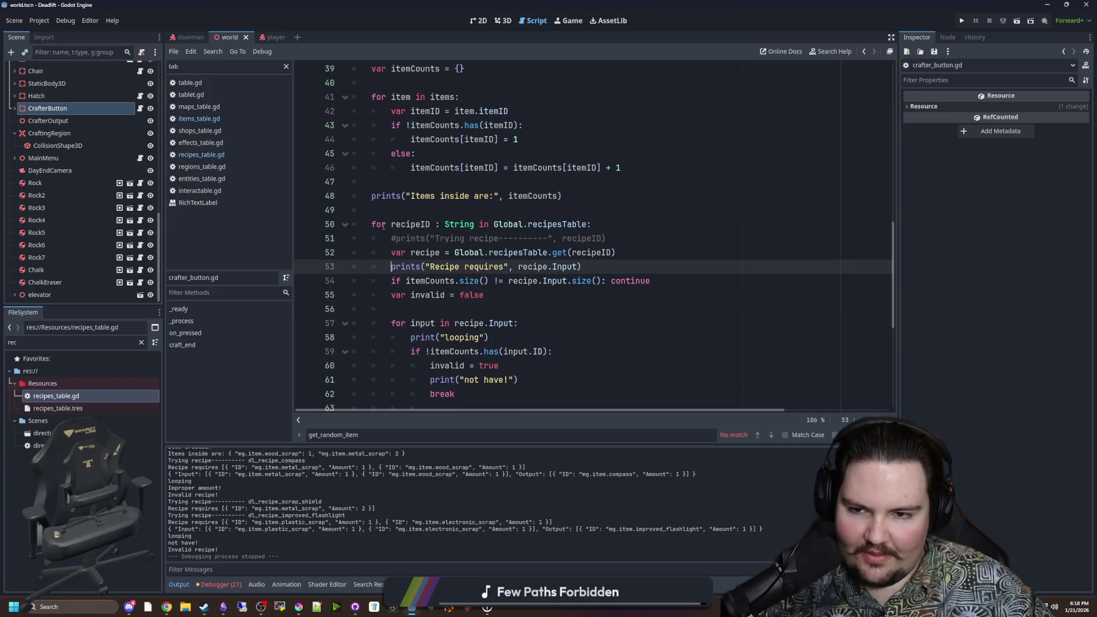
pyautogui.hotkey('ctrl', 'k')
pyautogui.click(373, 196)
pyautogui.hotkey('ctrl', 'k')
pyautogui.click(403, 337)
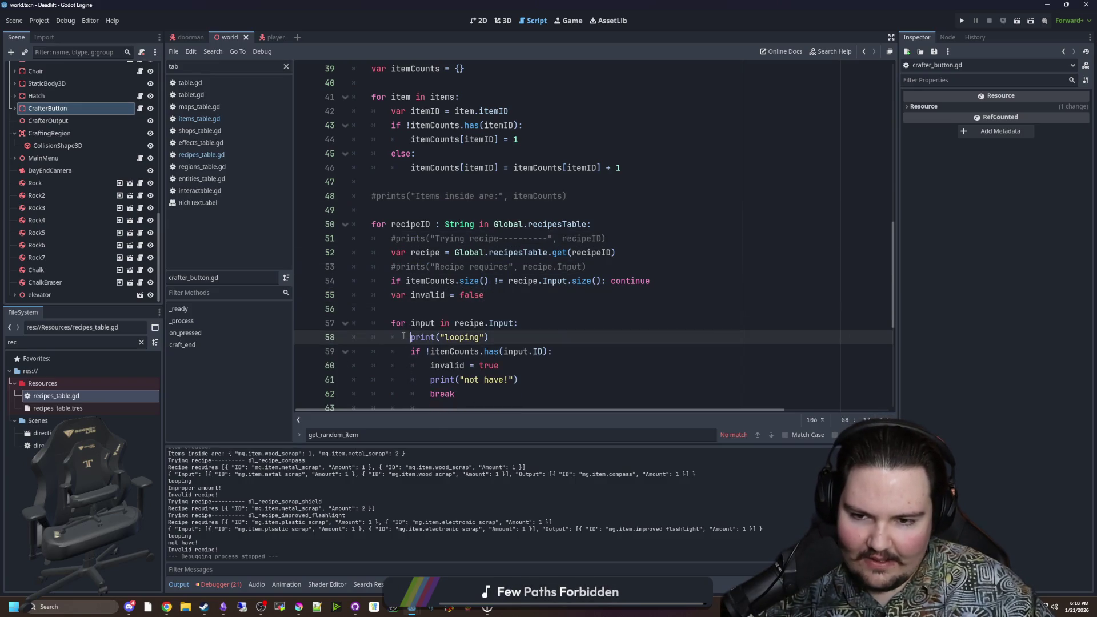
pyautogui.moveTo(510, 341); pyautogui.dragTo(352, 337)
pyautogui.press('BackSpace')
pyautogui.press('BackSpace')
pyautogui.moveTo(518, 365); pyautogui.dragTo(355, 361)
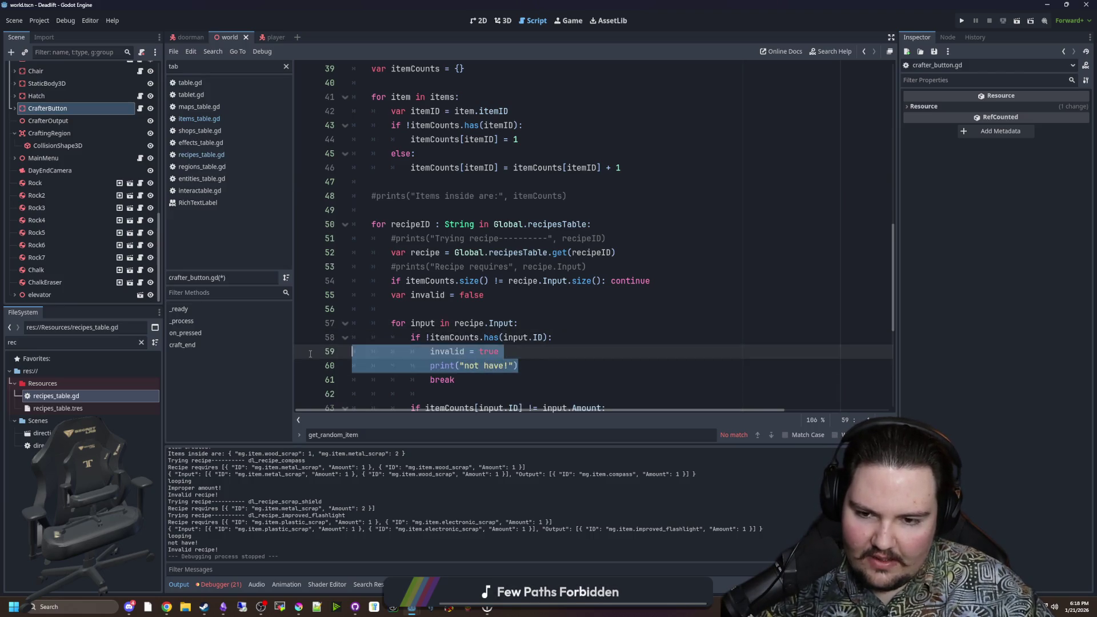
pyautogui.press('BackSpace')
pyautogui.press('BackSpace')
# Step: Comment out the 'Improper amount' and 'Recipe is valid' debug prints
pyautogui.scroll(-3, 576, 282)
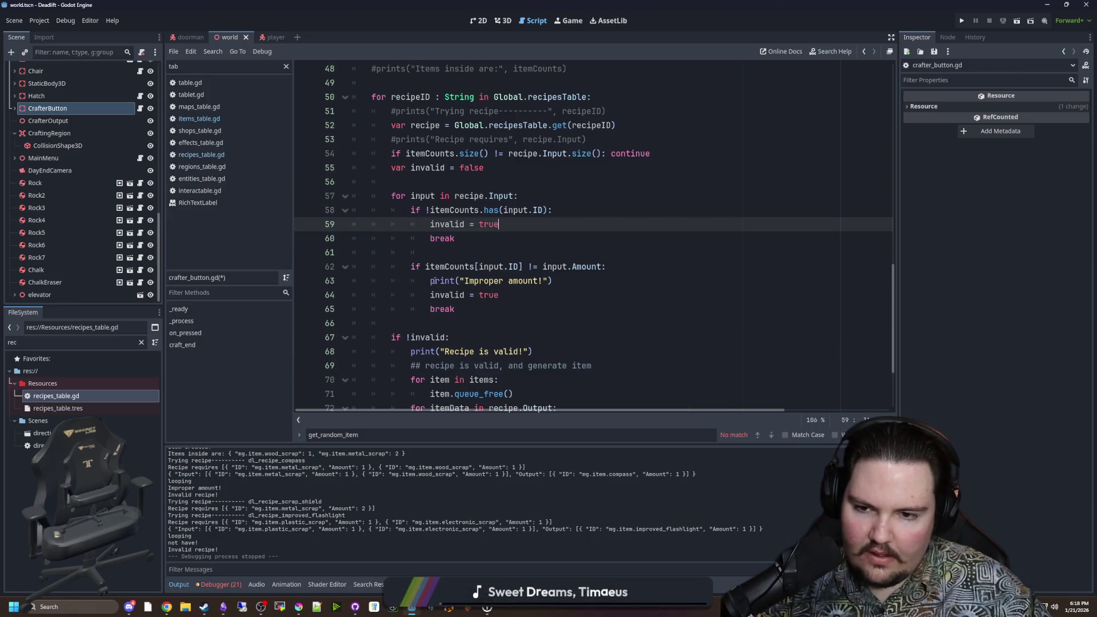
pyautogui.click(436, 280)
pyautogui.hotkey('ctrl', 'k')
pyautogui.click(427, 352)
pyautogui.hotkey('ctrl', 'k')
# Step: Review the end of the recipe check, including the Invalid recipe print and else branch
pyautogui.scroll(-3, 428, 355)
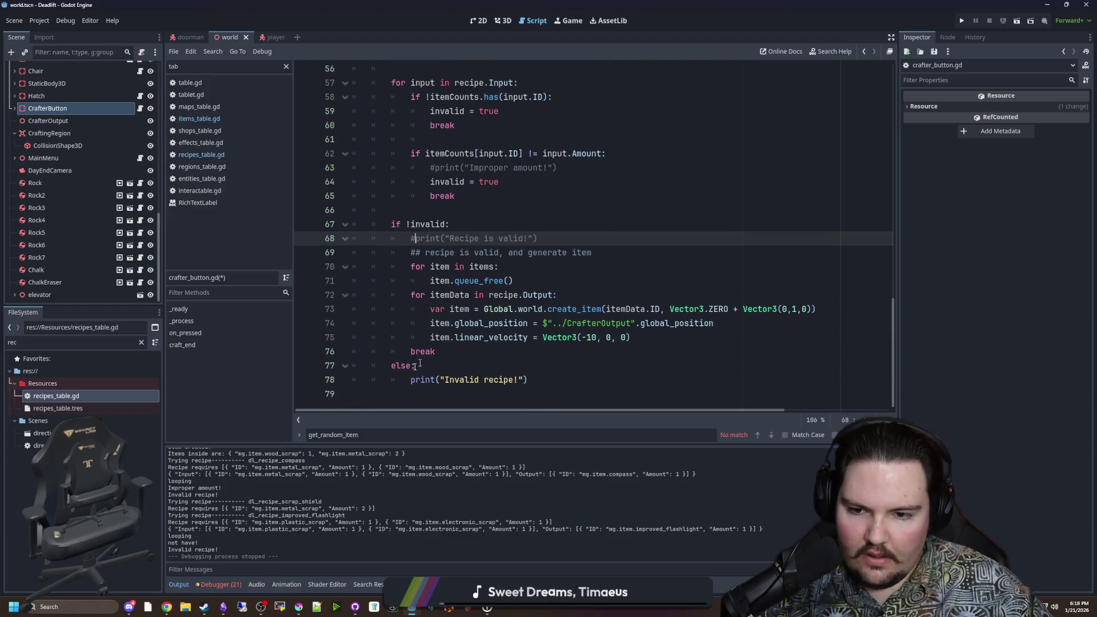
pyautogui.scroll(3, 430, 366)
pyautogui.scroll(-3, 434, 374)
pyautogui.click(437, 381)
pyautogui.click(451, 366)
pyautogui.scroll(4, 454, 360)
pyautogui.scroll(-4, 455, 360)
pyautogui.press('Down')
pyautogui.press('Up')
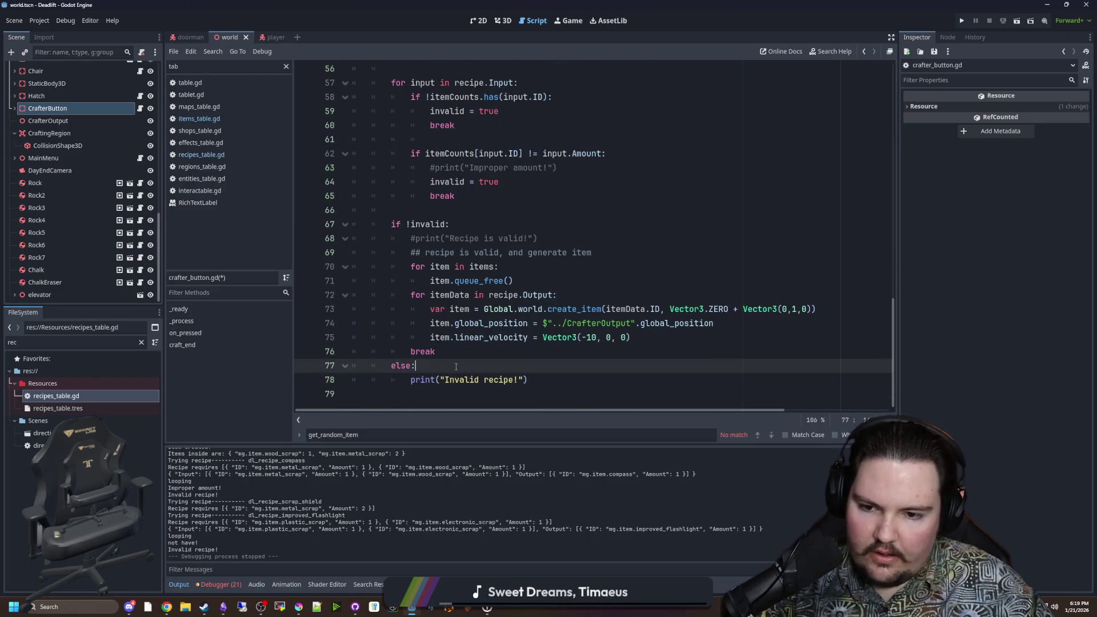
pyautogui.scroll(10, 456, 366)
# Step: Save crafter_button.gd and look over the itemCounts check in craft_end
pyautogui.click(448, 264)
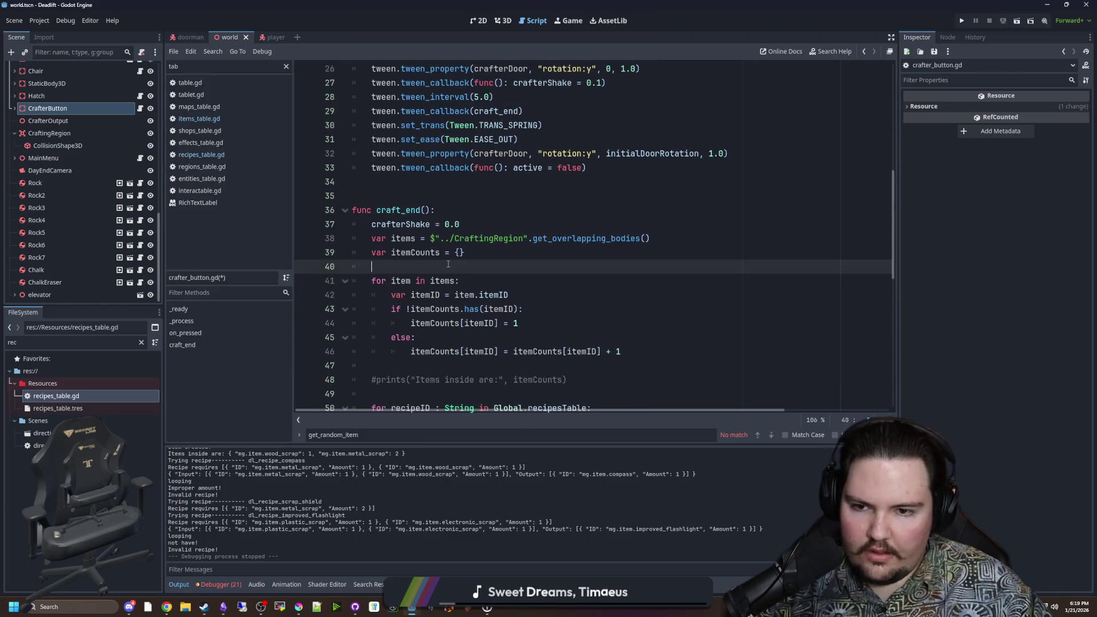
pyautogui.hotkey('ctrl', 's')
pyautogui.hotkey('ctrl', 's')
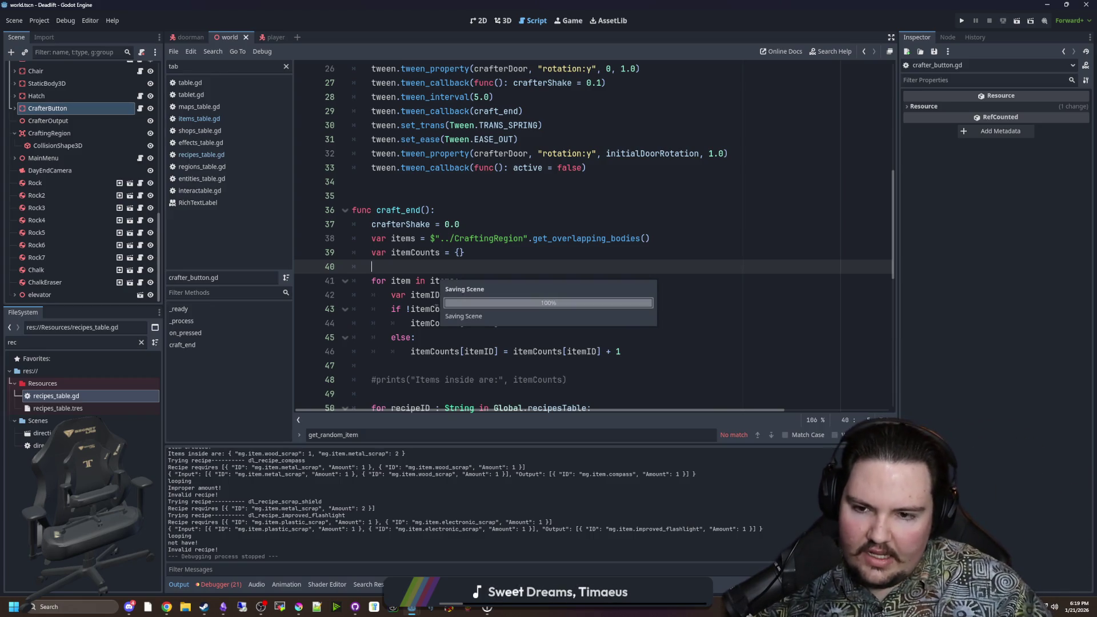
pyautogui.click(409, 309)
pyautogui.scroll(-8, 451, 313)
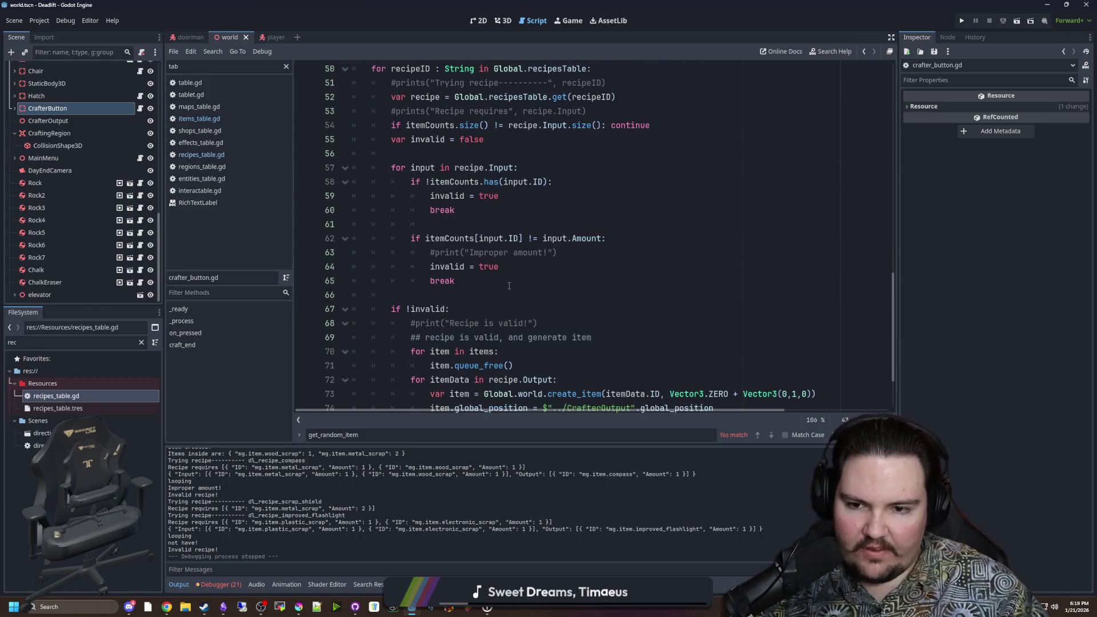
pyautogui.scroll(6, 509, 286)
pyautogui.click(418, 309)
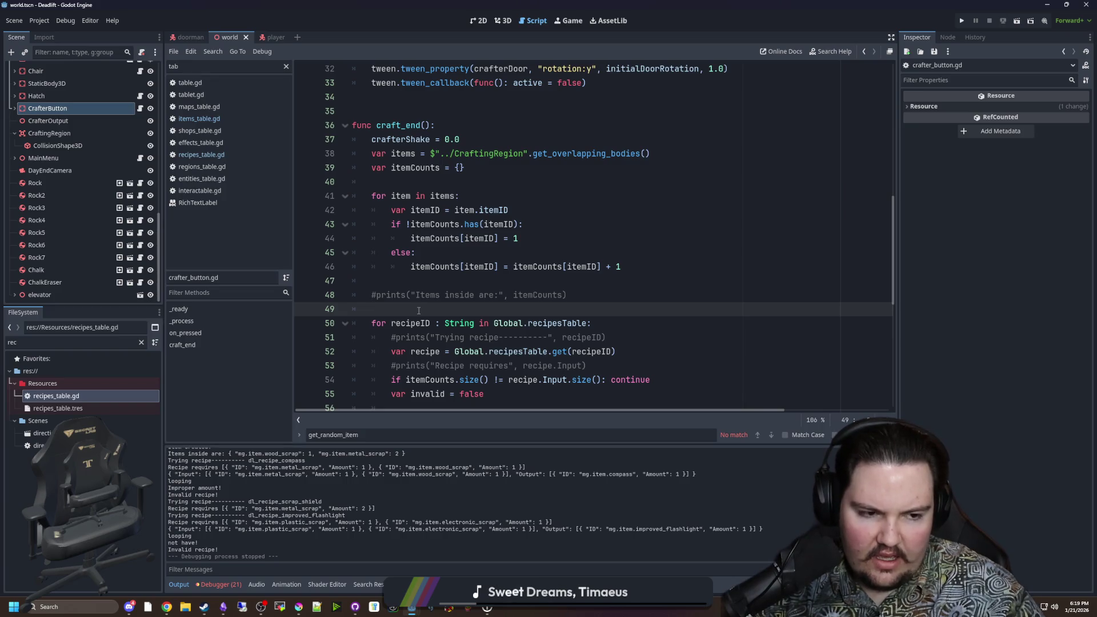
pyautogui.press('Return')
pyautogui.press('Return')
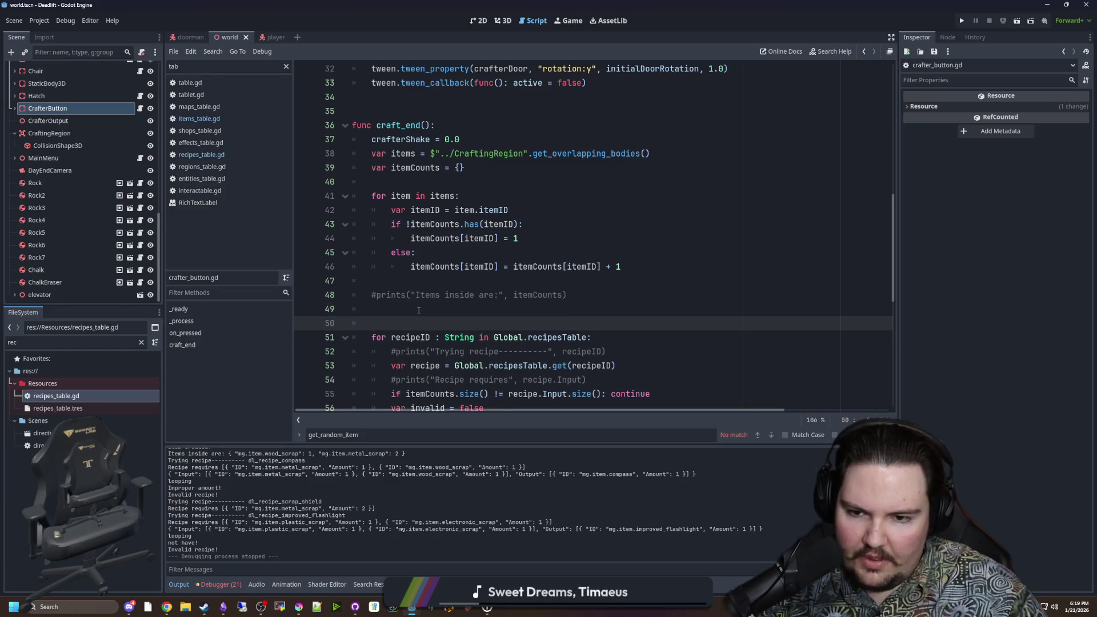
pyautogui.press('Up')
pyautogui.write('!')
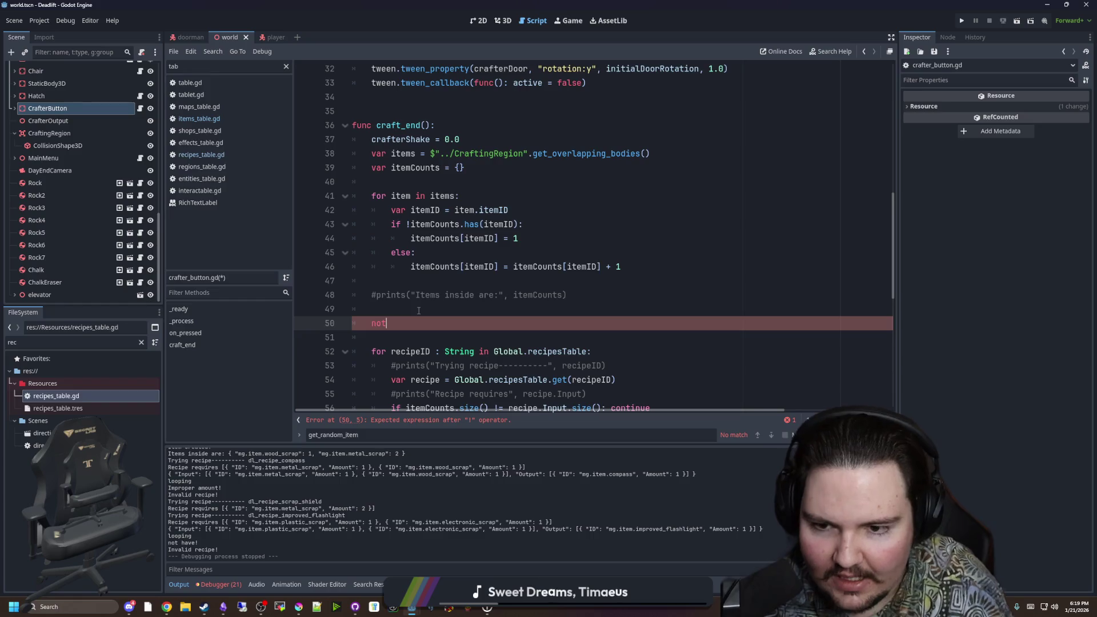
pyautogui.press('BackSpace')
pyautogui.press('BackSpace')
pyautogui.press('BackSpace')
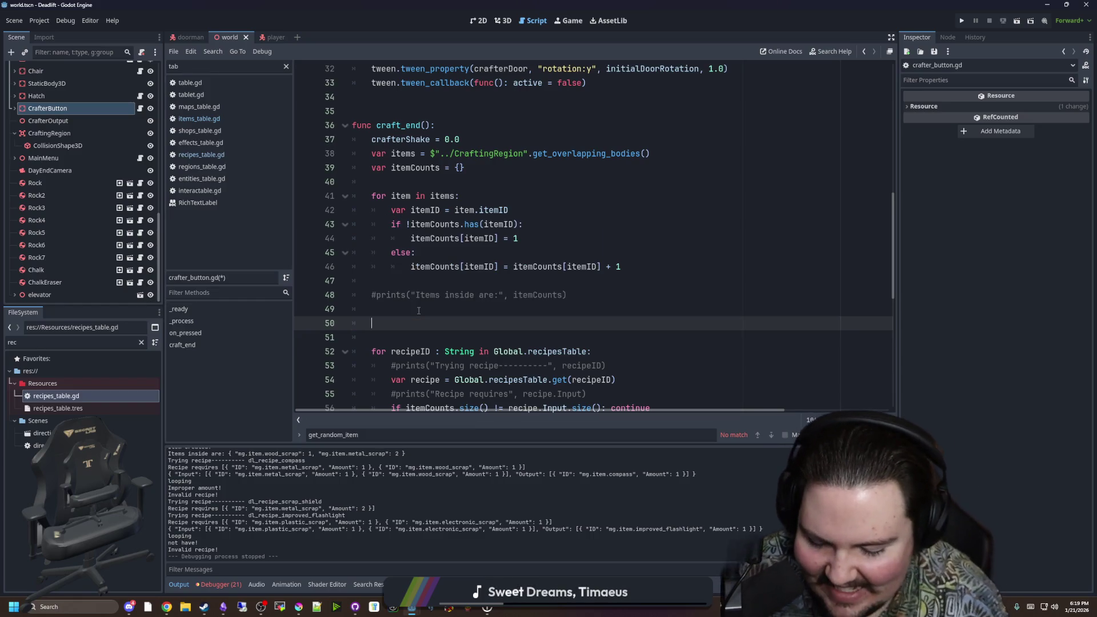
pyautogui.press('BackSpace')
pyautogui.press('BackSpace')
pyautogui.press('BackSpace')
pyautogui.write('!')
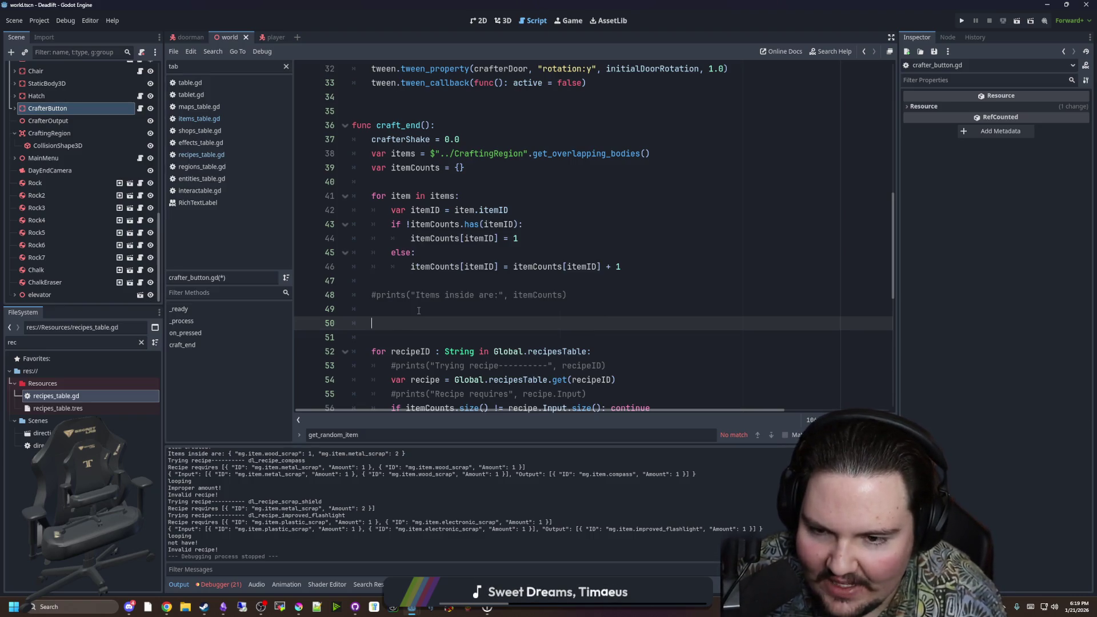
pyautogui.press('BackSpace')
pyautogui.press('BackSpace')
pyautogui.press('BackSpace')
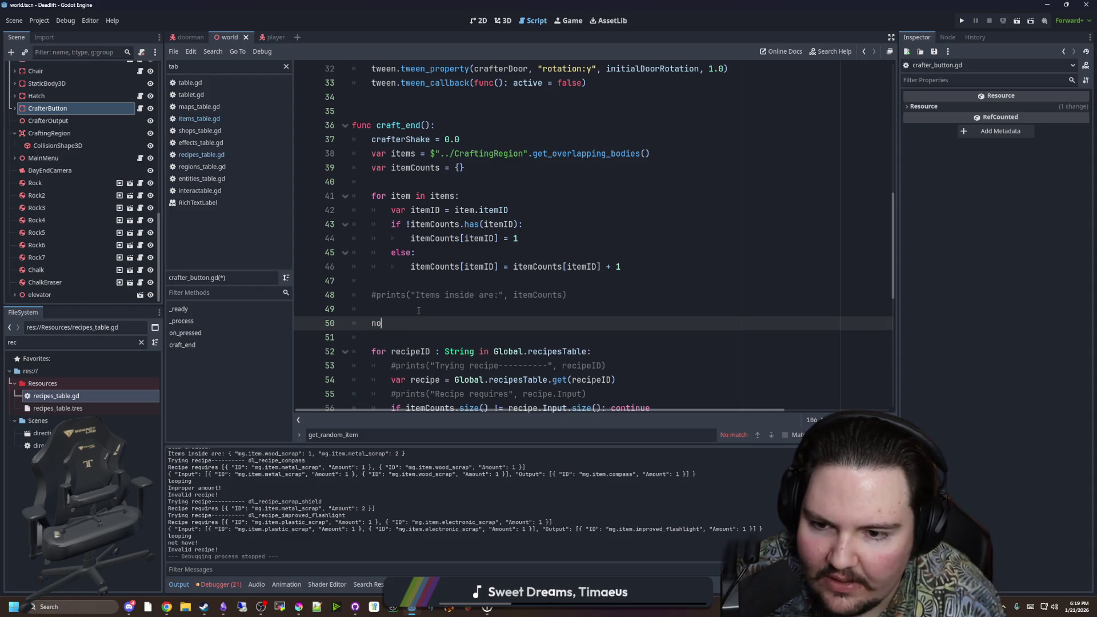
pyautogui.write('no')
pyautogui.press('BackSpace')
pyautogui.press('BackSpace')
pyautogui.write('!dwas')
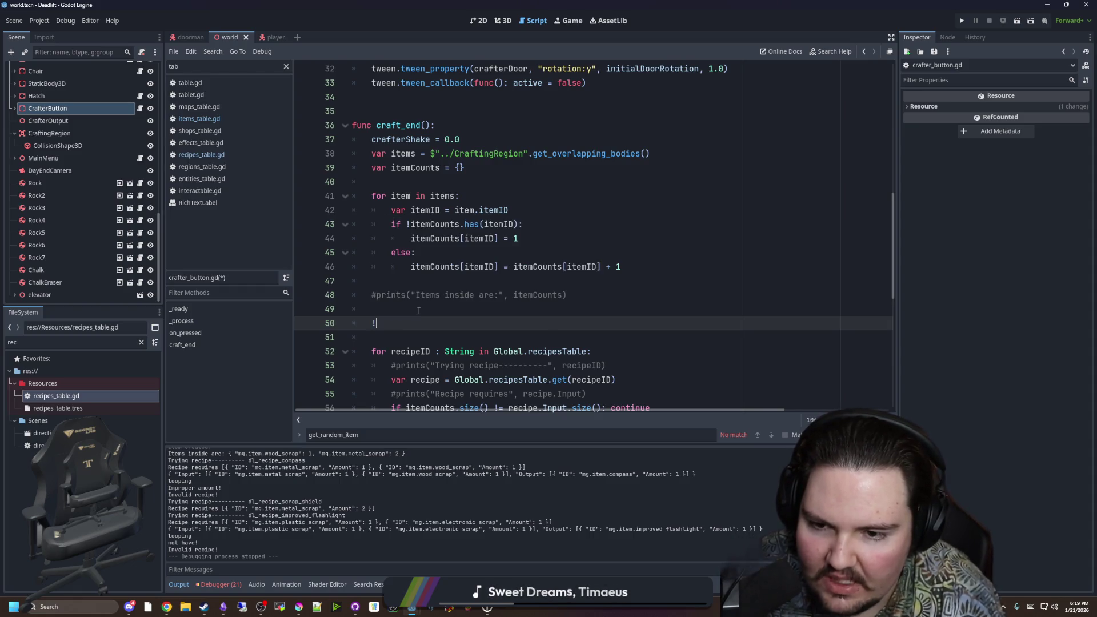
pyautogui.press('BackSpace')
pyautogui.press('BackSpace')
pyautogui.press('BackSpace')
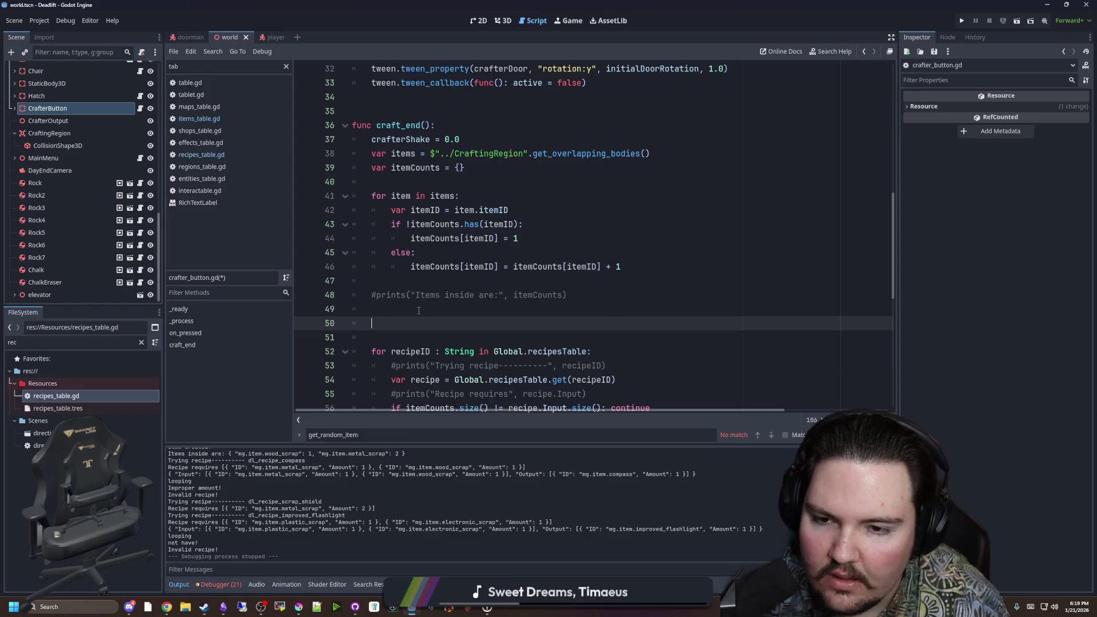
pyautogui.scroll(-6, 418, 311)
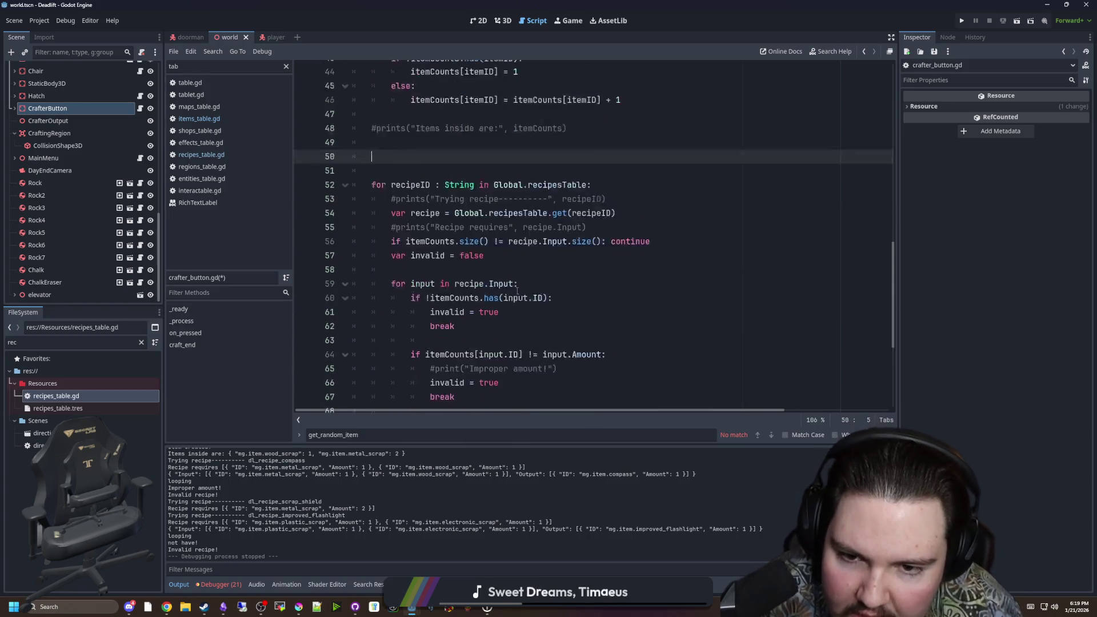
pyautogui.scroll(-1, 432, 262)
pyautogui.click(485, 295)
pyautogui.hotkey('ctrl', 'Left')
pyautogui.hotkey('ctrl', 'Left')
pyautogui.press('BackSpace')
pyautogui.write('not')
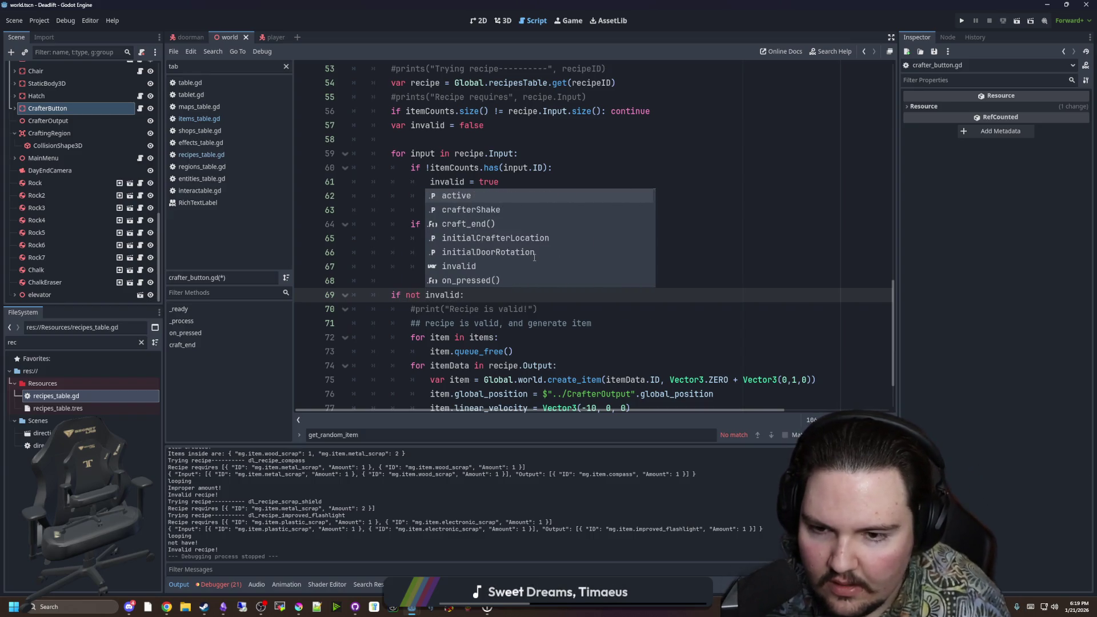
pyautogui.click(495, 338)
pyautogui.click(424, 292)
pyautogui.press('BackSpace')
pyautogui.press('BackSpace')
pyautogui.press('BackSpace')
pyautogui.write('!')
pyautogui.scroll(5, 458, 297)
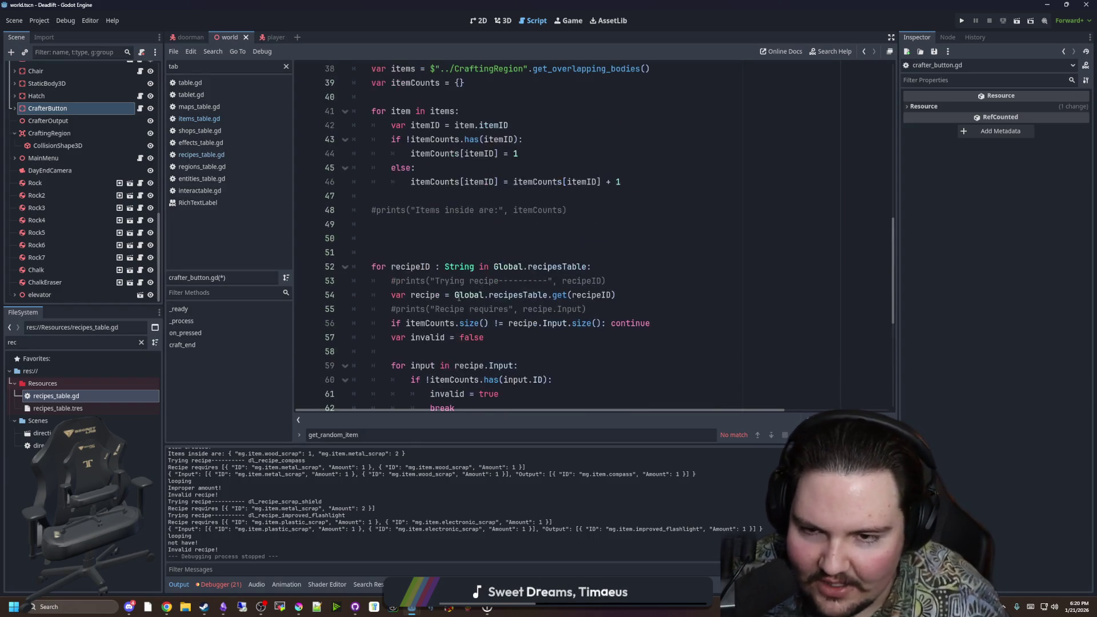
pyautogui.click(424, 238)
pyautogui.hotkey('ctrl', 's')
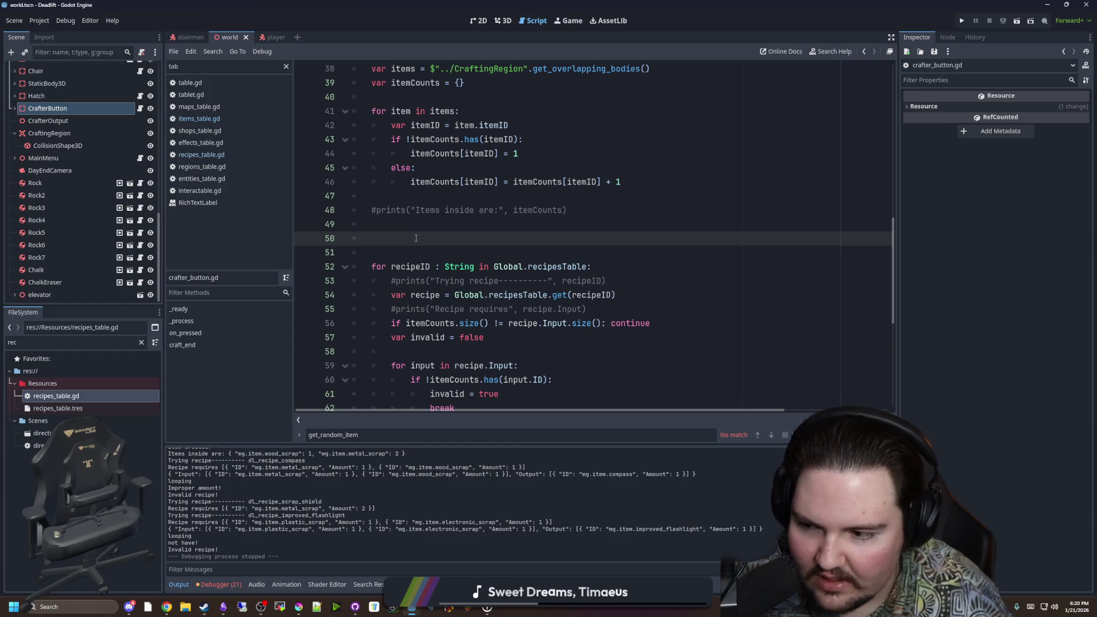
pyautogui.write('&& ||')
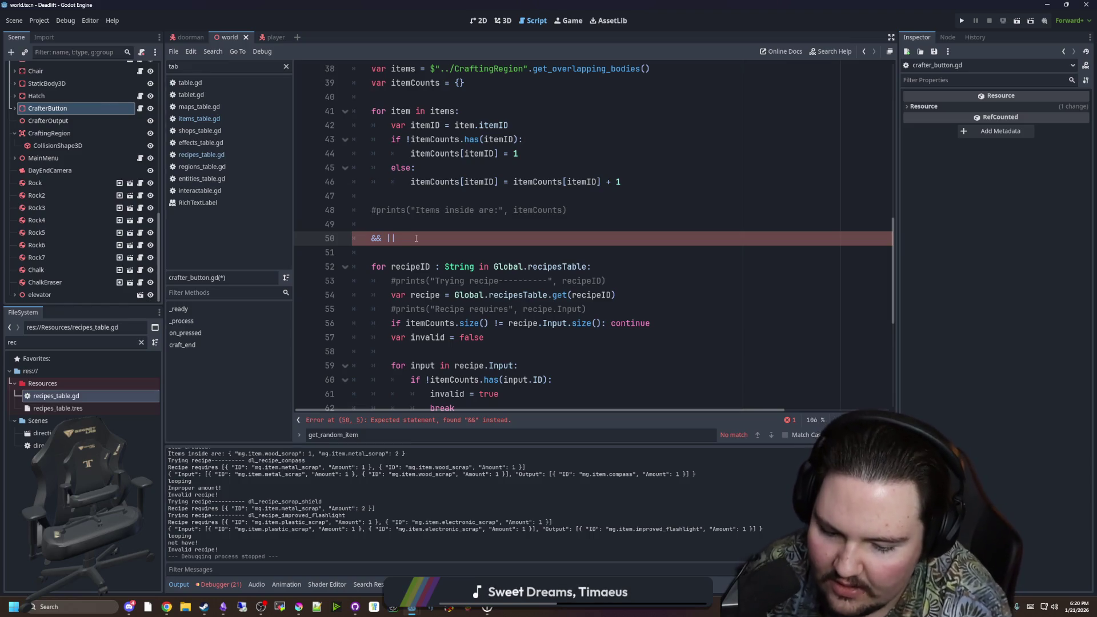
pyautogui.write('and not')
pyautogui.press('BackSpace')
pyautogui.press('BackSpace')
pyautogui.press('BackSpace')
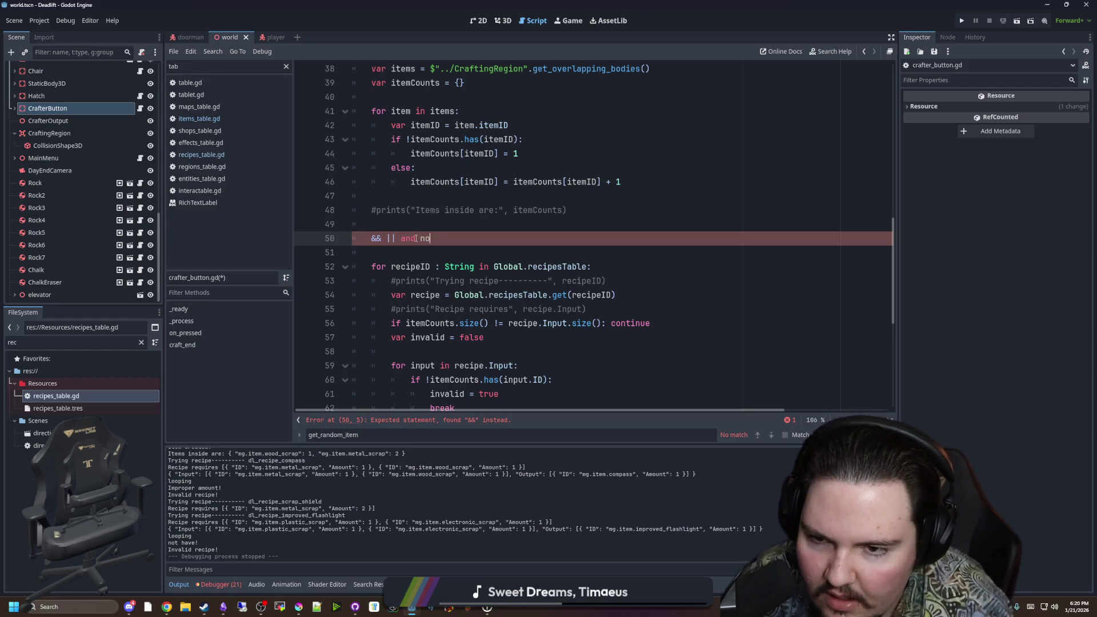
pyautogui.write('and or')
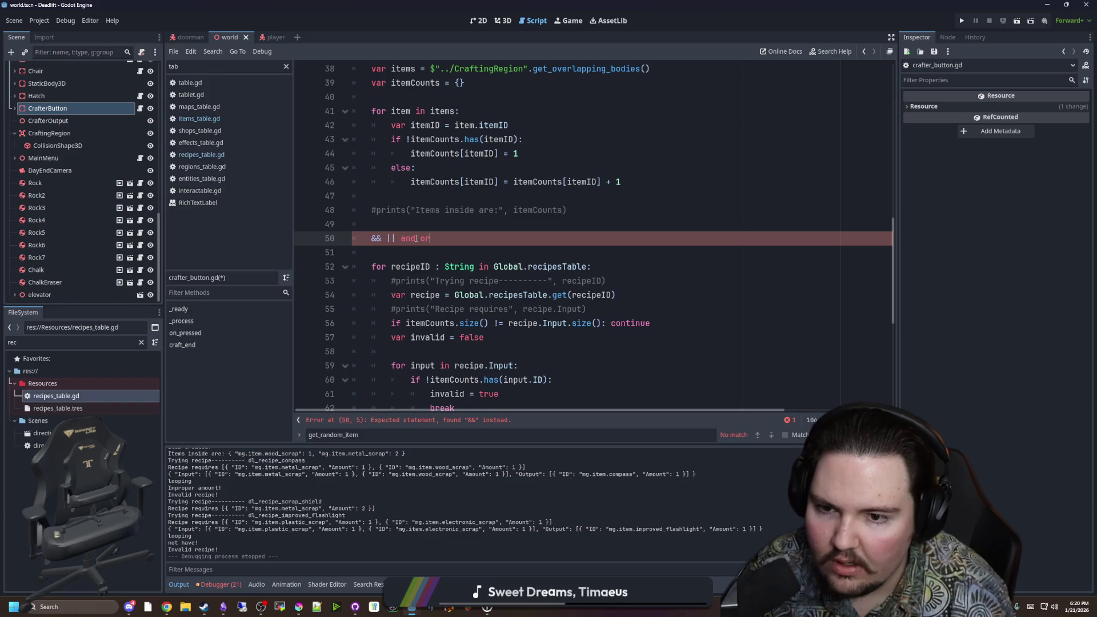
pyautogui.press('BackSpace')
pyautogui.press('BackSpace')
pyautogui.press('BackSpace')
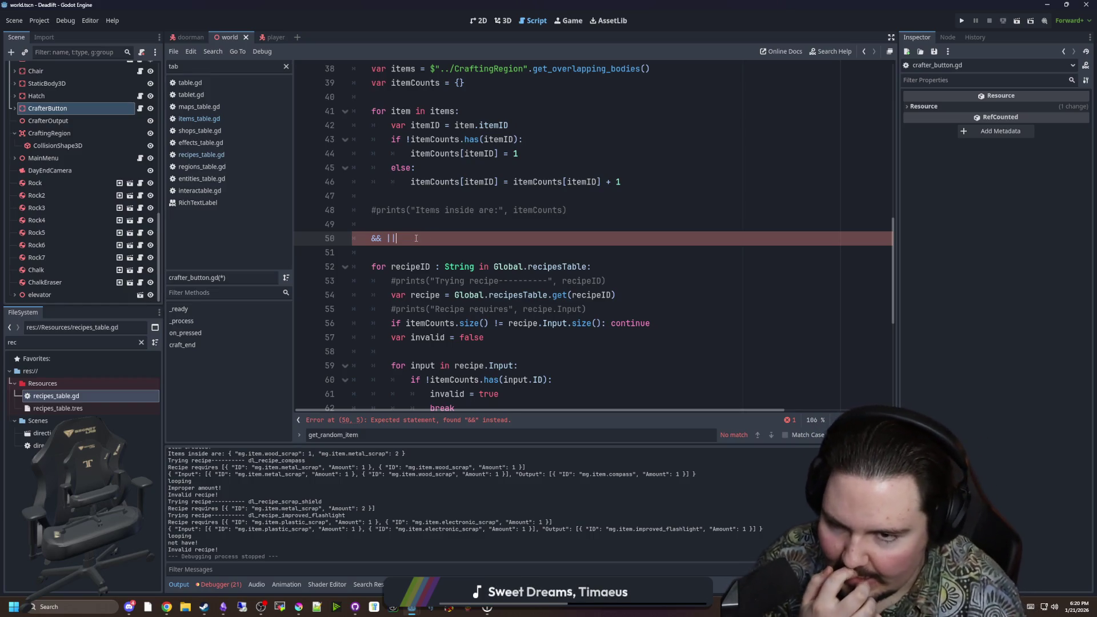
pyautogui.press('BackSpace')
pyautogui.press('BackSpace')
pyautogui.press('BackSpace')
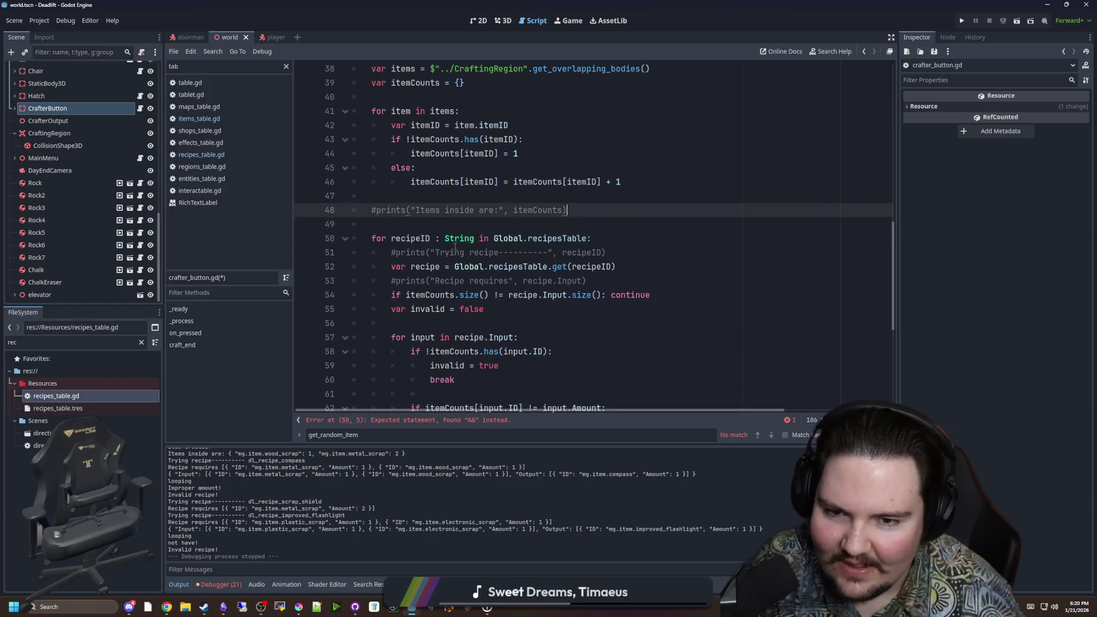
pyautogui.scroll(2, 428, 252)
pyautogui.click(427, 285)
pyautogui.hotkey('ctrl', 's')
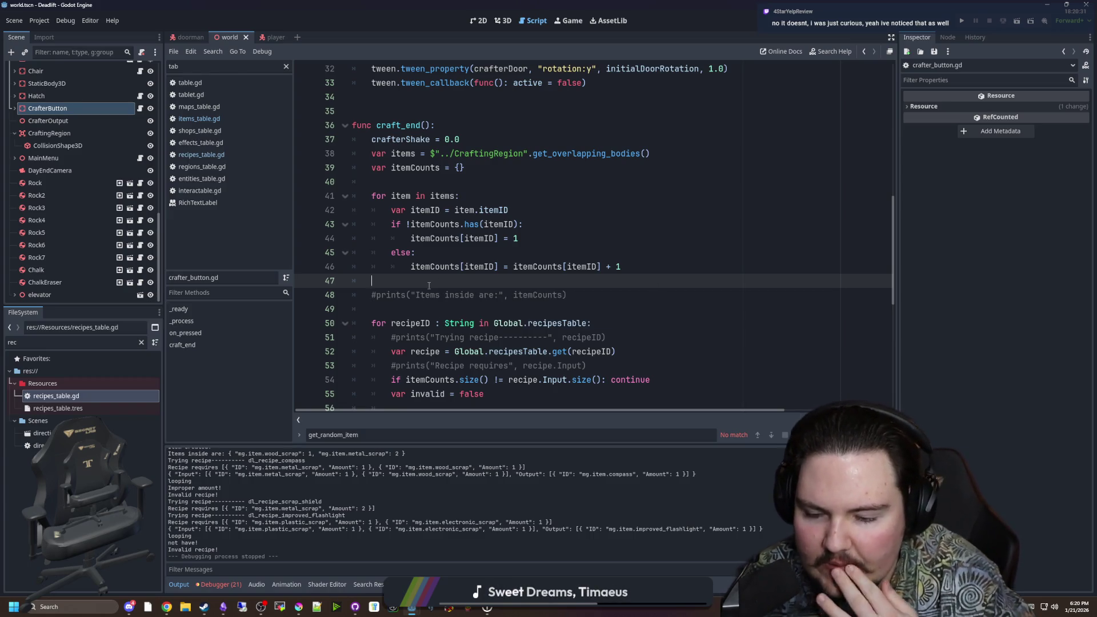
pyautogui.scroll(-7, 429, 285)
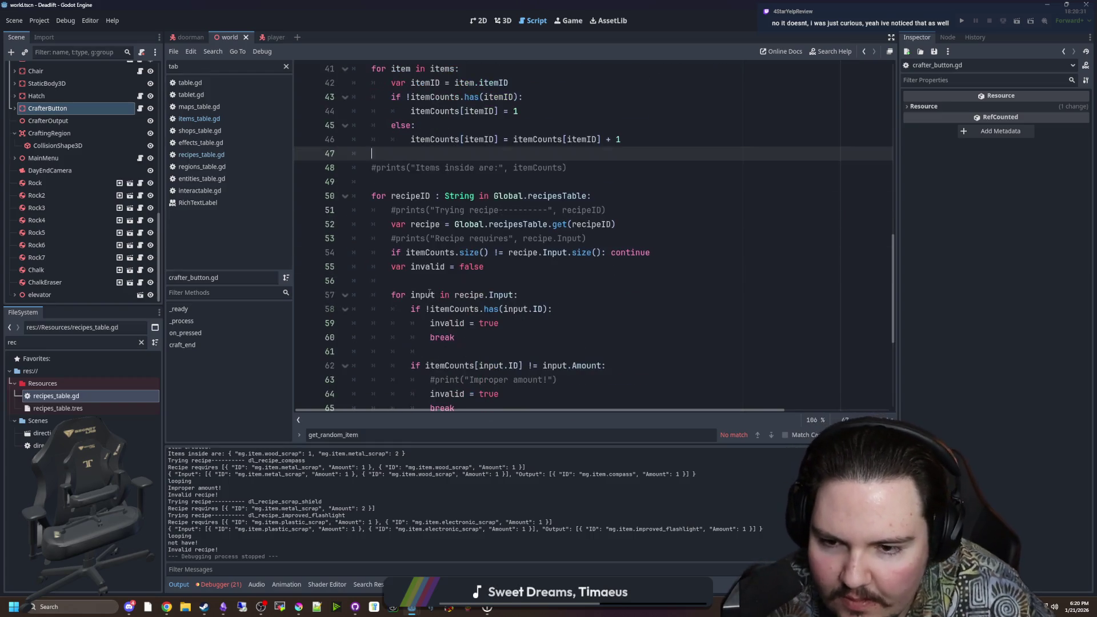
pyautogui.scroll(9, 481, 242)
pyautogui.click(417, 200)
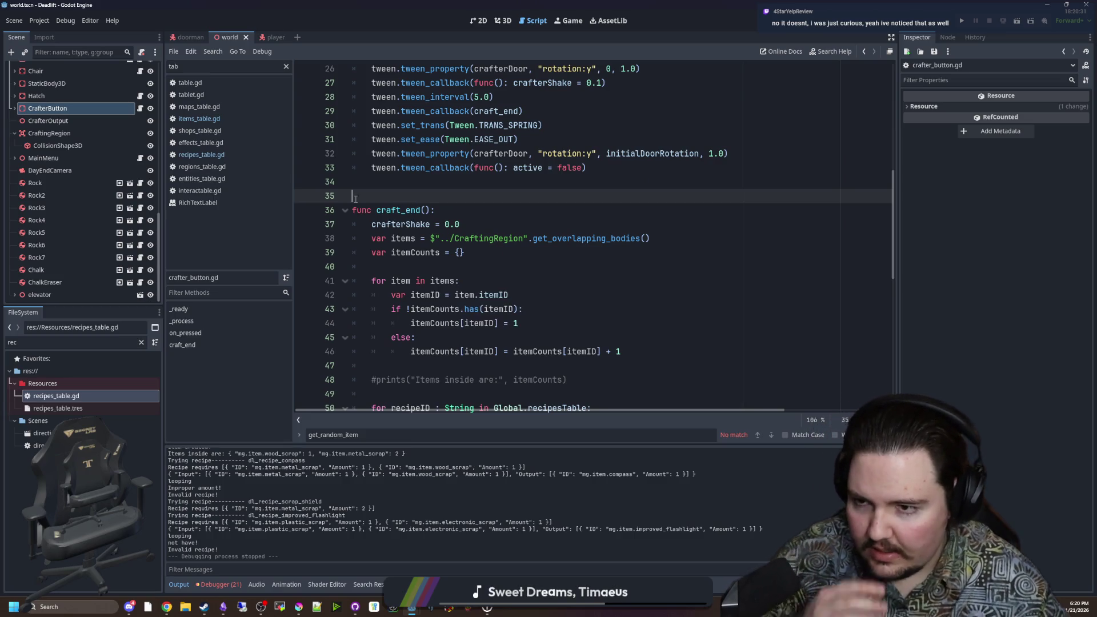
pyautogui.click(144, 343)
# Step: Search the file list for 'ares' and open ares.gd
pyautogui.click(141, 343)
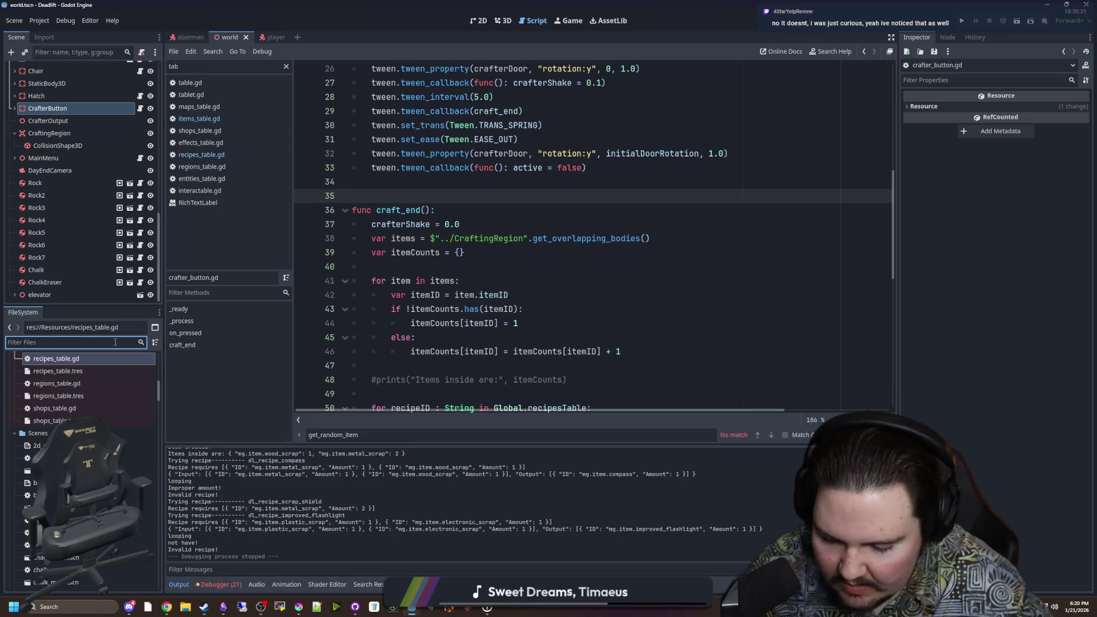
pyautogui.write('ares')
pyautogui.doubleClick(60, 400)
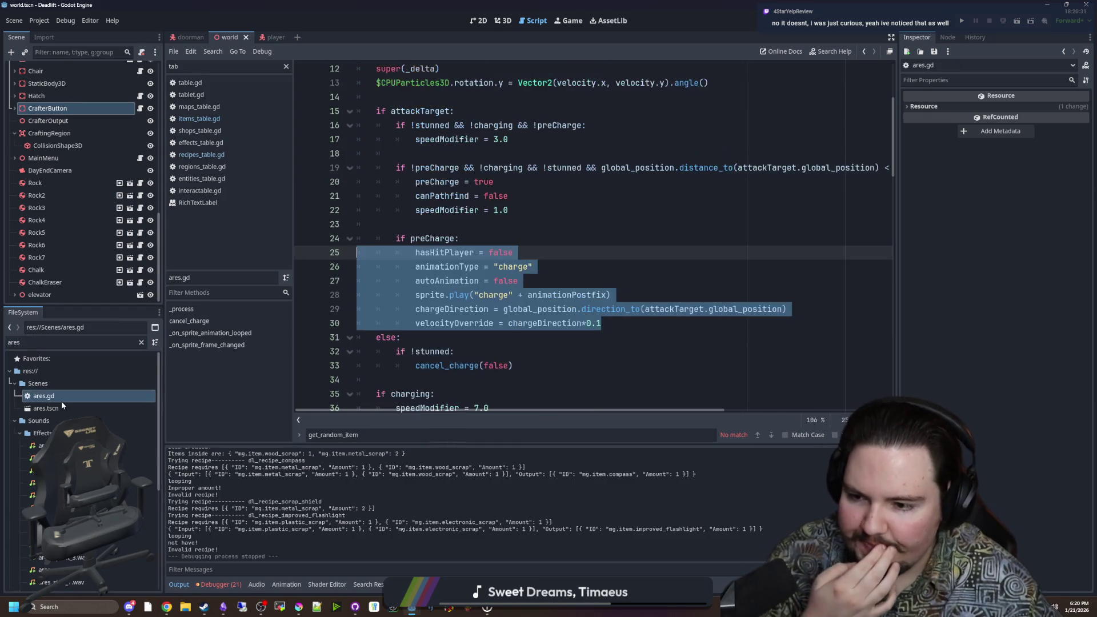
# Step: Review the player-hit code around take_damage, hasHitPlayer and the cancel_charge definition
pyautogui.click(514, 352)
pyautogui.scroll(-5, 514, 352)
pyautogui.click(550, 267)
pyautogui.press('Up')
pyautogui.press('Up')
pyautogui.press('Down')
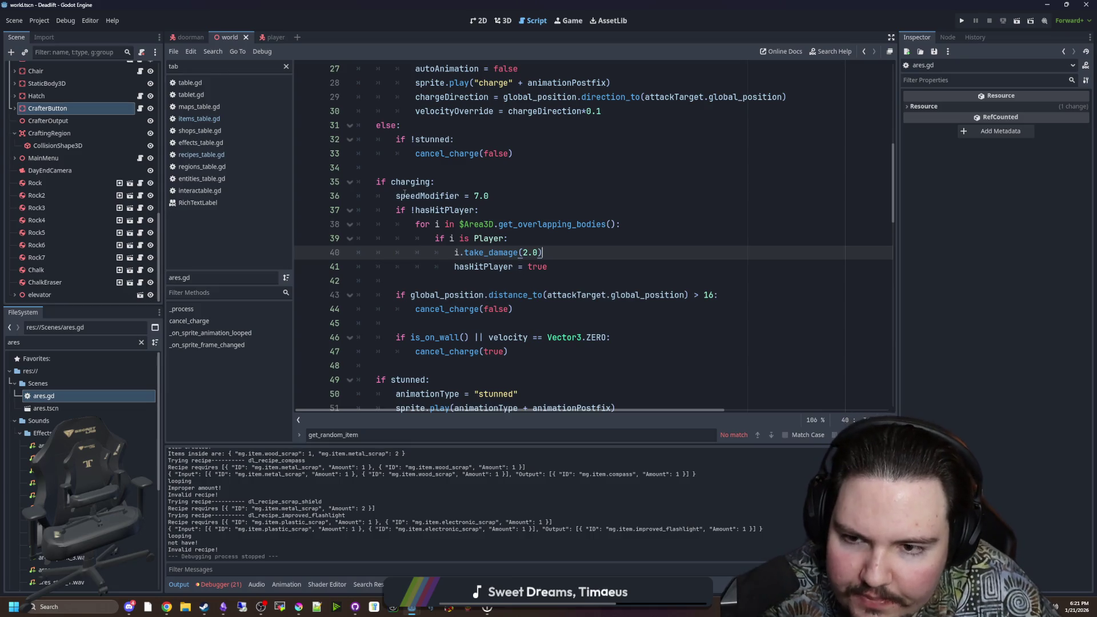
pyautogui.click(533, 240)
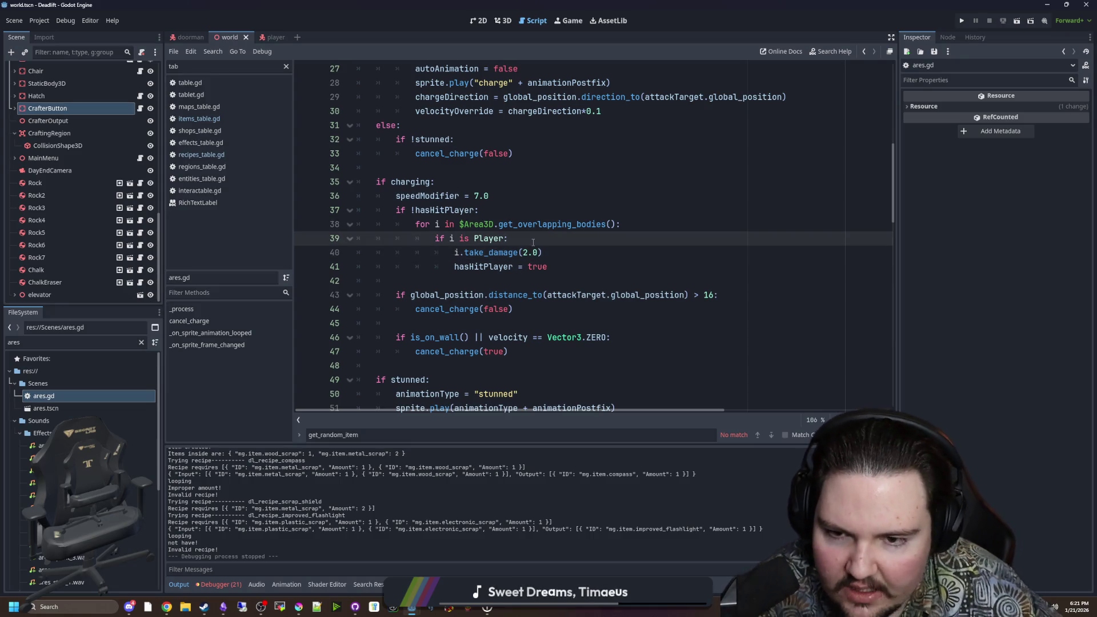
pyautogui.click(575, 267)
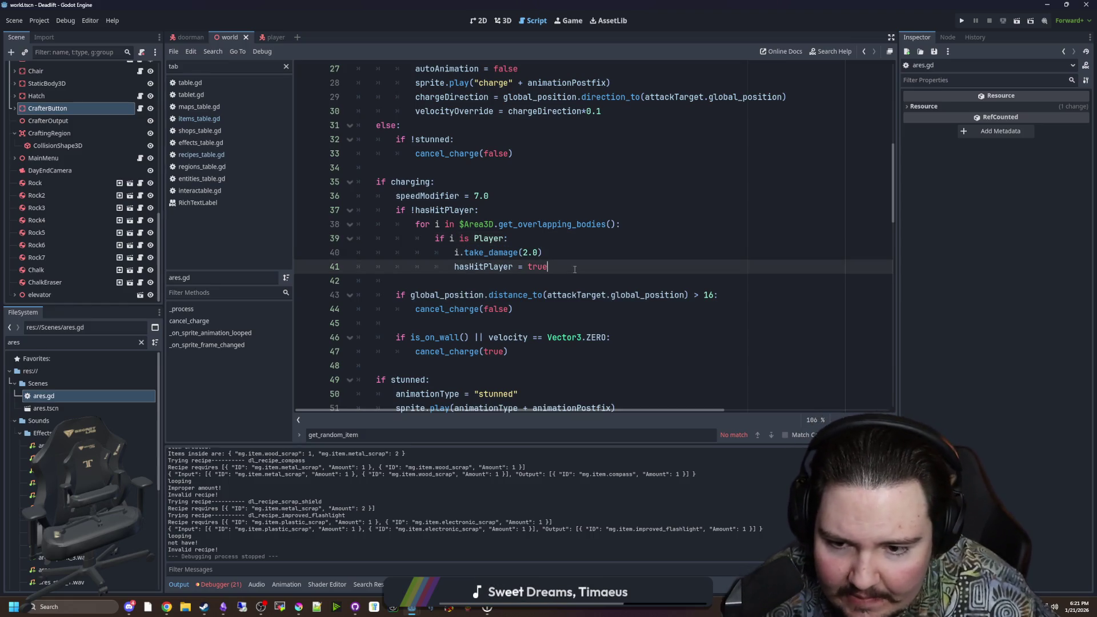
pyautogui.keyDown('ctrl'); pyautogui.click(460, 351); pyautogui.keyUp('ctrl')
pyautogui.hotkey('alt', 'Left')
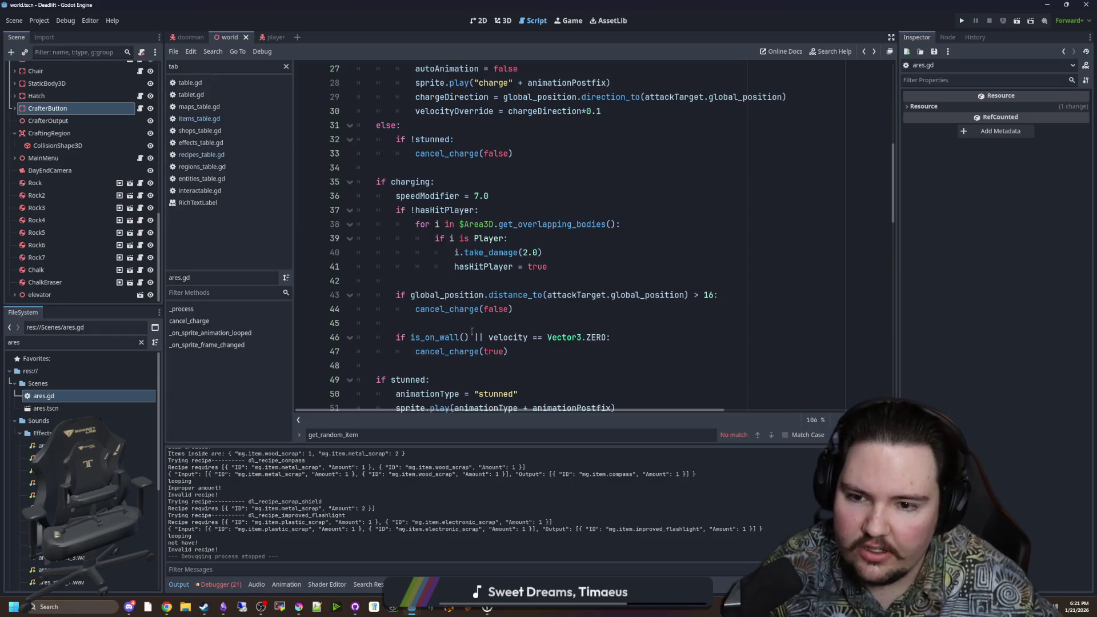
pyautogui.moveTo(474, 352); pyautogui.dragTo(415, 352)
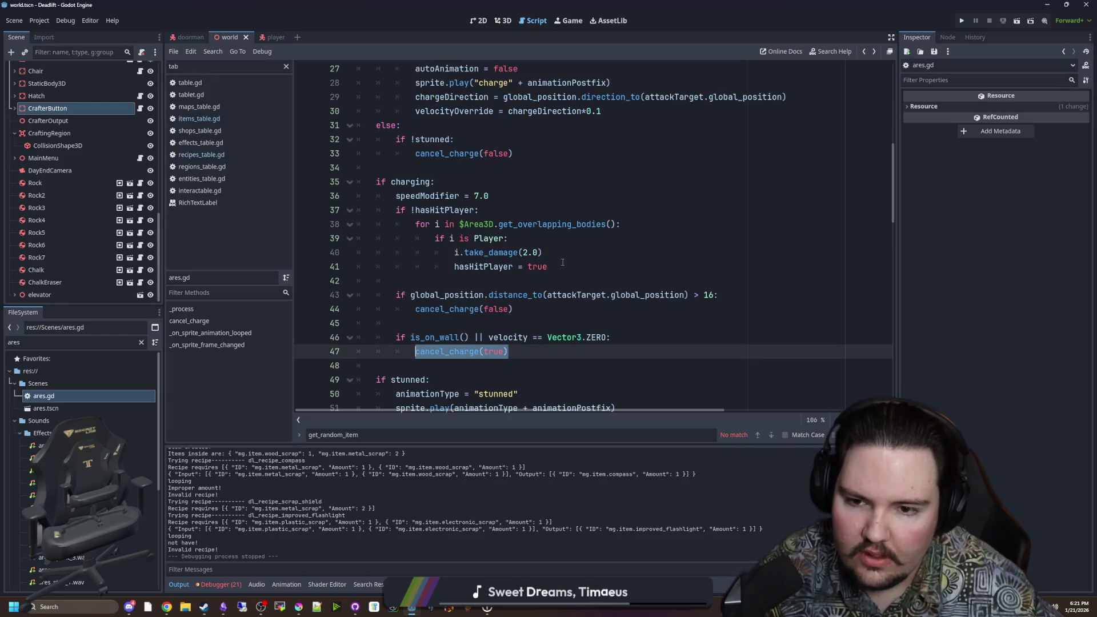
# Step: Add an 'if i.heldItem:' check inside the 'if i is Player:' block
pyautogui.click(547, 252)
pyautogui.click(532, 236)
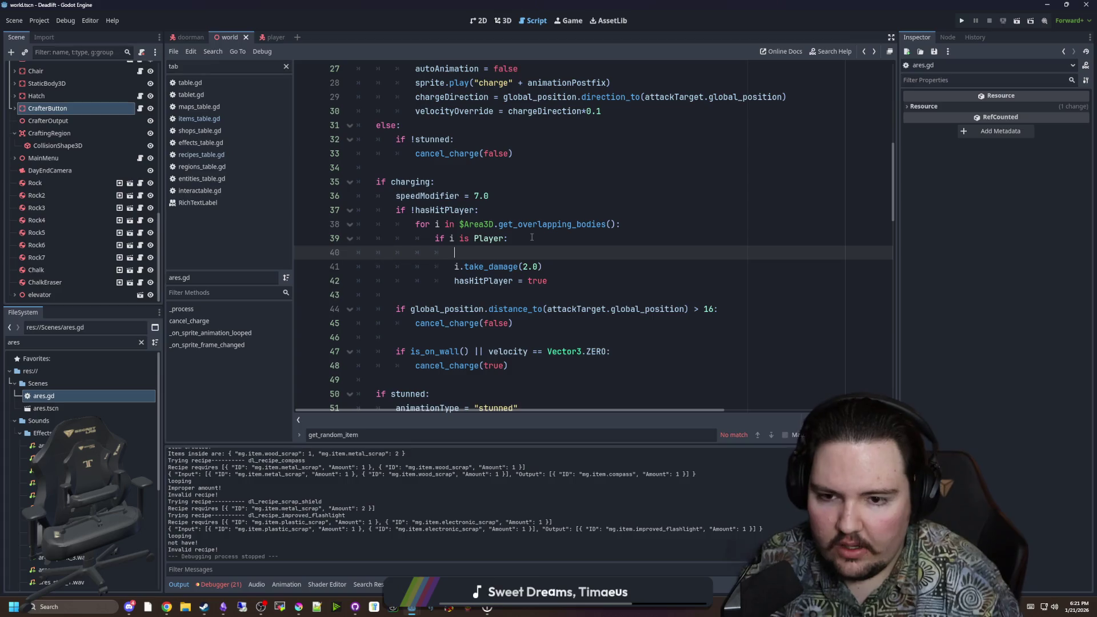
pyautogui.press('Tab')
pyautogui.write('if i.hjeld')
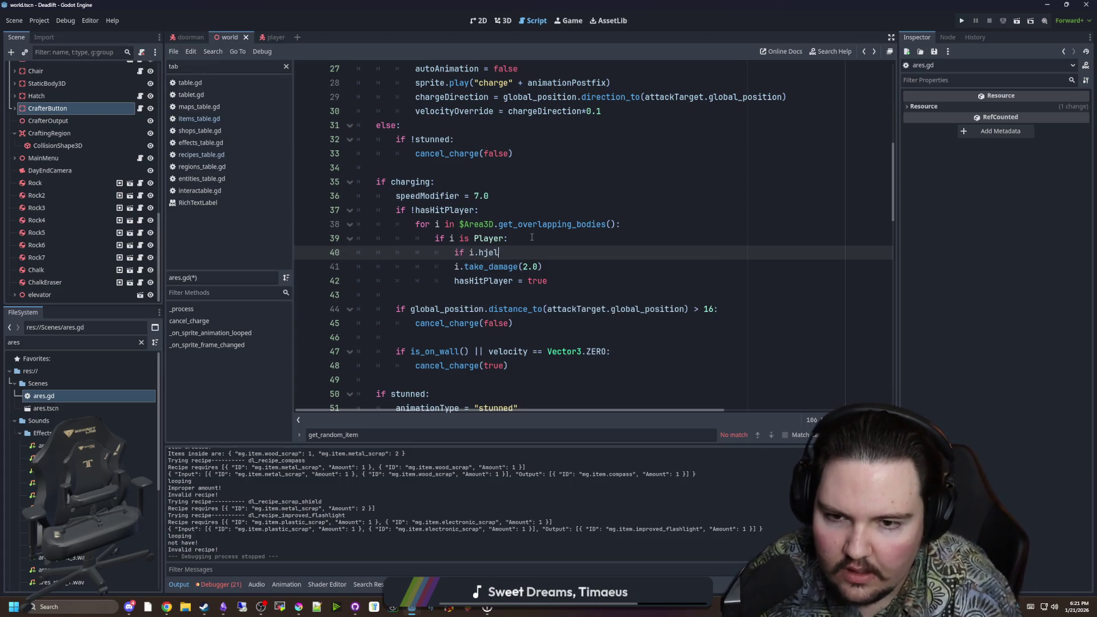
pyautogui.press('BackSpace')
pyautogui.press('BackSpace')
pyautogui.press('BackSpace')
pyautogui.write('eldItem')
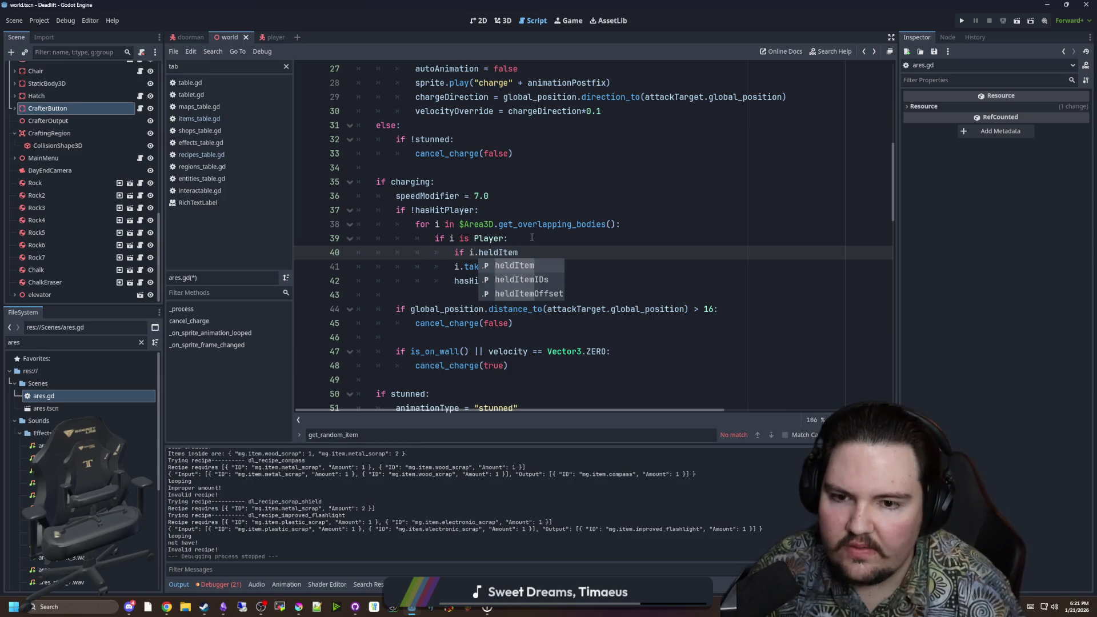
pyautogui.press('Escape')
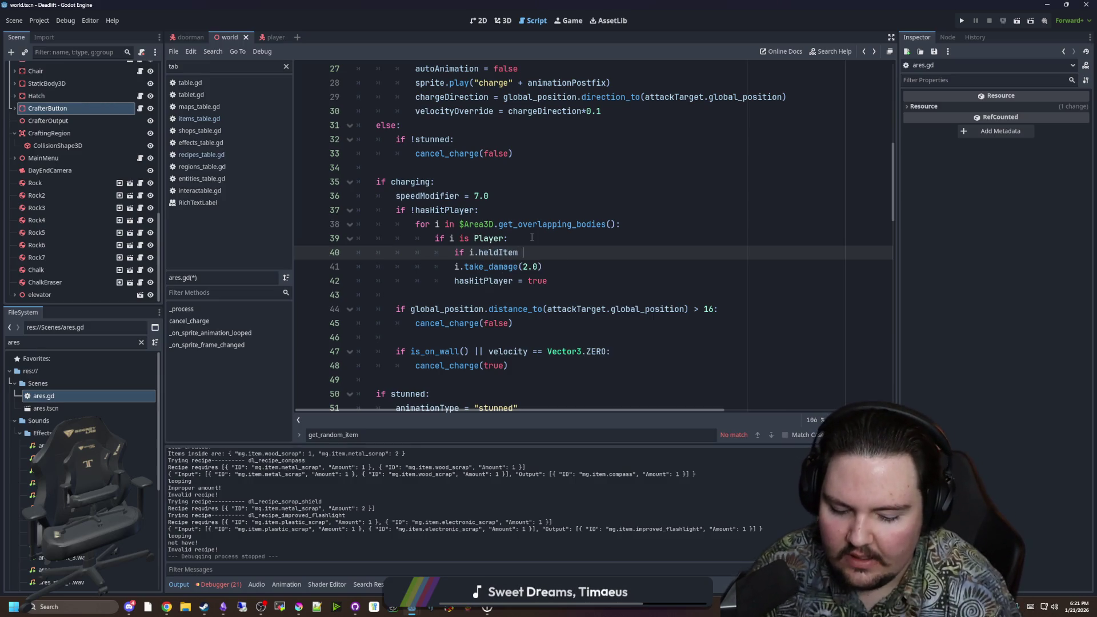
pyautogui.hotkey('ctrl', 'space')
pyautogui.write(':')
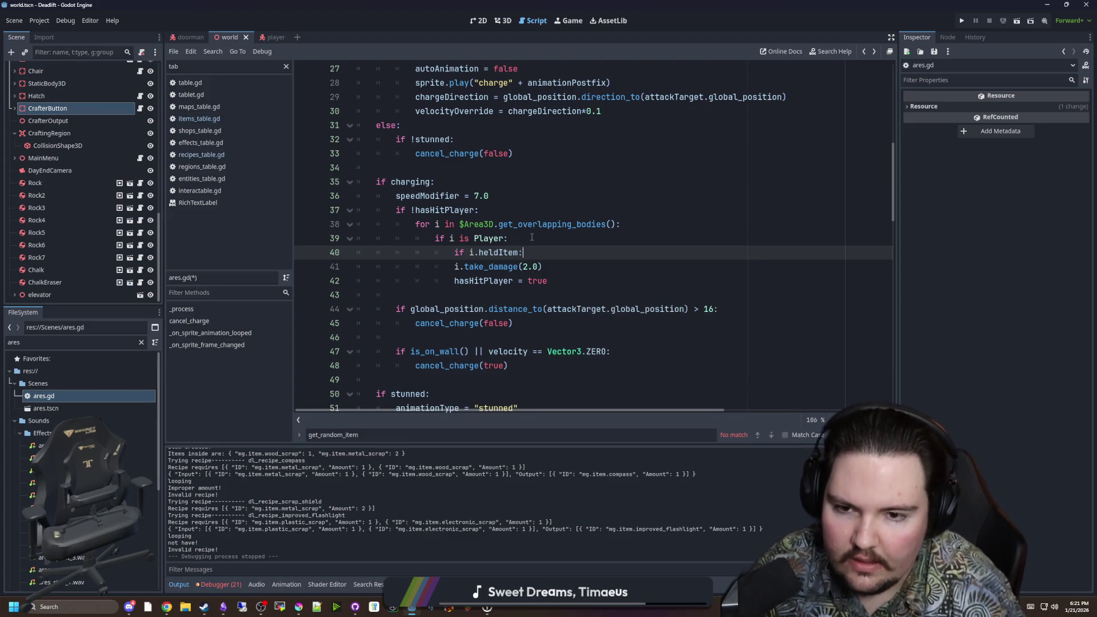
pyautogui.press('Return')
# Step: Add an itemID == "mg.item.scrap_shield" check that calls cancel_charge(true) and then break
pyautogui.write('if i,')
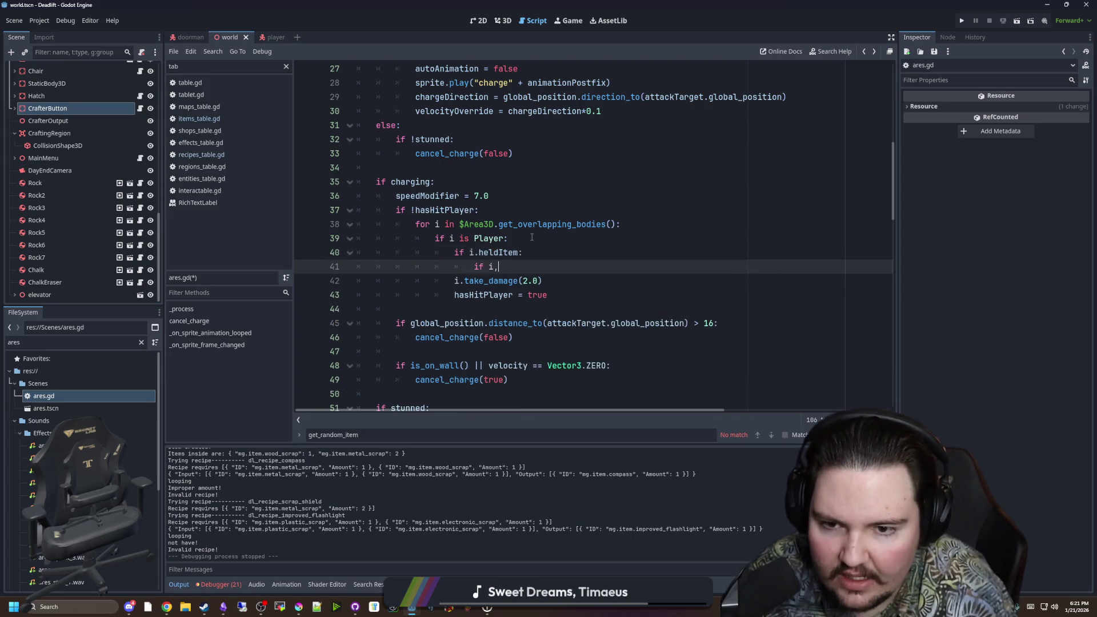
pyautogui.press('BackSpace')
pyautogui.write('.held')
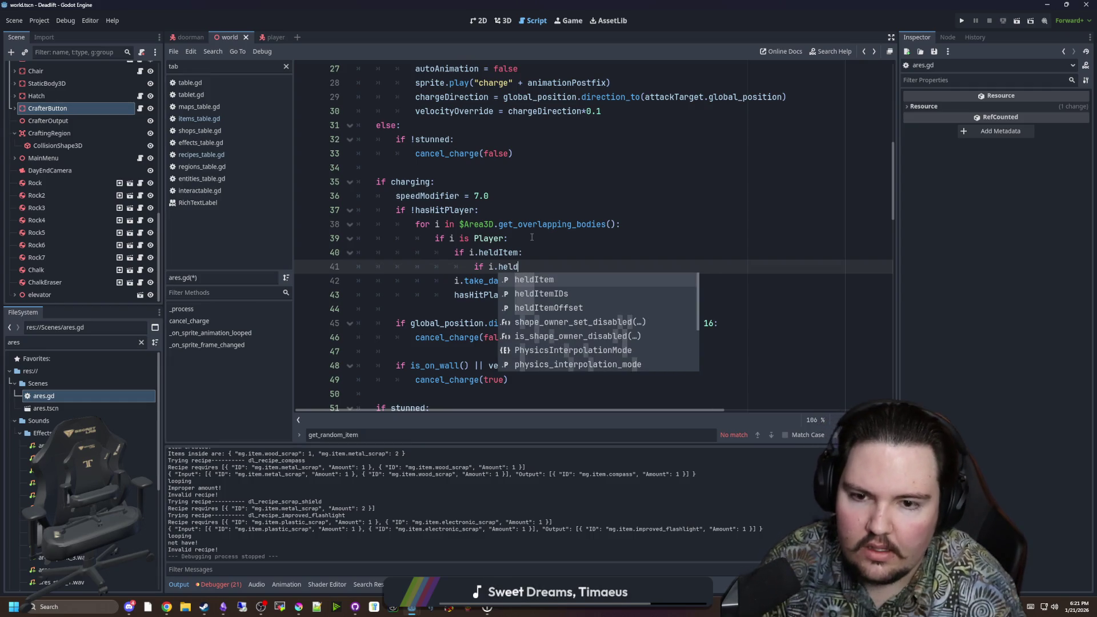
pyautogui.write('Item.')
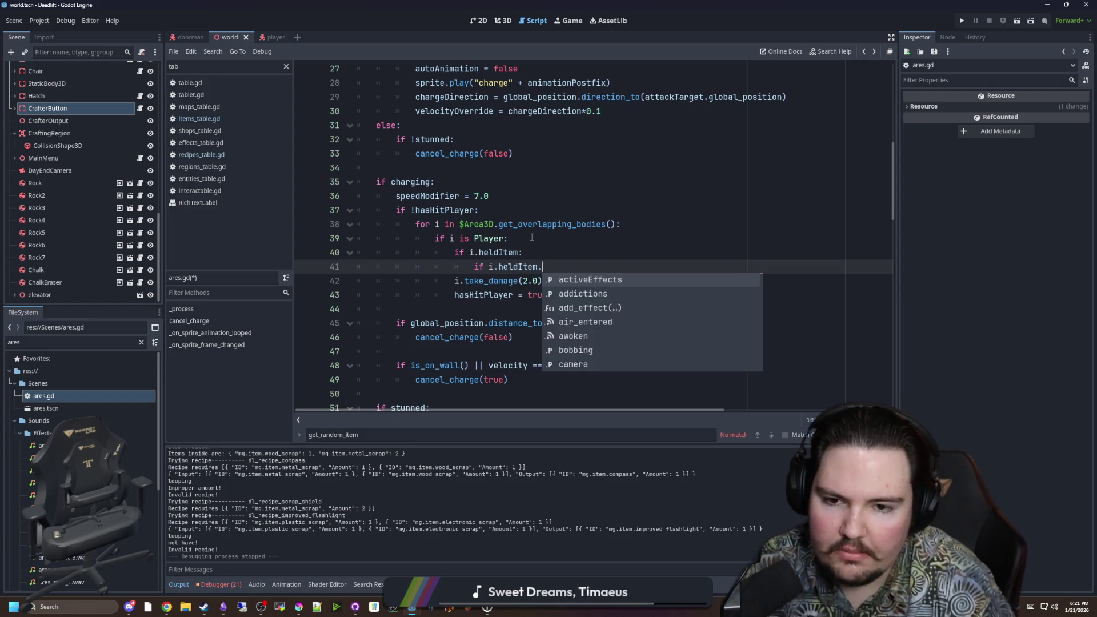
pyautogui.write('itemID ')
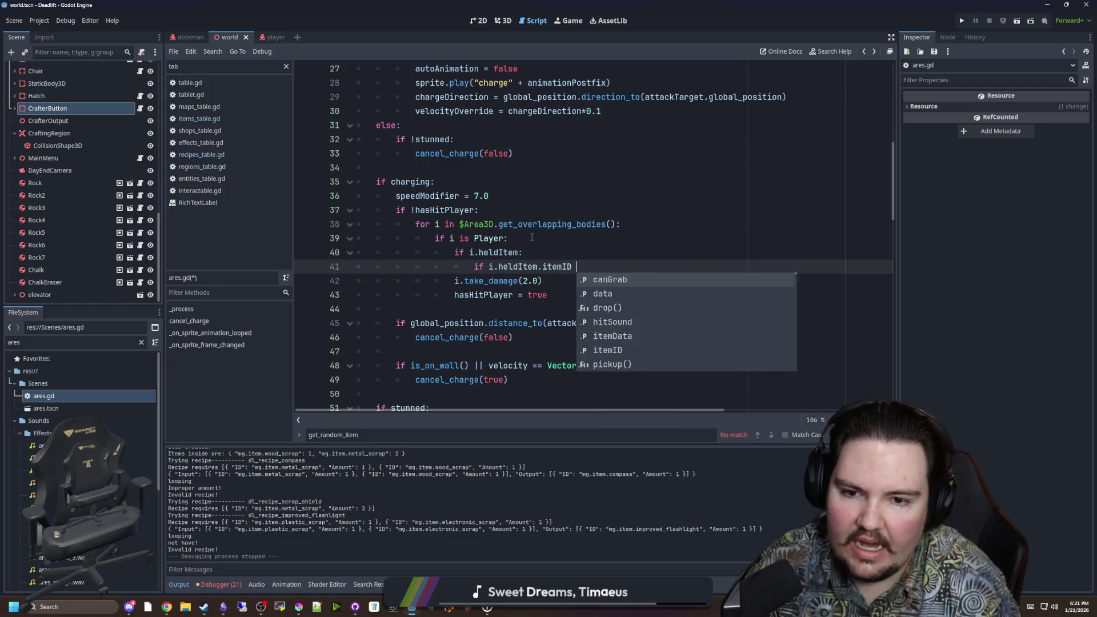
pyautogui.write('== ""mg.item.')
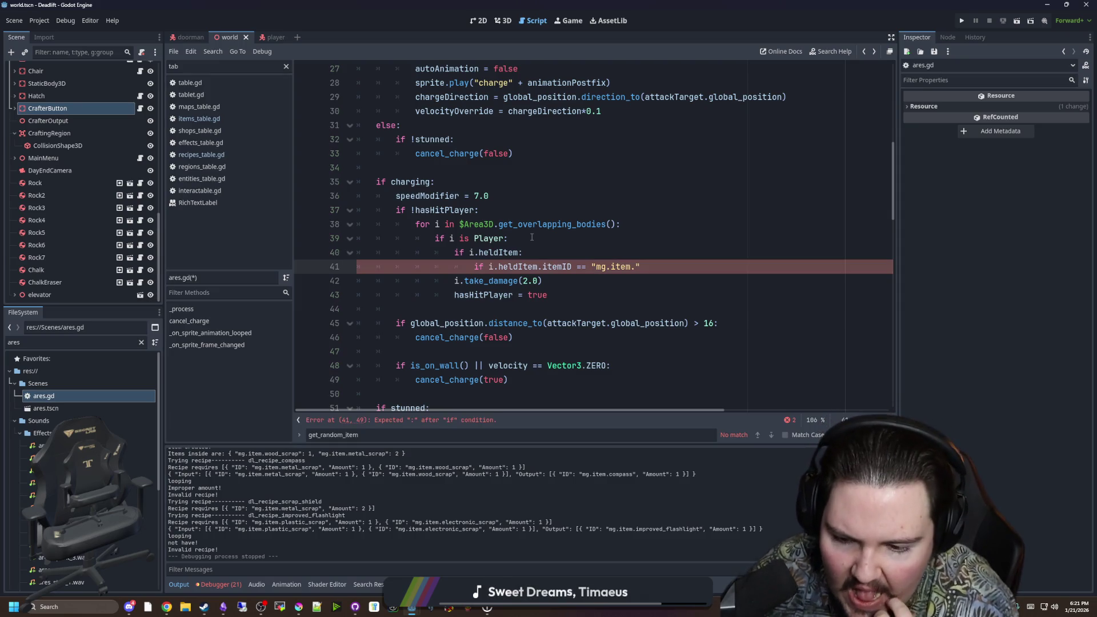
pyautogui.write('sc')
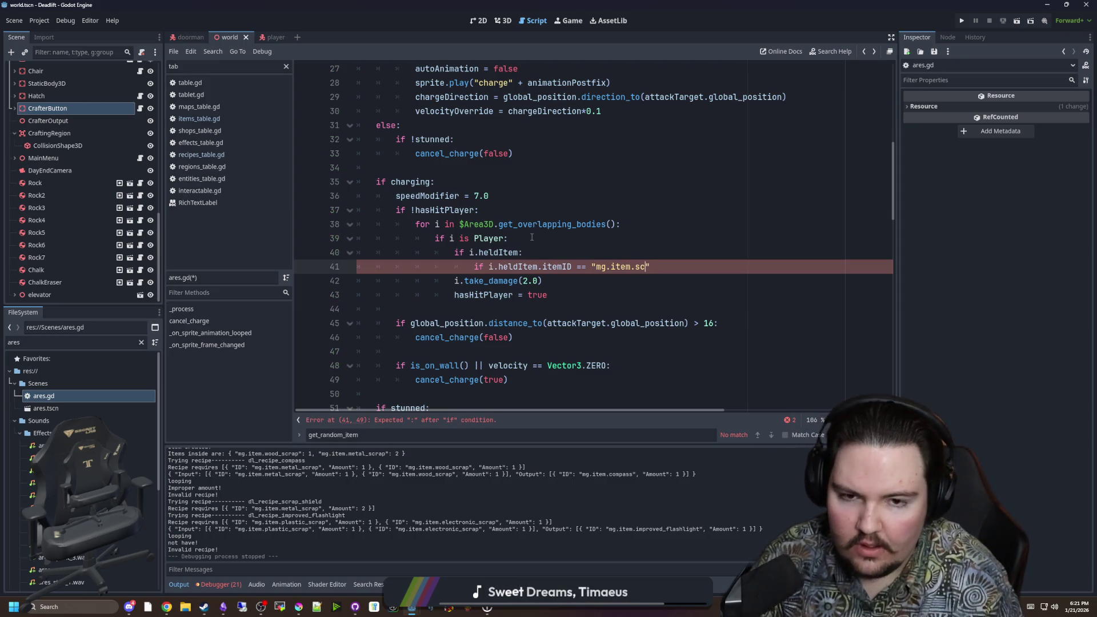
pyautogui.write('rap_shield')
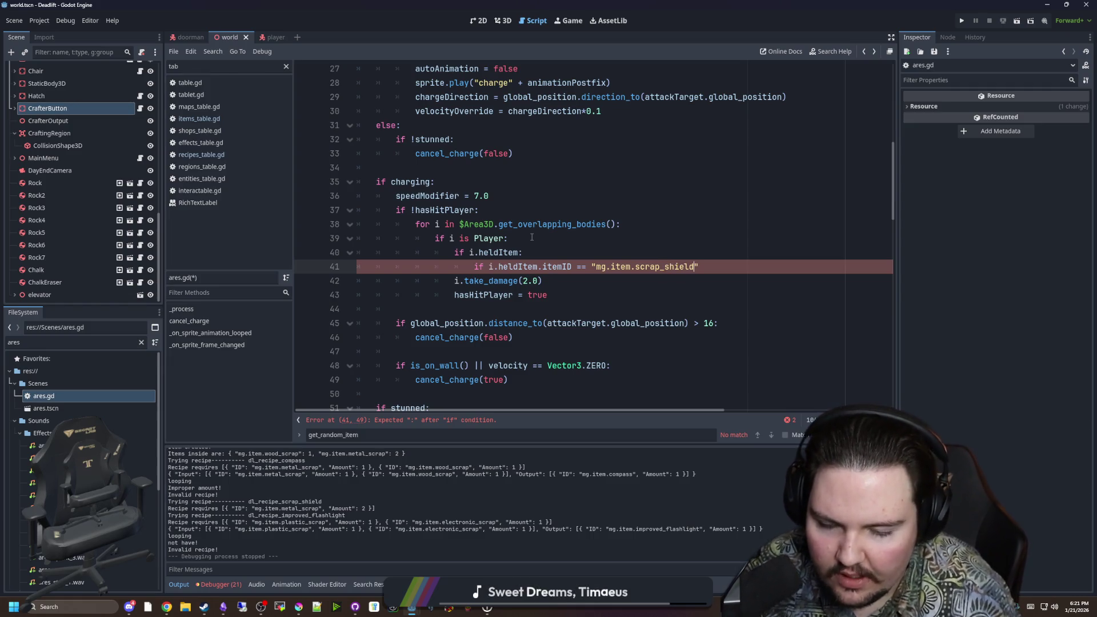
pyautogui.write(':')
pyautogui.press('Return')
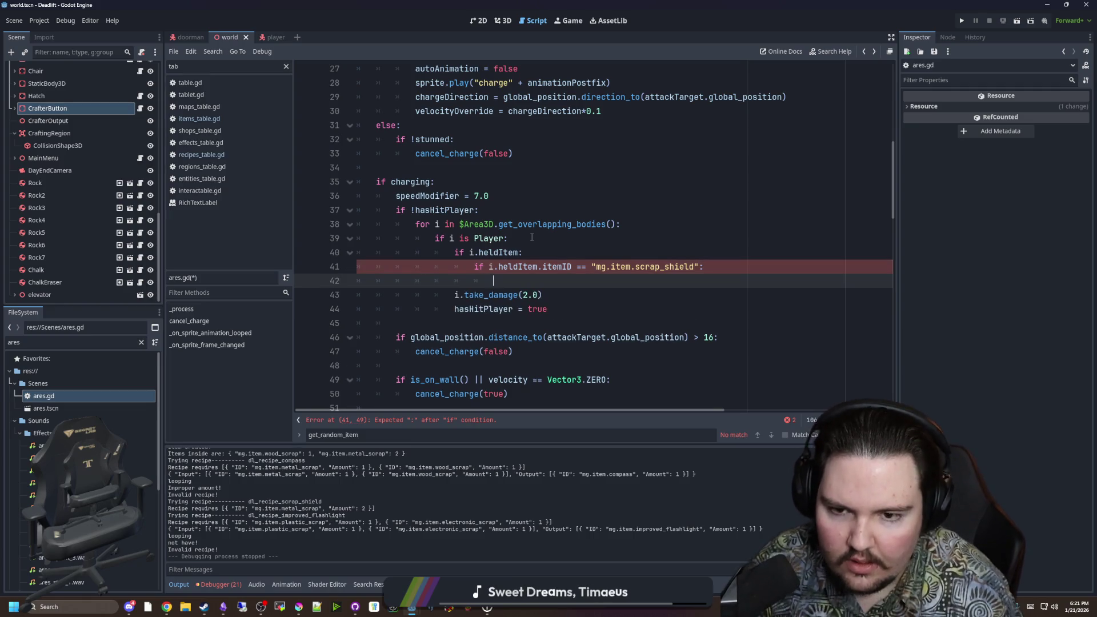
pyautogui.write('cancel_charge(true)')
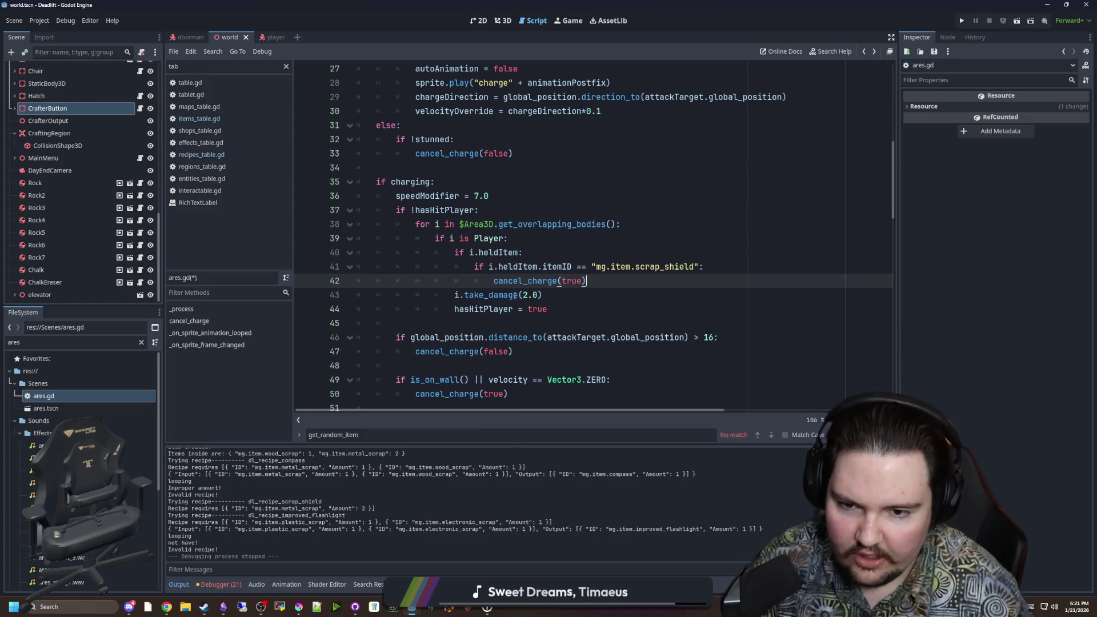
pyautogui.click(456, 295)
pyautogui.click(594, 281)
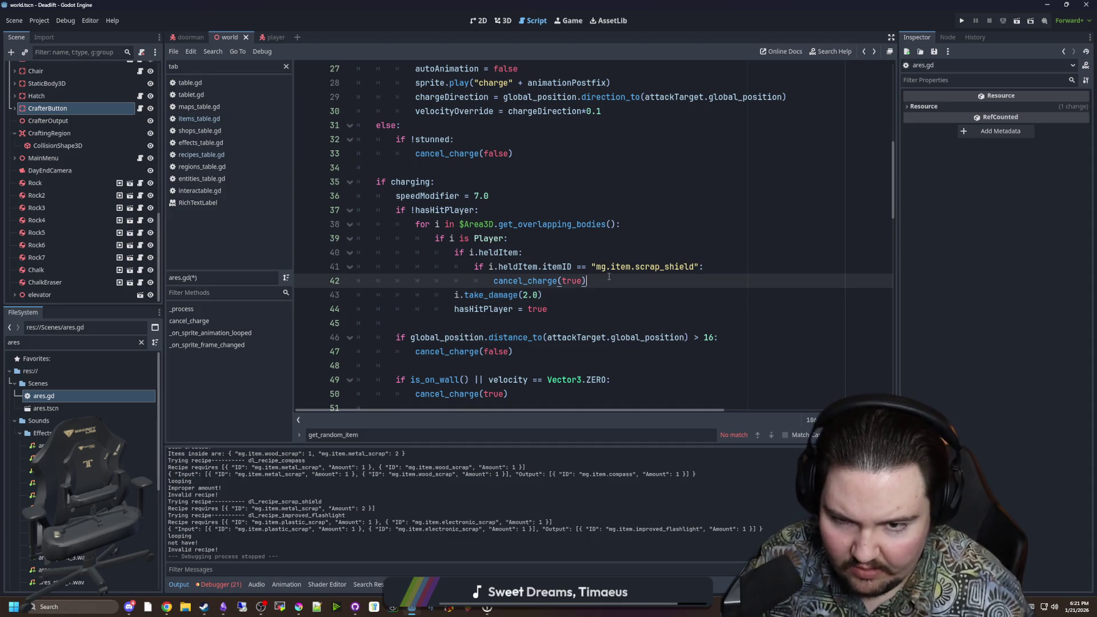
pyautogui.moveTo(554, 313); pyautogui.dragTo(455, 294)
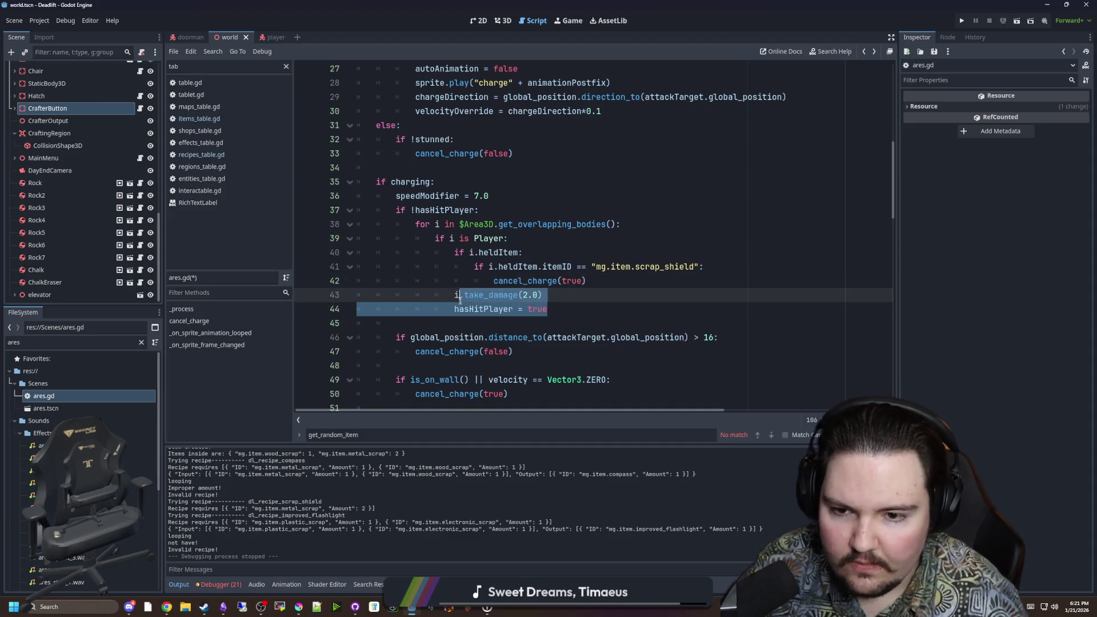
pyautogui.click(508, 295)
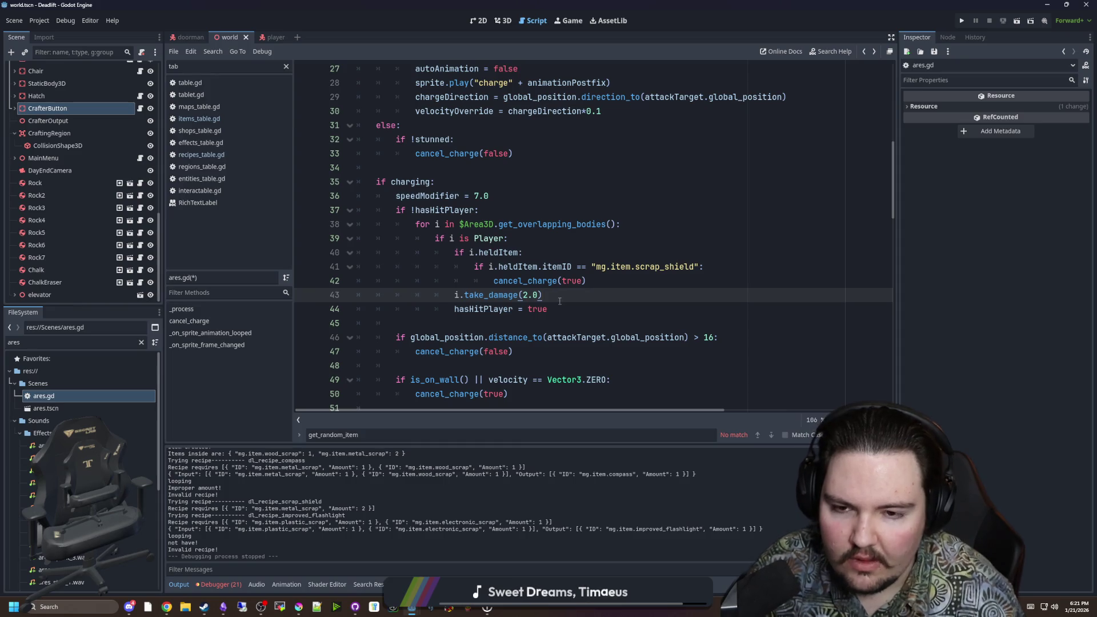
pyautogui.click(606, 285)
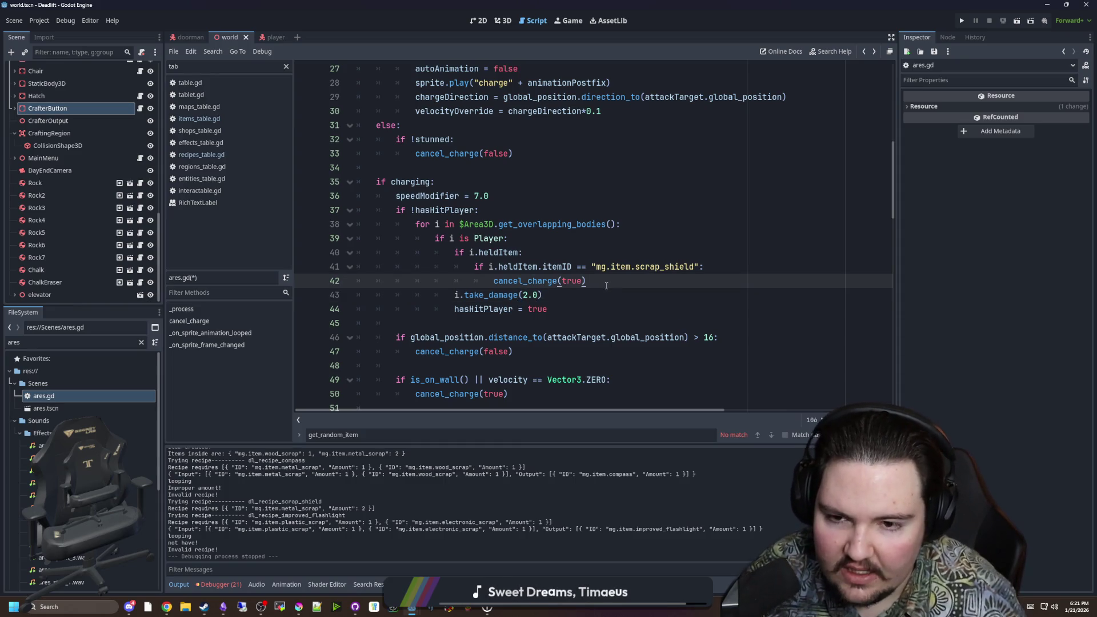
pyautogui.press('Return')
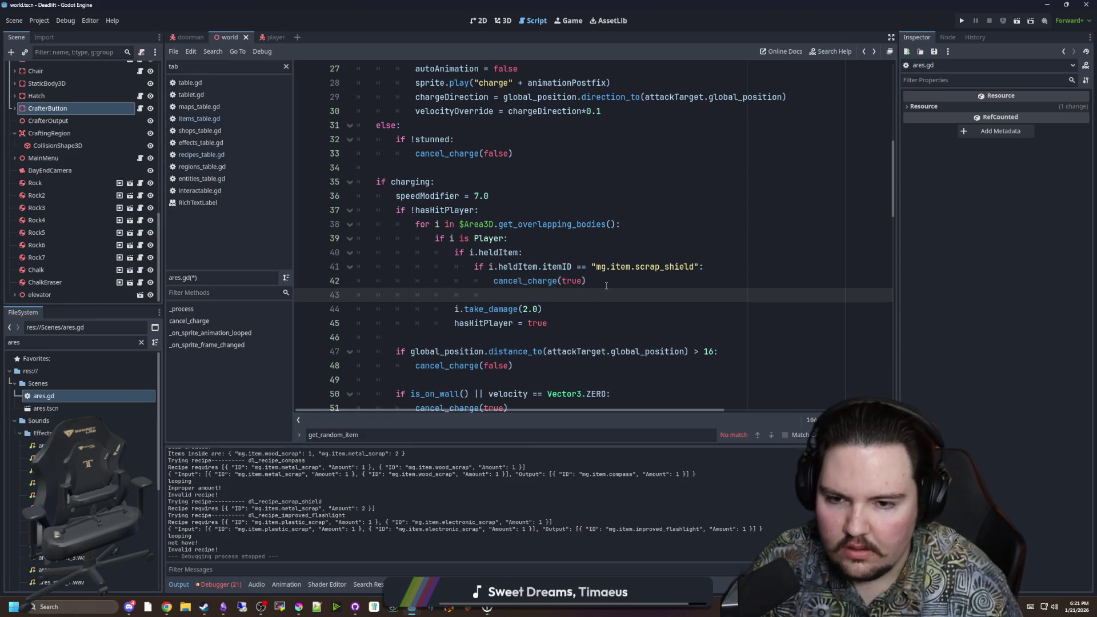
pyautogui.write('break')
# Step: Save ares.gd and start a new line inside the scrap shield check
pyautogui.click(599, 283)
pyautogui.click(563, 323)
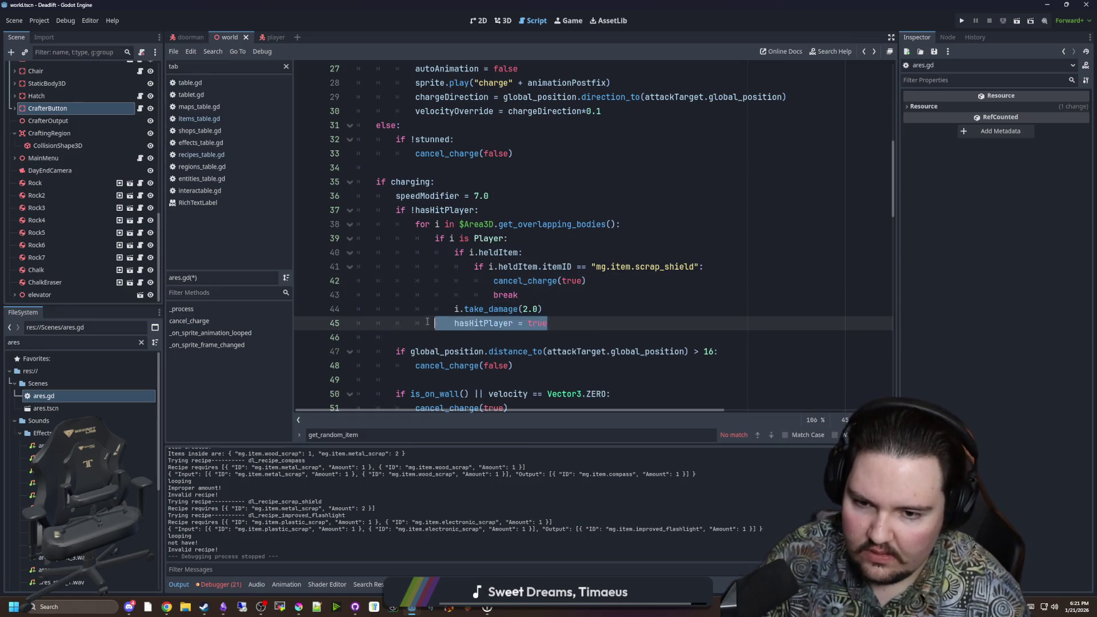
pyautogui.moveTo(562, 323); pyautogui.dragTo(454, 309)
pyautogui.click(563, 327)
pyautogui.moveTo(562, 330)
pyautogui.mouseDown()
pyautogui.moveTo(394, 337)
pyautogui.moveTo(454, 324)
pyautogui.moveTo(454, 309)
pyautogui.mouseUp()
pyautogui.click(584, 297)
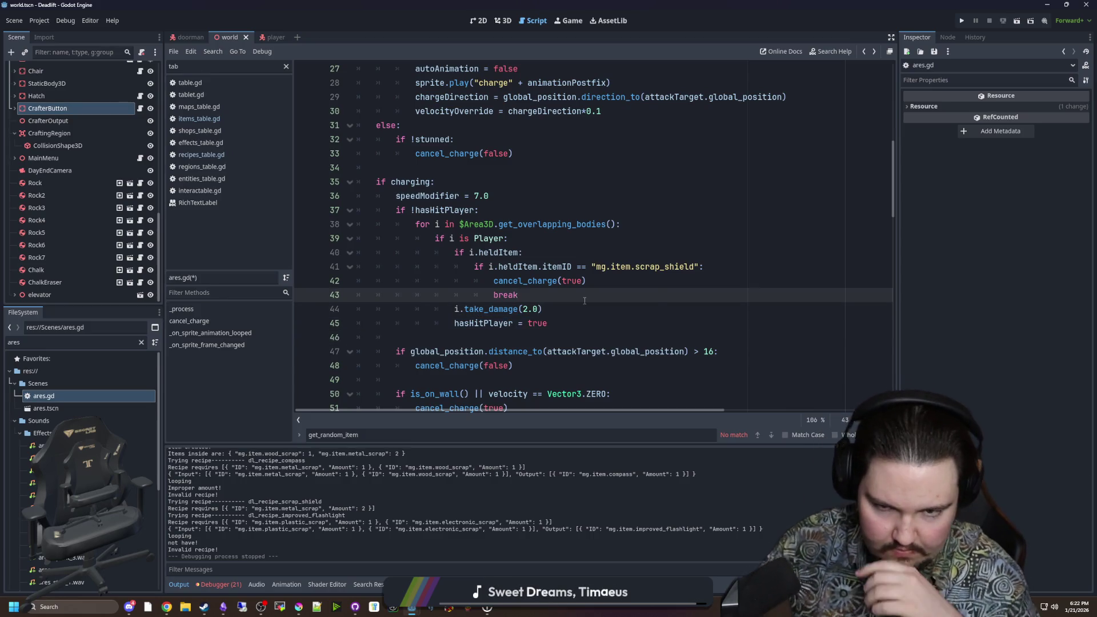
pyautogui.hotkey('ctrl', 's')
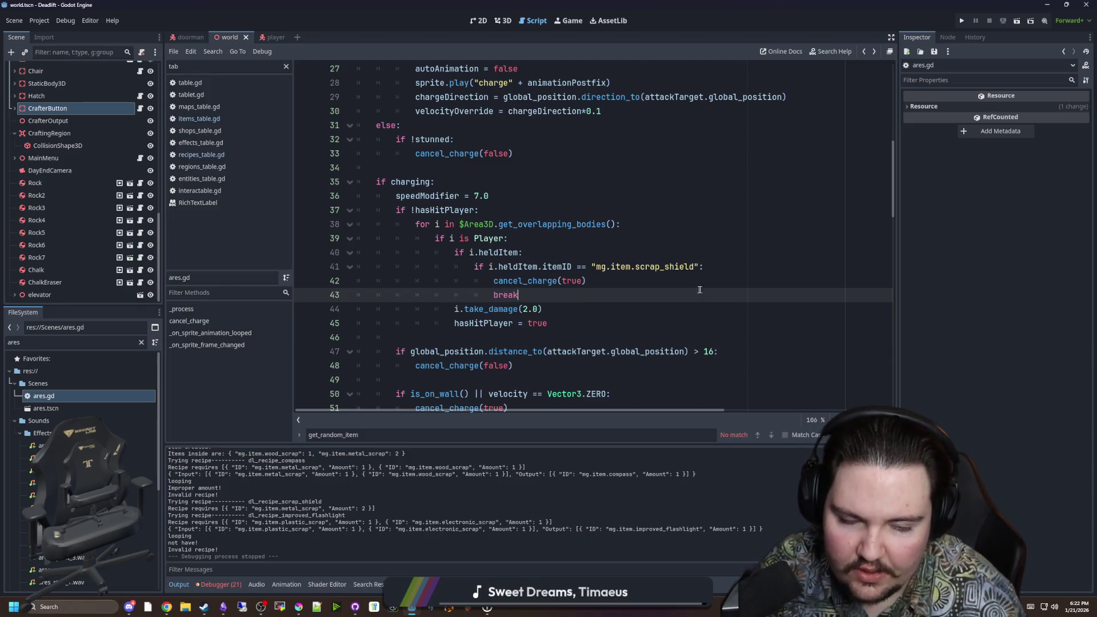
pyautogui.click(732, 267)
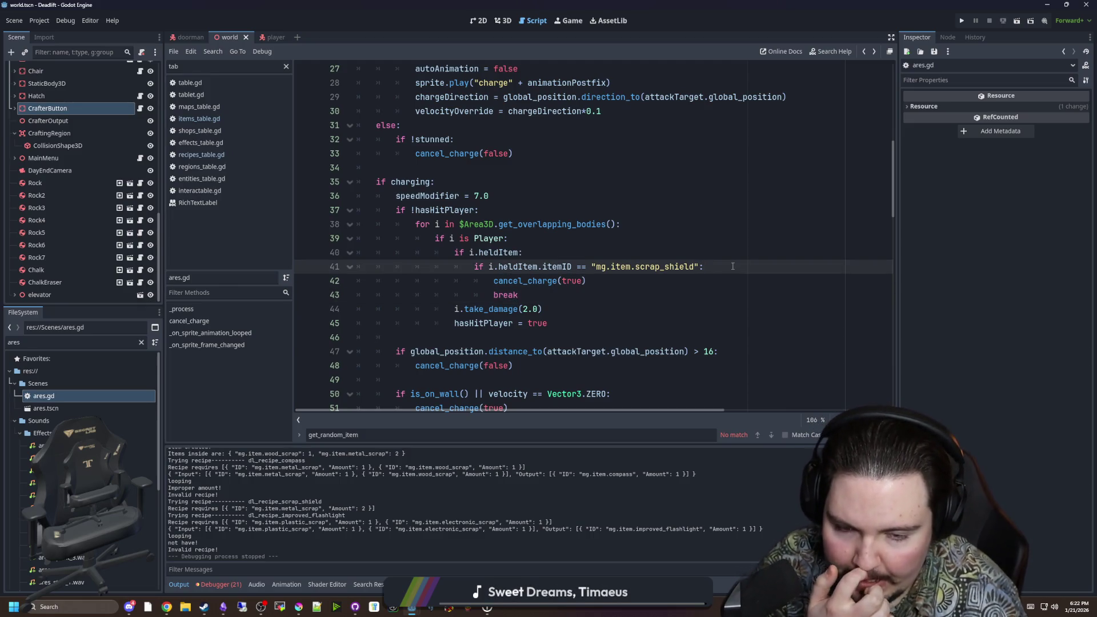
pyautogui.press('Return')
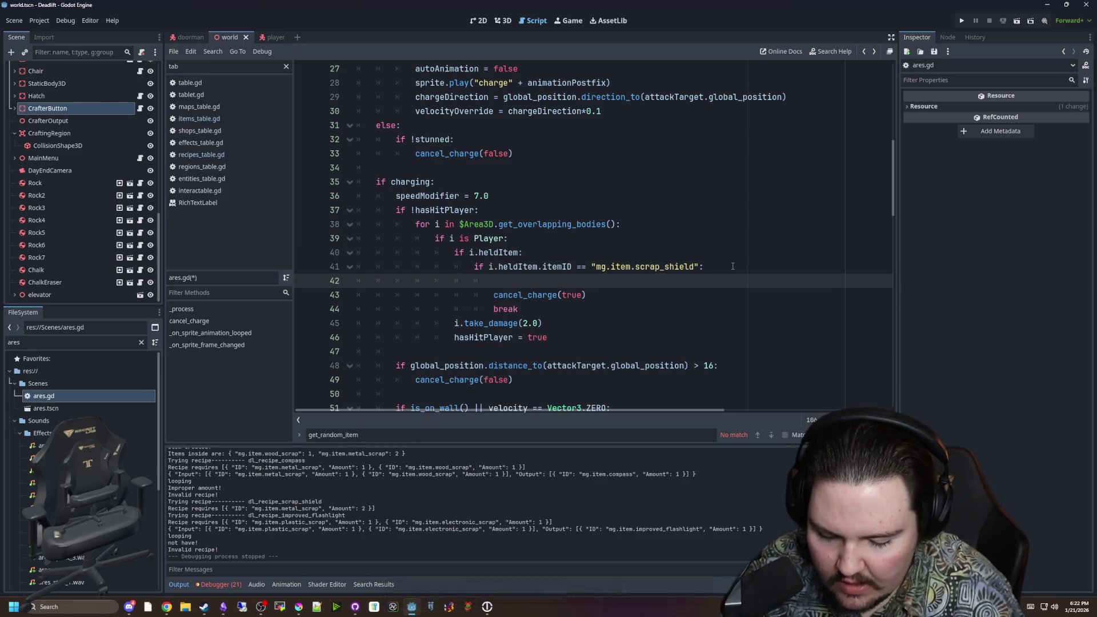
# Step: Add an 'if randi_range(0, 3):' chance condition inside the scrap shield check
pyautogui.write('if randi_Rang')
pyautogui.press('Return')
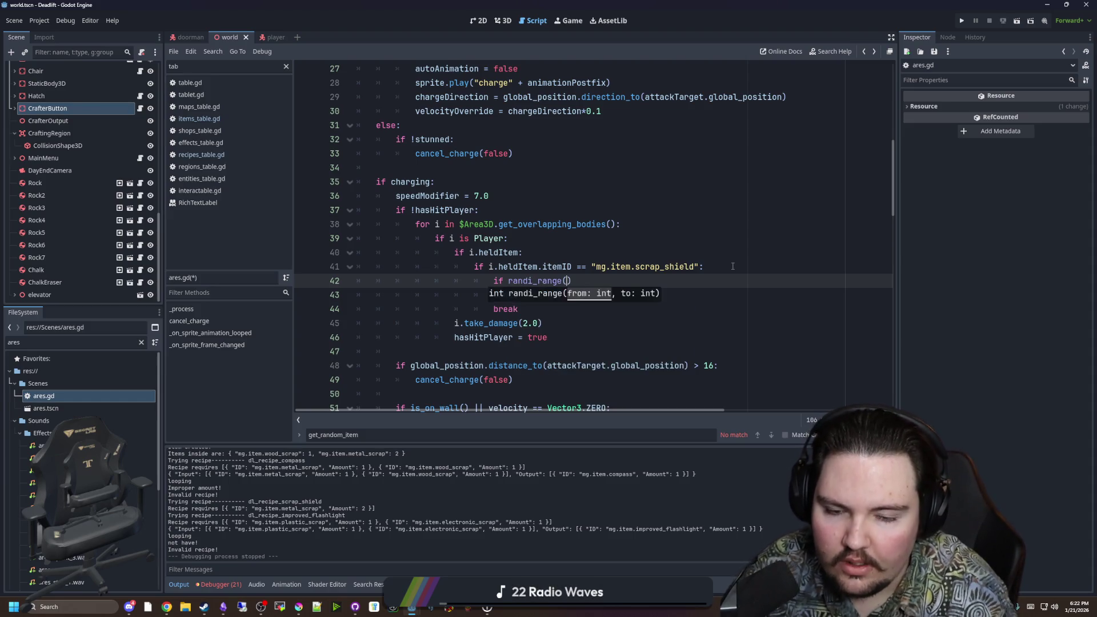
pyautogui.write('0, 3')
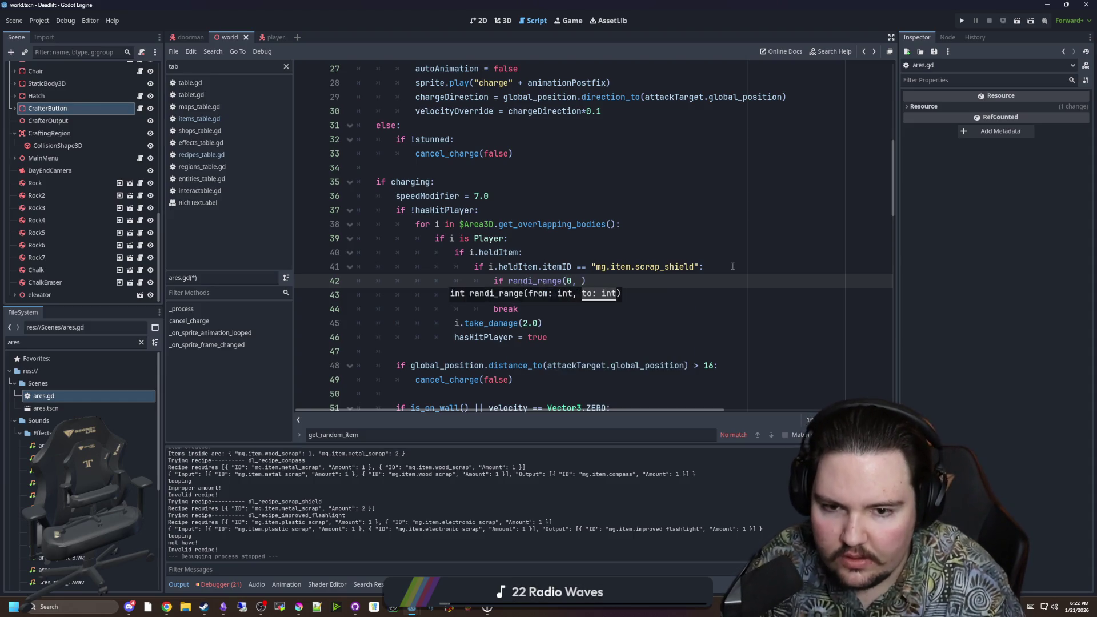
pyautogui.write(':')
pyautogui.press('Return')
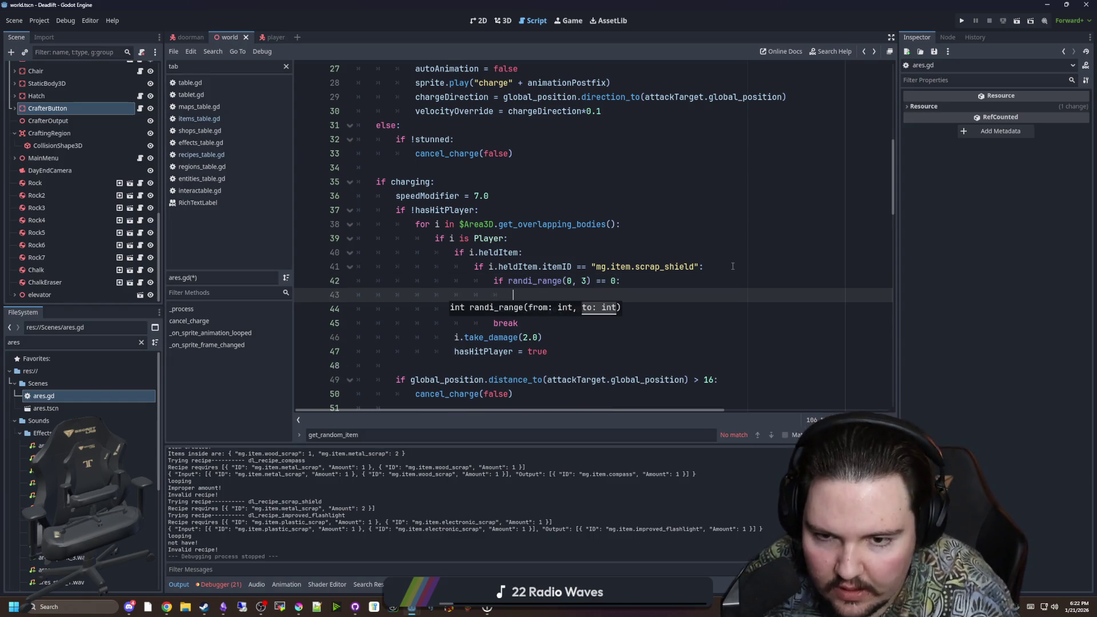
# Step: Add an i.drop_item() call in the chance condition's body
pyautogui.moveTo(537, 266); pyautogui.dragTo(488, 266)
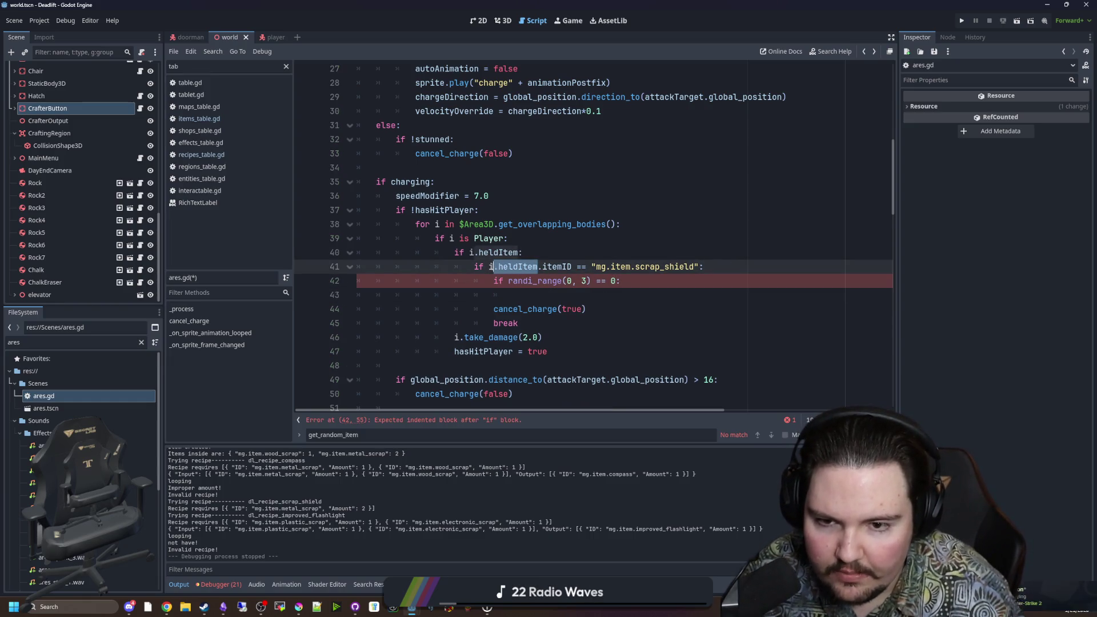
pyautogui.hotkey('ctrl', 'c')
pyautogui.click(520, 291)
pyautogui.hotkey('ctrl', 'v')
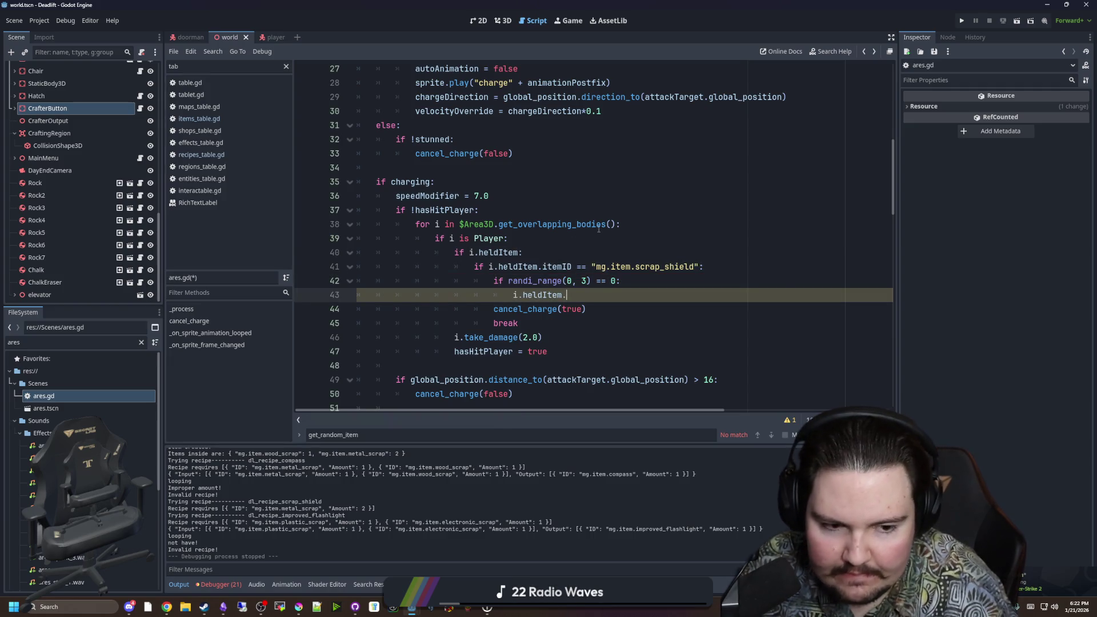
pyautogui.press('Escape')
pyautogui.press('BackSpace')
pyautogui.press('BackSpace')
pyautogui.press('BackSpace')
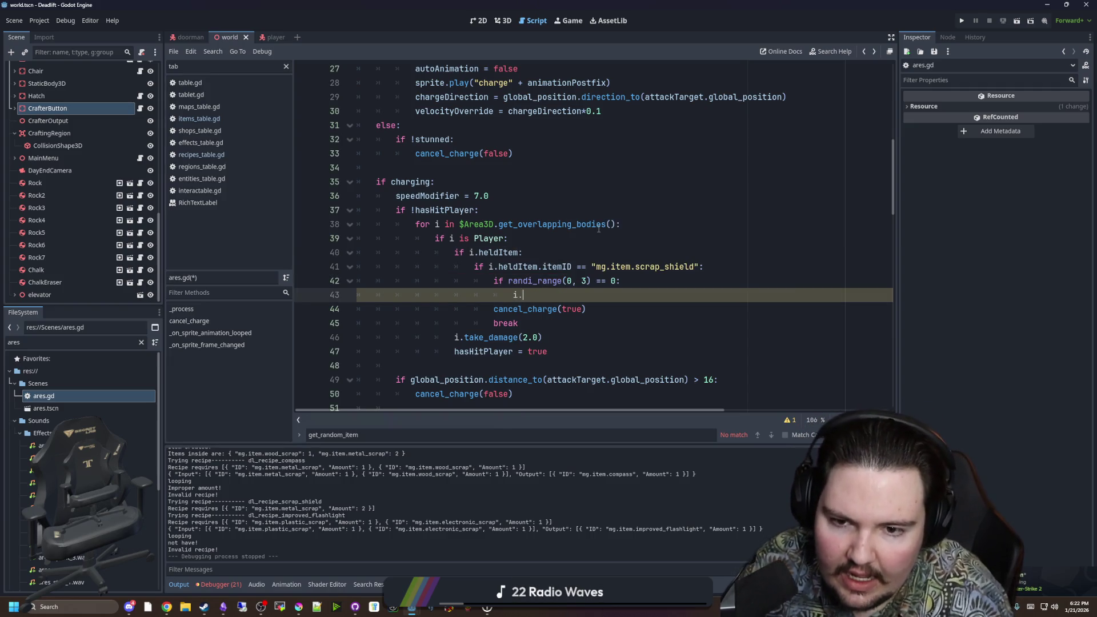
pyautogui.write('drop')
pyautogui.press('Return')
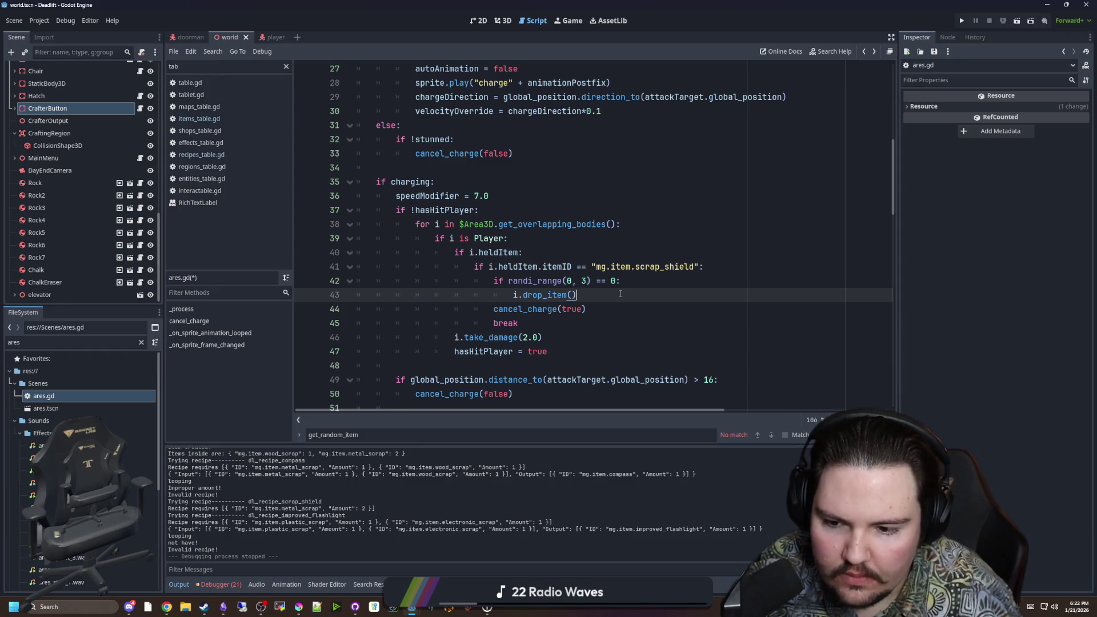
pyautogui.press('Return')
pyautogui.write('i.')
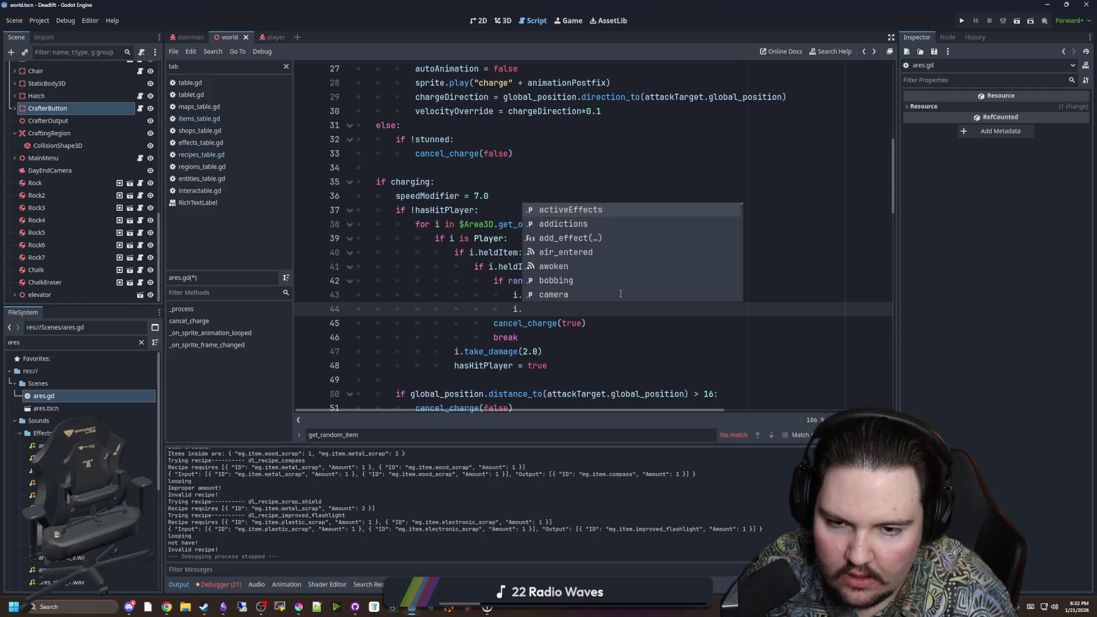
pyautogui.press('Escape')
# Step: Insert 'var item = i.heldItem' on line 43 before the drop_item call
pyautogui.click(640, 287)
pyautogui.press('Return')
pyautogui.write('ar item = i.held')
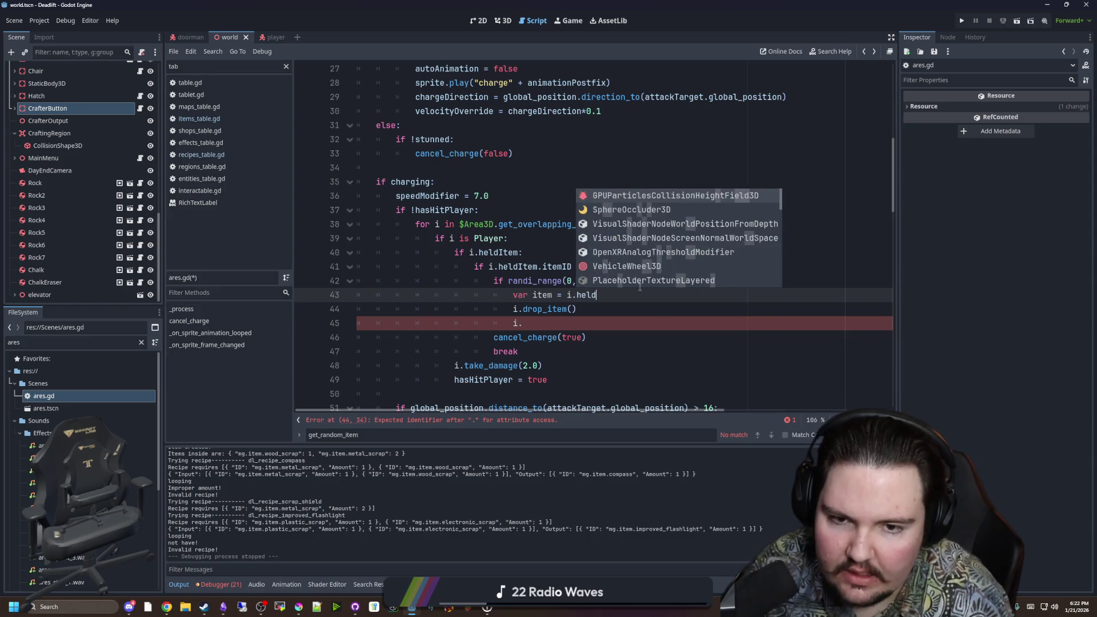
pyautogui.write('Item')
pyautogui.doubleClick(542, 295)
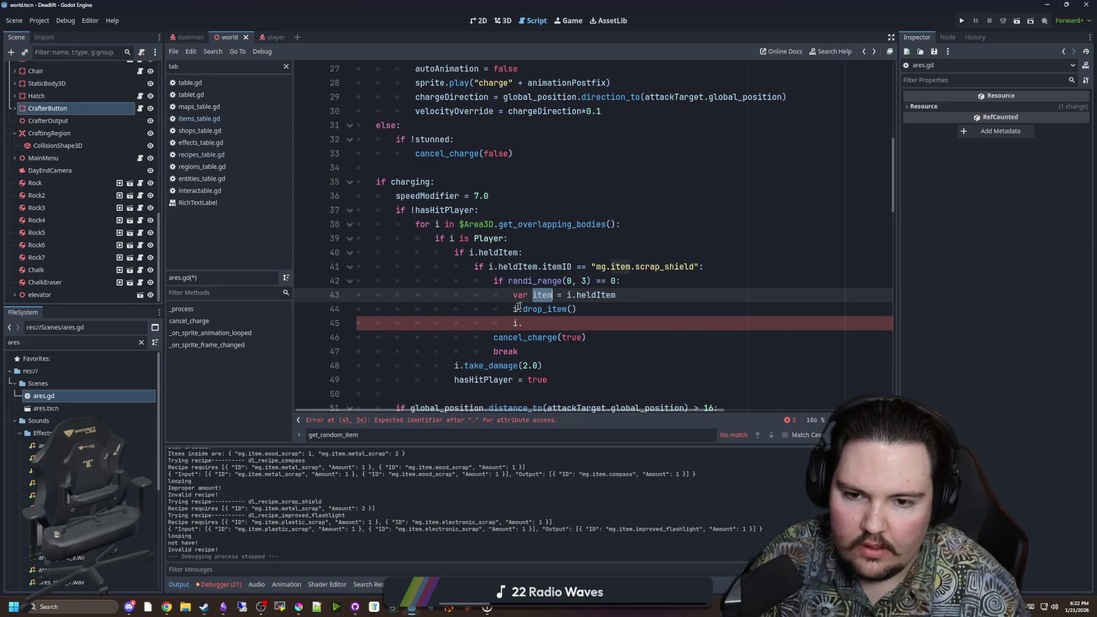
# Step: Add item.queue_free() on line 45, save ares.gd, and run the project
pyautogui.click(522, 308)
pyautogui.click(570, 322)
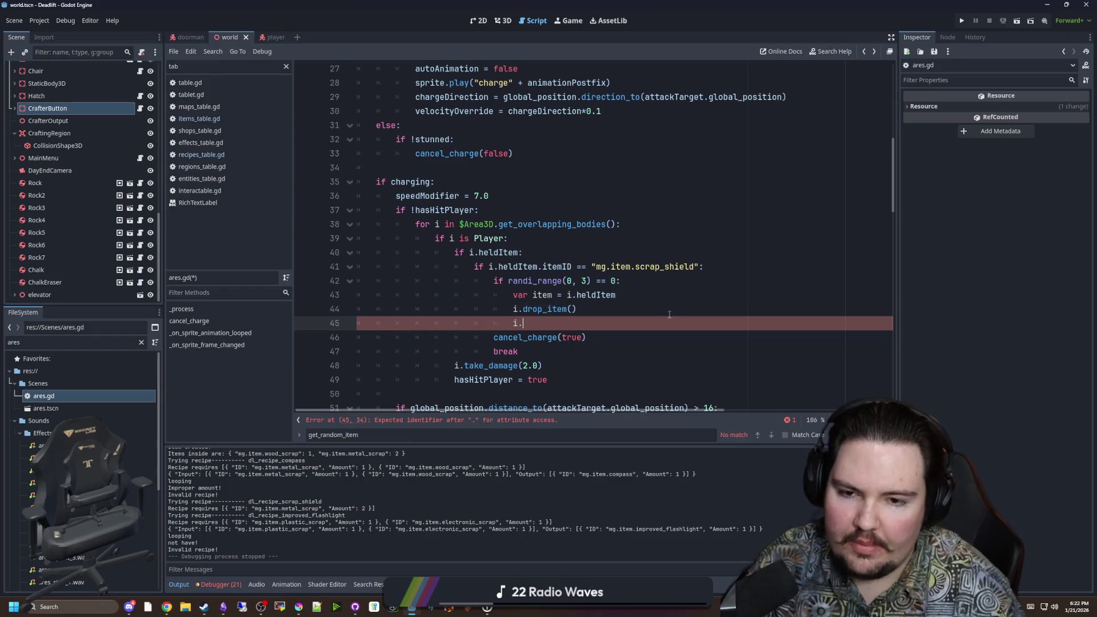
pyautogui.write('item.queue_Fre')
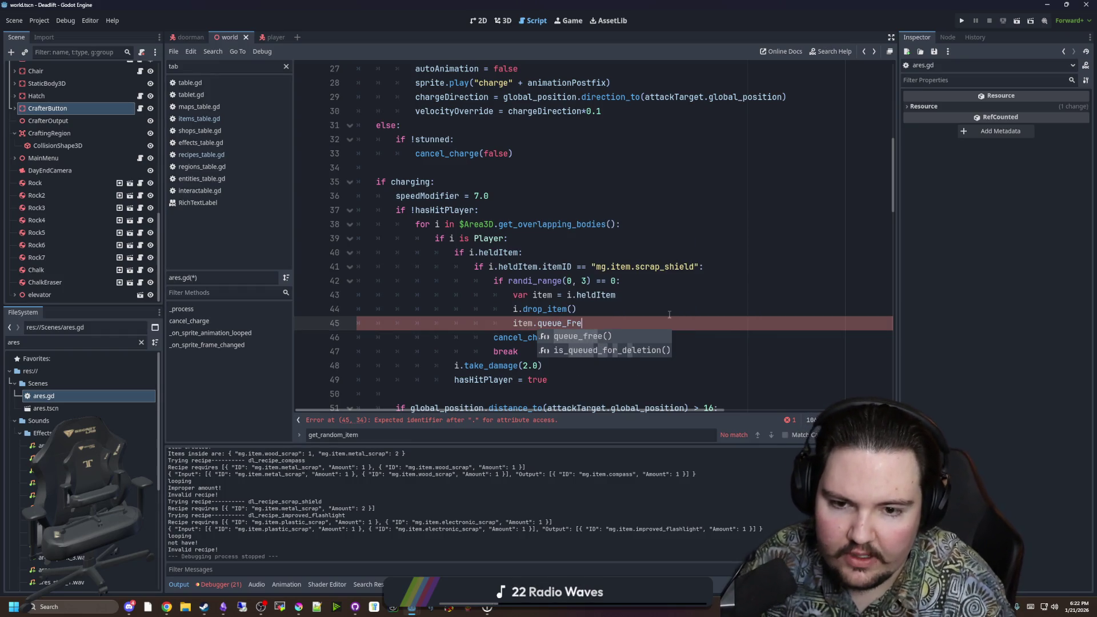
pyautogui.press('Return')
pyautogui.hotkey('ctrl', 's')
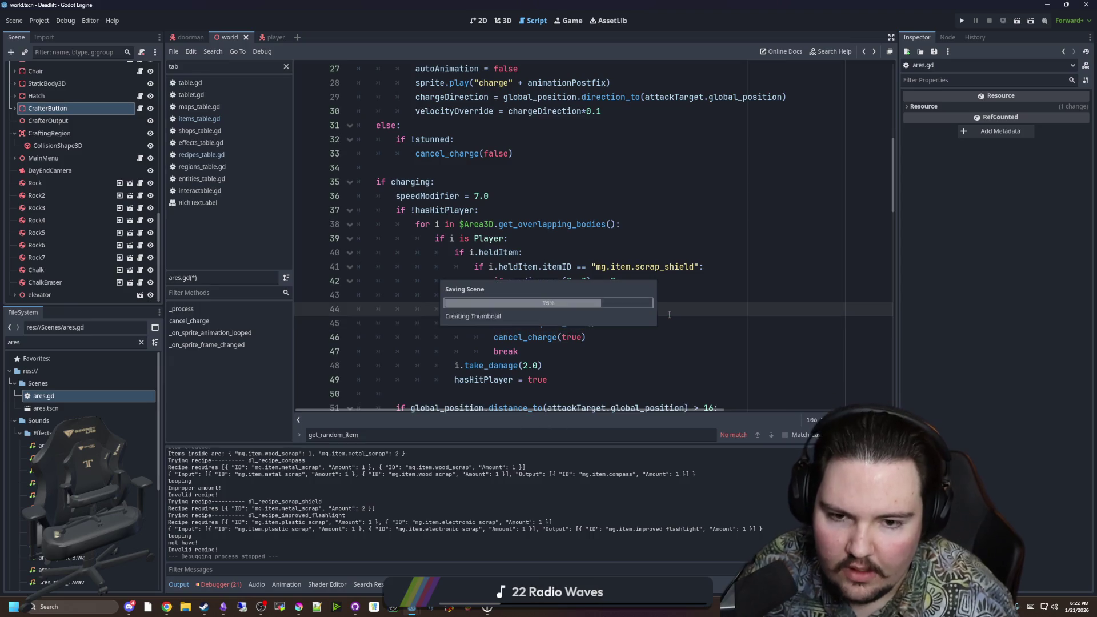
pyautogui.click(963, 19)
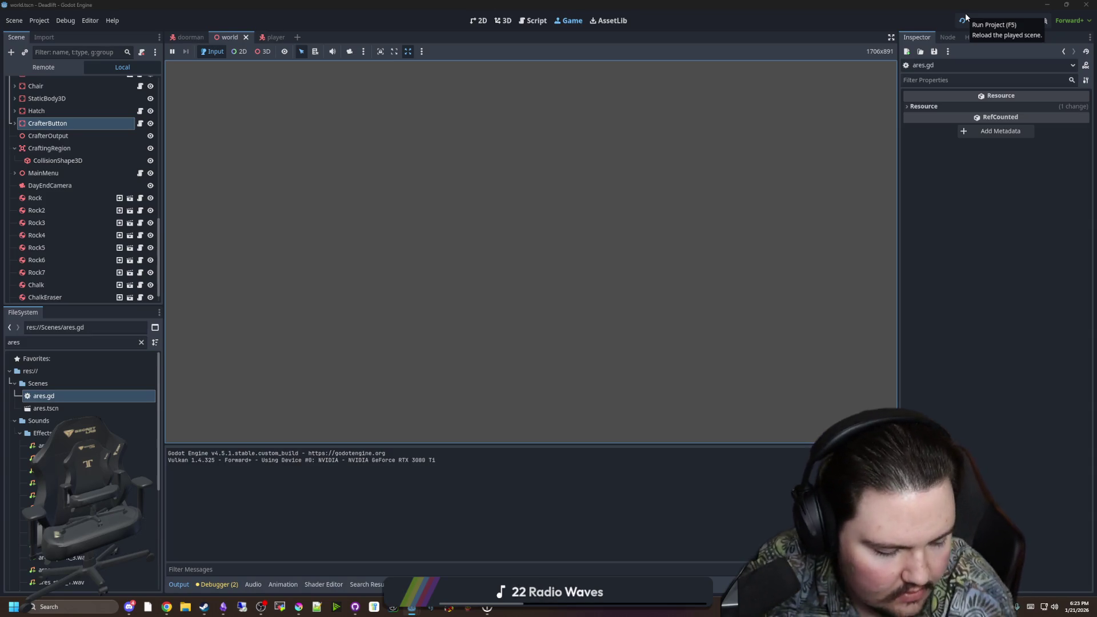
# Step: Restart the game, choose Play, skip food selection, and pause once on level 2
pyautogui.click(963, 20)
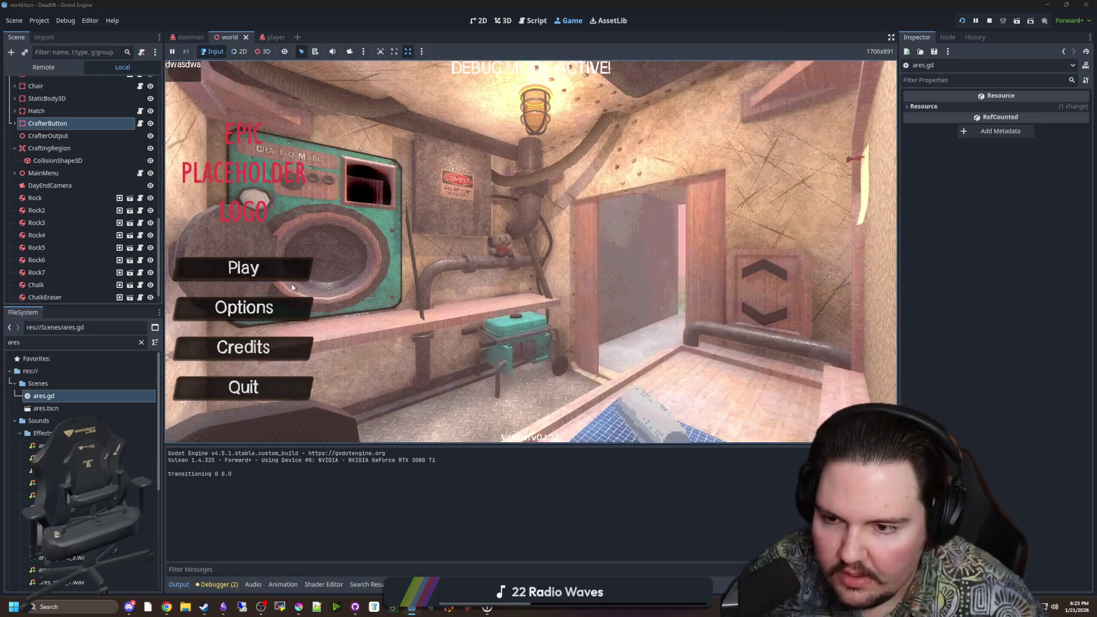
pyautogui.click(246, 268)
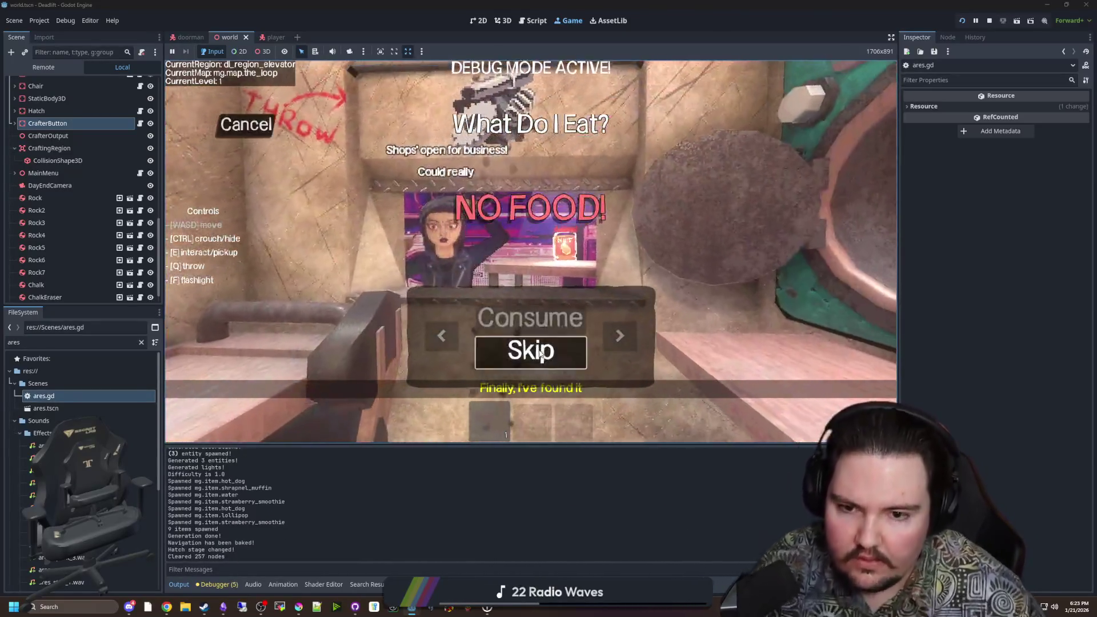
pyautogui.click(540, 353)
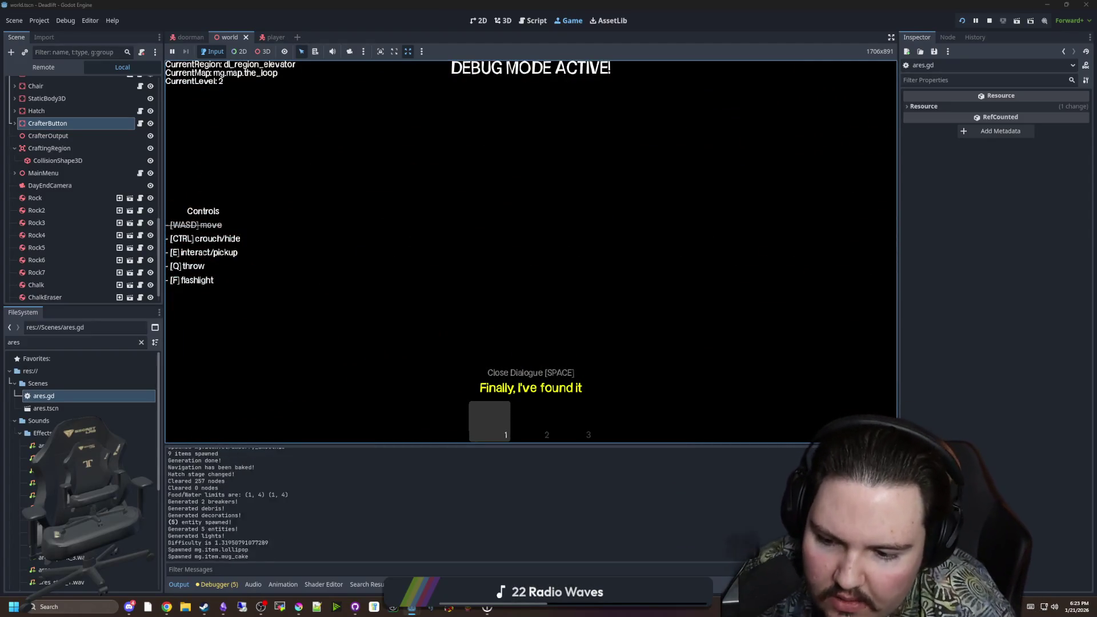
pyautogui.press('Escape')
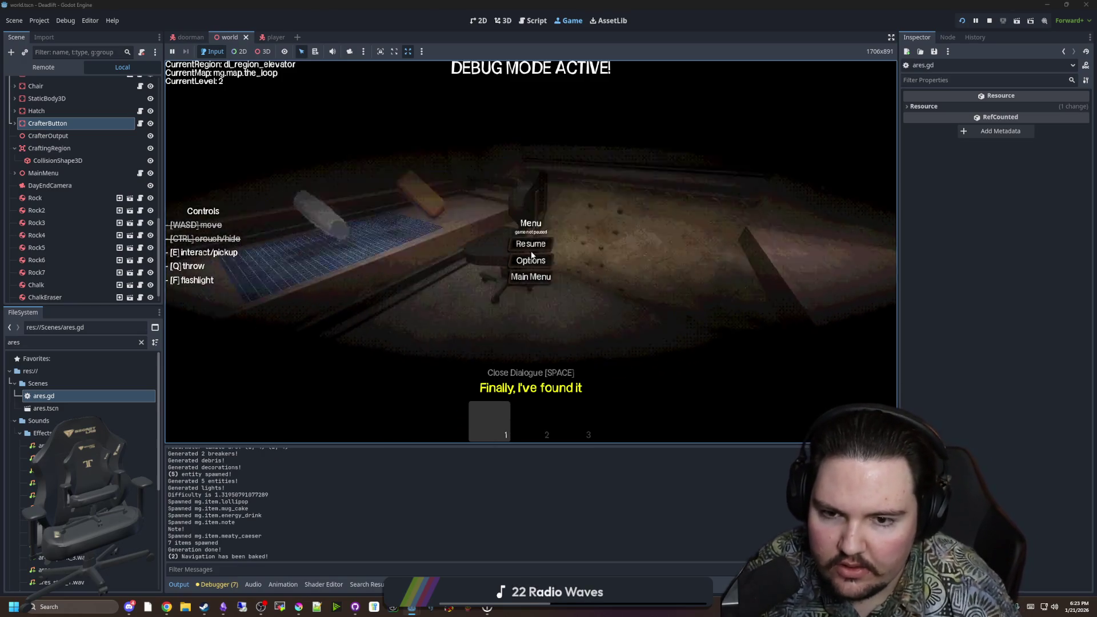
# Step: Resume the game, spawn a scrap shield with the console's /give command, and pick it up
pyautogui.click(531, 246)
pyautogui.press('`')
pyautogui.write('/GIVE S')
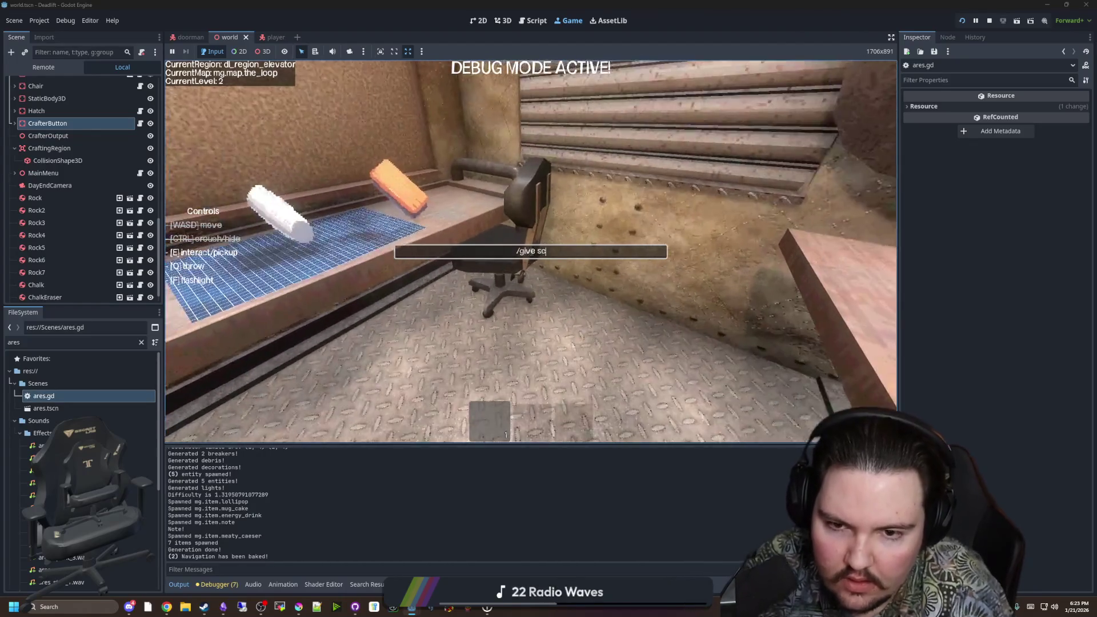
pyautogui.write('rap_sh')
pyautogui.press('Return')
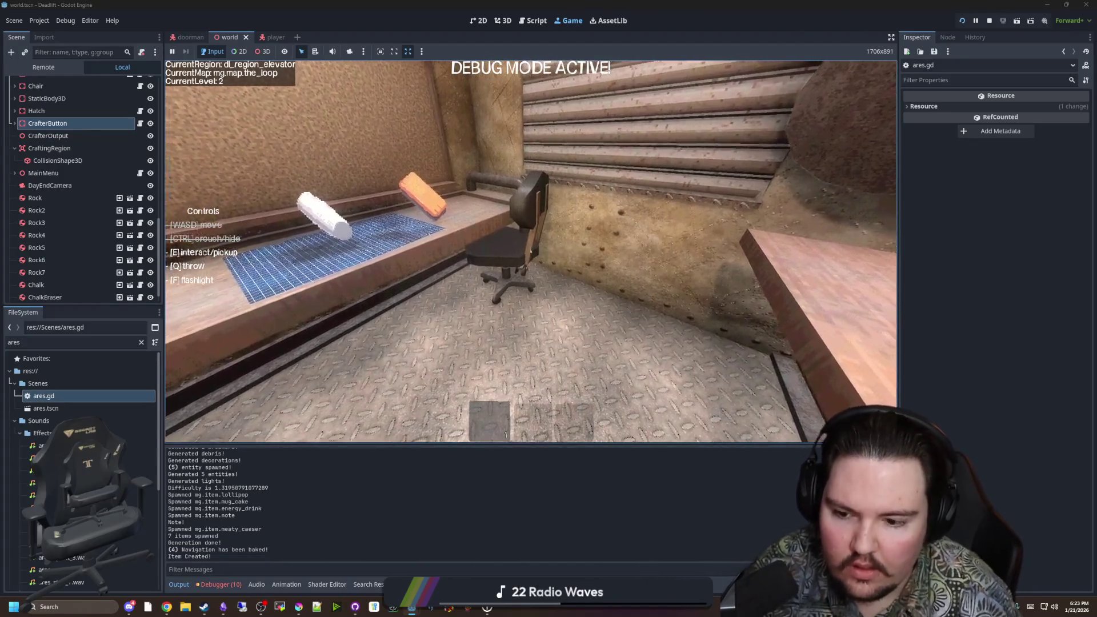
pyautogui.press('e')
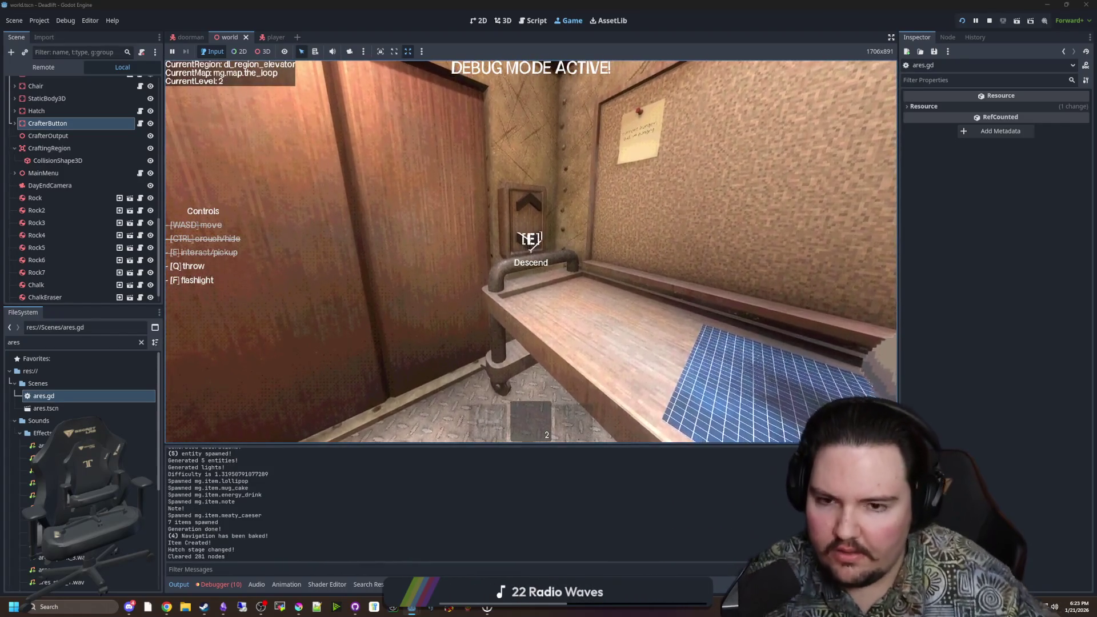
# Step: Descend in the elevator, advance on Ares through the butchery, and throw the shield at him
pyautogui.press('e')
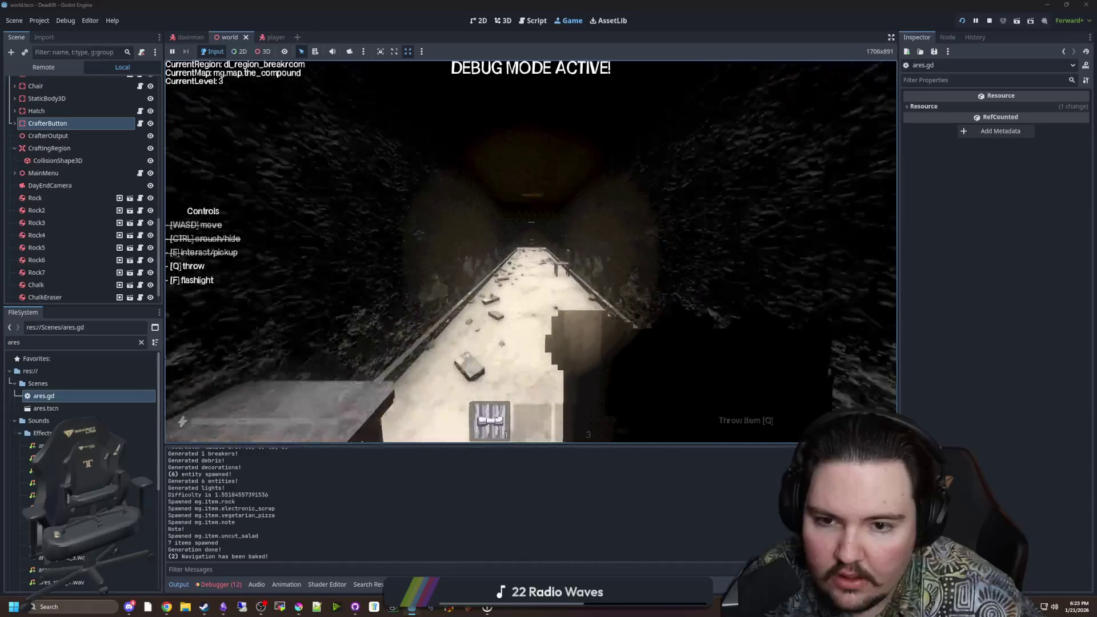
pyautogui.press('w')
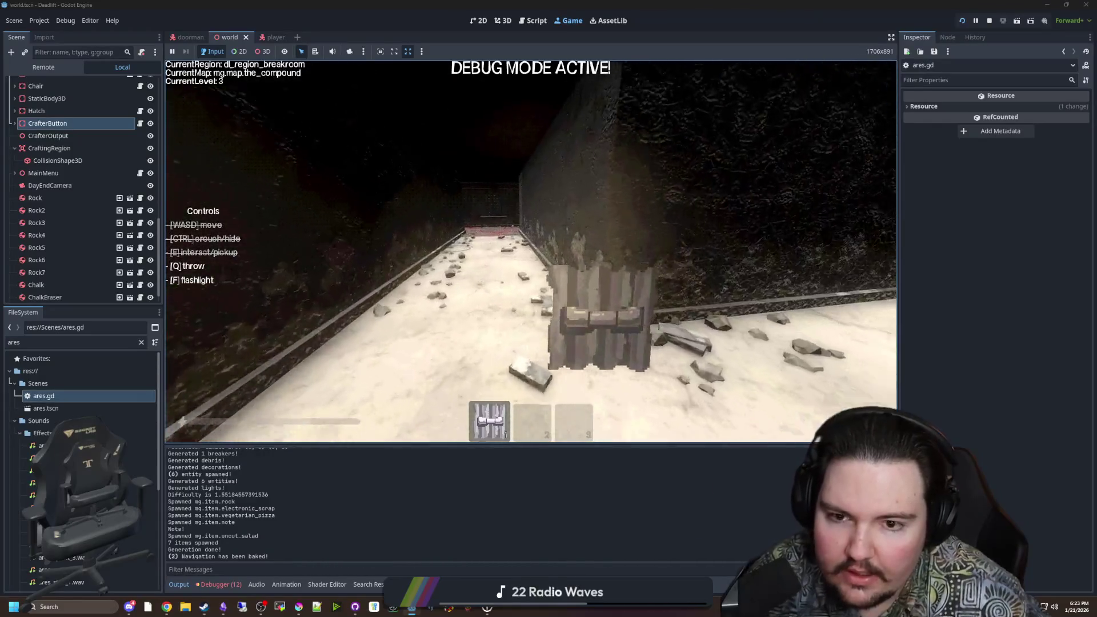
pyautogui.press('w')
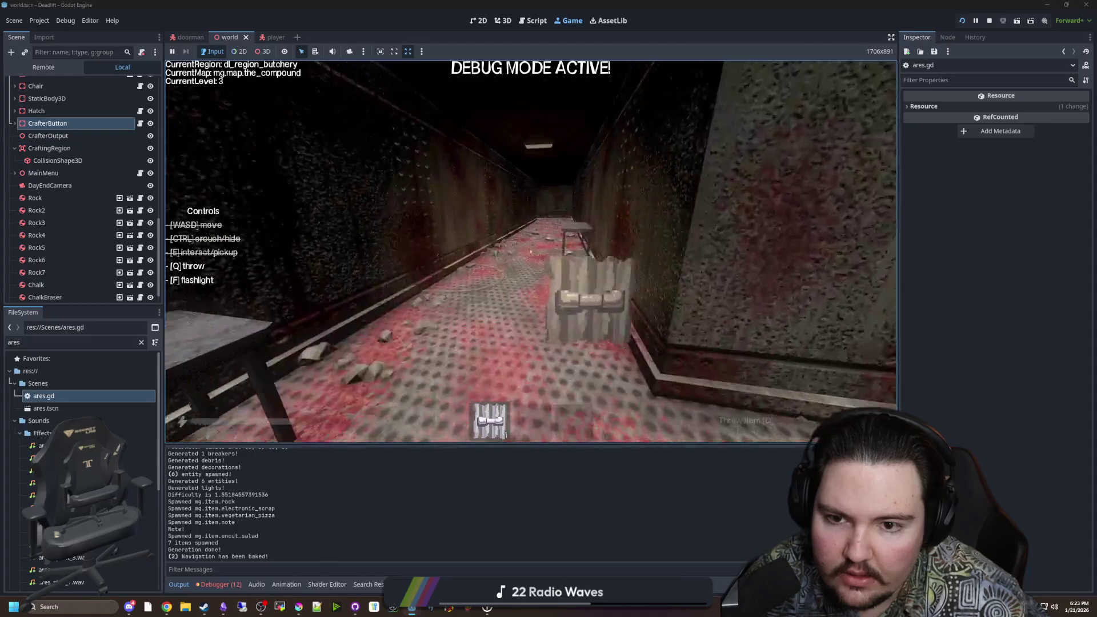
pyautogui.press('w')
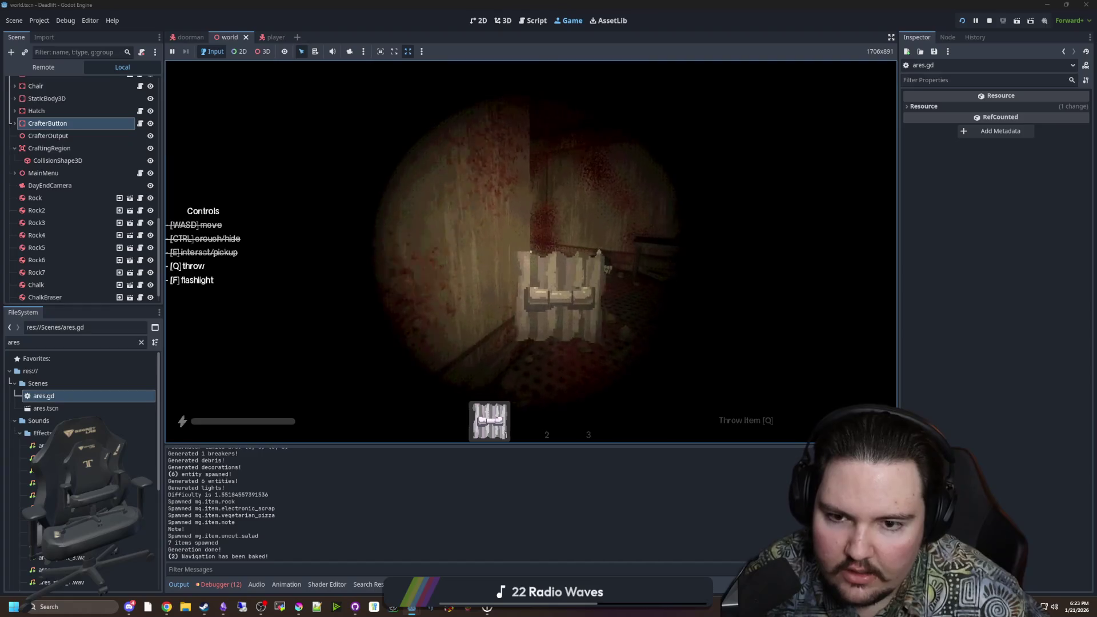
pyautogui.press('w')
pyautogui.press('w')
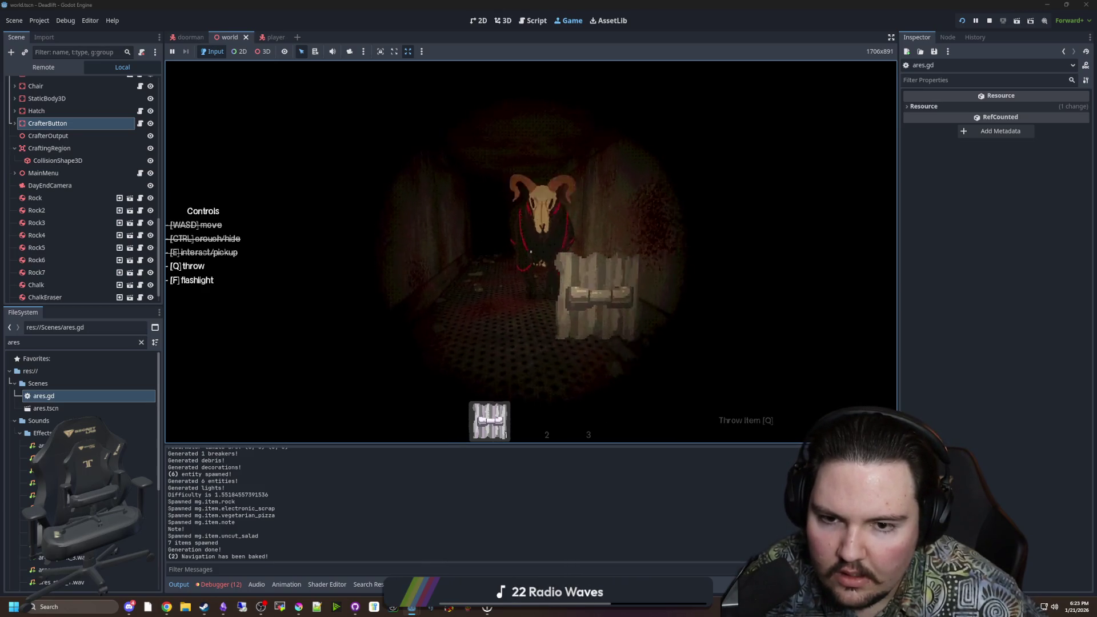
pyautogui.press('q')
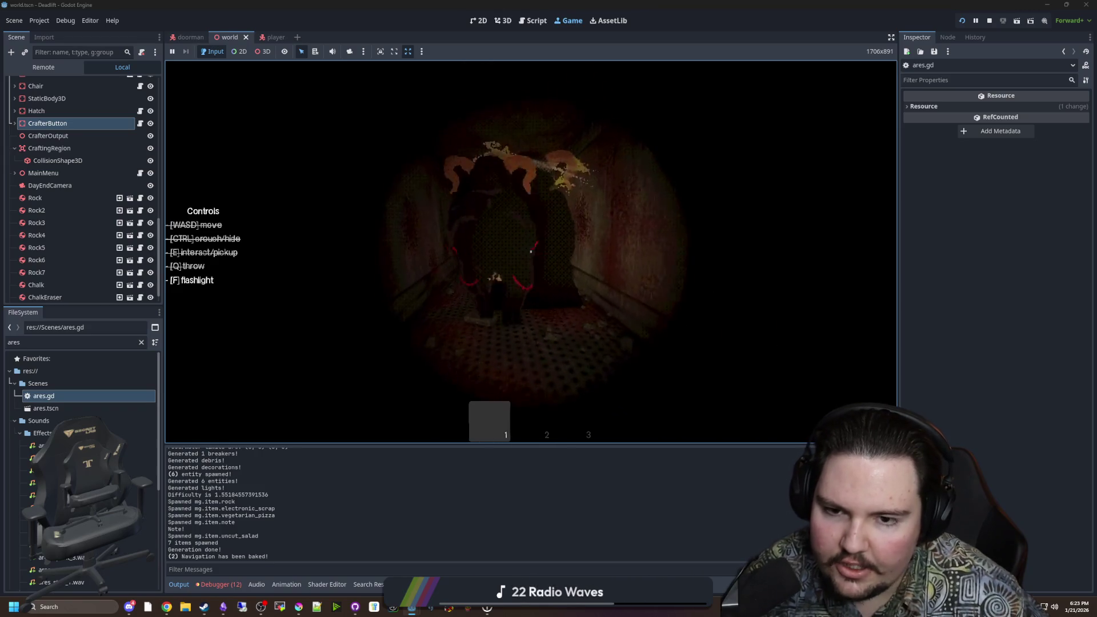
# Step: Flee down the corridors toward the lit section and switch on the flashlight
pyautogui.hotkey('shift', 'w')
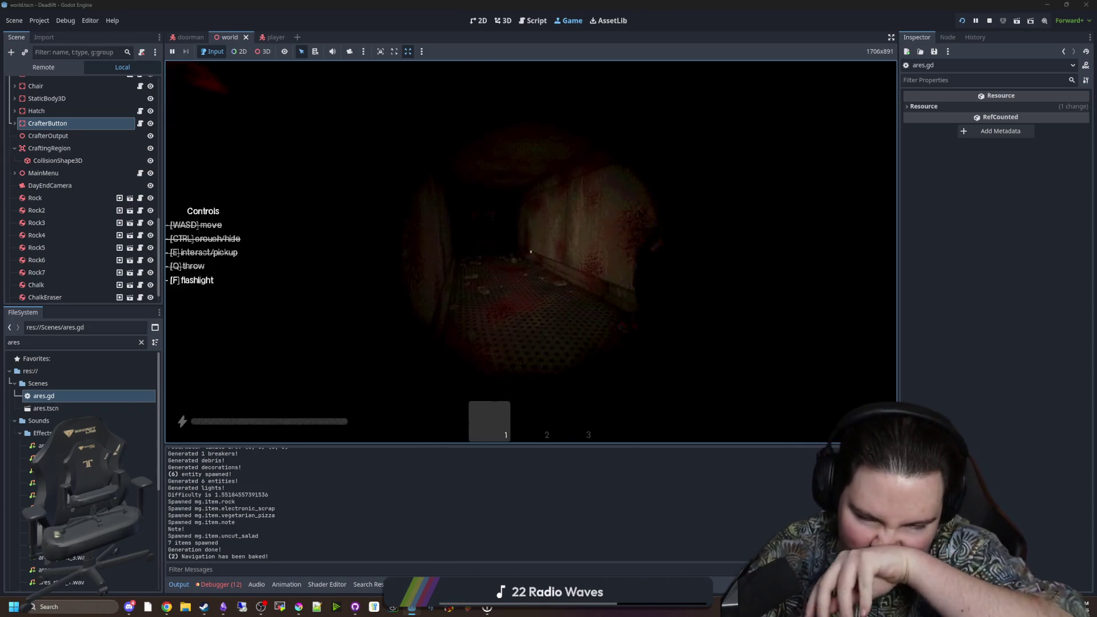
pyautogui.hotkey('shift', 'w')
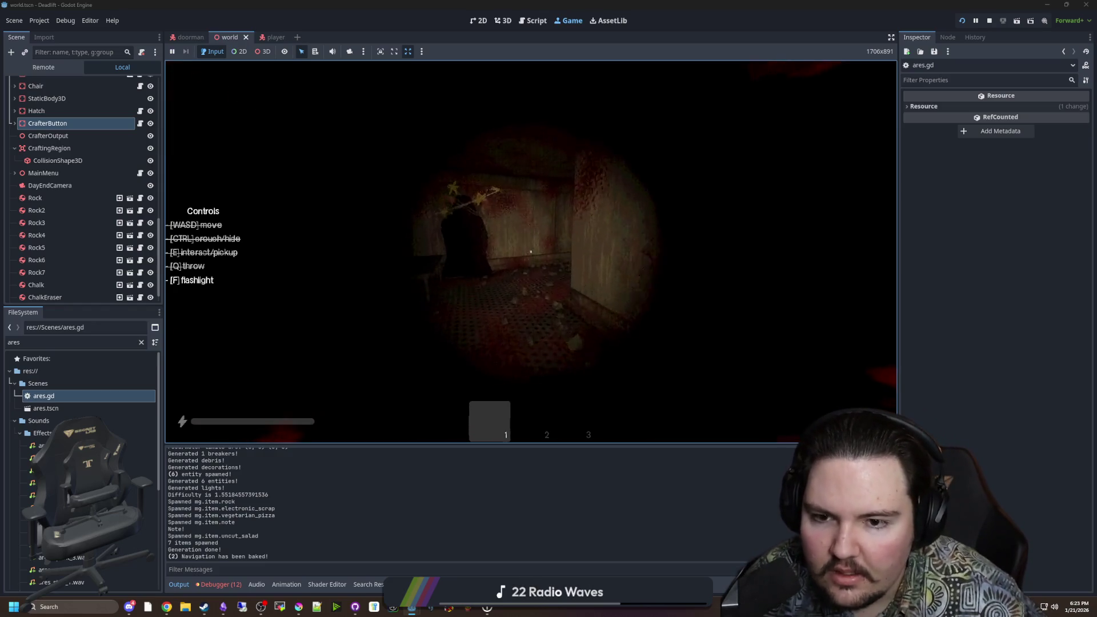
pyautogui.hotkey('shift', 'w')
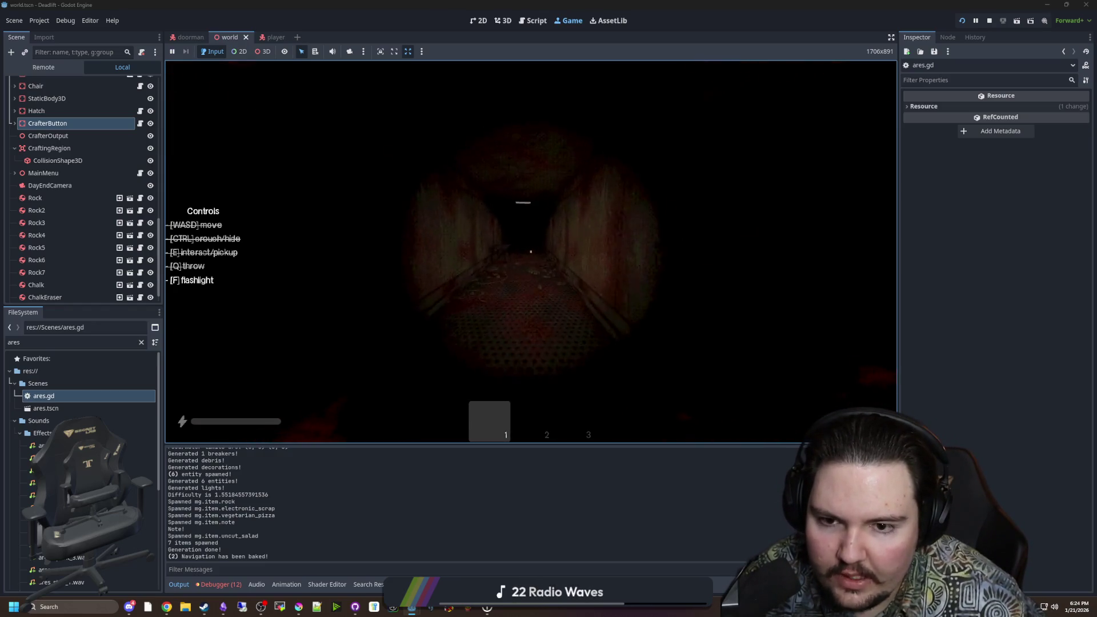
pyautogui.hotkey('shift', 'w')
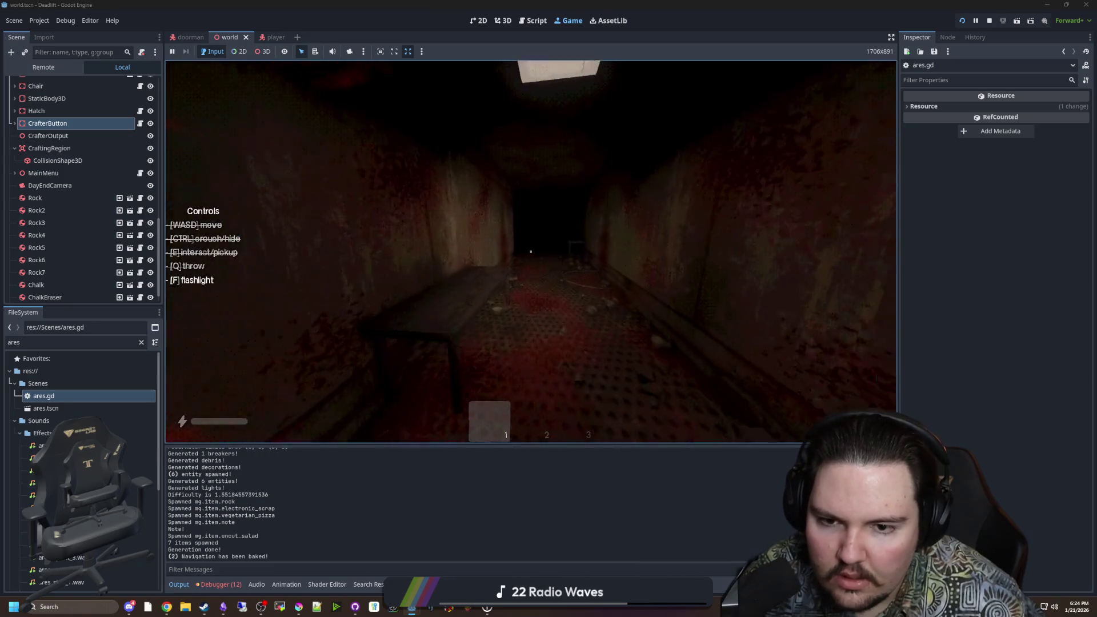
pyautogui.hotkey('shift', 'w')
pyautogui.press('f')
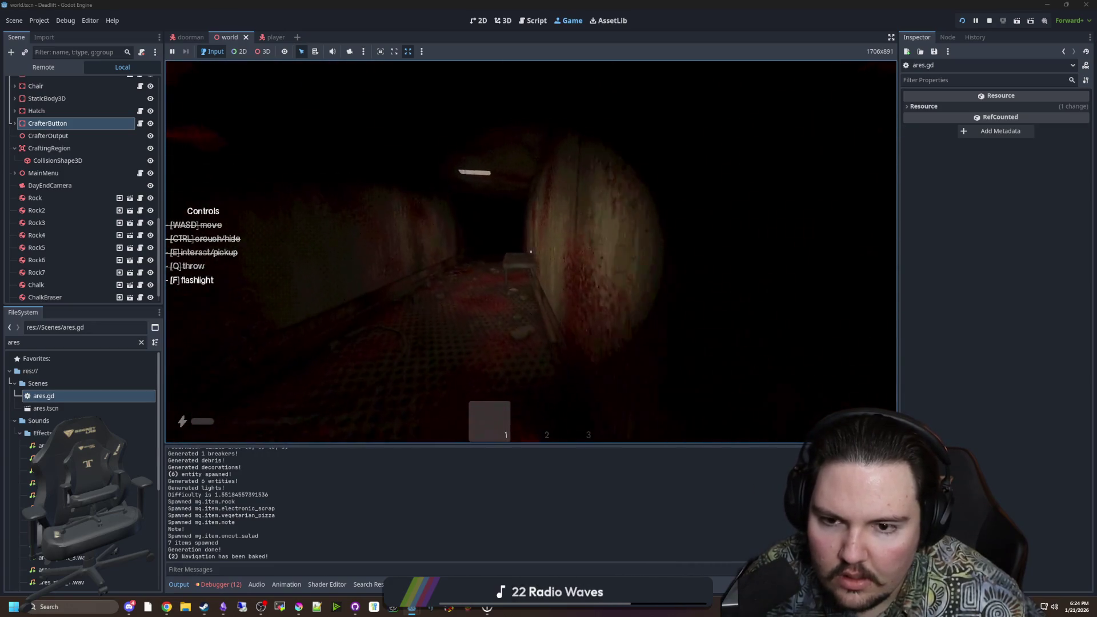
# Step: Walk back through the lit doorway into the lift room and pause the game
pyautogui.press('w')
pyautogui.press('w')
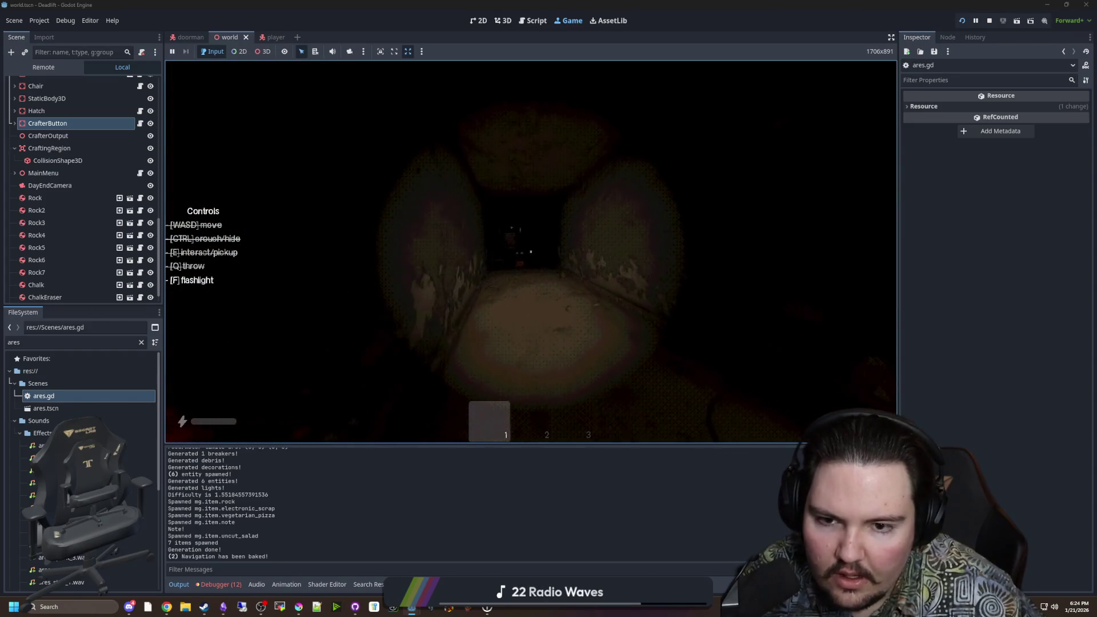
pyautogui.press('w')
pyautogui.press('w')
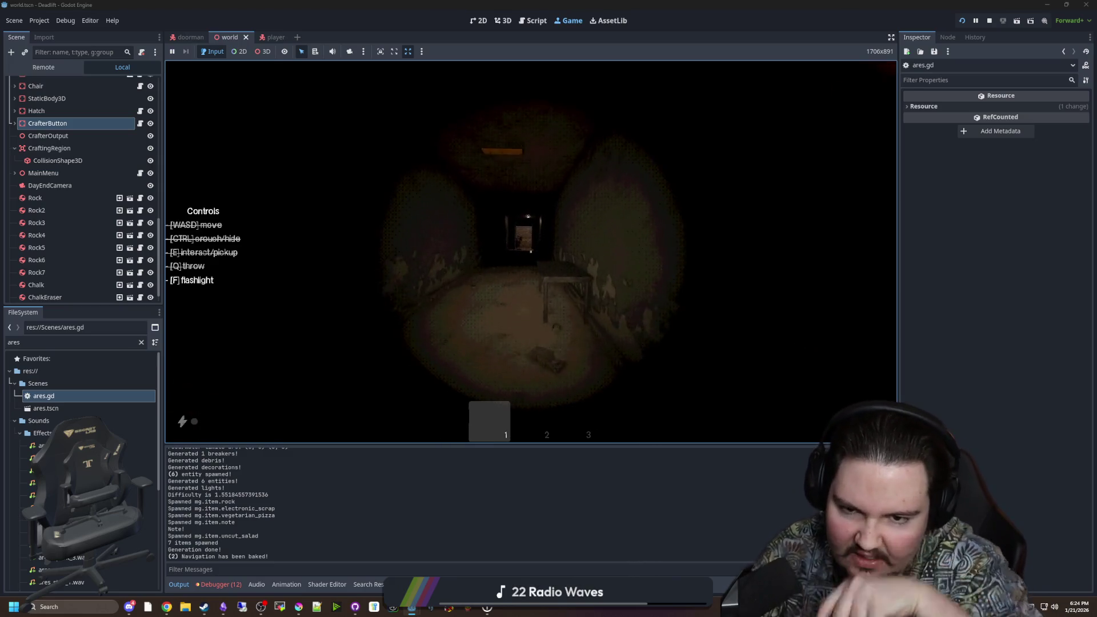
pyautogui.press('s')
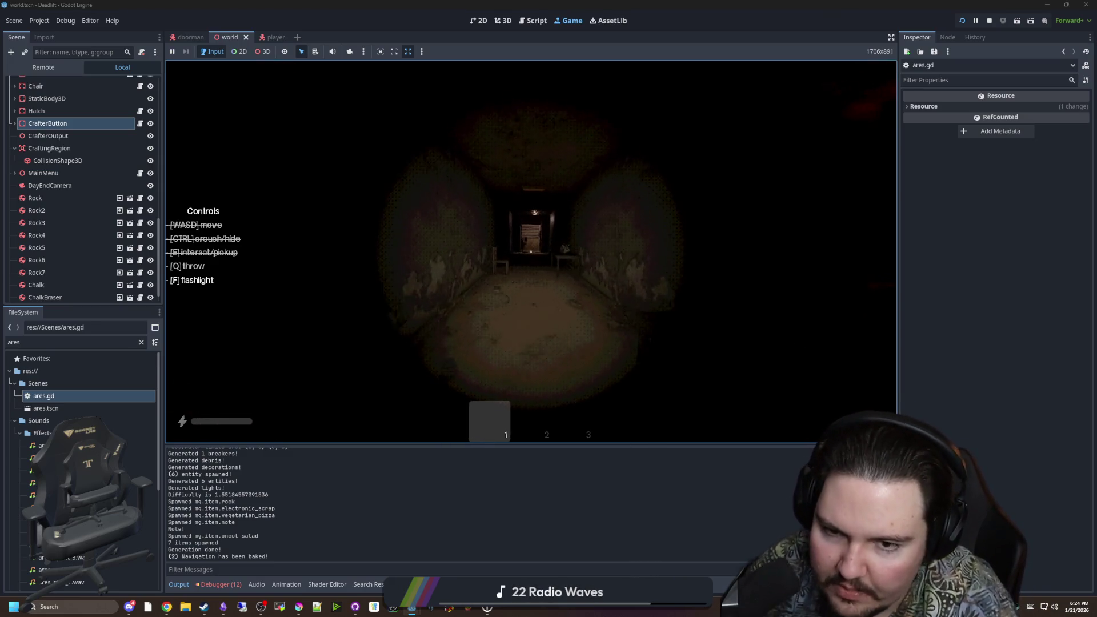
pyautogui.press('w')
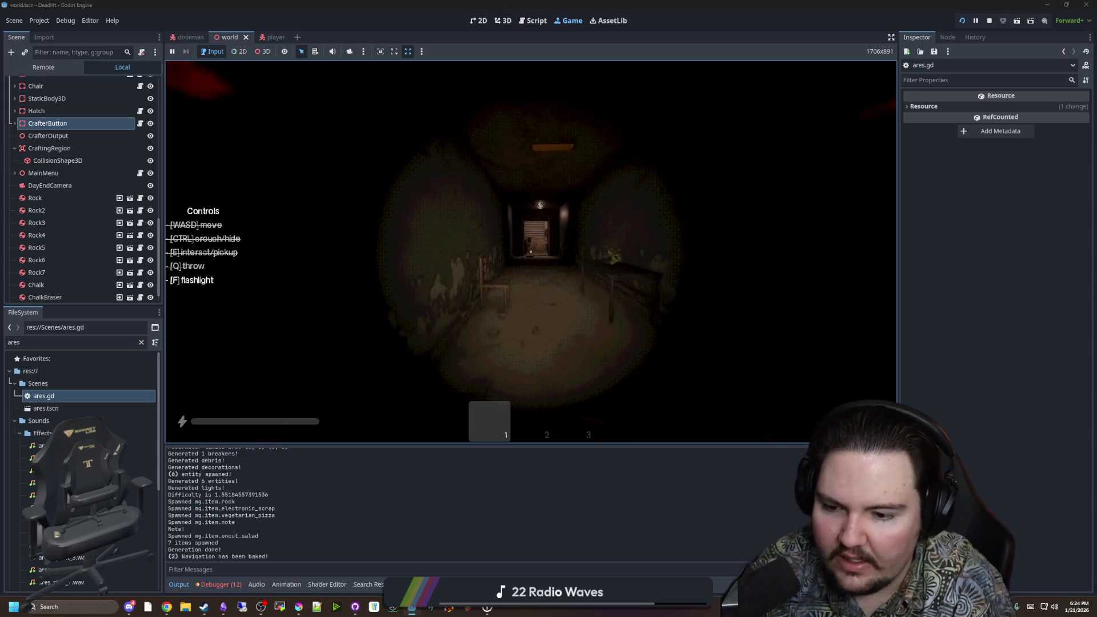
pyautogui.press('e')
pyautogui.press('w')
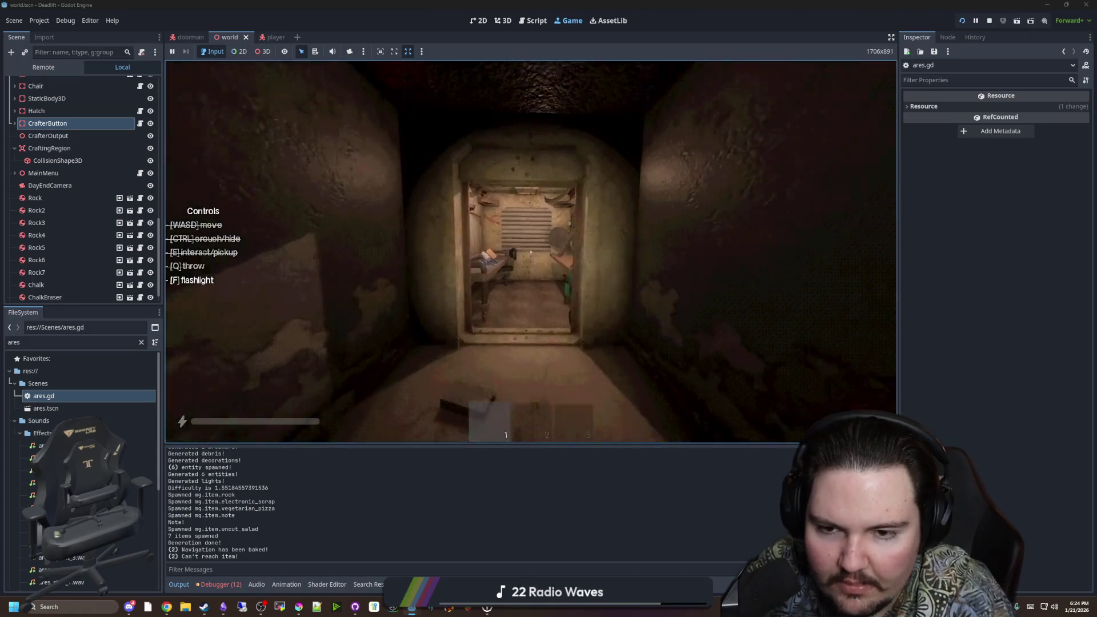
pyautogui.press('w')
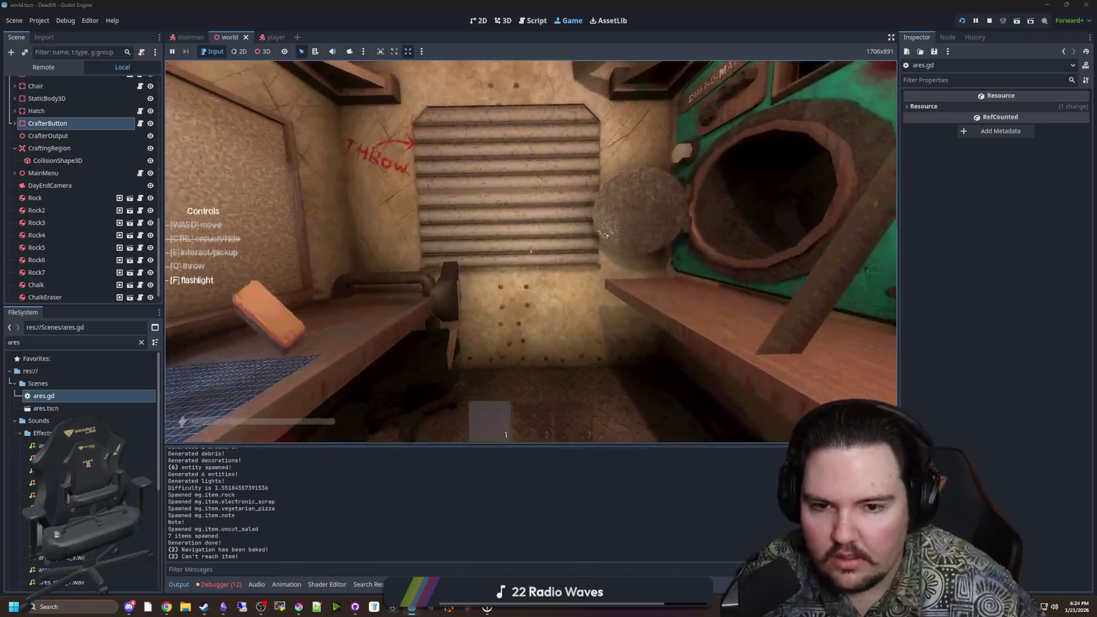
pyautogui.moveTo(531, 251)
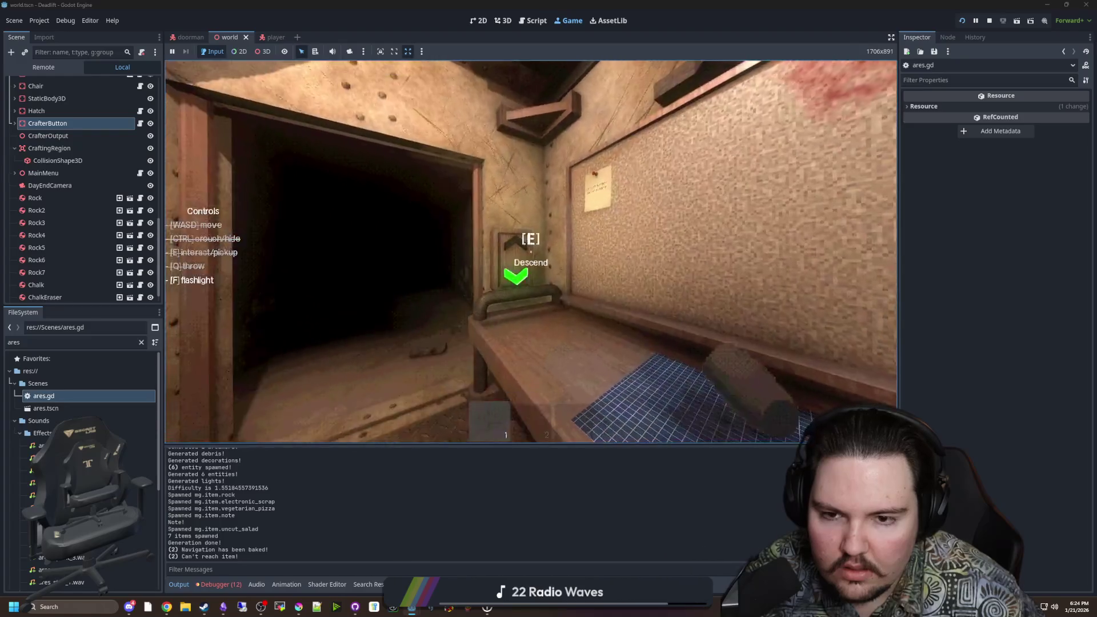
pyautogui.press('Escape')
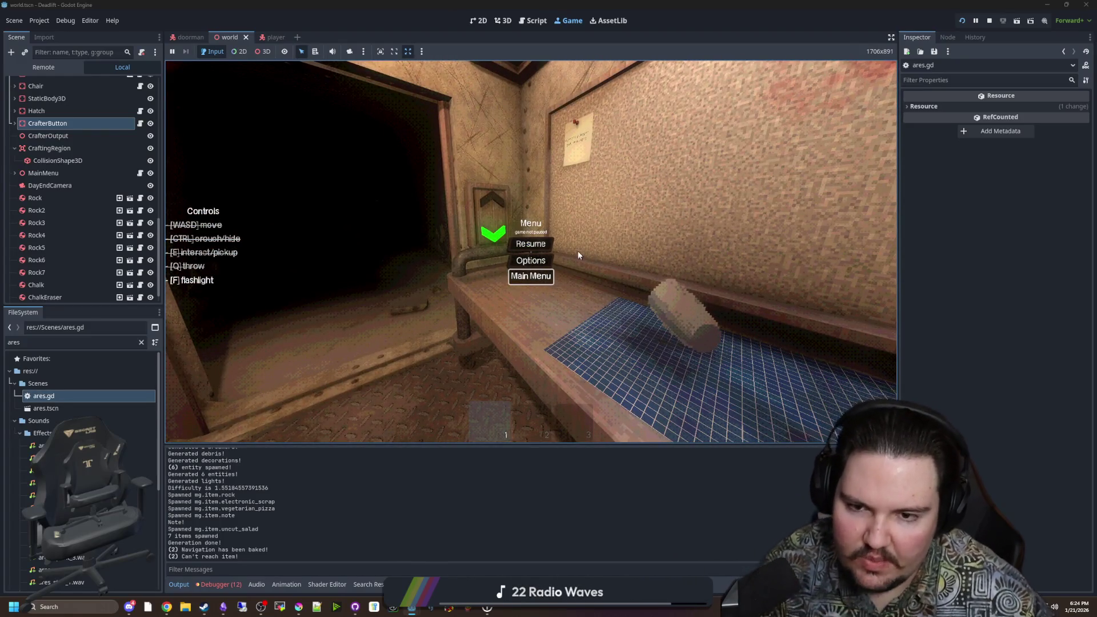
# Step: Restart the game from the main menu and walk through the doorway down the green tunnel
pyautogui.click(531, 276)
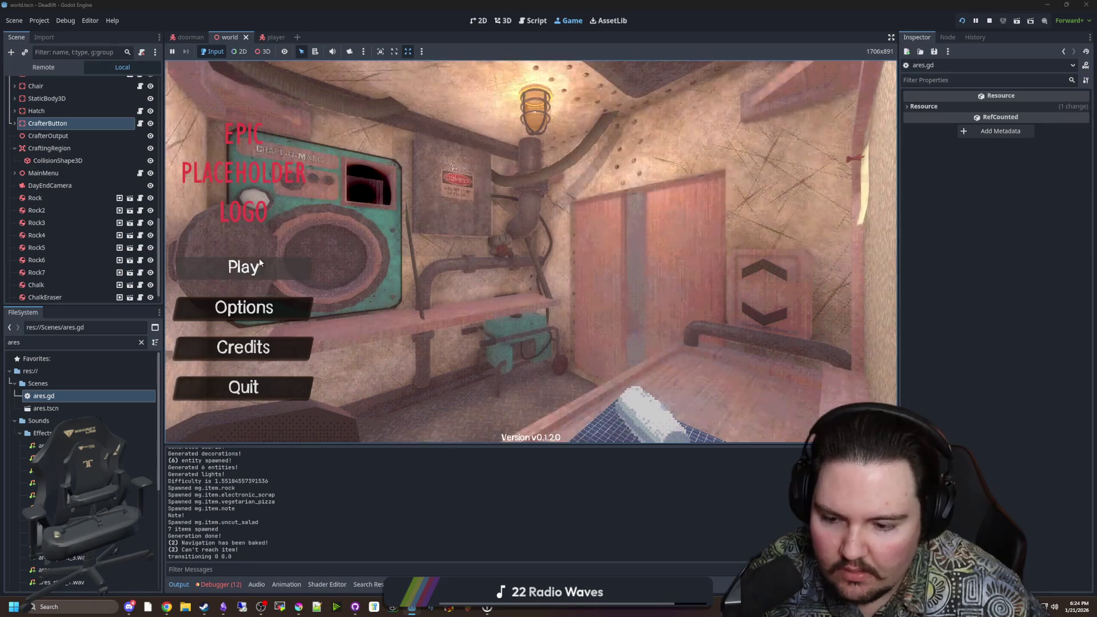
pyautogui.click(265, 267)
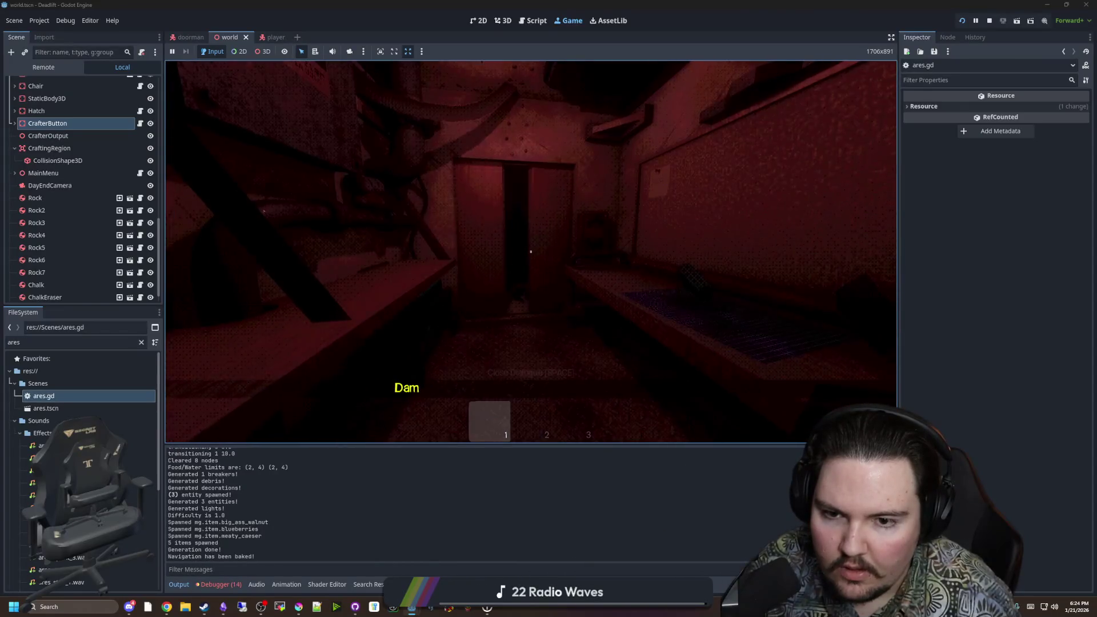
pyautogui.press('w')
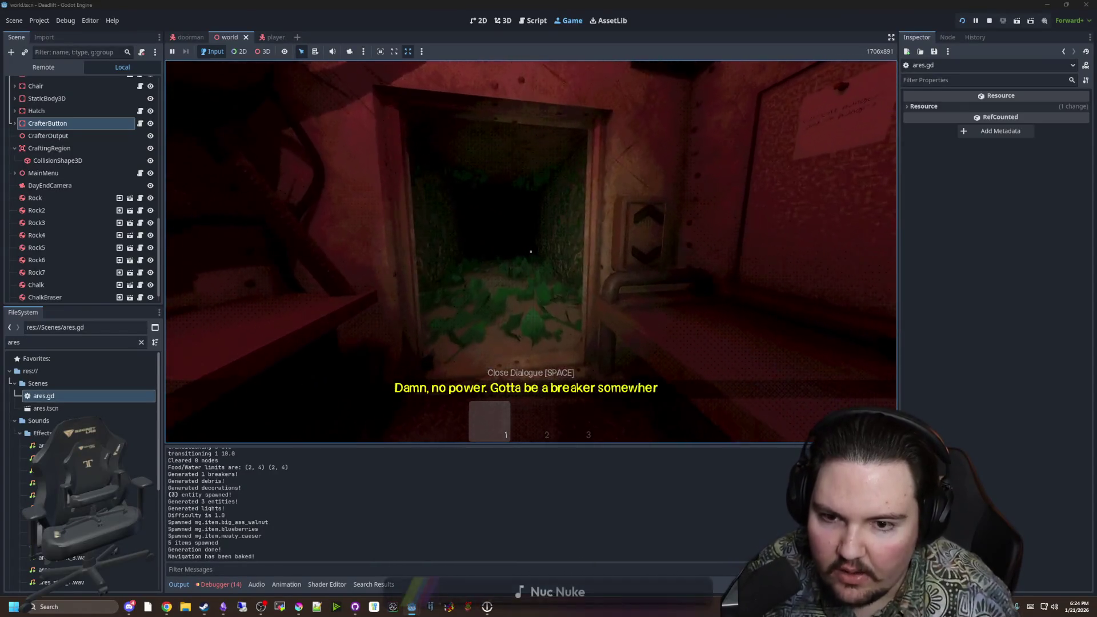
pyautogui.press('s')
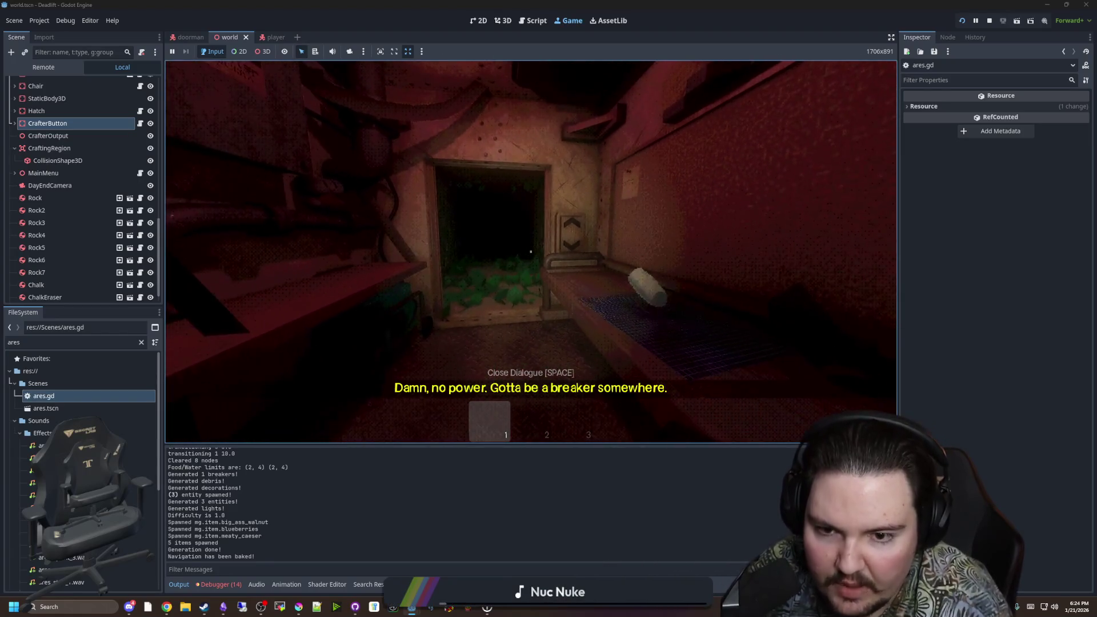
pyautogui.press('w')
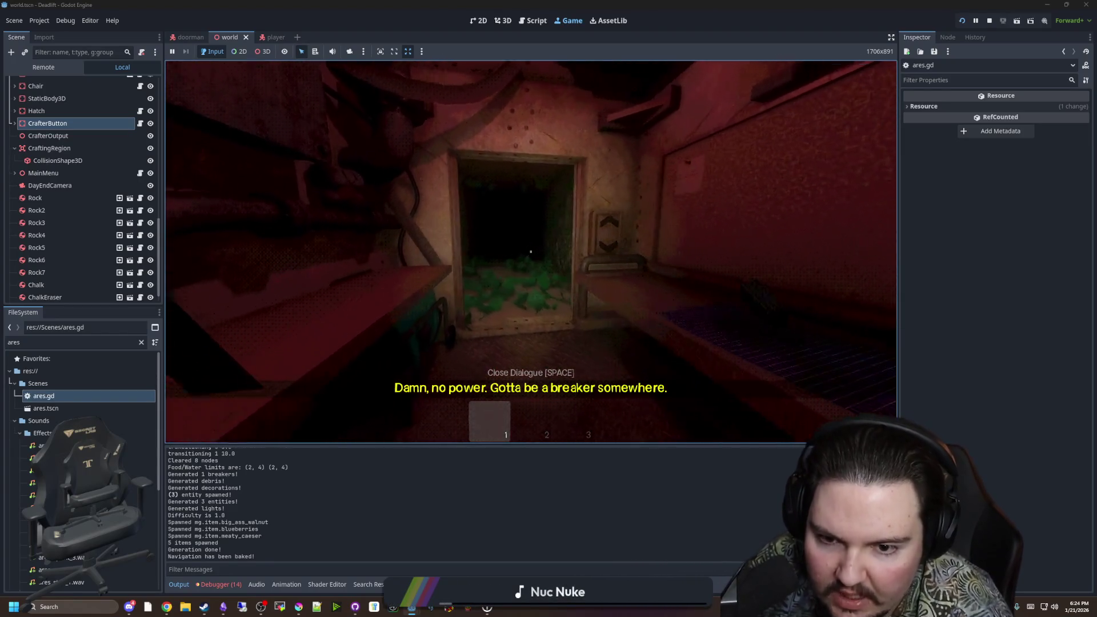
pyautogui.press('s')
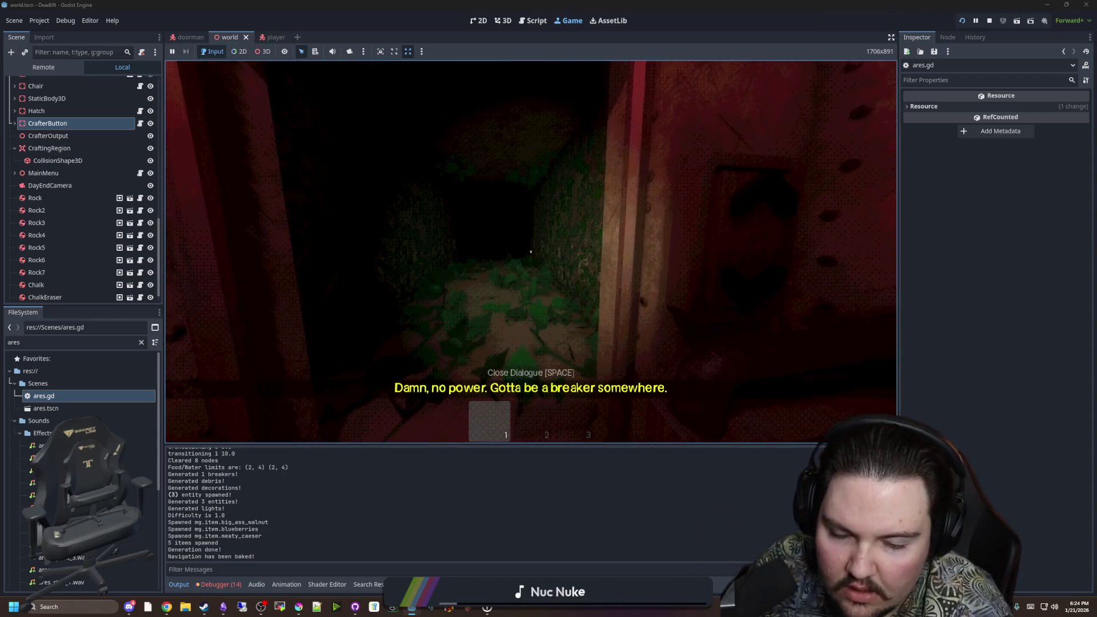
pyautogui.press('w')
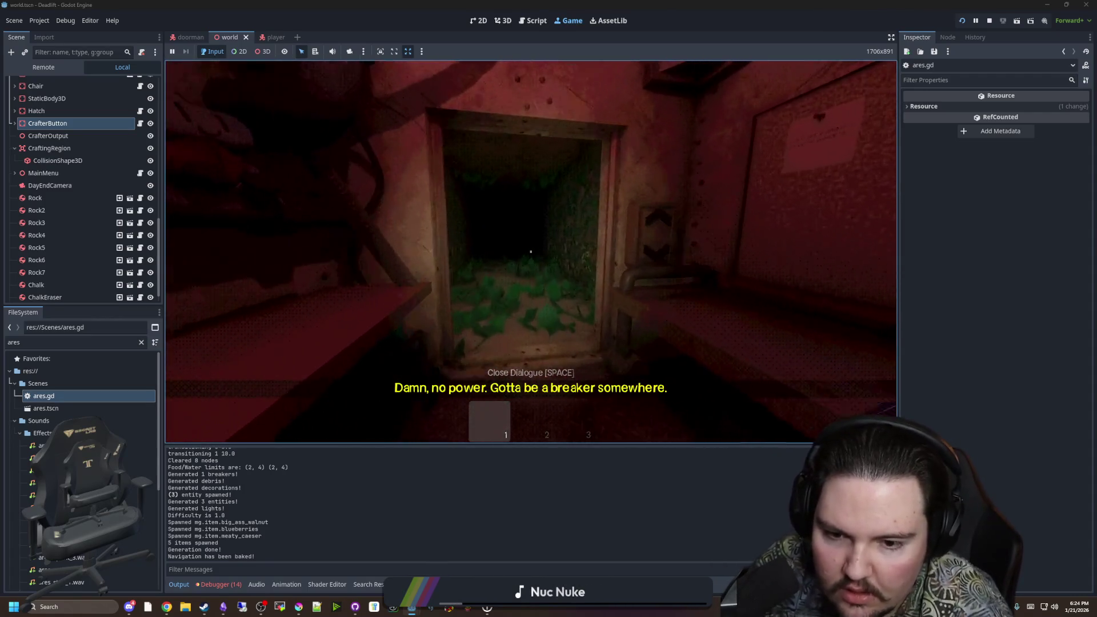
pyautogui.press('w')
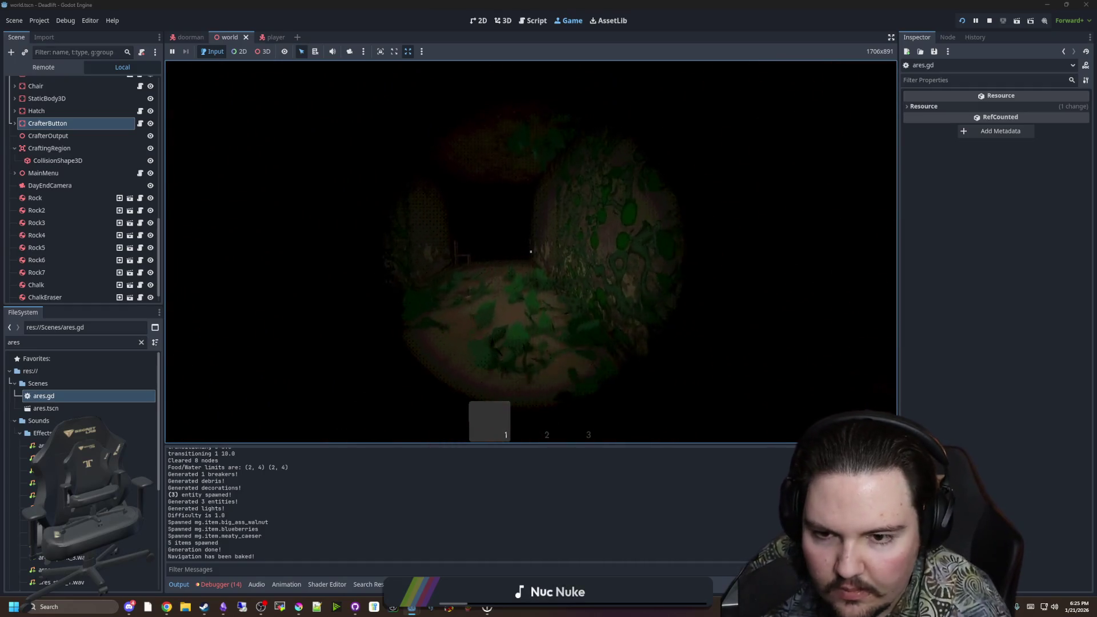
# Step: Sprint back into the red-lit room, quit to the game's main menu, and switch to Miro
pyautogui.hotkey('shift', 'w')
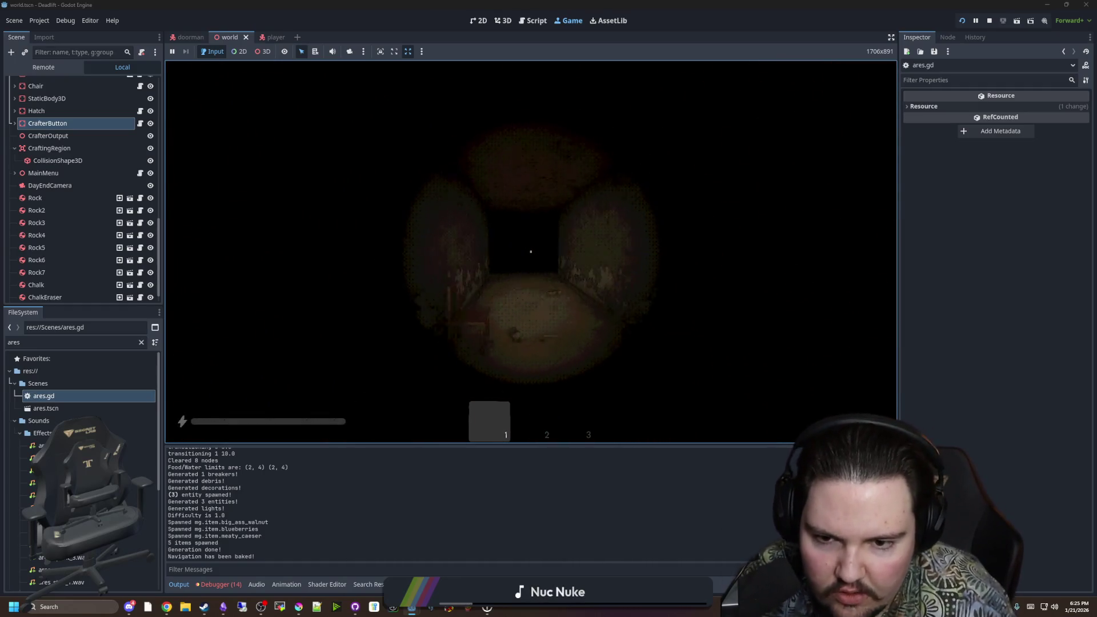
pyautogui.hotkey('shift', 'w')
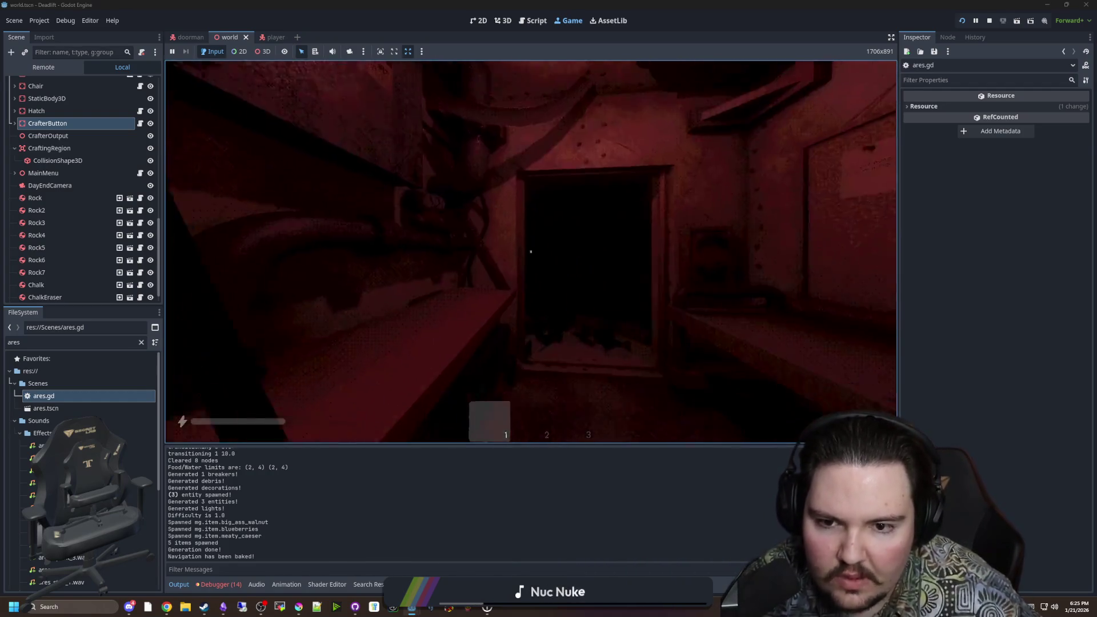
pyautogui.press('Escape')
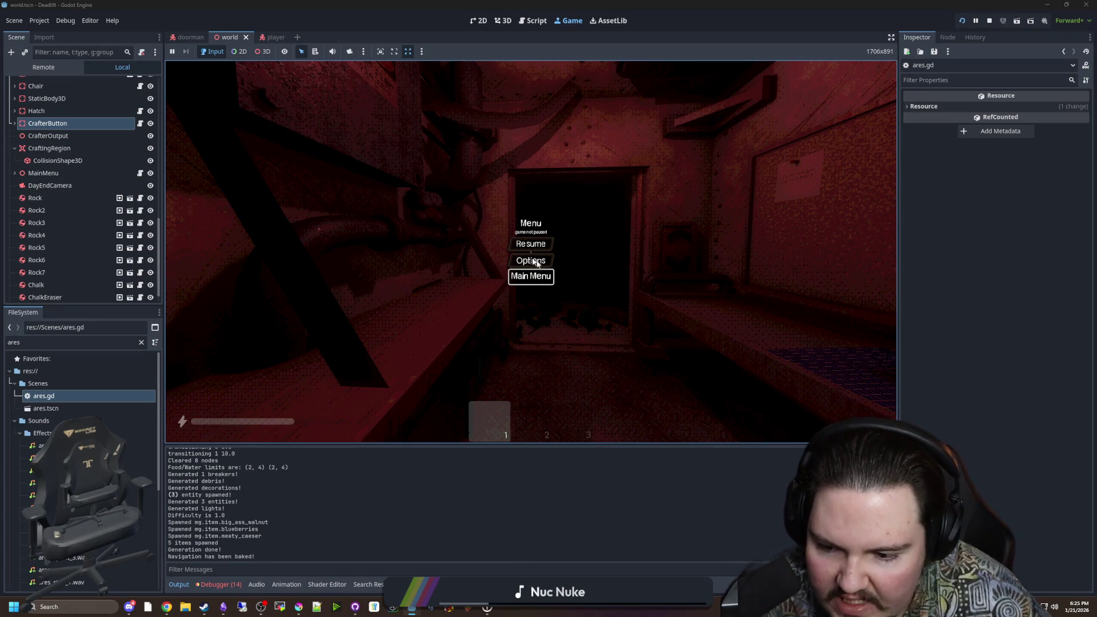
pyautogui.press('Return')
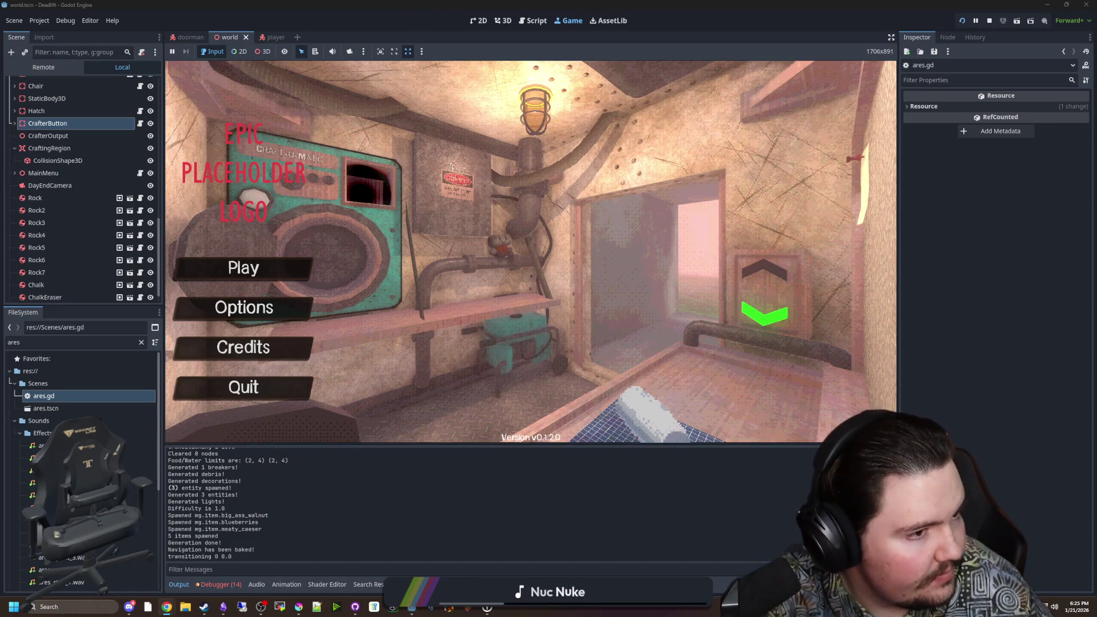
pyautogui.hotkey('alt', 'Tab')
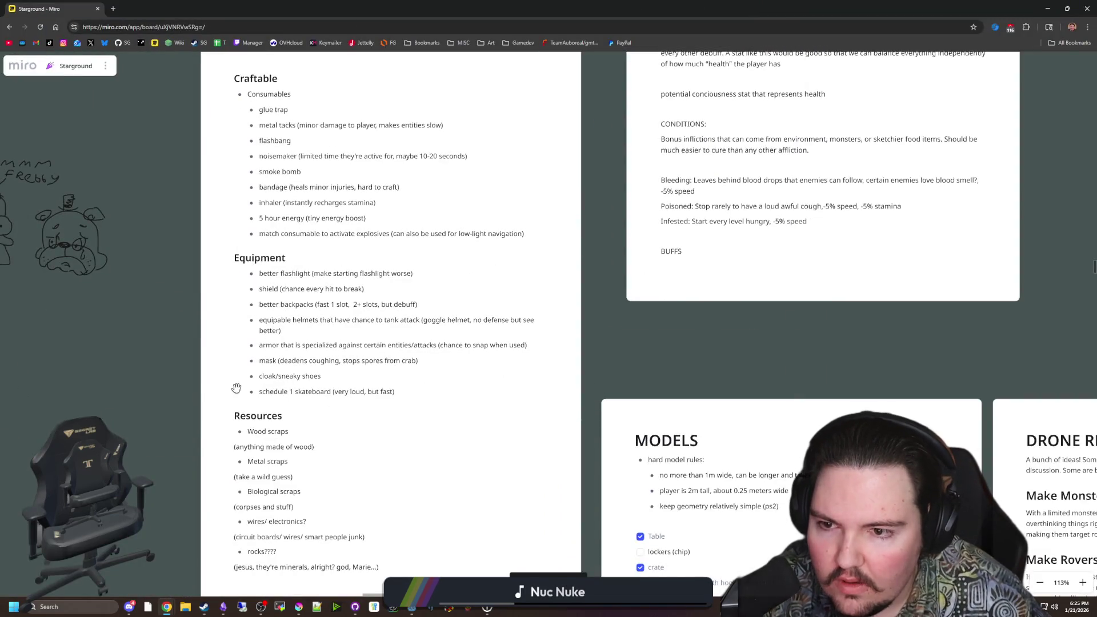
# Step: Convert the Consumables list, from glue trap to match consumable, into a checklist
pyautogui.scroll(2, 166, 352)
pyautogui.scroll(2, 246, 357)
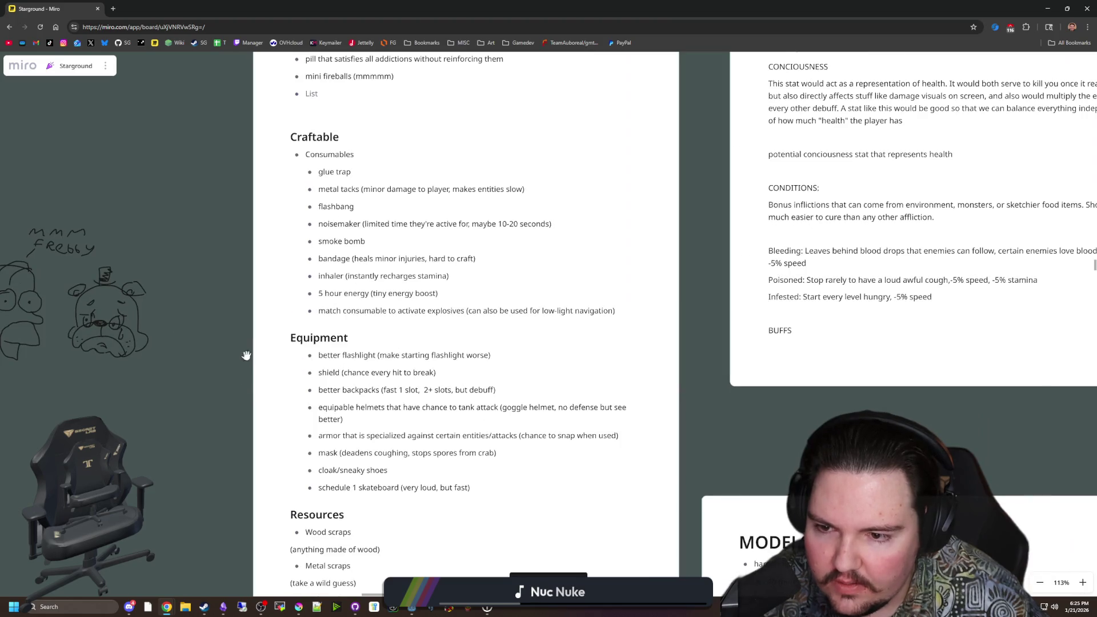
pyautogui.click(537, 349)
pyautogui.moveTo(653, 369); pyautogui.dragTo(329, 213)
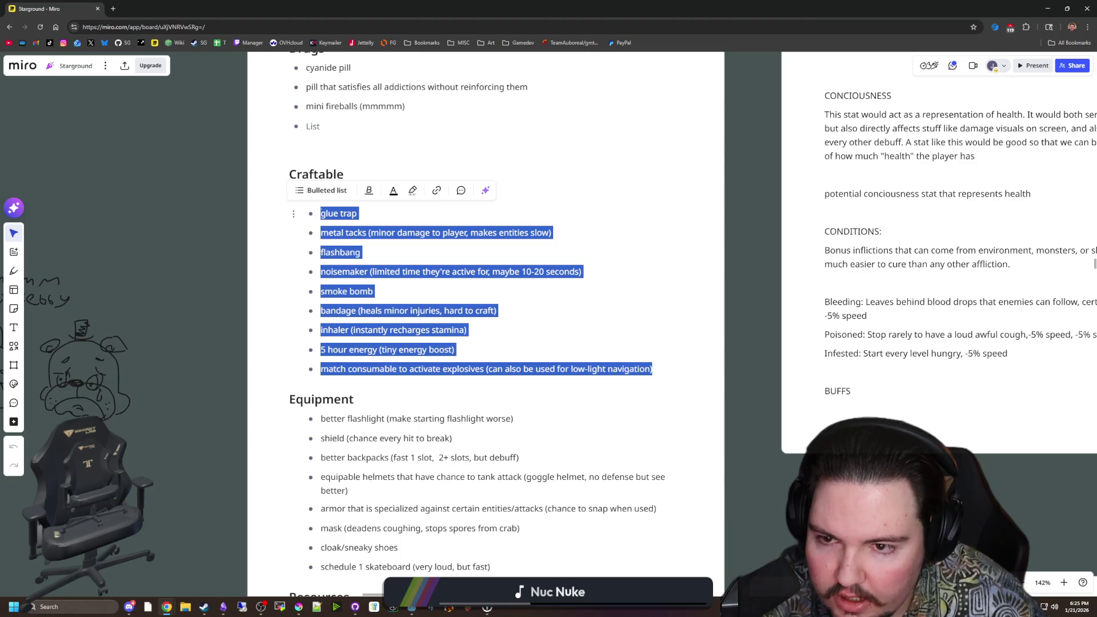
pyautogui.click(321, 190)
pyautogui.click(308, 335)
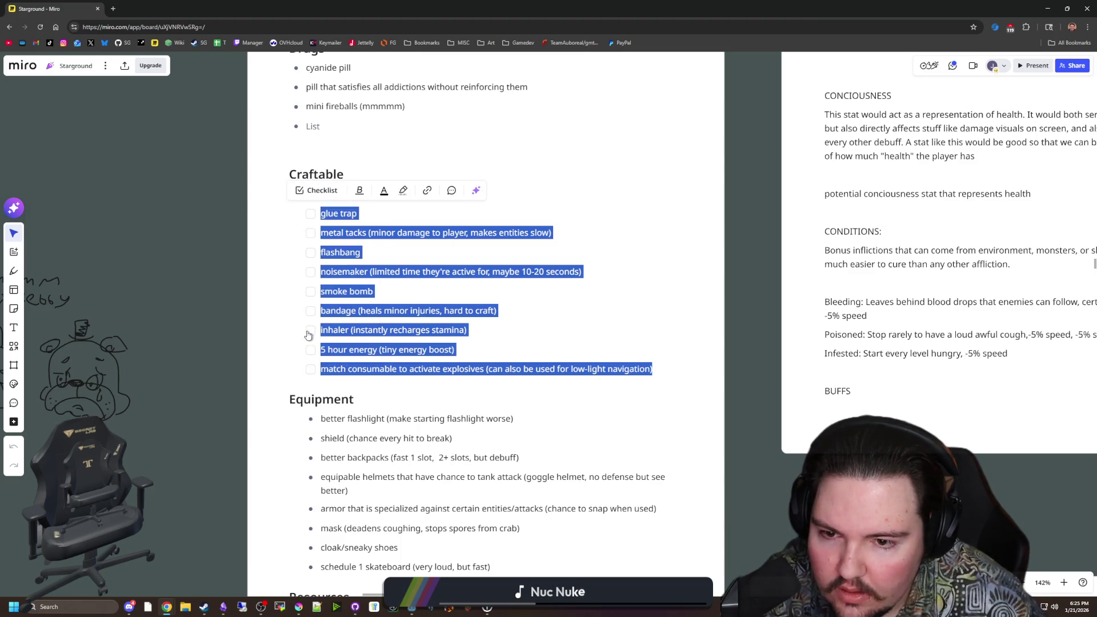
pyautogui.click(217, 346)
# Step: Convert the Equipment list into a checklist and check off better flashlight and shield
pyautogui.scroll(3, 211, 360)
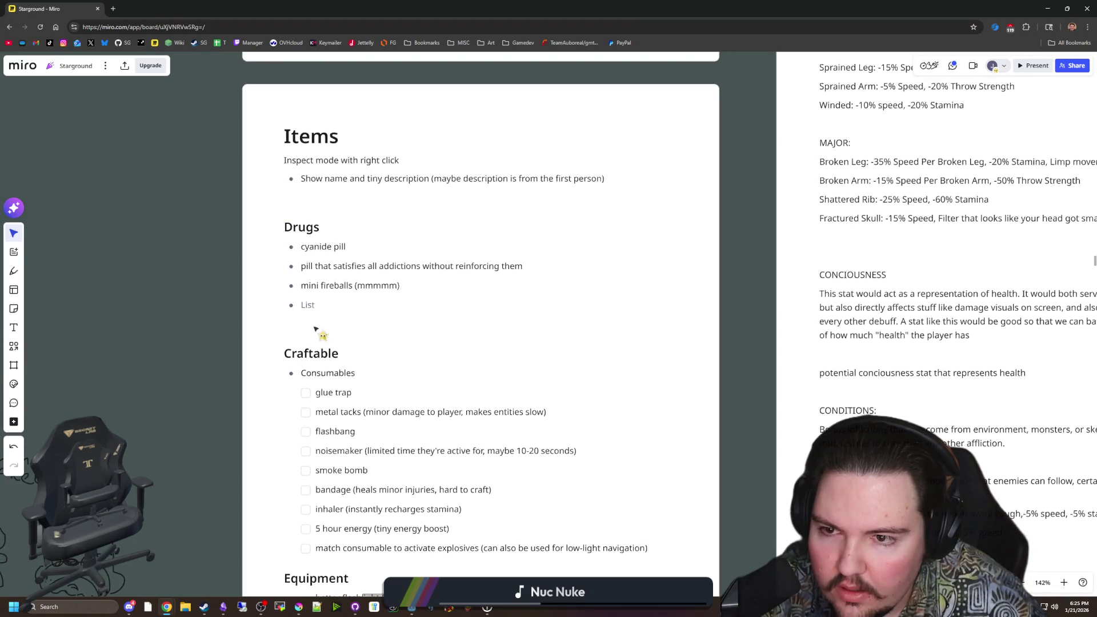
pyautogui.scroll(-3, 323, 324)
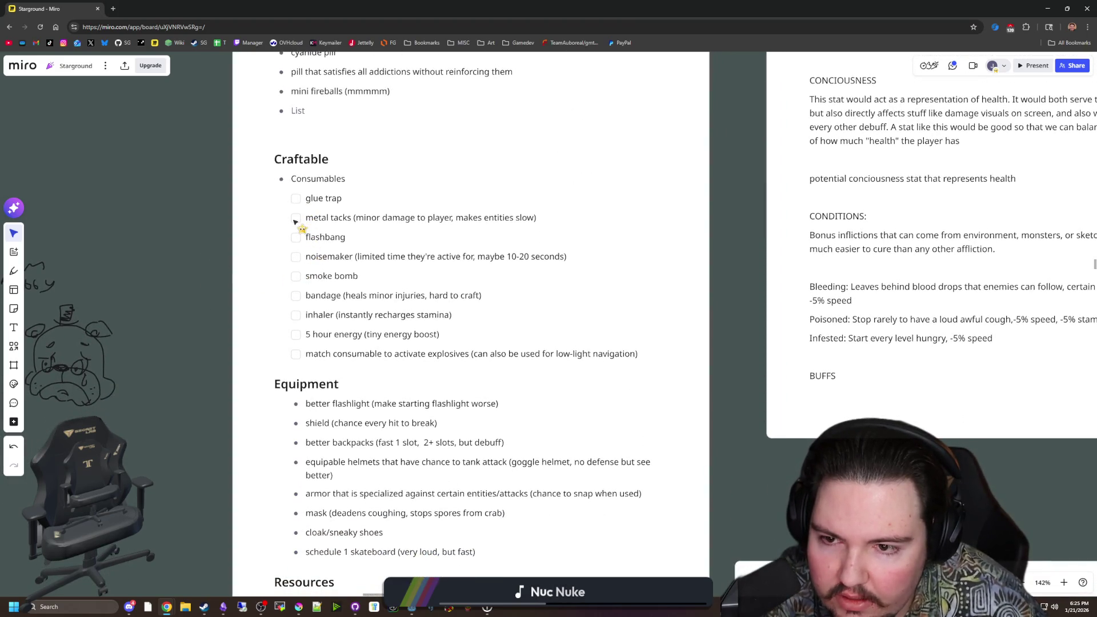
pyautogui.scroll(-3, 183, 245)
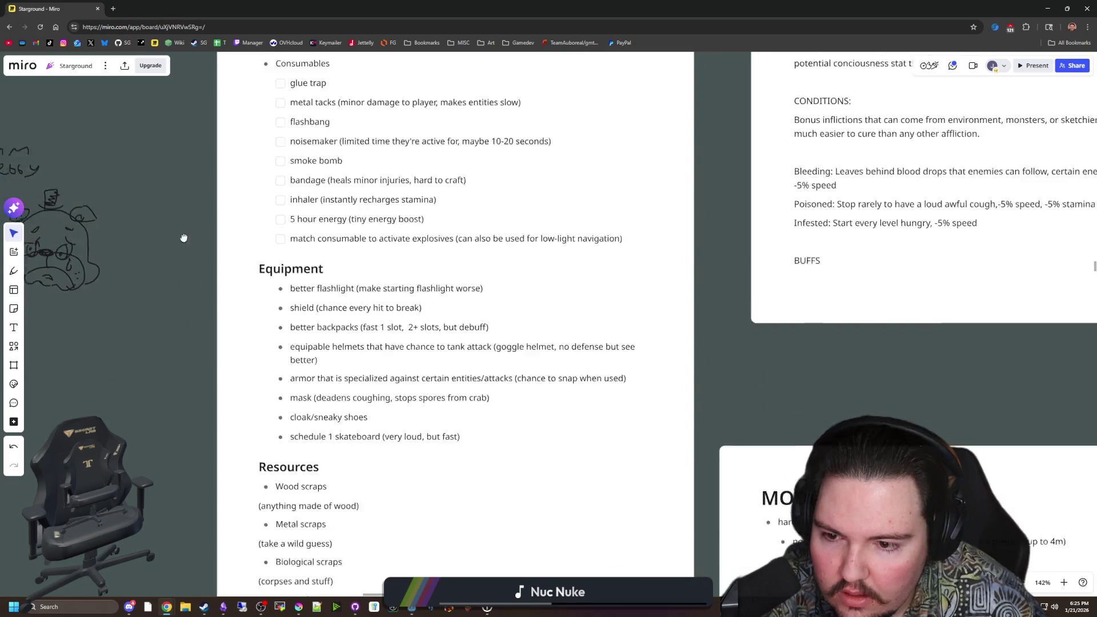
pyautogui.moveTo(439, 395); pyautogui.dragTo(268, 247)
pyautogui.click(270, 224)
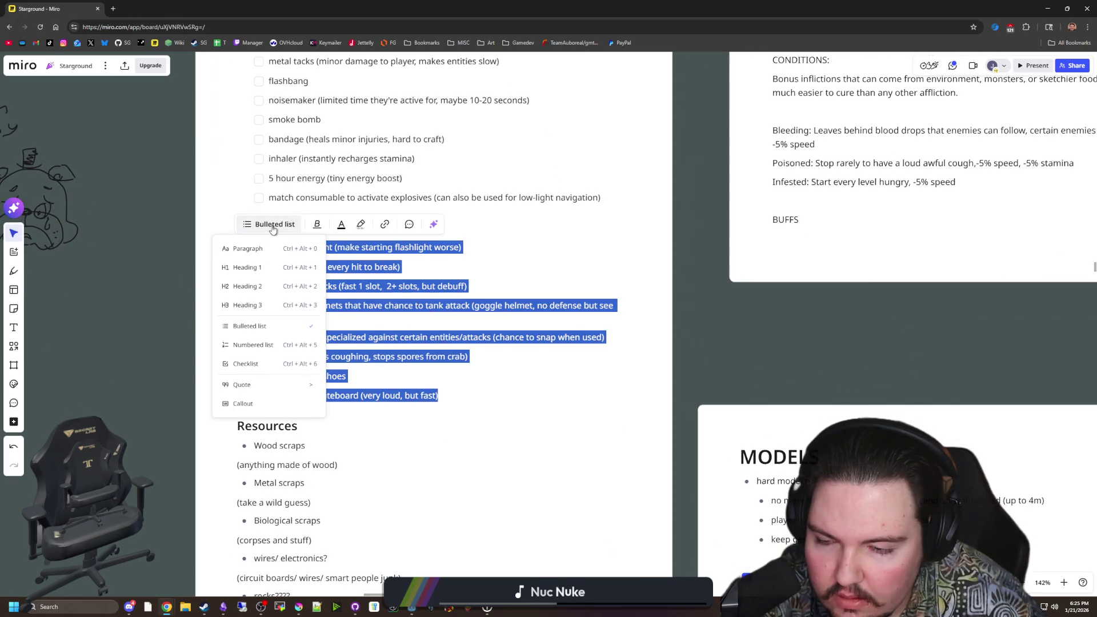
pyautogui.click(283, 364)
pyautogui.click(237, 289)
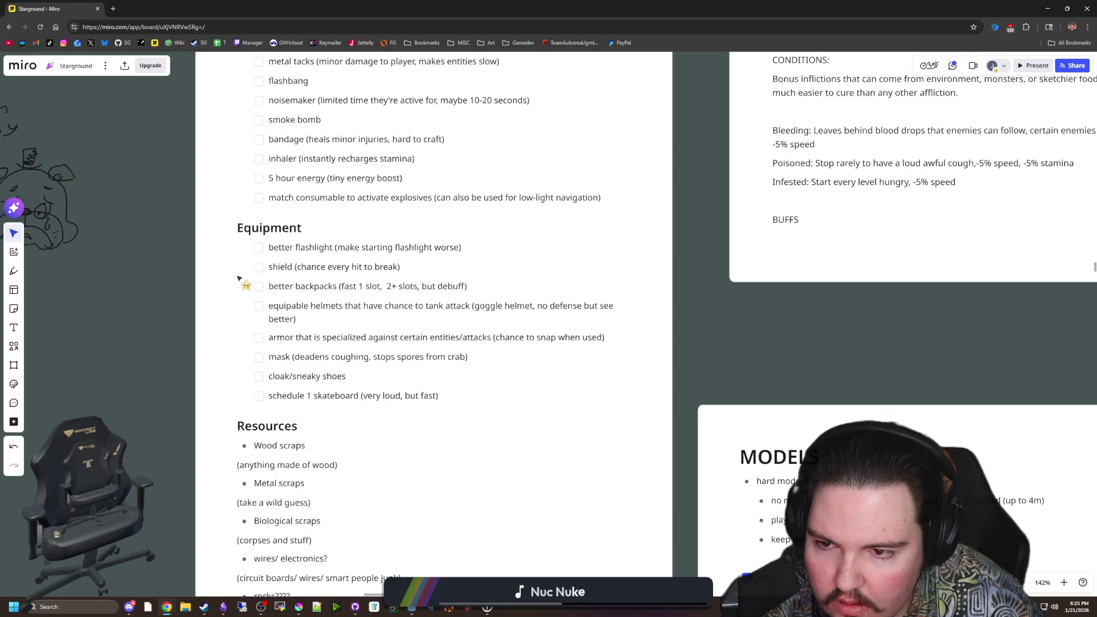
pyautogui.click(259, 247)
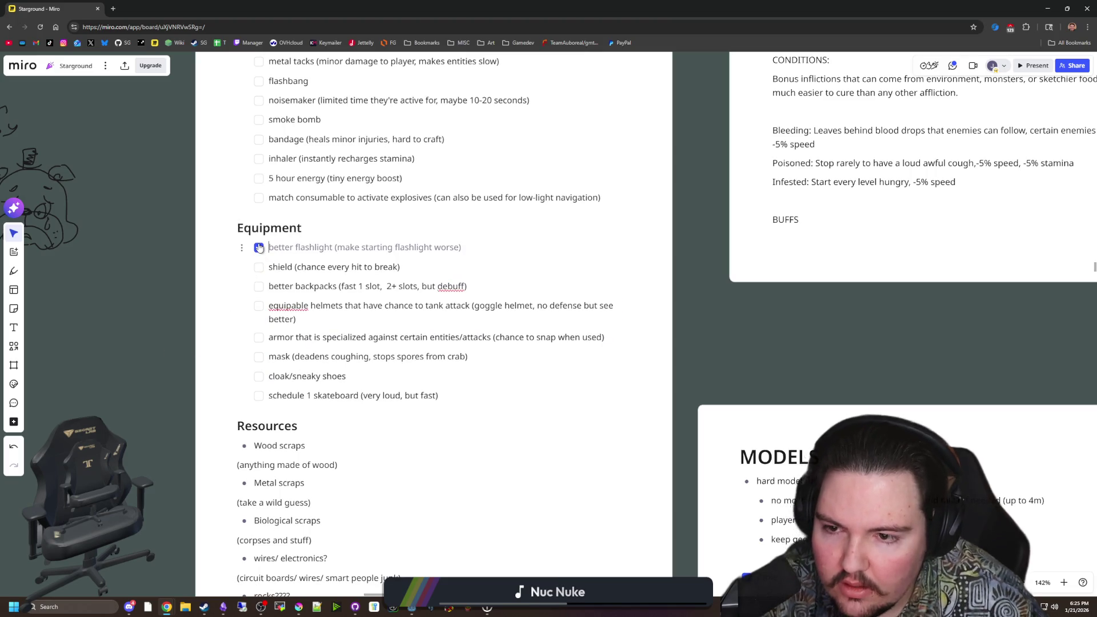
pyautogui.click(259, 268)
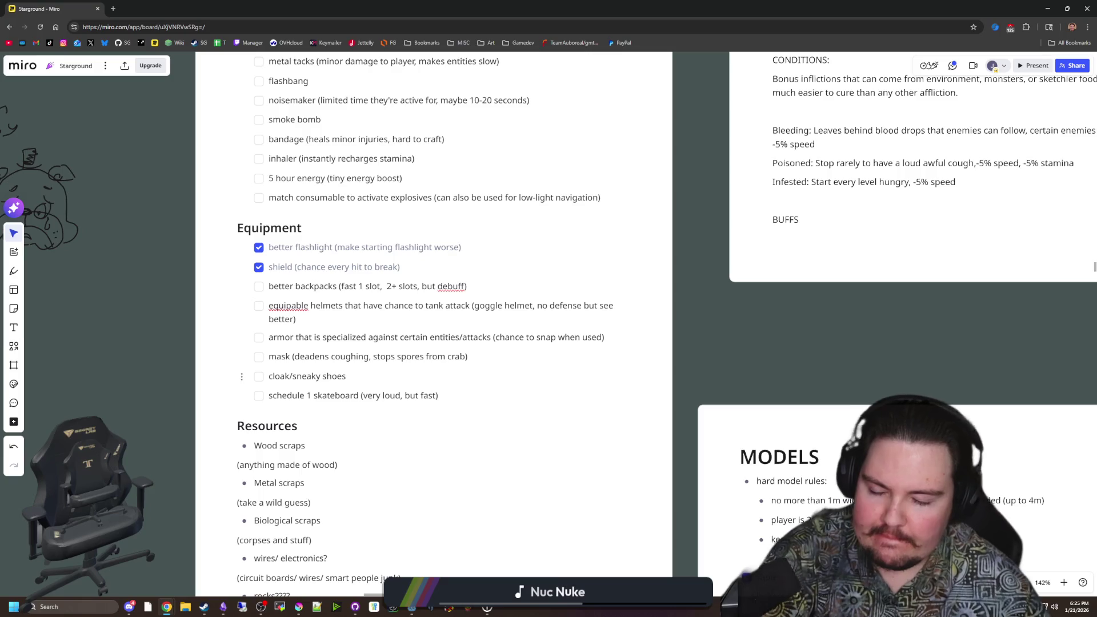
# Step: Move down to the Resources section and select the Biological scraps text
pyautogui.scroll(-3, 215, 379)
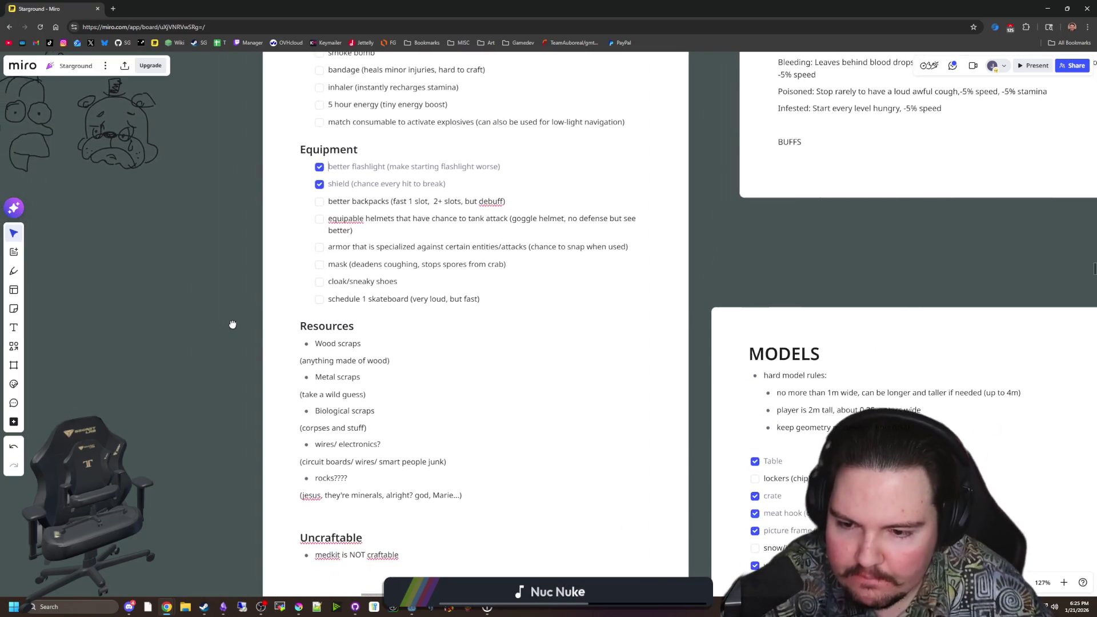
pyautogui.moveTo(246, 450); pyautogui.dragTo(240, 429)
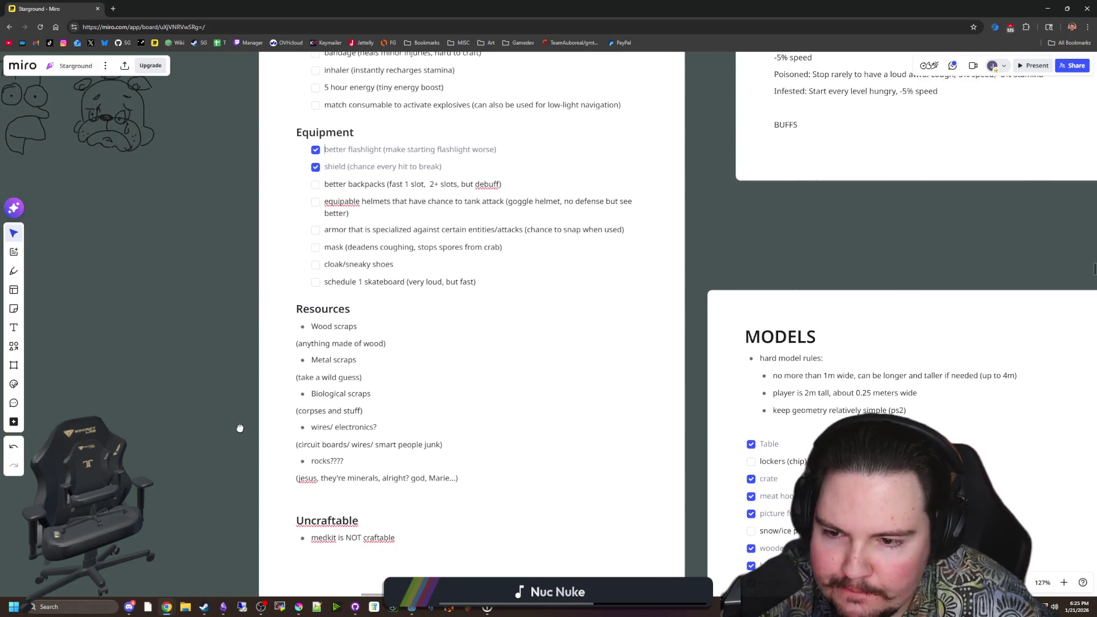
pyautogui.scroll(3, 275, 417)
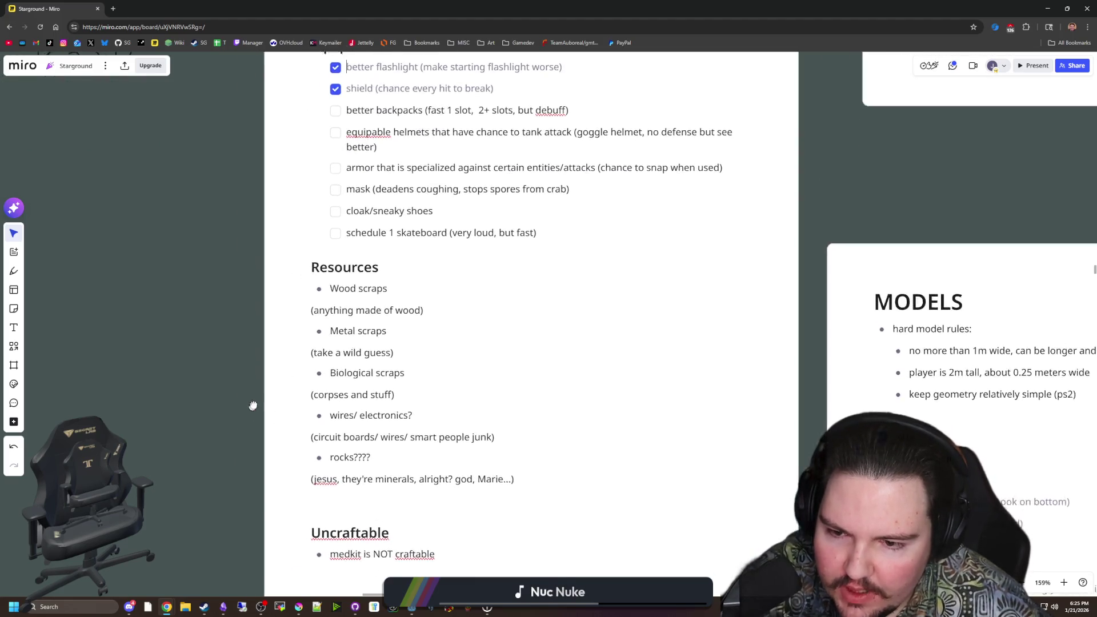
pyautogui.moveTo(413, 366)
pyautogui.mouseDown()
pyautogui.moveTo(346, 366)
pyautogui.moveTo(343, 345)
pyautogui.moveTo(296, 366)
pyautogui.mouseUp()
pyautogui.click(169, 377)
# Step: Return to the Craftable section and look over the Consumables checklist items
pyautogui.scroll(-3, 208, 422)
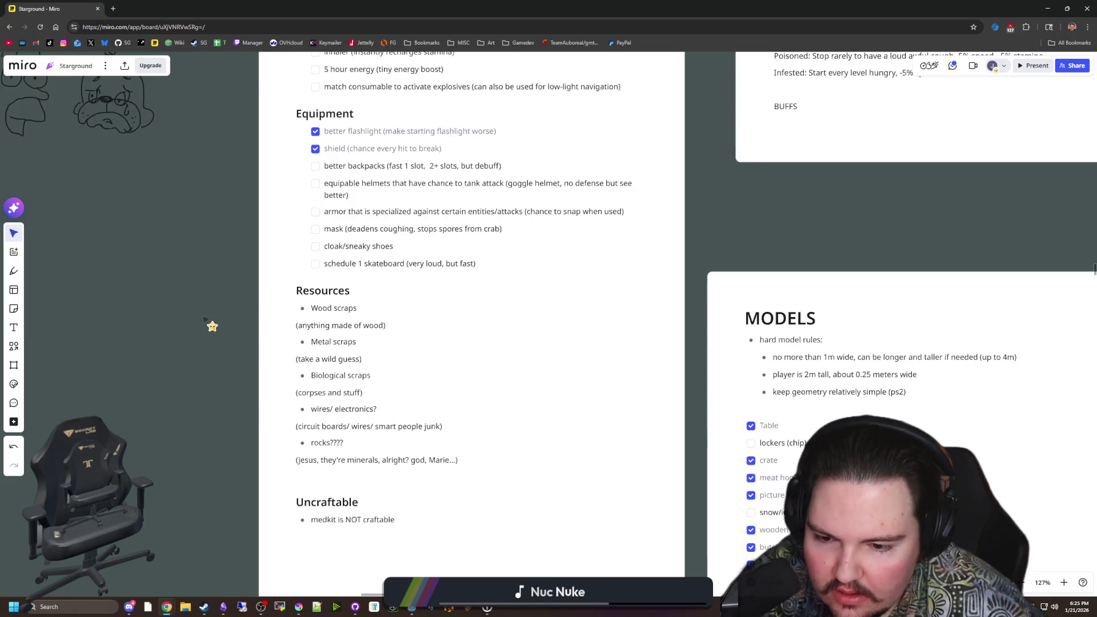
pyautogui.moveTo(212, 325); pyautogui.dragTo(215, 491)
pyautogui.scroll(3, 235, 352)
pyautogui.scroll(3, 254, 332)
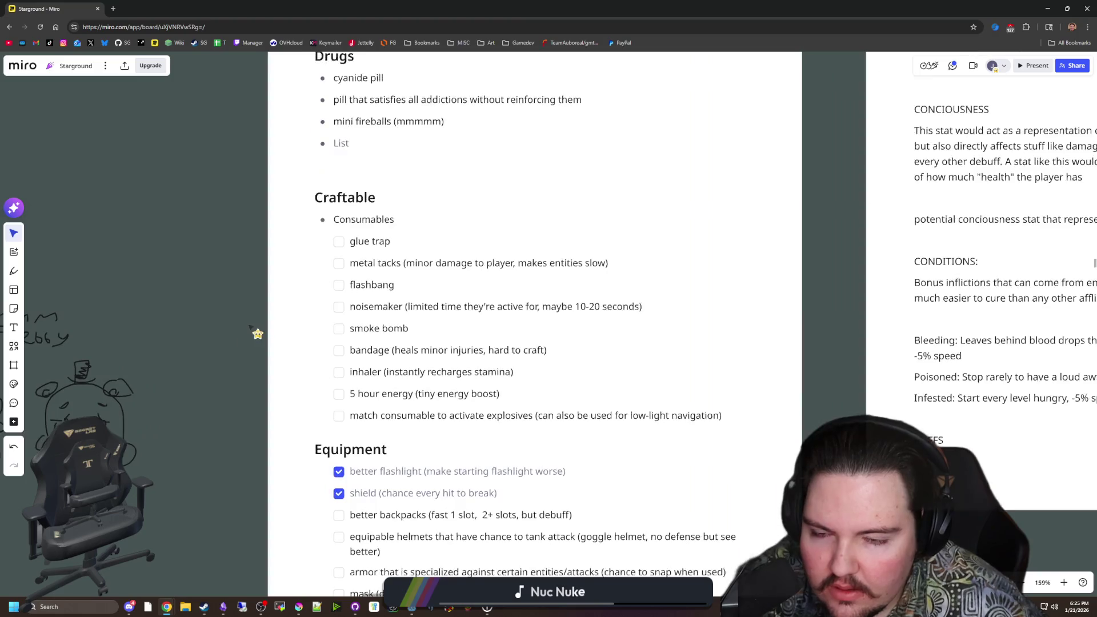
pyautogui.click(363, 277)
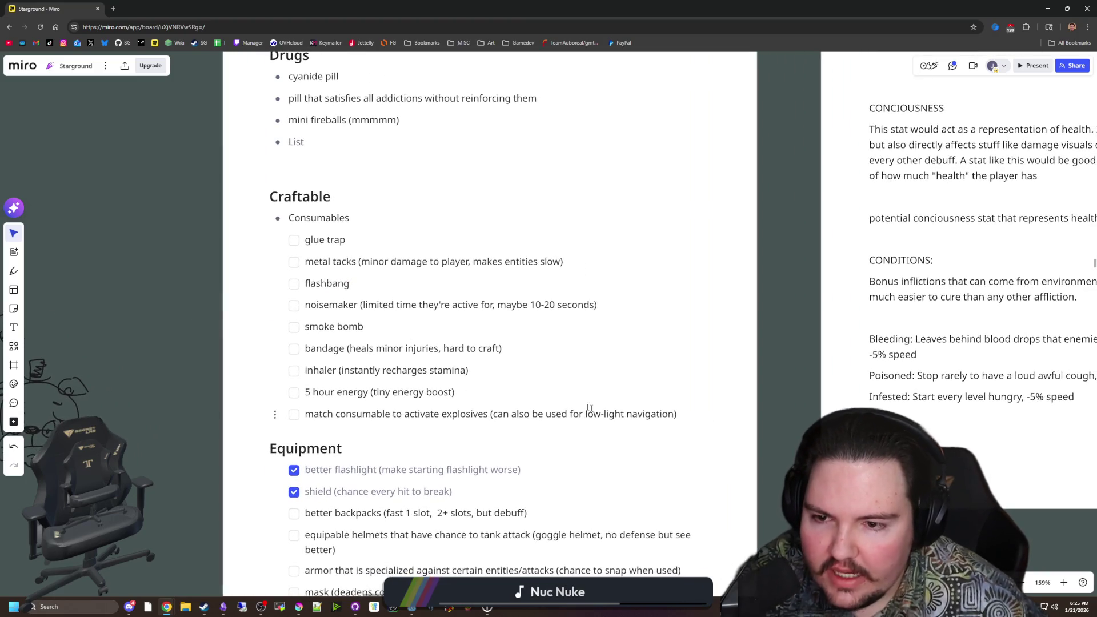
pyautogui.moveTo(677, 414); pyautogui.dragTo(288, 218)
pyautogui.click(346, 240)
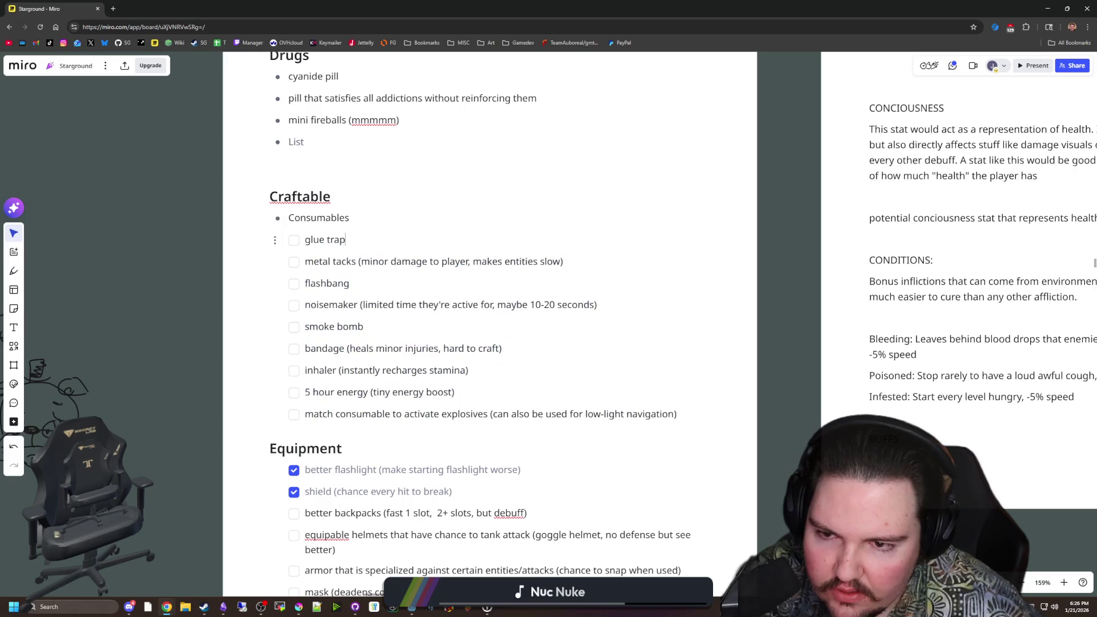
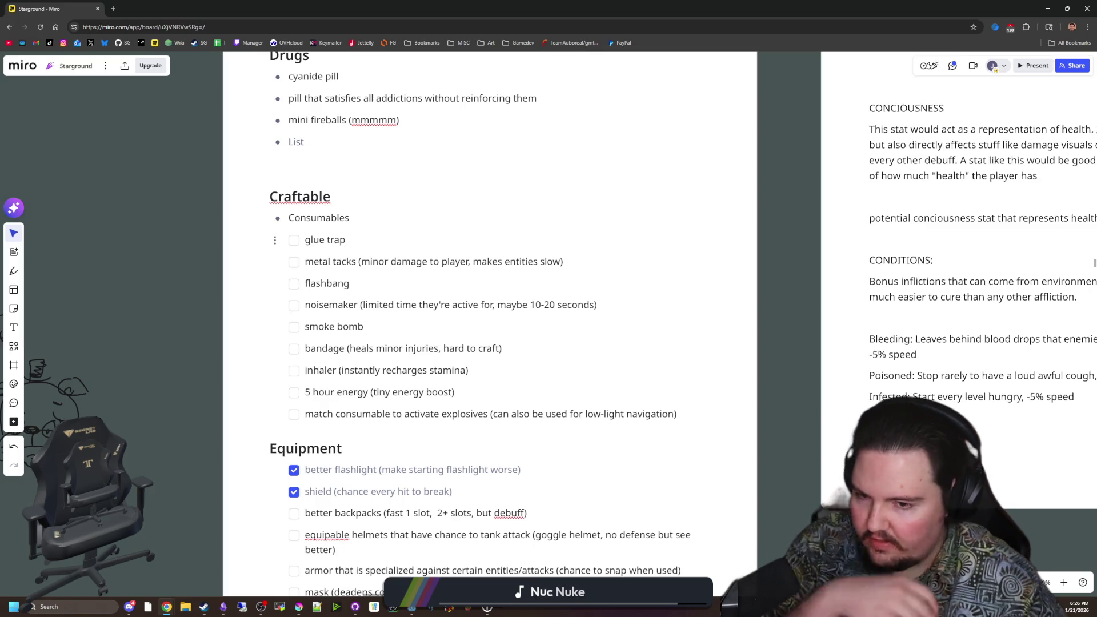
# Step: Move the Miro notes window aside and bring Krita with plastic_scrap.png back to the front
pyautogui.moveTo(465, 4); pyautogui.dragTo(1096, 188)
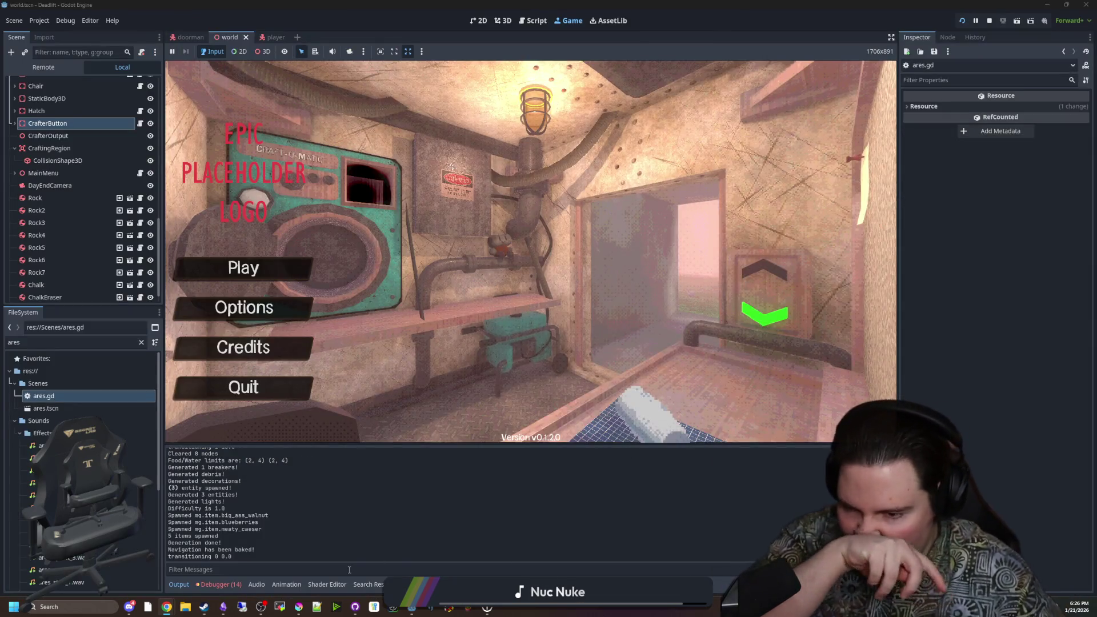
pyautogui.click(299, 607)
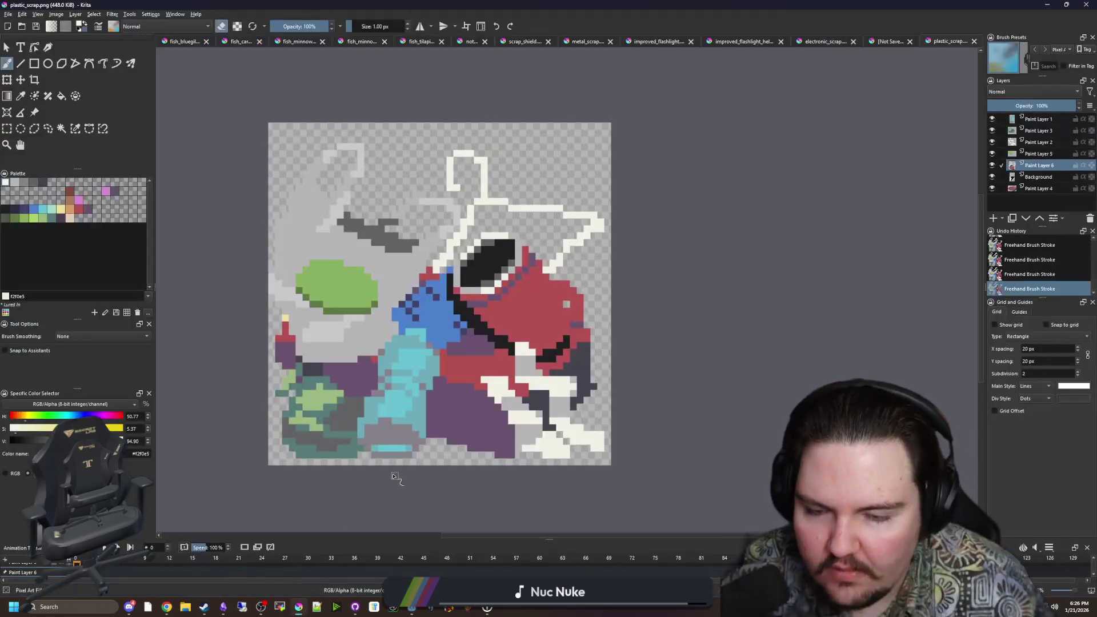
# Step: Create a new custom 50 × 50 px document from File > New
pyautogui.click(8, 14)
pyautogui.click(20, 21)
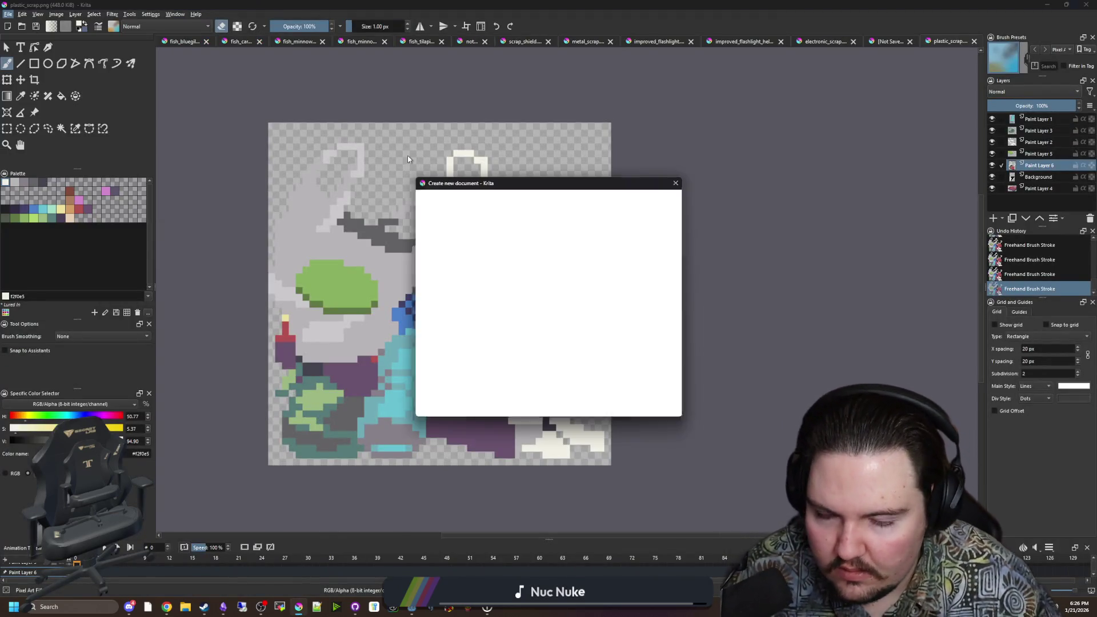
pyautogui.click(459, 202)
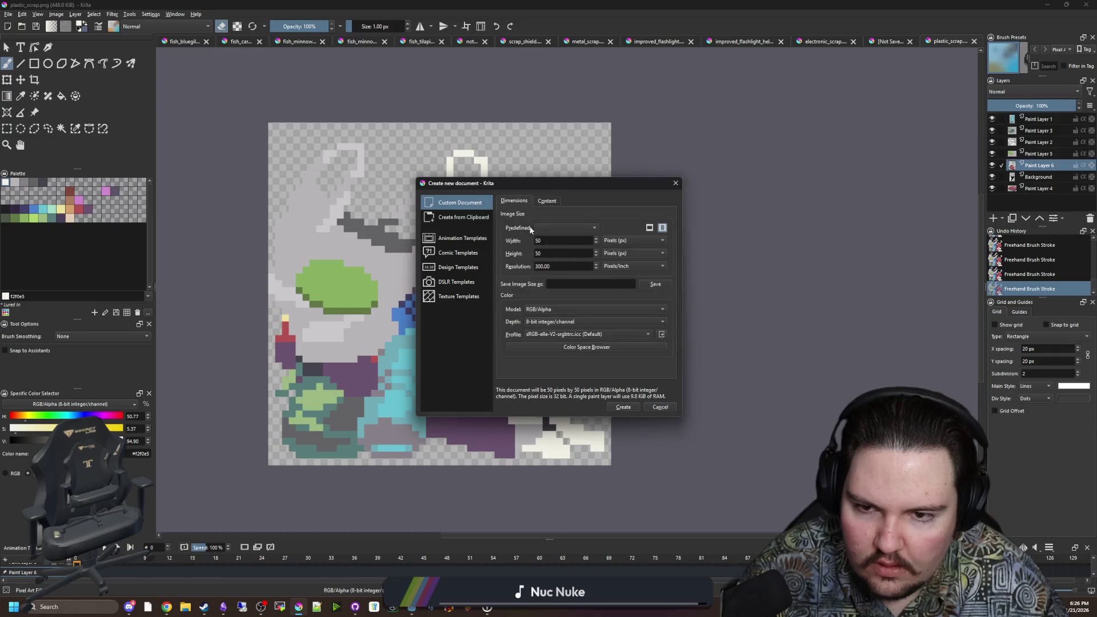
pyautogui.click(628, 407)
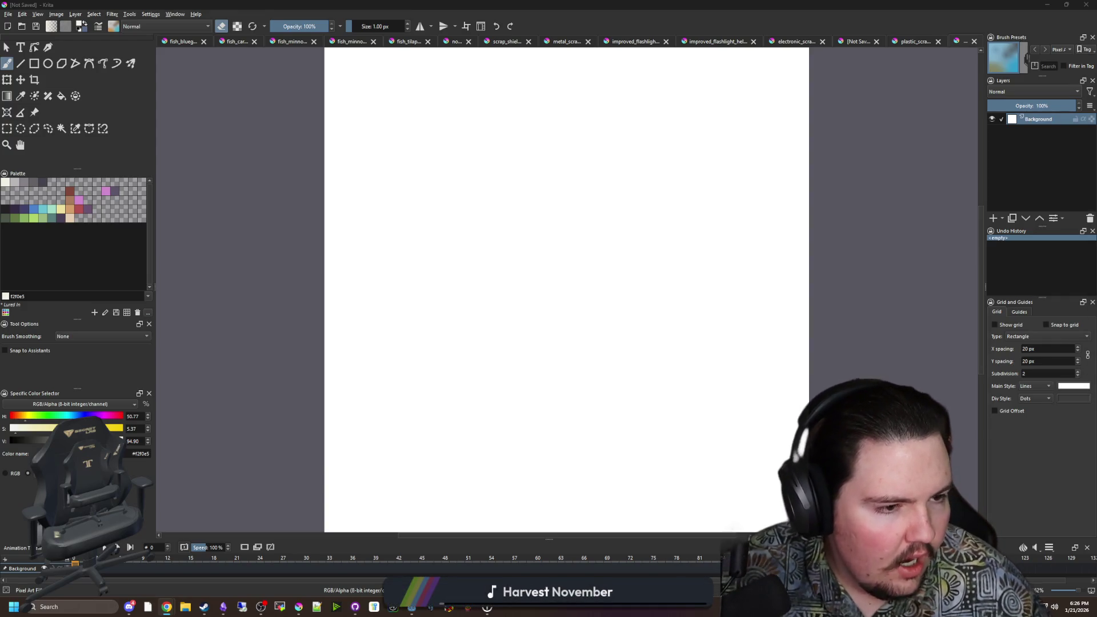
pyautogui.scroll(-1, 311, 242)
# Step: Clear the canvas's white background to transparency and deselect
pyautogui.hotkey('ctrl', 'r')
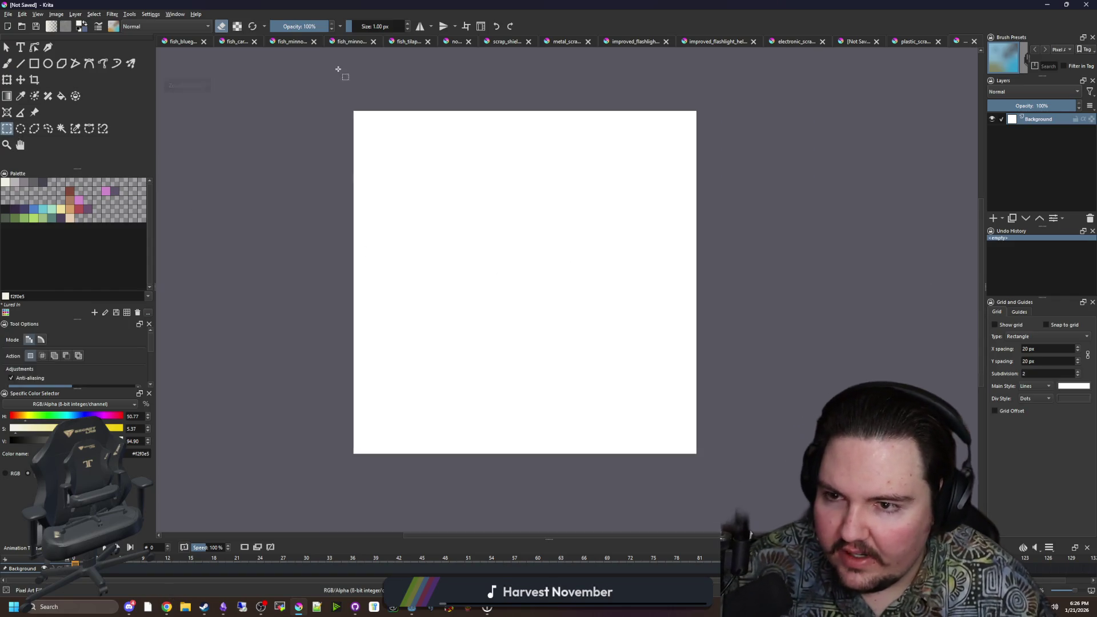
pyautogui.moveTo(337, 69); pyautogui.dragTo(888, 528)
pyautogui.press('Delete')
pyautogui.hotkey('ctrl', 'shift', 'a')
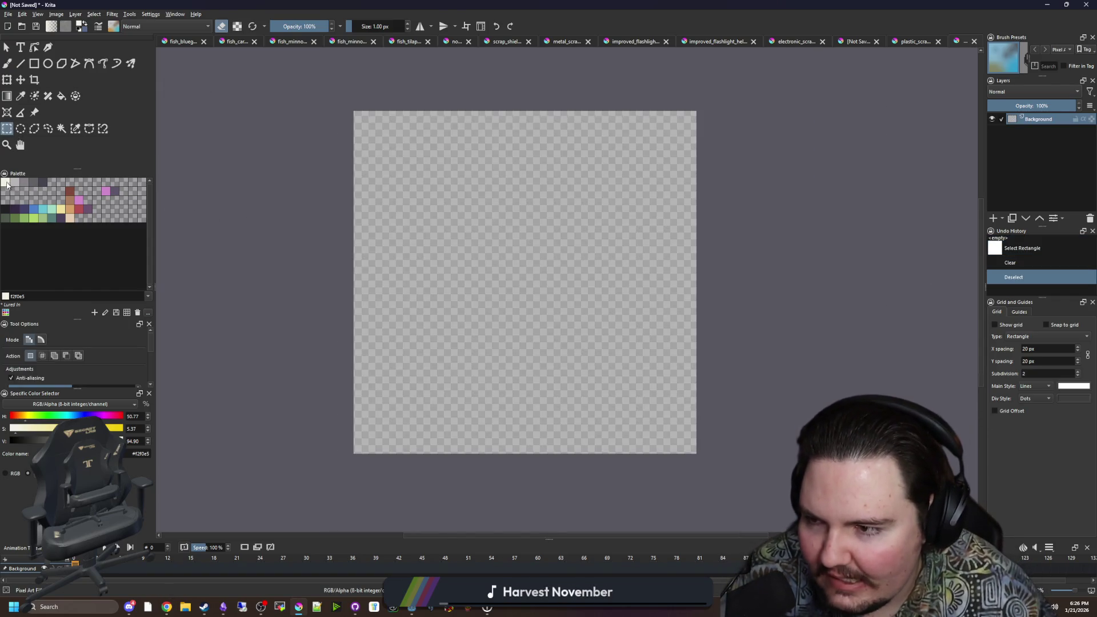
# Step: Paint a large cream blob with a 13 px brush
pyautogui.press('e')
pyautogui.press('b')
pyautogui.scroll(1, 497, 299)
pyautogui.press(']')
pyautogui.press(']')
pyautogui.scroll(-1, 468, 331)
pyautogui.press(']')
pyautogui.press(']')
pyautogui.press(']')
pyautogui.moveTo(420, 384)
pyautogui.mouseDown()
pyautogui.moveTo(457, 325)
pyautogui.moveTo(441, 372)
pyautogui.moveTo(444, 348)
pyautogui.moveTo(508, 309)
pyautogui.moveTo(465, 392)
pyautogui.moveTo(477, 355)
pyautogui.mouseUp()
# Step: Fill out the blob's bottom and lower-right edge and smooth its upper-right edge
pyautogui.press('[')
pyautogui.press('[')
pyautogui.press('[')
pyautogui.press('[')
pyautogui.press('[')
pyautogui.scroll(2, 469, 405)
pyautogui.moveTo(566, 296)
pyautogui.mouseDown()
pyautogui.moveTo(539, 384)
pyautogui.moveTo(502, 448)
pyautogui.moveTo(387, 458)
pyautogui.moveTo(327, 380)
pyautogui.mouseUp()
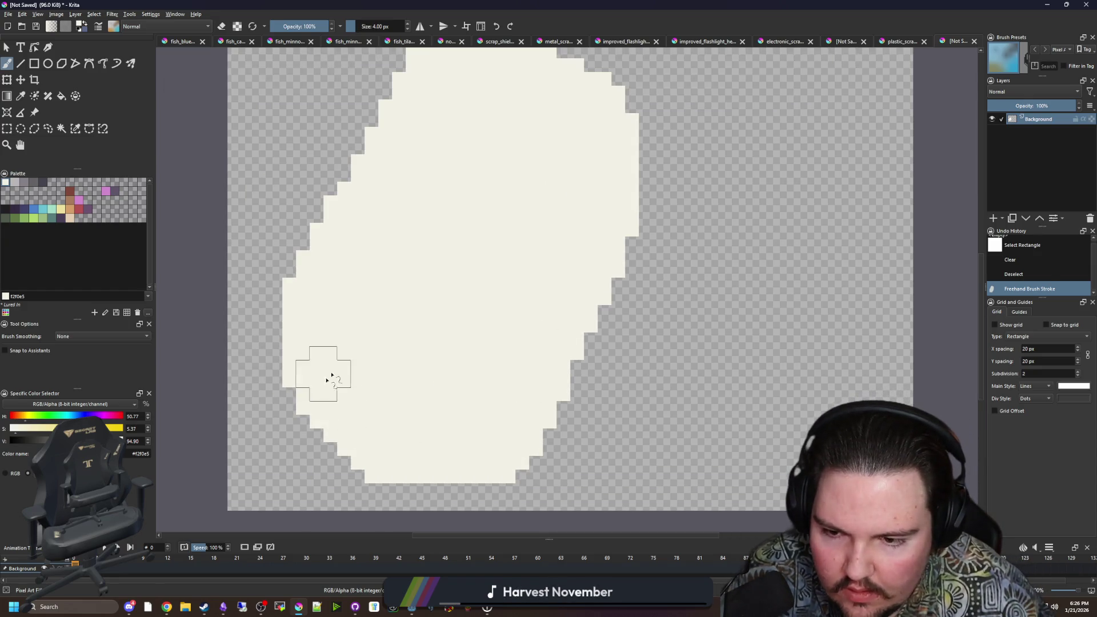
pyautogui.scroll(-2, 342, 377)
pyautogui.scroll(1, 420, 285)
pyautogui.moveTo(488, 319)
pyautogui.mouseDown()
pyautogui.moveTo(504, 255)
pyautogui.moveTo(481, 204)
pyautogui.moveTo(434, 189)
pyautogui.moveTo(465, 203)
pyautogui.mouseUp()
pyautogui.scroll(-1, 412, 303)
# Step: Shift the cream blob upward on the canvas
pyautogui.click(20, 80)
pyautogui.moveTo(402, 302); pyautogui.dragTo(399, 255)
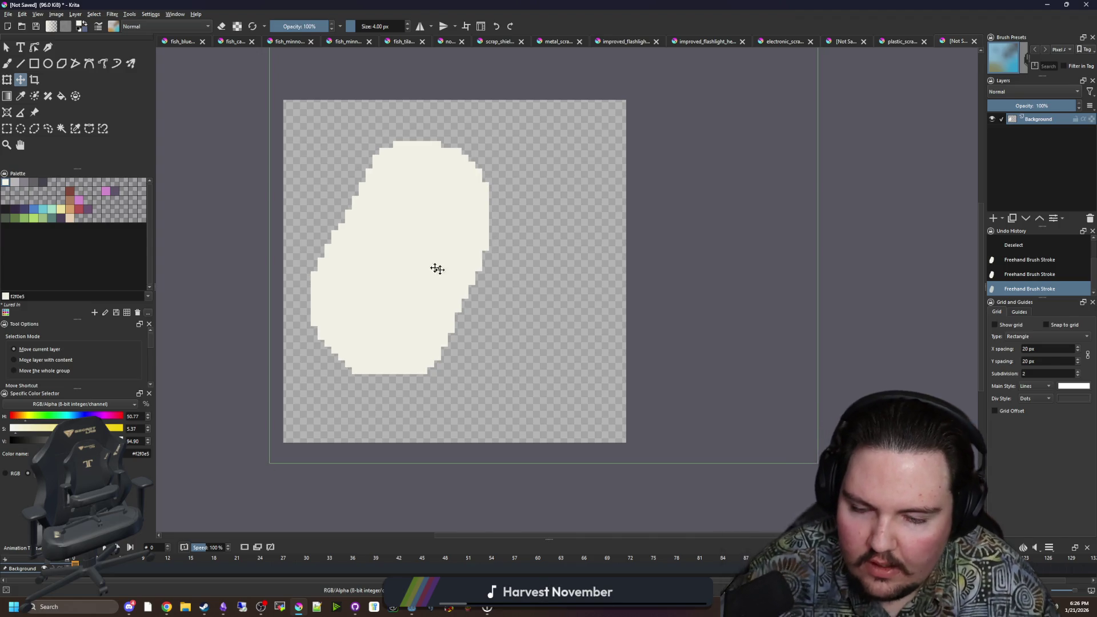
pyautogui.scroll(1, 443, 309)
# Step: Outline a tan base below the blob with a one-pixel brush
pyautogui.press('b')
pyautogui.press('[')
pyautogui.press('[')
pyautogui.press('[')
pyautogui.click(70, 208)
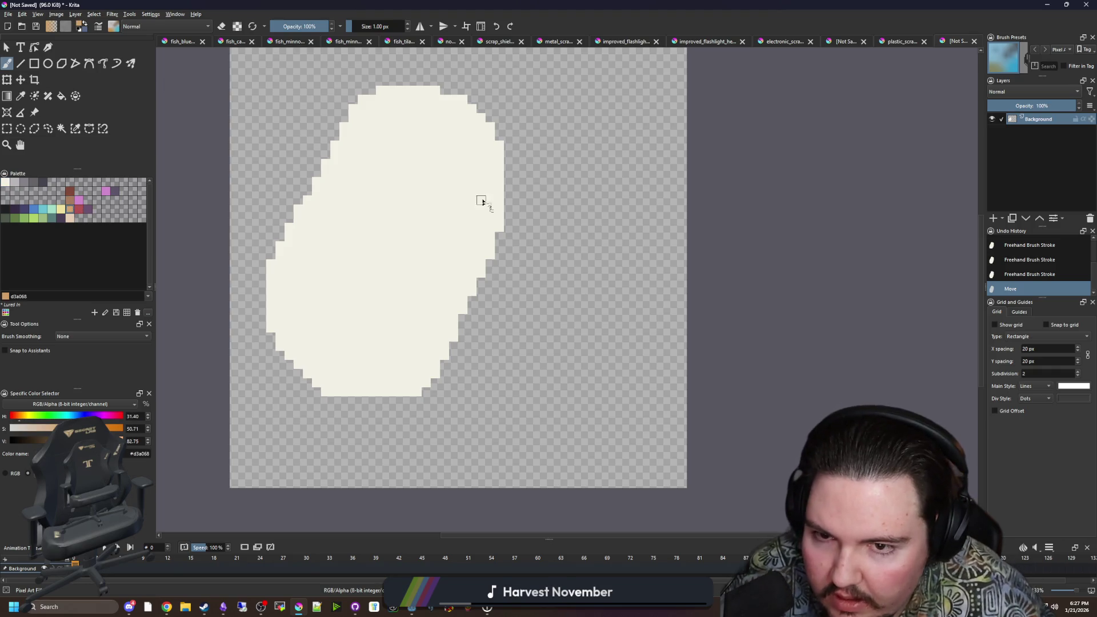
pyautogui.moveTo(521, 201)
pyautogui.mouseDown()
pyautogui.moveTo(580, 237)
pyautogui.moveTo(627, 229)
pyautogui.moveTo(594, 383)
pyautogui.moveTo(553, 427)
pyautogui.moveTo(502, 443)
pyautogui.moveTo(414, 445)
pyautogui.moveTo(341, 425)
pyautogui.moveTo(279, 353)
pyautogui.mouseUp()
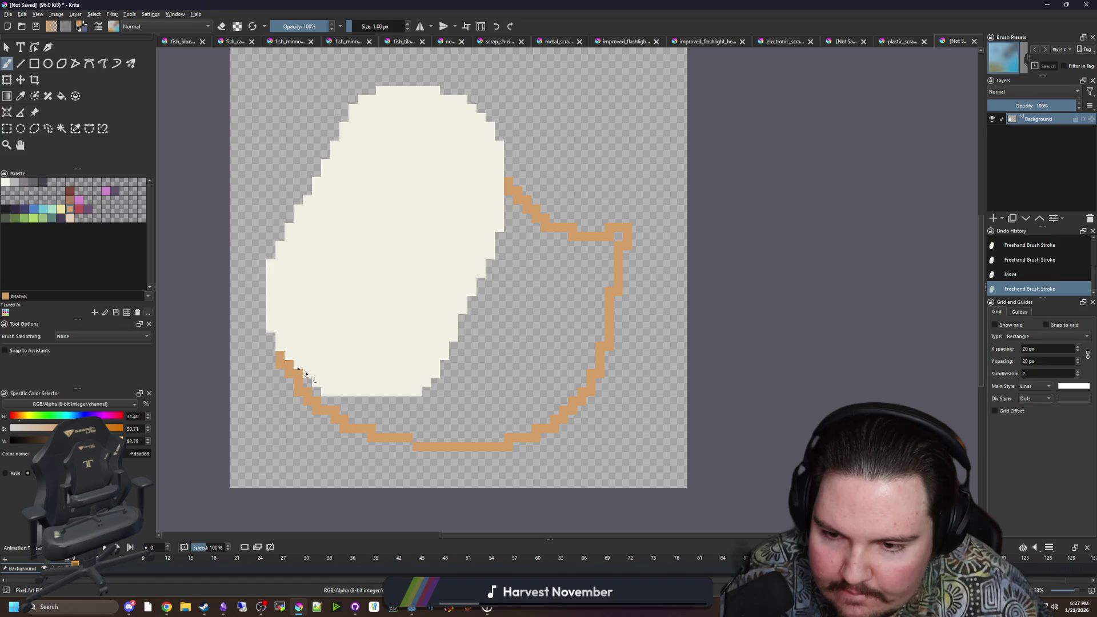
# Step: Flood-fill the outlined base with tan
pyautogui.press('f')
pyautogui.click(480, 424)
pyautogui.press('b')
pyautogui.click(313, 393)
# Step: Touch up the tan base: fix the lower-left edge, fill the notch, thicken the right and top edges
pyautogui.click(323, 391)
pyautogui.scroll(2, 329, 391)
pyautogui.click(329, 392)
pyautogui.scroll(-2, 414, 398)
pyautogui.scroll(1, 609, 420)
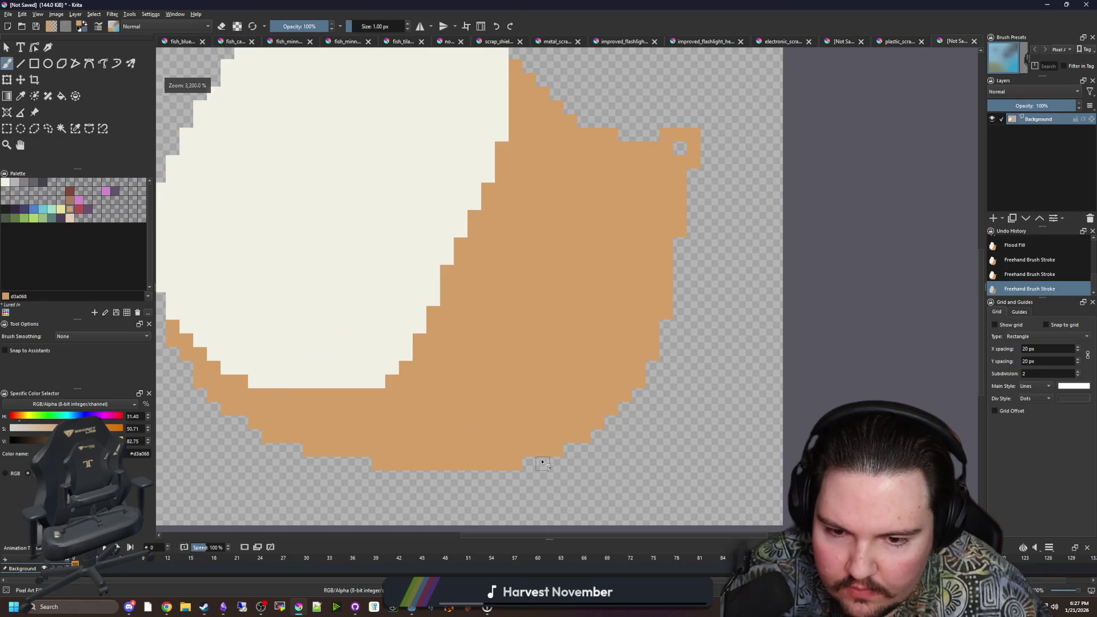
pyautogui.moveTo(642, 384)
pyautogui.mouseDown()
pyautogui.moveTo(652, 414)
pyautogui.moveTo(611, 444)
pyautogui.mouseUp()
pyautogui.moveTo(680, 150)
pyautogui.mouseDown()
pyautogui.moveTo(694, 207)
pyautogui.moveTo(680, 274)
pyautogui.mouseUp()
pyautogui.moveTo(674, 129); pyautogui.dragTo(647, 128)
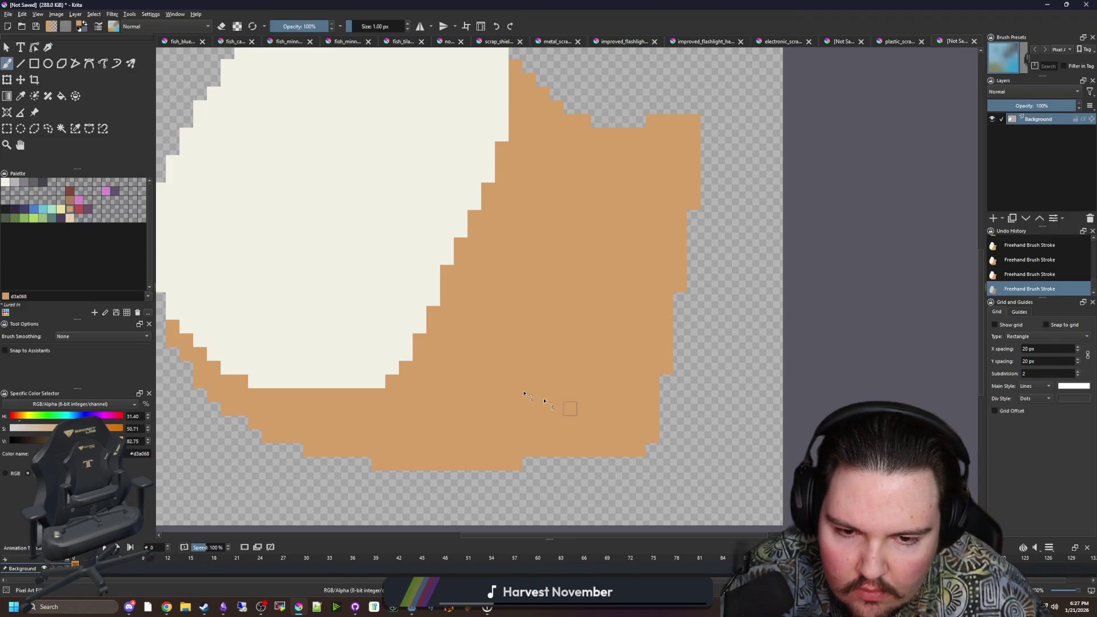
pyautogui.press('-')
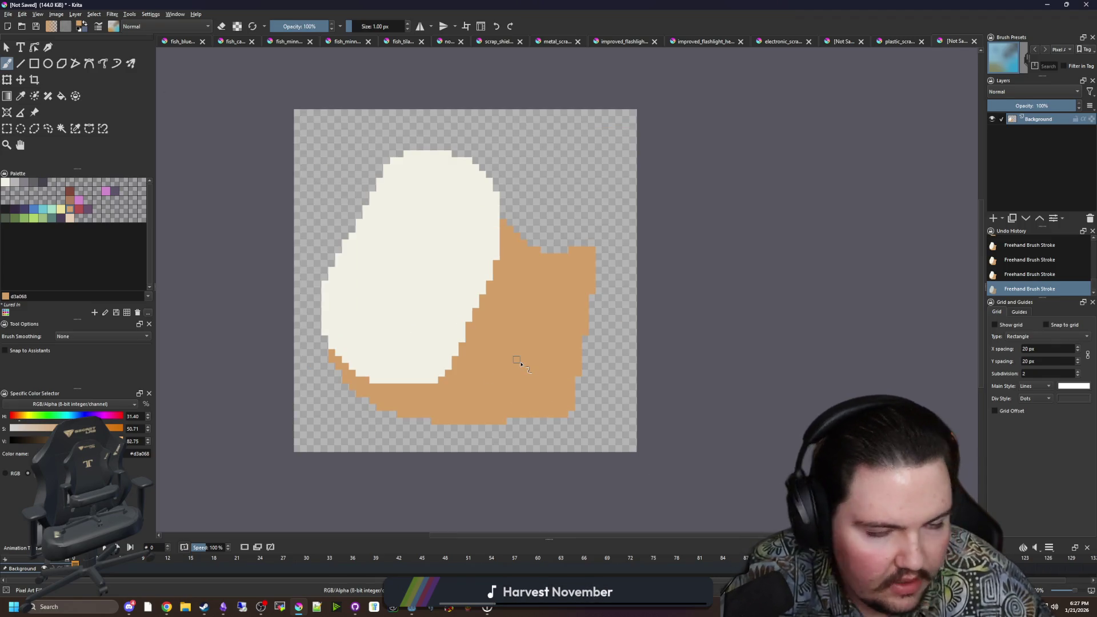
pyautogui.keyDown('ctrl'); pyautogui.scroll(3, 385, 350); pyautogui.keyUp('ctrl')
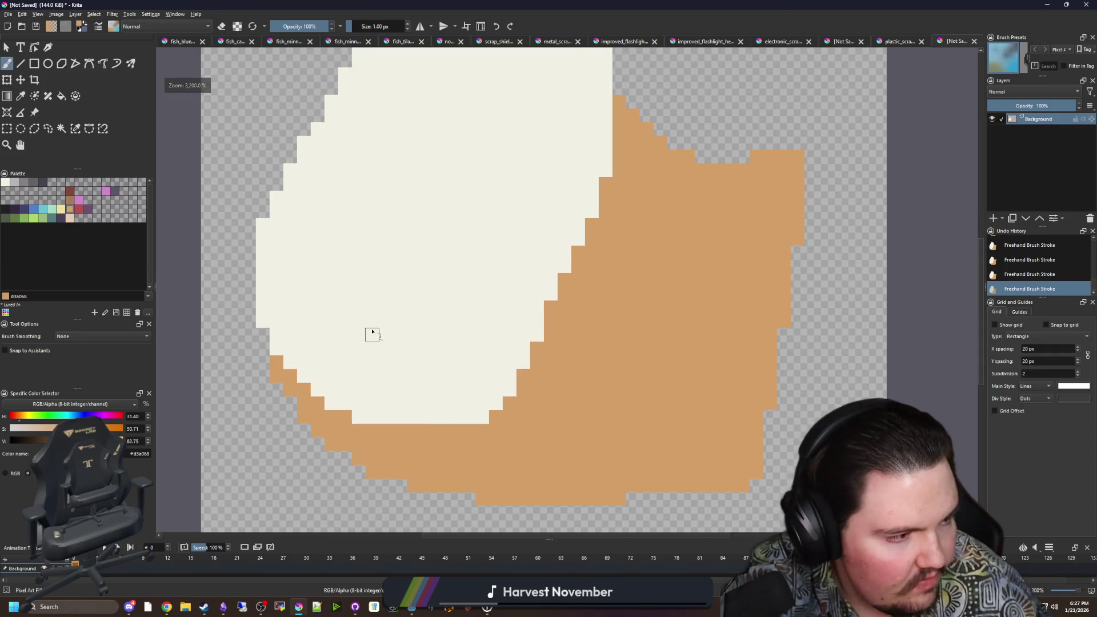
pyautogui.hscroll(-2, 370, 333)
pyautogui.keyDown('ctrl'); pyautogui.scroll(-2, 423, 336); pyautogui.keyUp('ctrl')
pyautogui.keyDown('ctrl'); pyautogui.scroll(1, 429, 354); pyautogui.keyUp('ctrl')
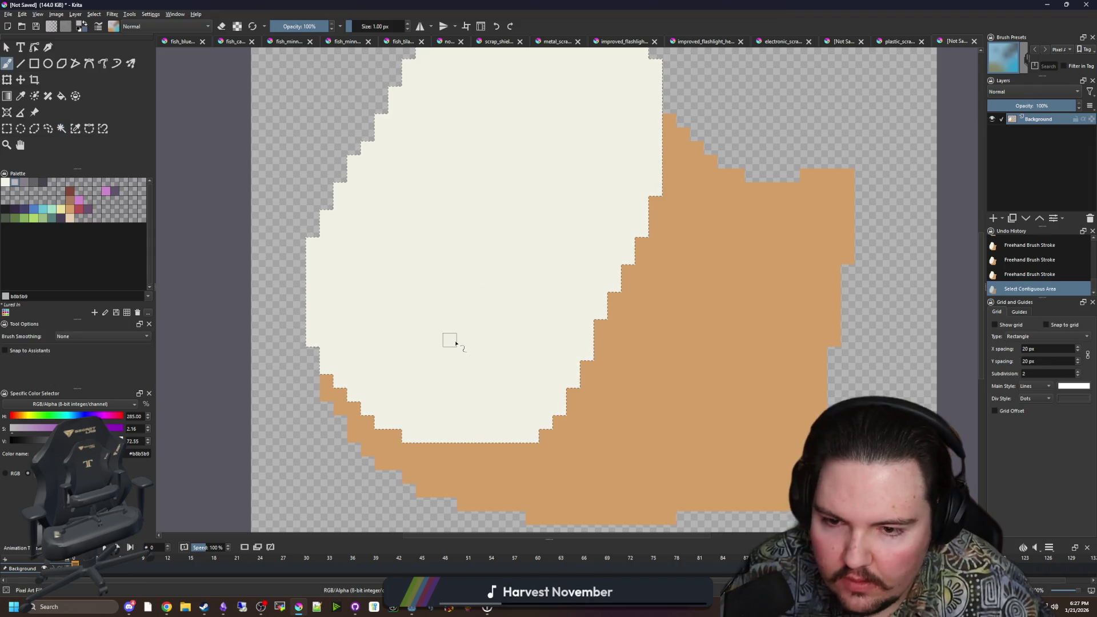
# Step: Paint grey shading inside the selected cream area with a 5 px brush
pyautogui.click(454, 343)
pyautogui.press(']')
pyautogui.press(']')
pyautogui.press(']')
pyautogui.press(']')
pyautogui.press(']')
pyautogui.press(']')
pyautogui.moveTo(507, 384)
pyautogui.mouseDown()
pyautogui.moveTo(509, 300)
pyautogui.moveTo(383, 271)
pyautogui.moveTo(375, 334)
pyautogui.moveTo(403, 350)
pyautogui.mouseUp()
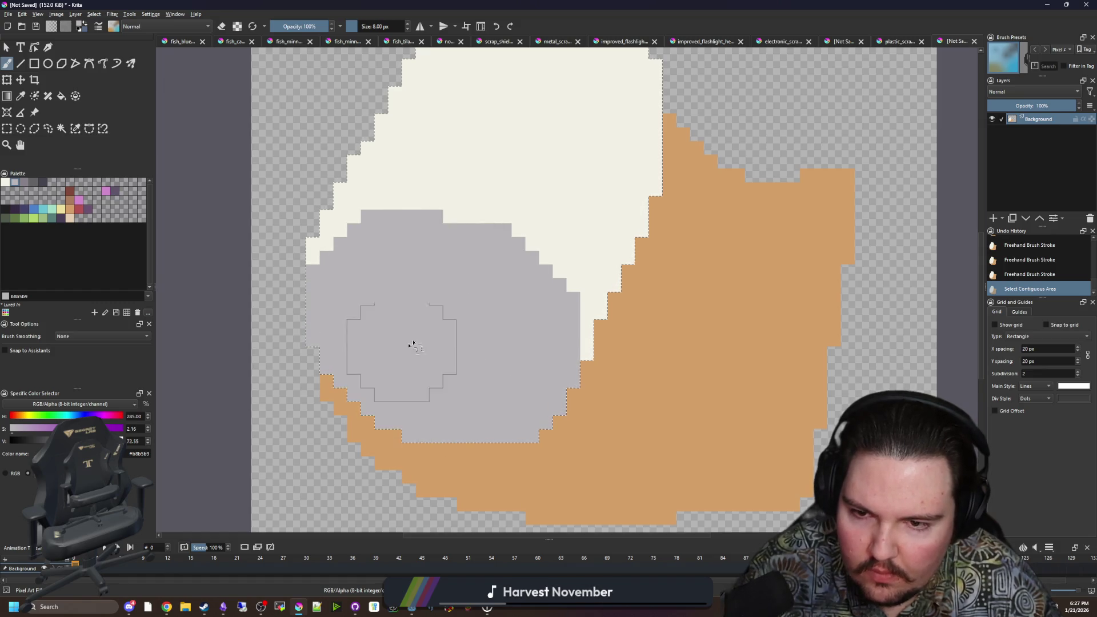
pyautogui.hotkey('ctrl', 'shift', 'a')
pyautogui.scroll(-3, 497, 379)
pyautogui.scroll(1, 512, 370)
pyautogui.scroll(2, 512, 370)
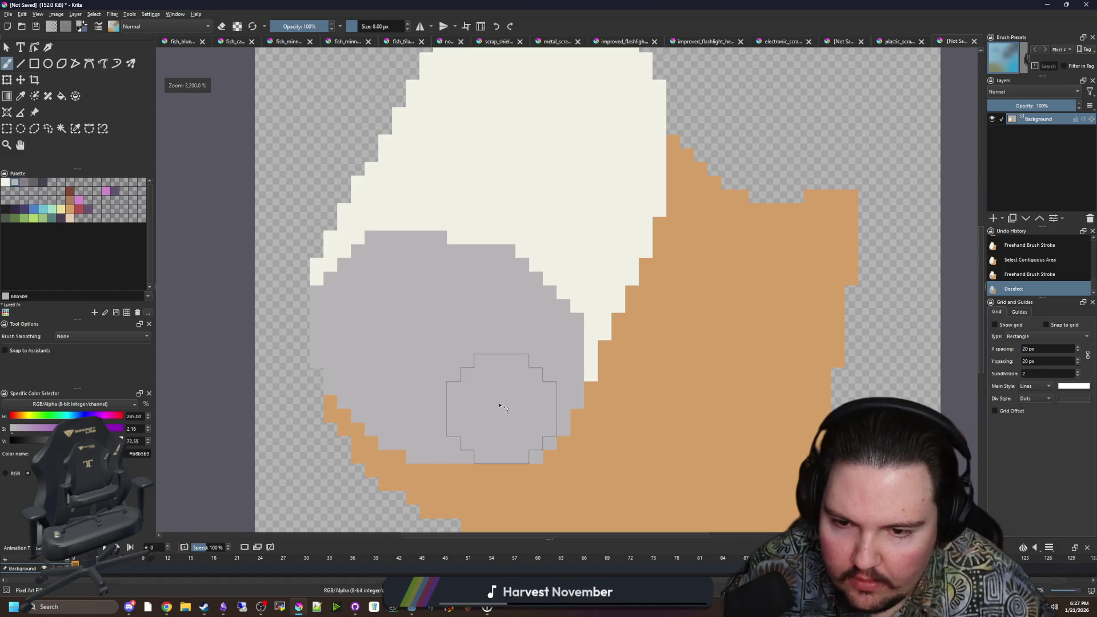
# Step: Sample the base's tan and dab a tan core in the middle of the grey disc
pyautogui.press('p')
pyautogui.click(649, 404)
pyautogui.press('b')
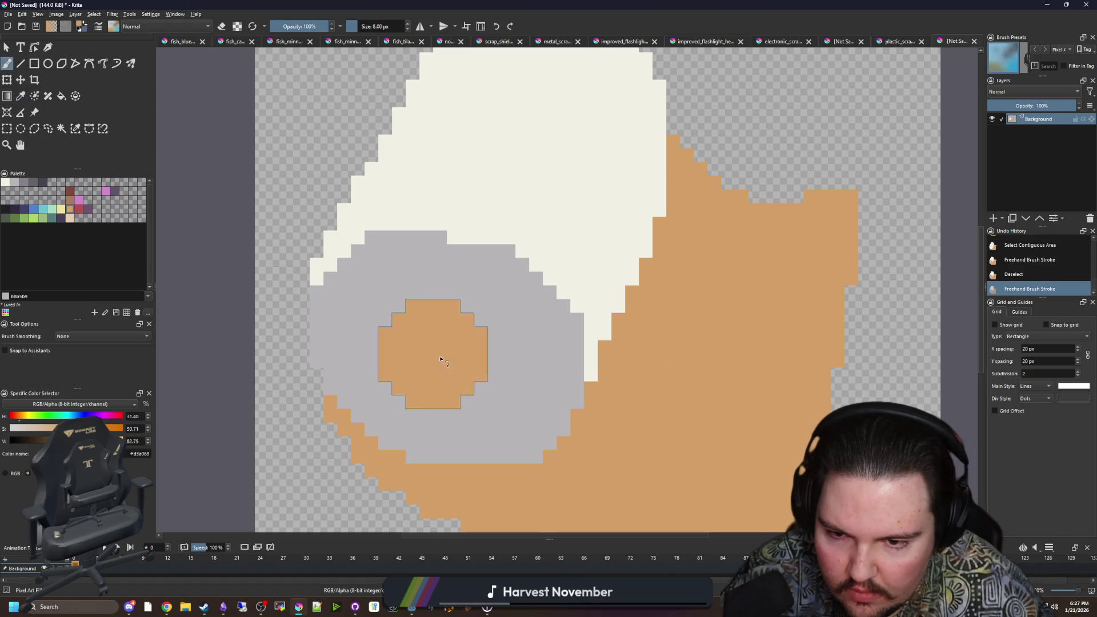
pyautogui.click(440, 358)
pyautogui.scroll(-2, 455, 379)
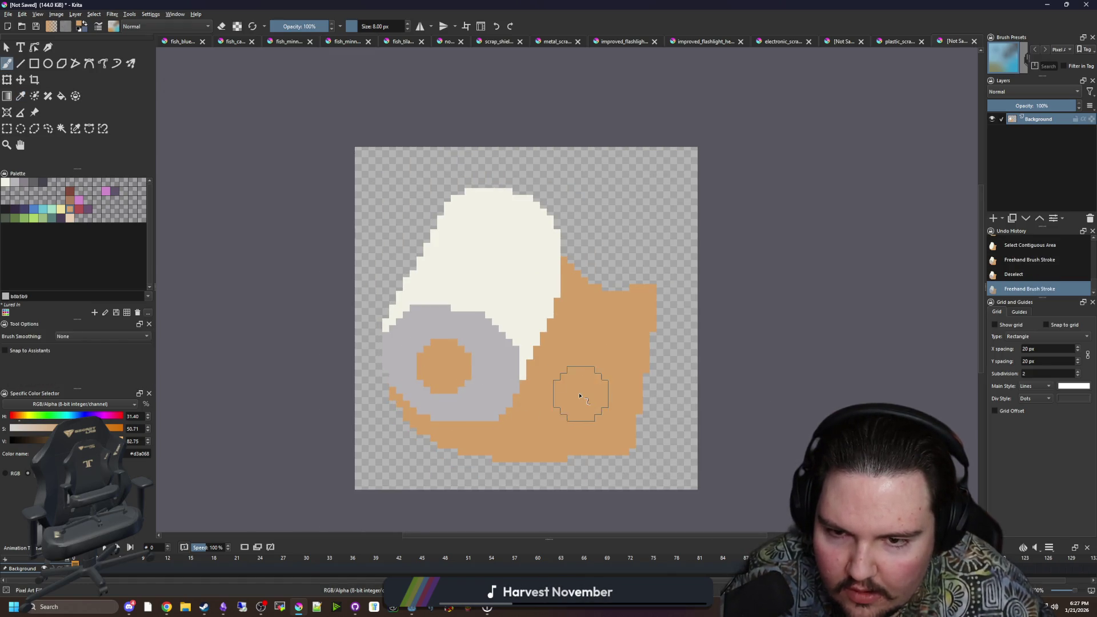
pyautogui.scroll(1, 580, 396)
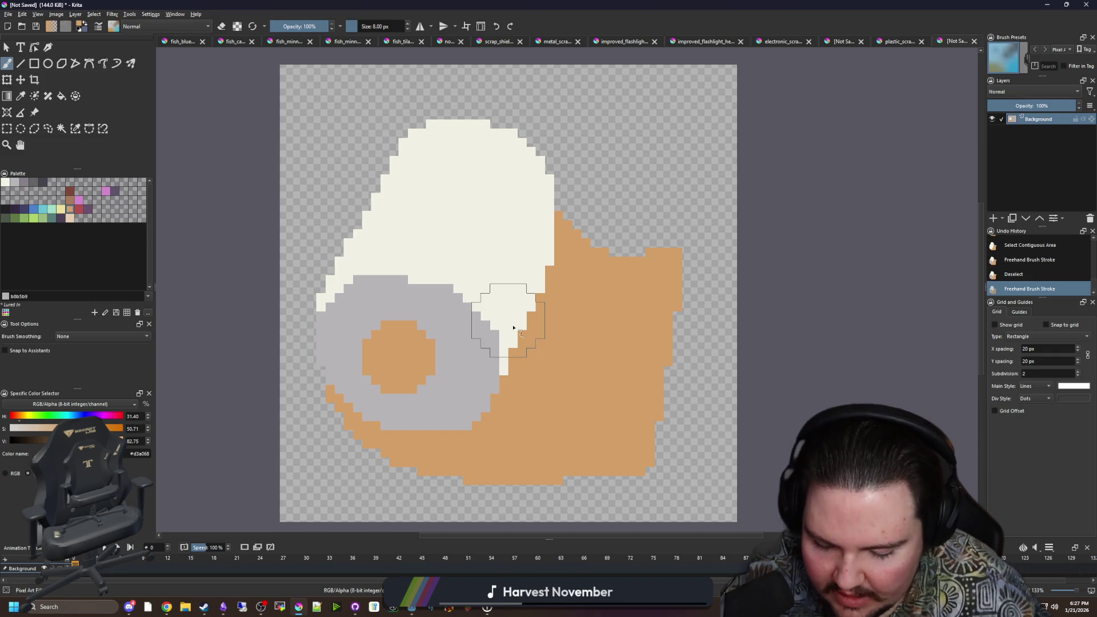
pyautogui.scroll(1, 542, 324)
pyautogui.scroll(-4, 548, 322)
pyautogui.press('[')
pyautogui.press('[')
pyautogui.press('[')
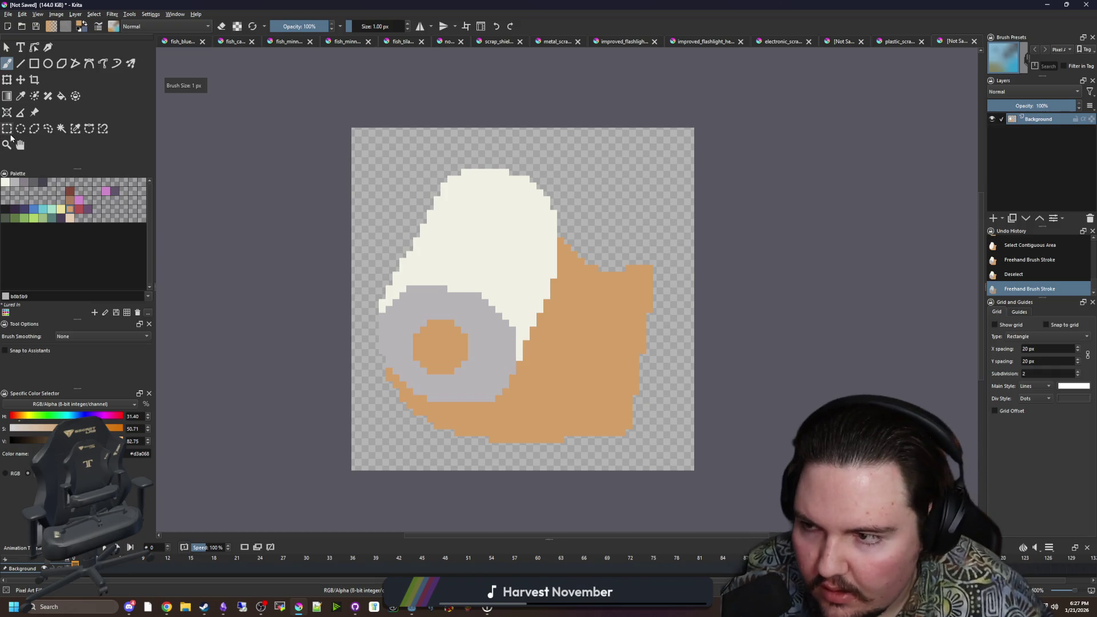
pyautogui.click(8, 129)
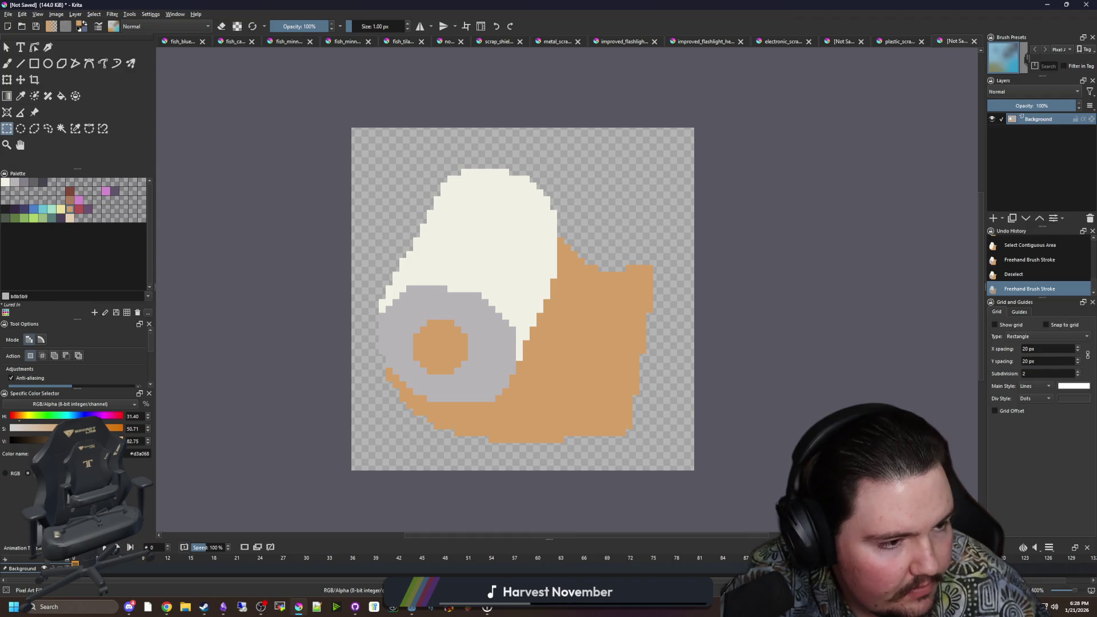
pyautogui.scroll(1, 624, 247)
# Step: Fill the roll body light beige and the core dark grey-purple, undoing a trial tan fill of the end
pyautogui.click(70, 218)
pyautogui.press('f')
pyautogui.click(464, 244)
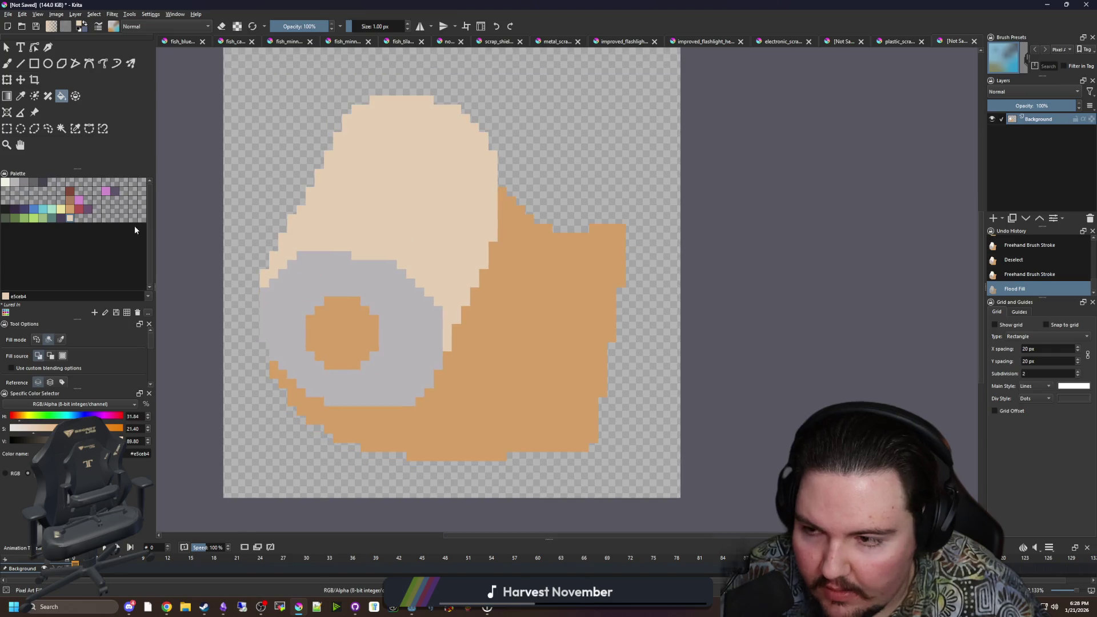
pyautogui.click(69, 209)
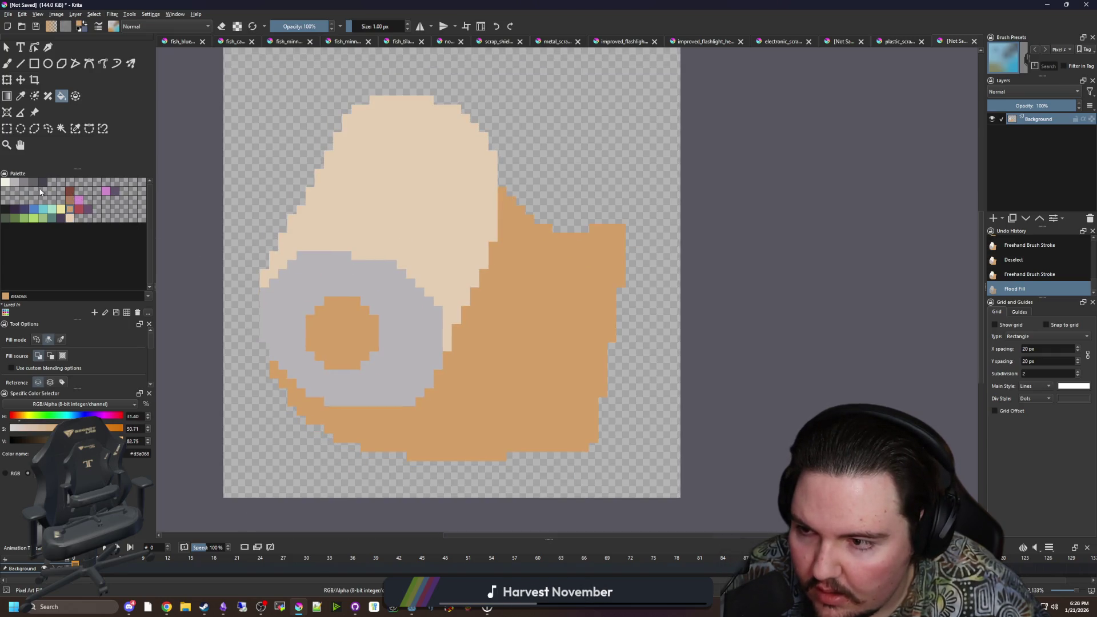
pyautogui.click(42, 183)
pyautogui.click(368, 343)
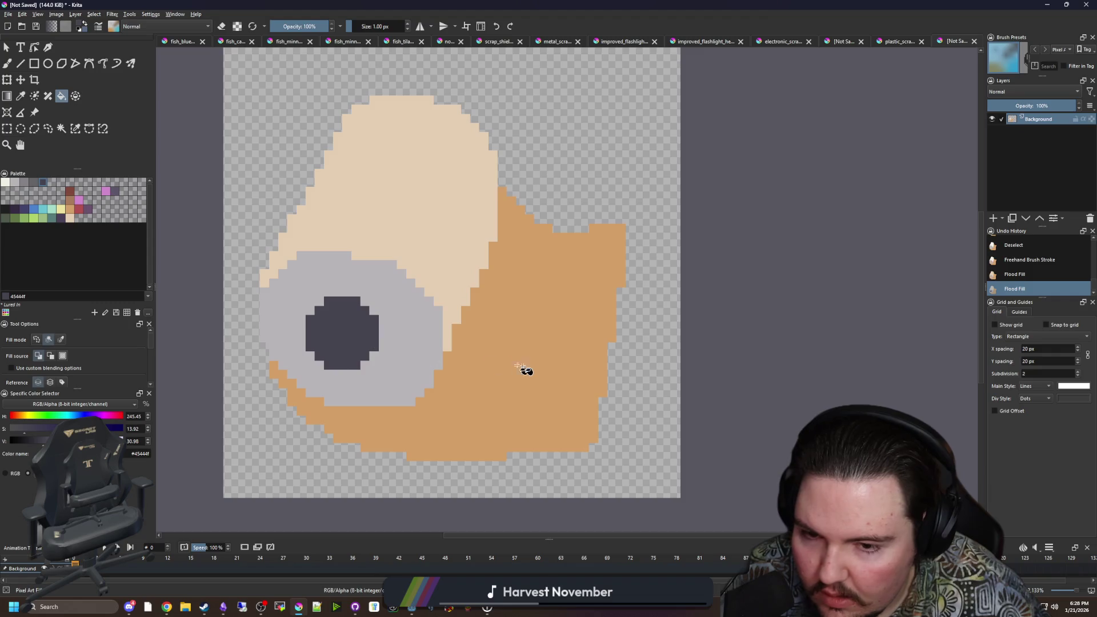
pyautogui.click(70, 210)
pyautogui.click(351, 275)
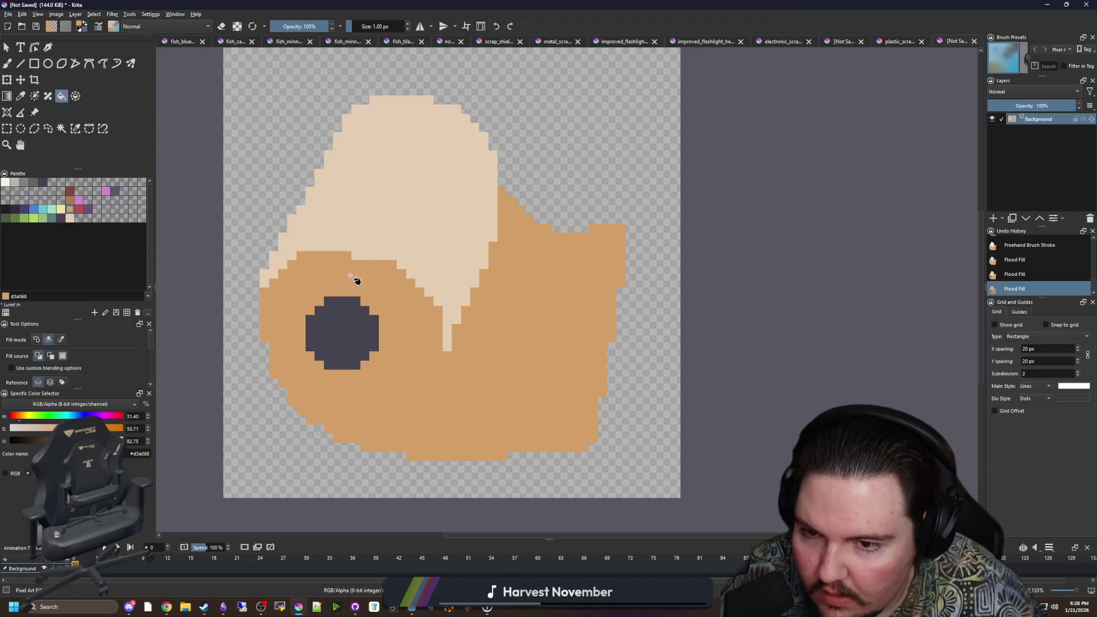
pyautogui.hotkey('ctrl', 'z')
# Step: Within a contiguous selection of the base, brush brown shading along its edge under the roll
pyautogui.click(72, 199)
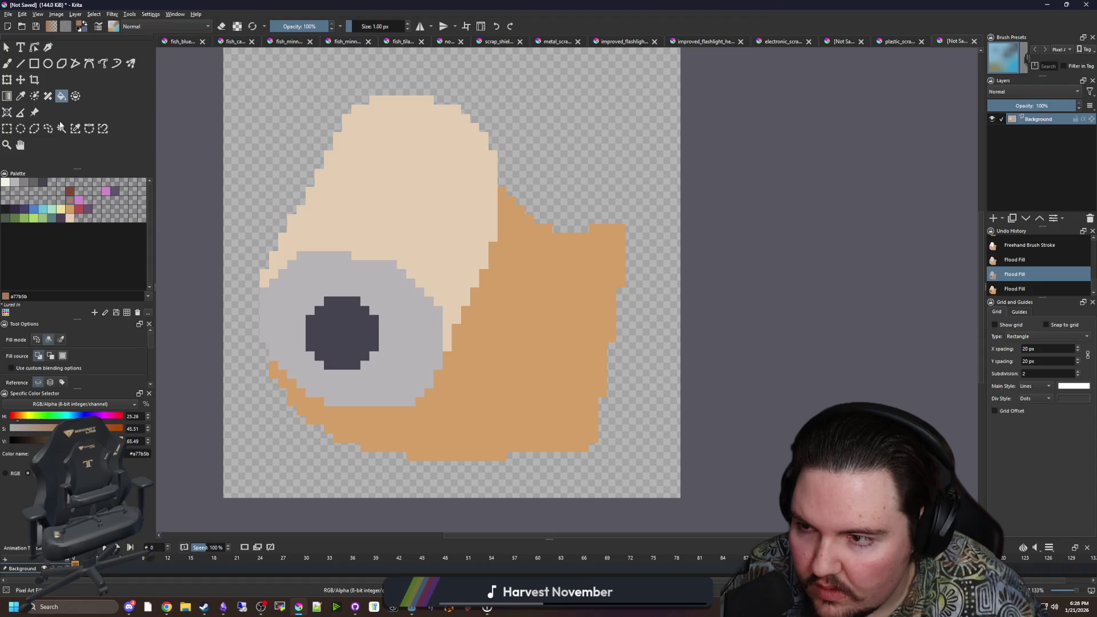
pyautogui.click(61, 128)
pyautogui.click(548, 362)
pyautogui.press('b')
pyautogui.scroll(1, 286, 385)
pyautogui.press(']')
pyautogui.press(']')
pyautogui.press(']')
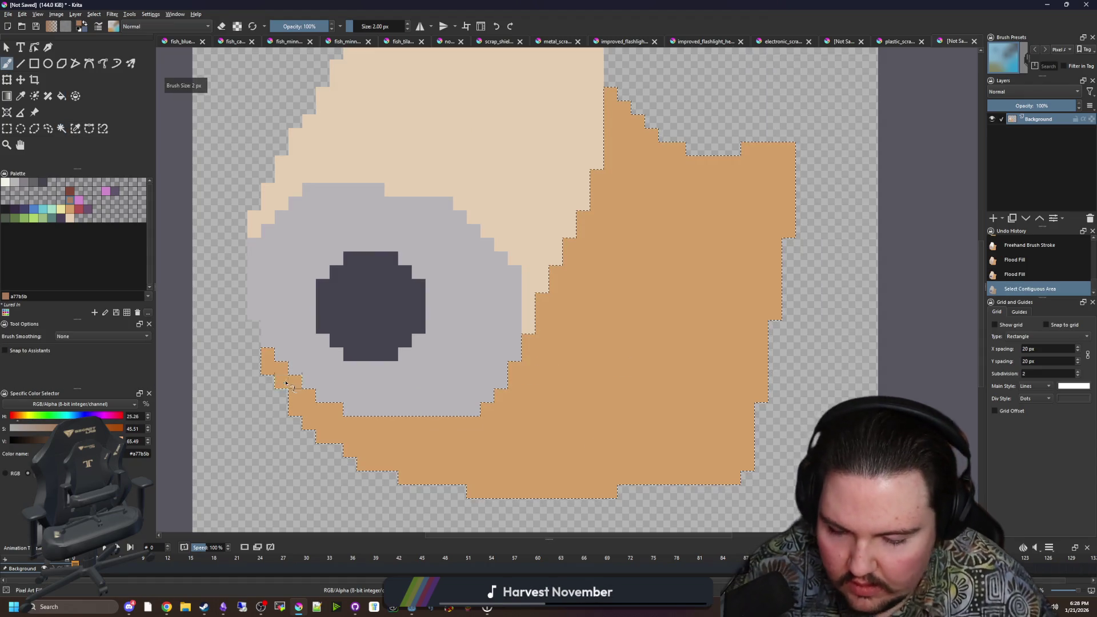
pyautogui.moveTo(267, 353)
pyautogui.mouseDown()
pyautogui.moveTo(367, 425)
pyautogui.moveTo(502, 394)
pyautogui.moveTo(514, 329)
pyautogui.moveTo(601, 183)
pyautogui.mouseUp()
pyautogui.hotkey('ctrl', 'shift', 'a')
pyautogui.scroll(-1, 457, 363)
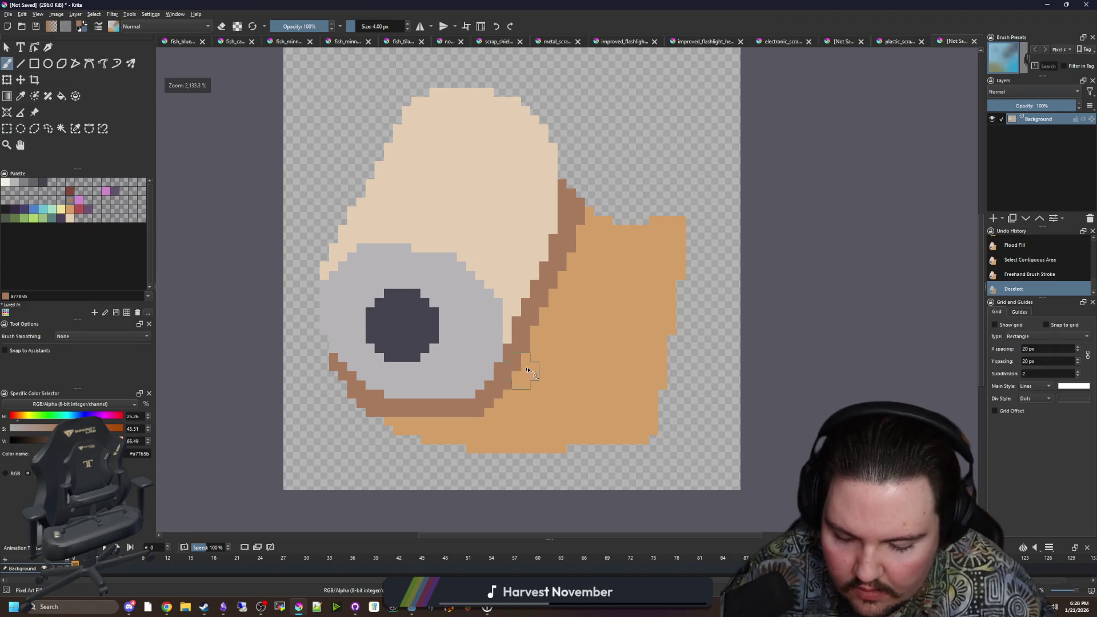
# Step: Sample the base's tan and flood-fill the grey roll end with it
pyautogui.press('p')
pyautogui.click(526, 335)
pyautogui.press('f')
pyautogui.click(485, 342)
pyautogui.scroll(-5, 485, 343)
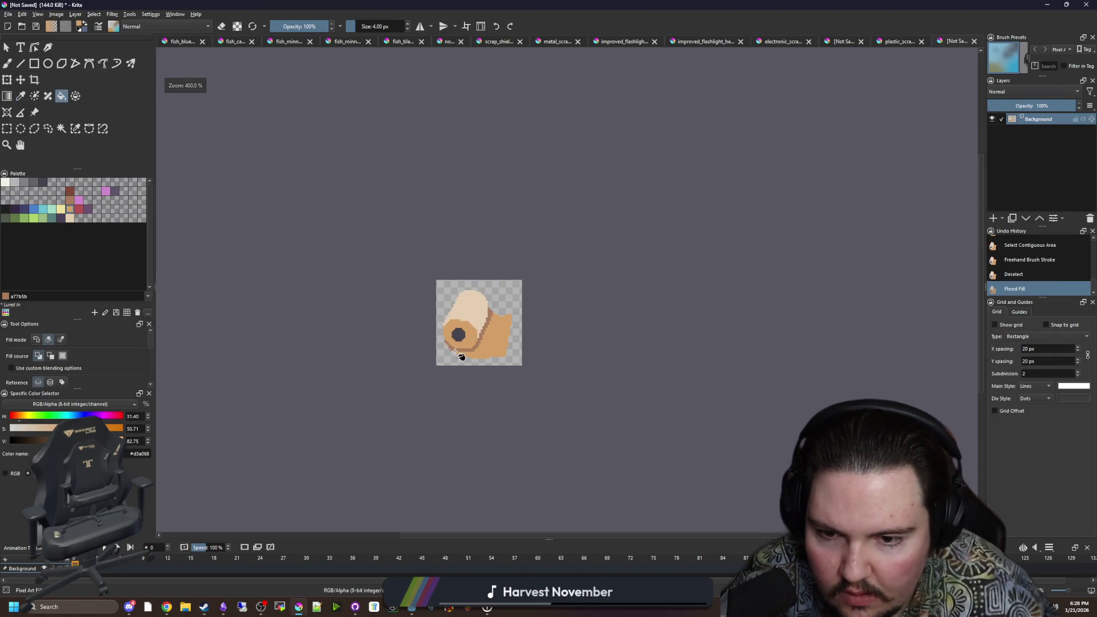
pyautogui.scroll(5, 474, 366)
# Step: Tidy the brown outline's lower-left edge with a one-pixel brush
pyautogui.press('b')
pyautogui.scroll(2, 477, 368)
pyautogui.press('[')
pyautogui.press('[')
pyautogui.press('[')
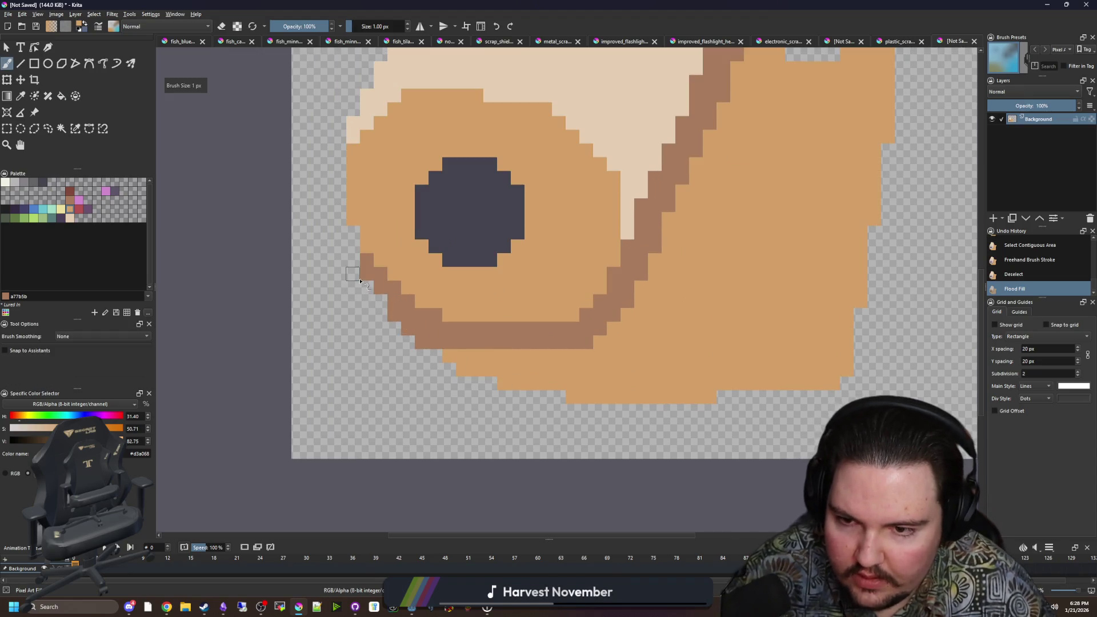
pyautogui.click(360, 280)
pyautogui.press('e')
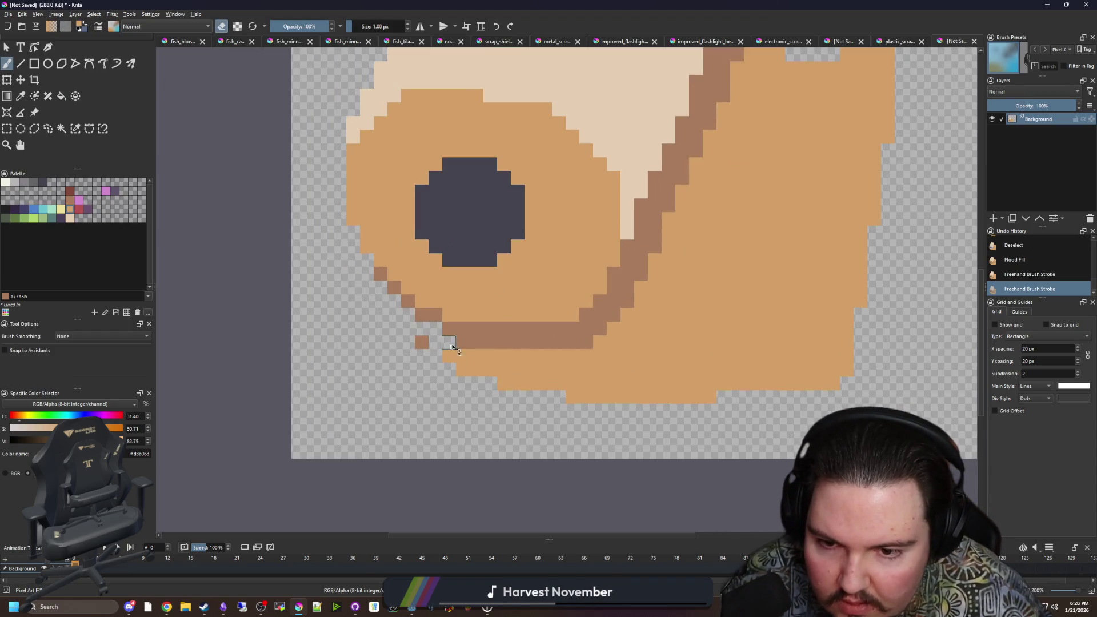